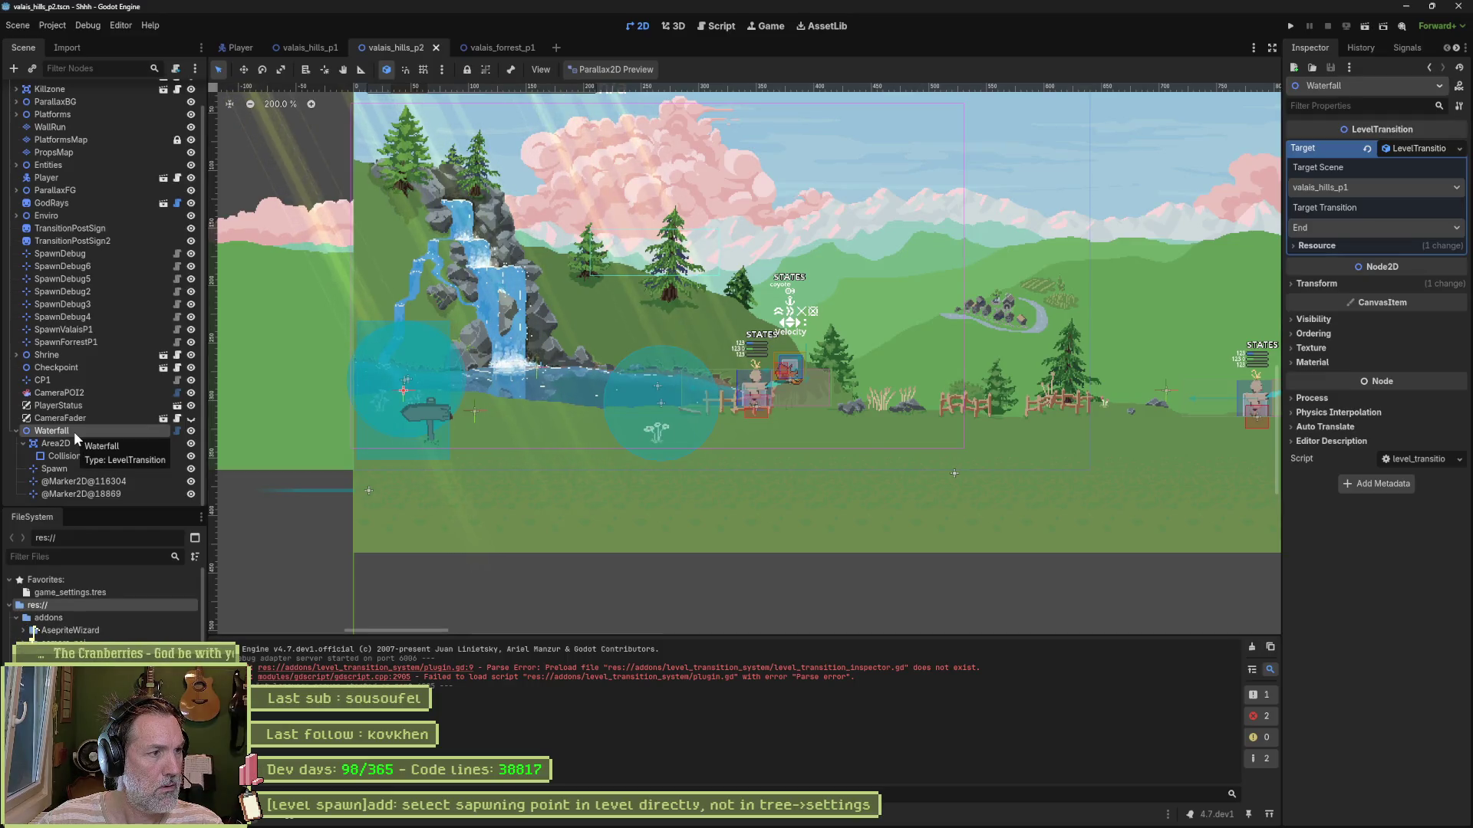
Step: Add a LevelTransition node under the ValaisHillsP2 root, then undo the addition
{"action": "scroll", "coordinate": [73, 230], "scroll_direction": "up", "scroll_amount": 1}
{"action": "left_click", "coordinate": [77, 90]}
{"action": "key", "text": "ctrl+a"}
{"action": "type", "text": "levelt"}
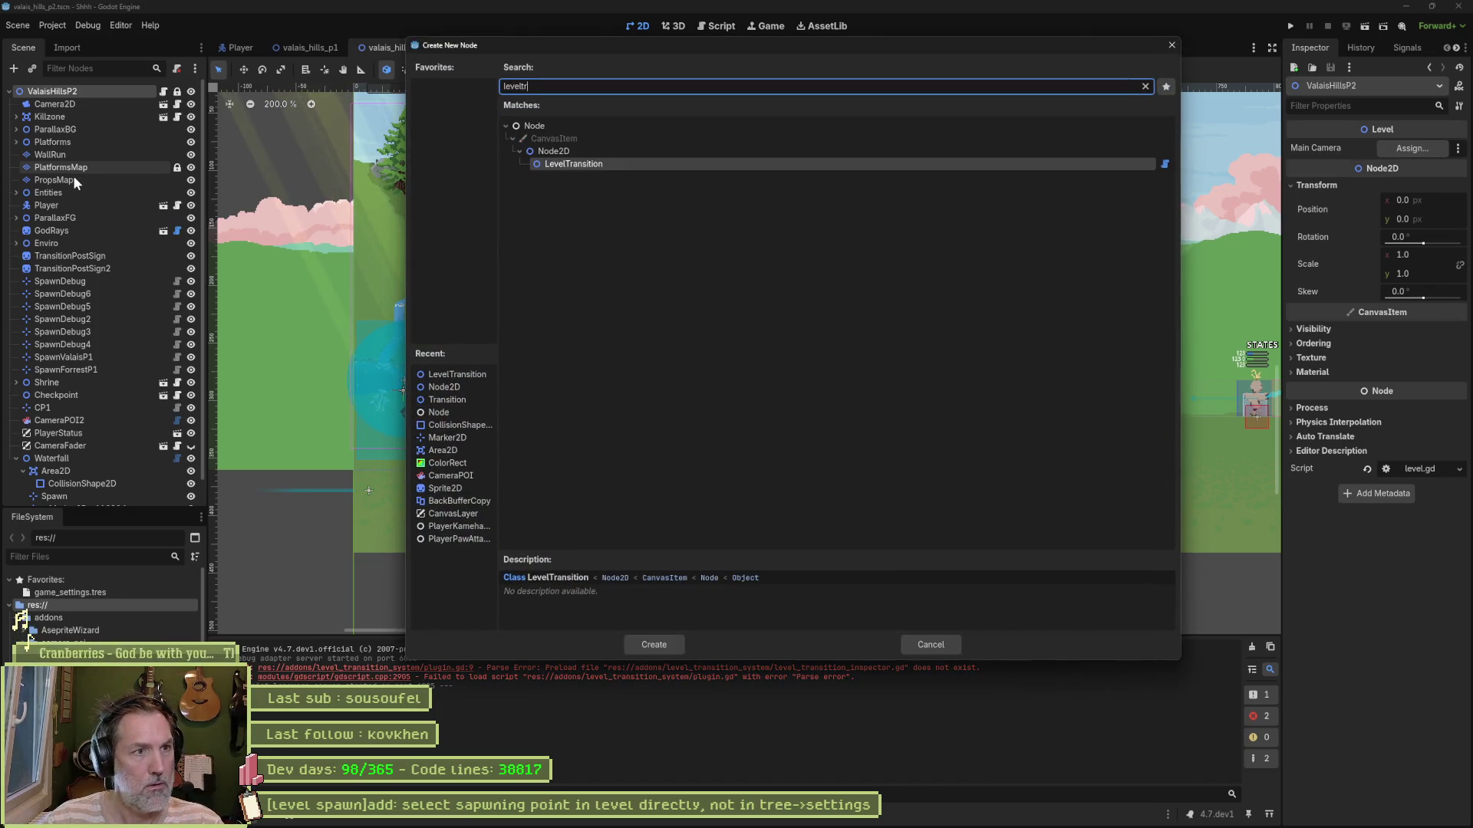
{"action": "key", "text": "Return"}
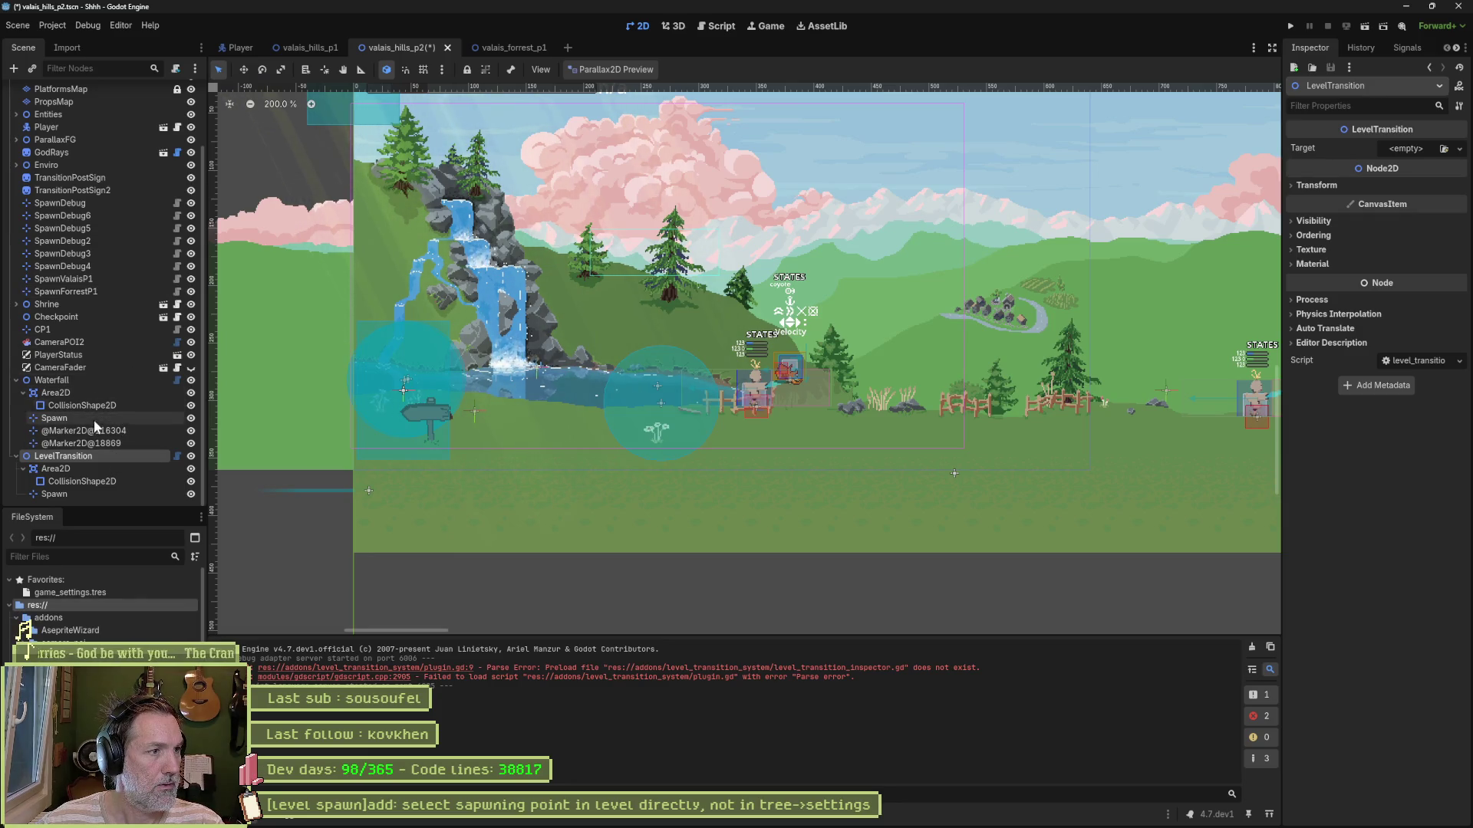
{"action": "key", "text": "ctrl+z"}
{"action": "left_click", "coordinate": [49, 26]}
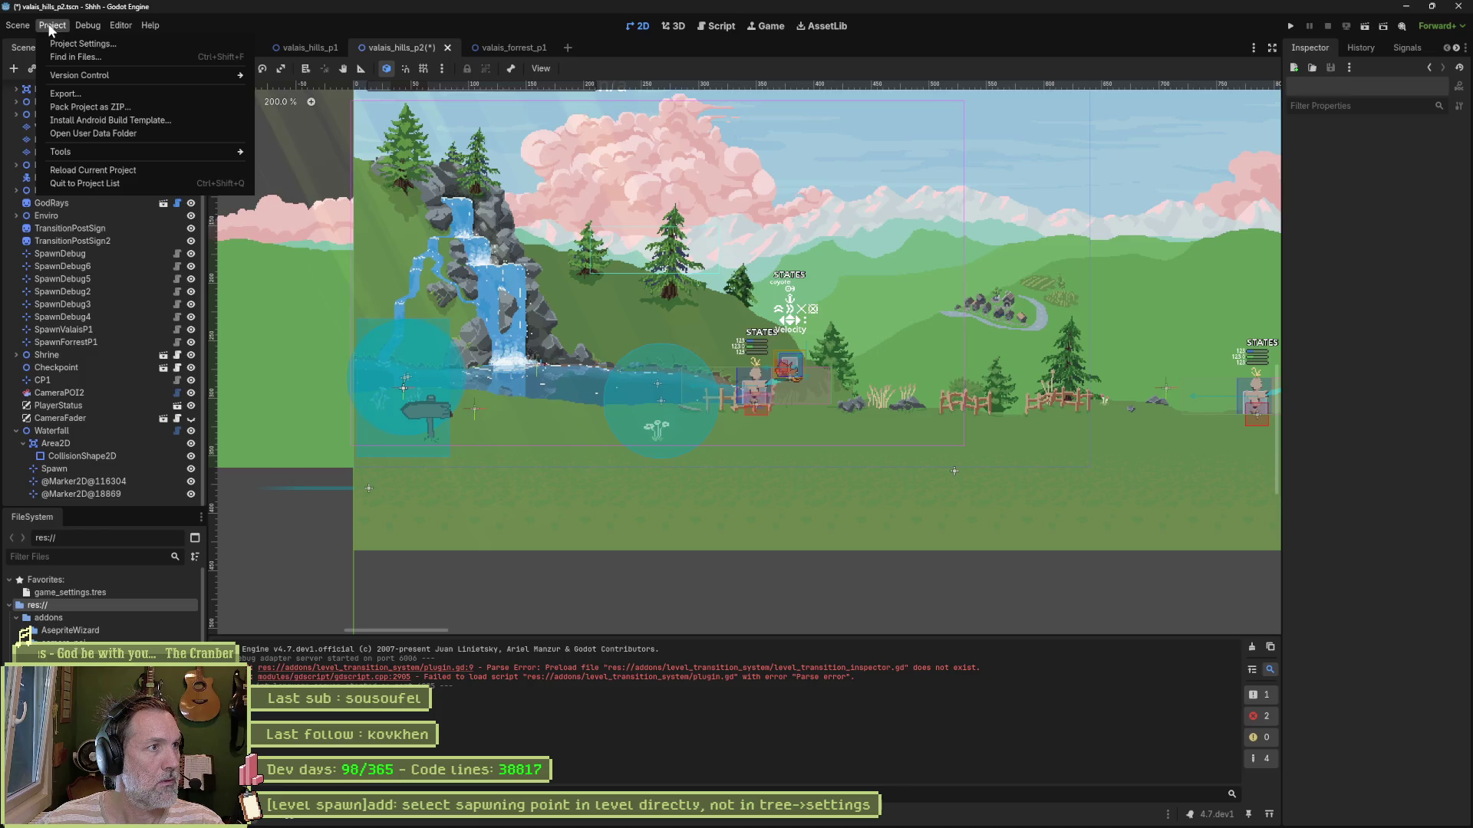
Step: Disable the Level Transition System plugin in Project Settings > Plugins
{"action": "left_click", "coordinate": [83, 44]}
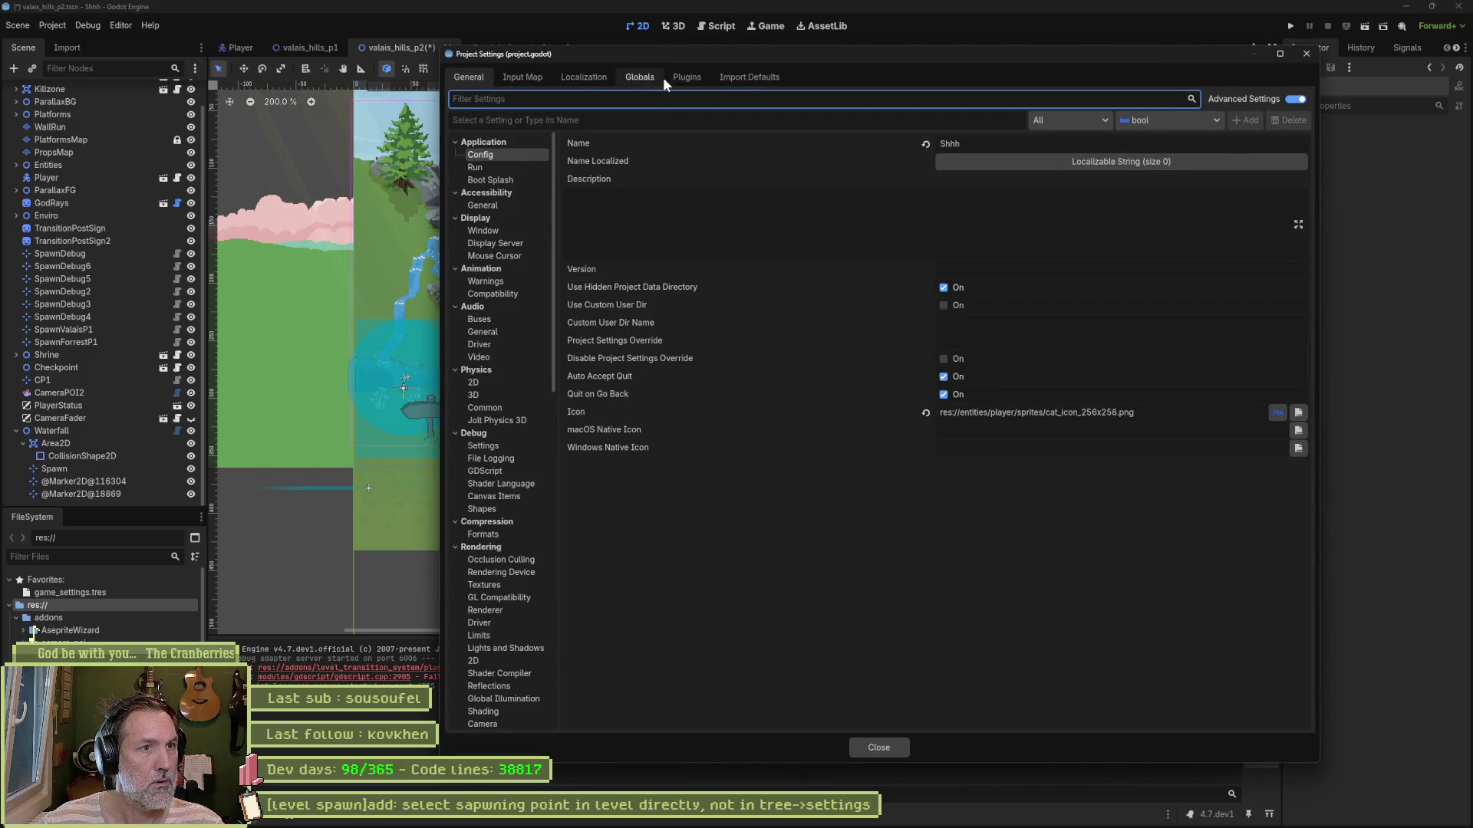
{"action": "left_click", "coordinate": [675, 76]}
{"action": "left_click", "coordinate": [464, 167]}
{"action": "left_click", "coordinate": [876, 747]}
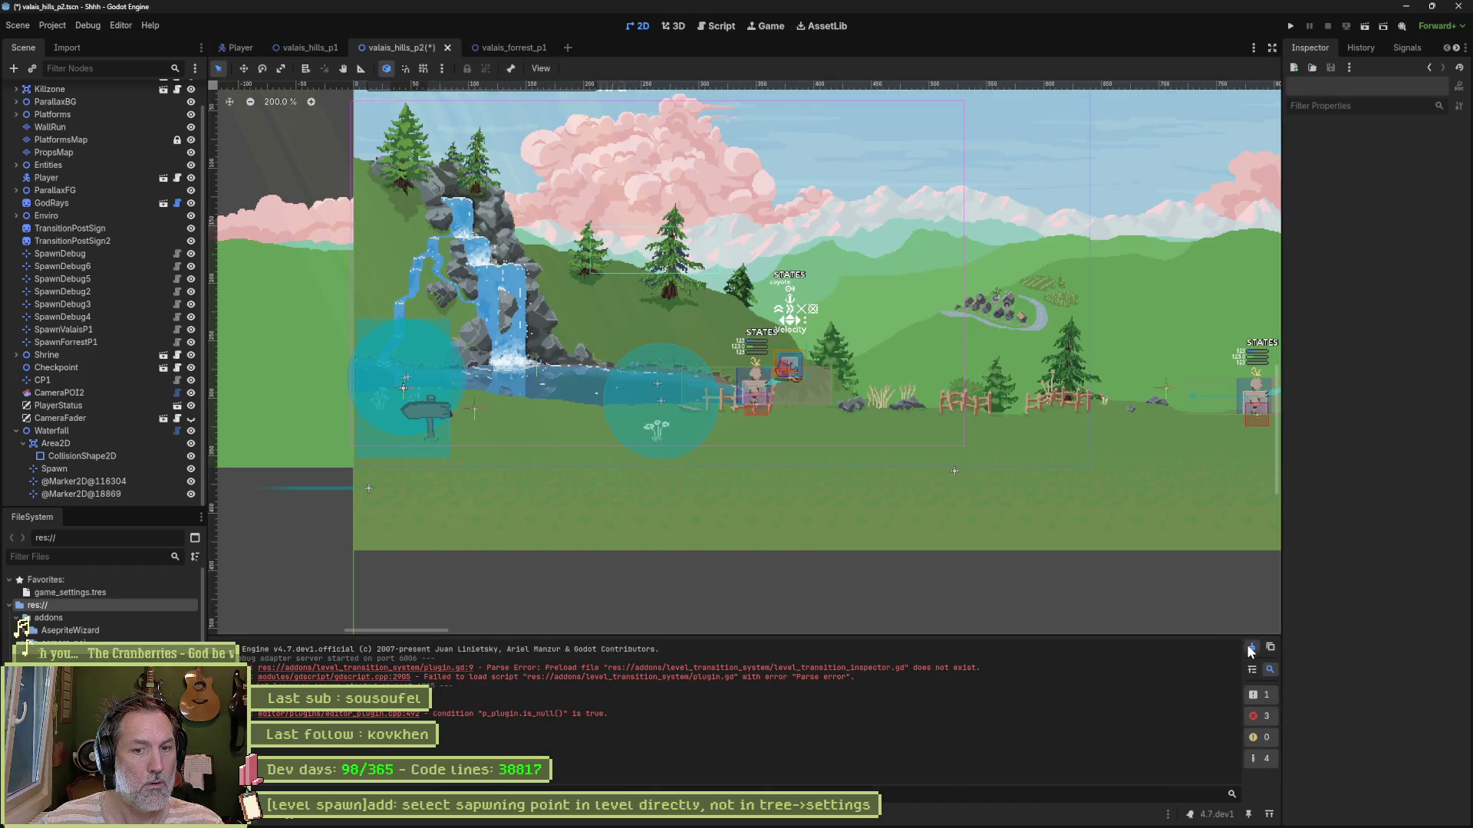
Step: Re-enable the Level Transition System plugin so it reloads
{"action": "left_click", "coordinate": [52, 25]}
{"action": "left_click", "coordinate": [77, 39]}
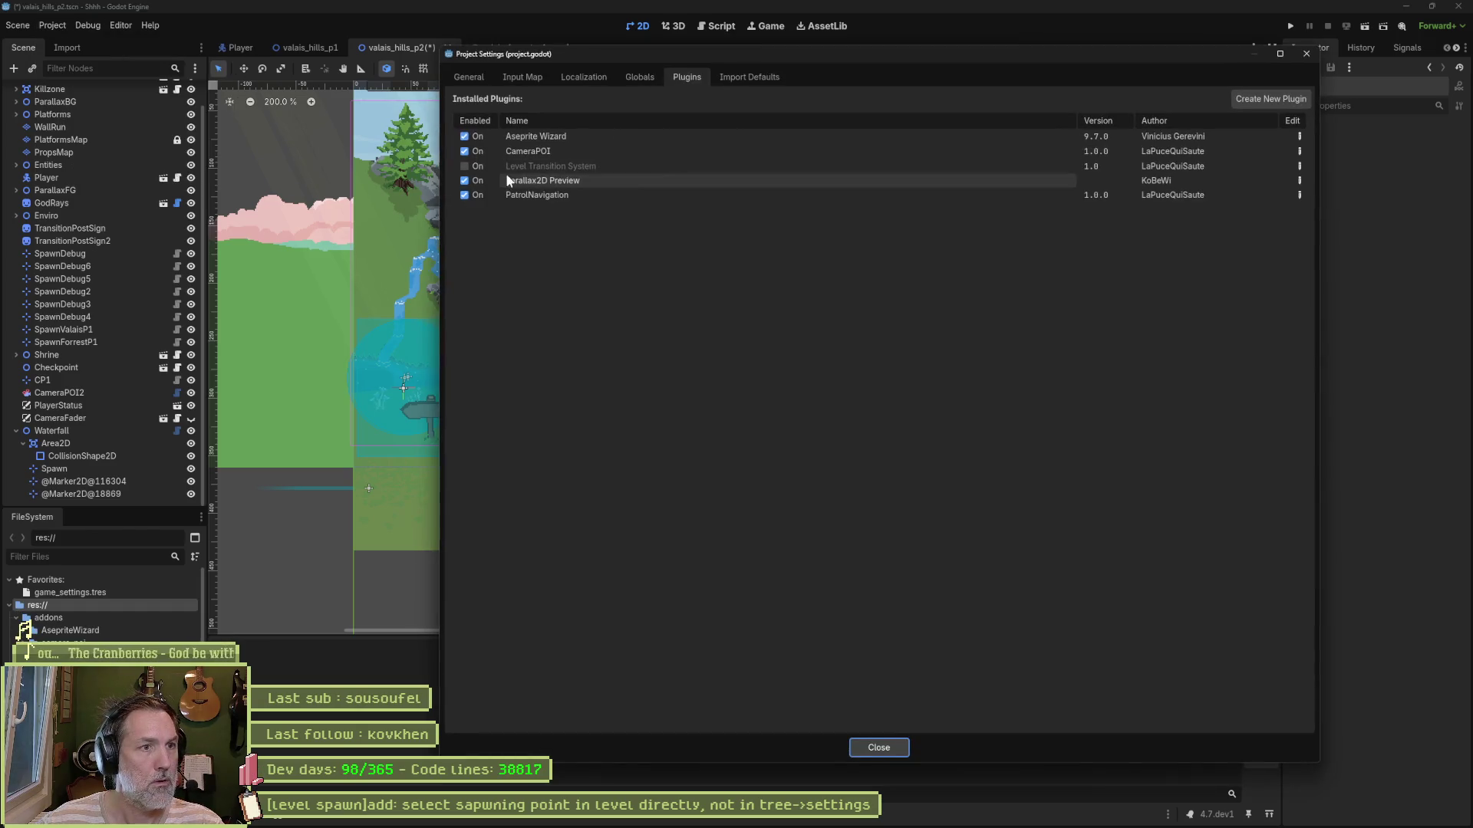
{"action": "left_click", "coordinate": [464, 167]}
{"action": "left_click", "coordinate": [869, 743]}
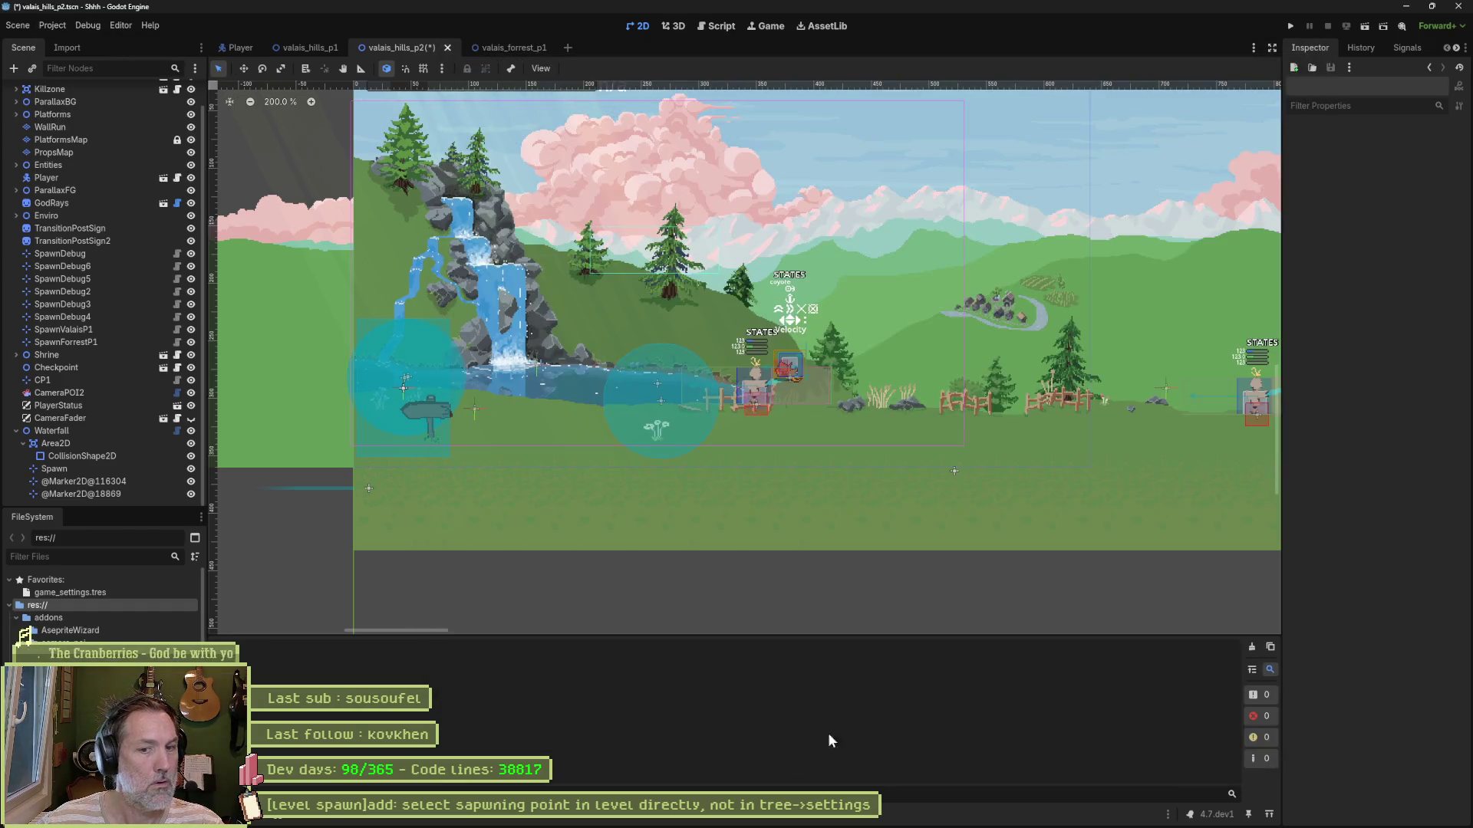
{"action": "key", "text": "ctrl+a"}
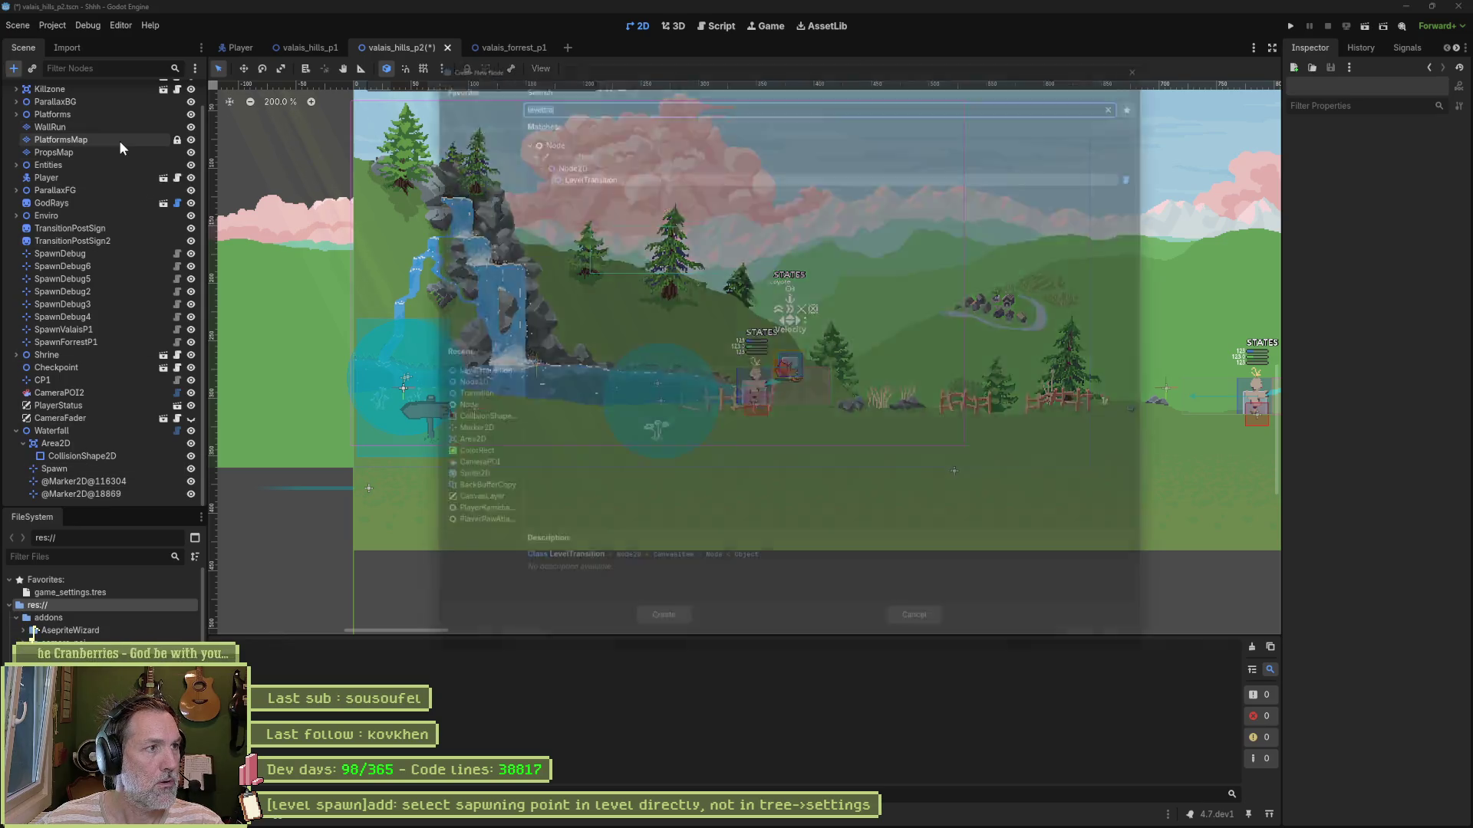
Step: Add a LevelTransition node with a new Target whose scene is valais_forrest_p1
{"action": "key", "text": "Return"}
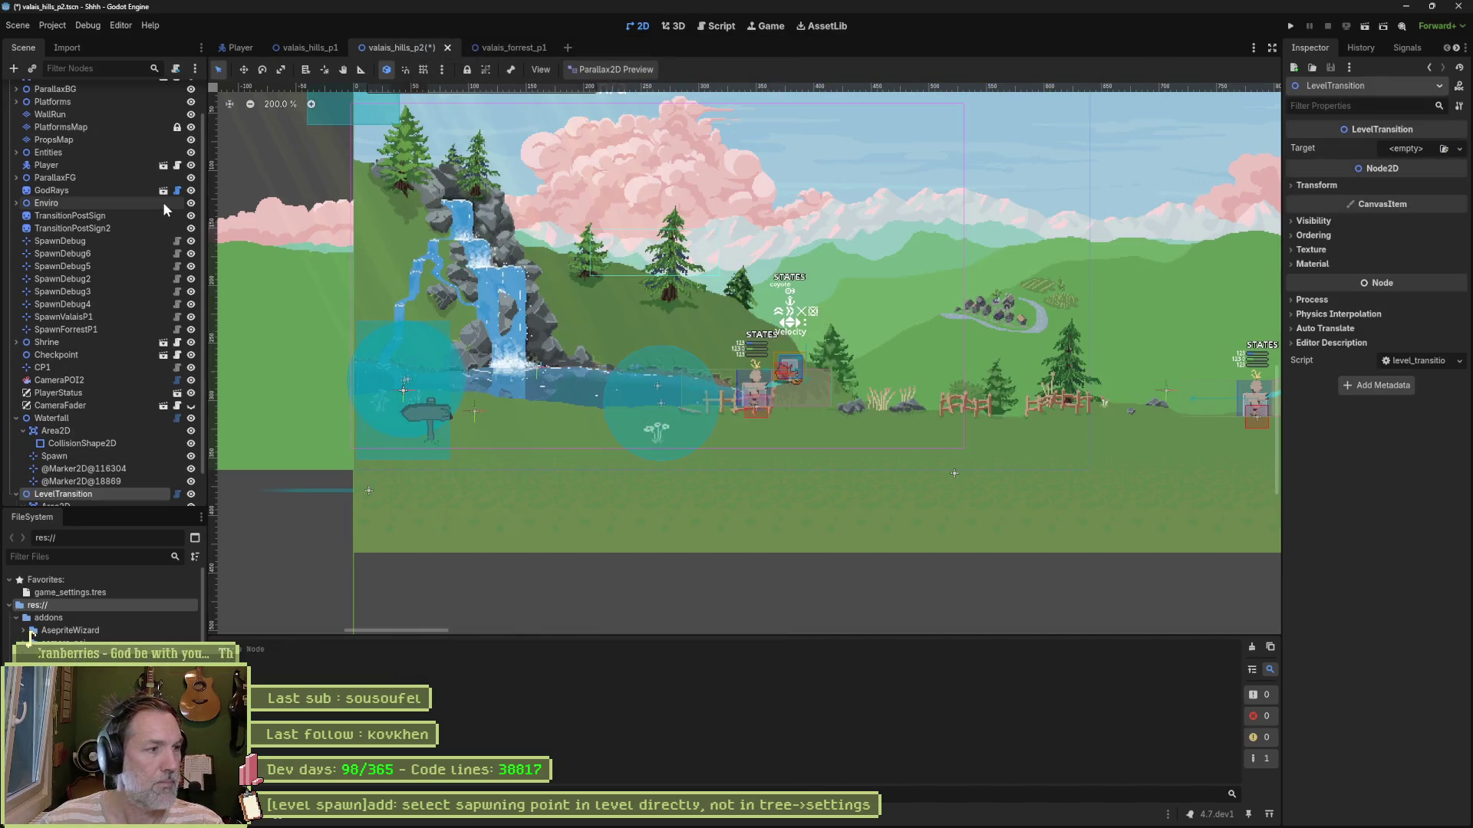
{"action": "left_click", "coordinate": [1459, 148]}
{"action": "left_click", "coordinate": [1406, 173]}
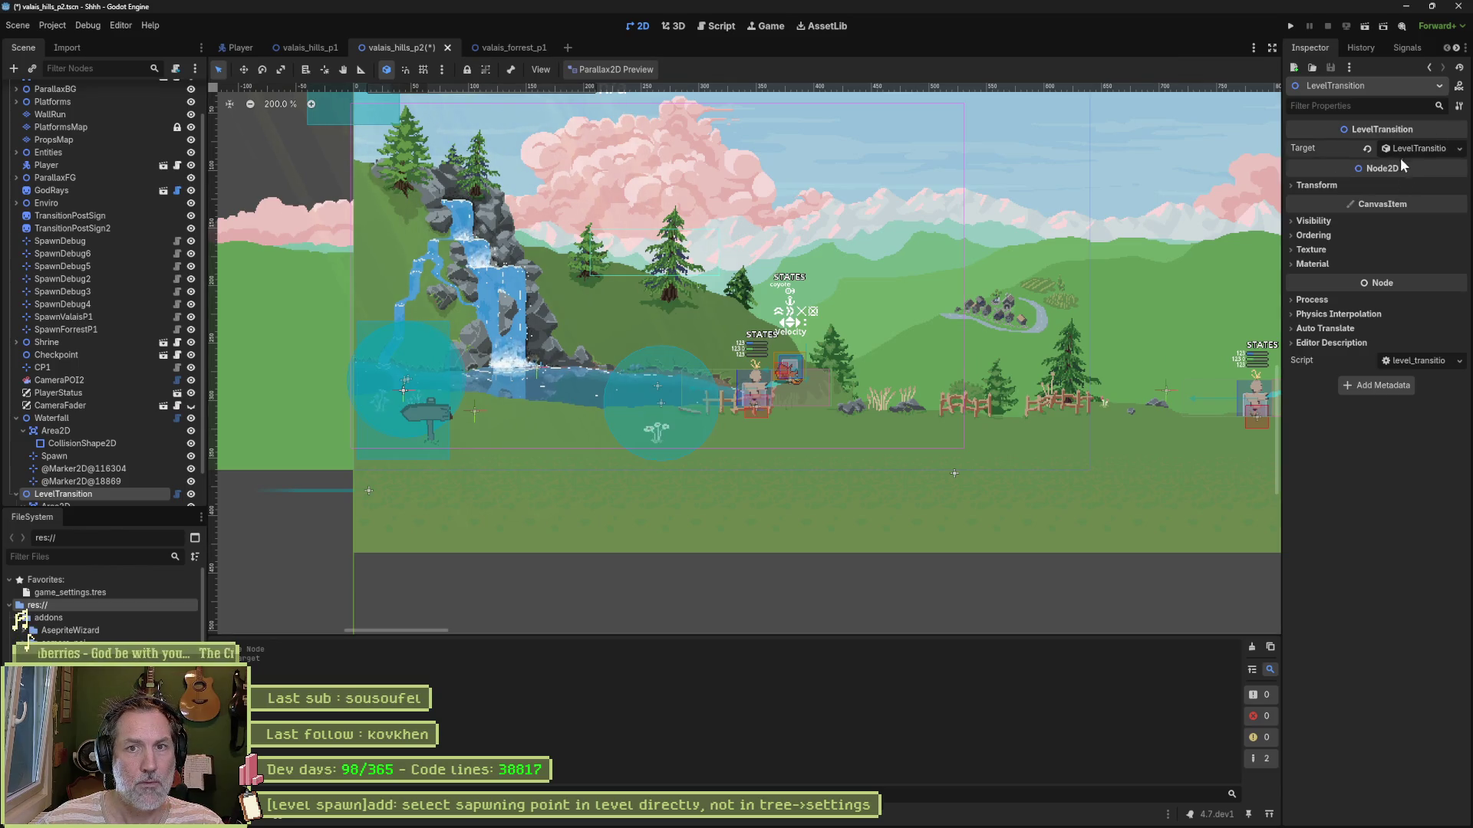
{"action": "left_click", "coordinate": [1393, 187]}
{"action": "left_click", "coordinate": [1379, 223]}
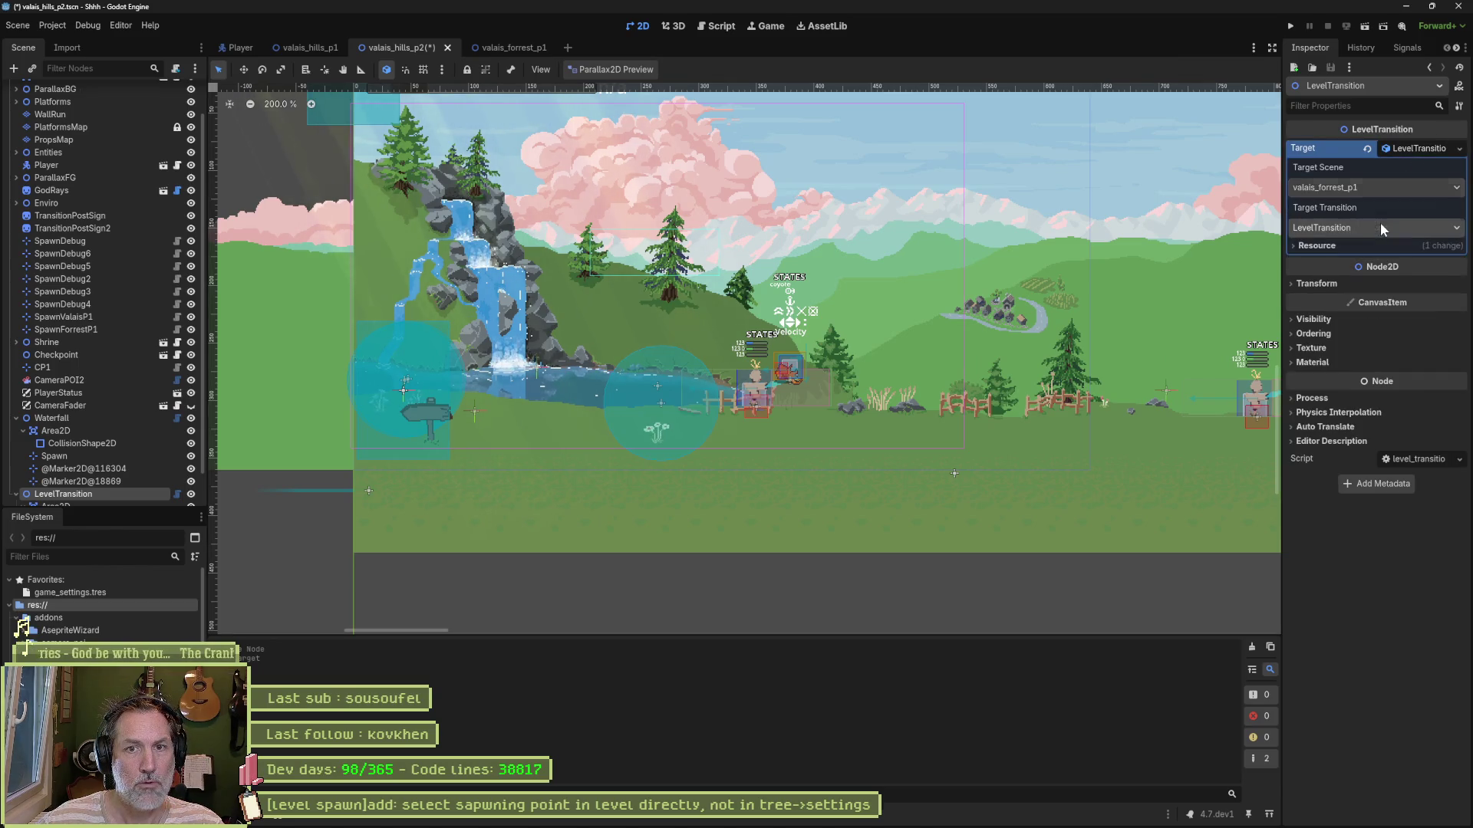
{"action": "left_click", "coordinate": [1378, 222]}
{"action": "left_click", "coordinate": [1368, 276]}
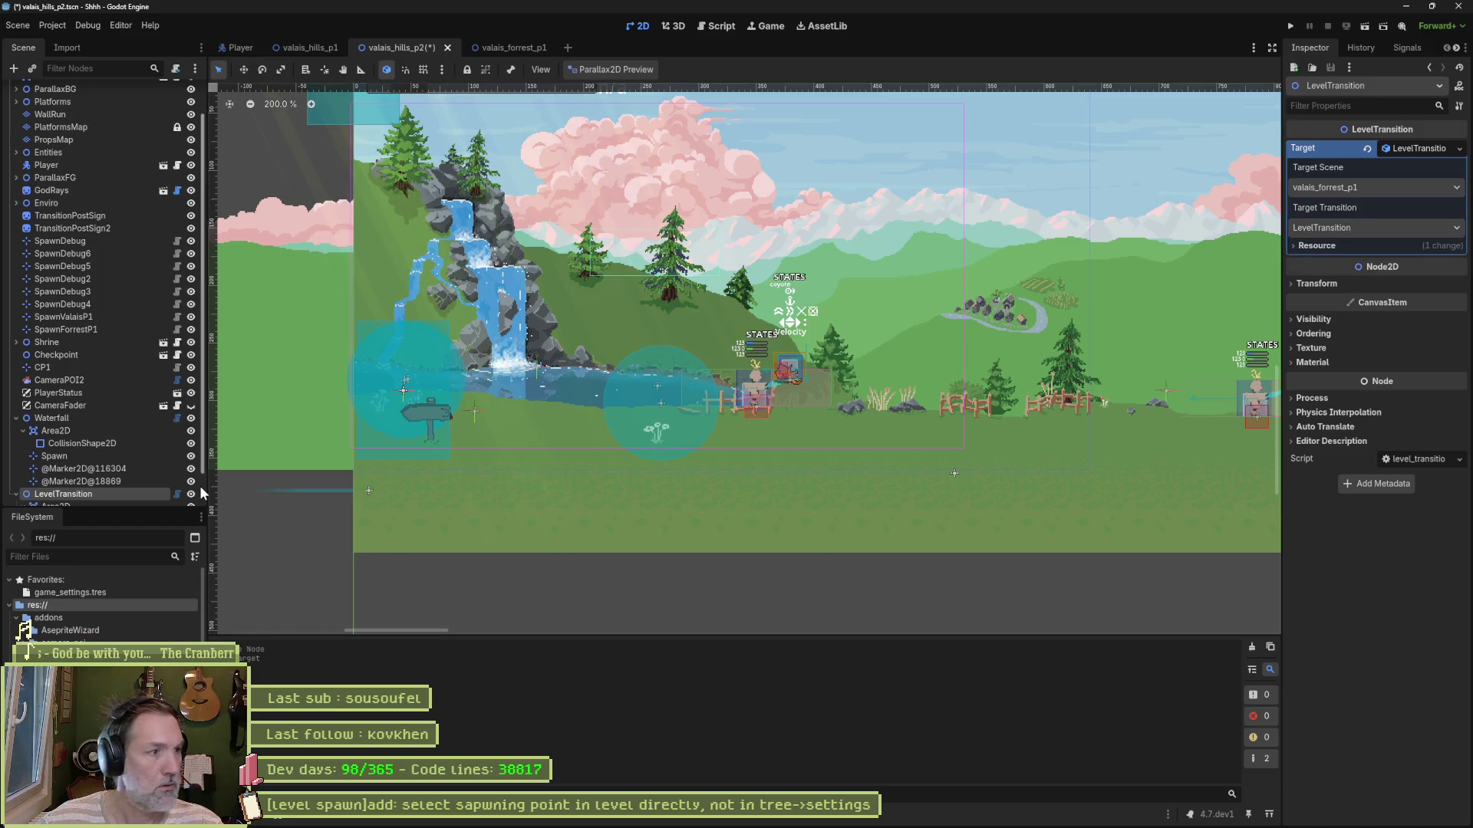
Step: Delete the test LevelTransition node and close the Godot editor
{"action": "scroll", "coordinate": [103, 462], "scroll_direction": "down", "scroll_amount": 1}
{"action": "left_click", "coordinate": [86, 454]}
{"action": "key", "text": "Delete"}
{"action": "key", "text": "Return"}
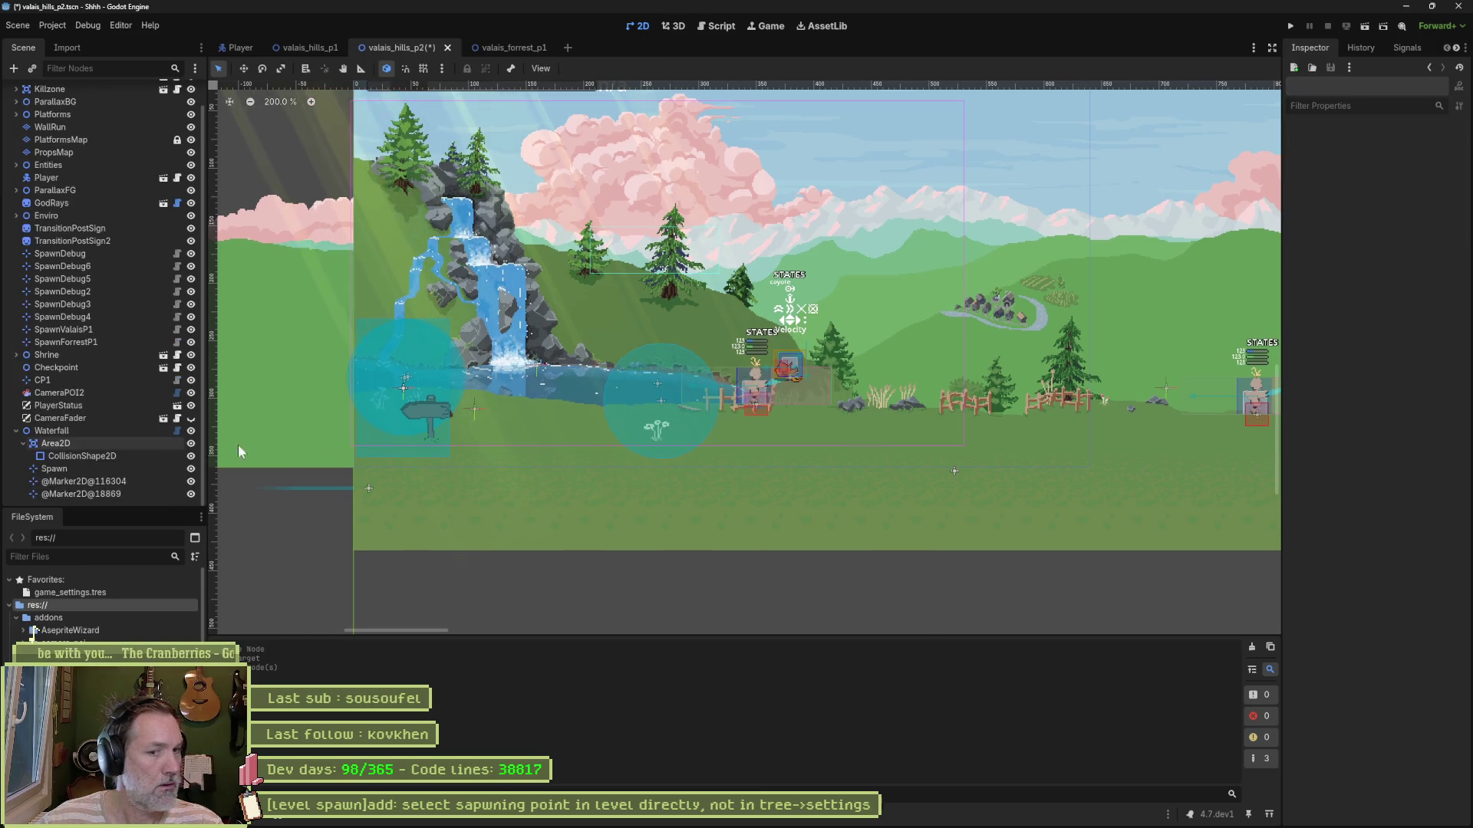
{"action": "left_click", "coordinate": [1459, 10]}
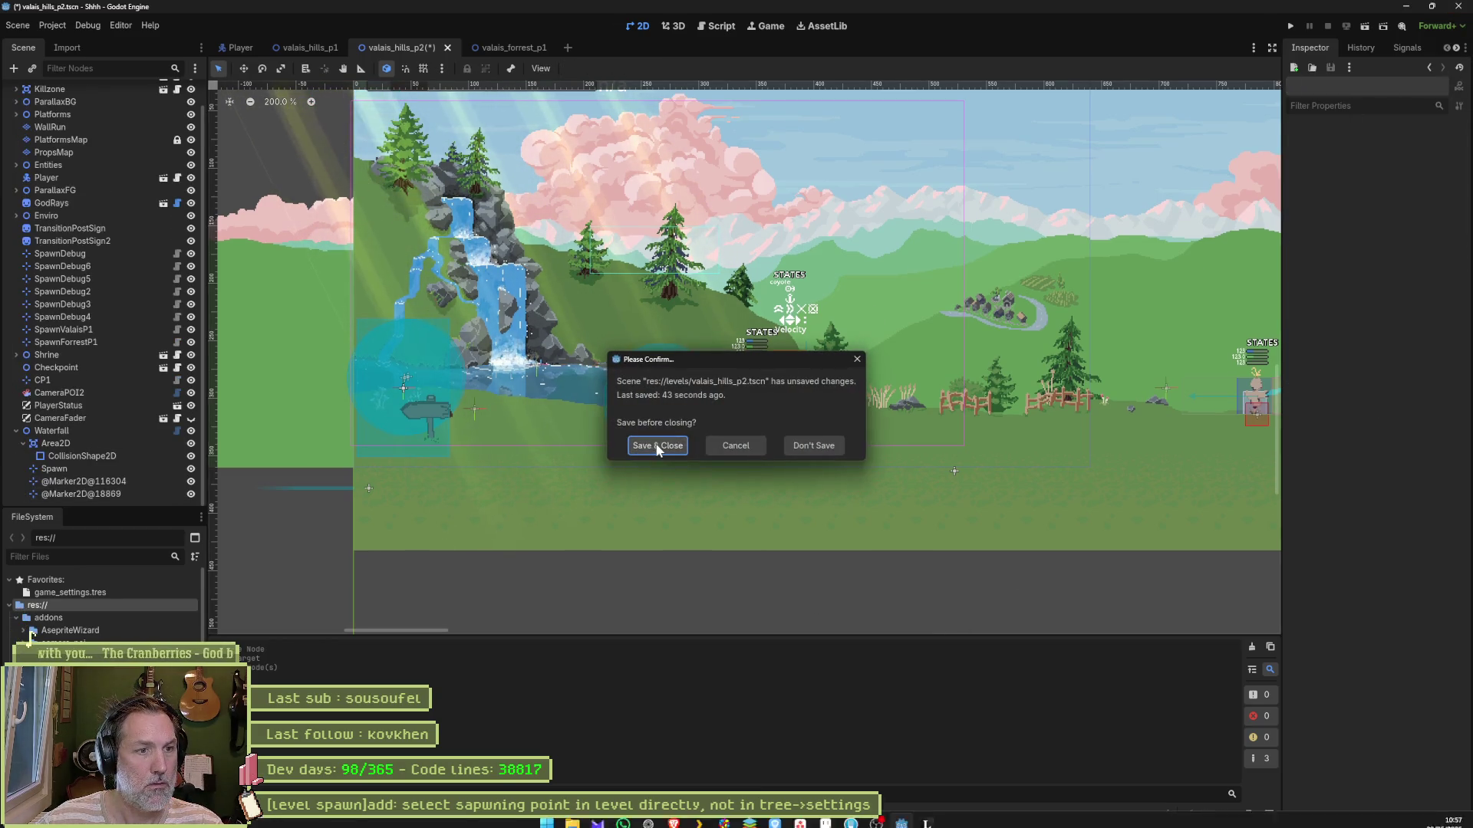
Step: Save valais_hills_p2 and close Godot, then relaunch it and reopen the Shhh project
{"action": "left_click", "coordinate": [660, 444]}
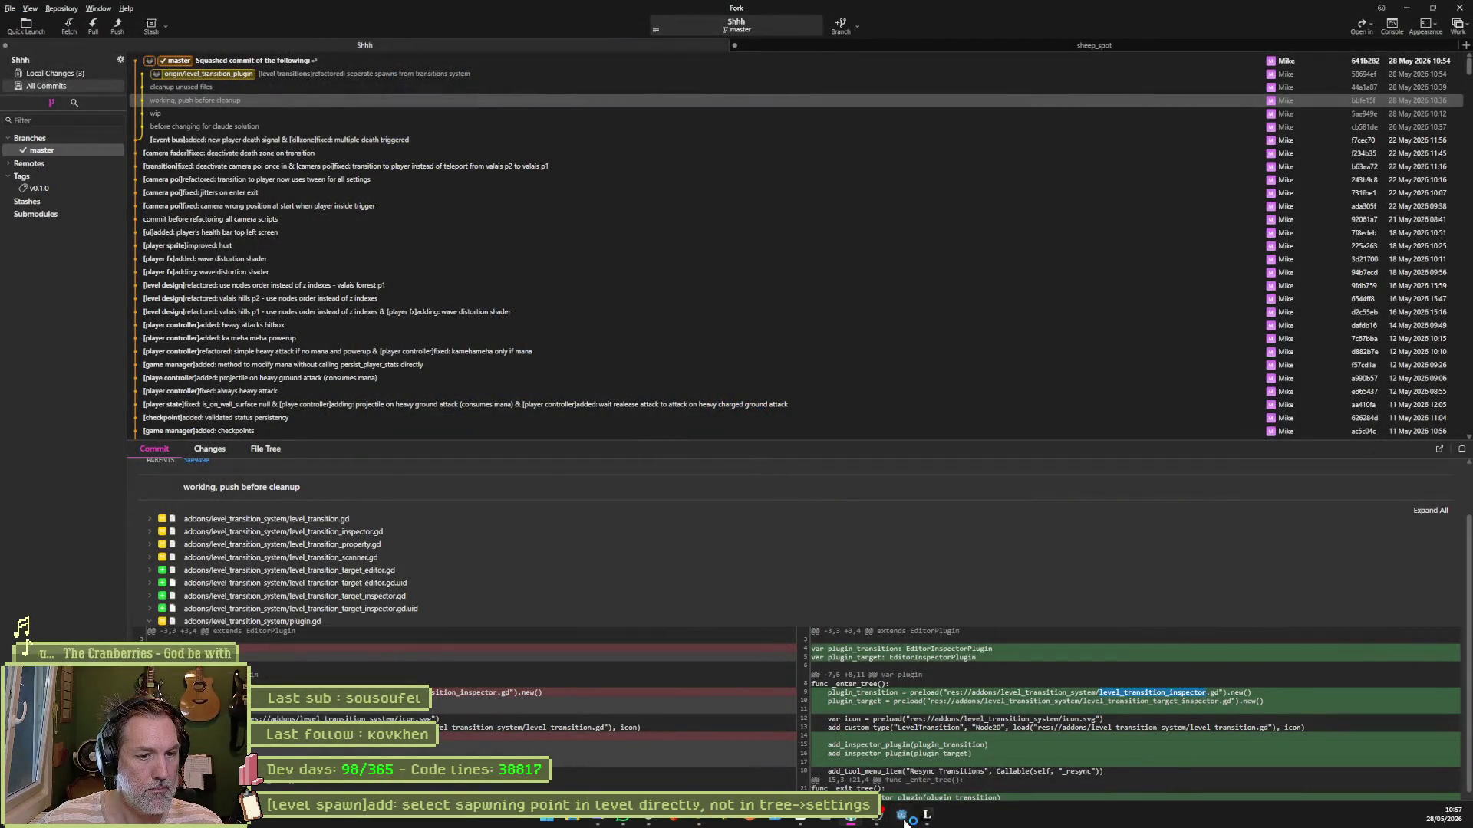
{"action": "left_click", "coordinate": [904, 817]}
{"action": "double_click", "coordinate": [661, 264]}
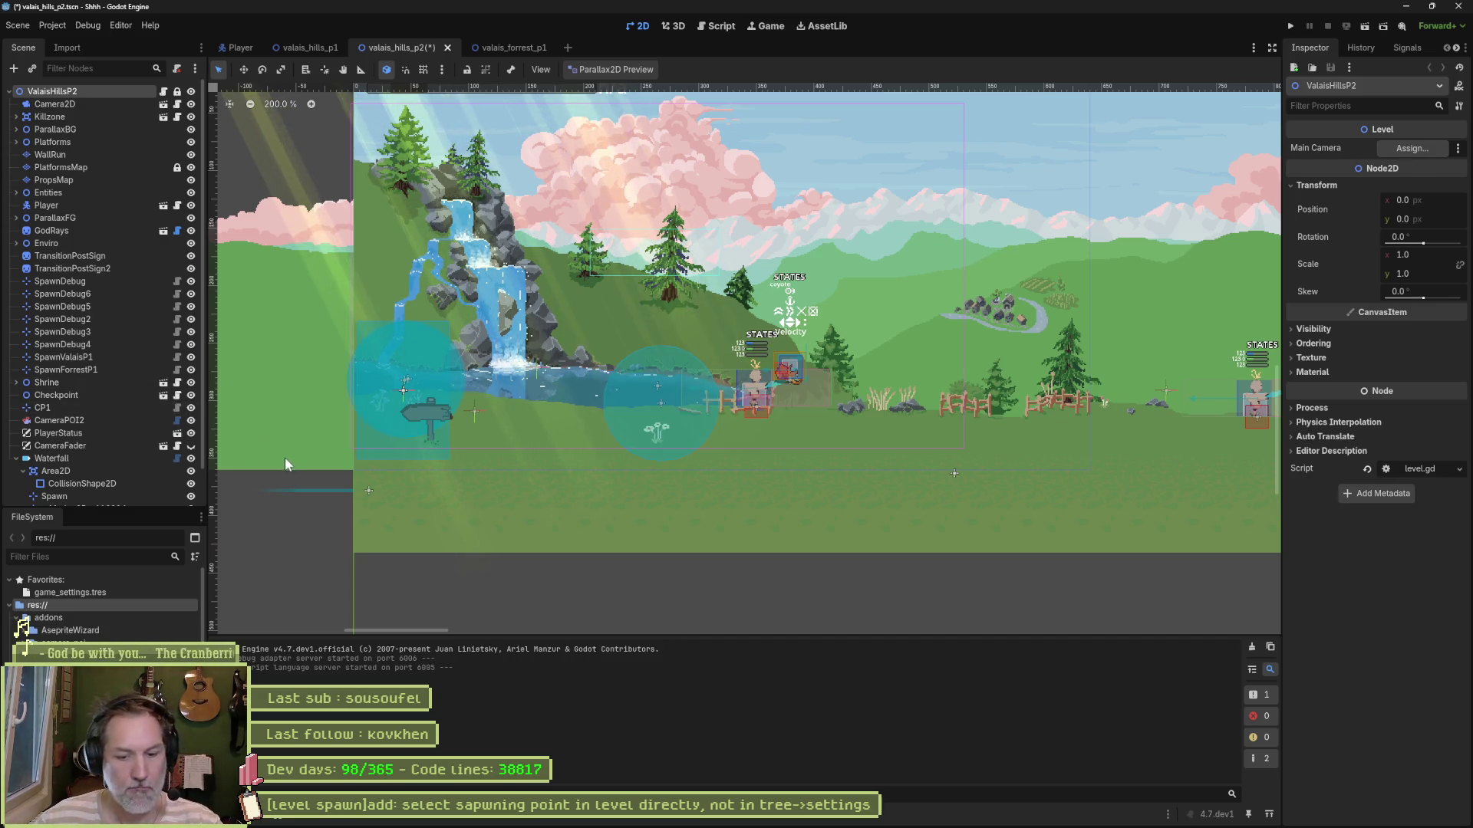
Step: Run the current scene with F6, stop it, and run it again
{"action": "key", "text": "F6"}
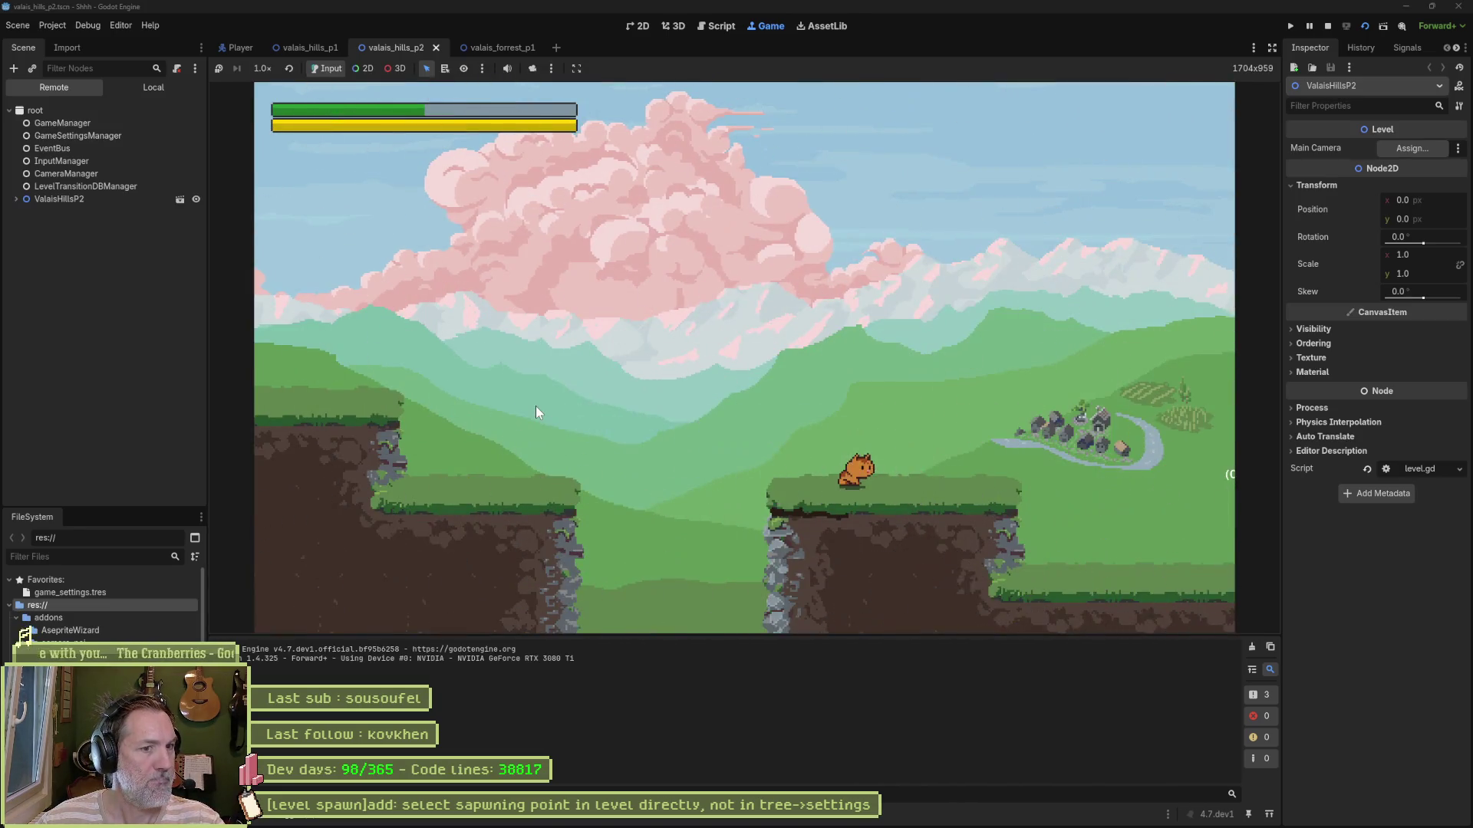
{"action": "key", "text": "F8"}
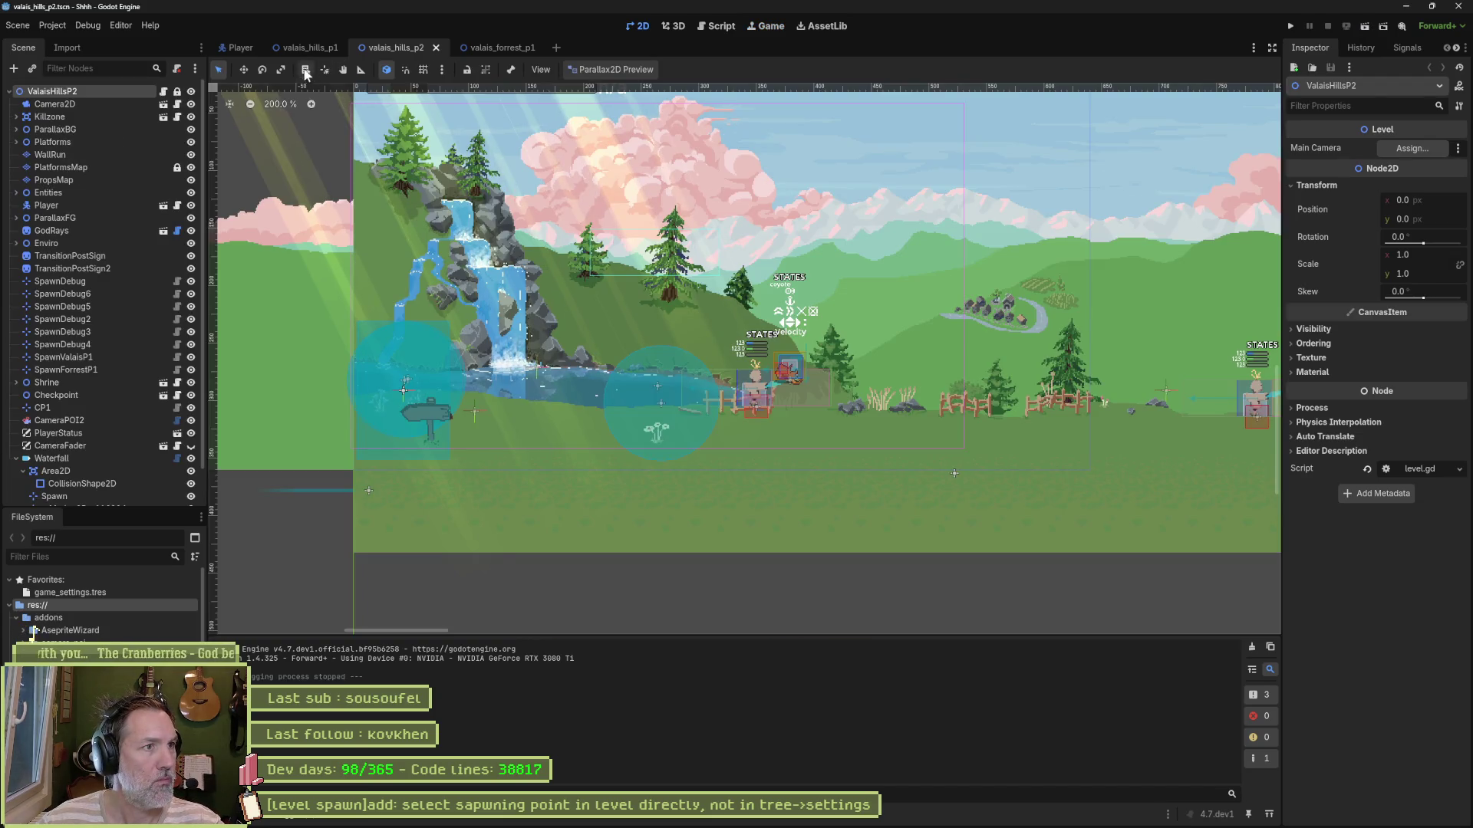
{"action": "scroll", "coordinate": [359, 119], "scroll_direction": "up", "scroll_amount": 5}
{"action": "key", "text": "F6"}
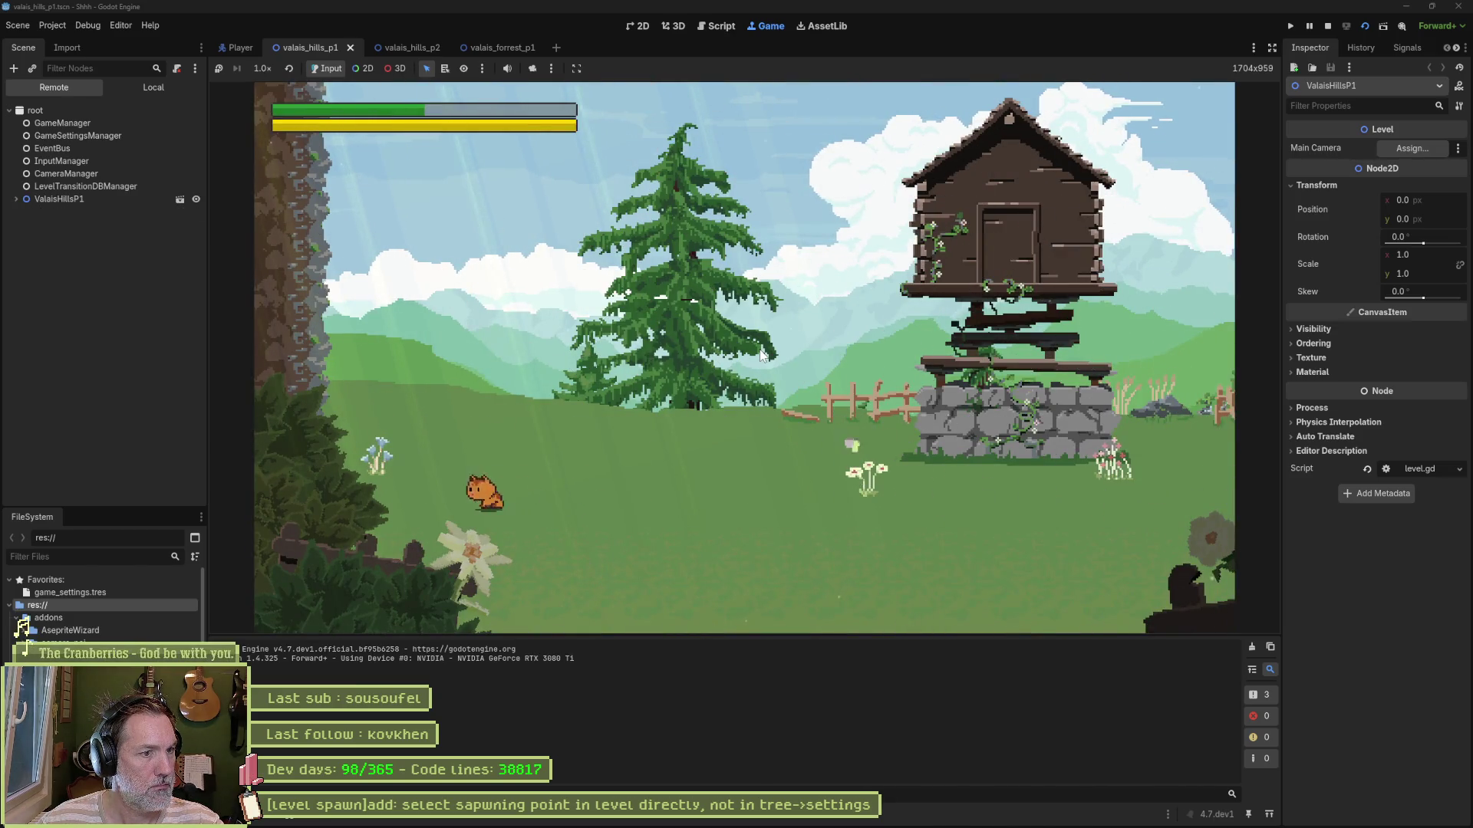
Step: Wall-jump the cat and run it right past the hut, barn, tree and rock off the cliff
{"action": "key", "text": "Left"}
{"action": "key", "text": "space"}
{"action": "key", "text": "Right"}
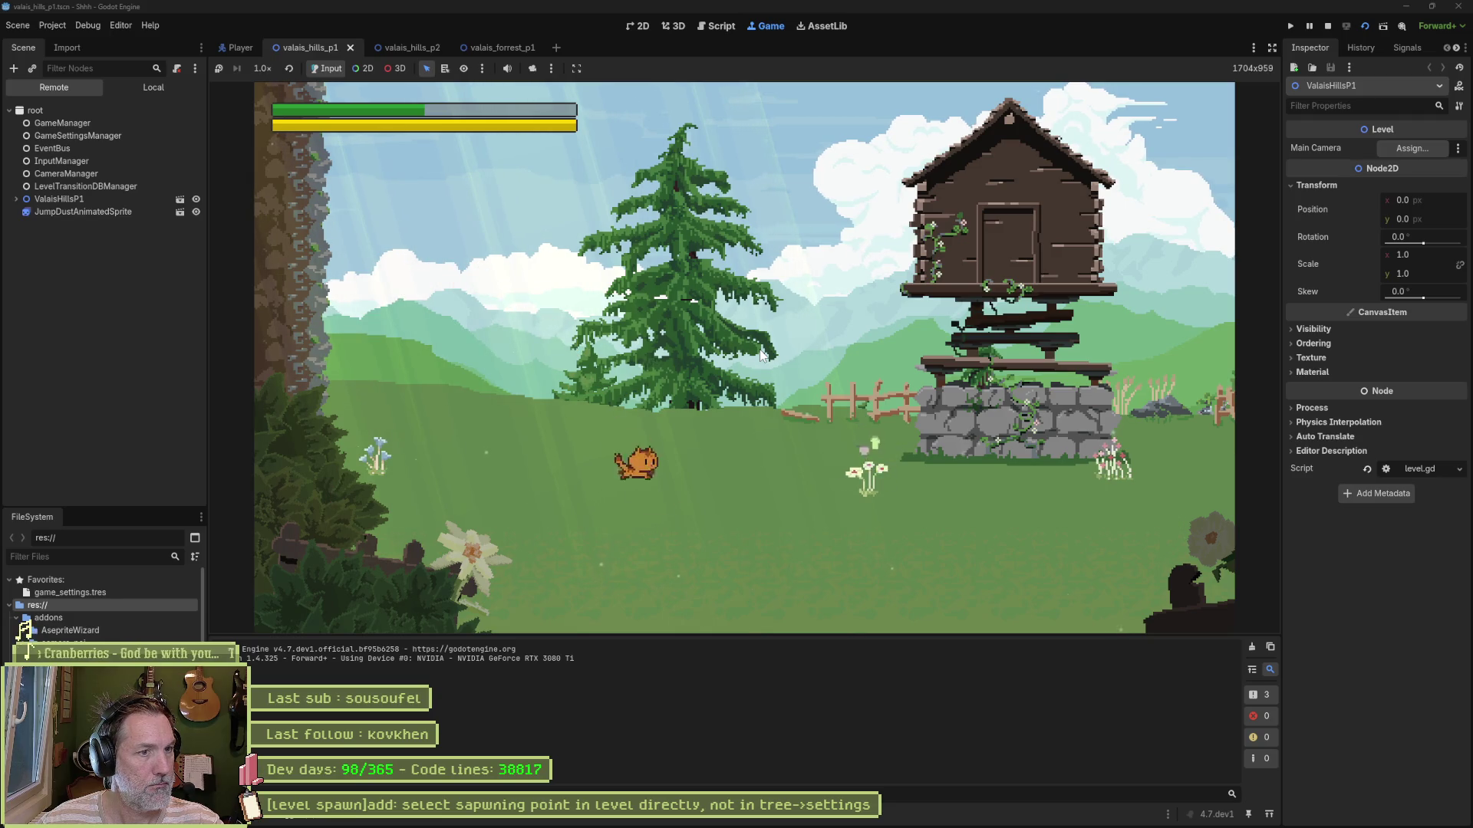
{"action": "key", "text": "Right"}
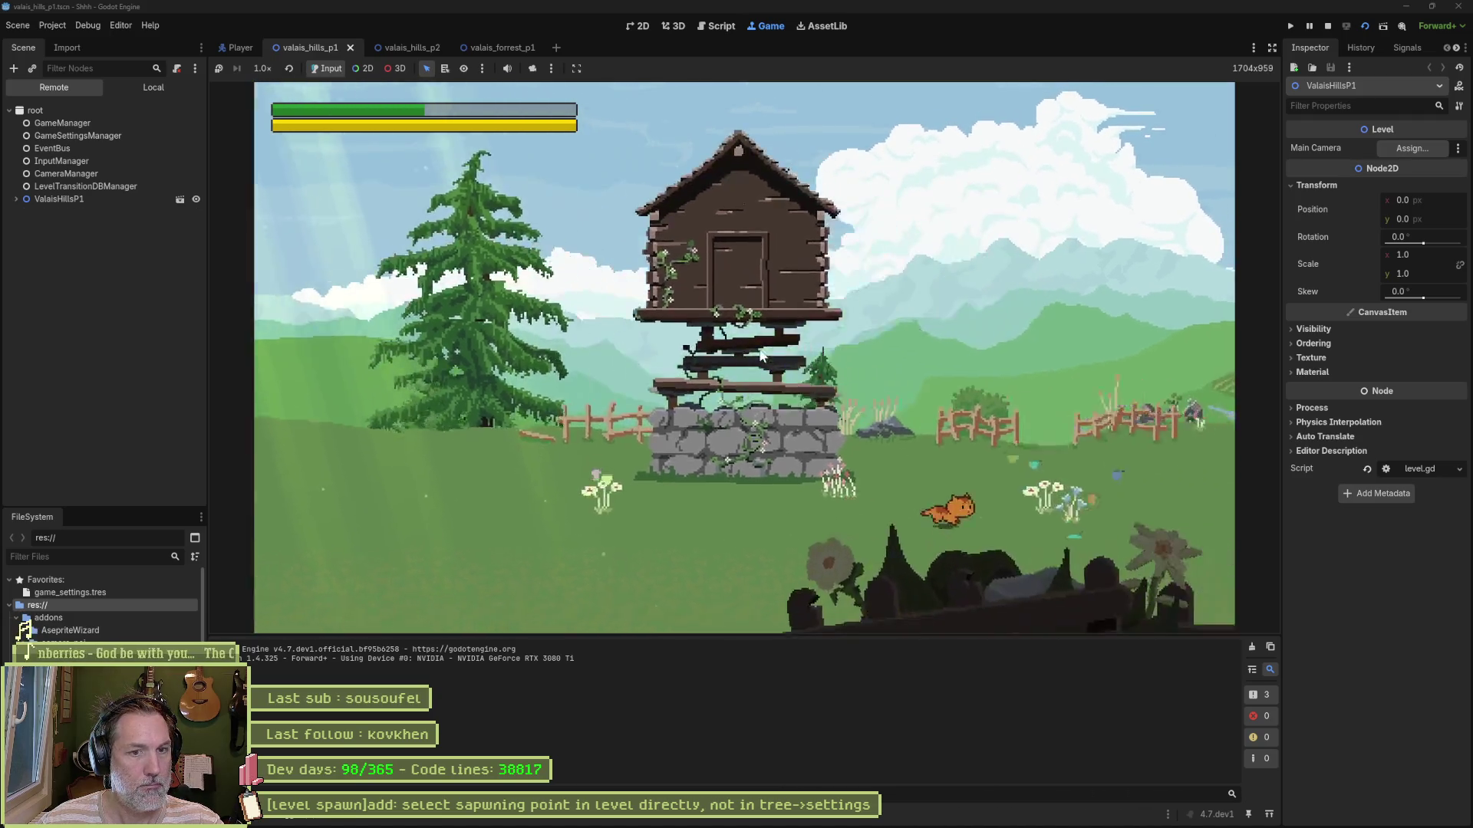
{"action": "key", "text": "Right"}
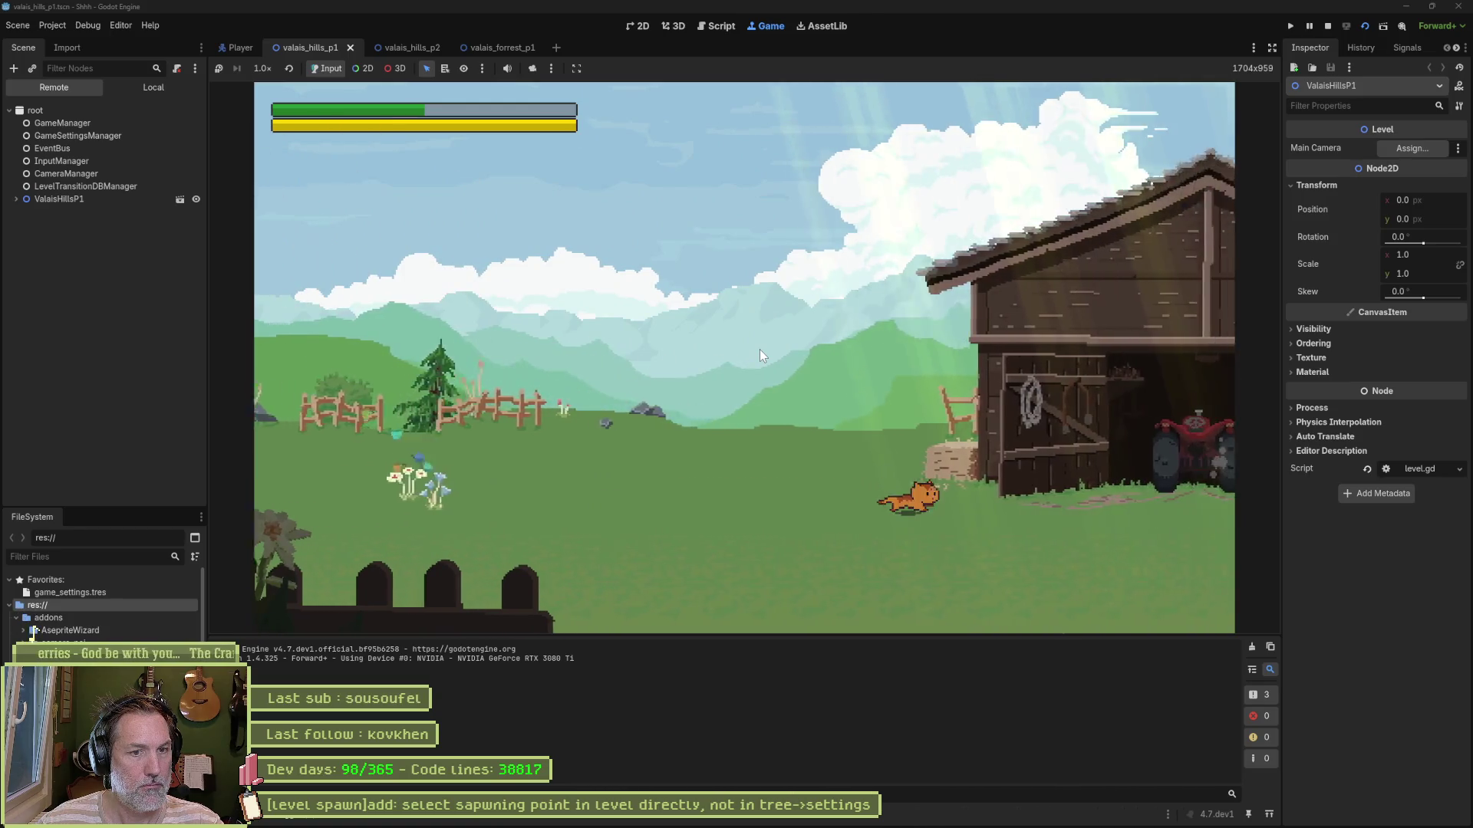
{"action": "key", "text": "Right"}
{"action": "key", "text": "space"}
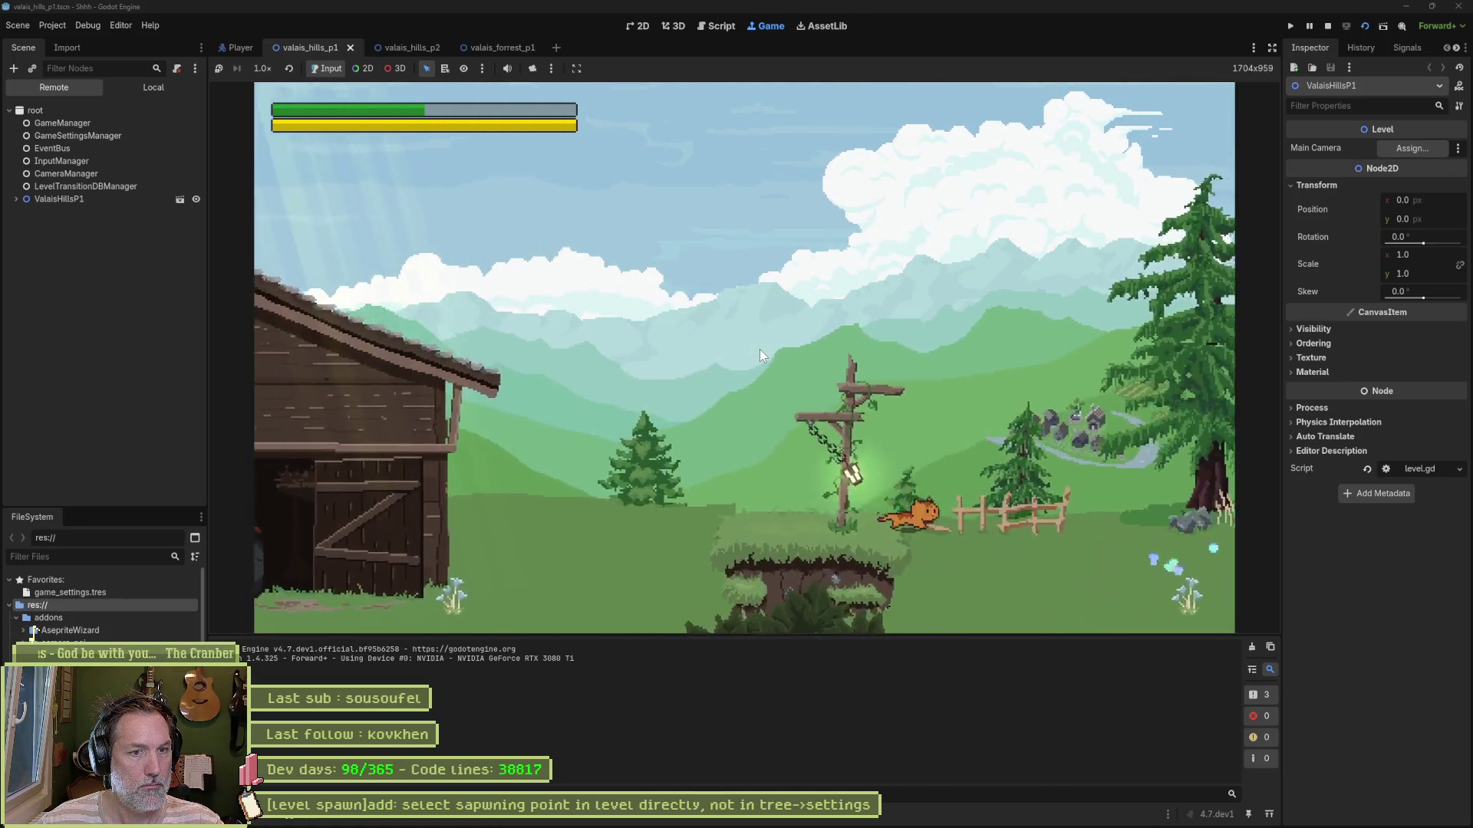
{"action": "key", "text": "Right"}
{"action": "key", "text": "space"}
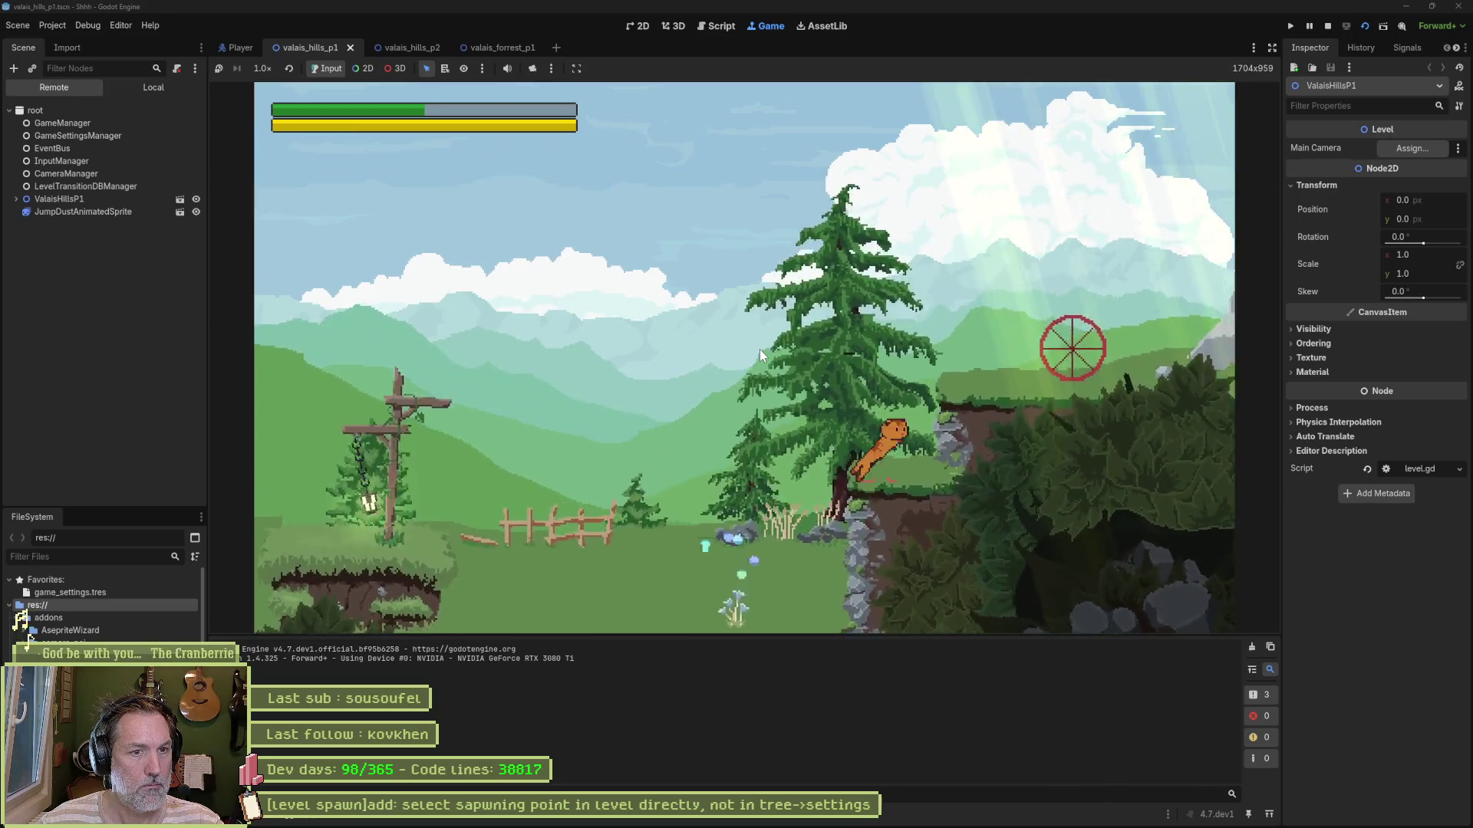
{"action": "key", "text": "Right"}
{"action": "key", "text": "space"}
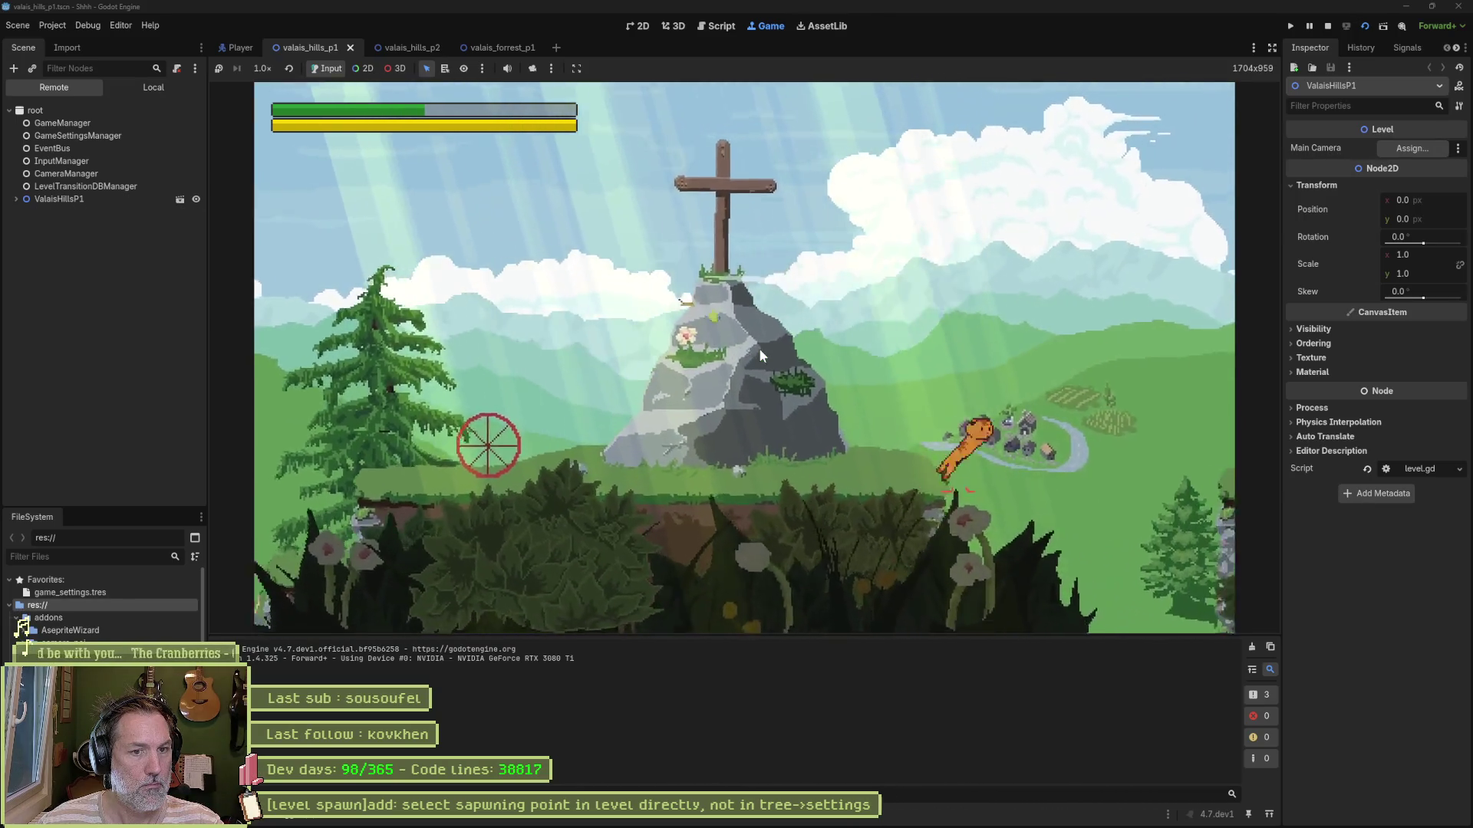
{"action": "key", "text": "Right"}
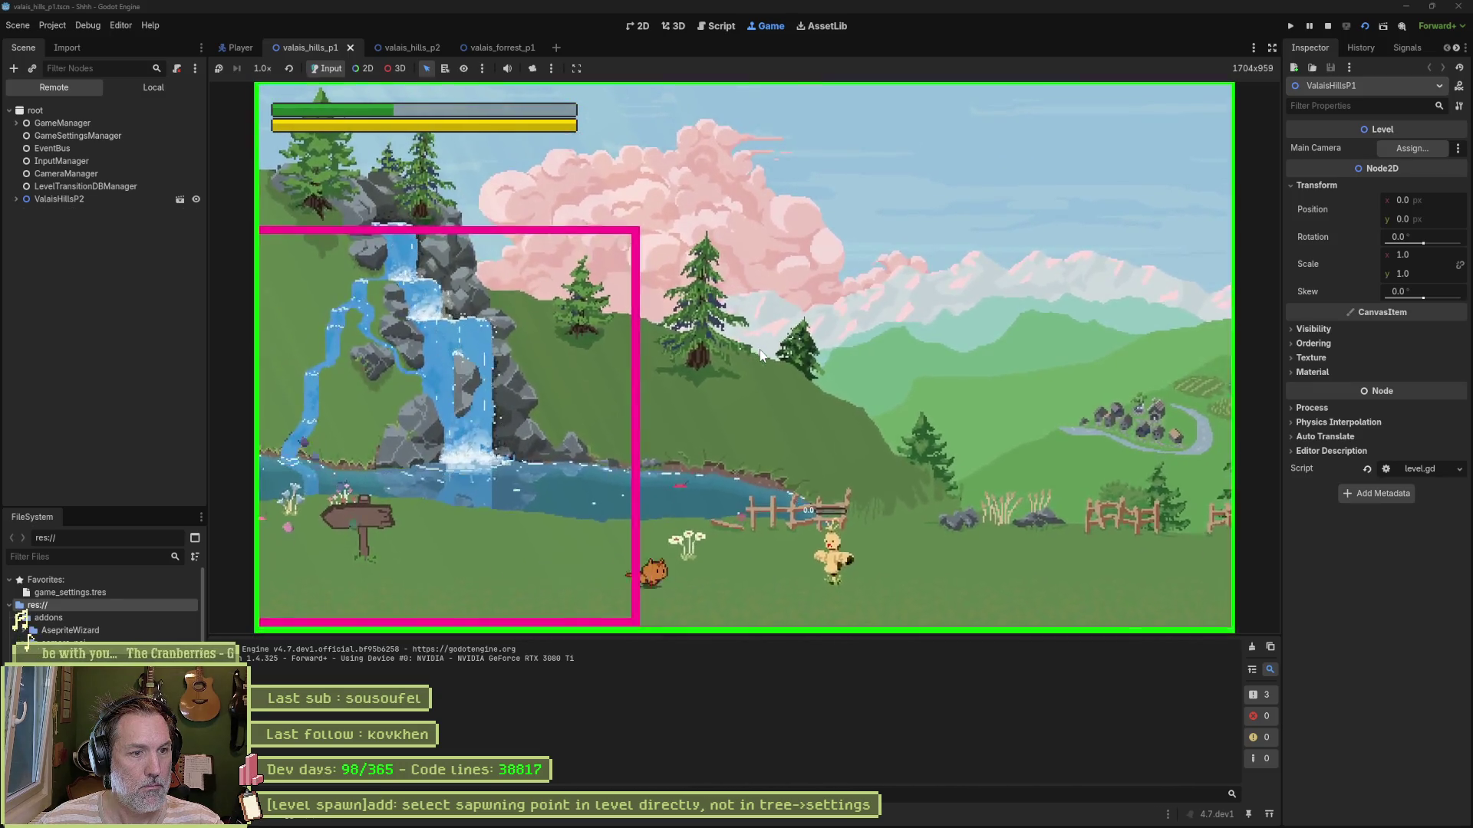
Step: Run and jump the cat across the cliffs into the level transition, then stop the game
{"action": "key", "text": "Right"}
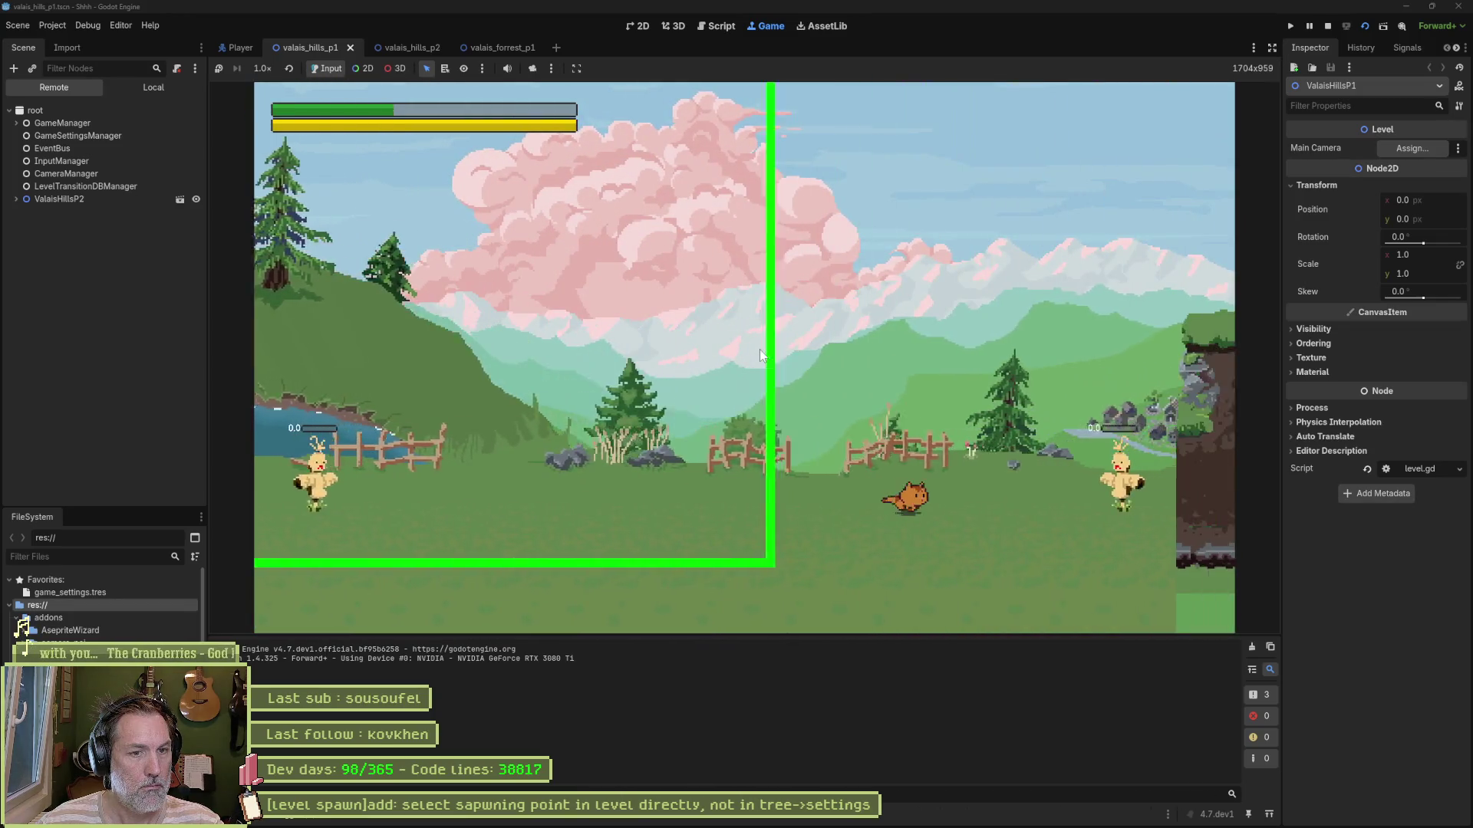
{"action": "key", "text": "Right"}
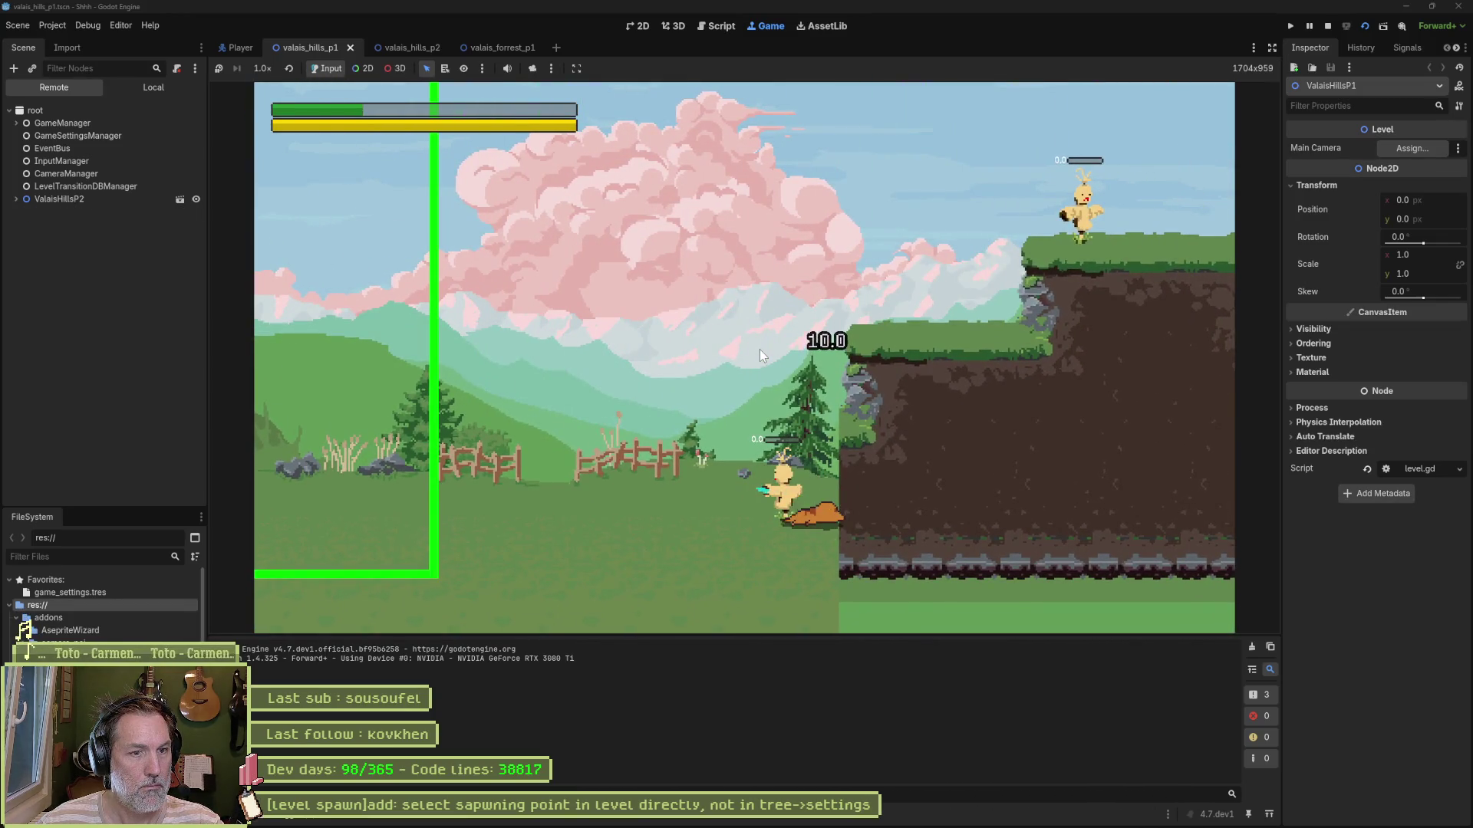
{"action": "key", "text": "space"}
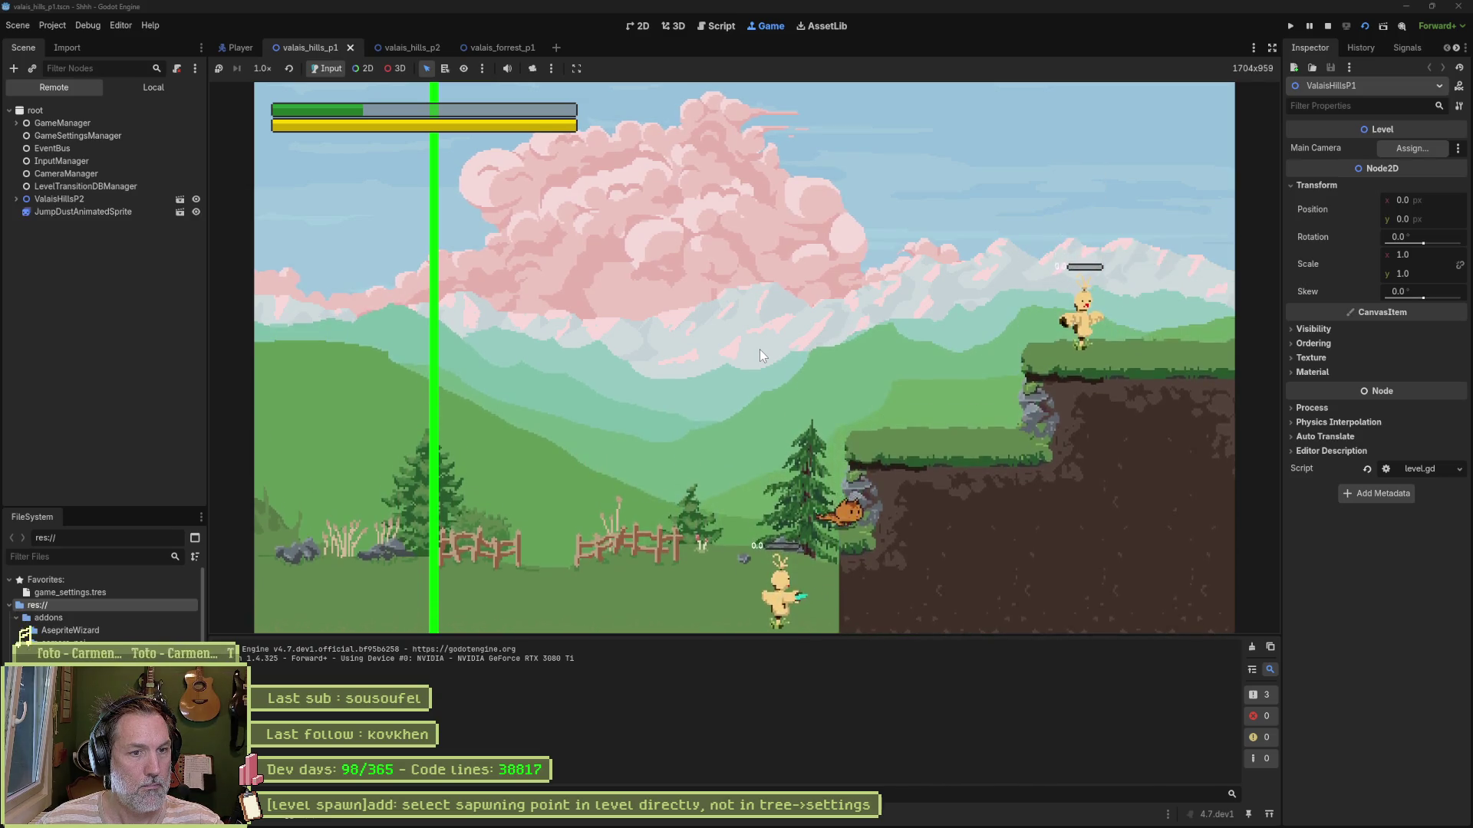
{"action": "key", "text": "Right"}
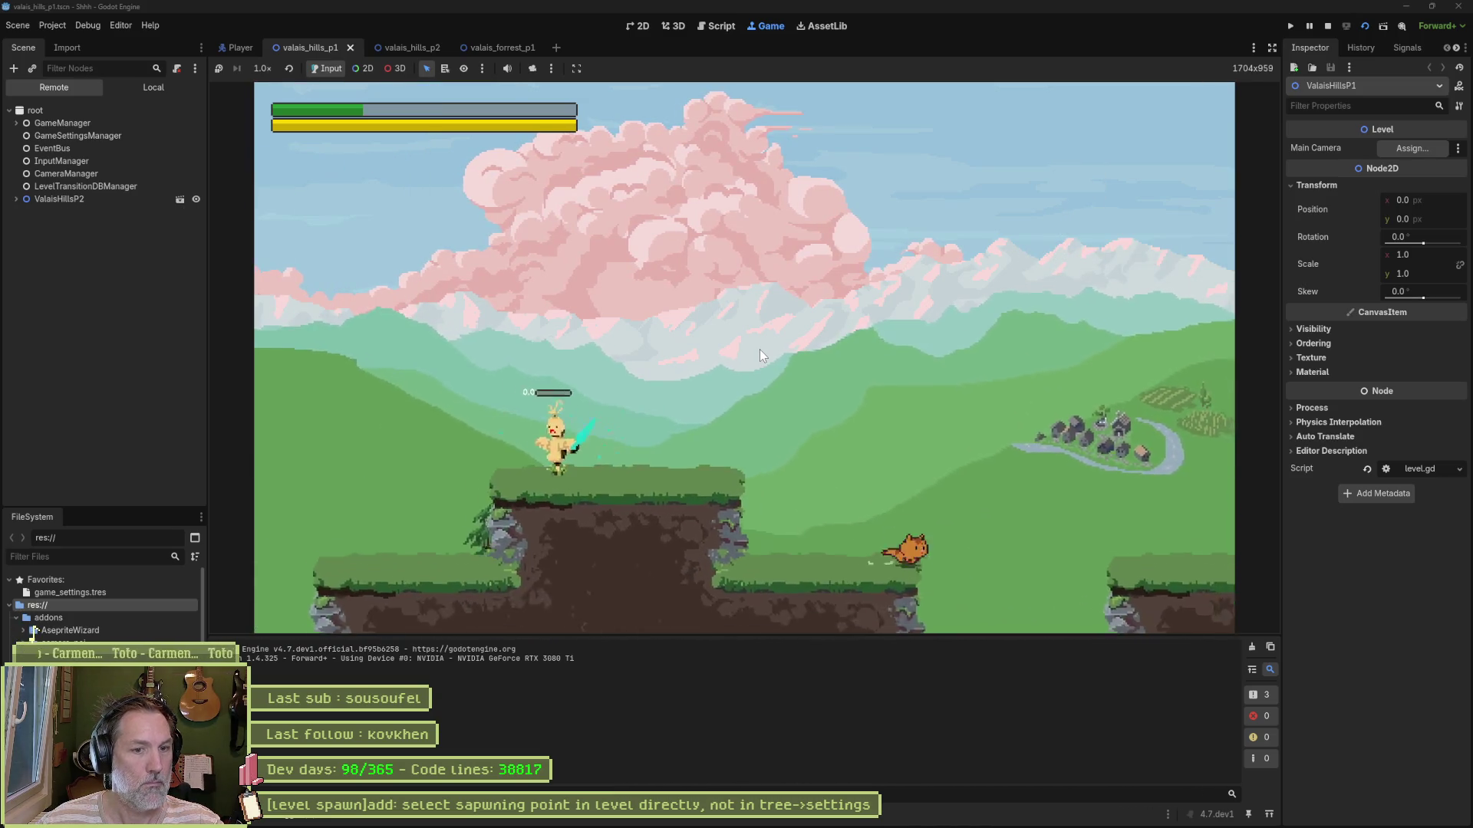
{"action": "key", "text": "Right"}
{"action": "key", "text": "space"}
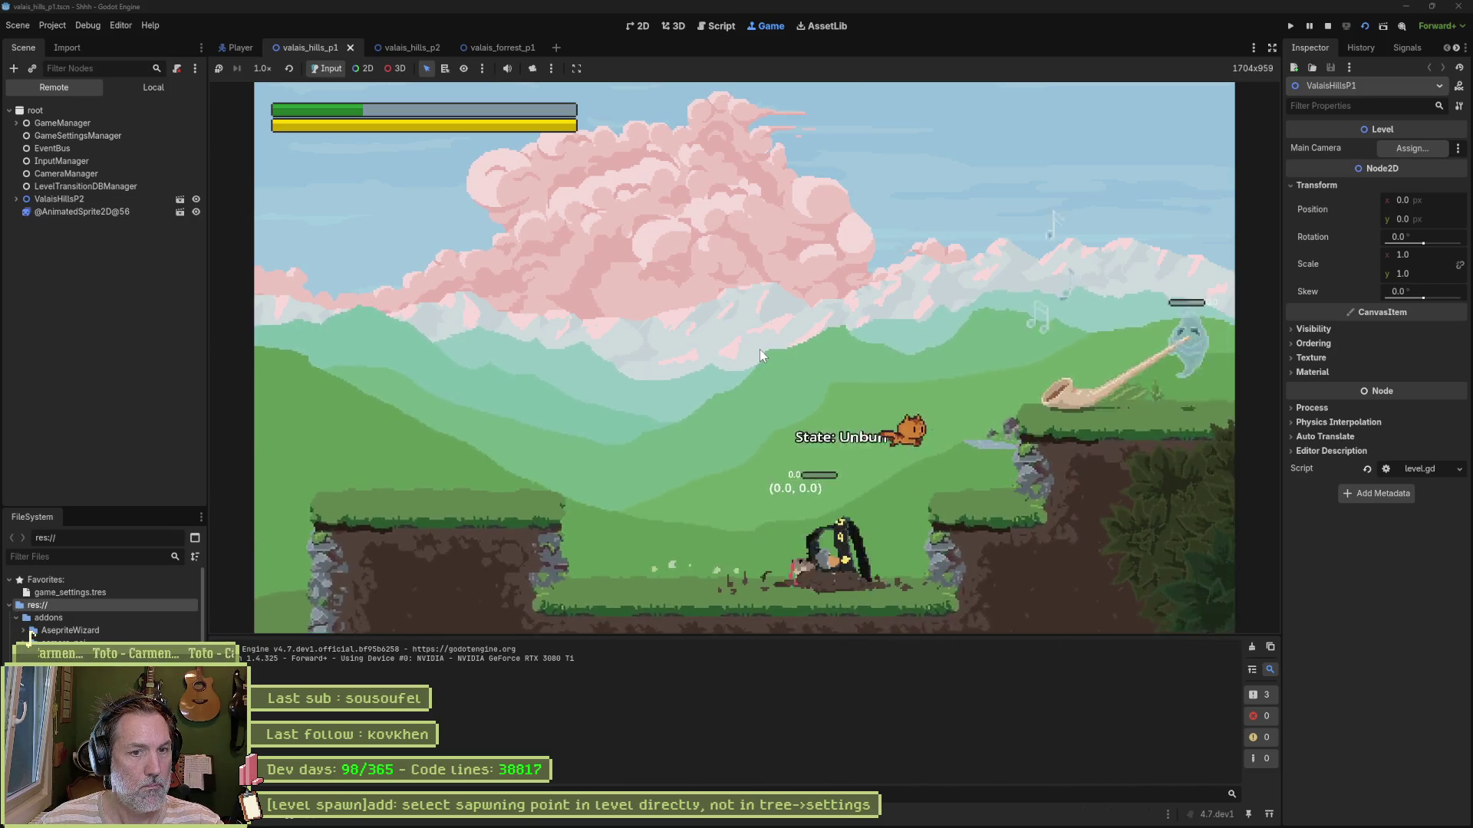
{"action": "key", "text": "Right"}
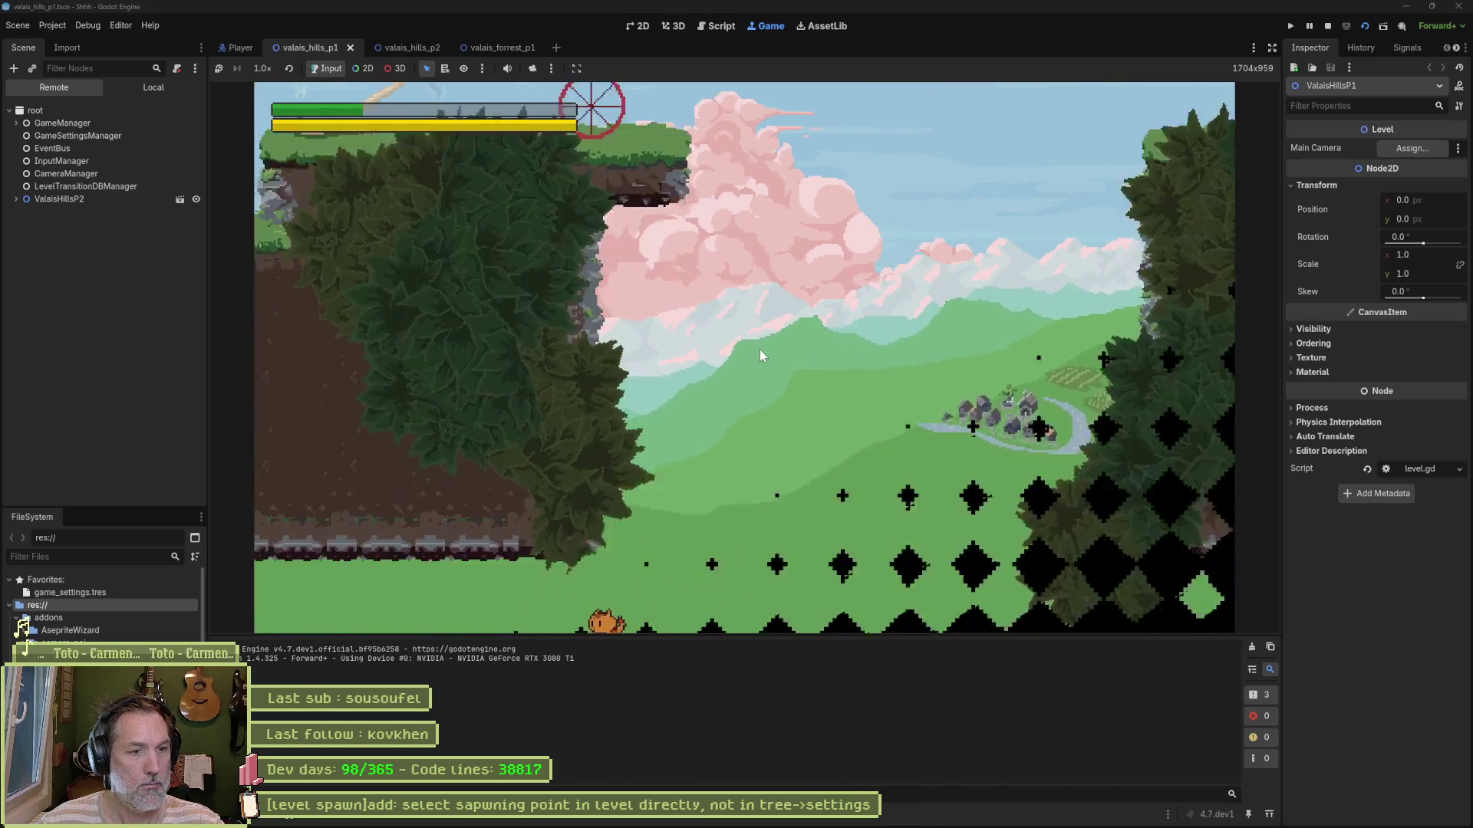
{"action": "key", "text": "F8"}
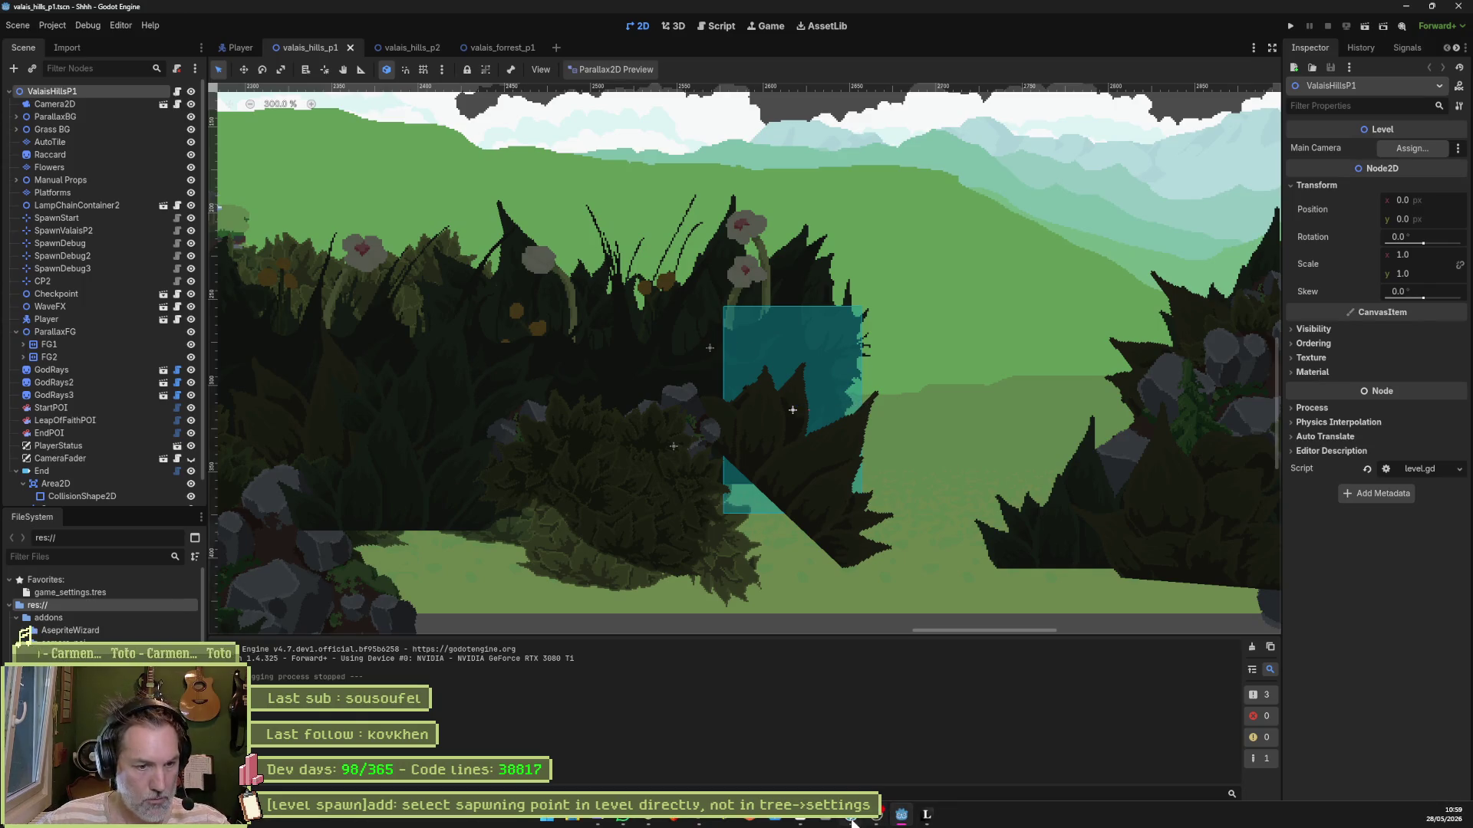
Step: Check Fork's uncommitted local changes, then bring up plugin.gd in Godot's script editor
{"action": "left_click", "coordinate": [853, 820]}
{"action": "left_click", "coordinate": [72, 73]}
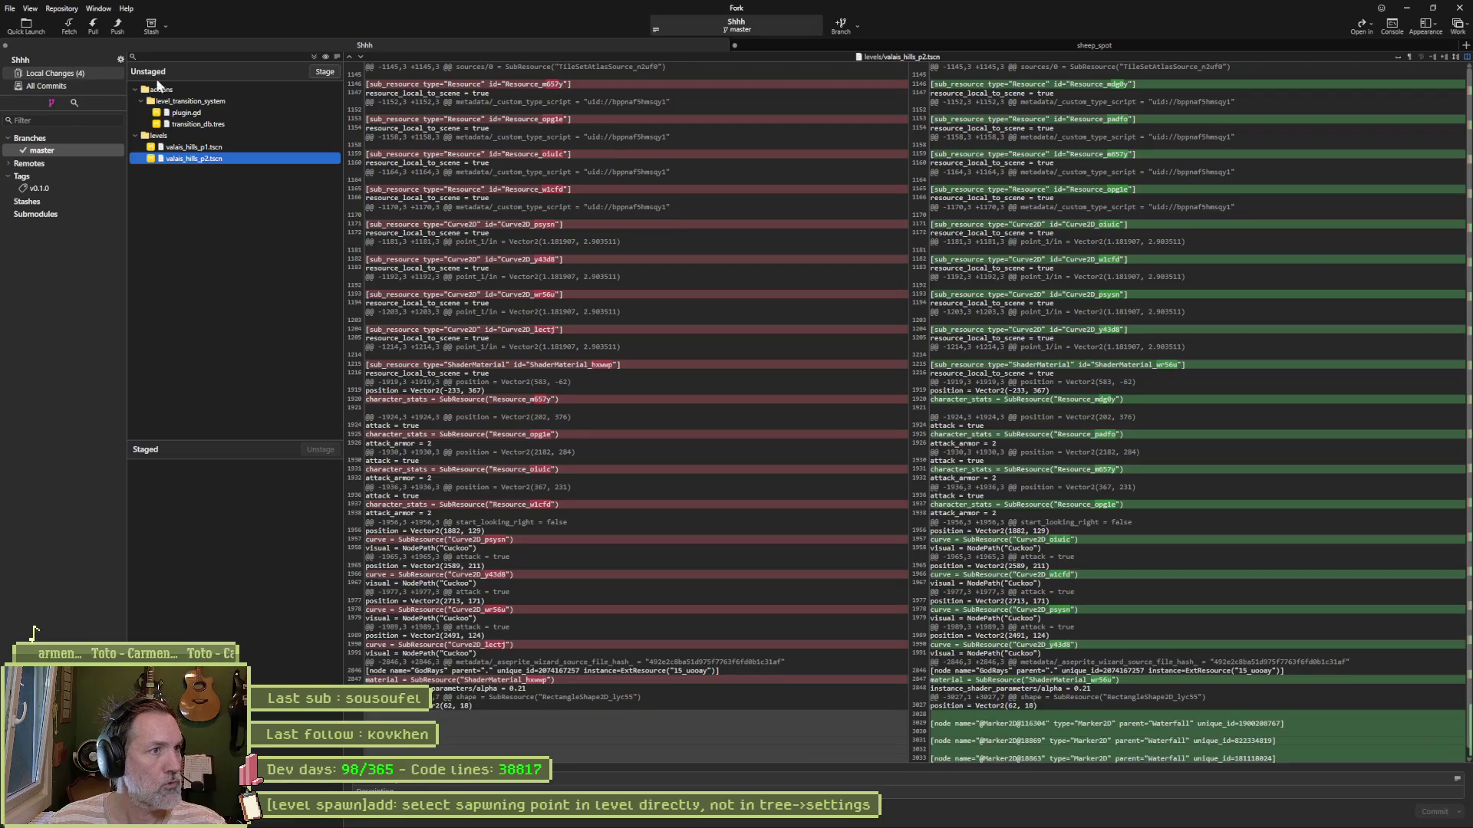
{"action": "mouse_move", "coordinate": [853, 825]}
{"action": "left_click", "coordinate": [902, 816]}
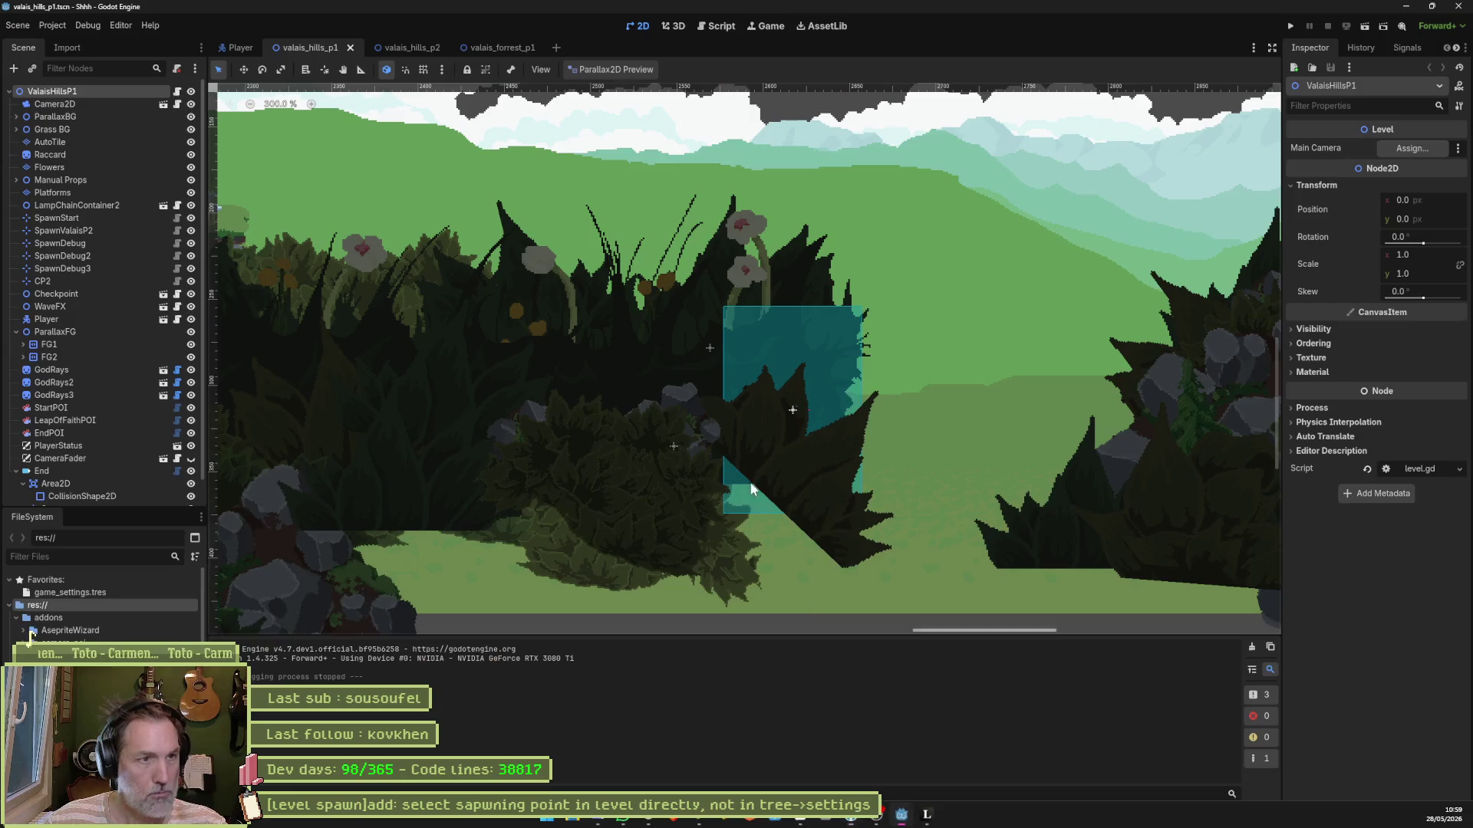
{"action": "left_click", "coordinate": [715, 27]}
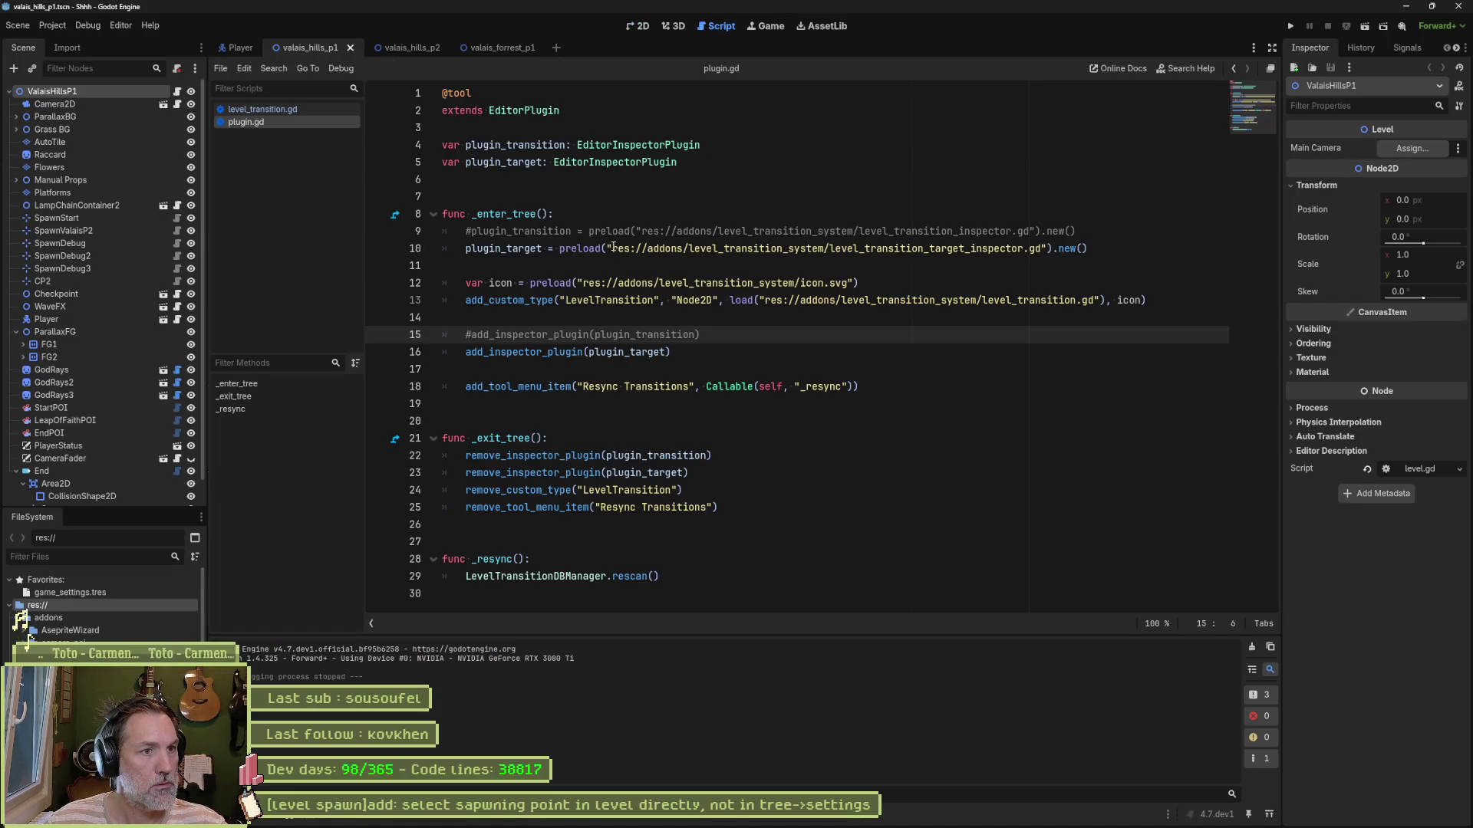
Step: Delete the commented plugin_transition preload and add_inspector_plugin lines plus stray blank lines, and save
{"action": "left_click", "coordinate": [612, 231]}
{"action": "key", "text": "ctrl+shift+k"}
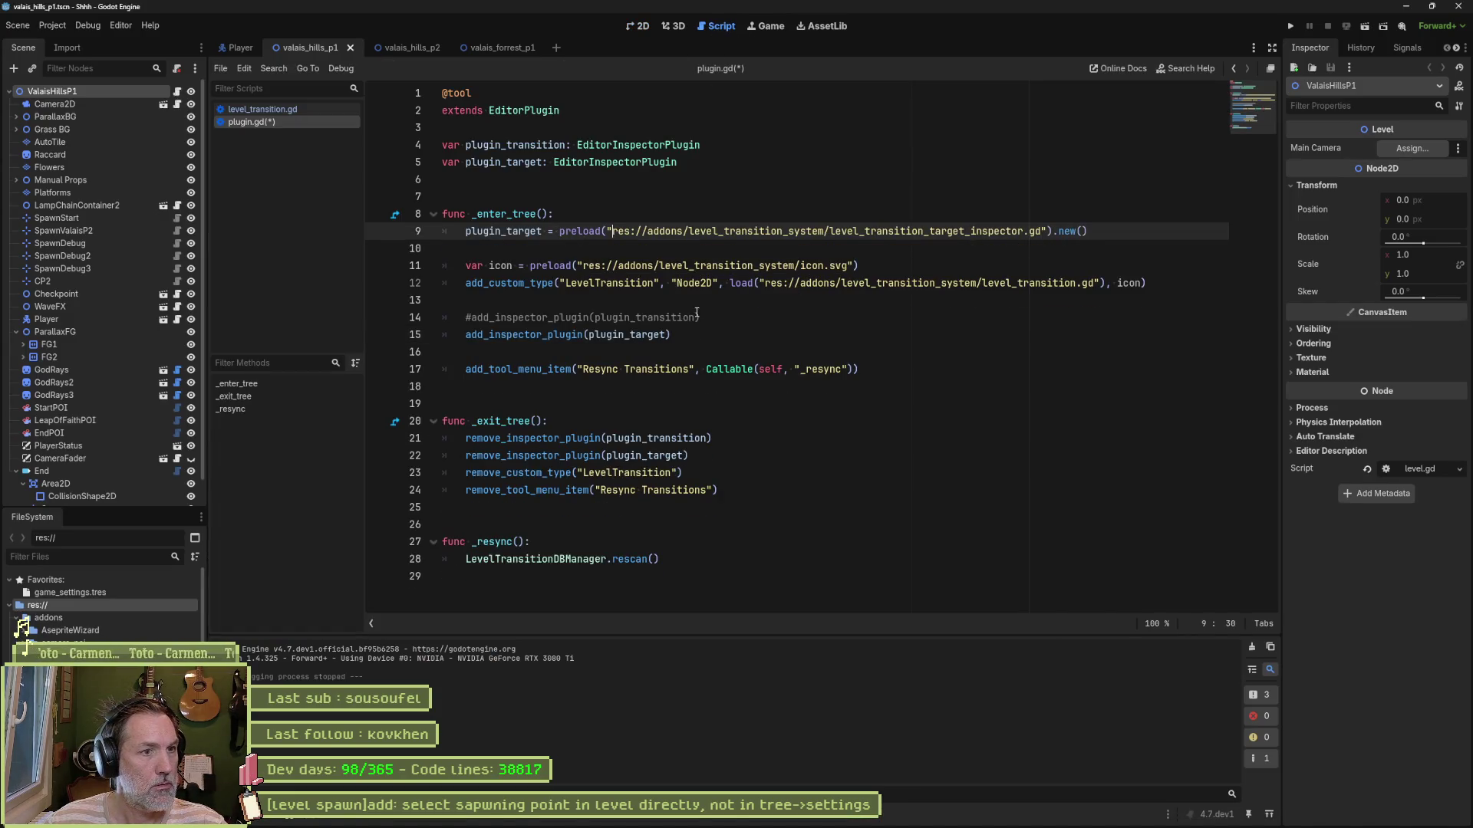
{"action": "left_click", "coordinate": [857, 313]}
{"action": "key", "text": "ctrl+shift+k"}
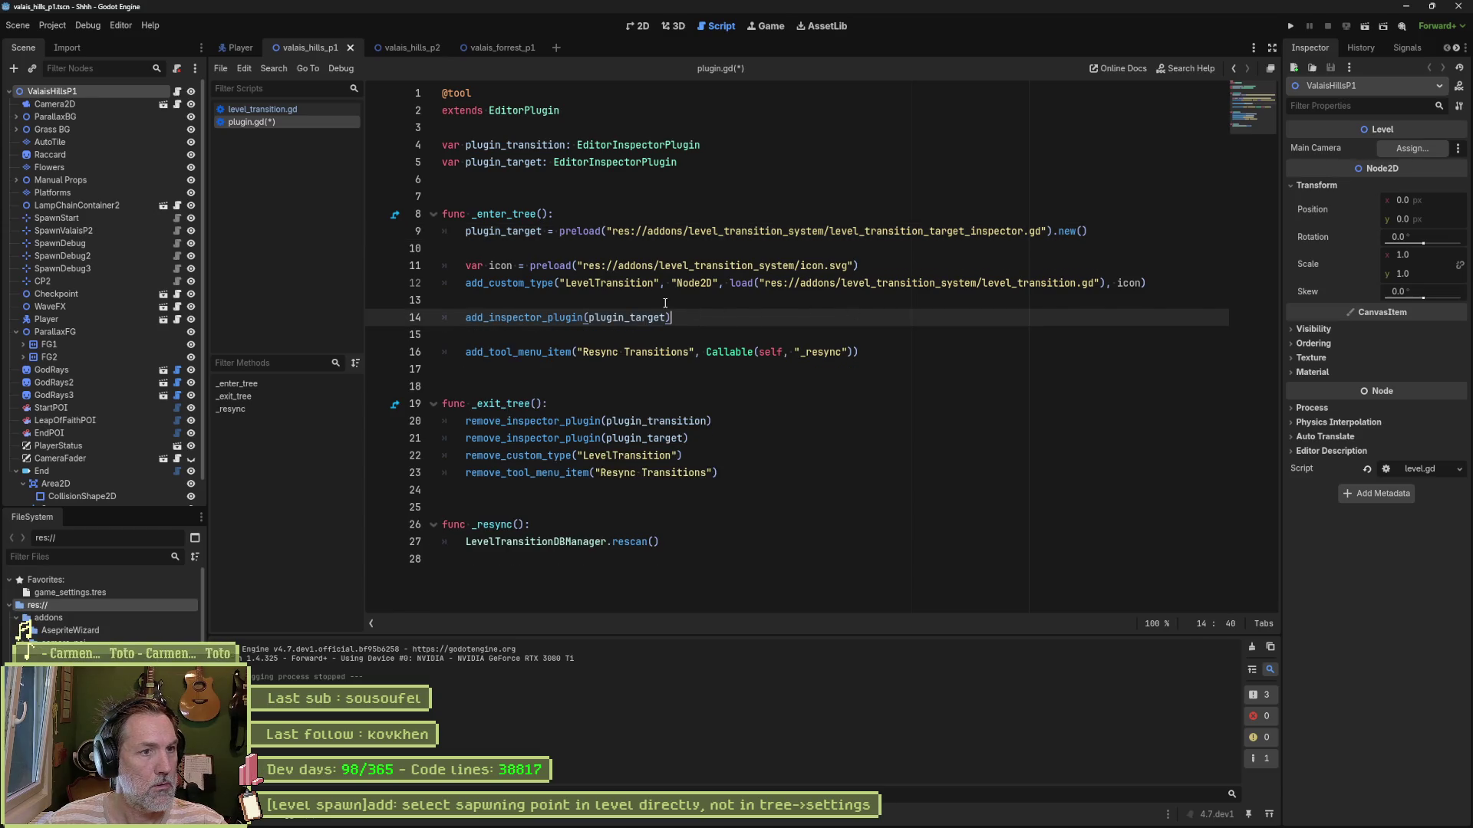
{"action": "left_click", "coordinate": [669, 303]}
{"action": "key", "text": "ctrl+shift+k"}
{"action": "key", "text": "Down"}
{"action": "key", "text": "ctrl+shift+k"}
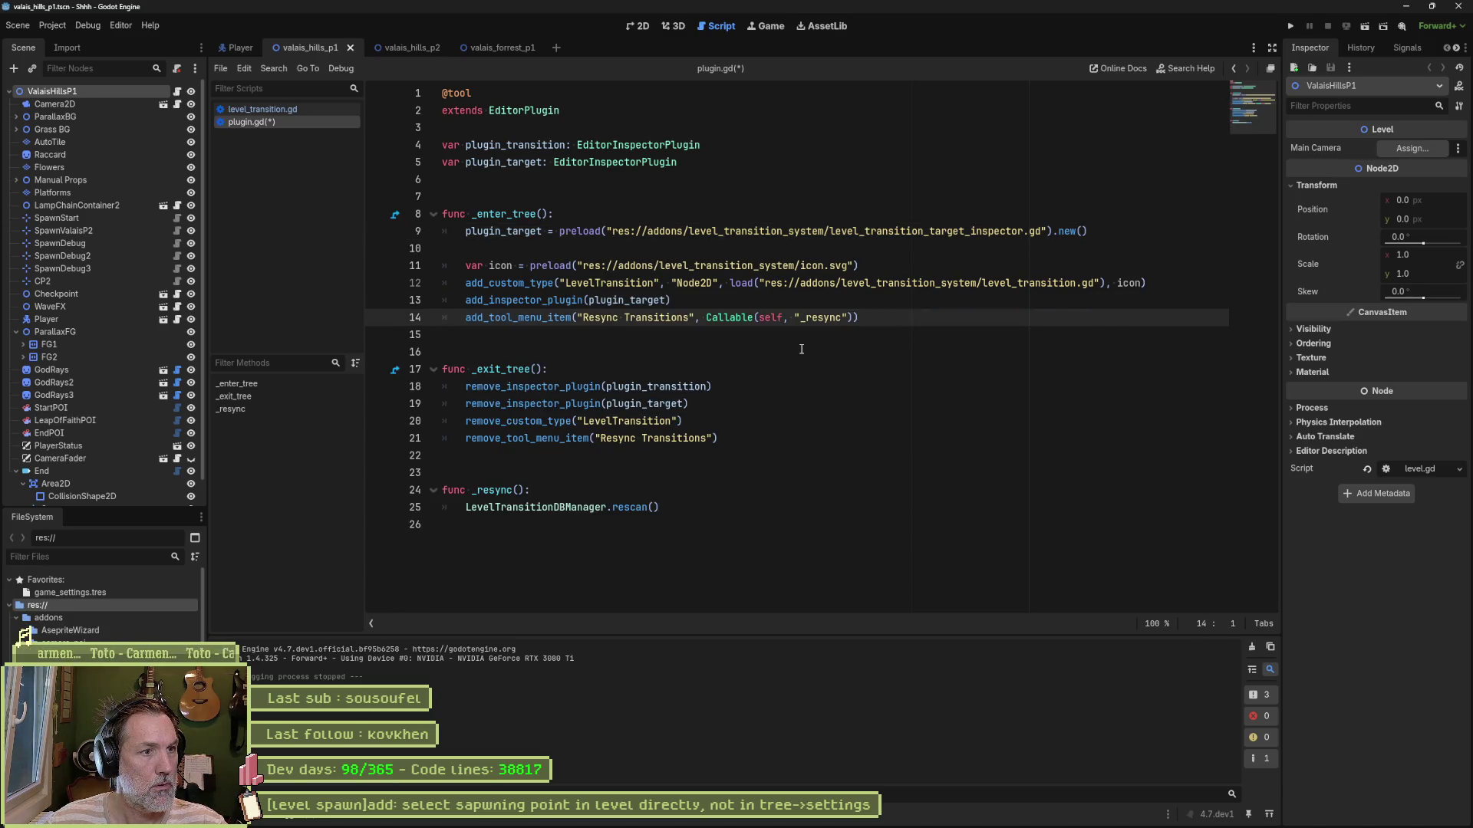
{"action": "key", "text": "ctrl+s"}
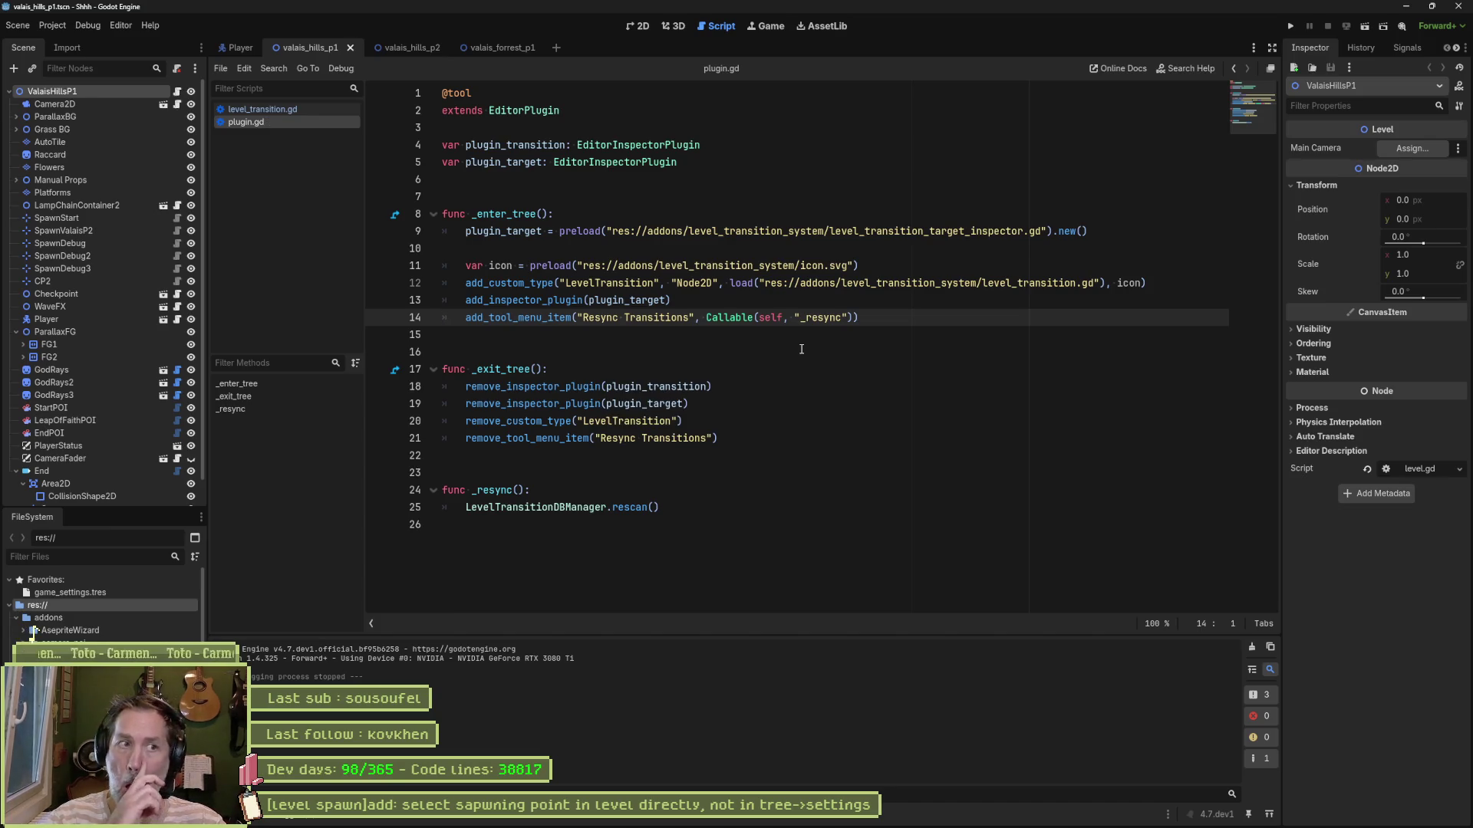
Step: Delete the plugin_transition variable and its remove_inspector_plugin call, and save plugin.gd
{"action": "double_click", "coordinate": [526, 145]}
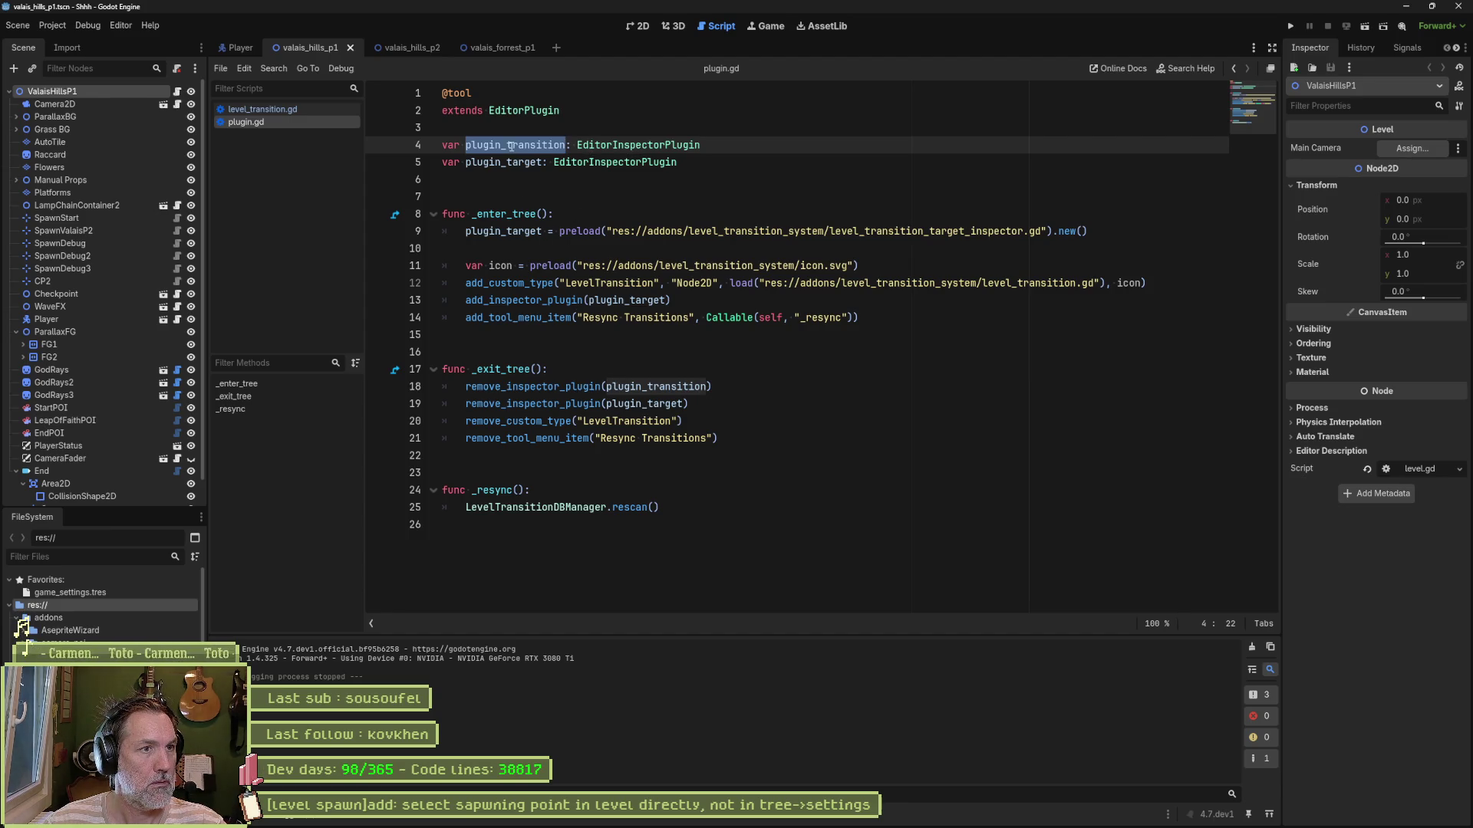
{"action": "key", "text": "ctrl+shift+k"}
{"action": "key", "text": "Down"}
{"action": "key", "text": "Down"}
{"action": "key", "text": "Down"}
{"action": "key", "text": "ctrl+shift+k"}
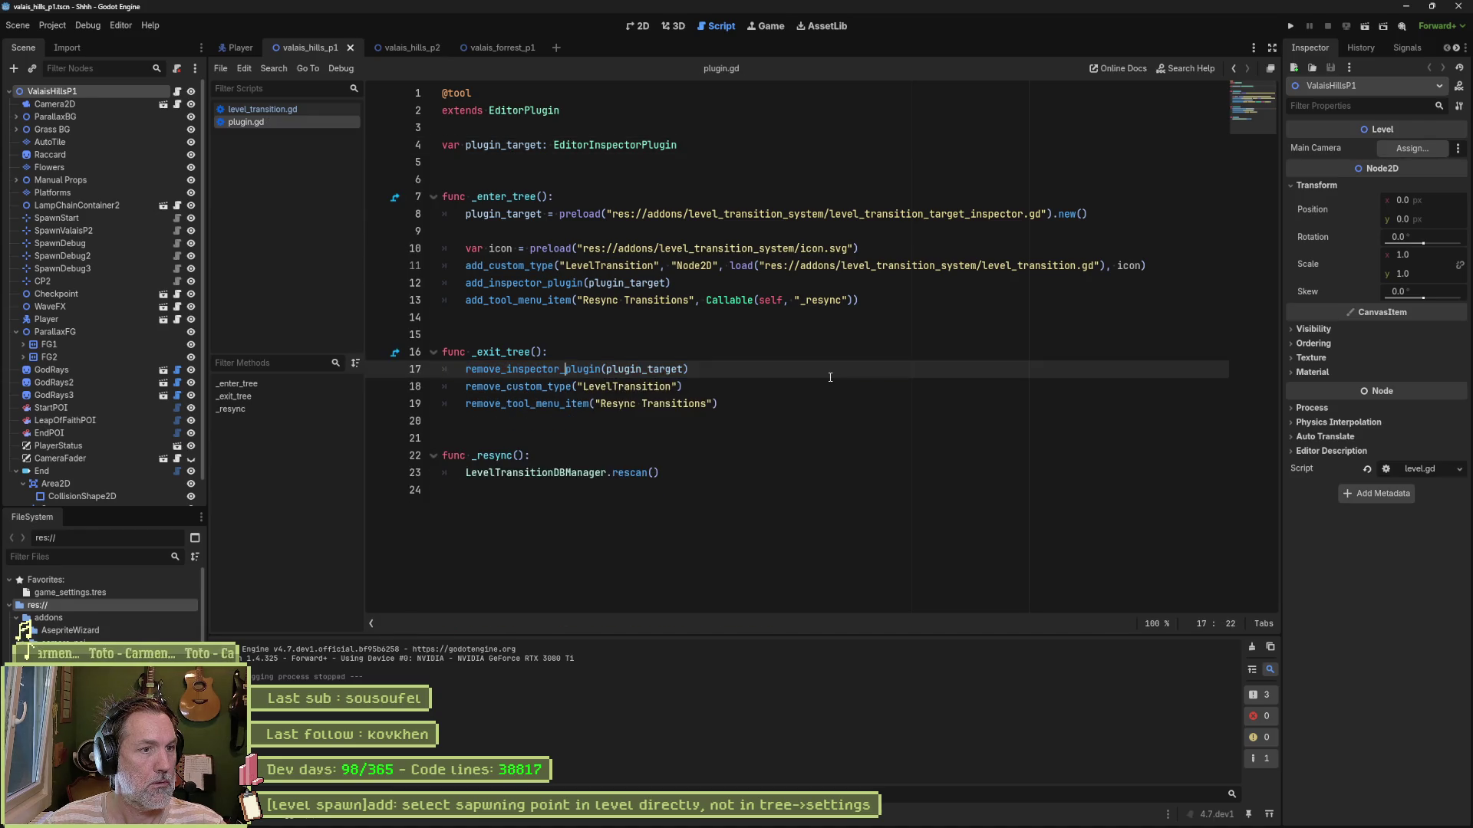
{"action": "key", "text": "ctrl+s"}
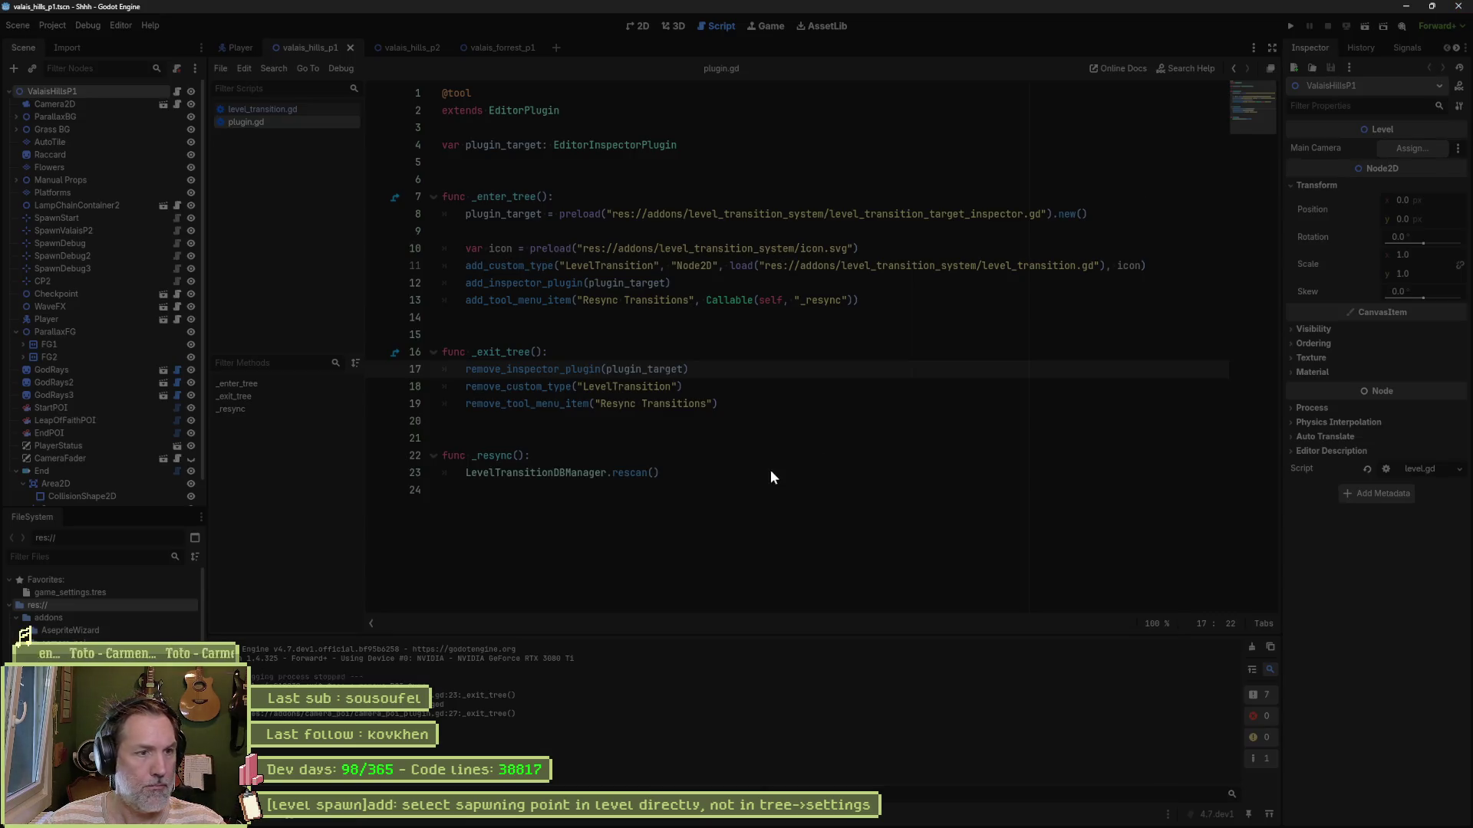
{"action": "key", "text": "alt+Tab"}
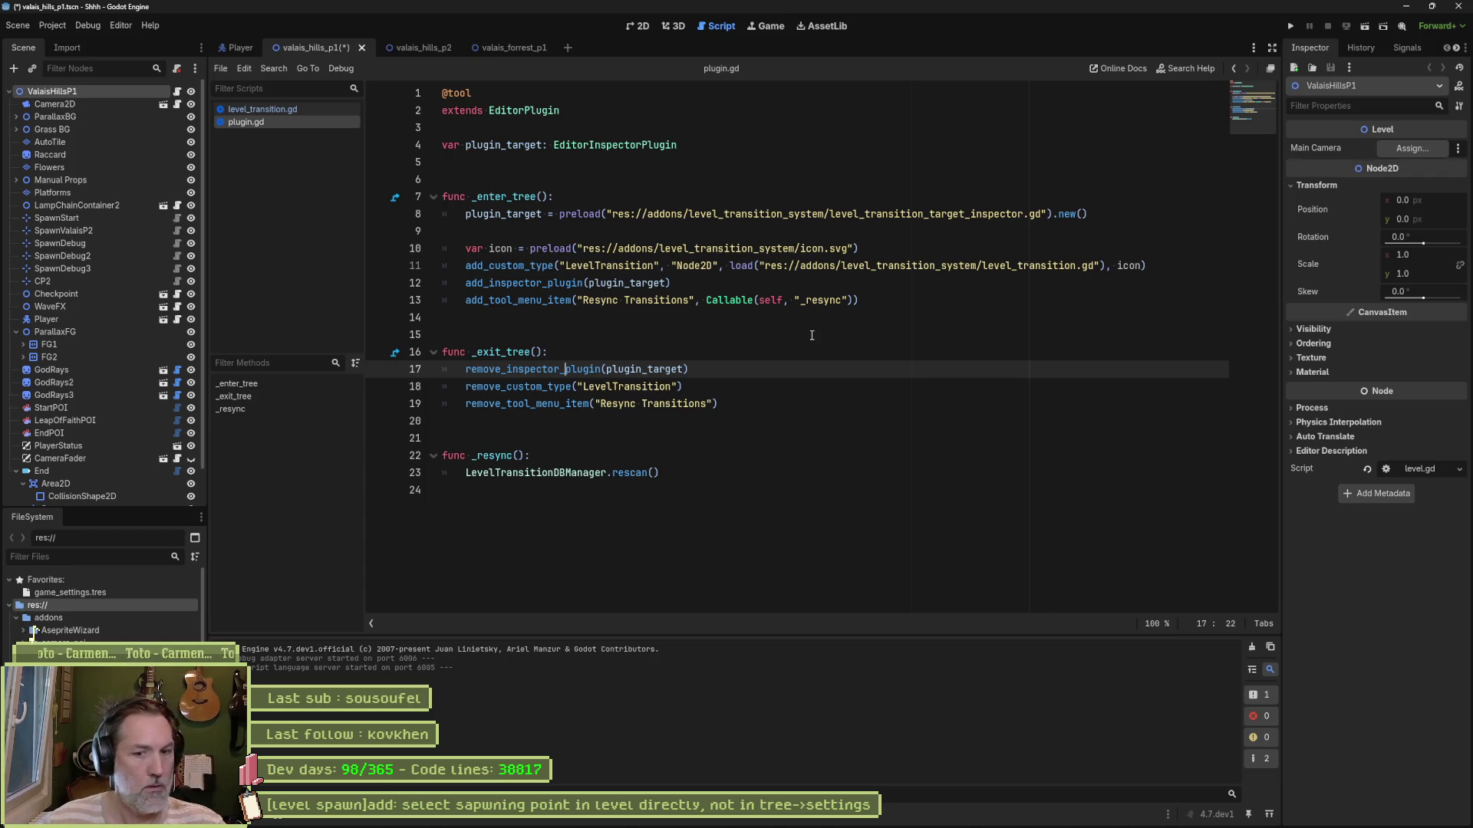
Step: Select and frame the End transition node in valais_hills_p1 and inspect its Spawn marker
{"action": "left_click", "coordinate": [643, 26]}
{"action": "left_click", "coordinate": [41, 471]}
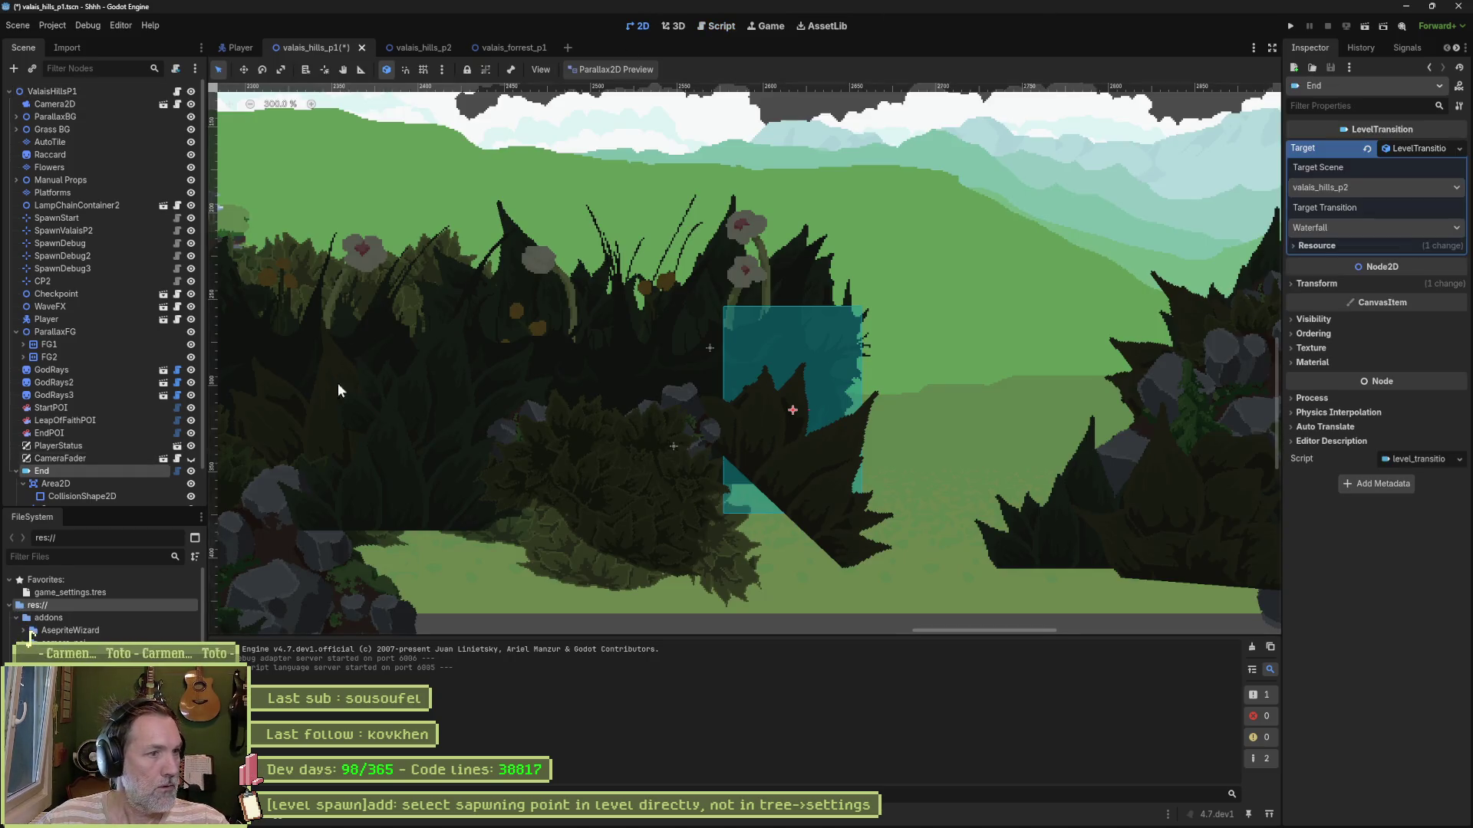
{"action": "key", "text": "f"}
{"action": "scroll", "coordinate": [771, 398], "scroll_direction": "down", "scroll_amount": 4}
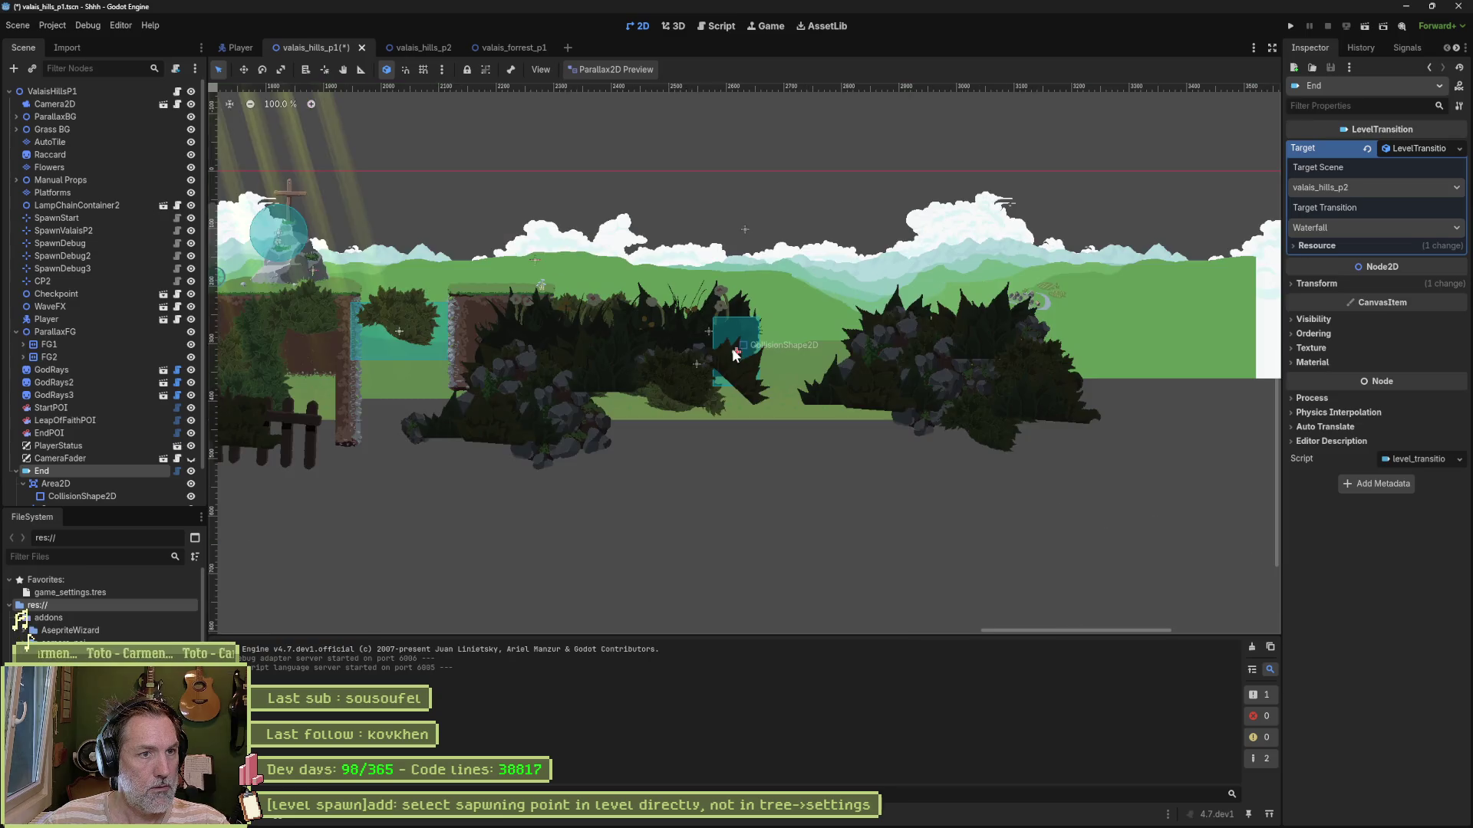
{"action": "scroll", "coordinate": [734, 355], "scroll_direction": "up", "scroll_amount": 3}
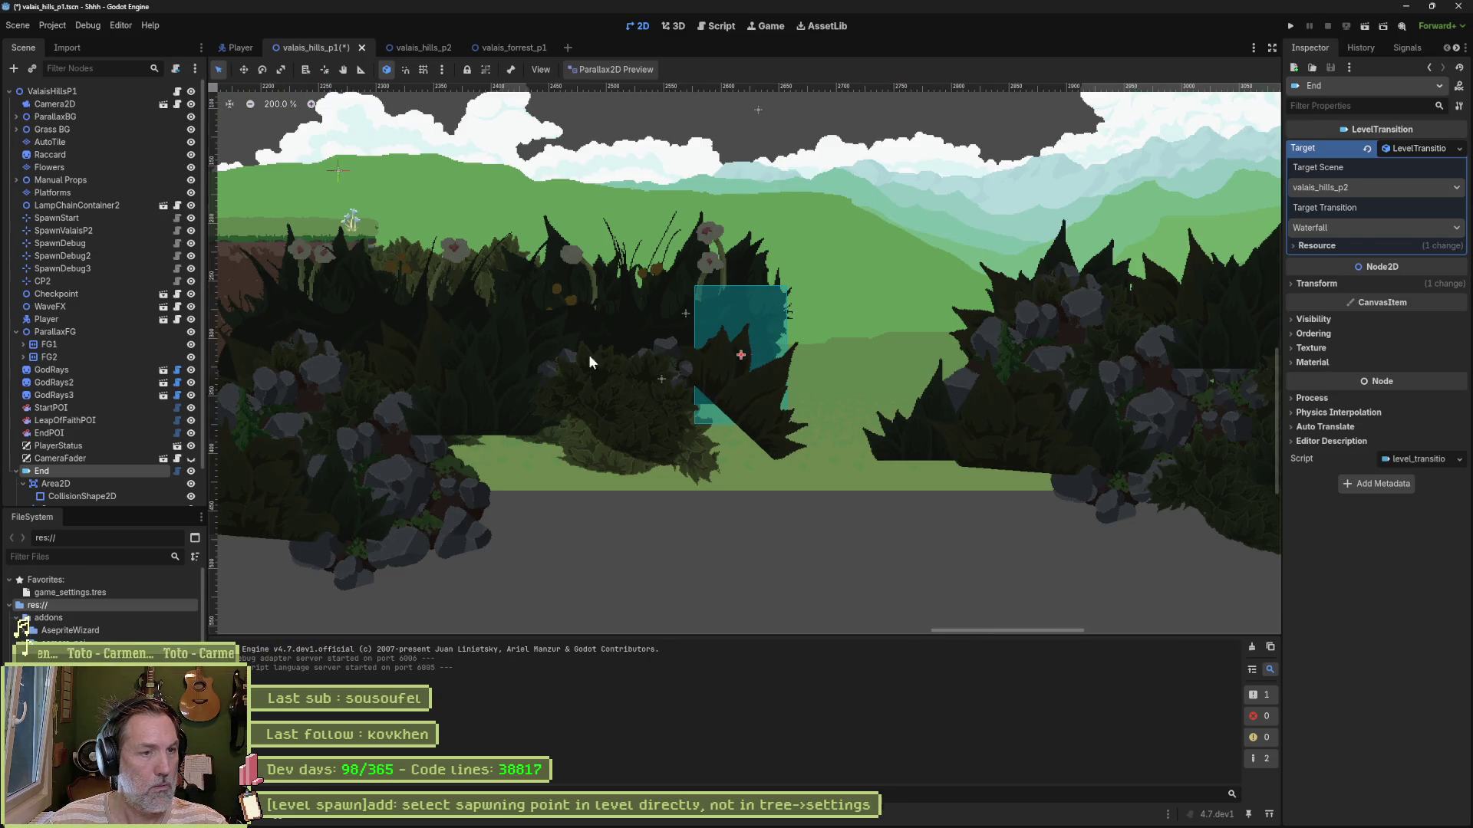
{"action": "scroll", "coordinate": [117, 482], "scroll_direction": "down", "scroll_amount": 2}
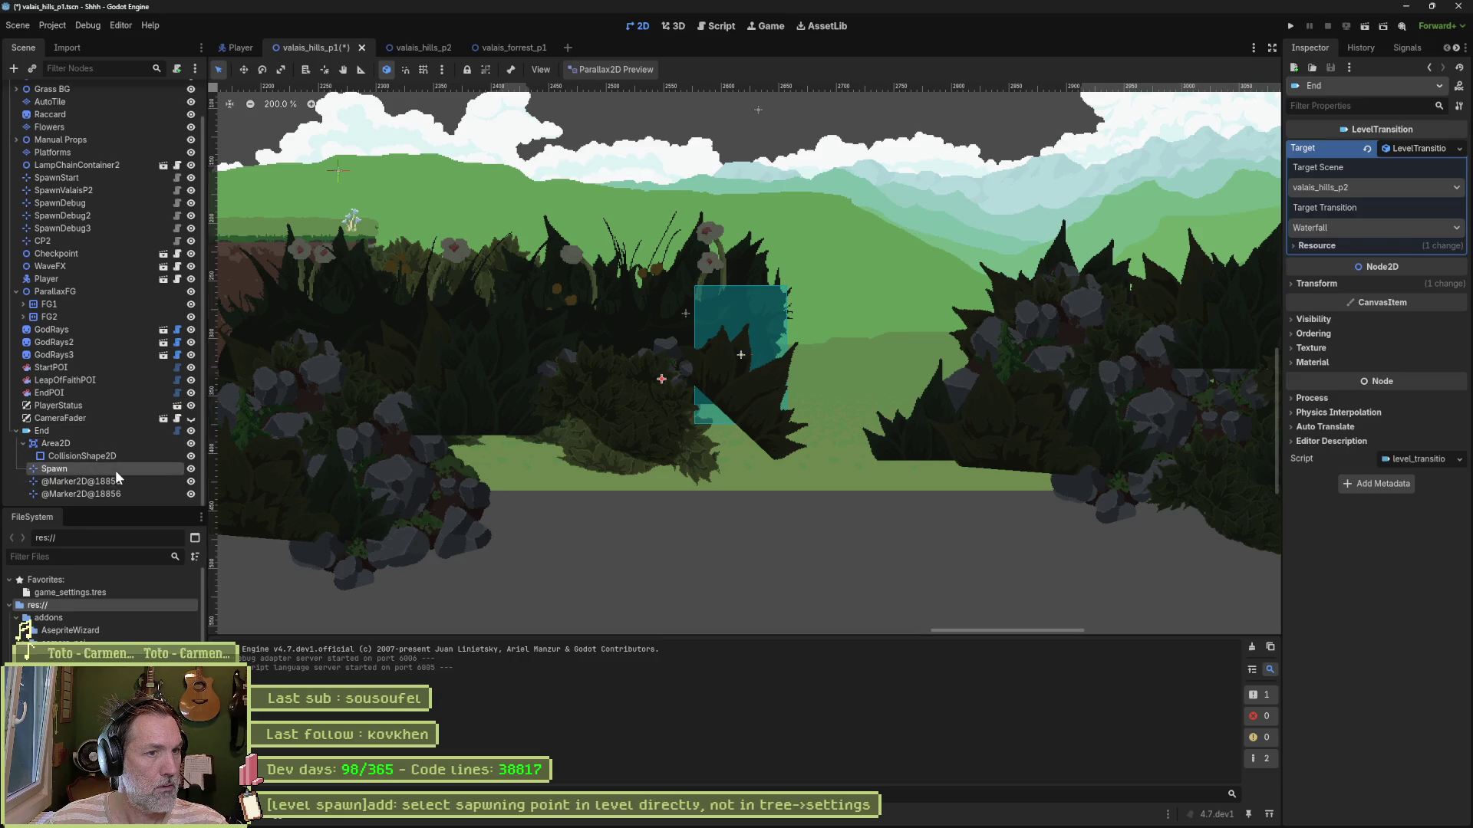
{"action": "left_click", "coordinate": [115, 470]}
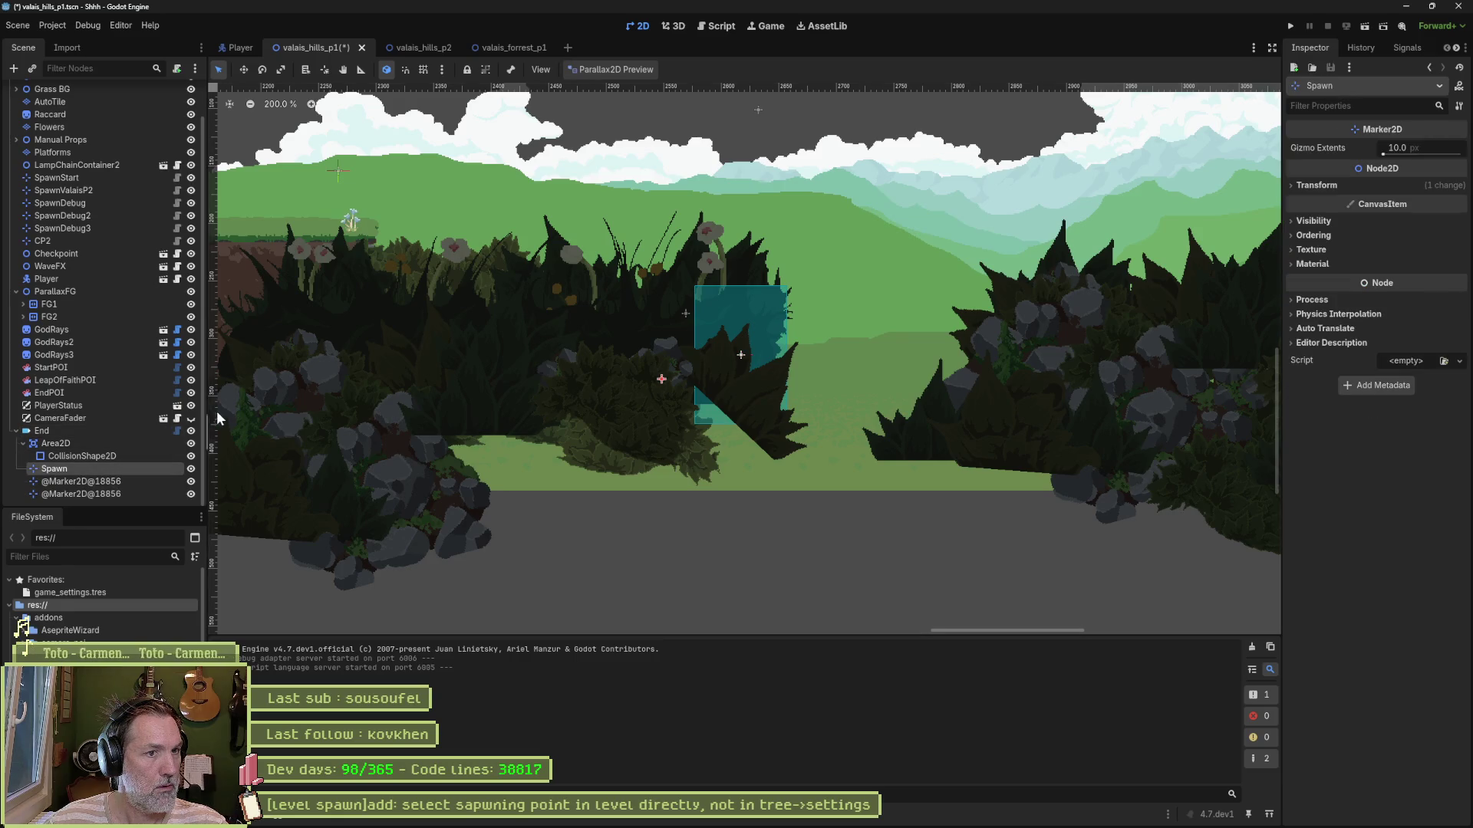
{"action": "double_click", "coordinate": [99, 481]}
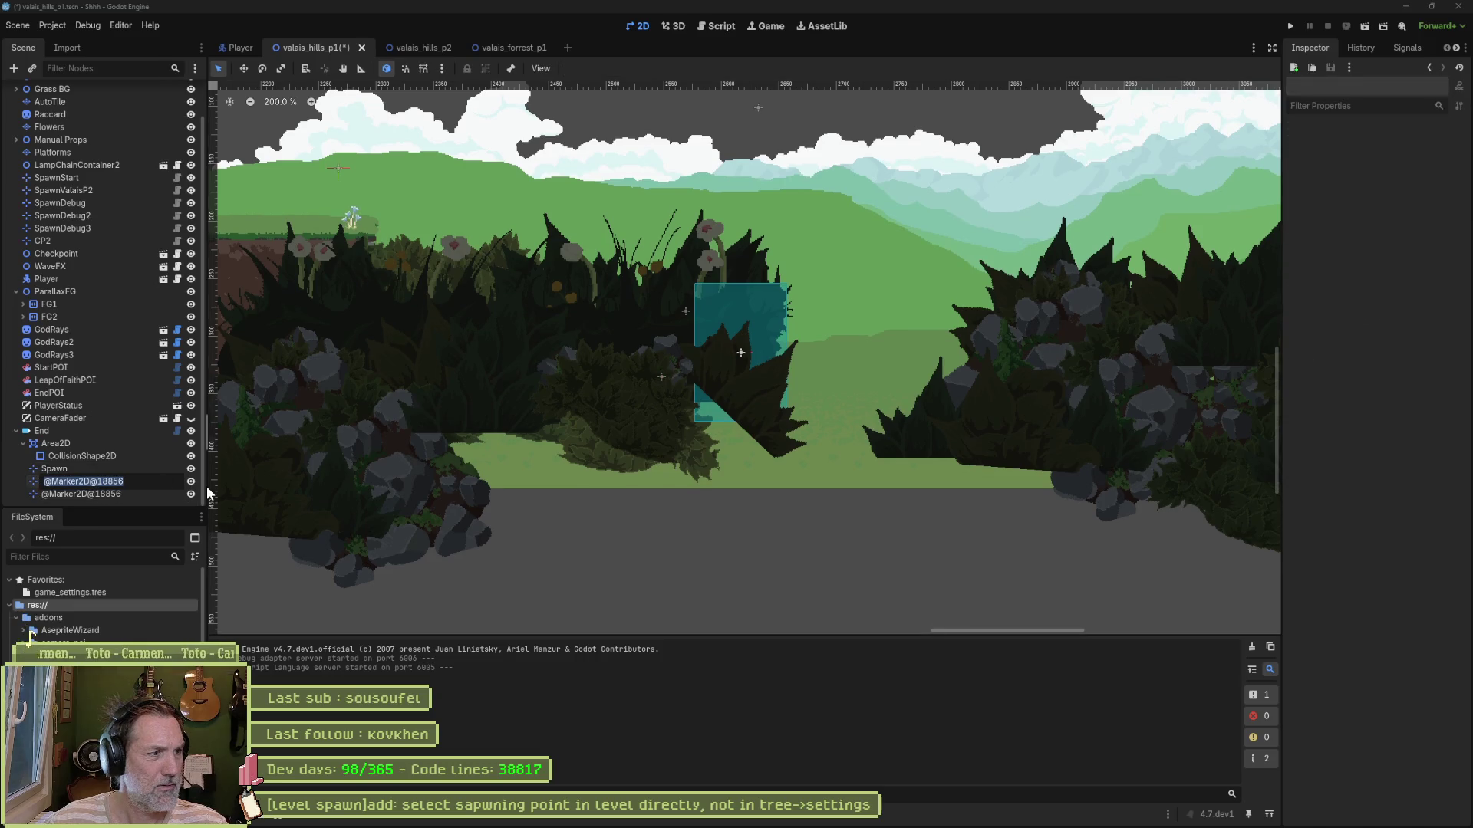
{"action": "left_click", "coordinate": [121, 489]}
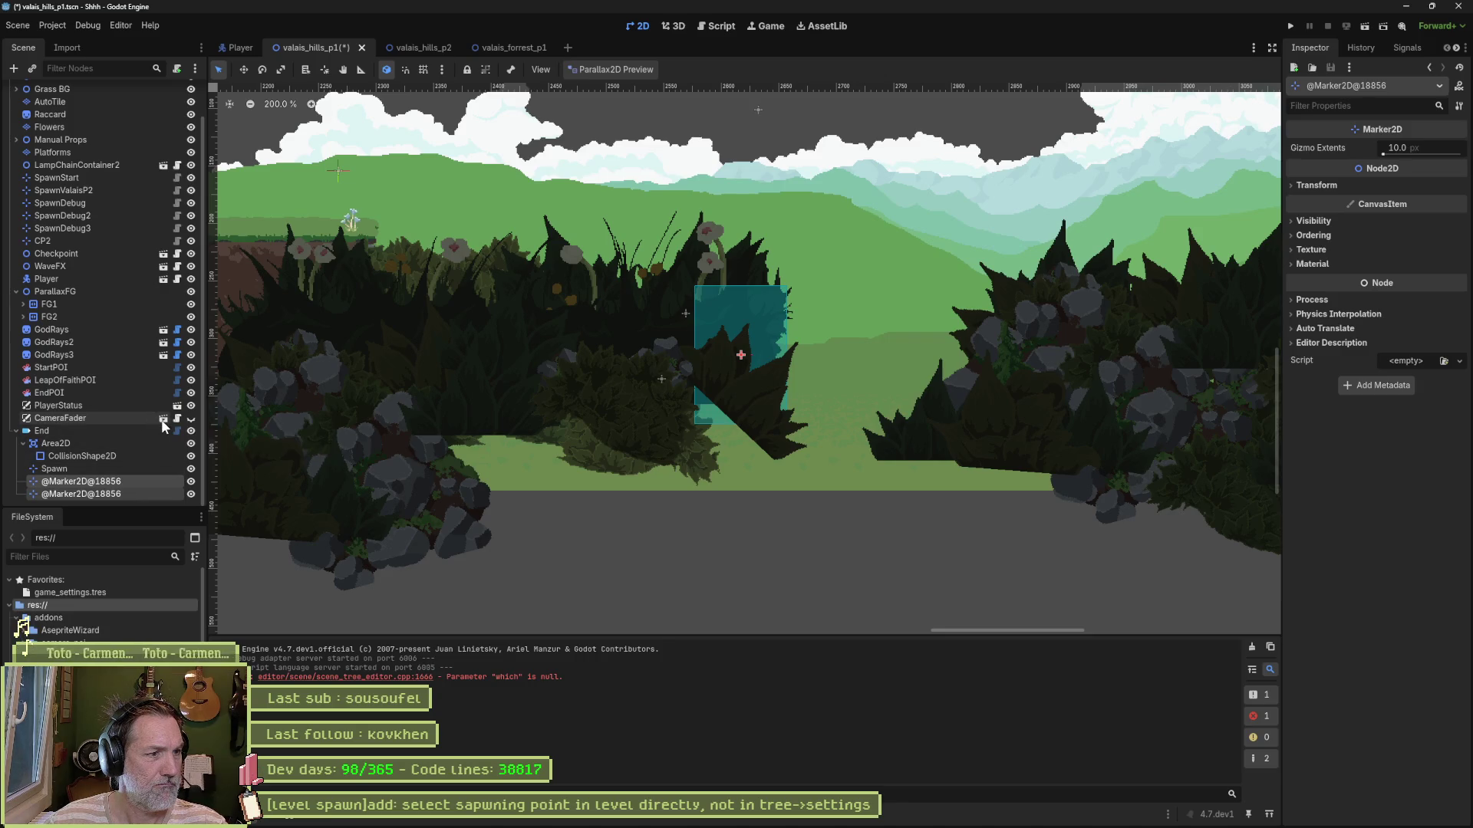
{"action": "key", "text": "Delete"}
{"action": "key", "text": "Return"}
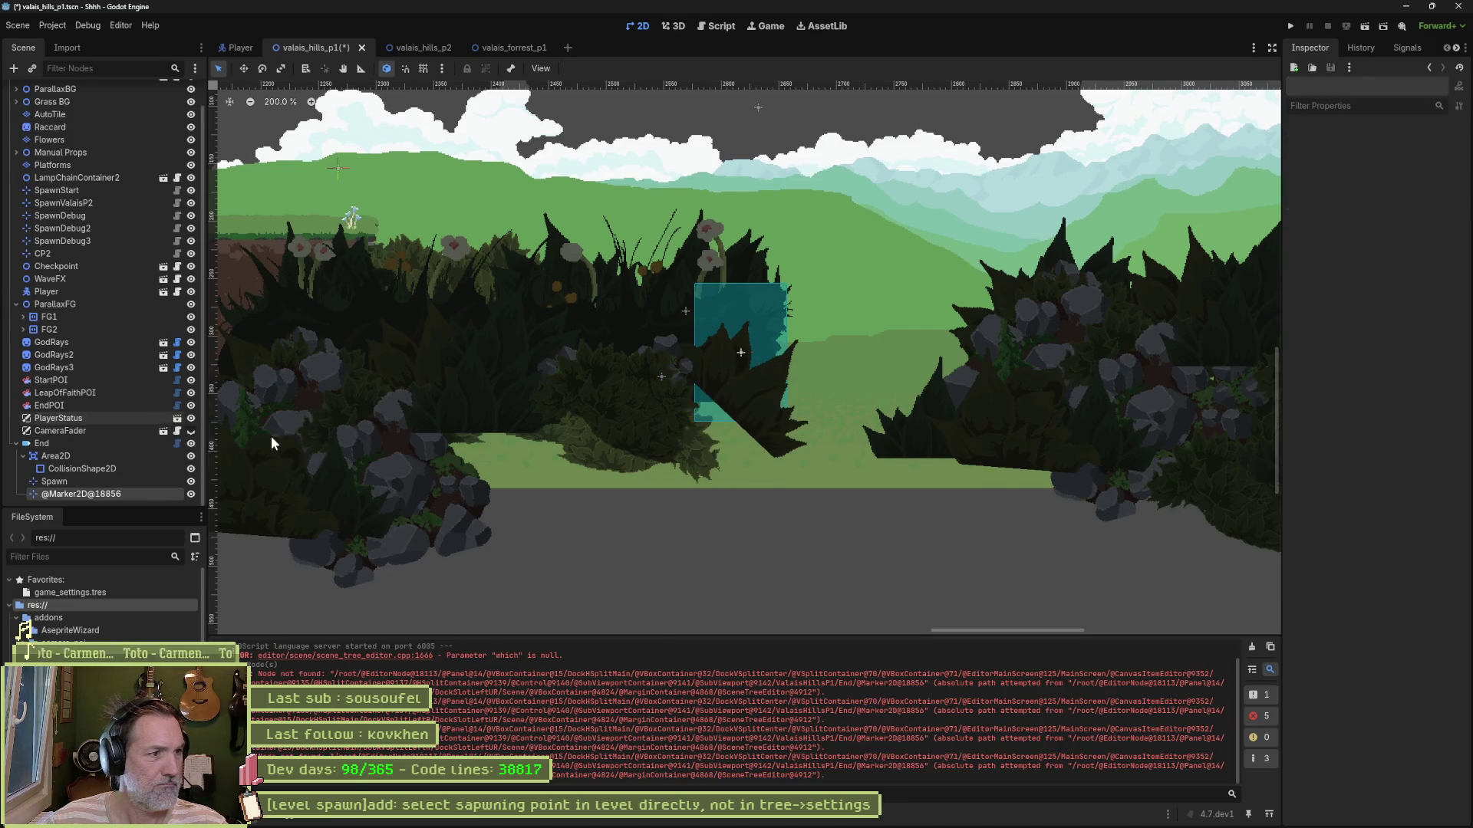
{"action": "left_click", "coordinate": [123, 481]}
{"action": "left_click", "coordinate": [122, 494]}
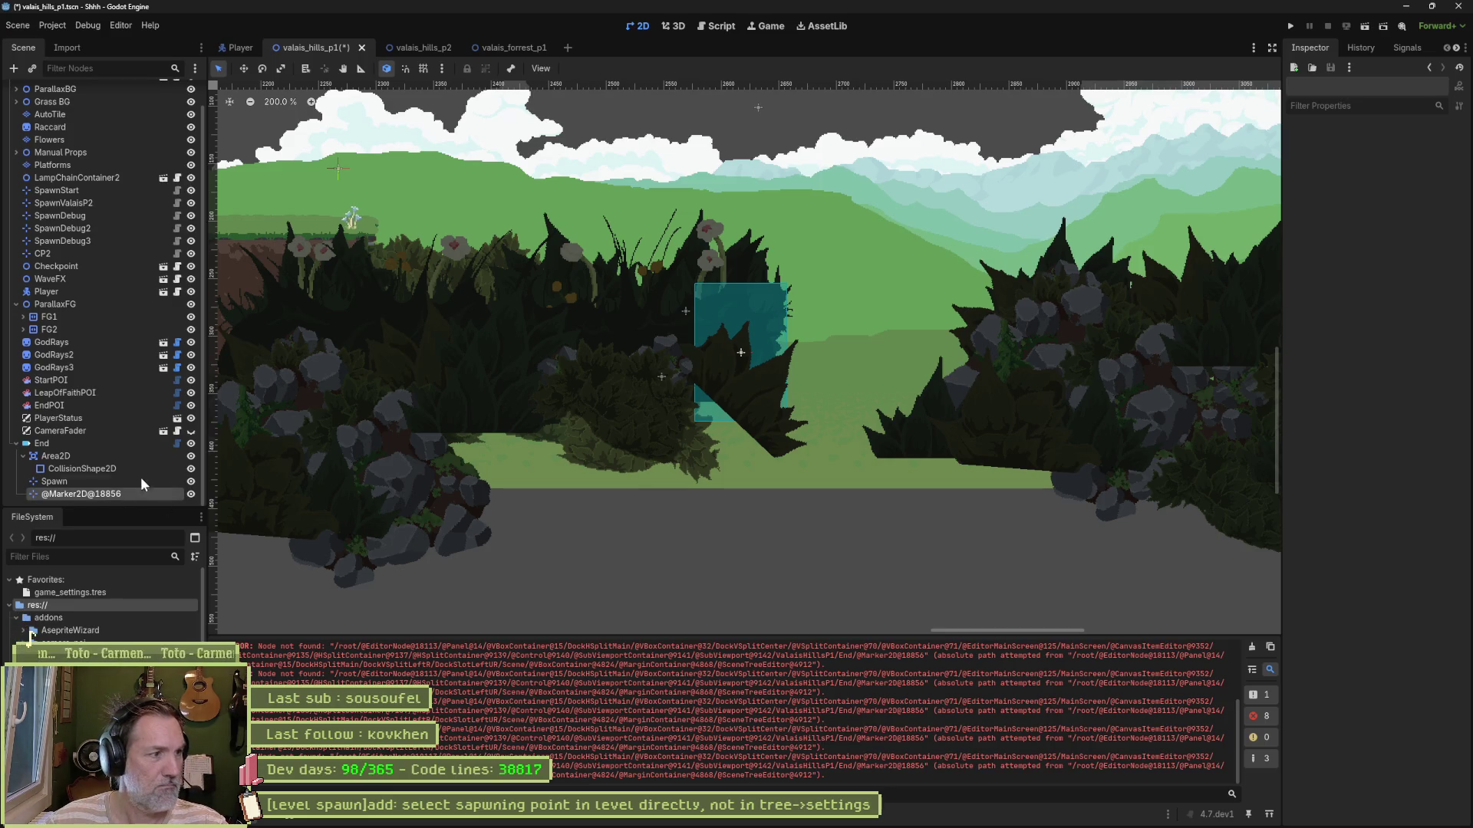
{"action": "left_click", "coordinate": [424, 47]}
{"action": "scroll", "coordinate": [89, 376], "scroll_direction": "down", "scroll_amount": 2}
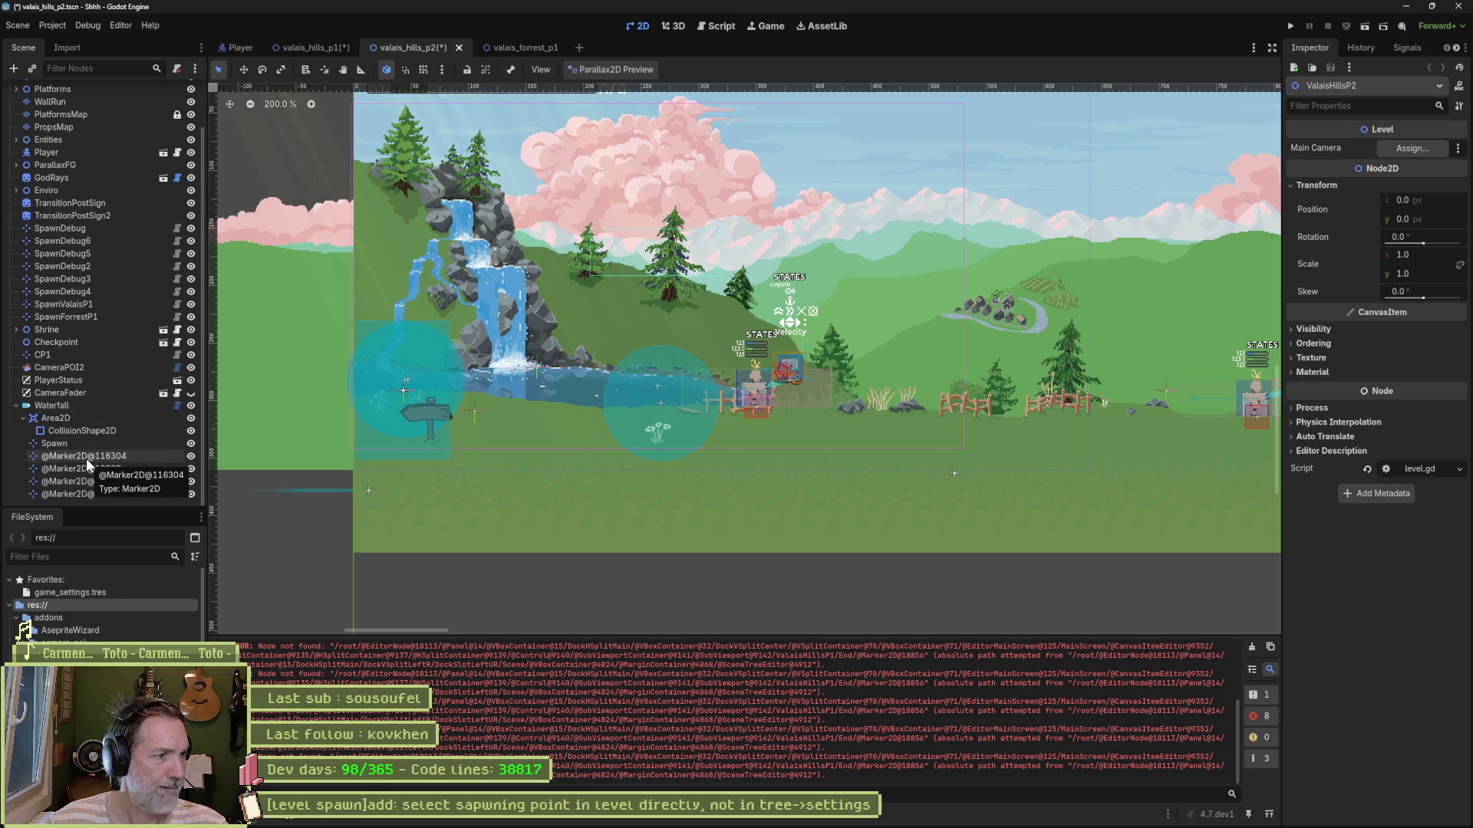
{"action": "left_click", "coordinate": [91, 481]}
{"action": "double_click", "coordinate": [95, 495]}
{"action": "key", "text": "Return"}
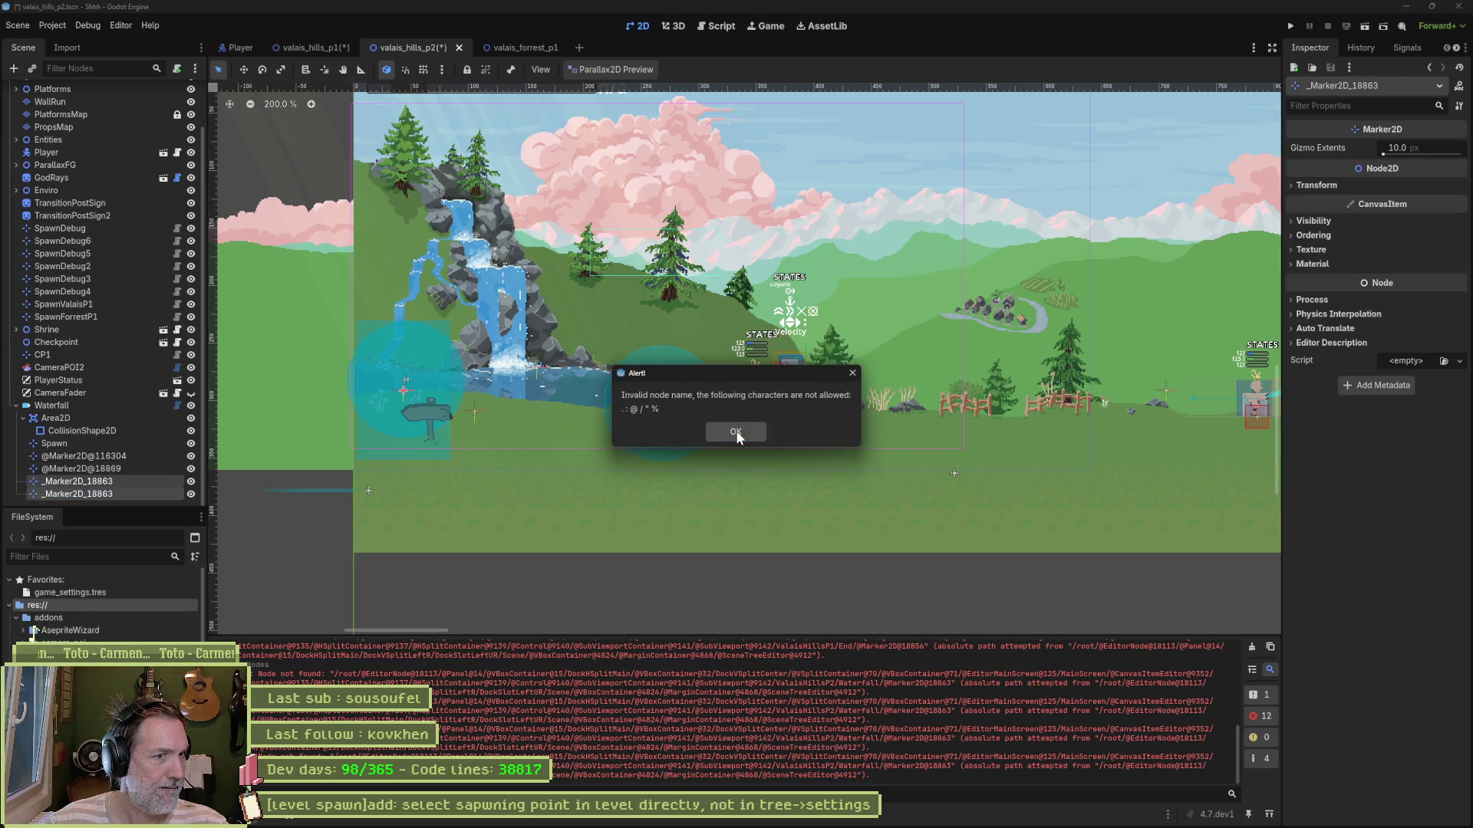
{"action": "left_click", "coordinate": [736, 435]}
{"action": "left_click", "coordinate": [123, 445]}
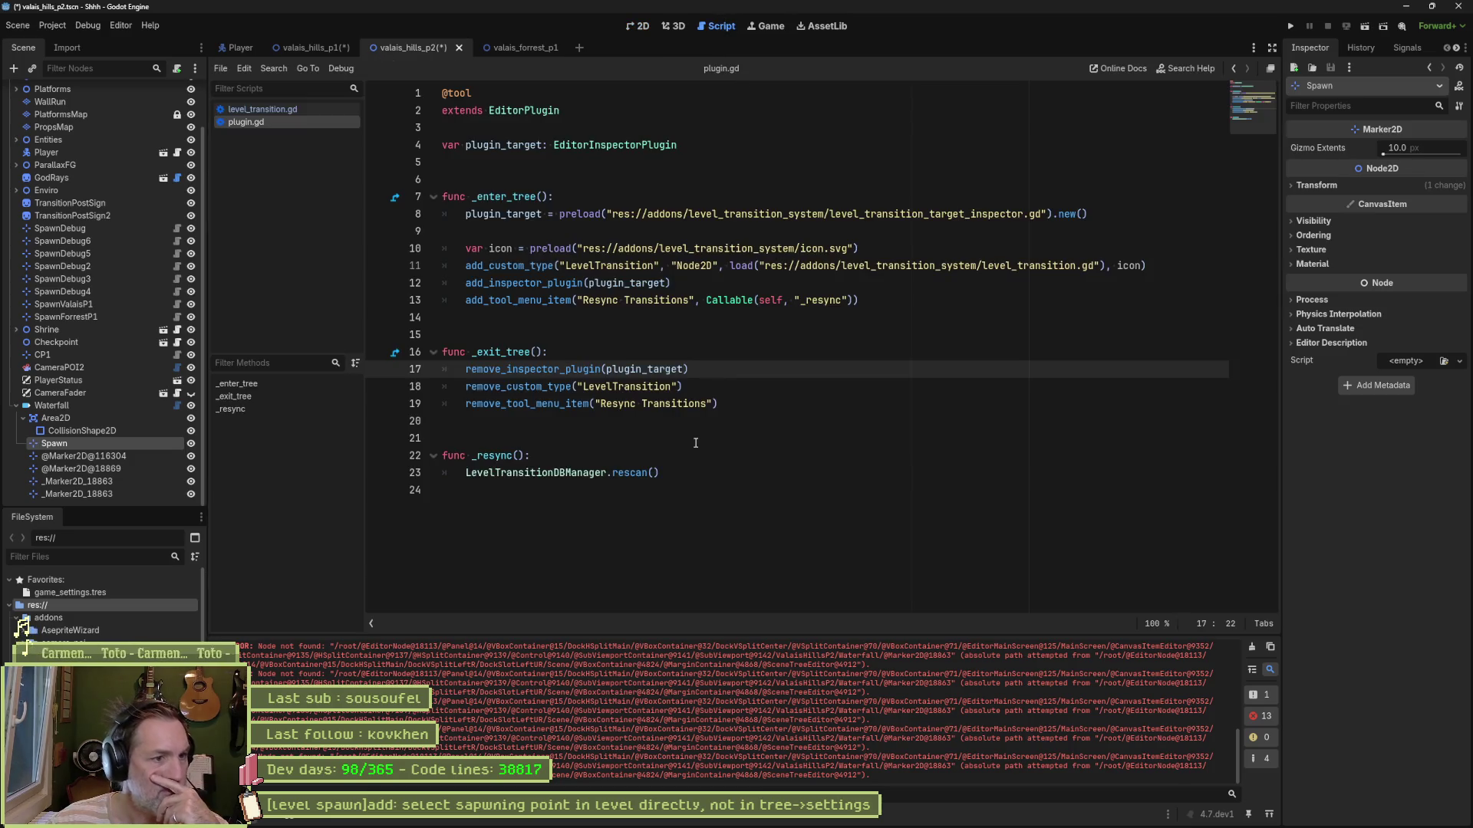
{"action": "key", "text": "alt+Tab"}
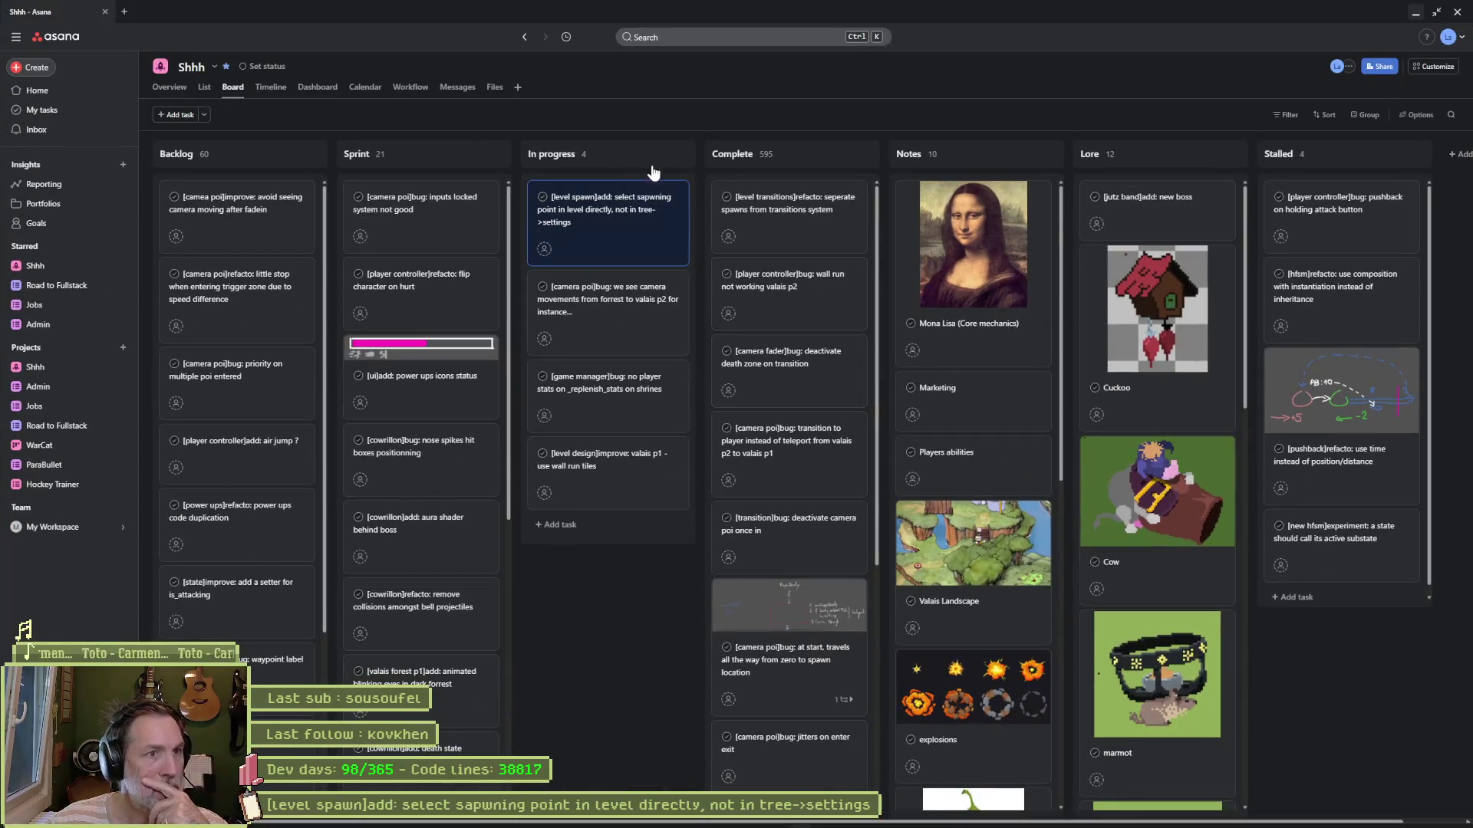
Step: Start a new In progress card for the level transition plugin multiple-spawn bug
{"action": "left_click", "coordinate": [661, 154]}
{"action": "type", "text": "["}
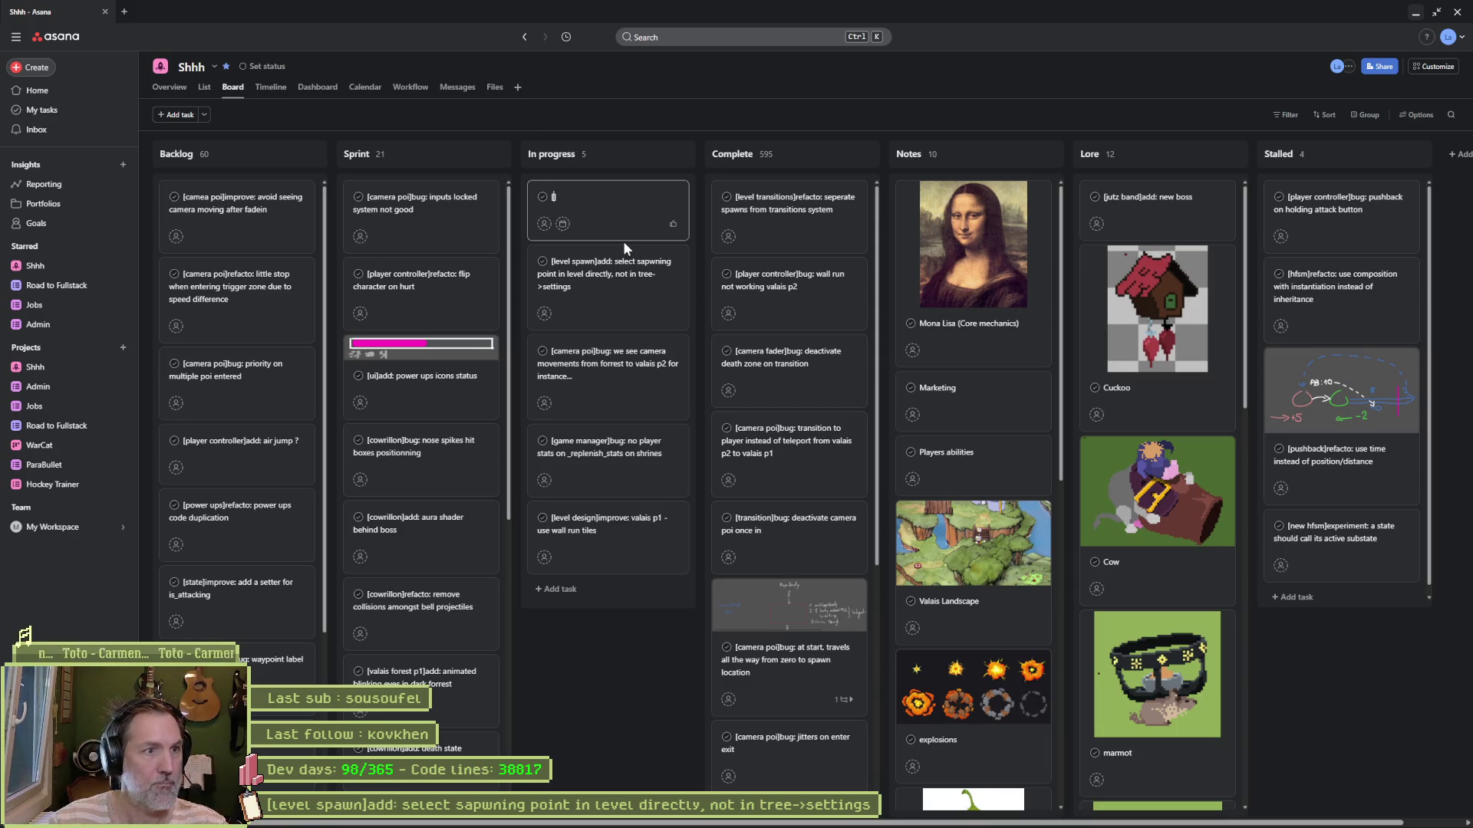
{"action": "type", "text": "level transition plugin]bug:"}
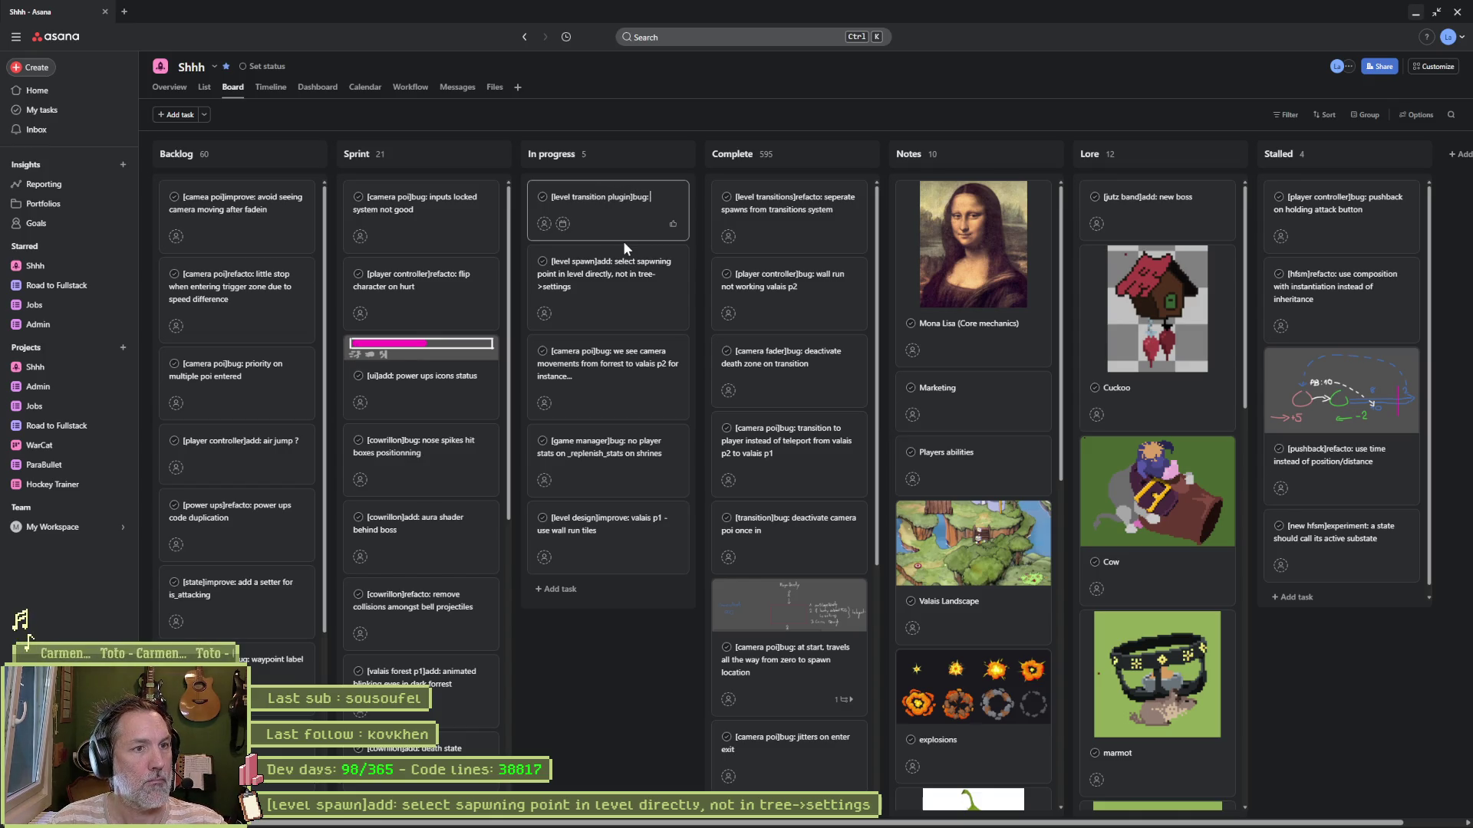
{"action": "type", "text": " add multiple spawn marker2d"}
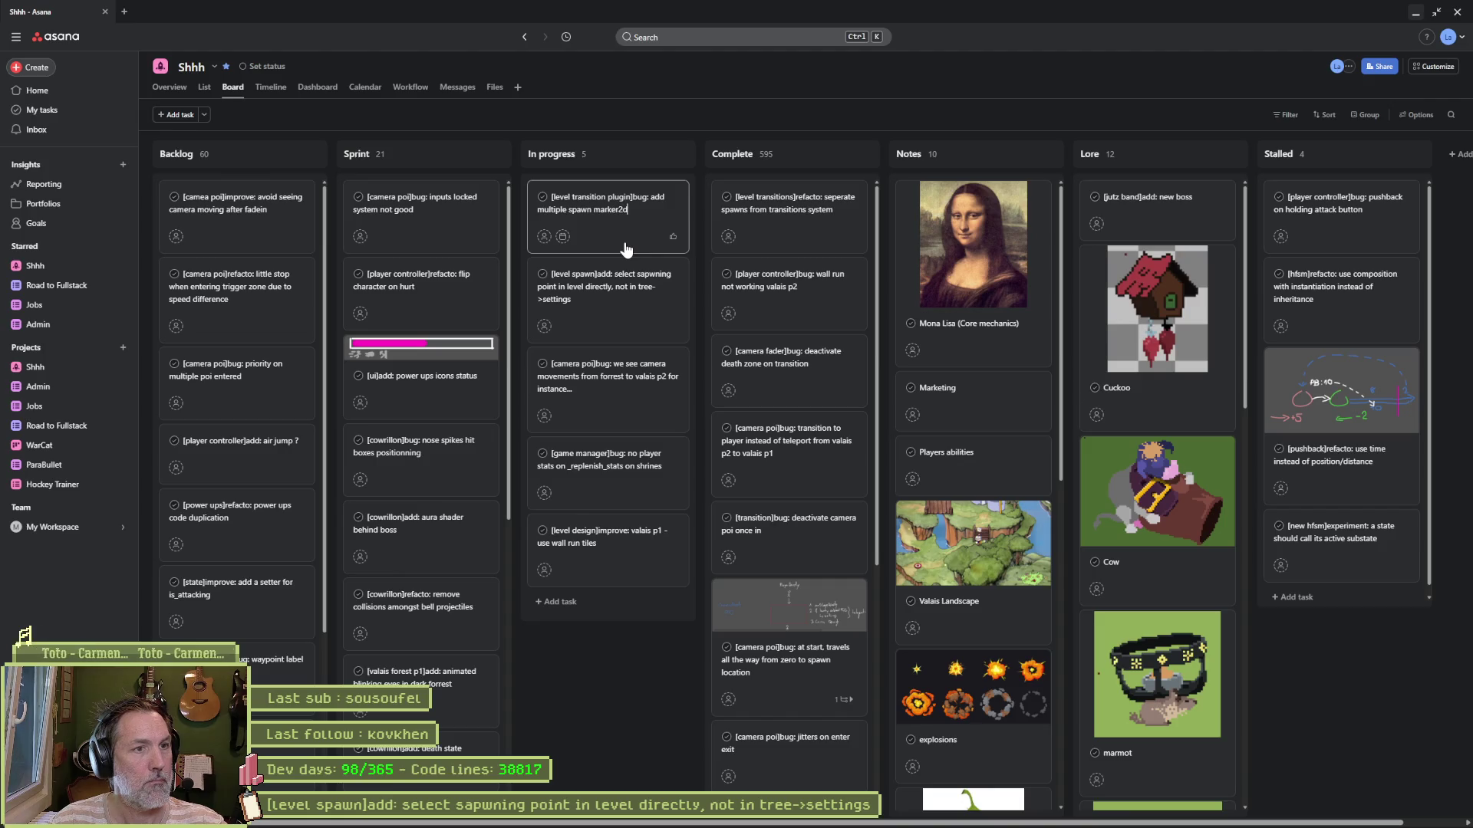
Step: Screenshot the Waterfall scene-tree branch and paste it into the task's description
{"action": "key", "text": "alt+Tab"}
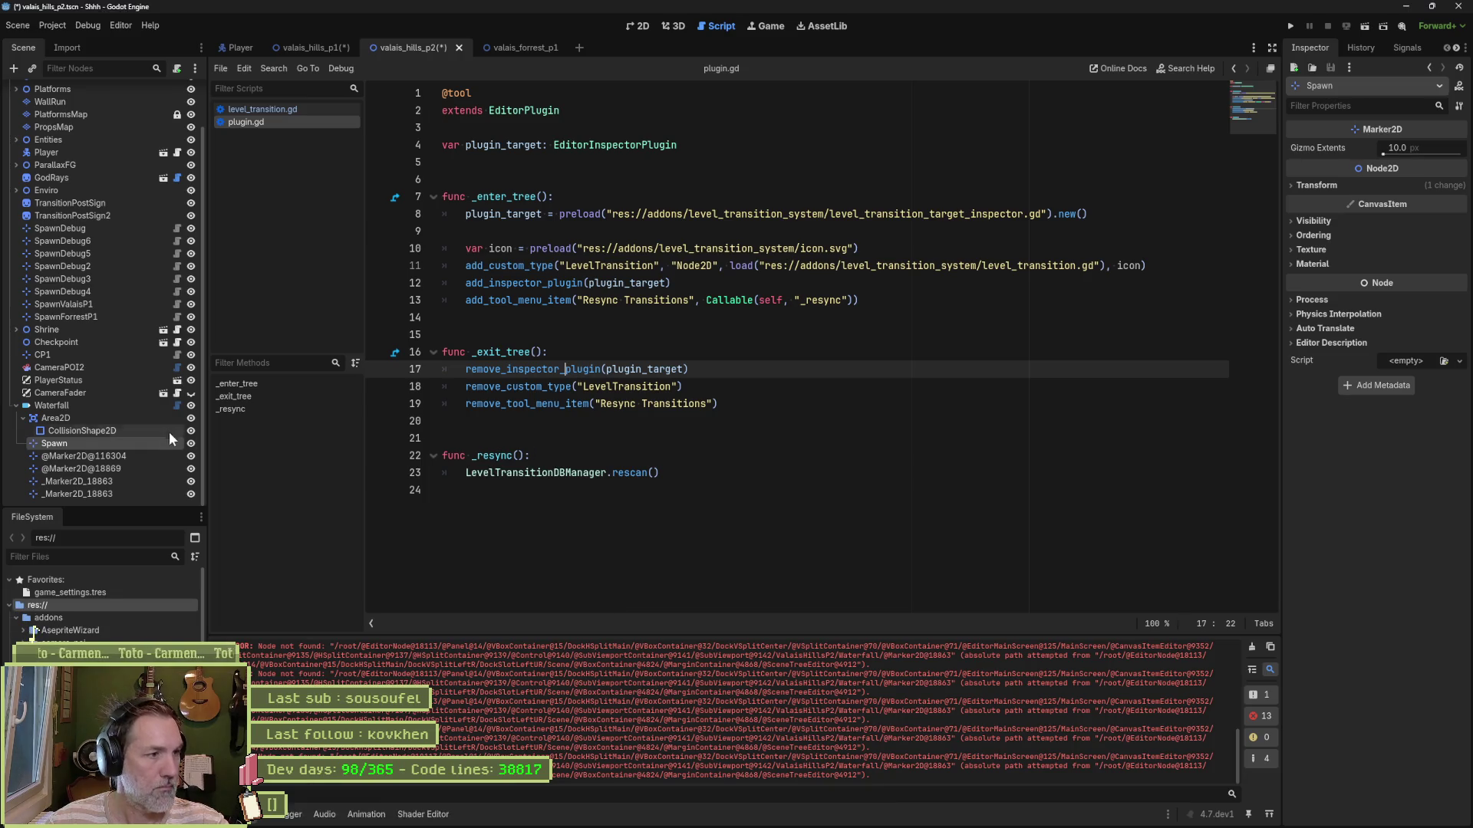
{"action": "key", "text": "ctrl+Print"}
{"action": "left_click_drag", "start_coordinate": [15, 399], "coordinate": [195, 501]}
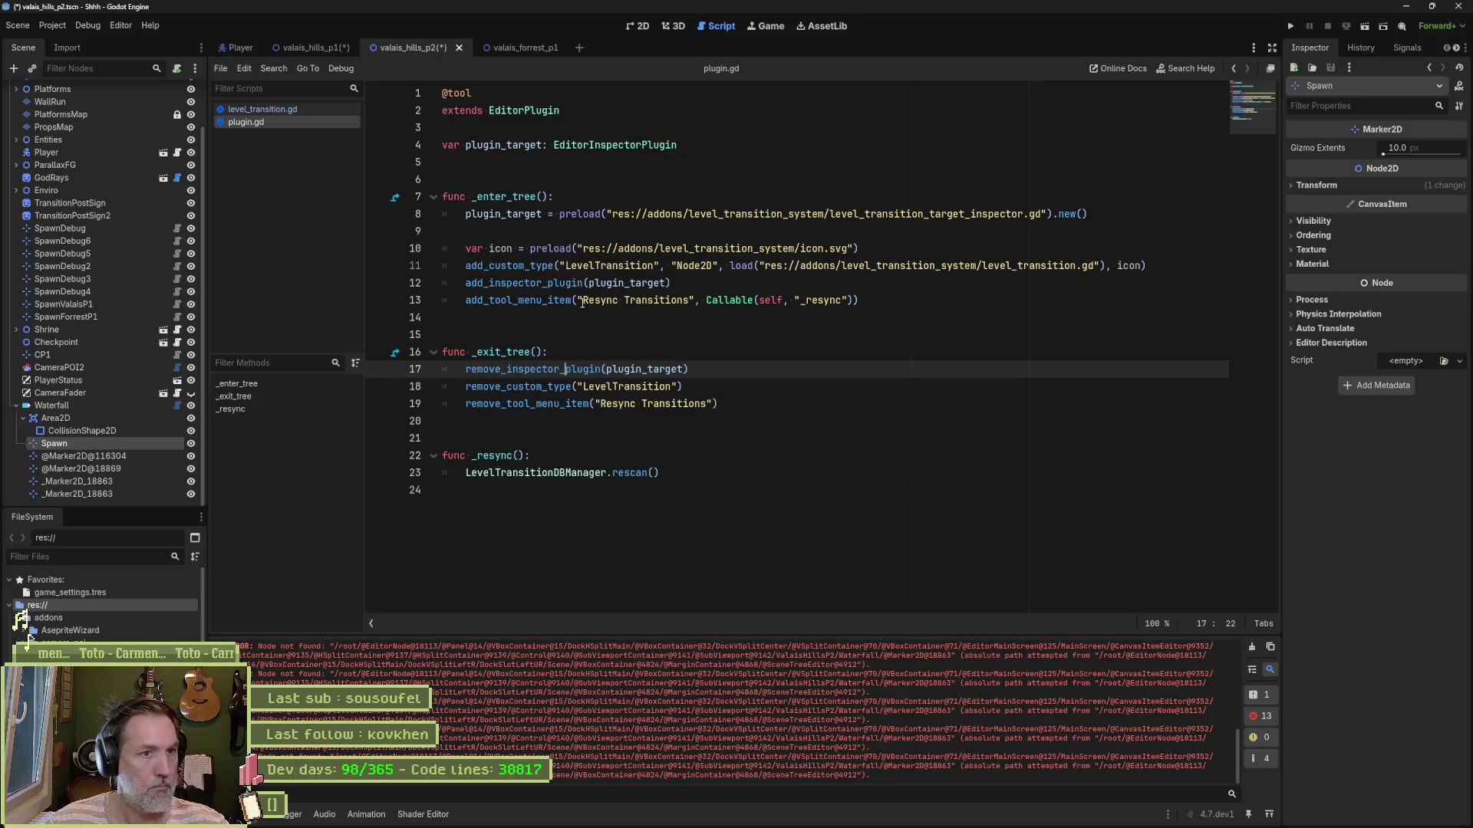
{"action": "key", "text": "alt+Tab"}
{"action": "left_click", "coordinate": [590, 213]}
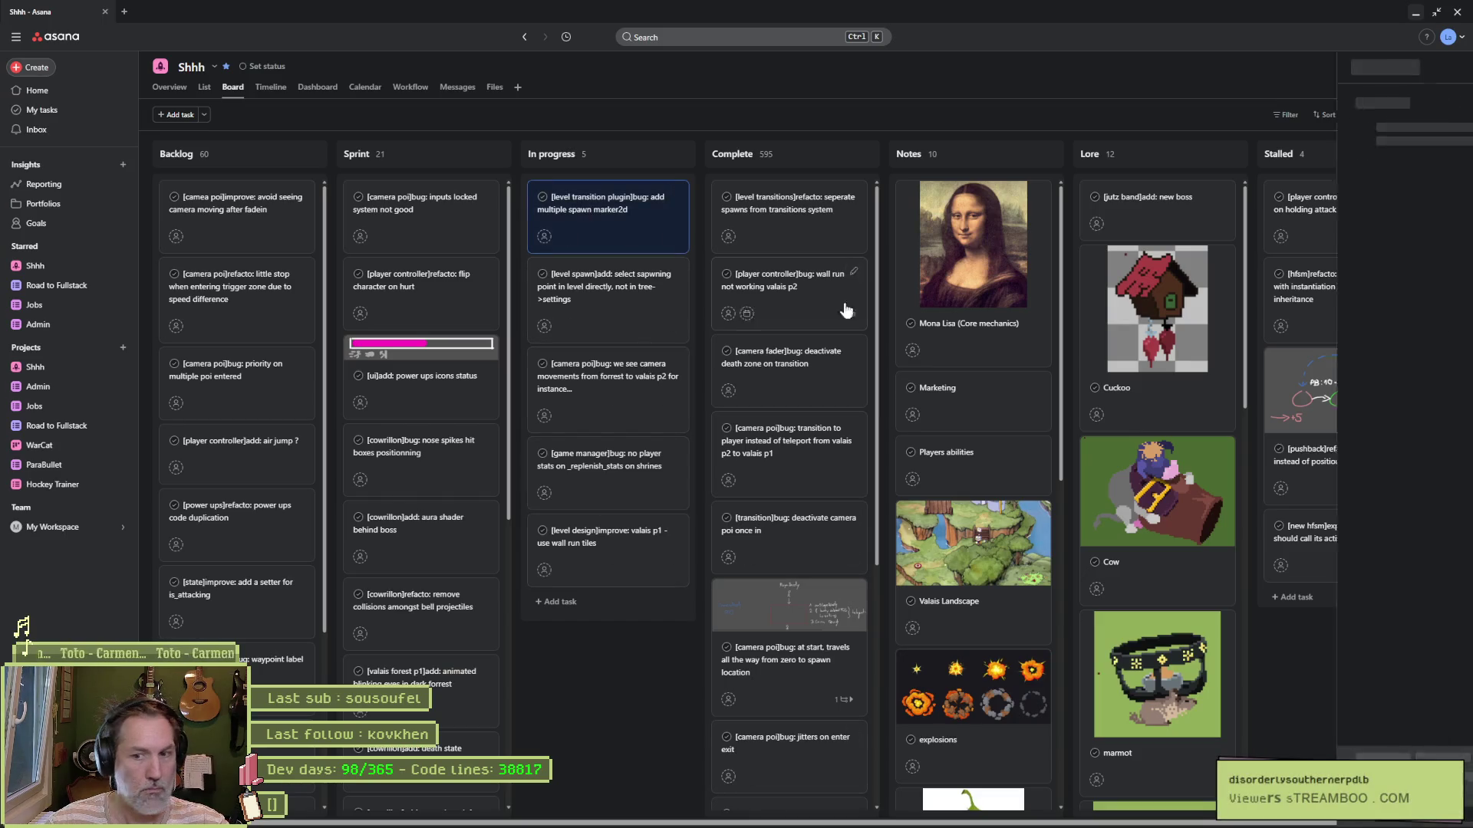
{"action": "key", "text": "ctrl+v"}
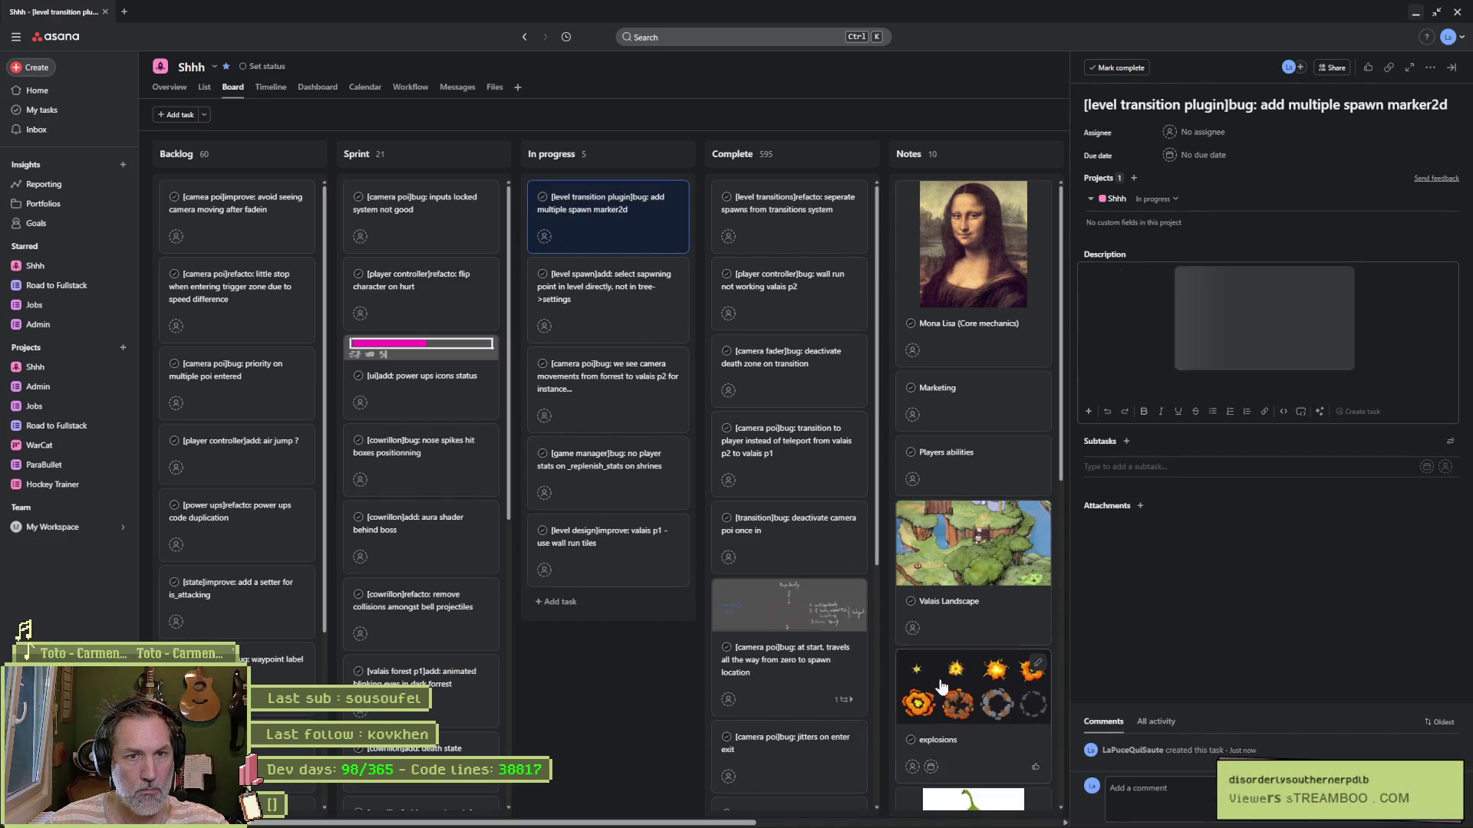
{"action": "left_click", "coordinate": [637, 703]}
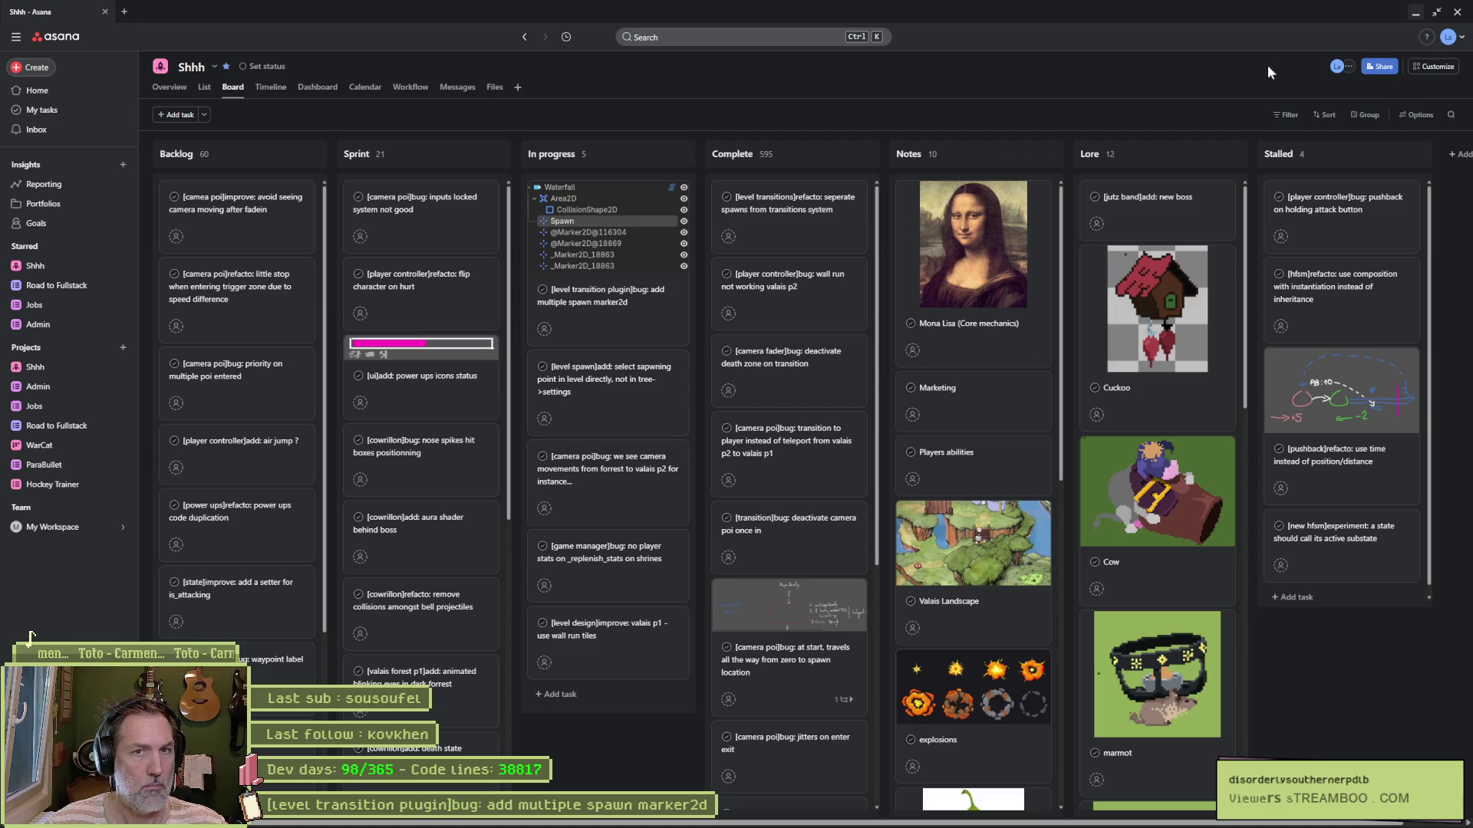
{"action": "left_click", "coordinate": [1415, 17]}
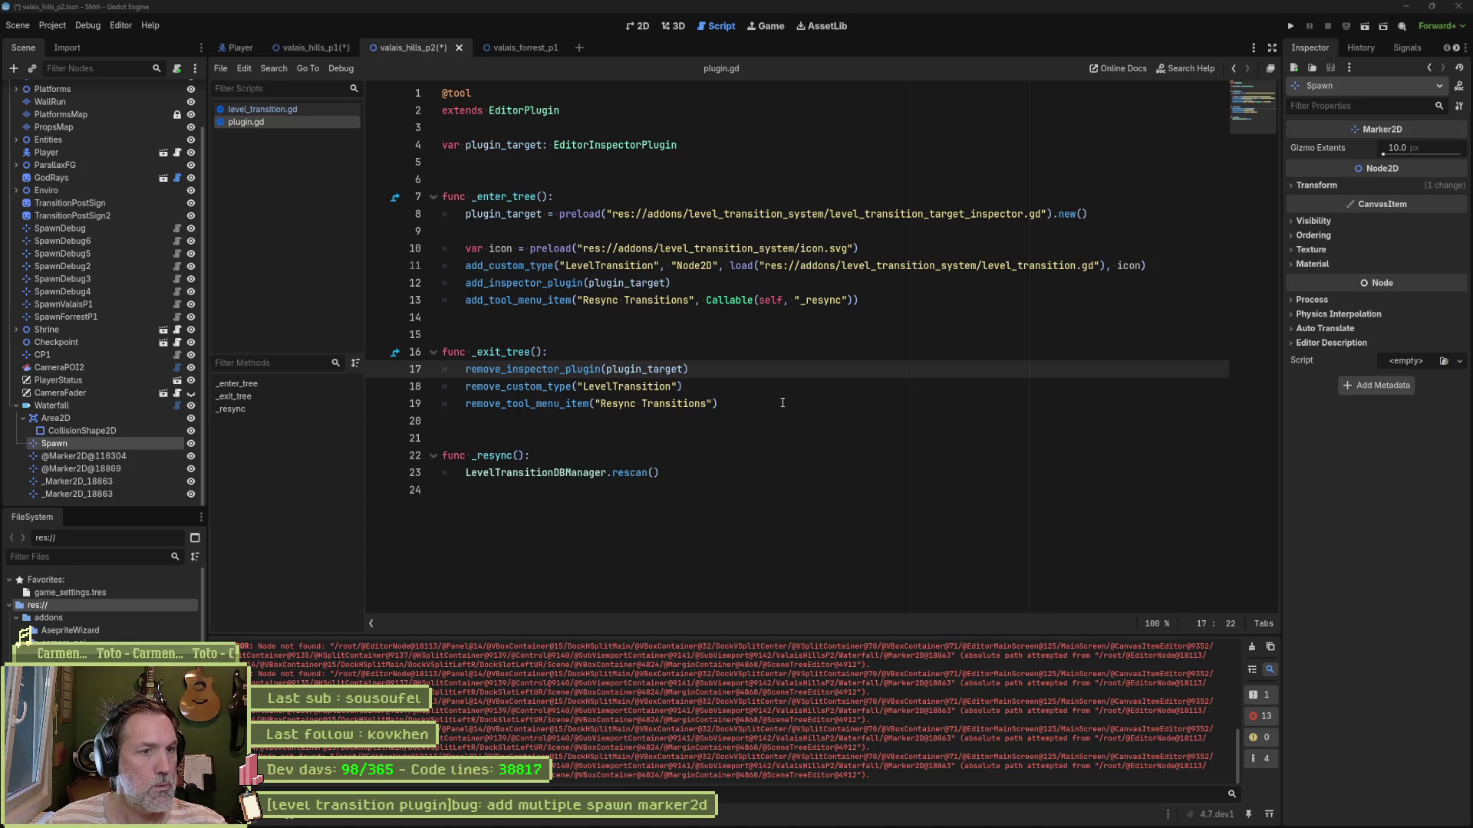
Step: Clear the Output log and switch to level_transition.gd at the spawn creation block
{"action": "left_click", "coordinate": [1252, 647]}
{"action": "left_click", "coordinate": [852, 402]}
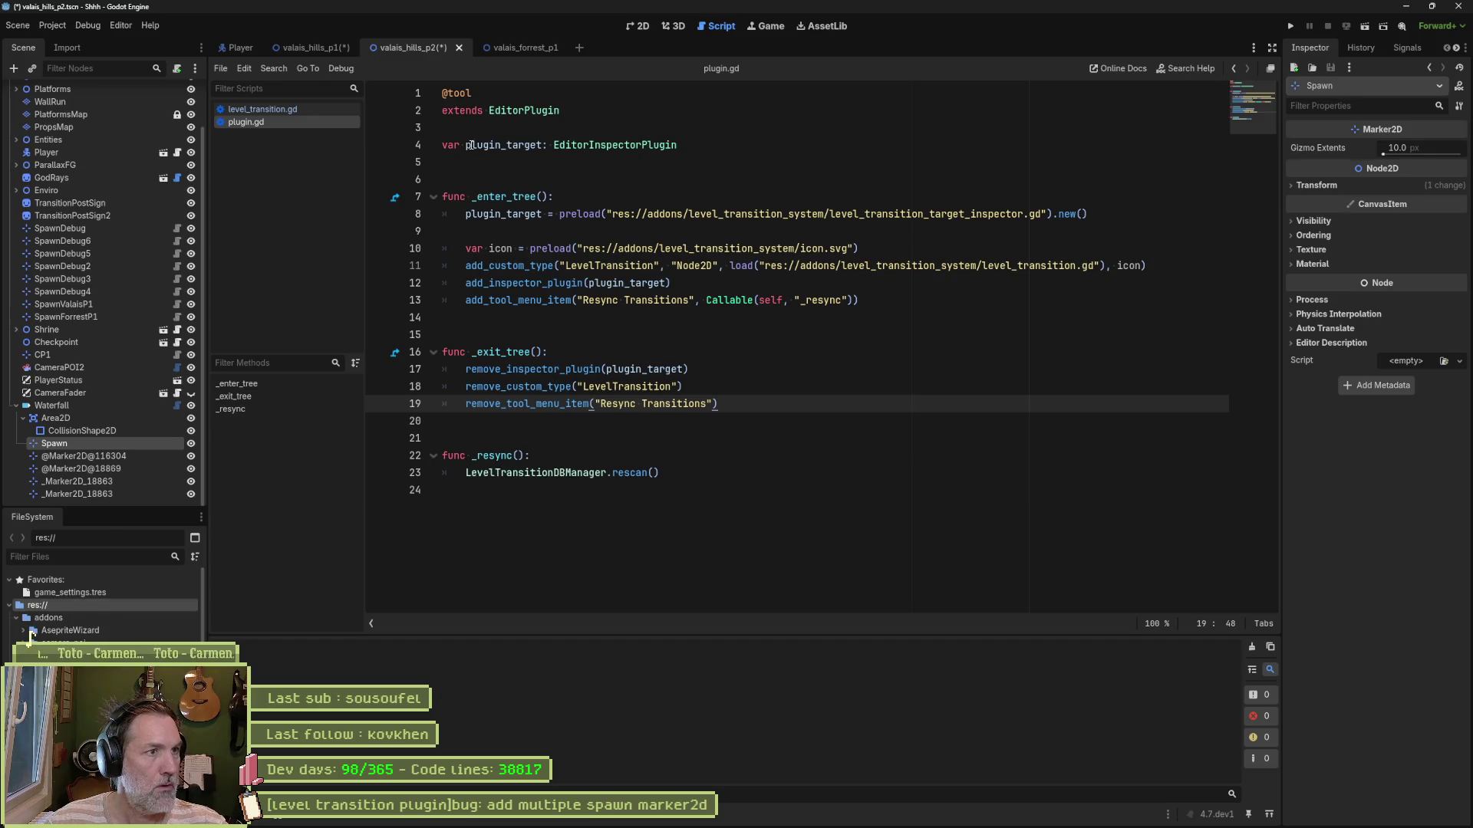
{"action": "left_click", "coordinate": [577, 131]}
{"action": "key", "text": "ctrl+w"}
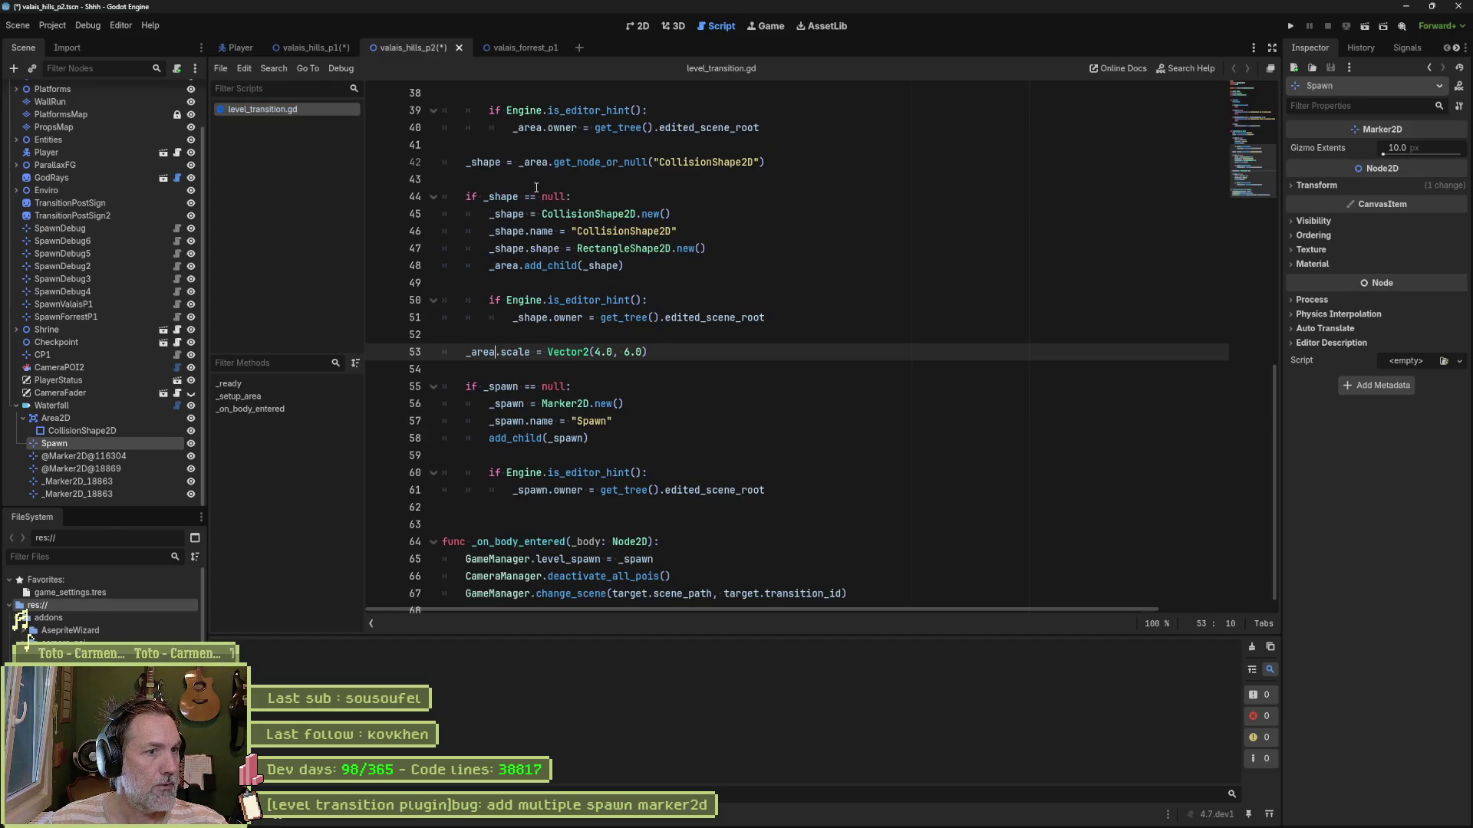
{"action": "left_click", "coordinate": [618, 404]}
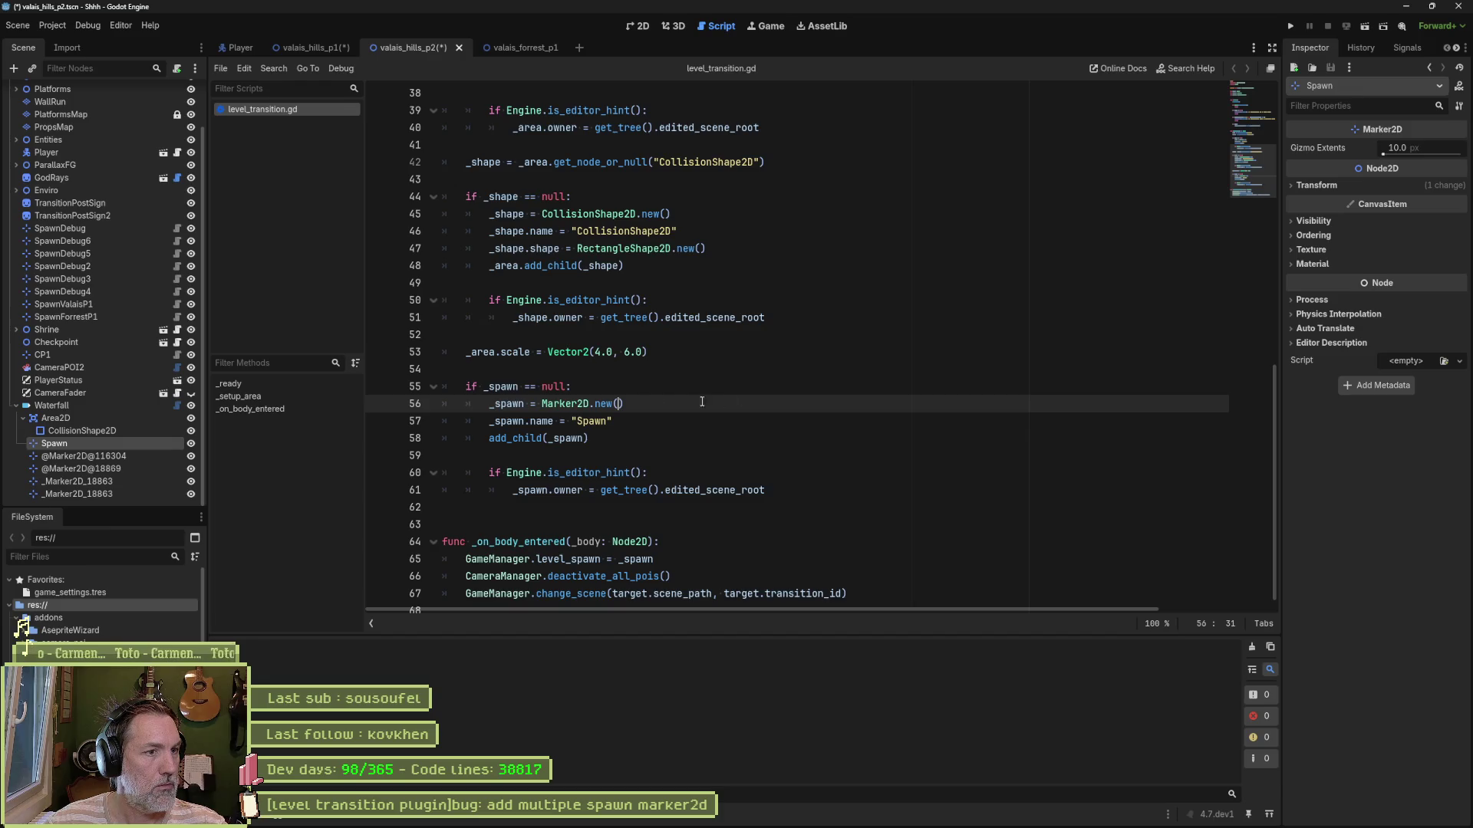
Step: Add print_debug(self, " creating new spawn...") inside the _spawn null check and save the script
{"action": "double_click", "coordinate": [501, 386]}
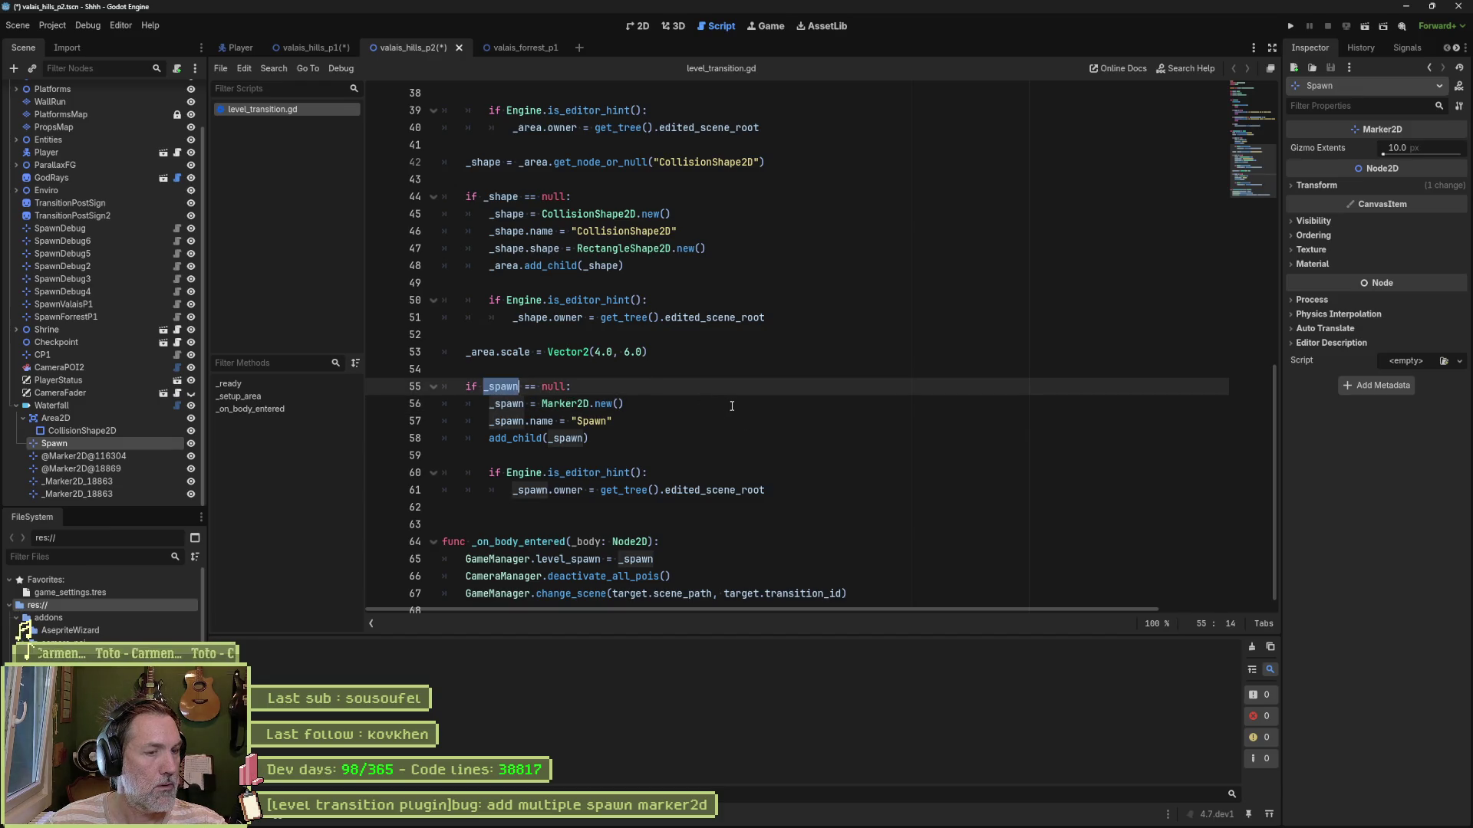
{"action": "scroll", "coordinate": [698, 410], "scroll_direction": "up", "scroll_amount": 3}
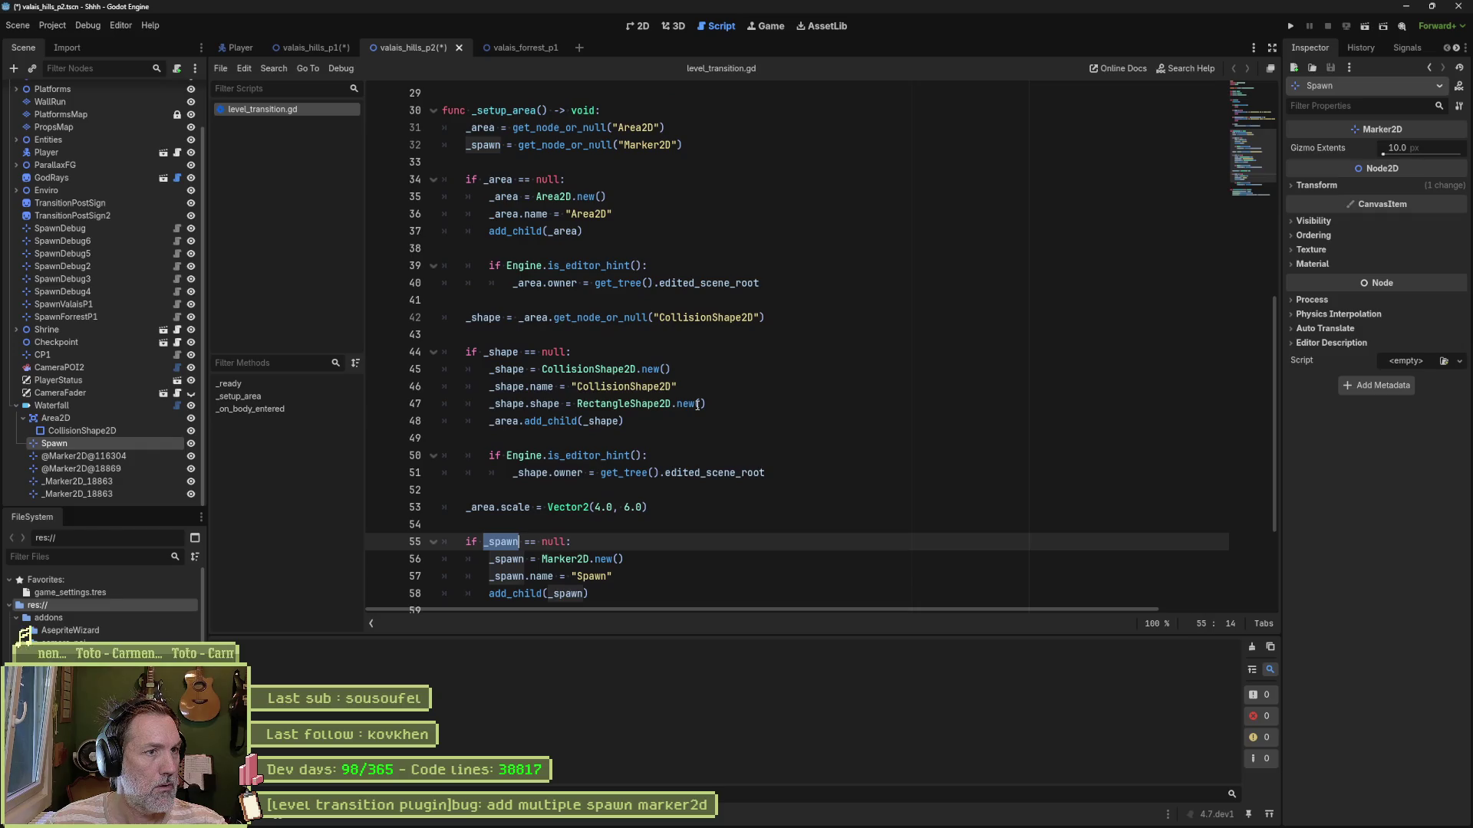
{"action": "scroll", "coordinate": [697, 405], "scroll_direction": "down", "scroll_amount": 3}
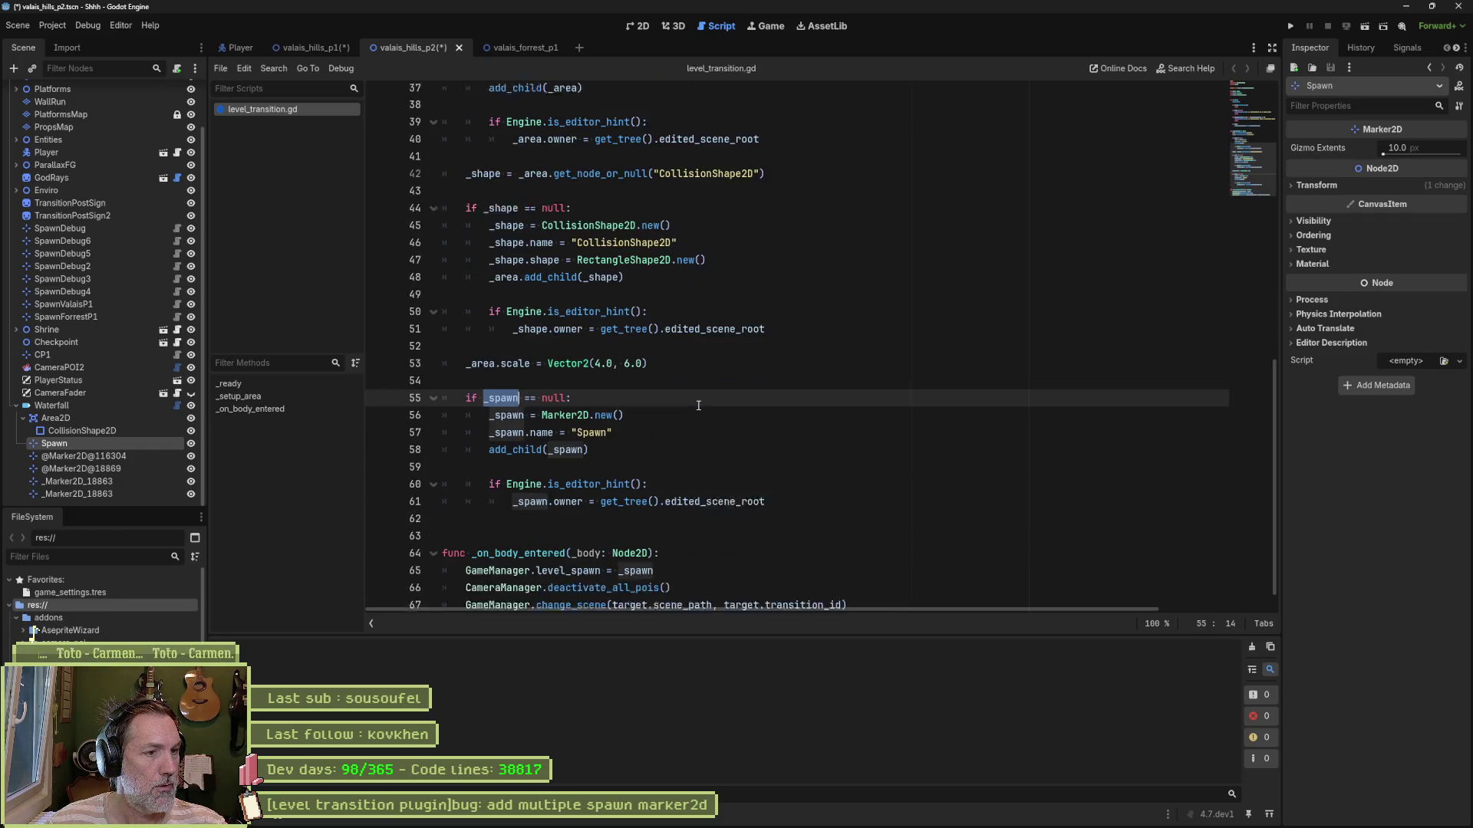
{"action": "left_click", "coordinate": [596, 386]}
{"action": "key", "text": "Return"}
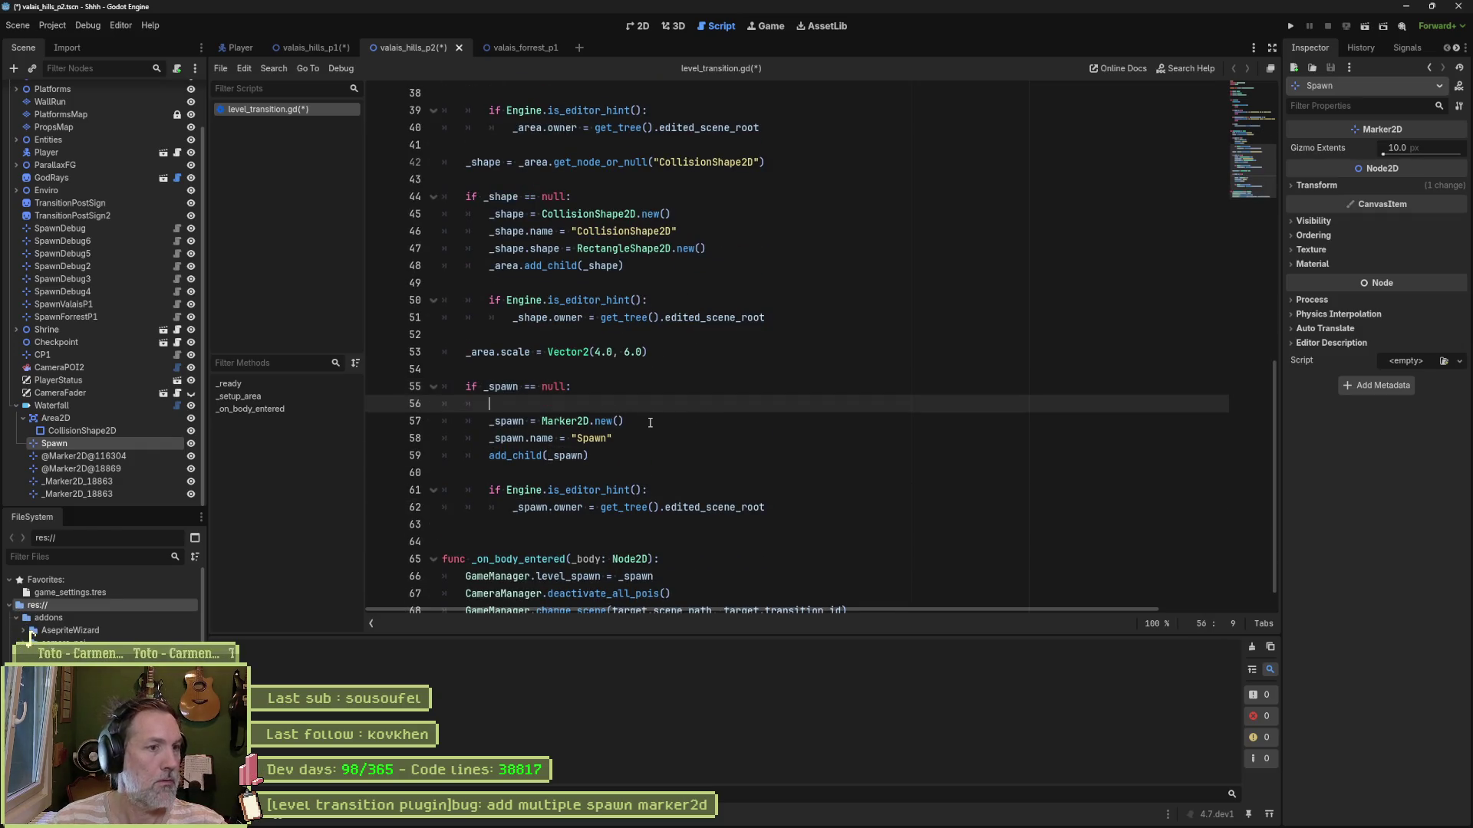
{"action": "type", "text": "debug_"}
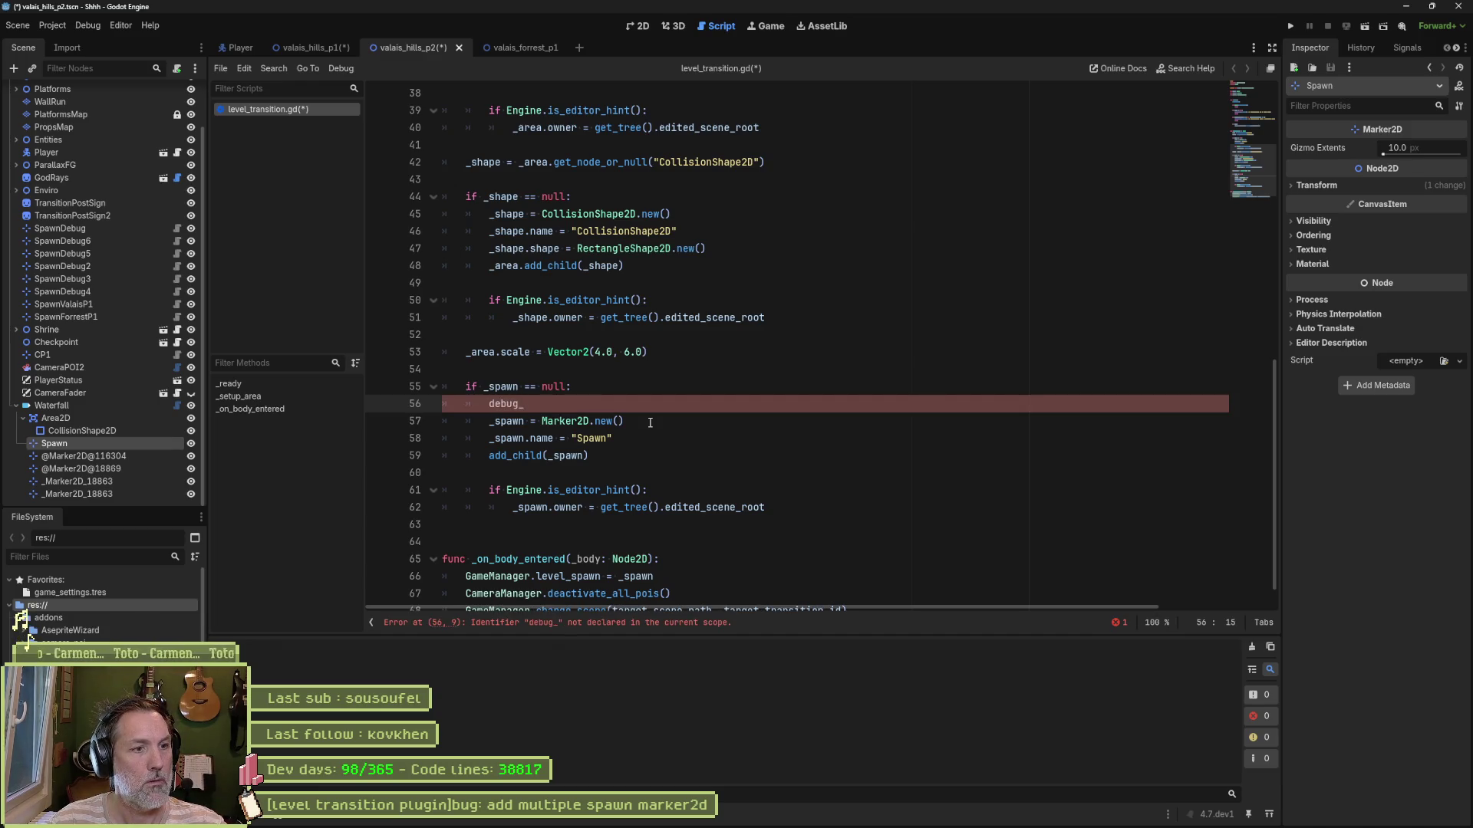
{"action": "type", "text": "print_"}
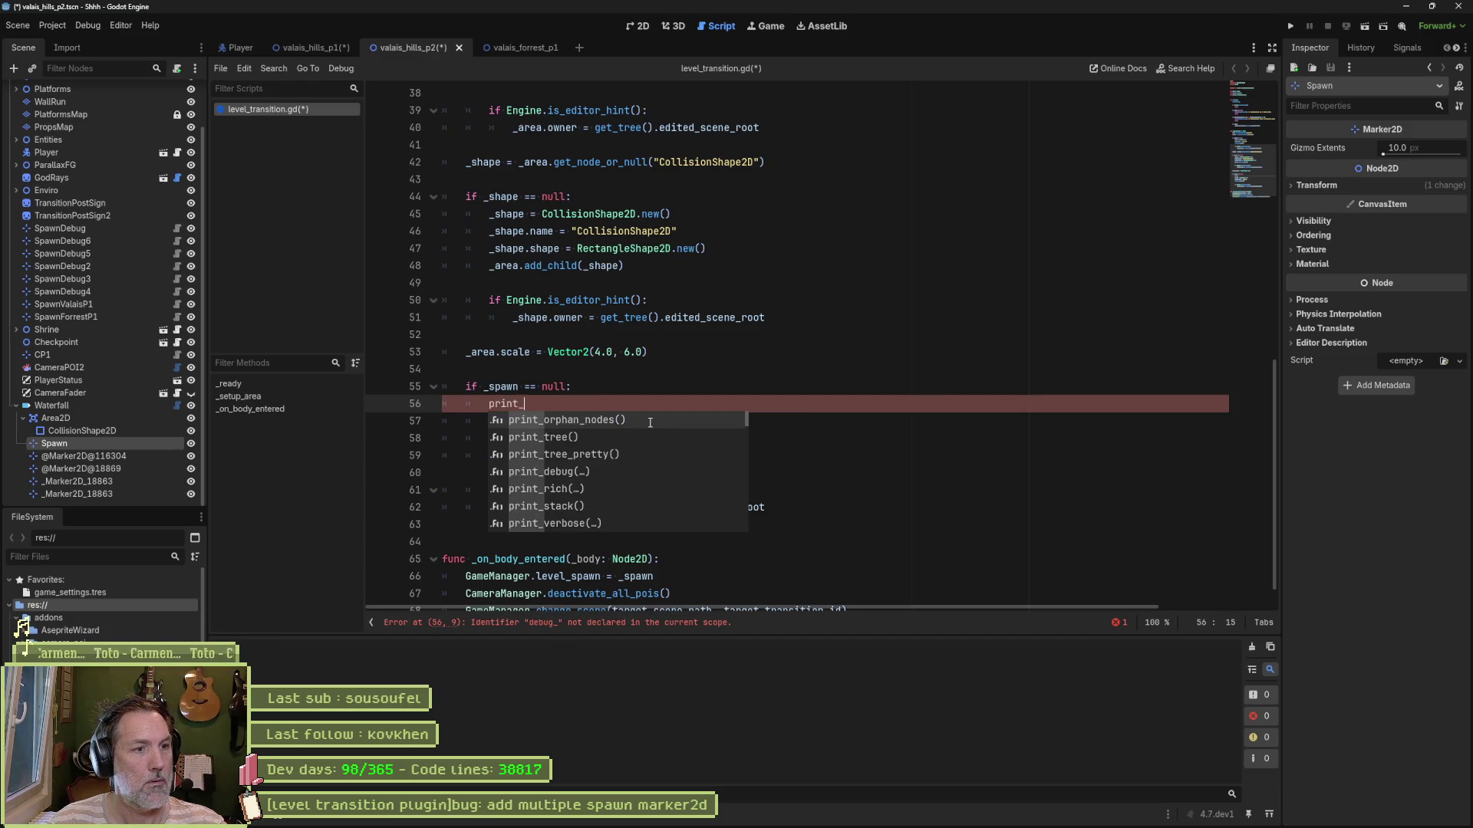
{"action": "type", "text": "de"}
{"action": "key", "text": "Return"}
{"action": "type", "text": "self,"}
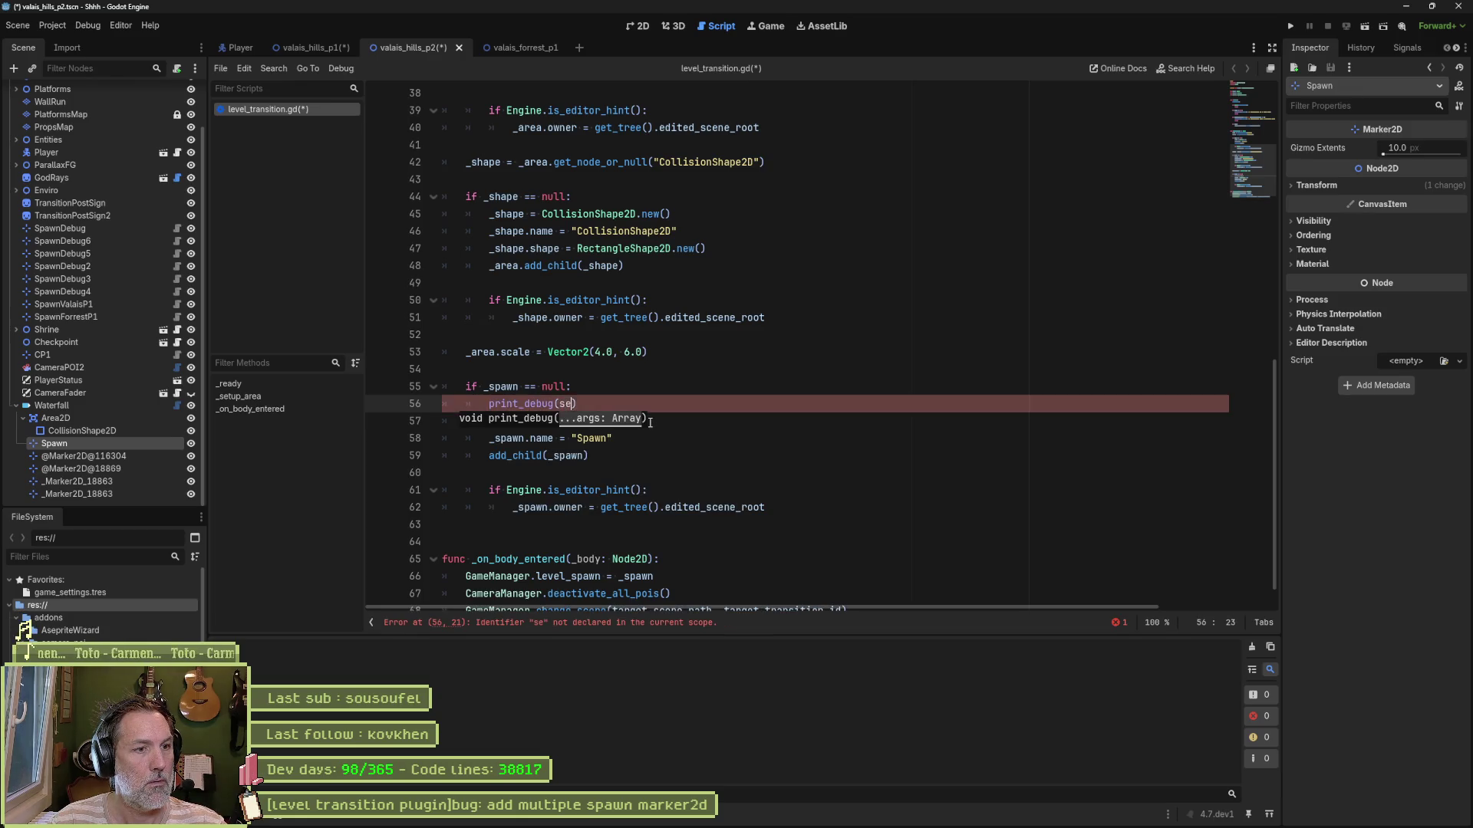
{"action": "type", "text": " \" creatin"}
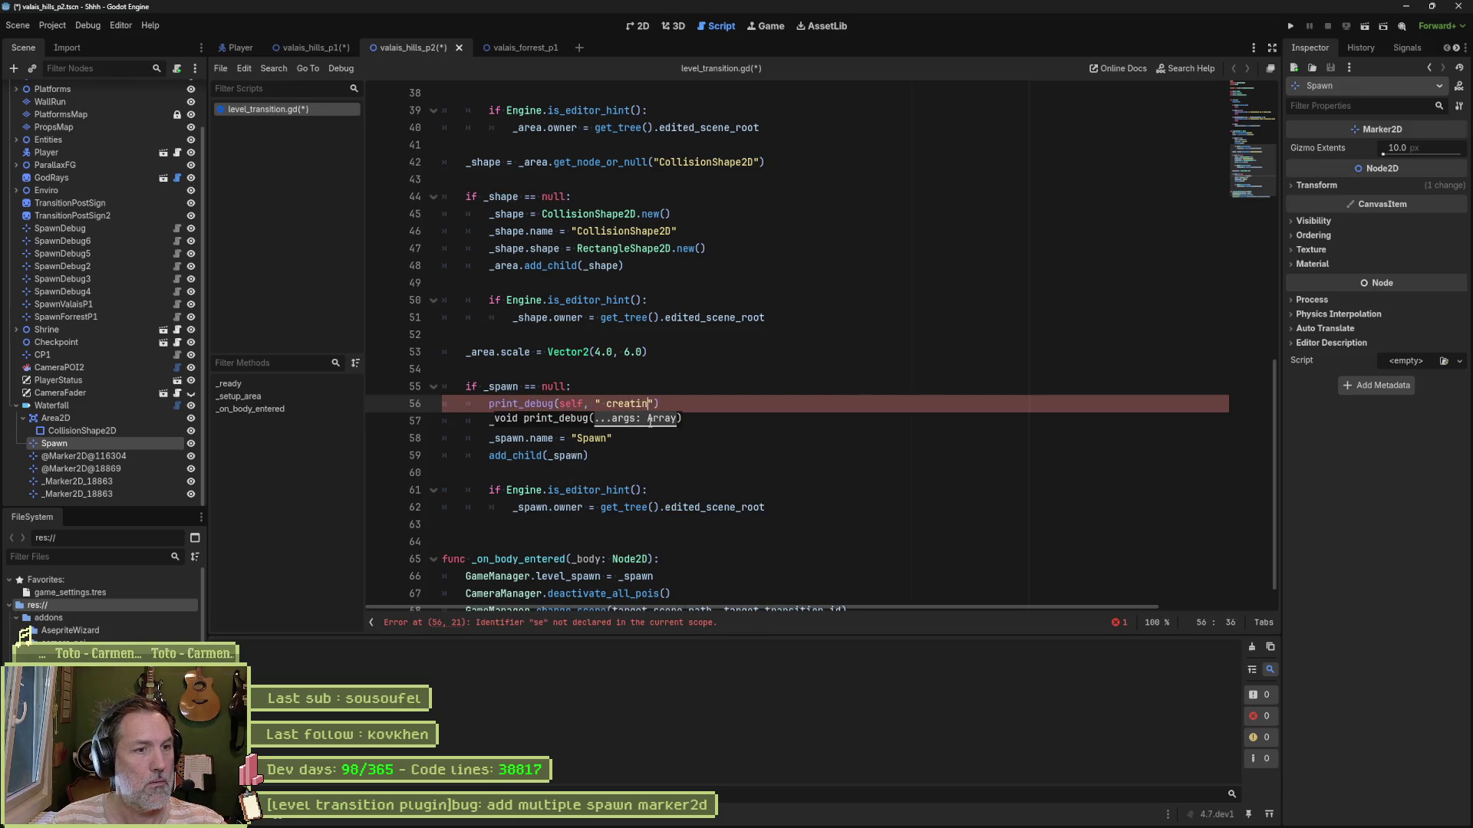
{"action": "type", "text": "..."}
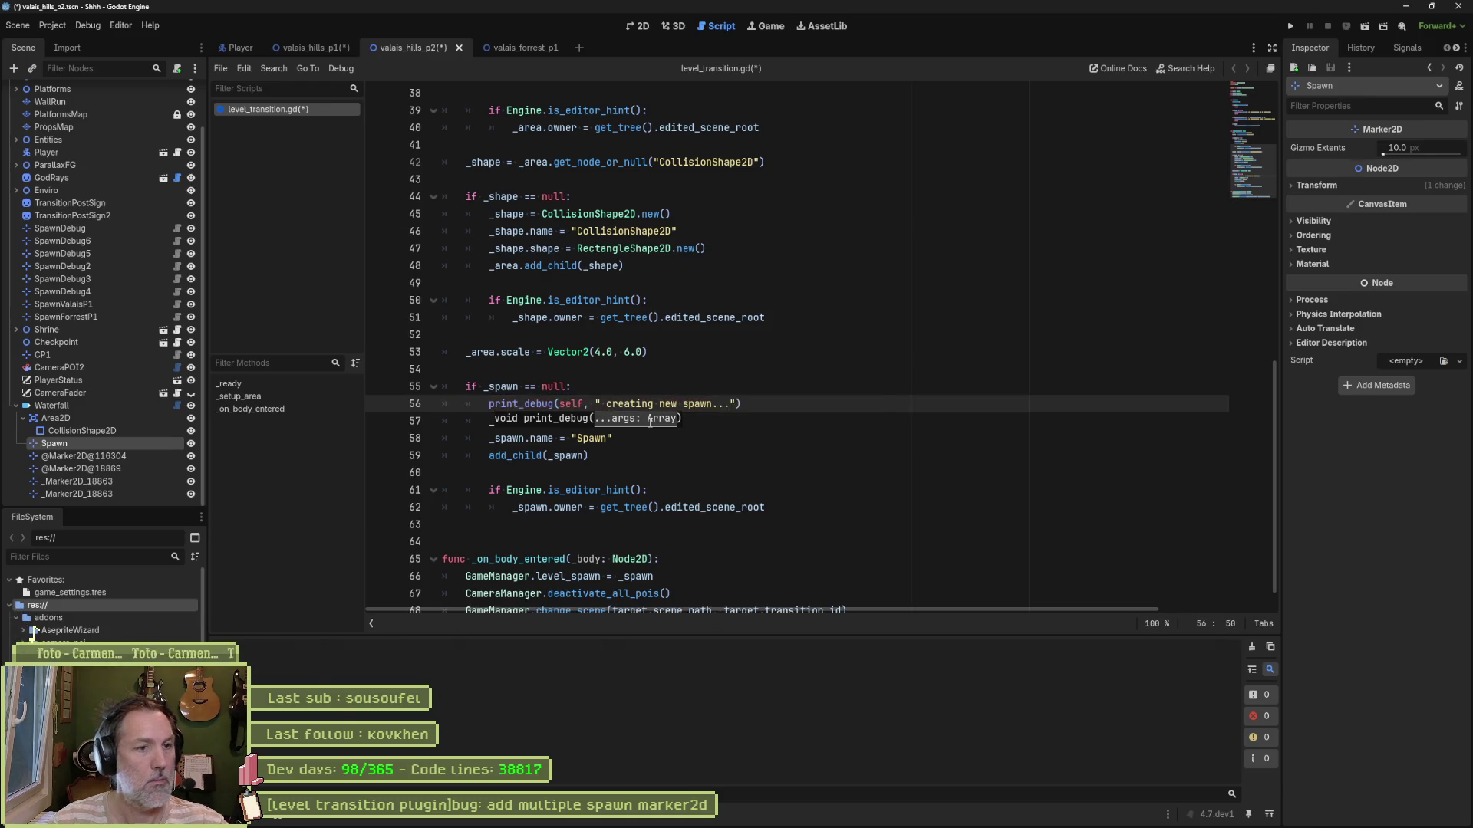
{"action": "key", "text": "ctrl+s"}
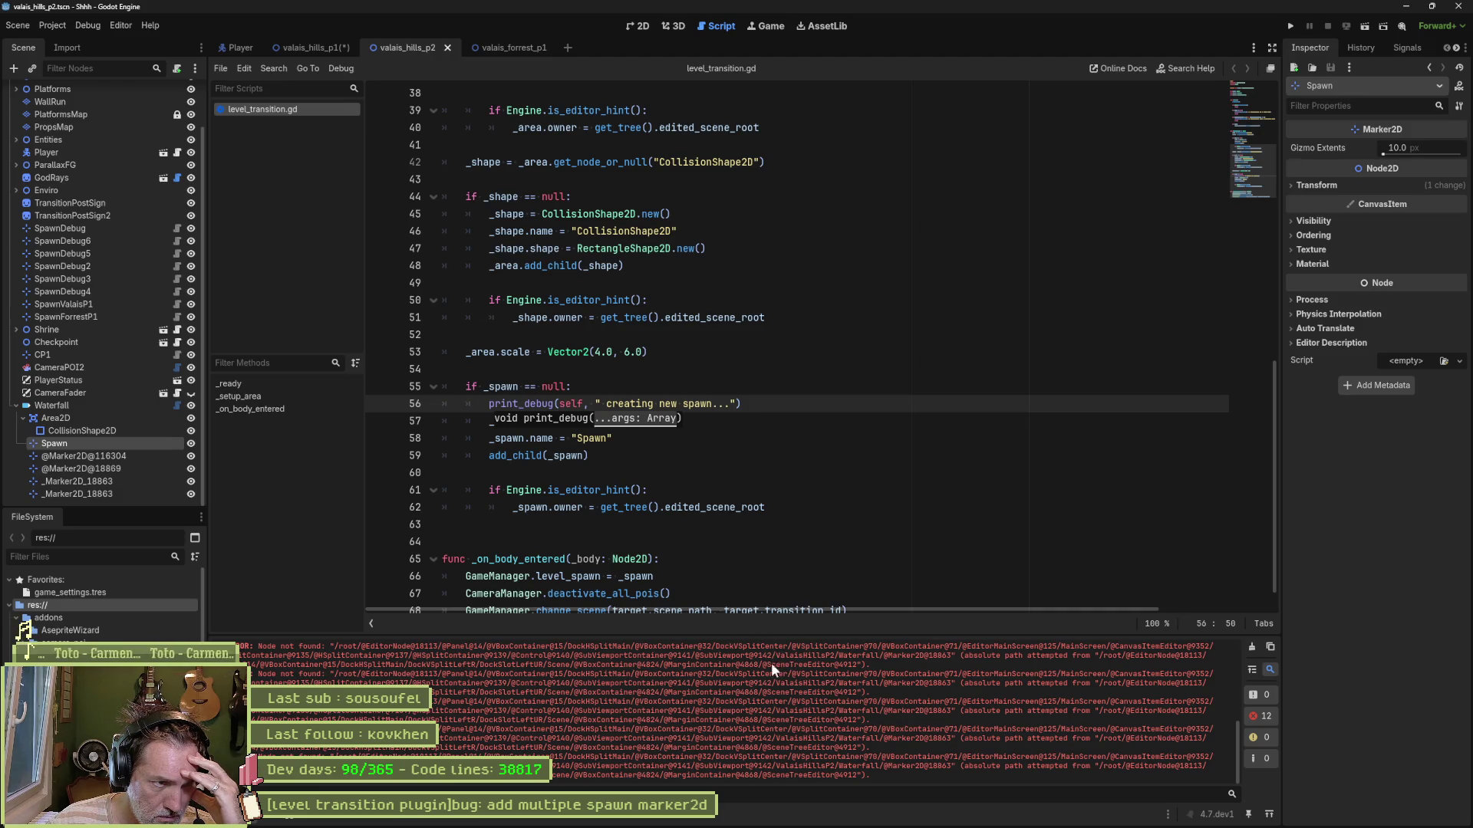
{"action": "double_click", "coordinate": [548, 458]}
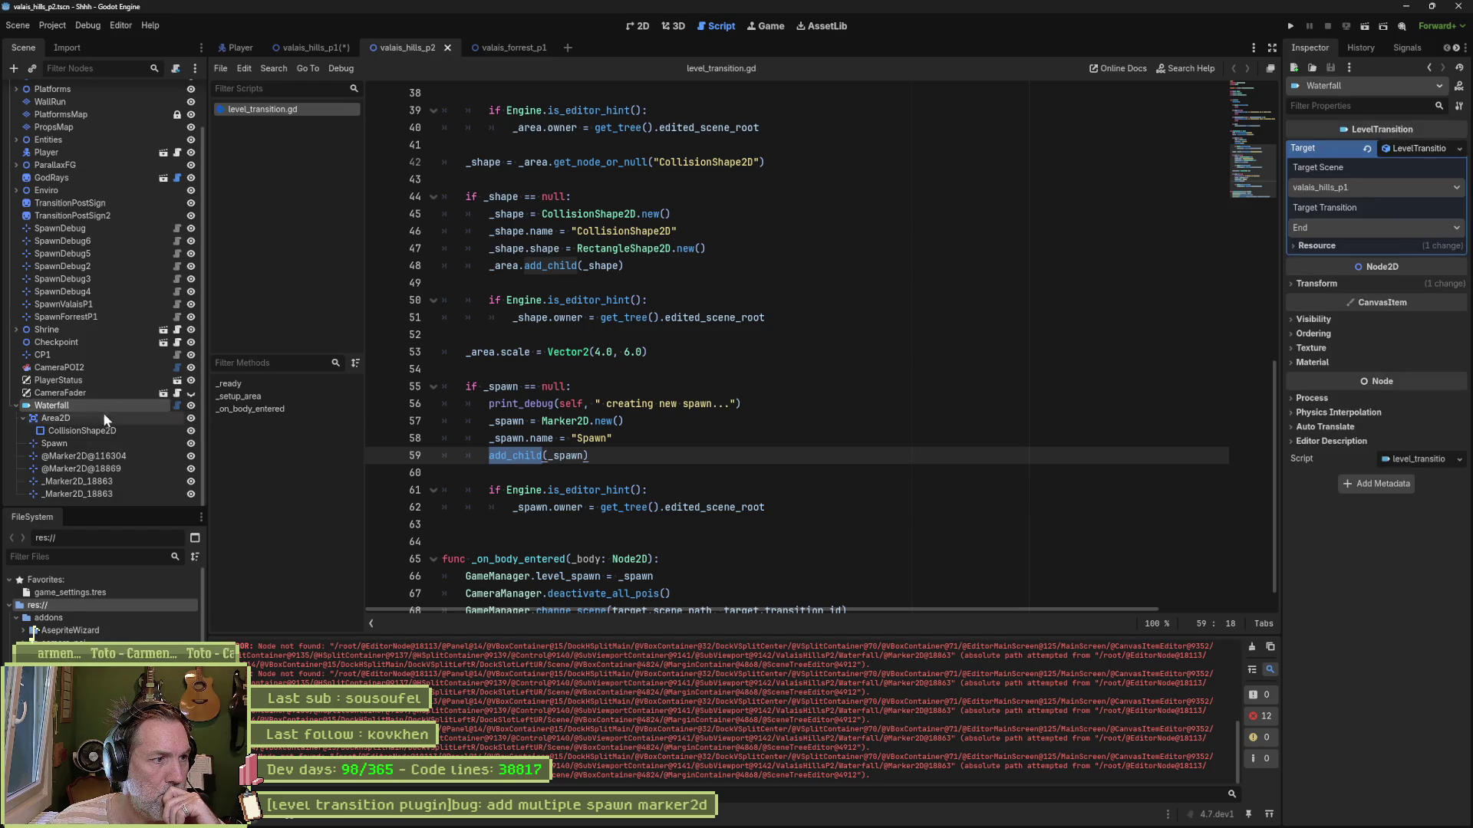
{"action": "right_click", "coordinate": [99, 457]}
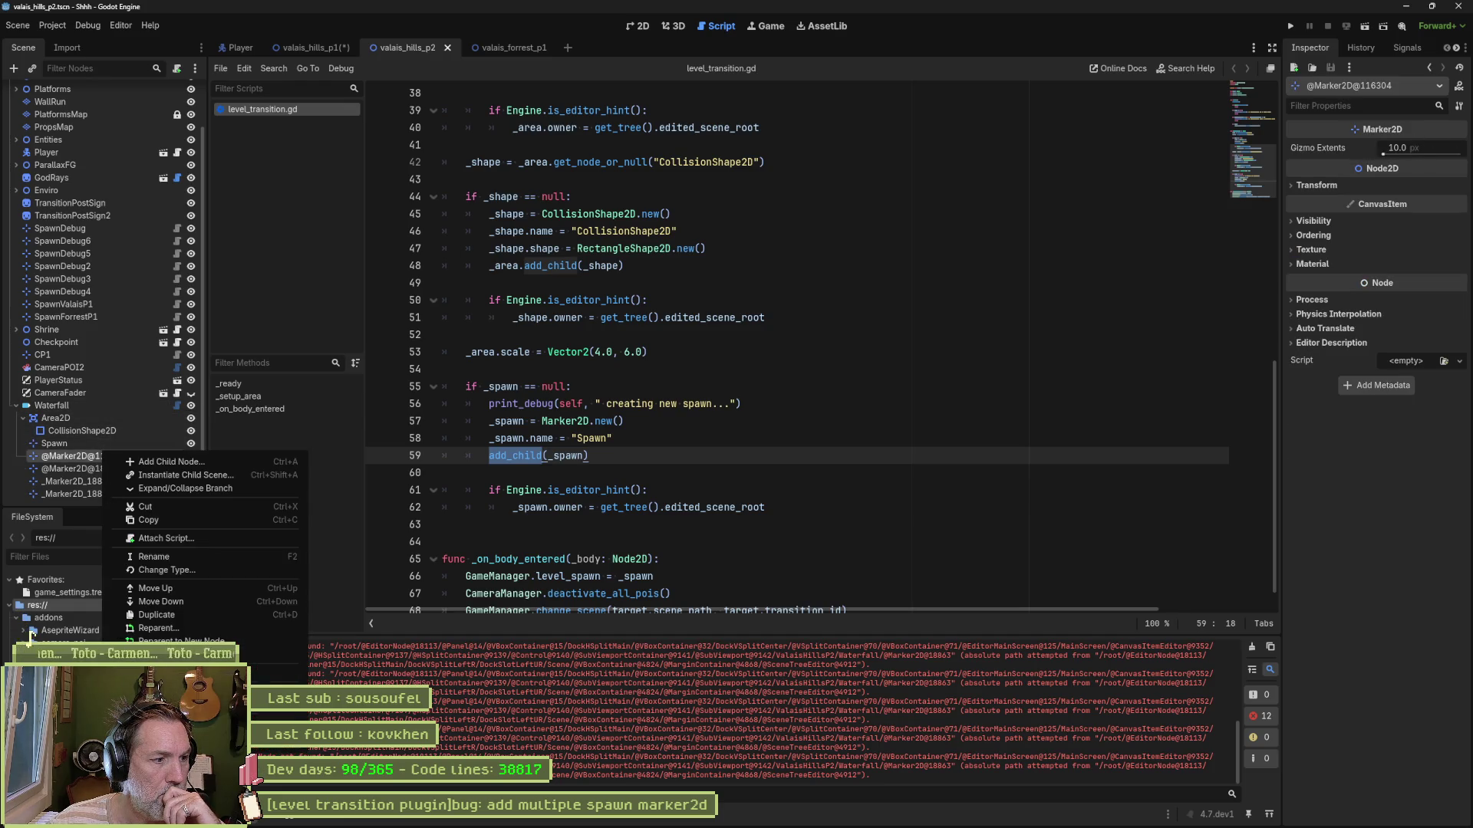
{"action": "key", "text": "Delete"}
{"action": "left_click", "coordinate": [699, 425]}
{"action": "right_click", "coordinate": [116, 469]}
{"action": "key", "text": "Delete"}
{"action": "left_click", "coordinate": [694, 426]}
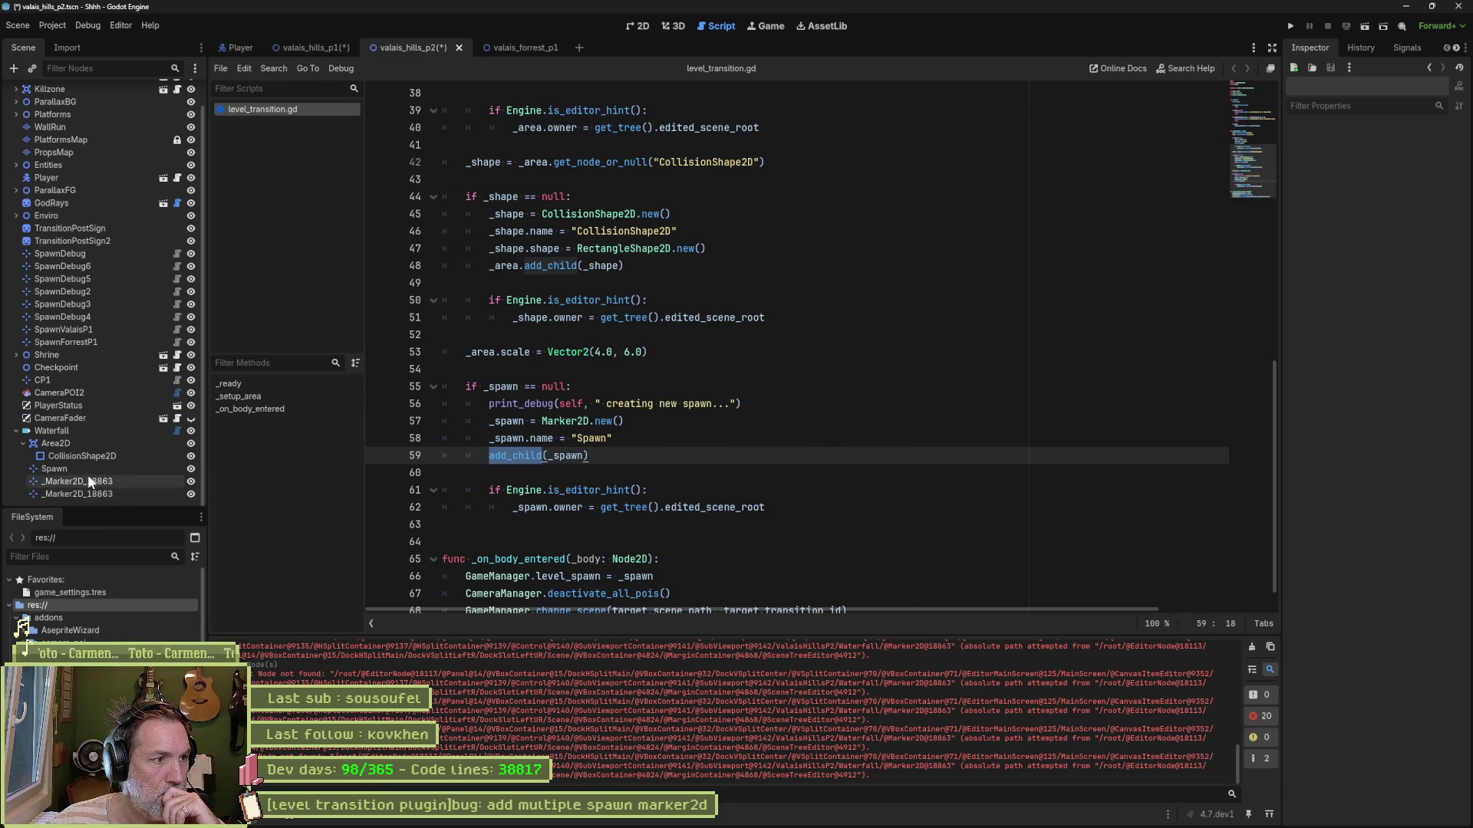
{"action": "right_click", "coordinate": [89, 479]}
{"action": "key", "text": "Delete"}
{"action": "left_click", "coordinate": [694, 426]}
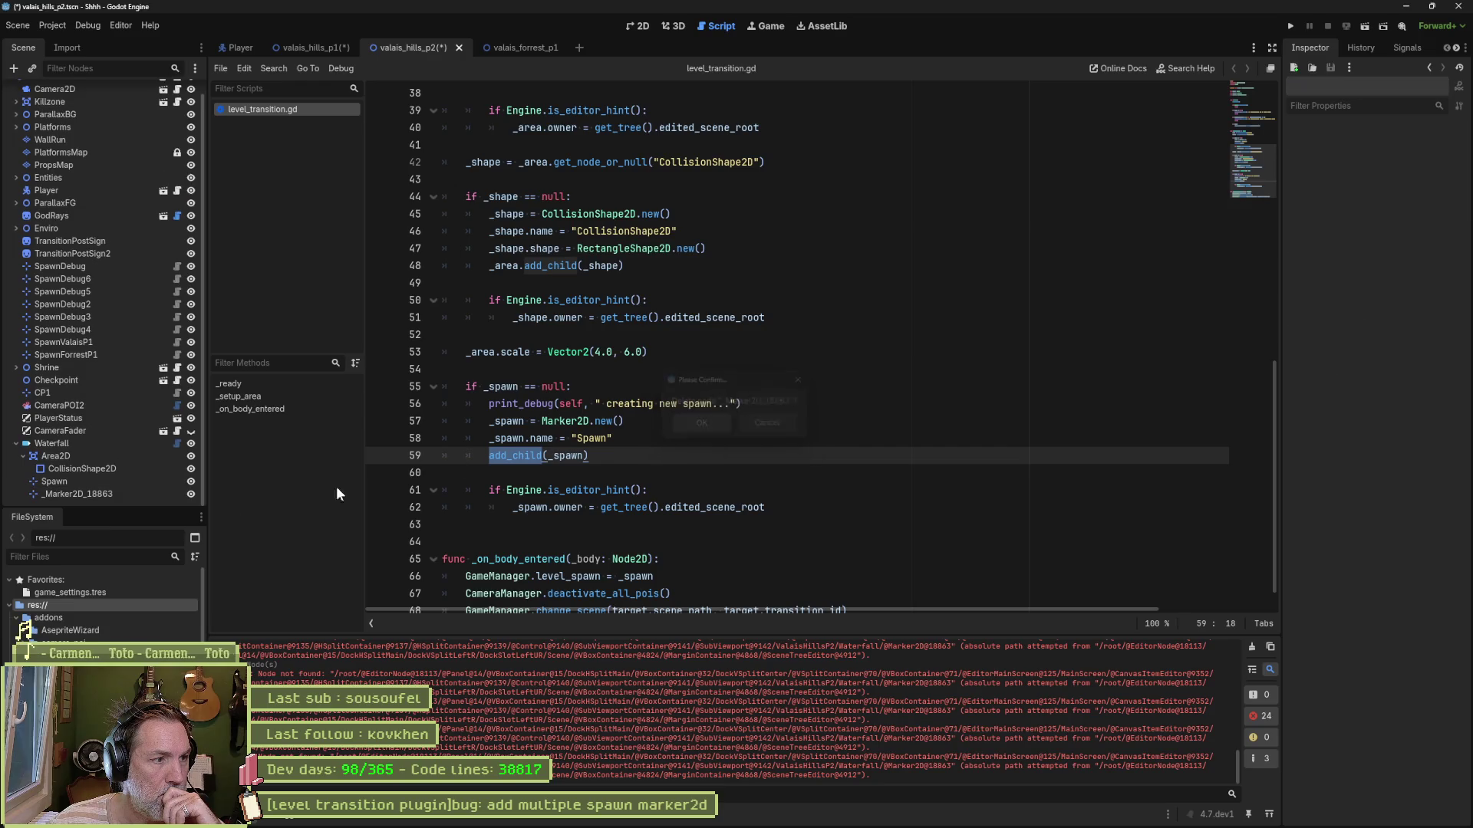
Step: Check the node menus for _Marker2D_18863 and Spawn, then select Waterfall in the 2D view
{"action": "right_click", "coordinate": [80, 492]}
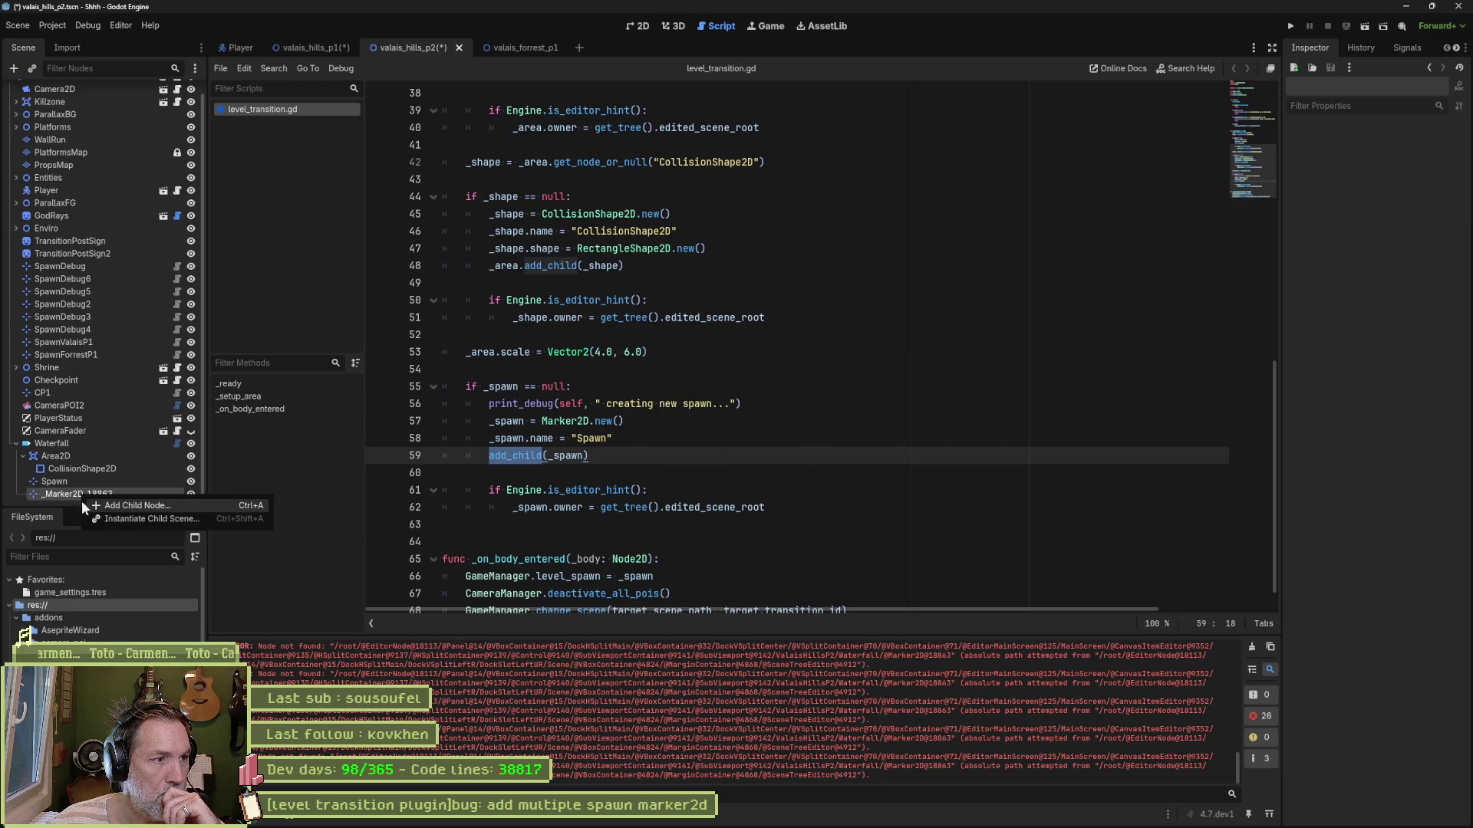
{"action": "left_click", "coordinate": [55, 496]}
{"action": "right_click", "coordinate": [61, 495]}
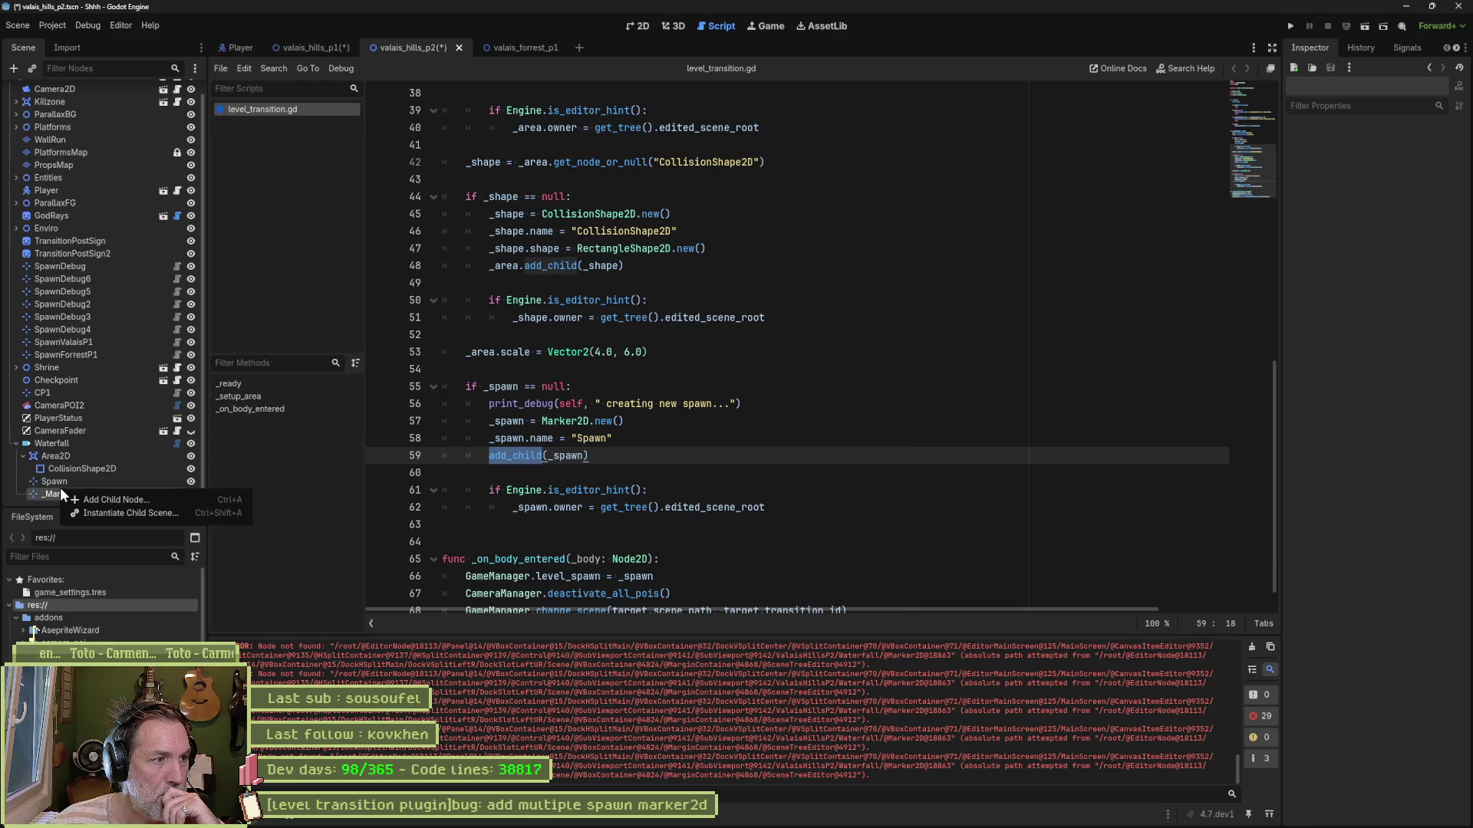
{"action": "left_click", "coordinate": [59, 481]}
{"action": "right_click", "coordinate": [58, 480]}
{"action": "left_click", "coordinate": [53, 480]}
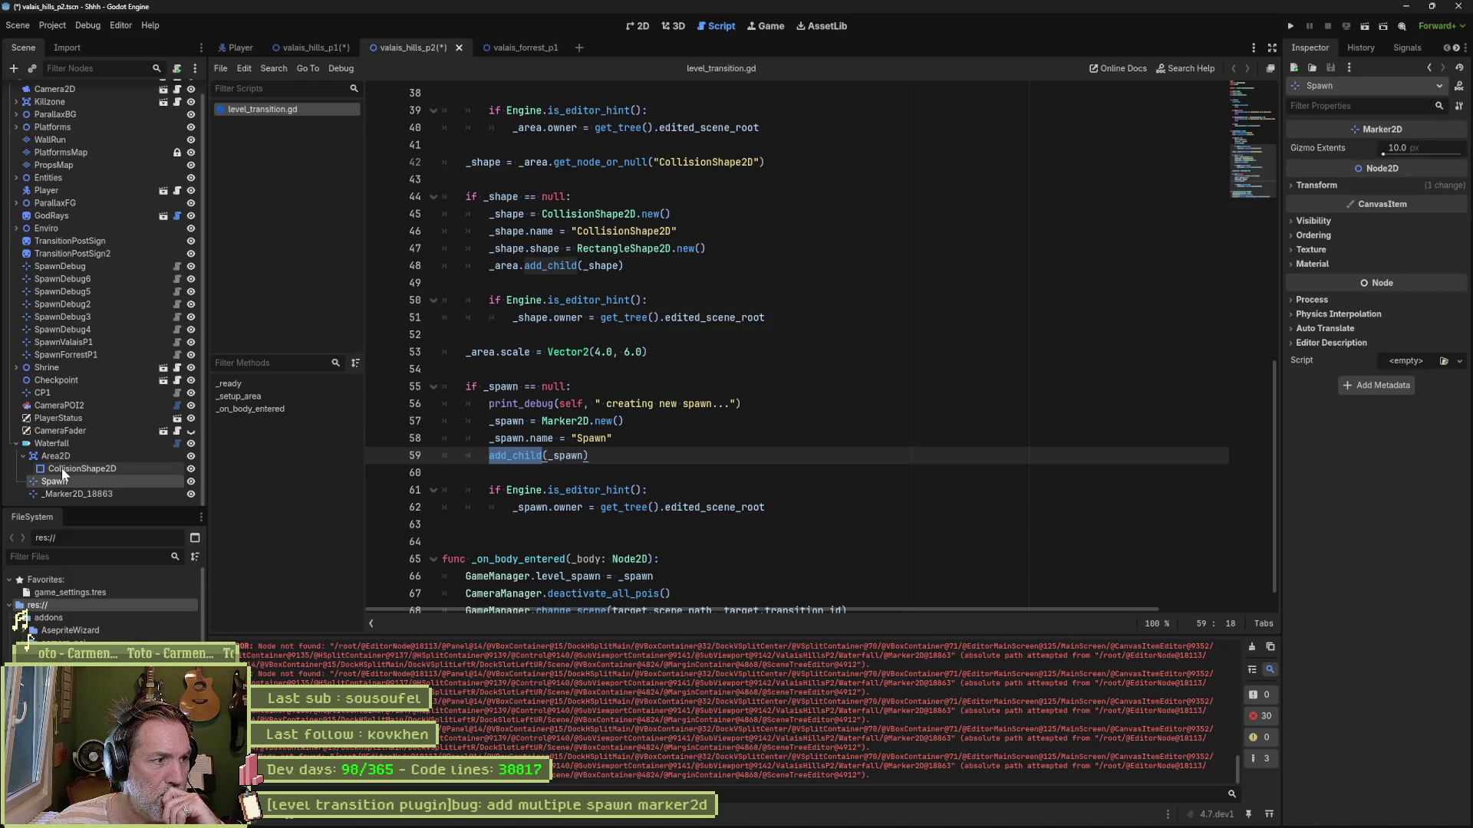
{"action": "left_click", "coordinate": [67, 494]}
{"action": "right_click", "coordinate": [67, 494]}
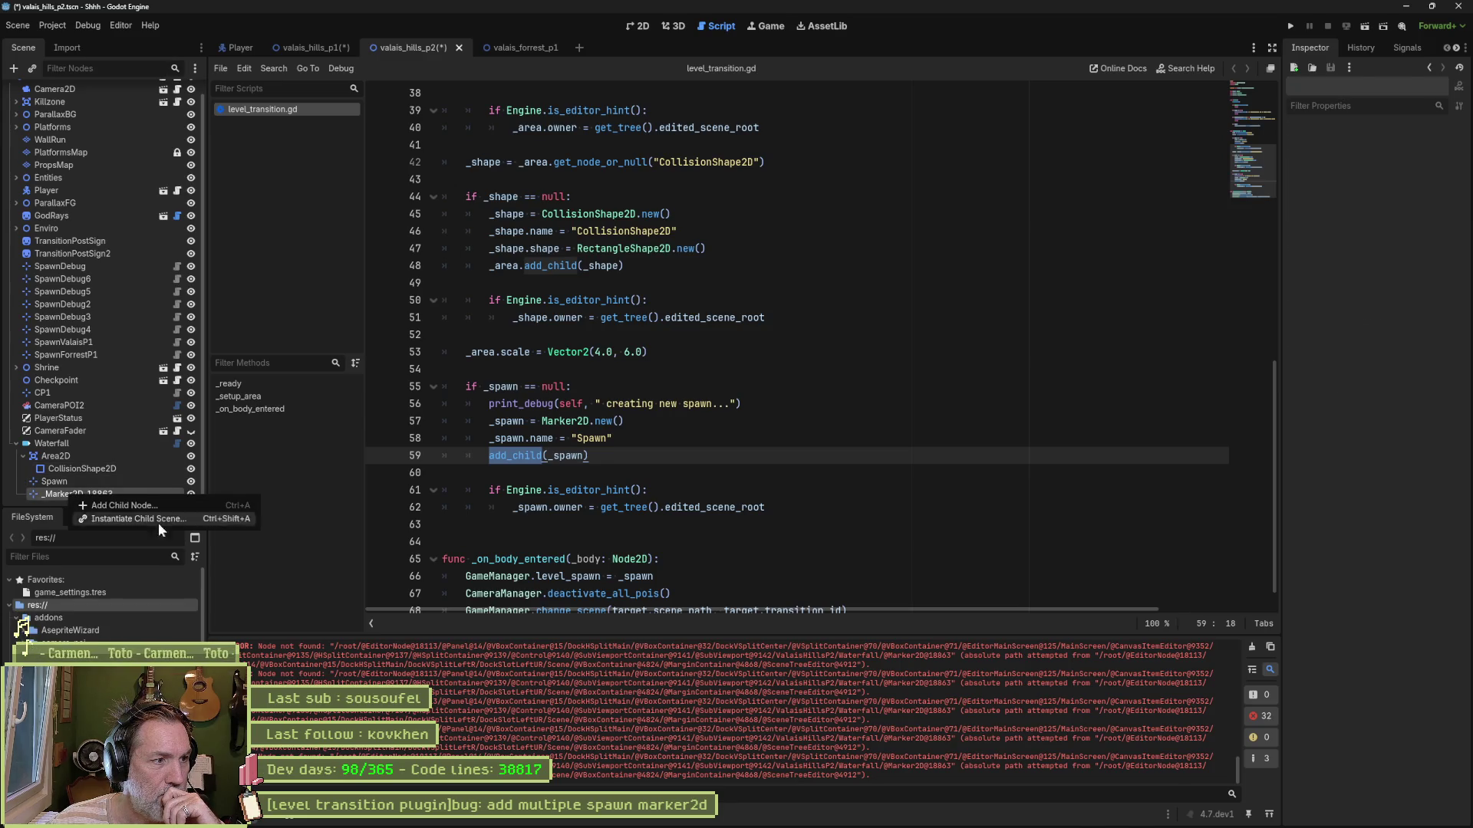
{"action": "left_click", "coordinate": [61, 457]}
{"action": "left_click", "coordinate": [64, 444]}
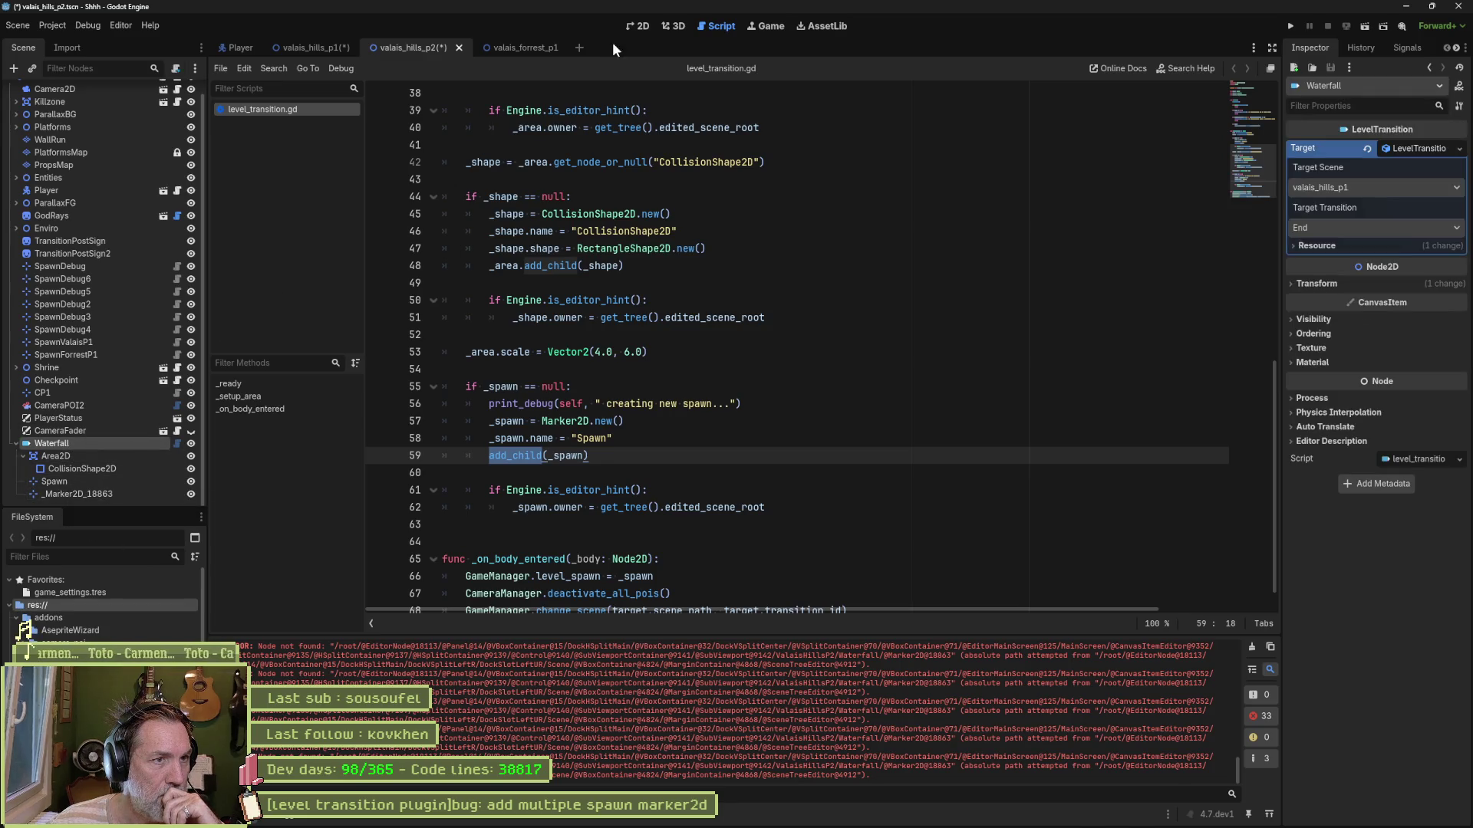
{"action": "left_click", "coordinate": [625, 29]}
Step: Save, delete the old Waterfall node, and add a new LevelTransition node named Waterfall
{"action": "key", "text": "ctrl+s"}
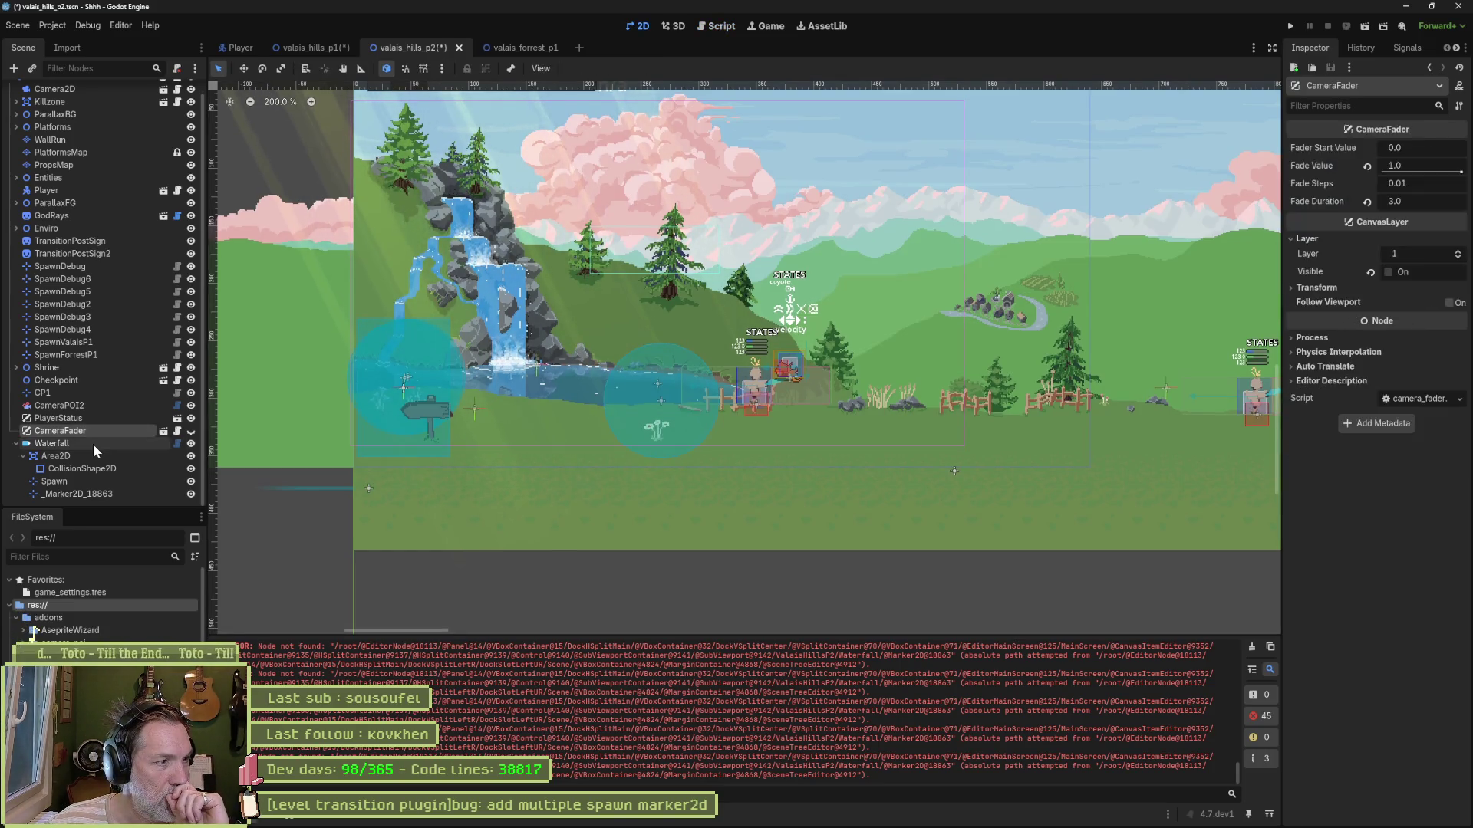
{"action": "key", "text": "Delete"}
{"action": "key", "text": "Return"}
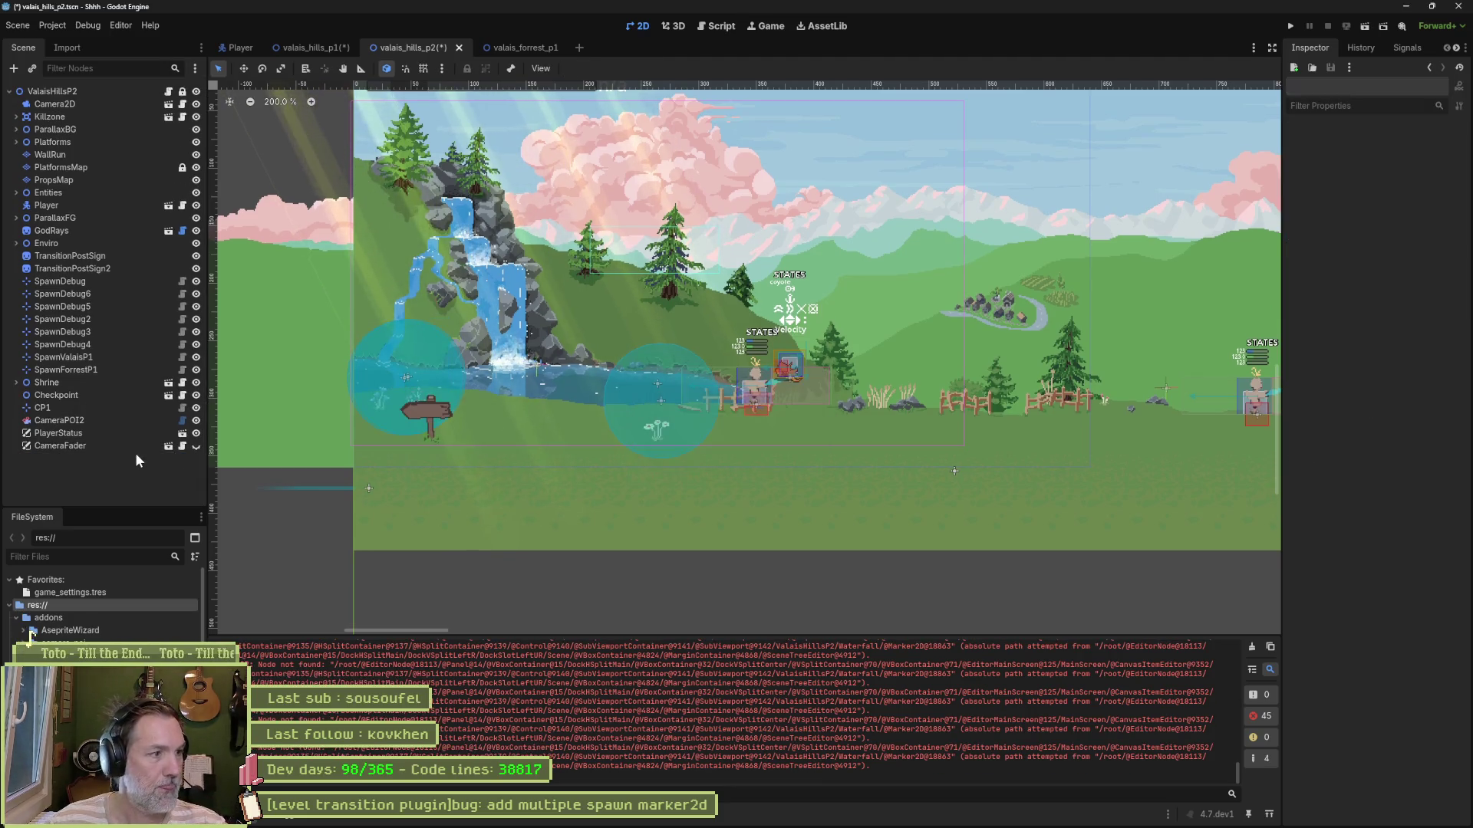
{"action": "key", "text": "ctrl+a"}
{"action": "type", "text": "level"}
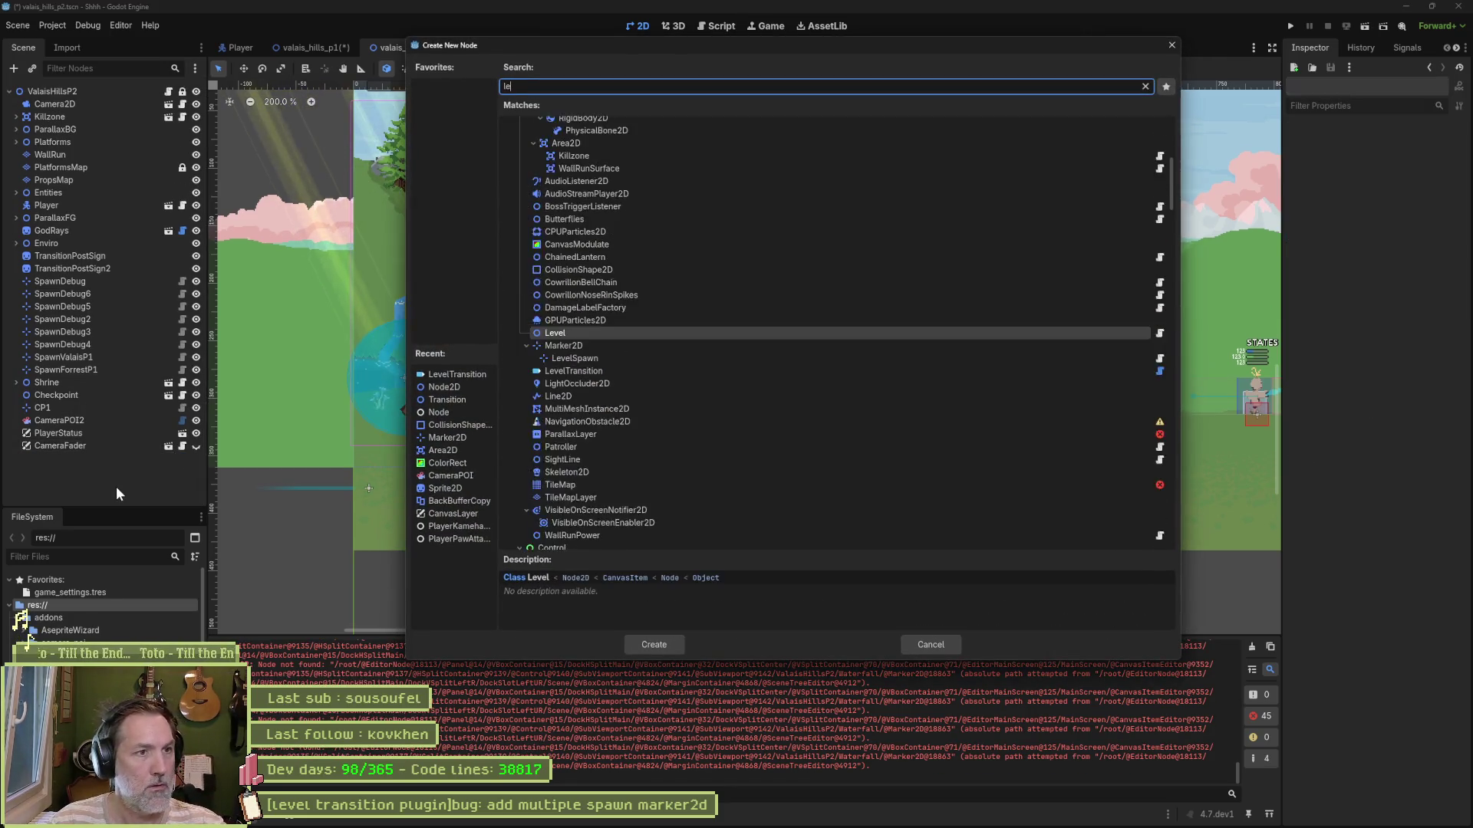
{"action": "key", "text": "Return"}
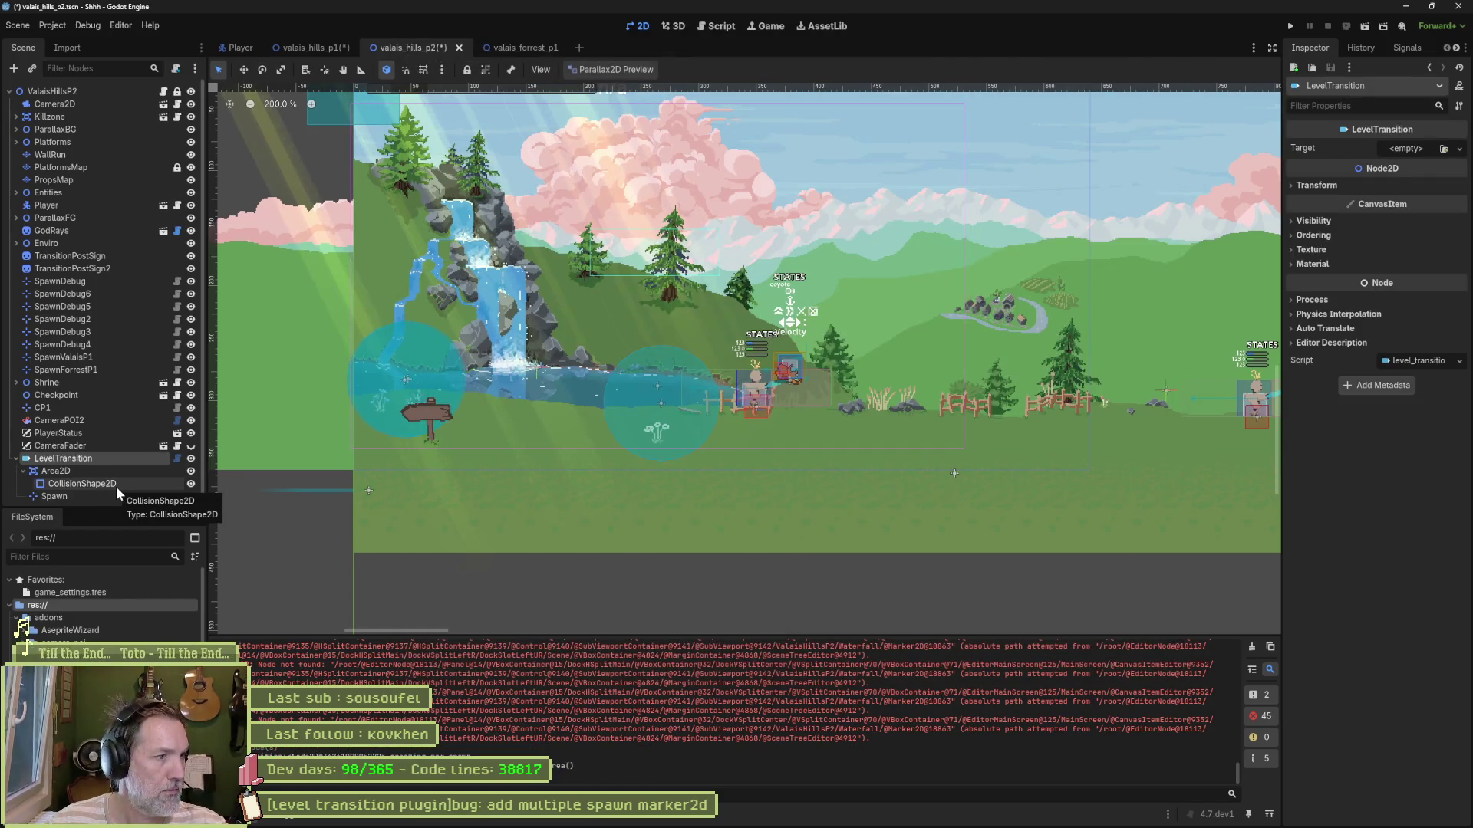
{"action": "key", "text": "F2"}
{"action": "type", "text": "Waterfall"}
{"action": "key", "text": "Return"}
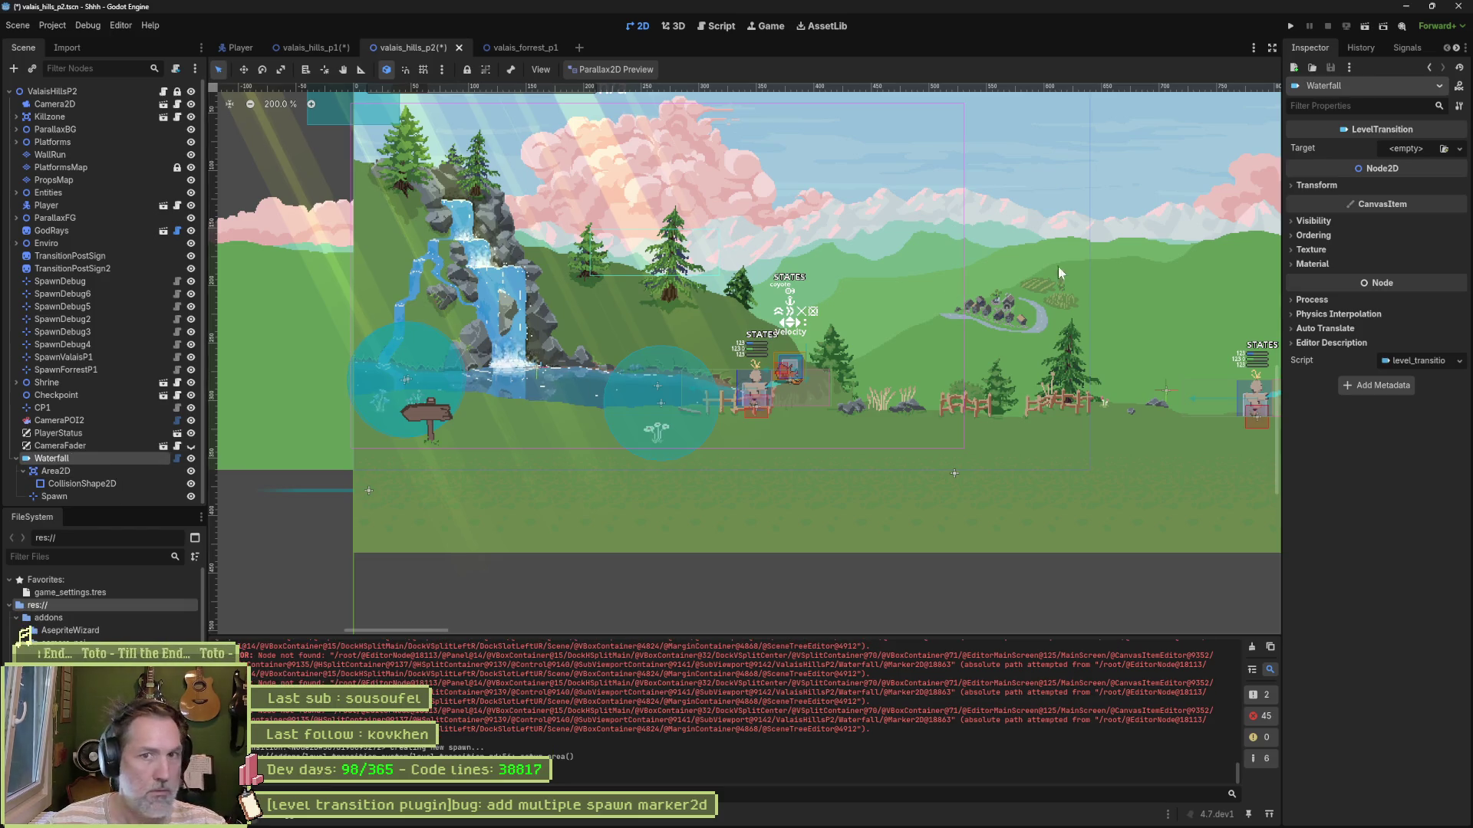
Step: Give Waterfall a new Target resource with Target Scene valais_hills_p1 and save the scene
{"action": "left_click", "coordinate": [1407, 153]}
{"action": "left_click", "coordinate": [1404, 181]}
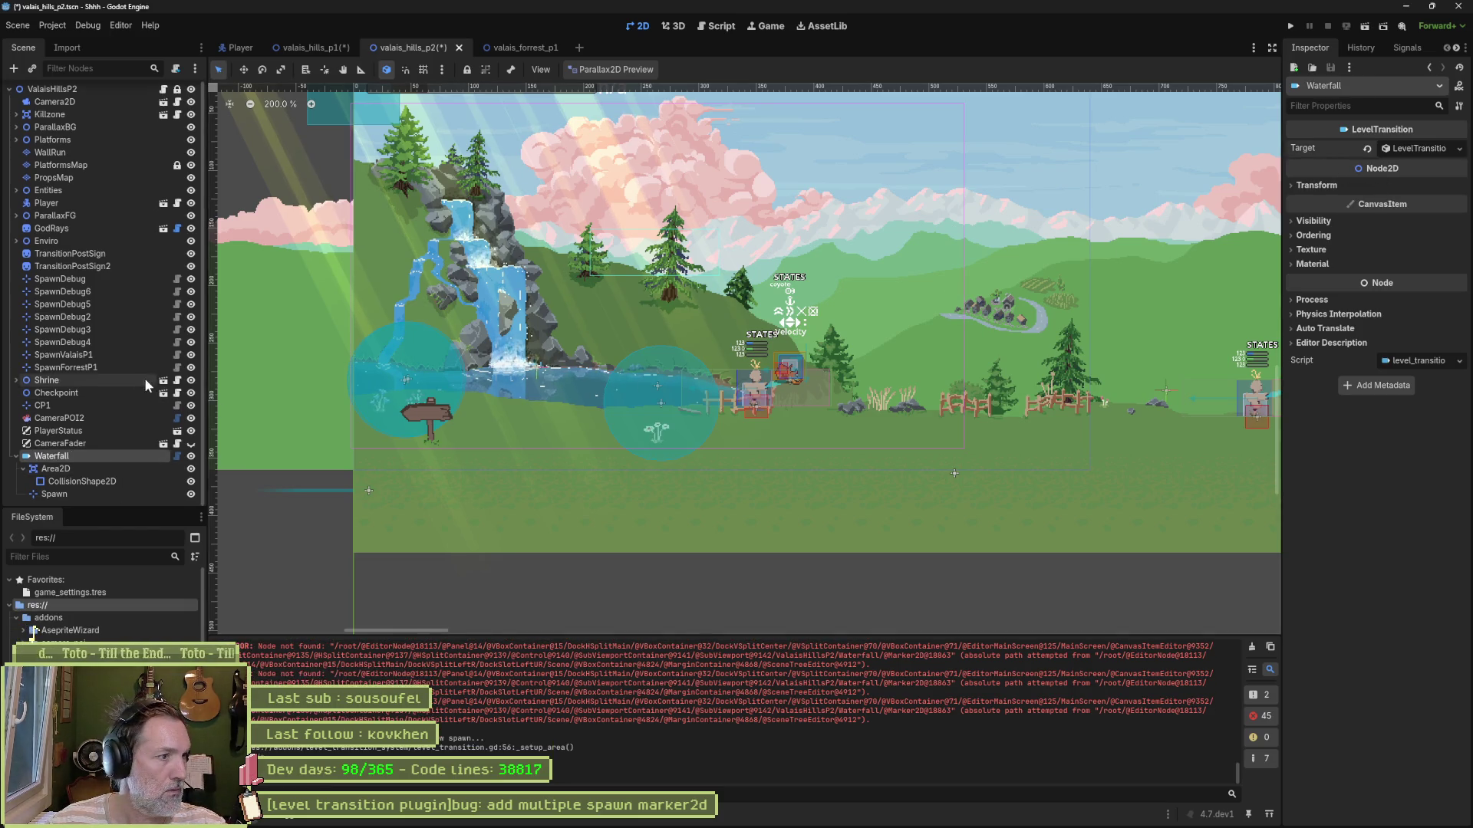
{"action": "left_click", "coordinate": [1414, 150]}
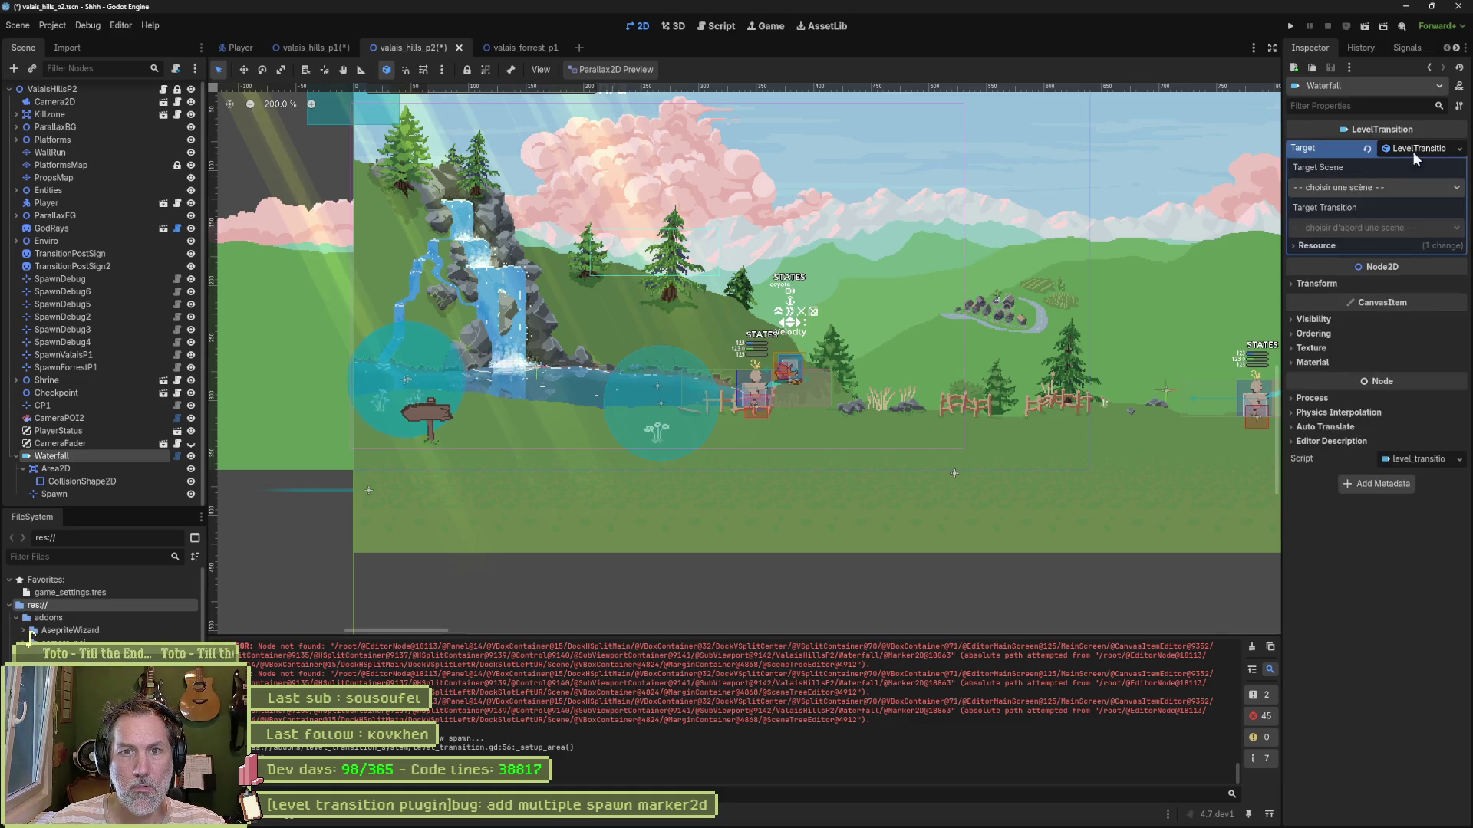
{"action": "left_click", "coordinate": [1355, 190]}
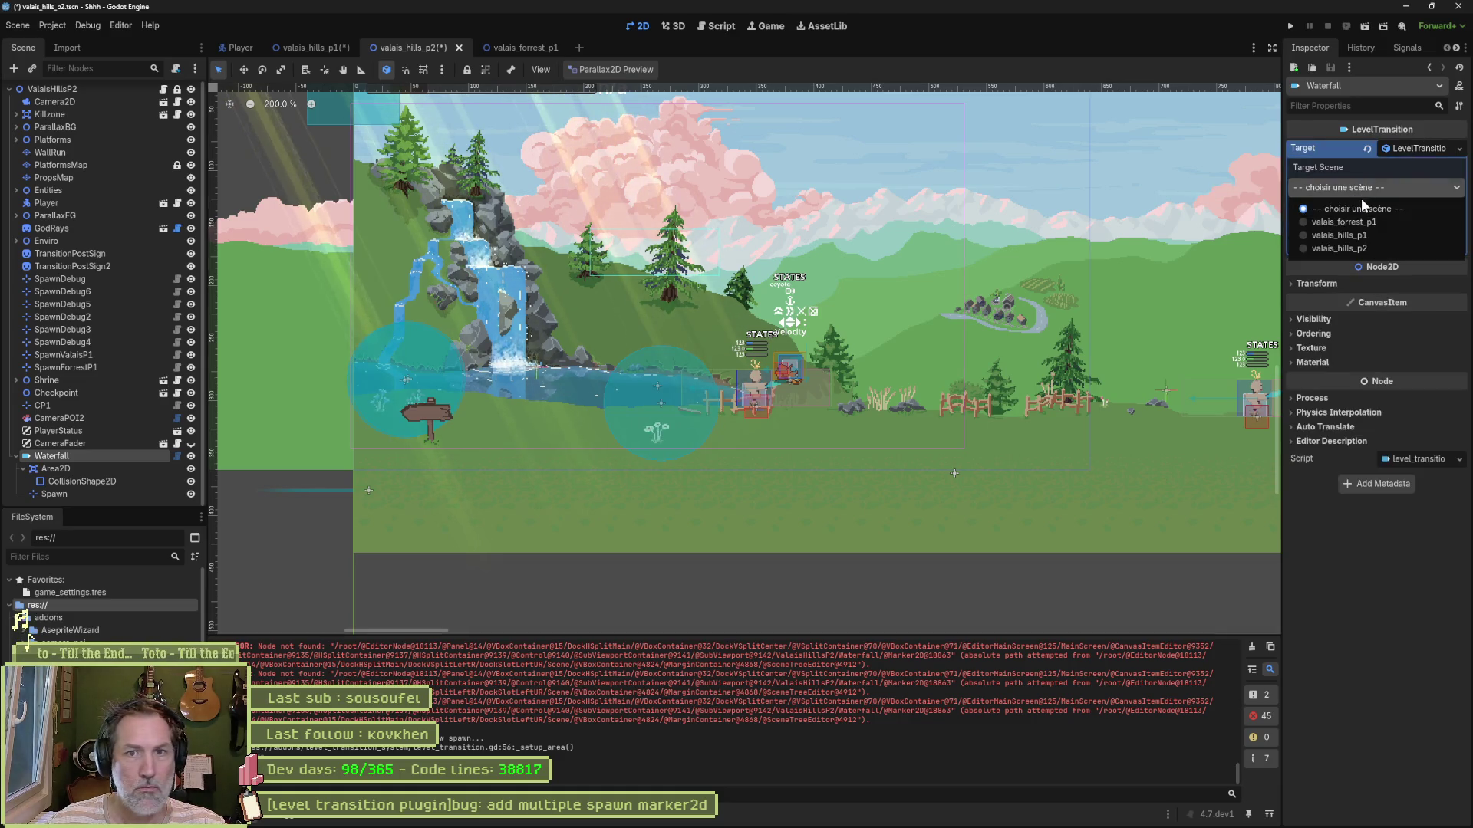
{"action": "left_click", "coordinate": [1379, 234]}
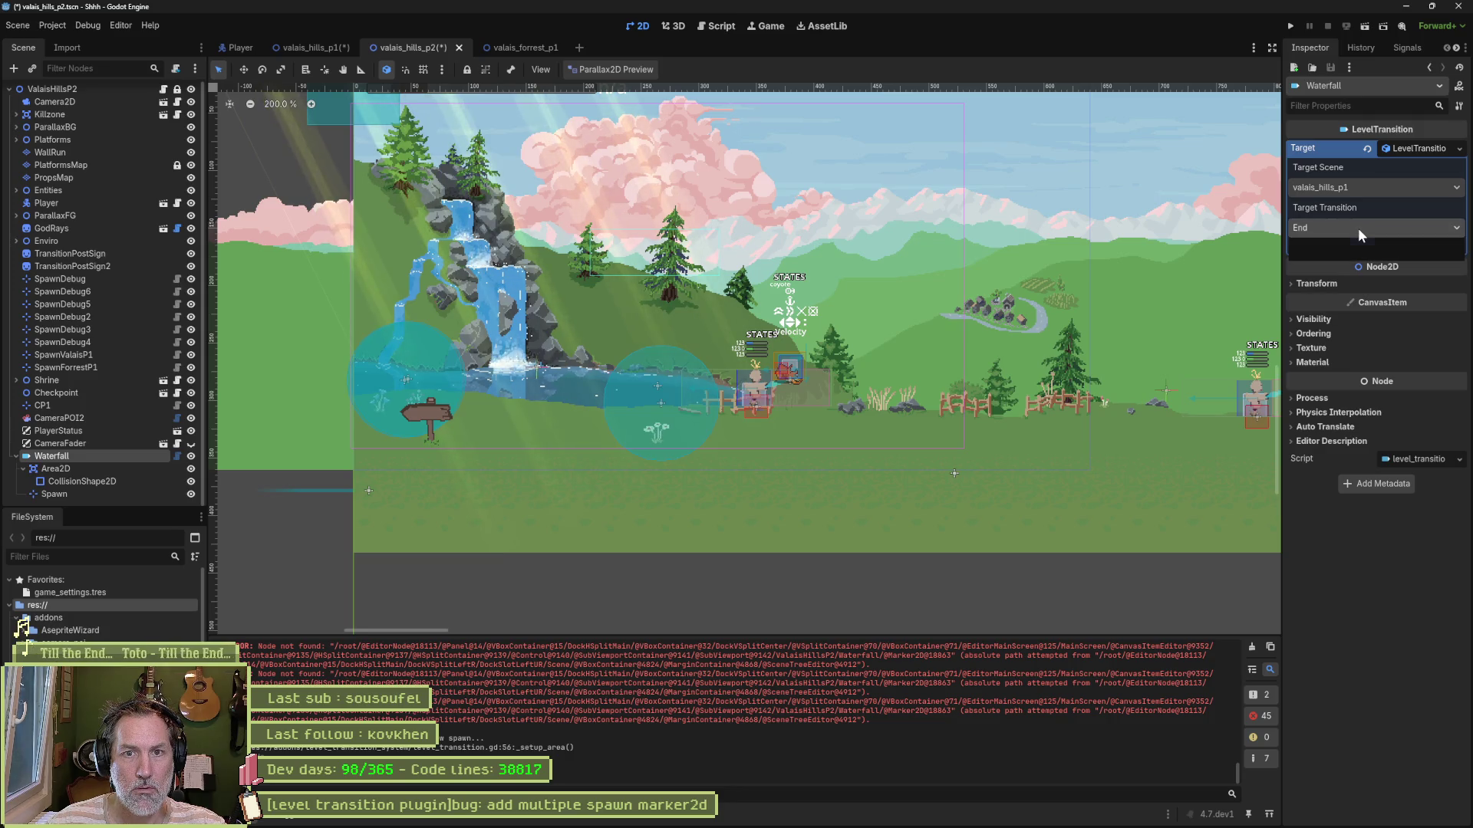
{"action": "key", "text": "ctrl+s"}
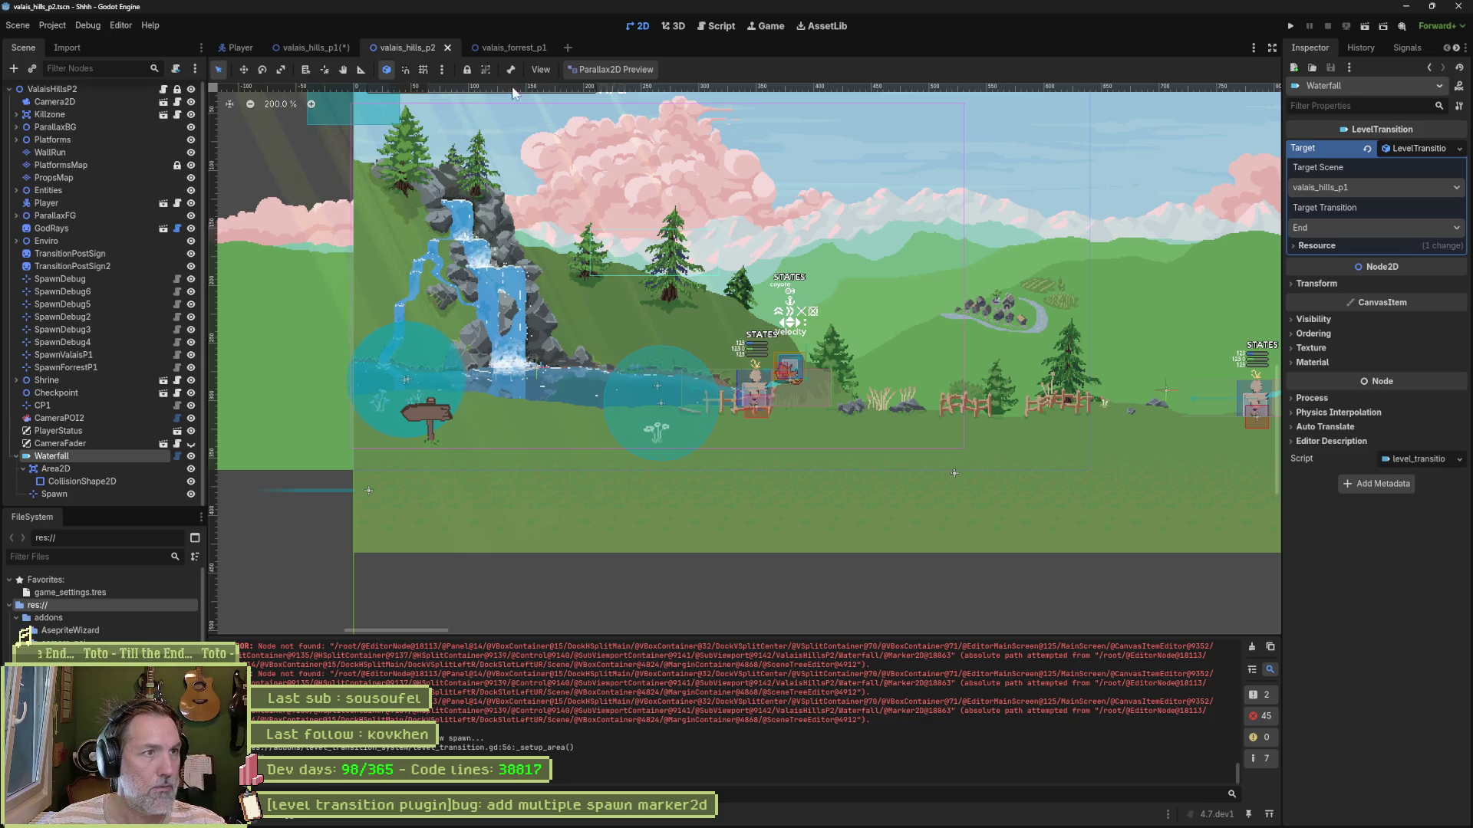
Step: Bring the valais_forrest_p1 scene to the front
{"action": "left_click", "coordinate": [500, 46]}
{"action": "left_click", "coordinate": [383, 48]}
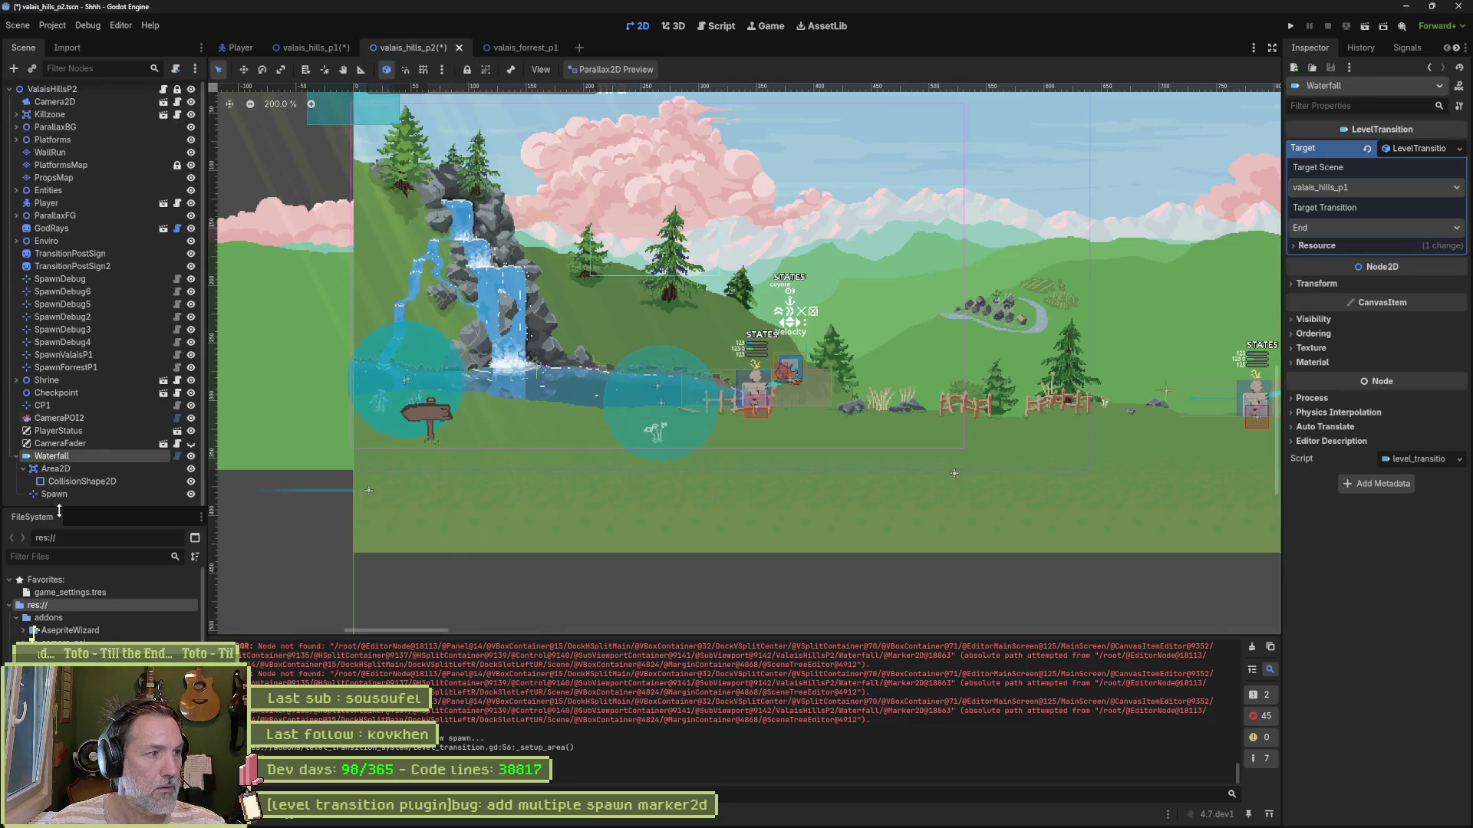
{"action": "left_click", "coordinate": [506, 47]}
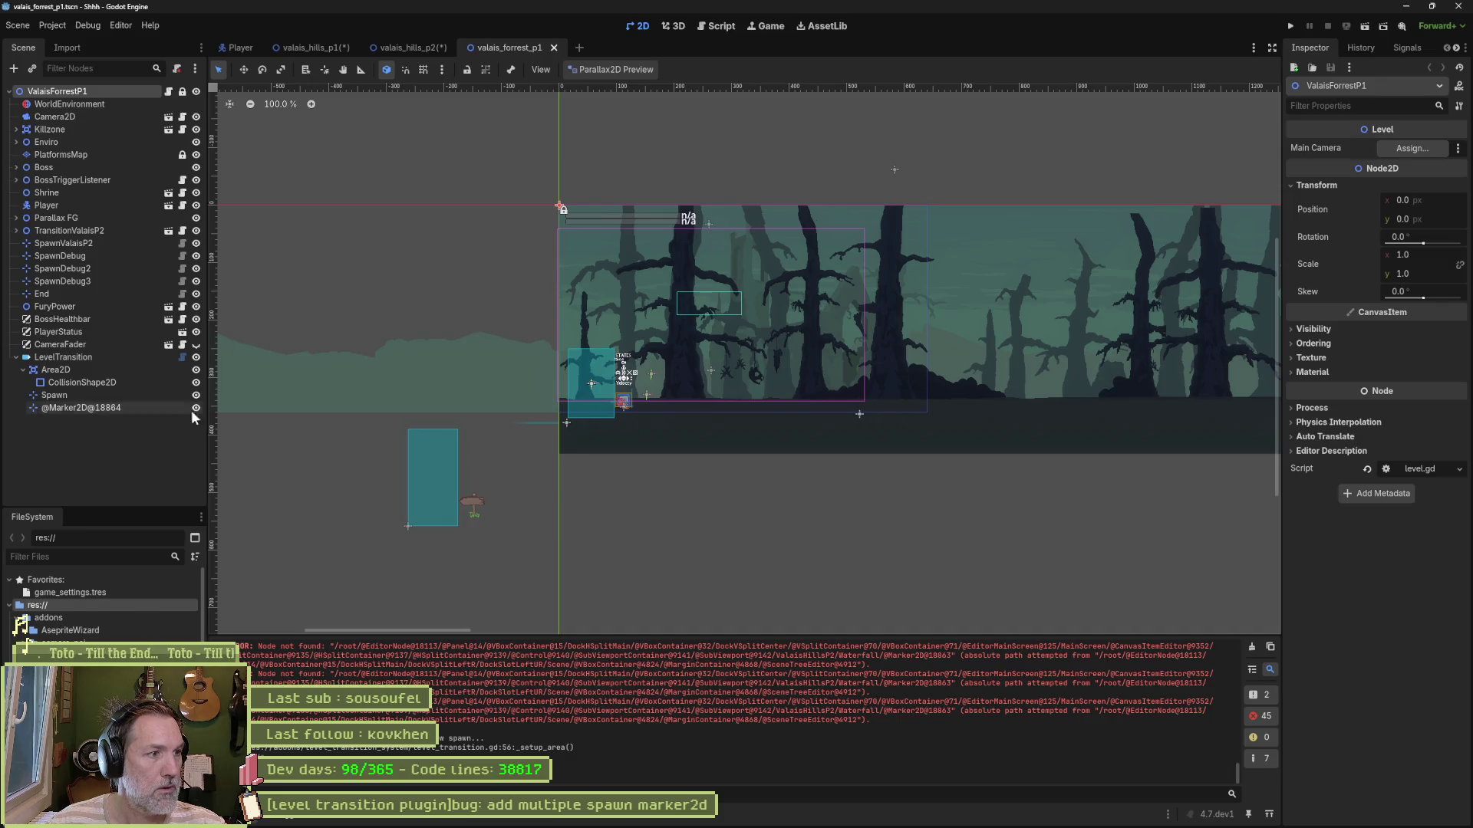
{"action": "right_click", "coordinate": [79, 407]}
{"action": "left_click", "coordinate": [122, 617]}
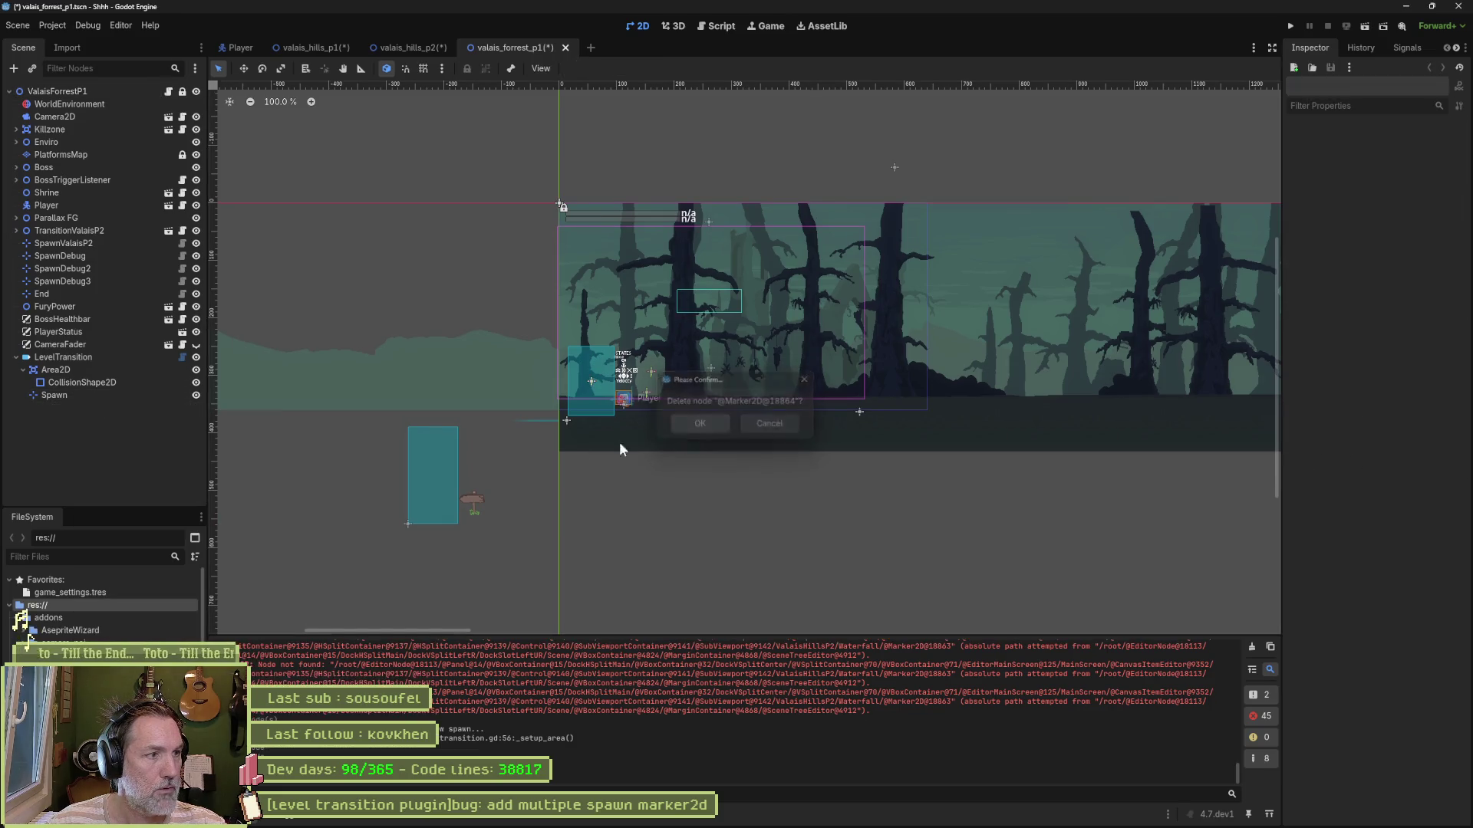
{"action": "key", "text": "Return"}
{"action": "key", "text": "ctrl+s"}
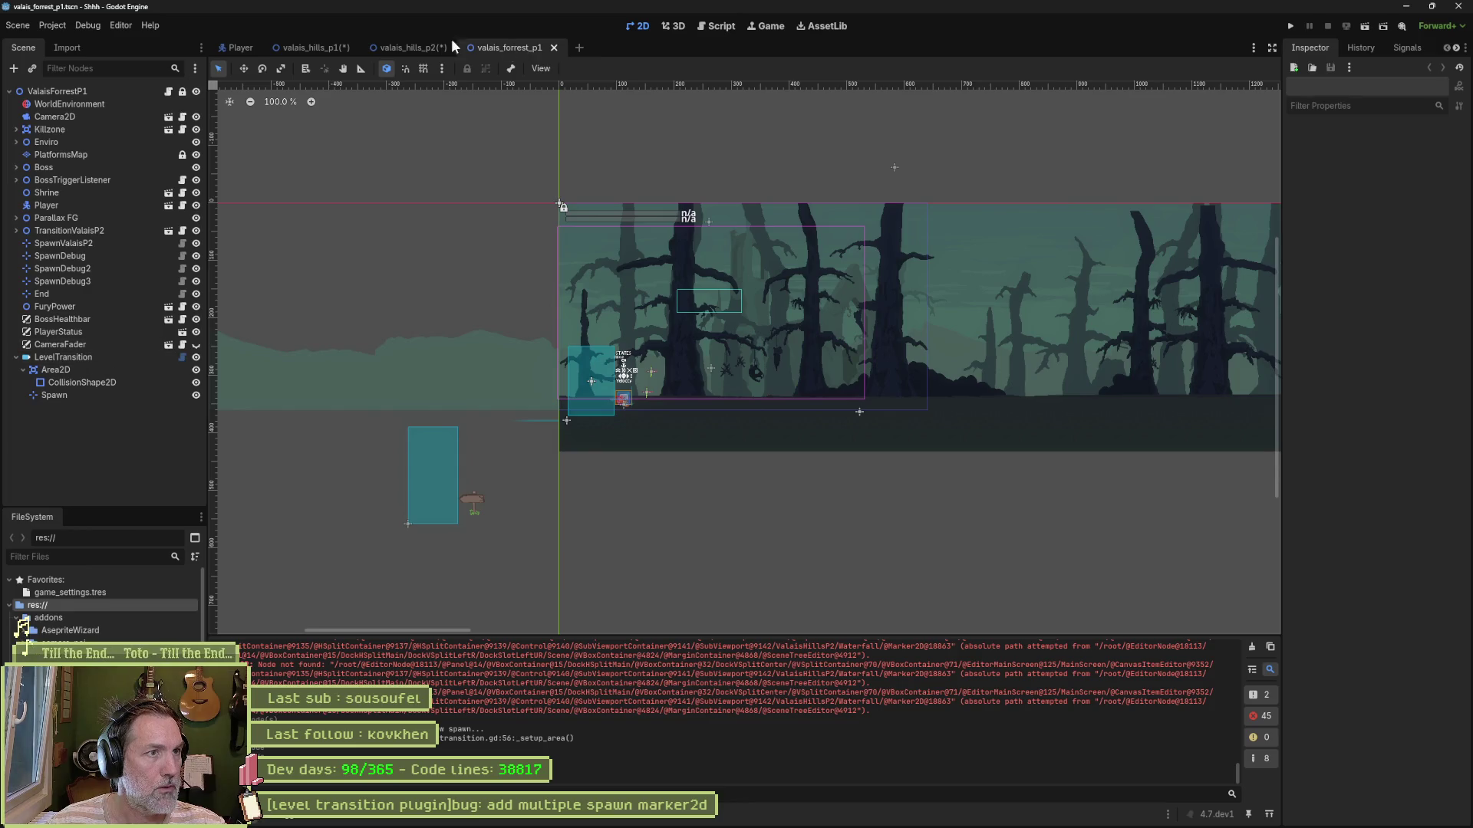
Step: Check the End transition's target settings in valais_hills_p1
{"action": "left_click", "coordinate": [345, 48]}
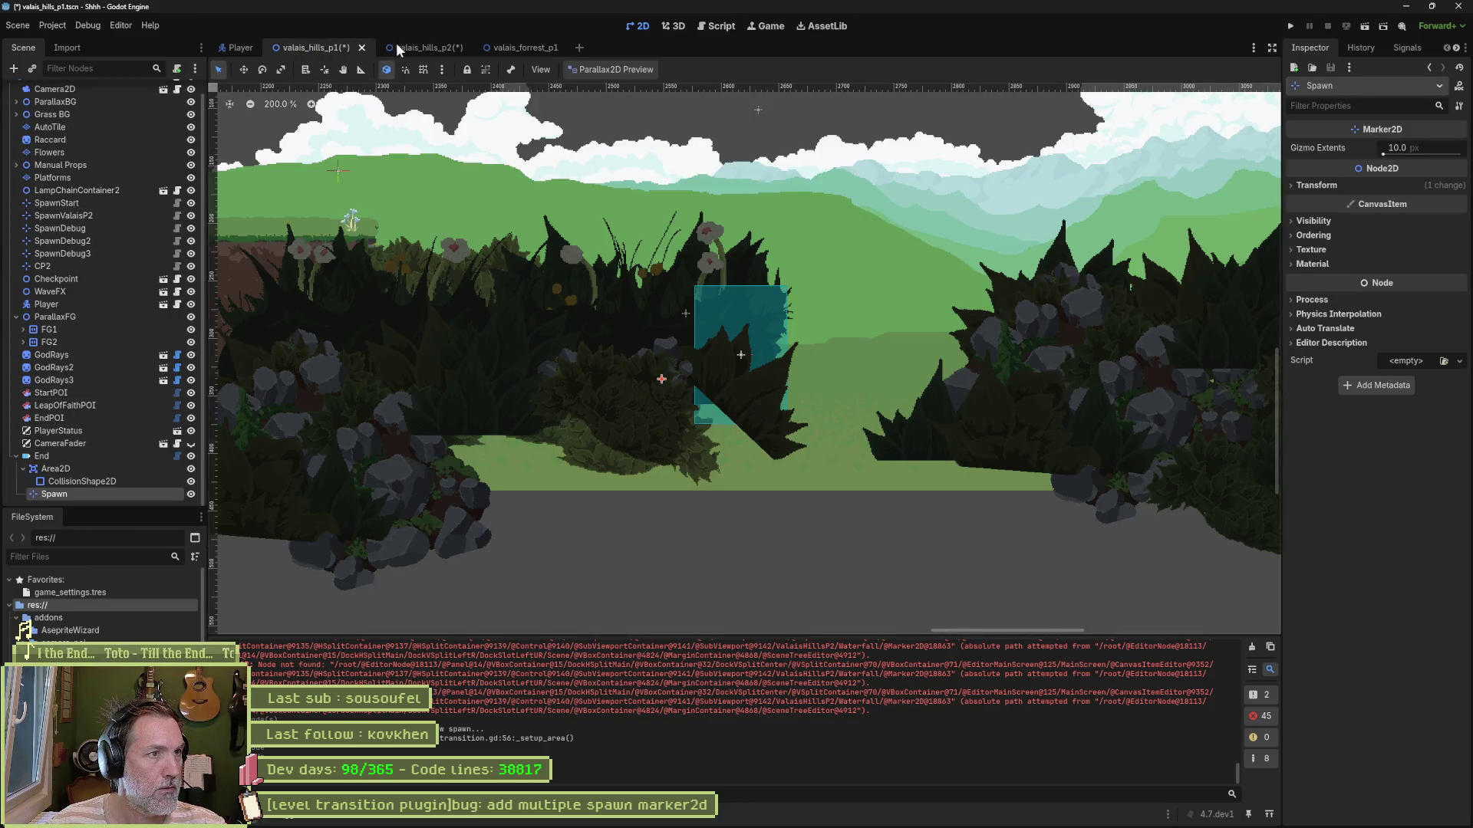
{"action": "left_click", "coordinate": [414, 47]}
{"action": "left_click", "coordinate": [315, 47]}
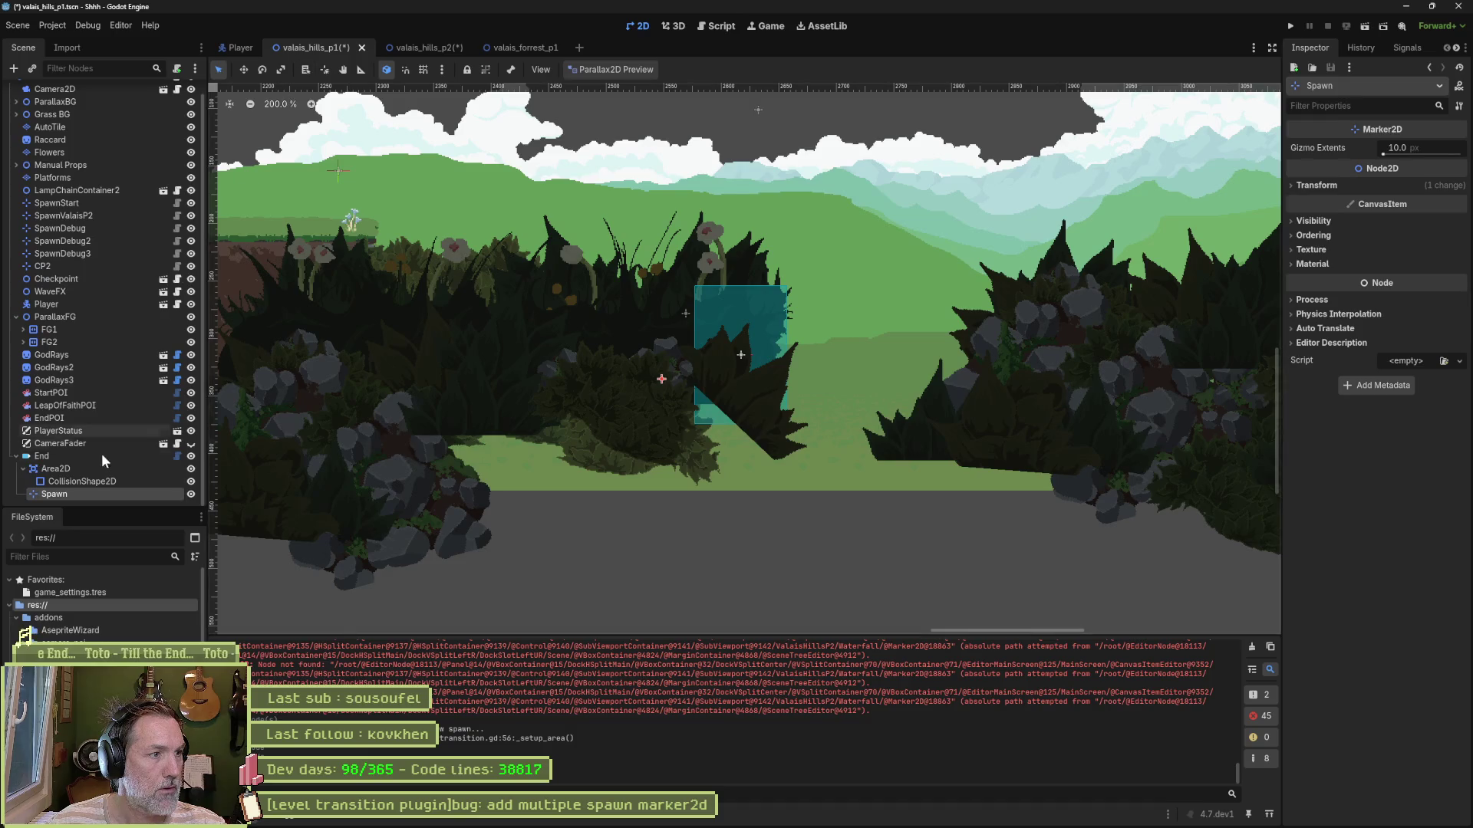
{"action": "left_click", "coordinate": [98, 455]}
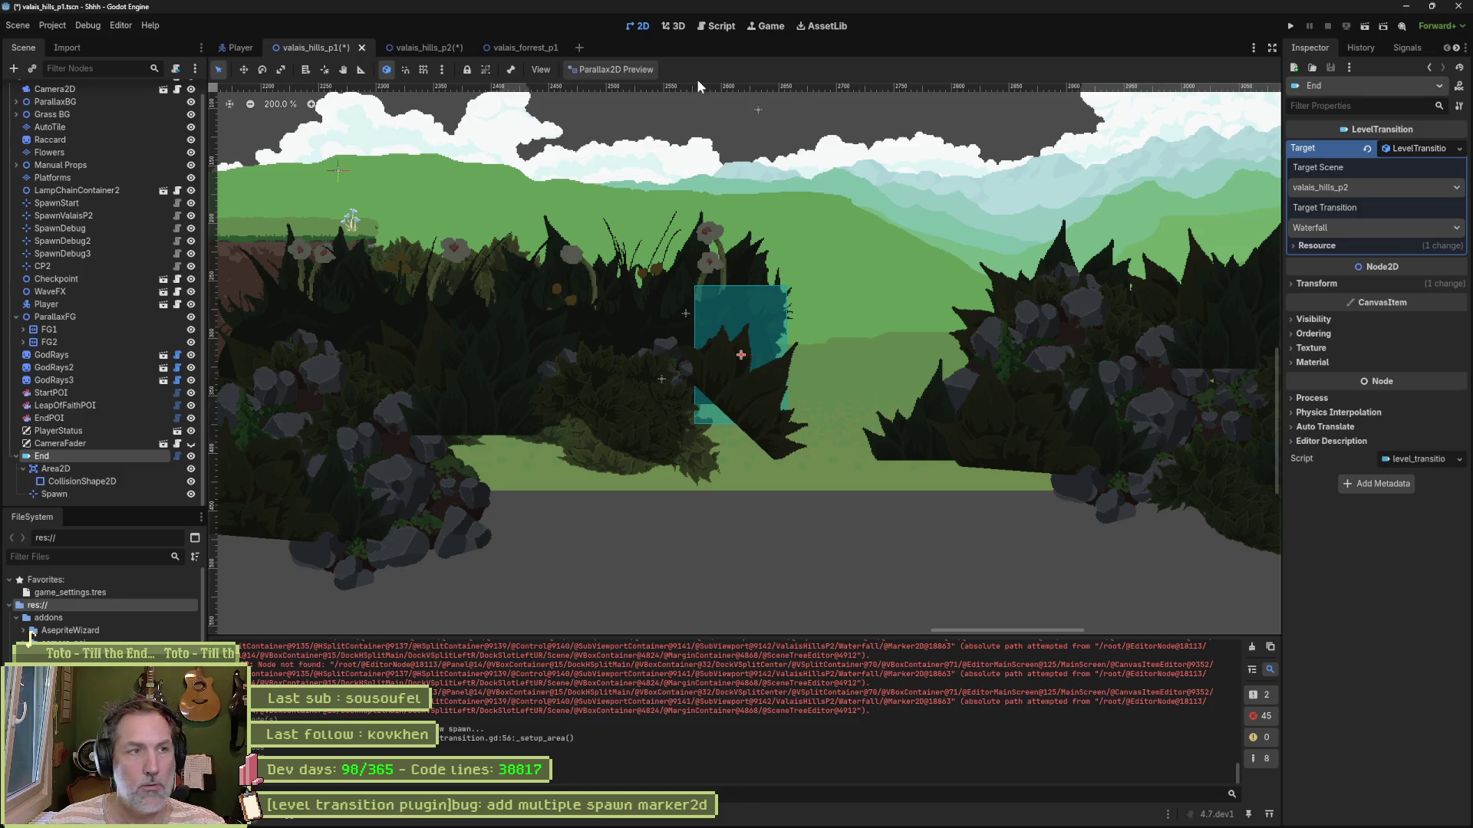
{"action": "left_click", "coordinate": [444, 54]}
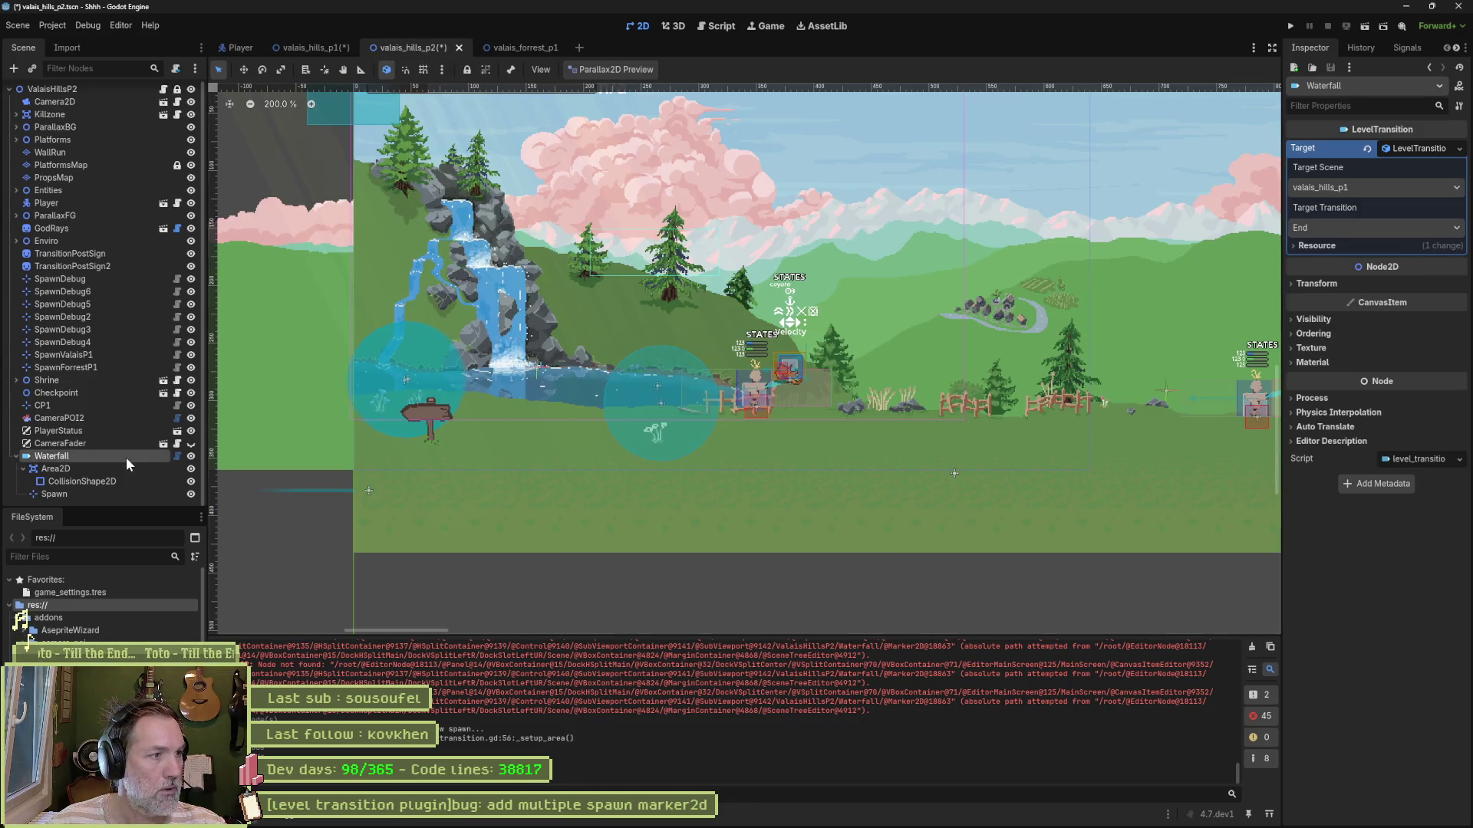
Step: Move the Waterfall transition and its Spawn marker to new spots in valais_hills_p2 and save
{"action": "left_click", "coordinate": [103, 456]}
{"action": "key", "text": "w"}
{"action": "scroll", "coordinate": [493, 305], "scroll_direction": "down", "scroll_amount": 3}
{"action": "left_click_drag", "start_coordinate": [466, 242], "coordinate": [522, 489]}
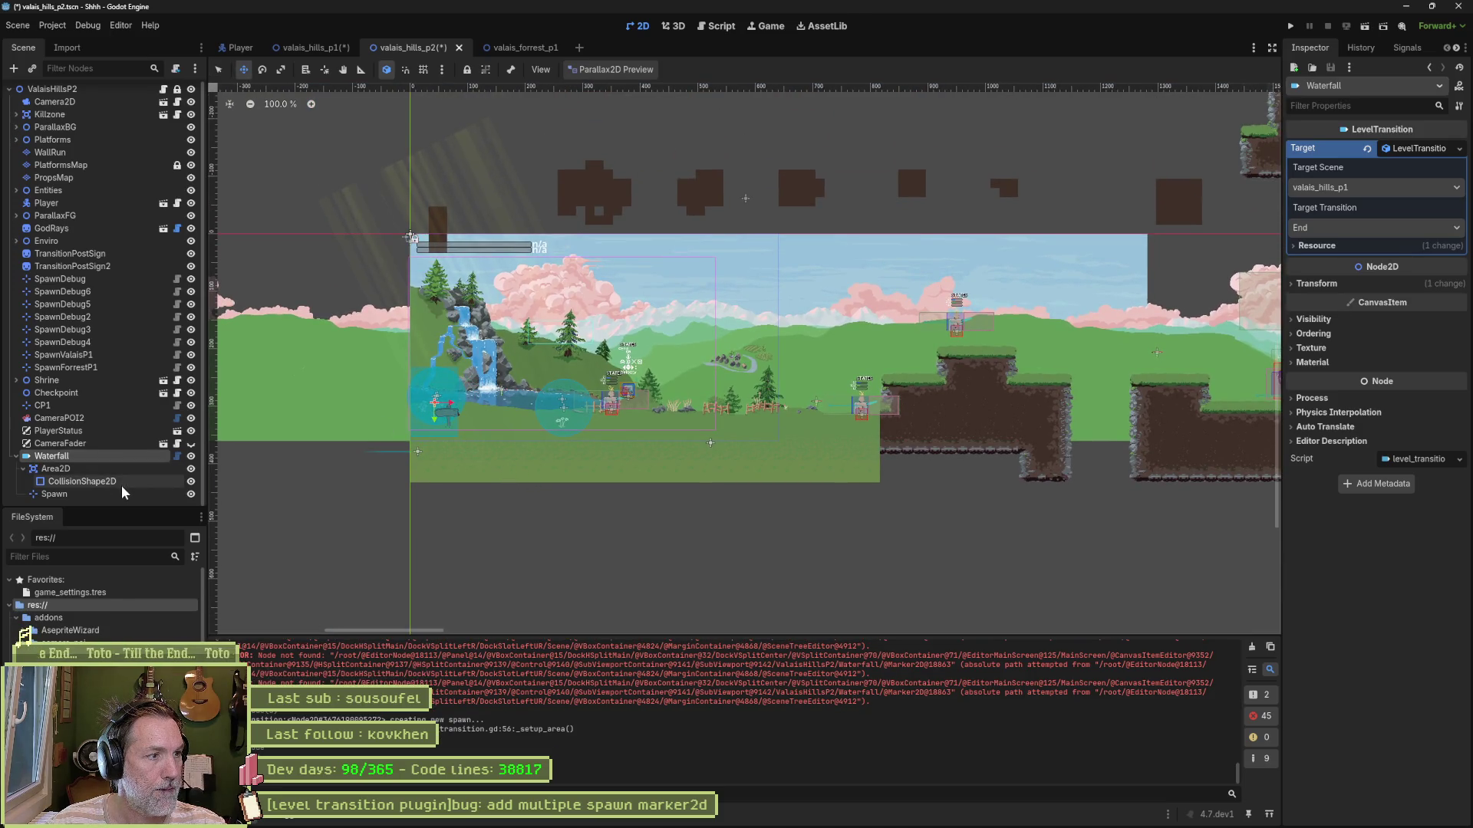
{"action": "left_click", "coordinate": [54, 494]}
{"action": "left_click_drag", "start_coordinate": [506, 433], "coordinate": [553, 456]}
{"action": "key", "text": "ctrl+s"}
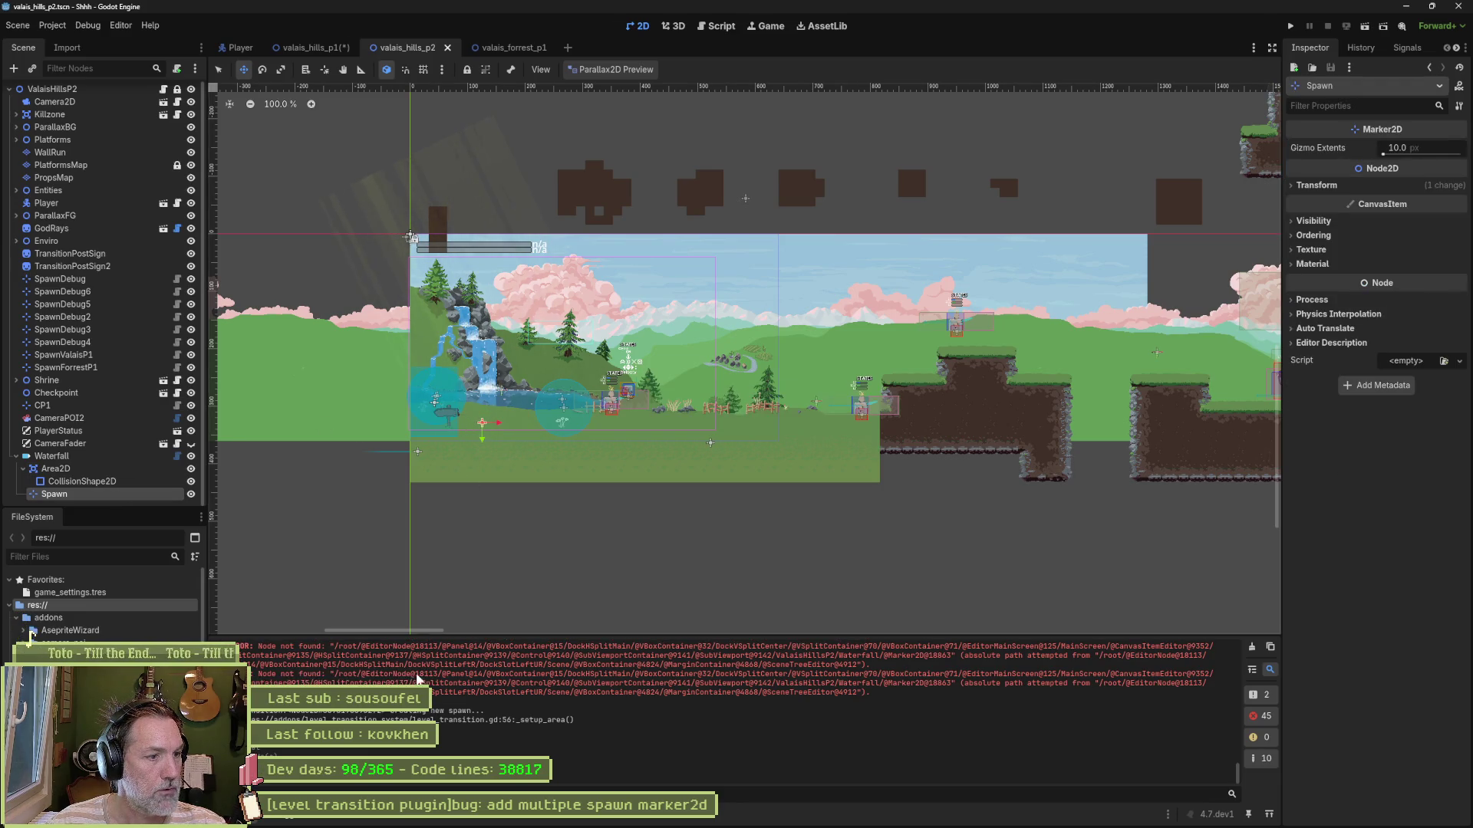
Step: Clear the output log, save valais_hills_p1, and return to valais_forrest_p1
{"action": "key", "text": "ctrl+shift+k"}
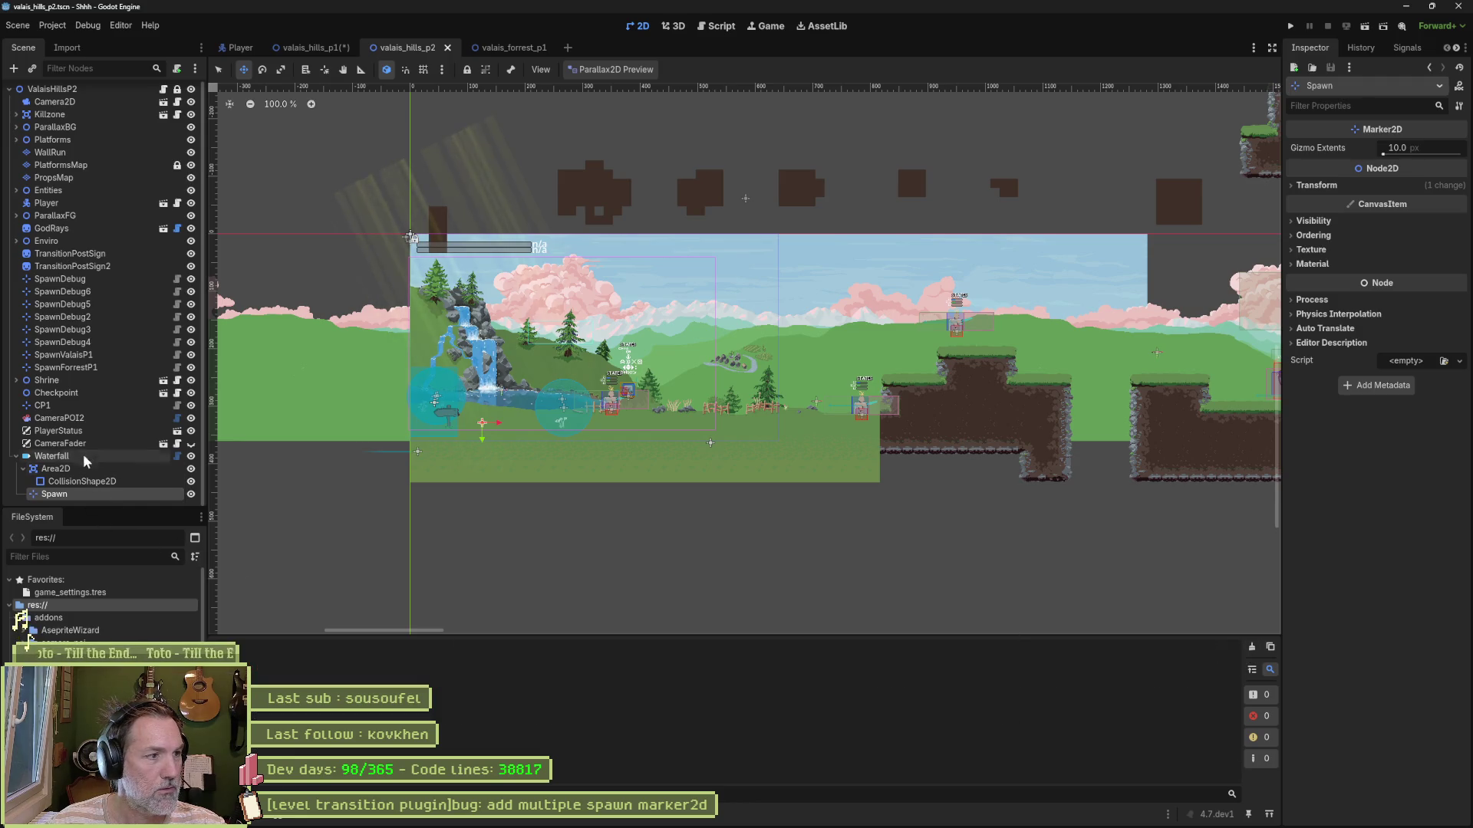
{"action": "left_click", "coordinate": [310, 44]}
{"action": "key", "text": "ctrl+s"}
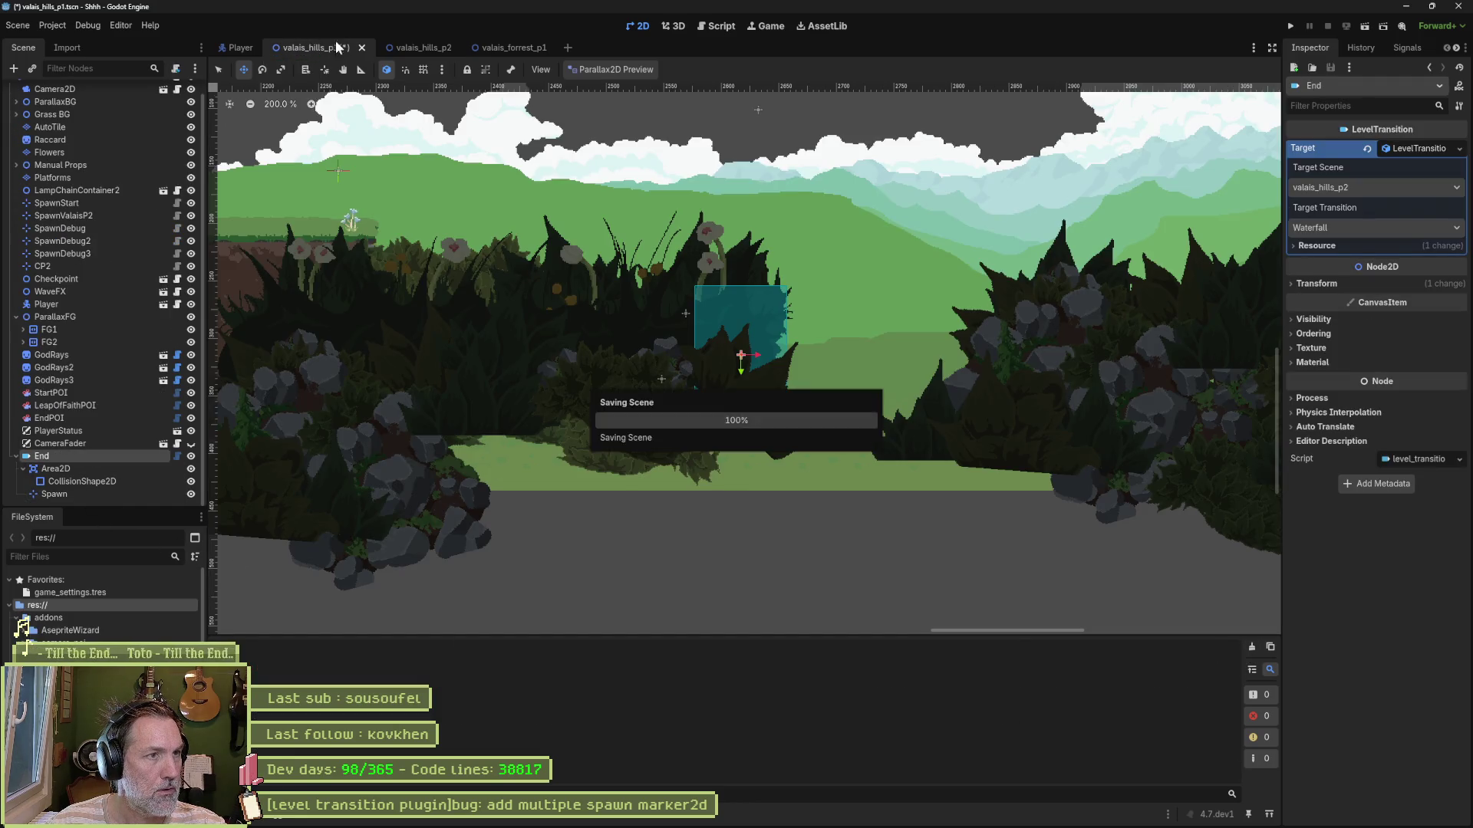
{"action": "left_click", "coordinate": [422, 46]}
{"action": "left_click", "coordinate": [517, 46]}
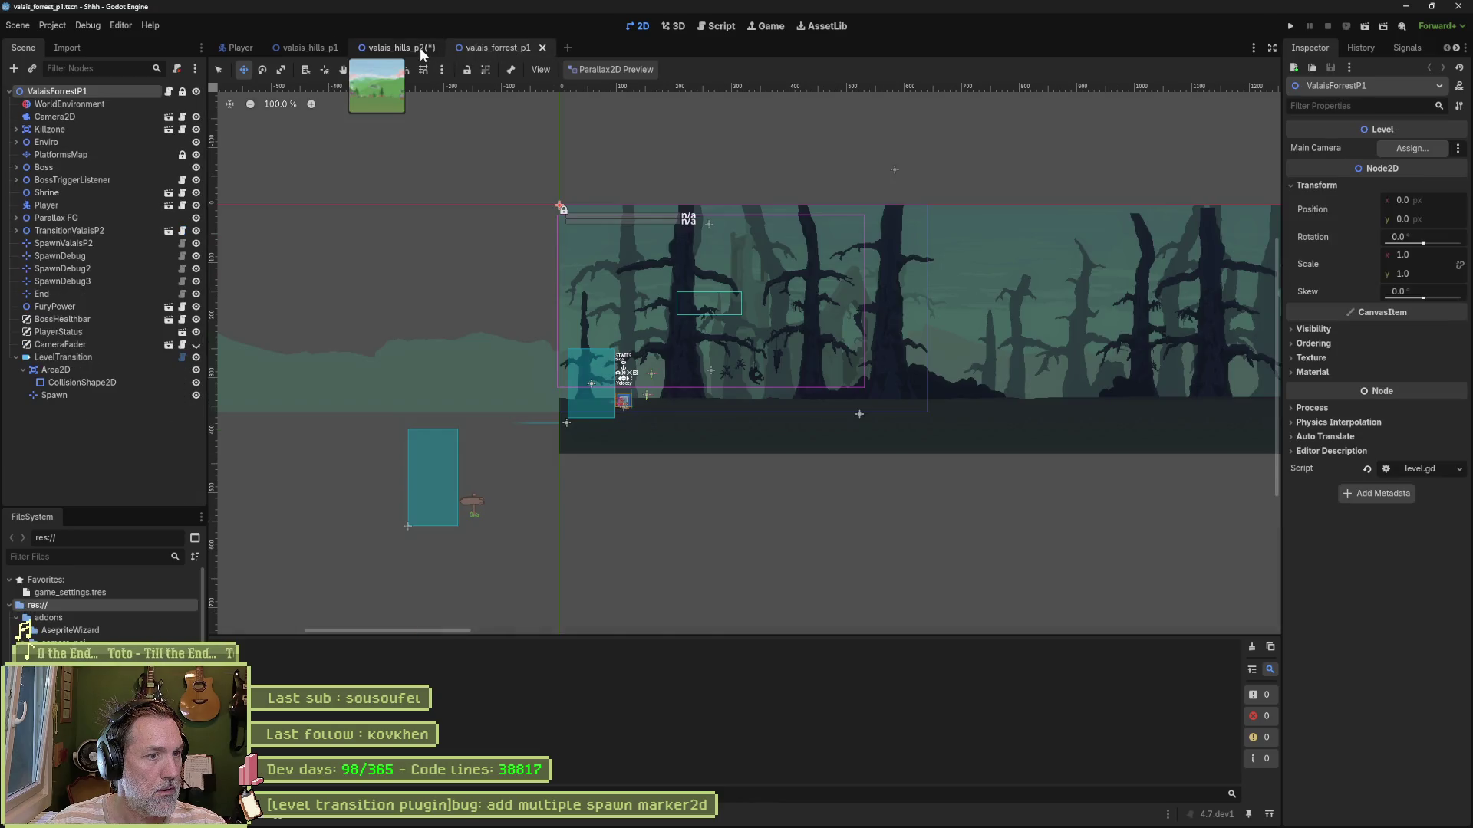
Step: Inspect the forest LevelTransition, its Spawn and SpawnValaisP2, then run valais_forrest_p1 with F6
{"action": "left_click", "coordinate": [84, 359]}
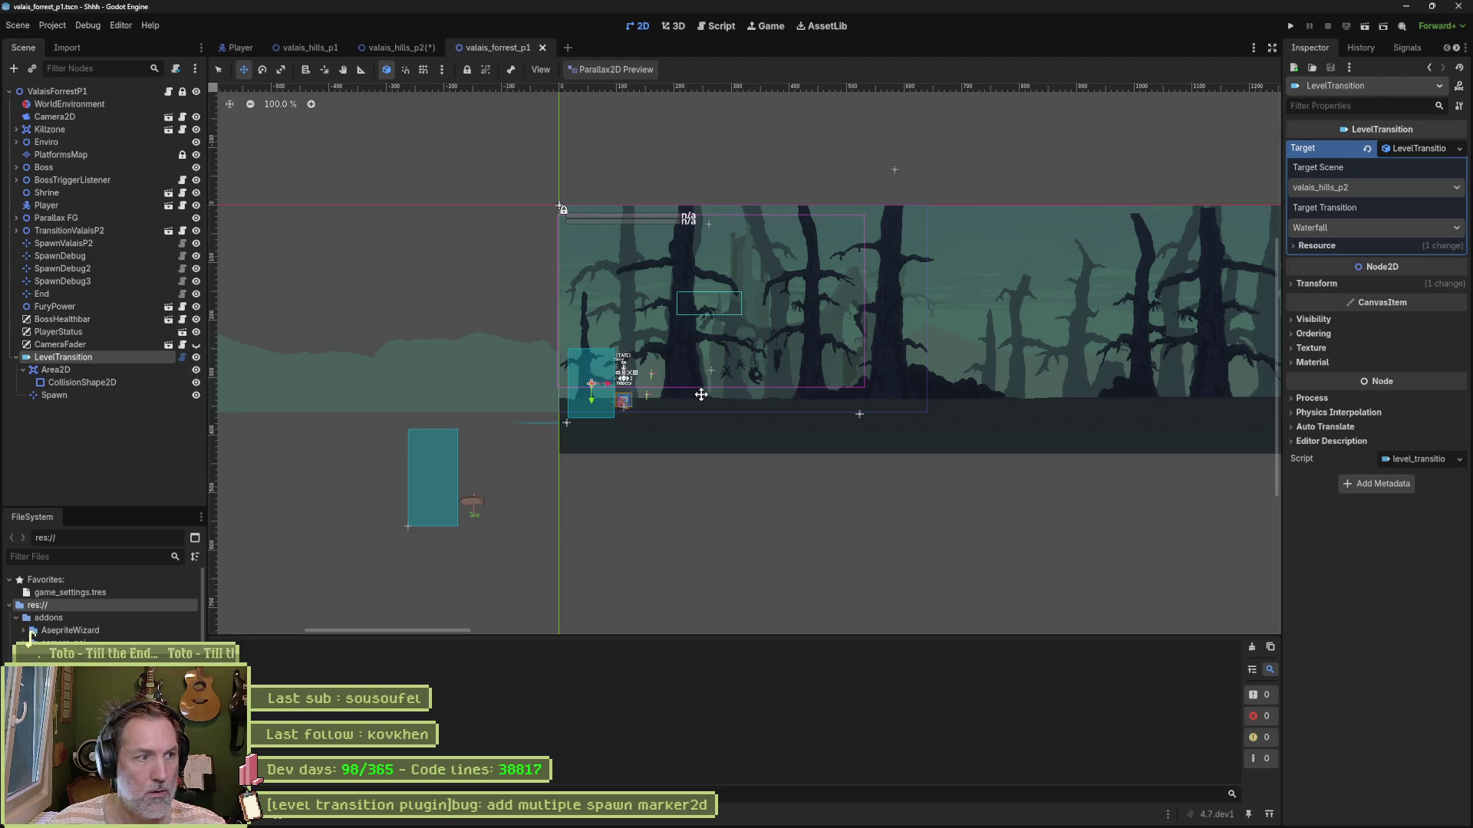
{"action": "left_click", "coordinate": [108, 398]}
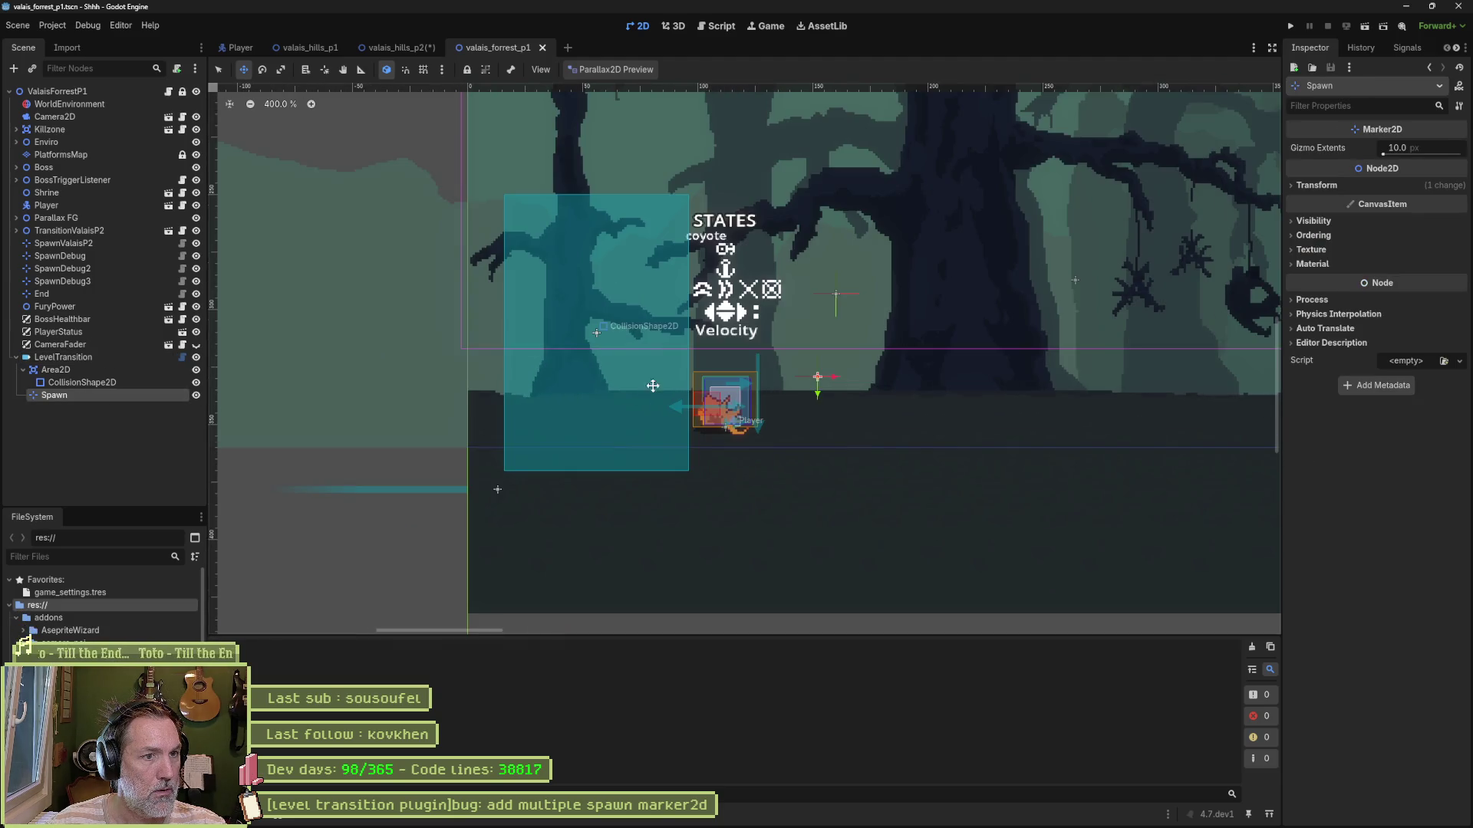
{"action": "double_click", "coordinate": [108, 398]}
{"action": "left_click", "coordinate": [839, 296]}
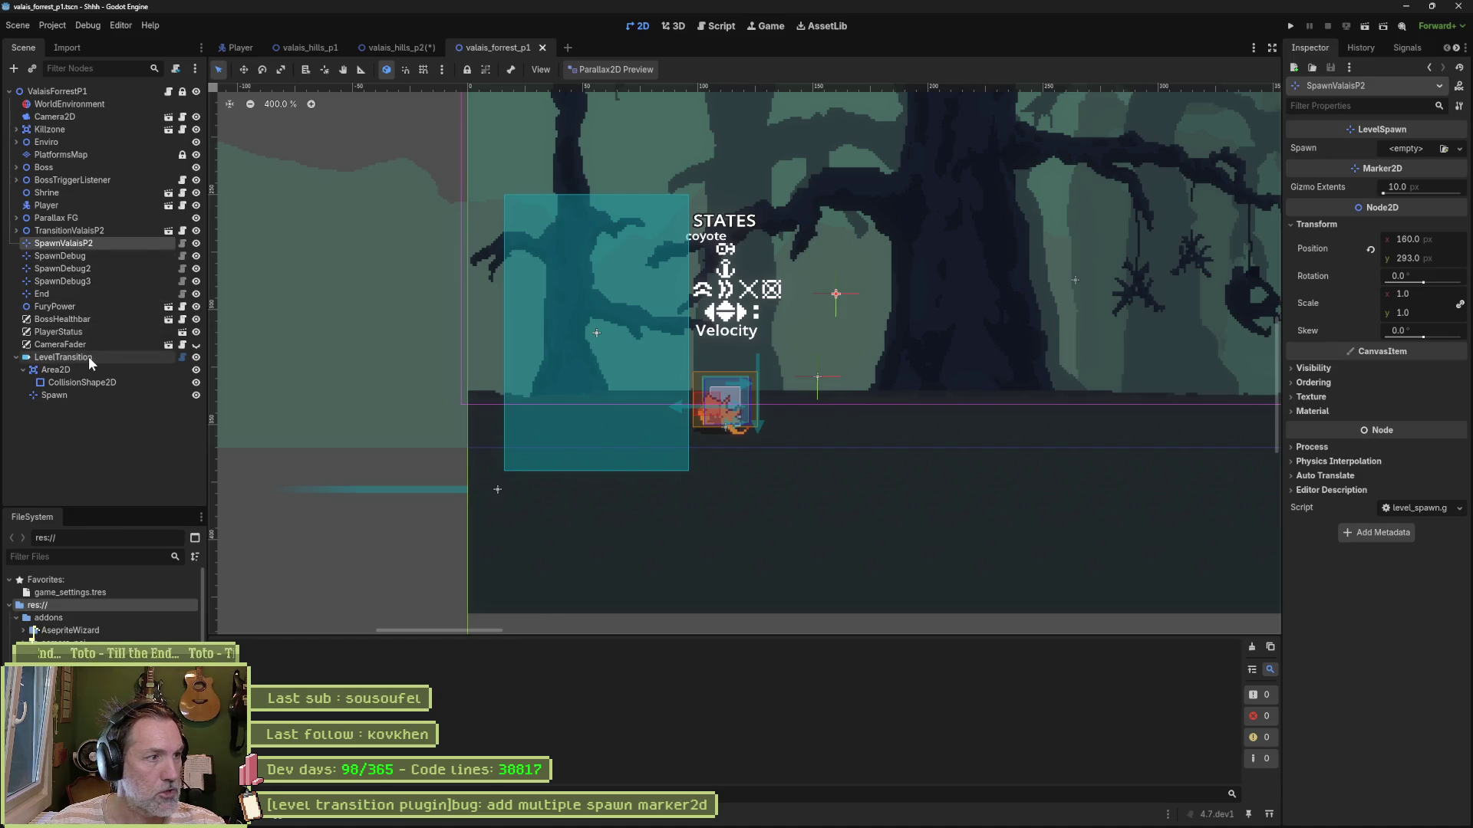
{"action": "left_click", "coordinate": [79, 420]}
{"action": "key", "text": "F6"}
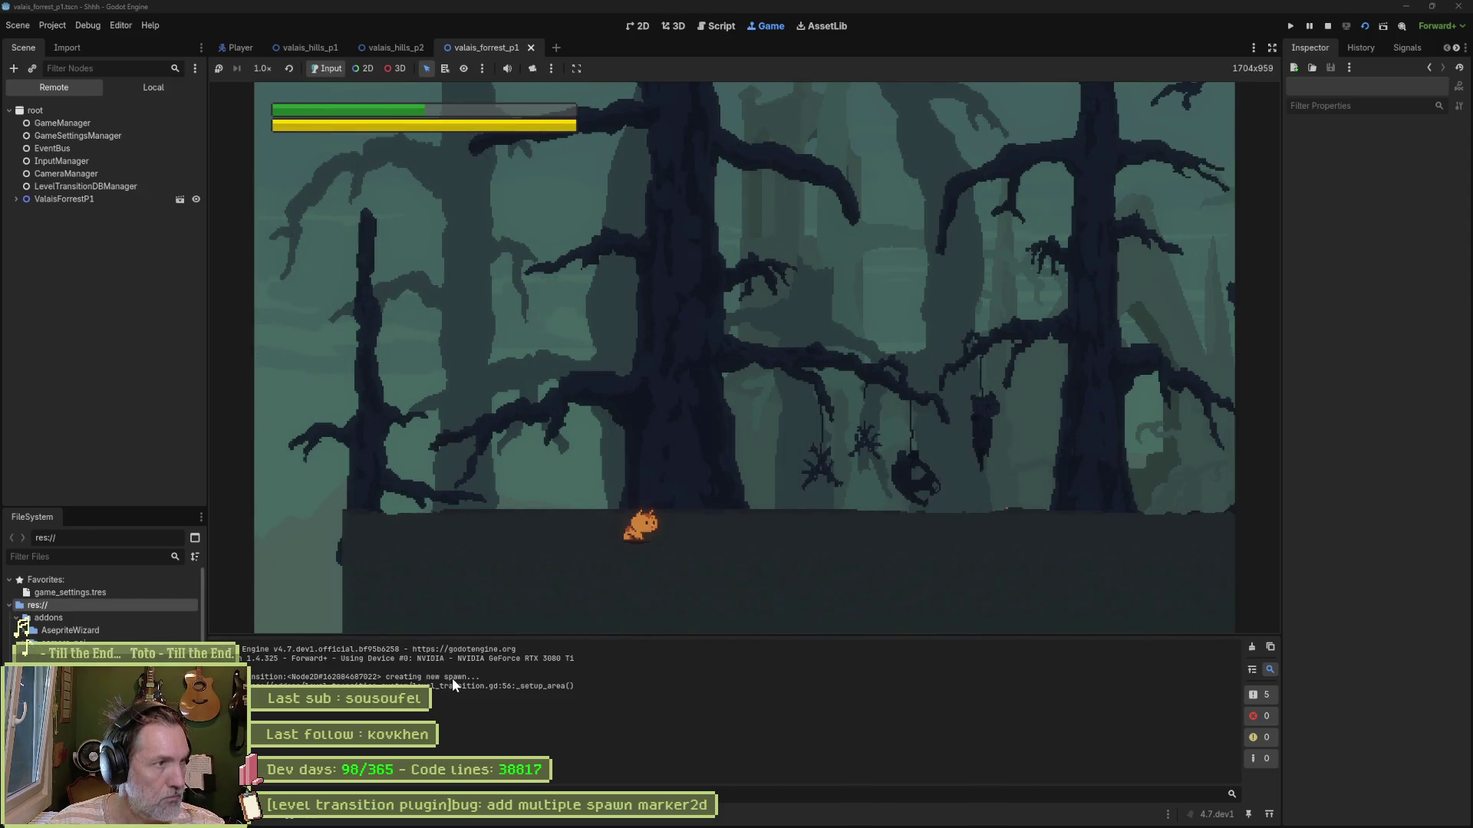
Step: Stop the forest test run and bring up level_transition.gd from the forest LevelTransition node
{"action": "key", "text": "F8"}
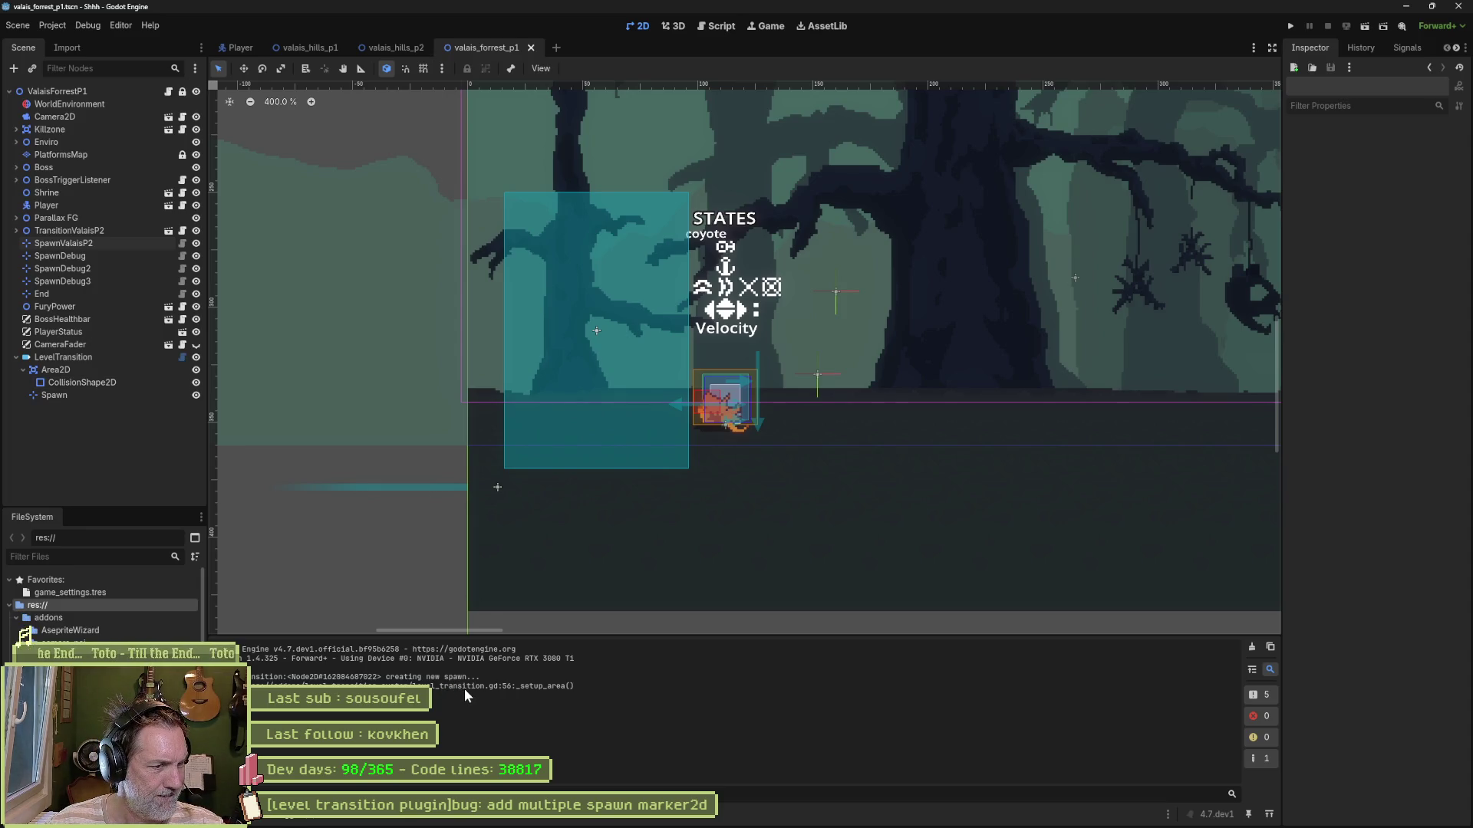
{"action": "left_click", "coordinate": [394, 49]}
{"action": "left_click", "coordinate": [316, 49]}
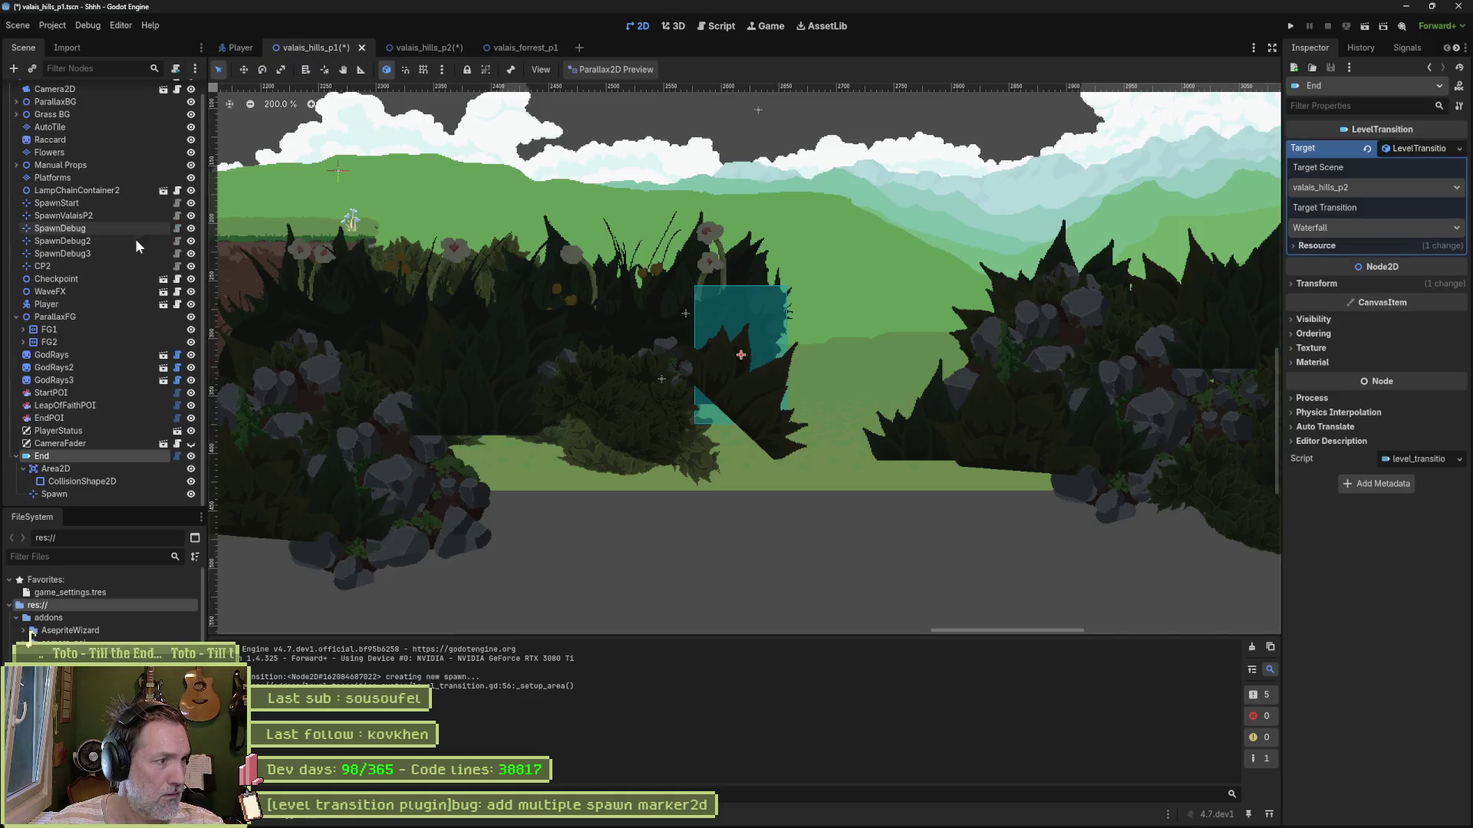
{"action": "left_click", "coordinate": [426, 48]}
{"action": "left_click", "coordinate": [533, 46]}
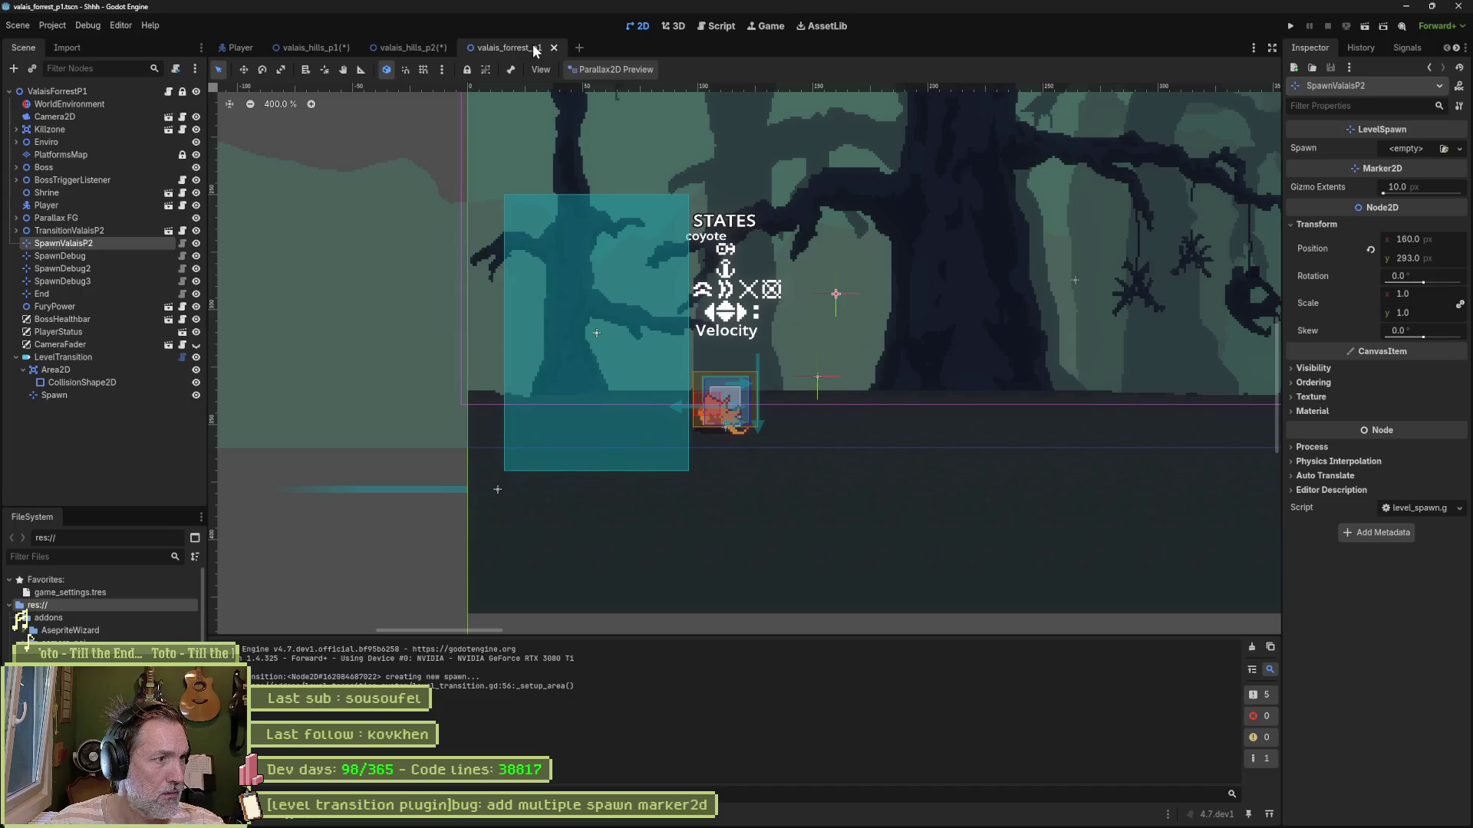
{"action": "left_click", "coordinate": [111, 360]}
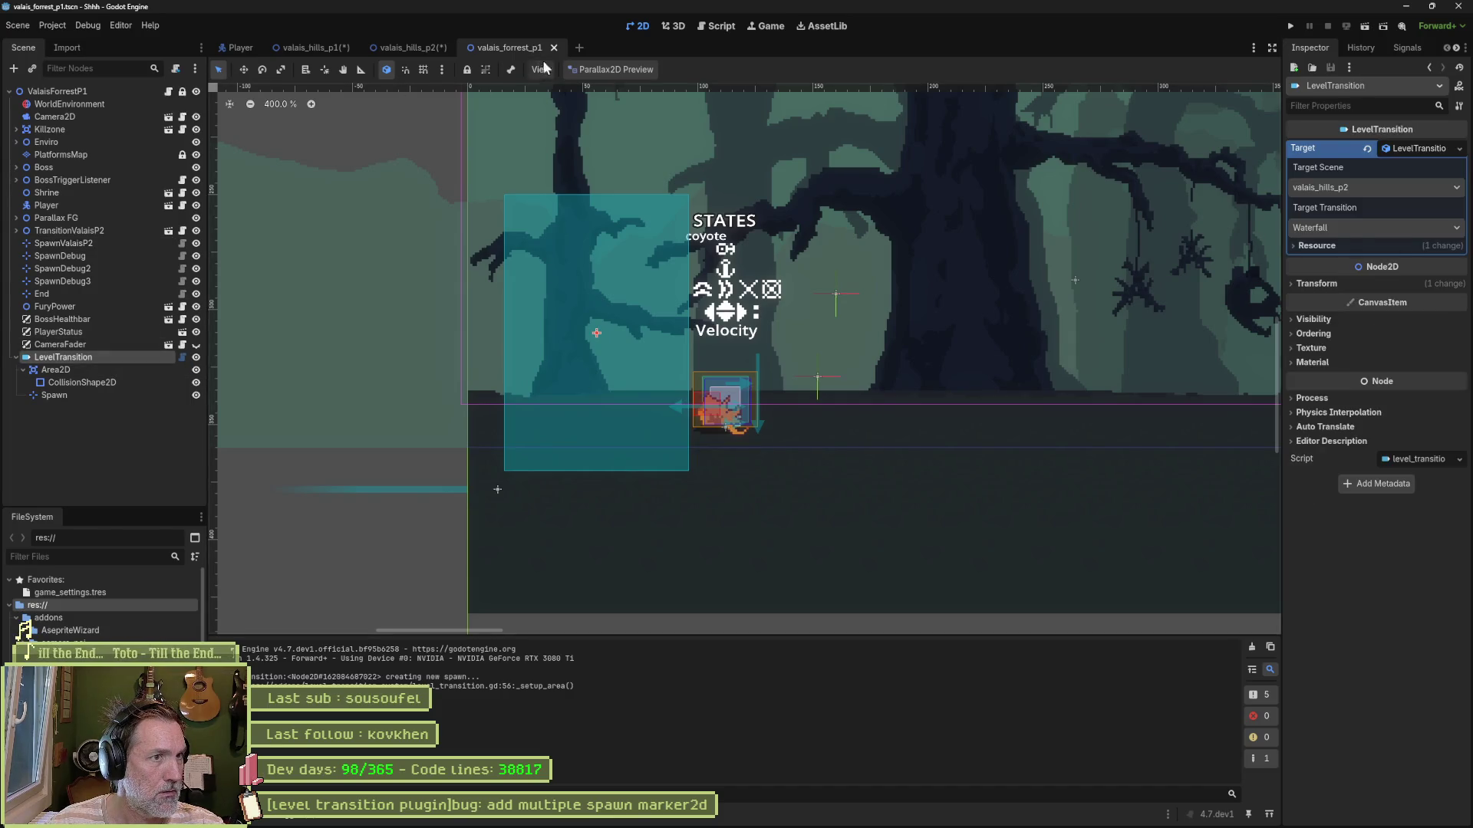
{"action": "left_click", "coordinate": [713, 25]}
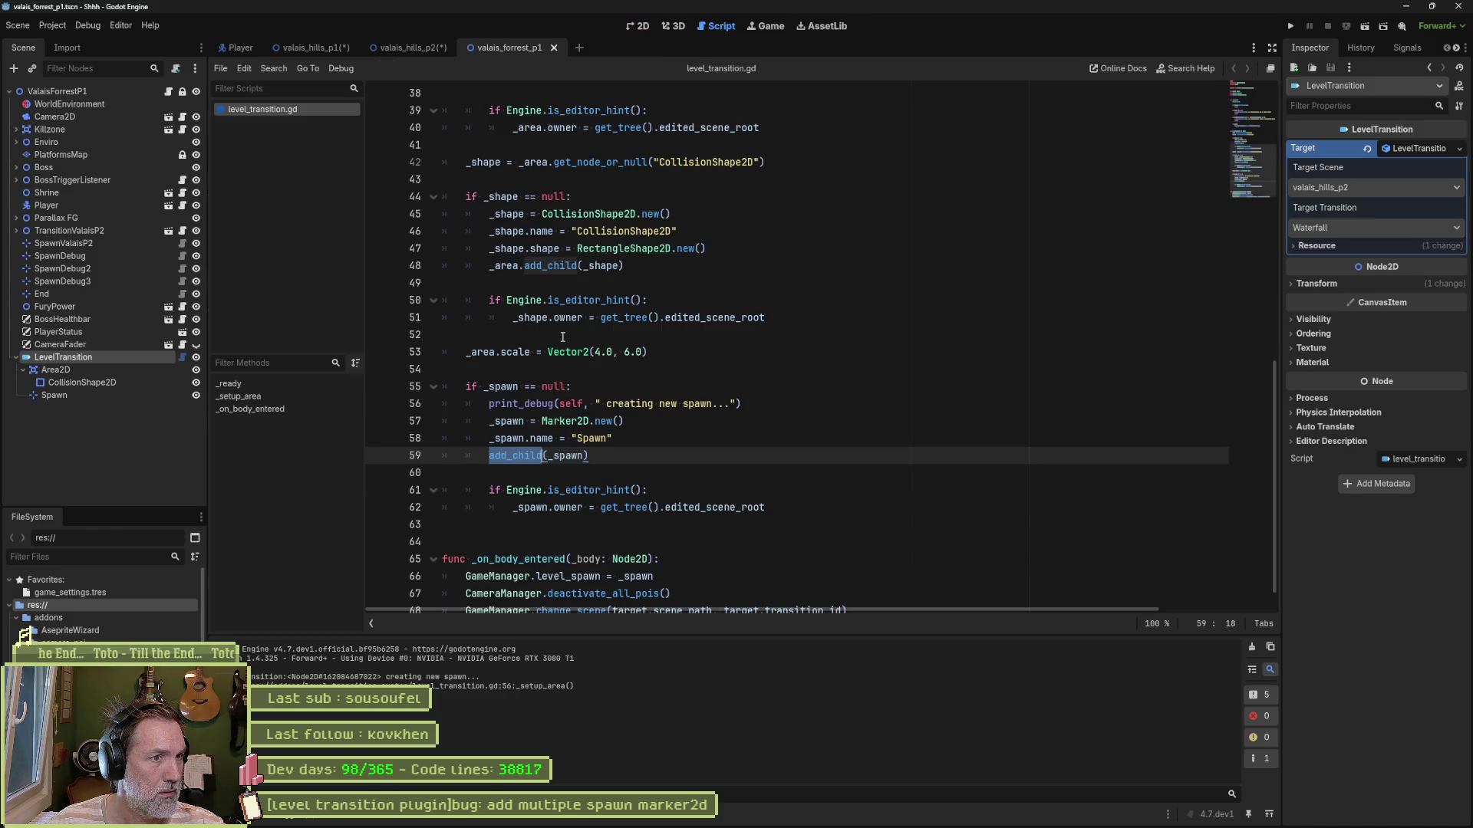
Step: Find in Files for _setup_area and jump to its call in _ready
{"action": "scroll", "coordinate": [562, 337], "scroll_direction": "up", "scroll_amount": 5}
{"action": "double_click", "coordinate": [503, 214]}
{"action": "key", "text": "ctrl+shift+f"}
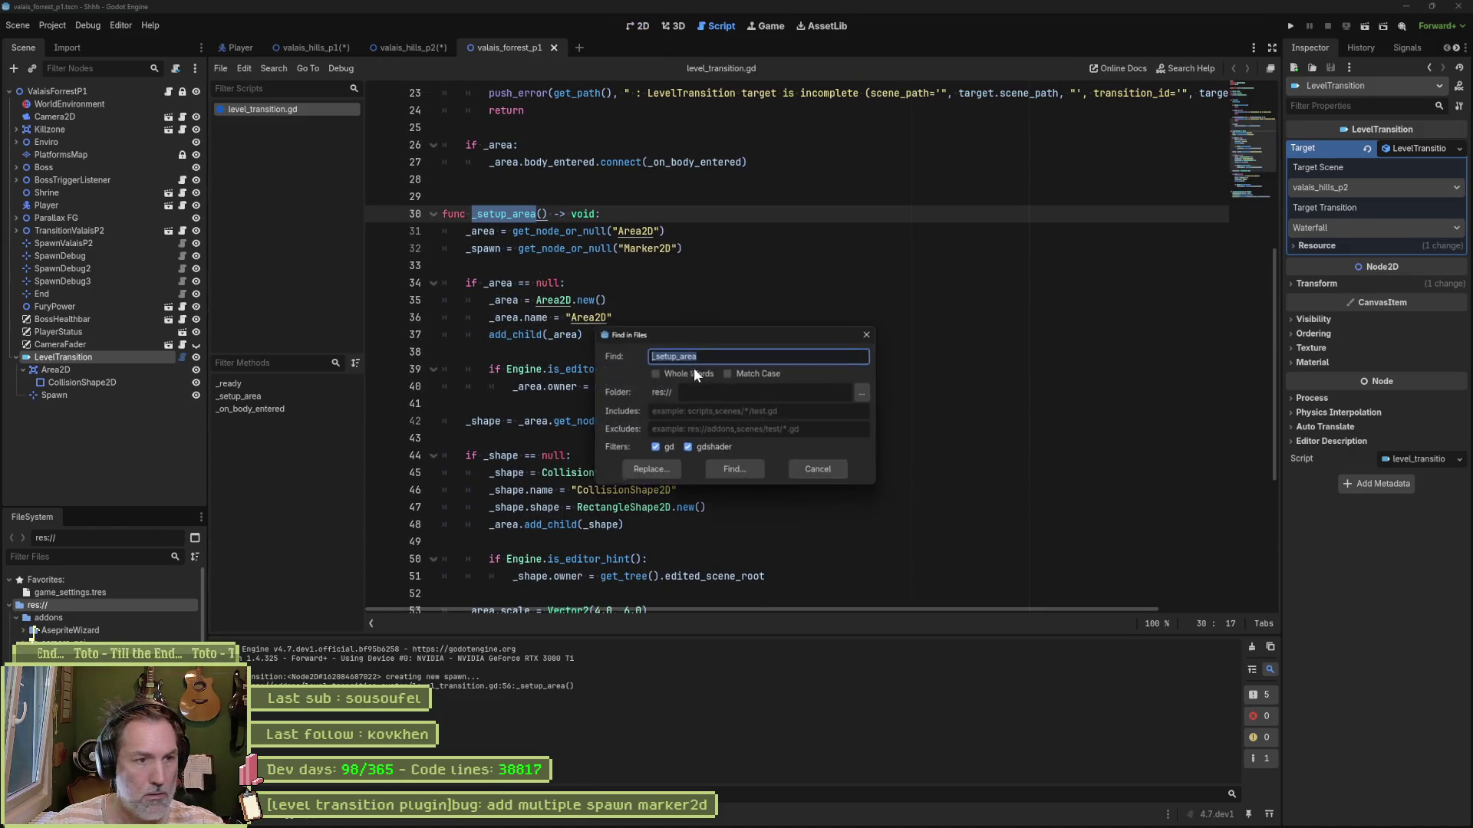
{"action": "left_click", "coordinate": [737, 470]}
{"action": "left_click", "coordinate": [408, 662]}
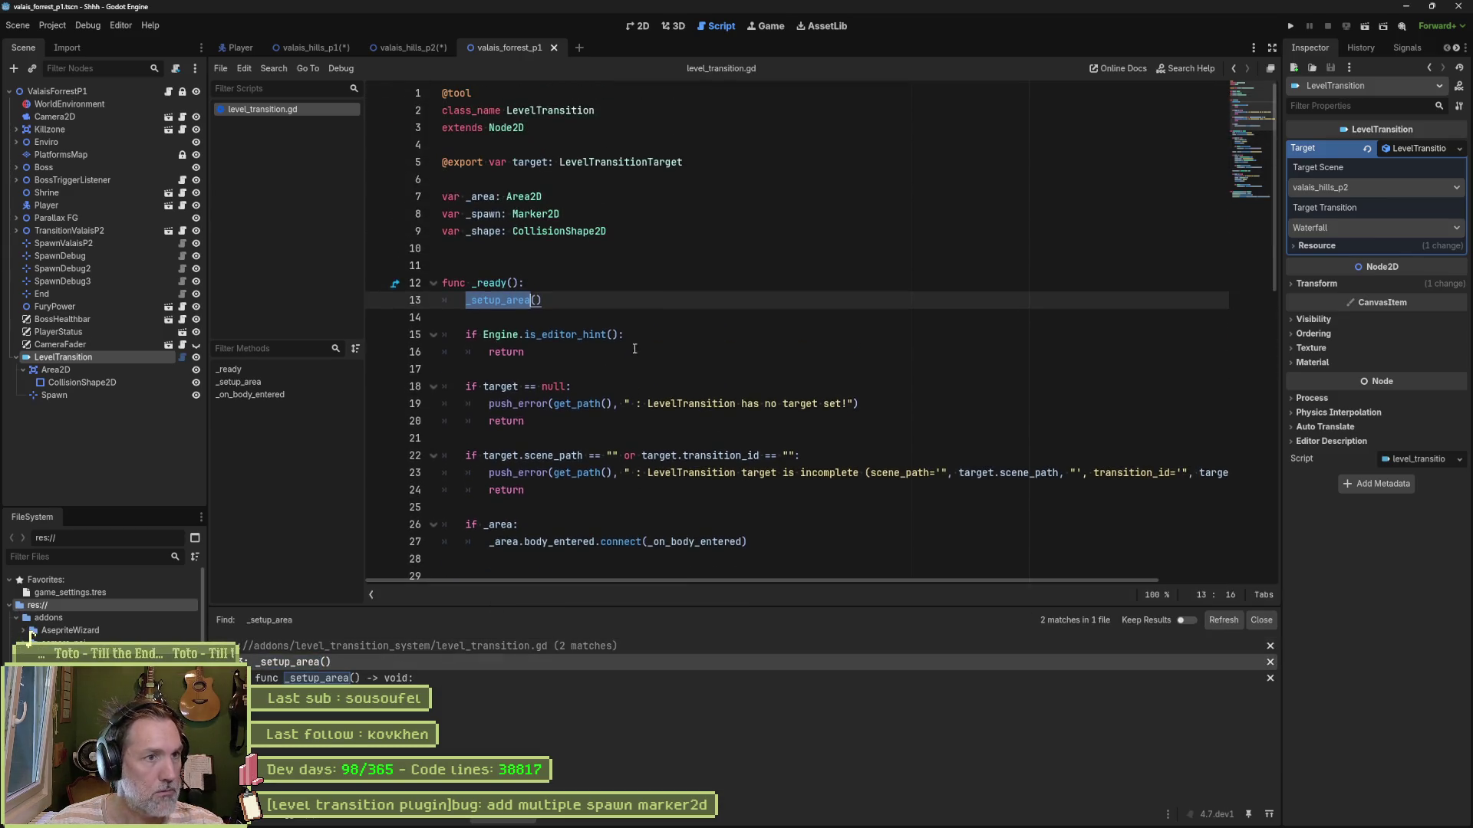
Step: Move the _setup_area() call to the start of _ready and save level_transition.gd
{"action": "double_click", "coordinate": [513, 283]}
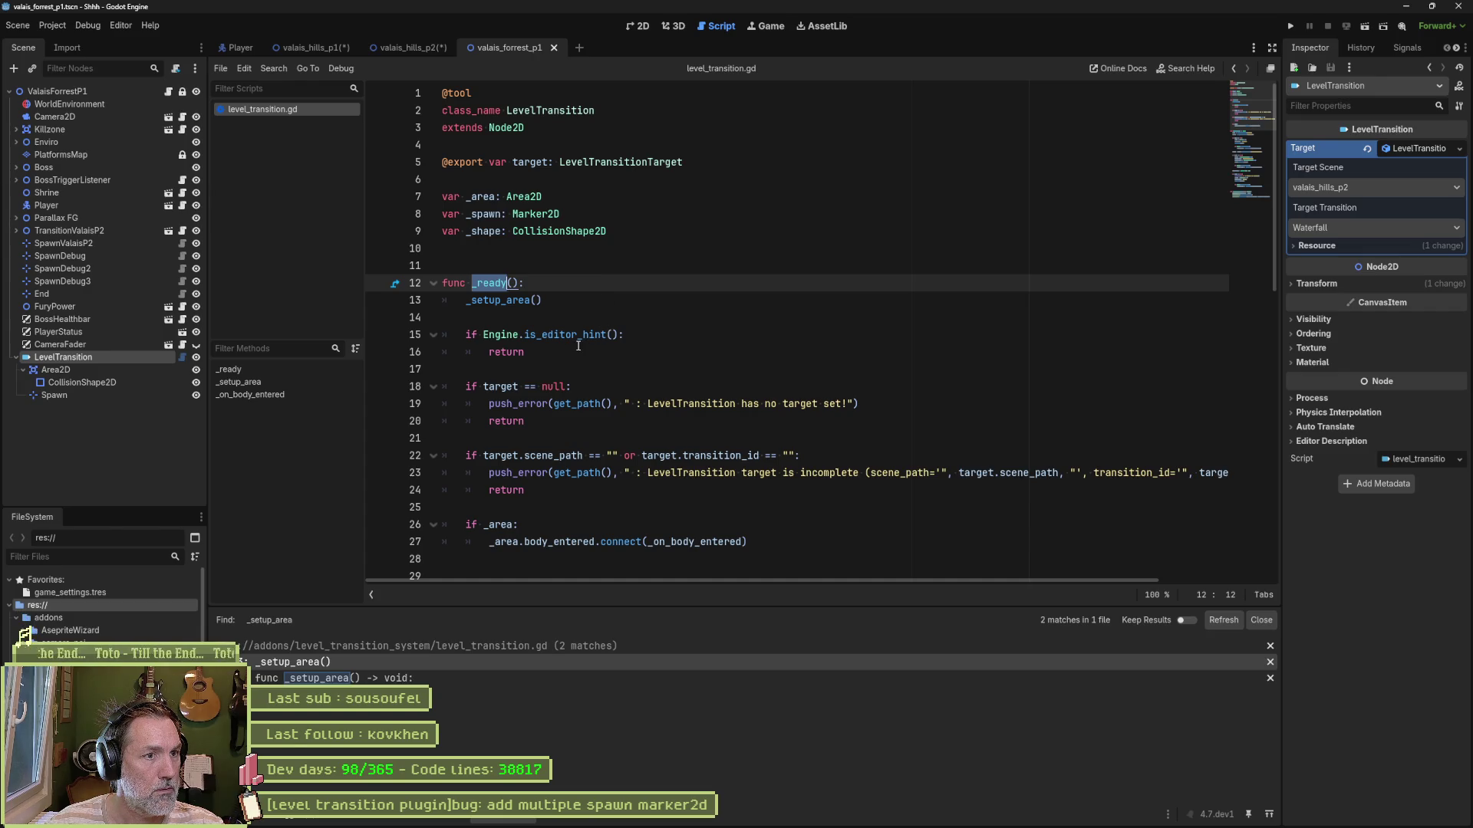
{"action": "left_click_drag", "start_coordinate": [575, 301], "coordinate": [563, 279]}
{"action": "key", "text": "ctrl+c"}
{"action": "key", "text": "Delete"}
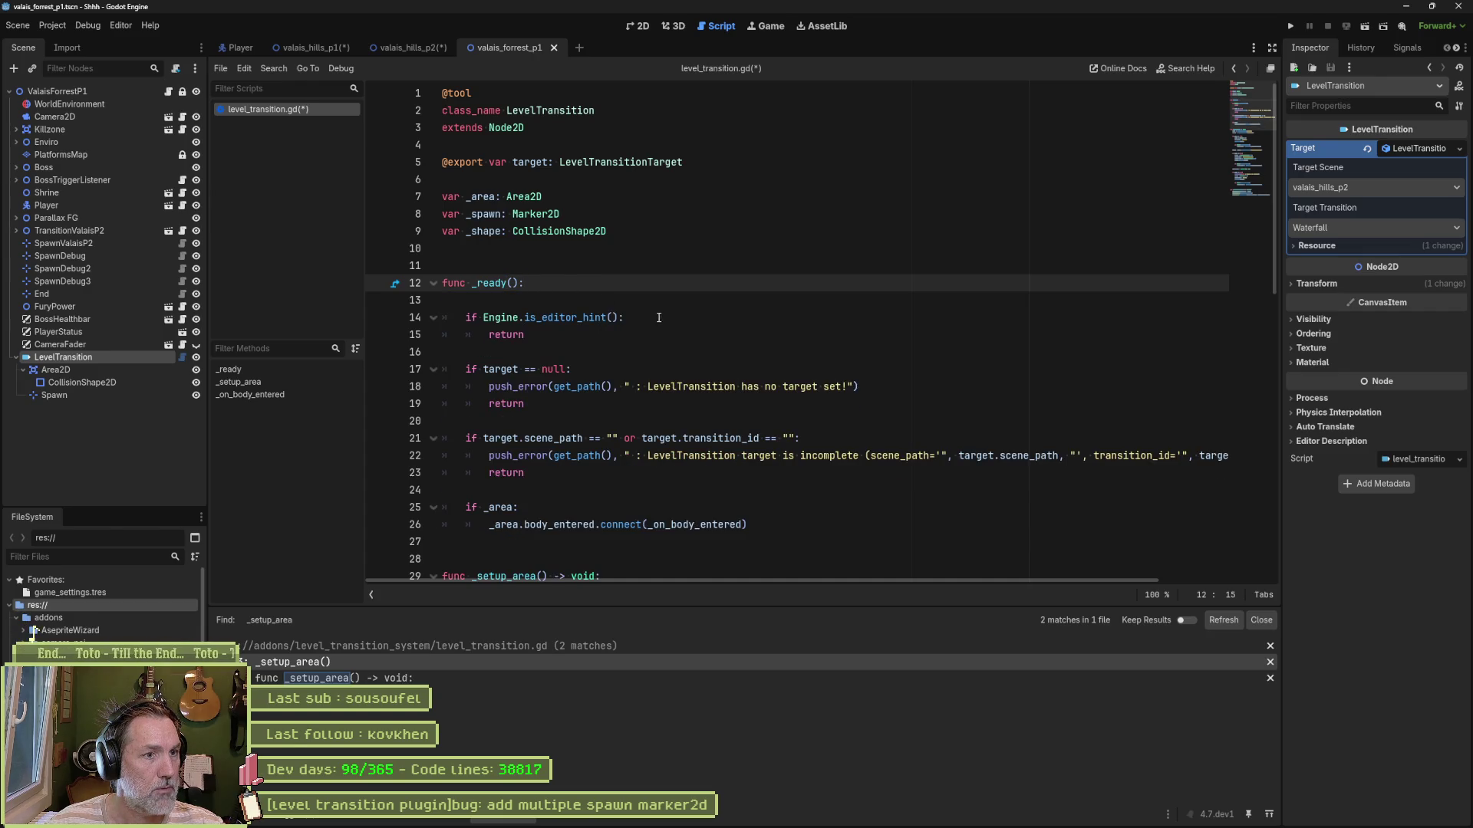
{"action": "left_click", "coordinate": [652, 332]}
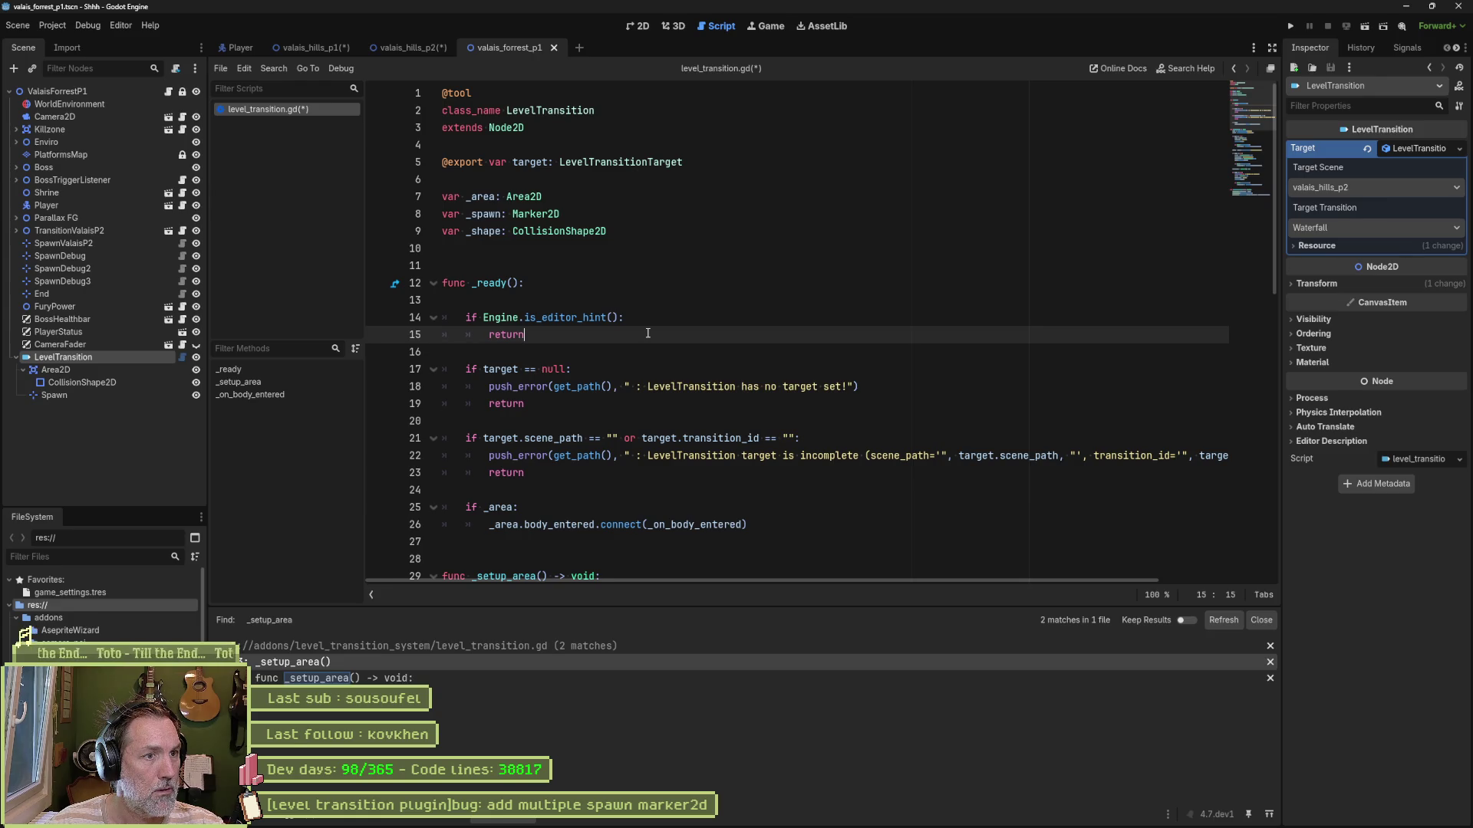
{"action": "key", "text": "Up"}
{"action": "key", "text": "Up"}
{"action": "key", "text": "ctrl+v"}
{"action": "key", "text": "ctrl+s"}
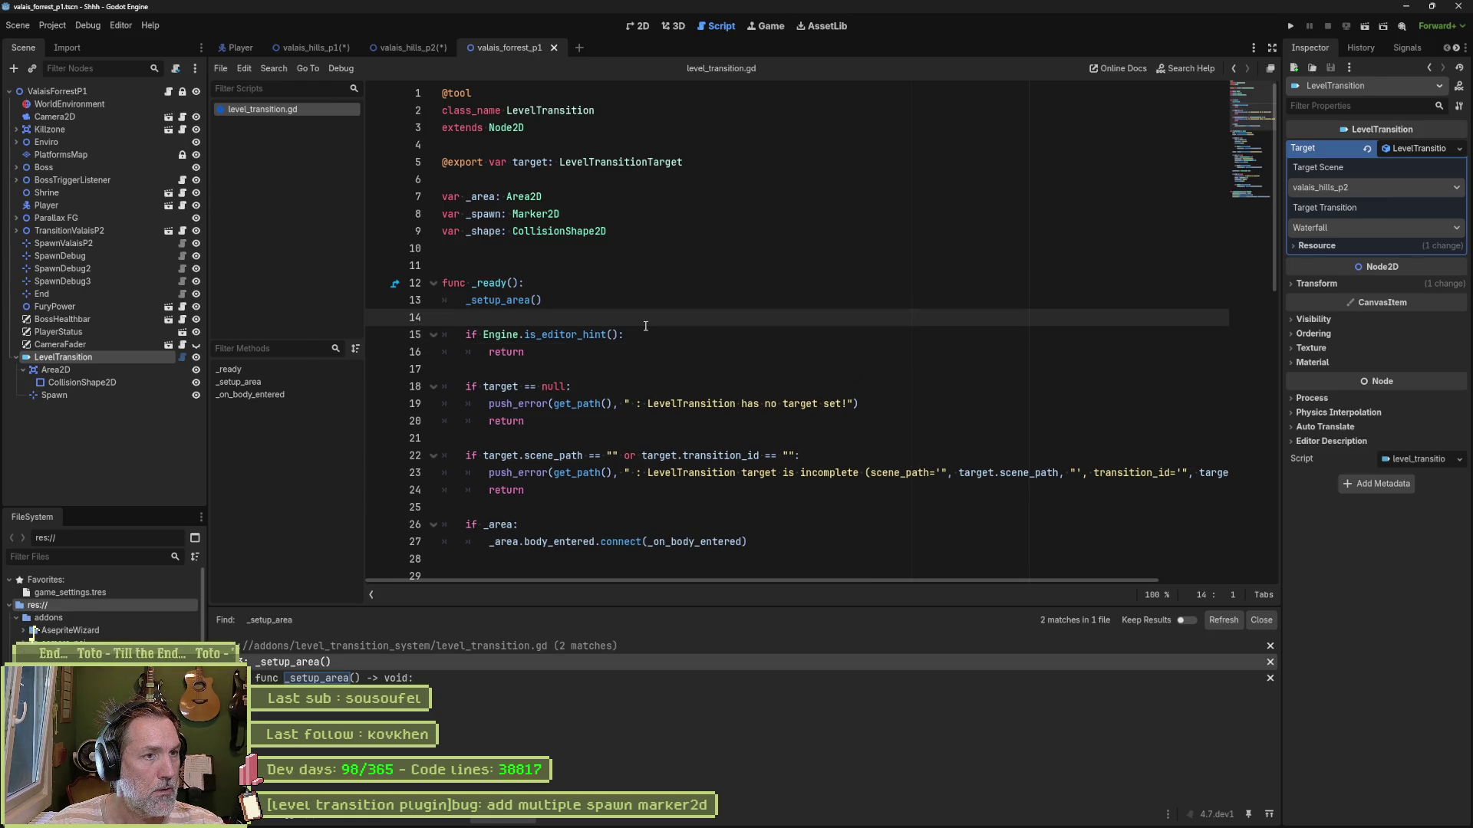
Step: Copy the whole script and switch to the Claude chat
{"action": "key", "text": "ctrl+a"}
{"action": "key", "text": "ctrl+c"}
{"action": "key", "text": "alt+Tab"}
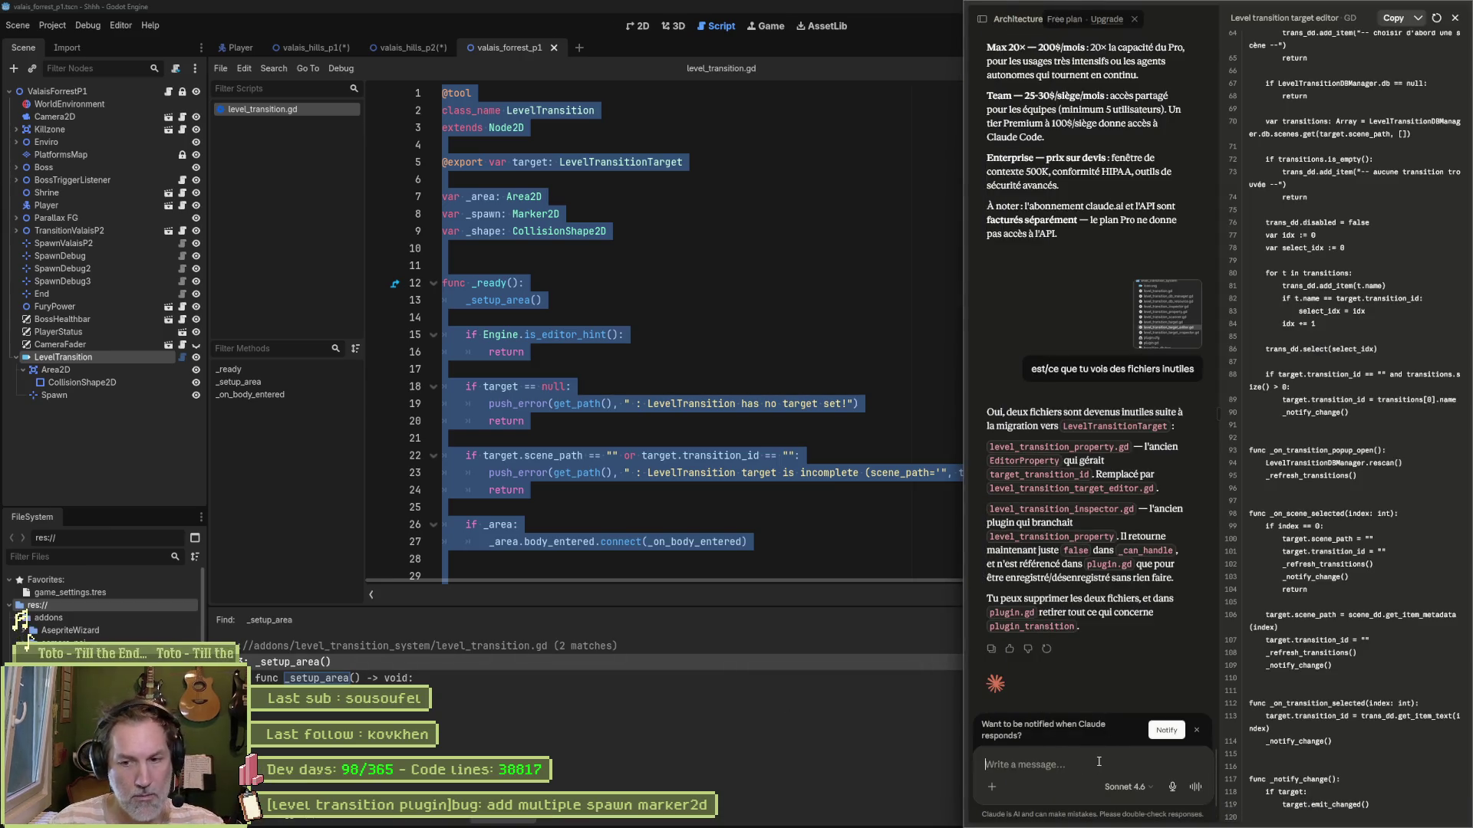
Step: Ask Claude in French whether _spawn gets recreated each run, attaching the pasted script
{"action": "type", "text": "est-ce q"}
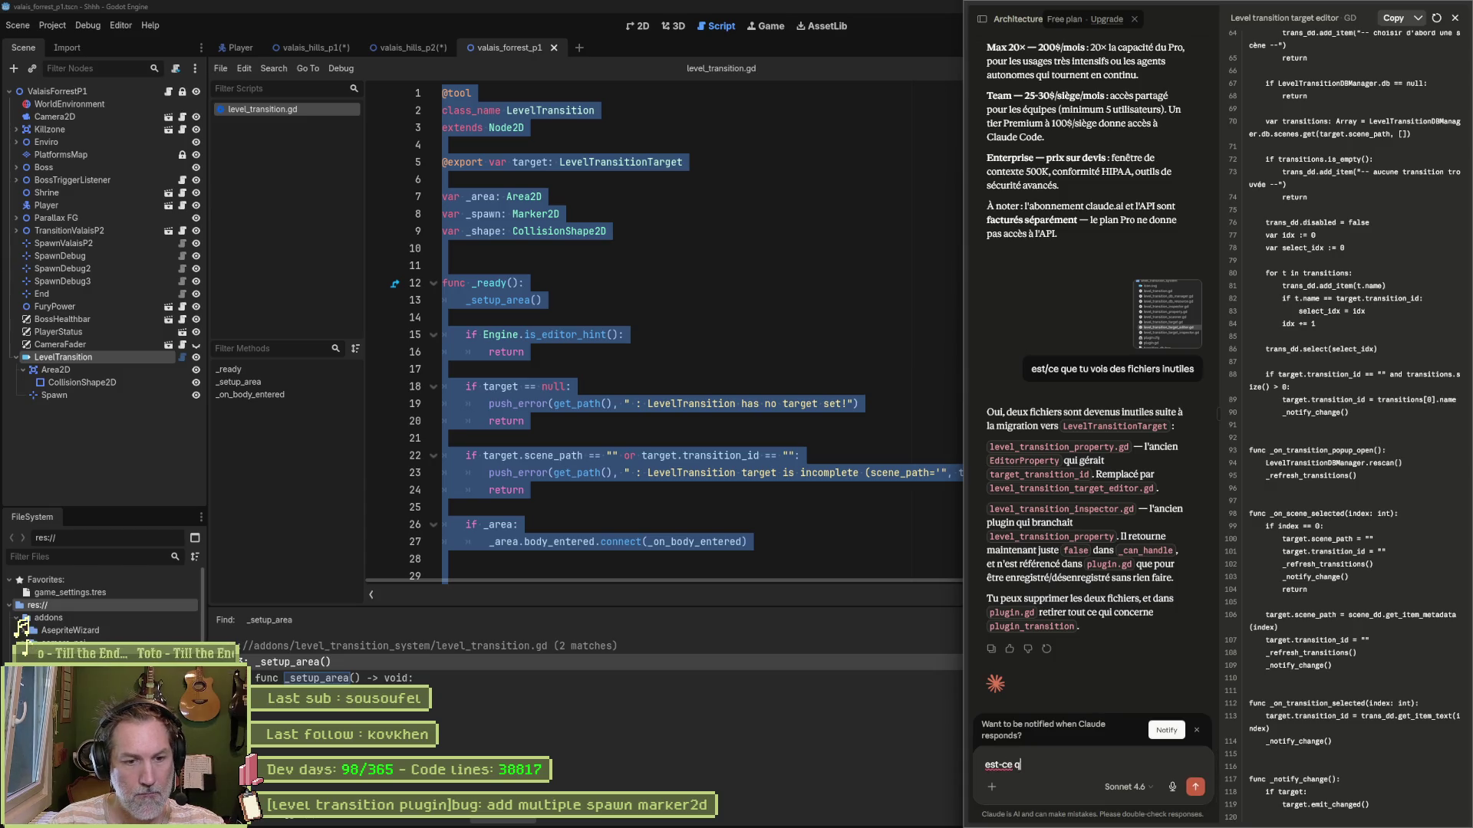
{"action": "type", "text": "u'il y aurait pas u"}
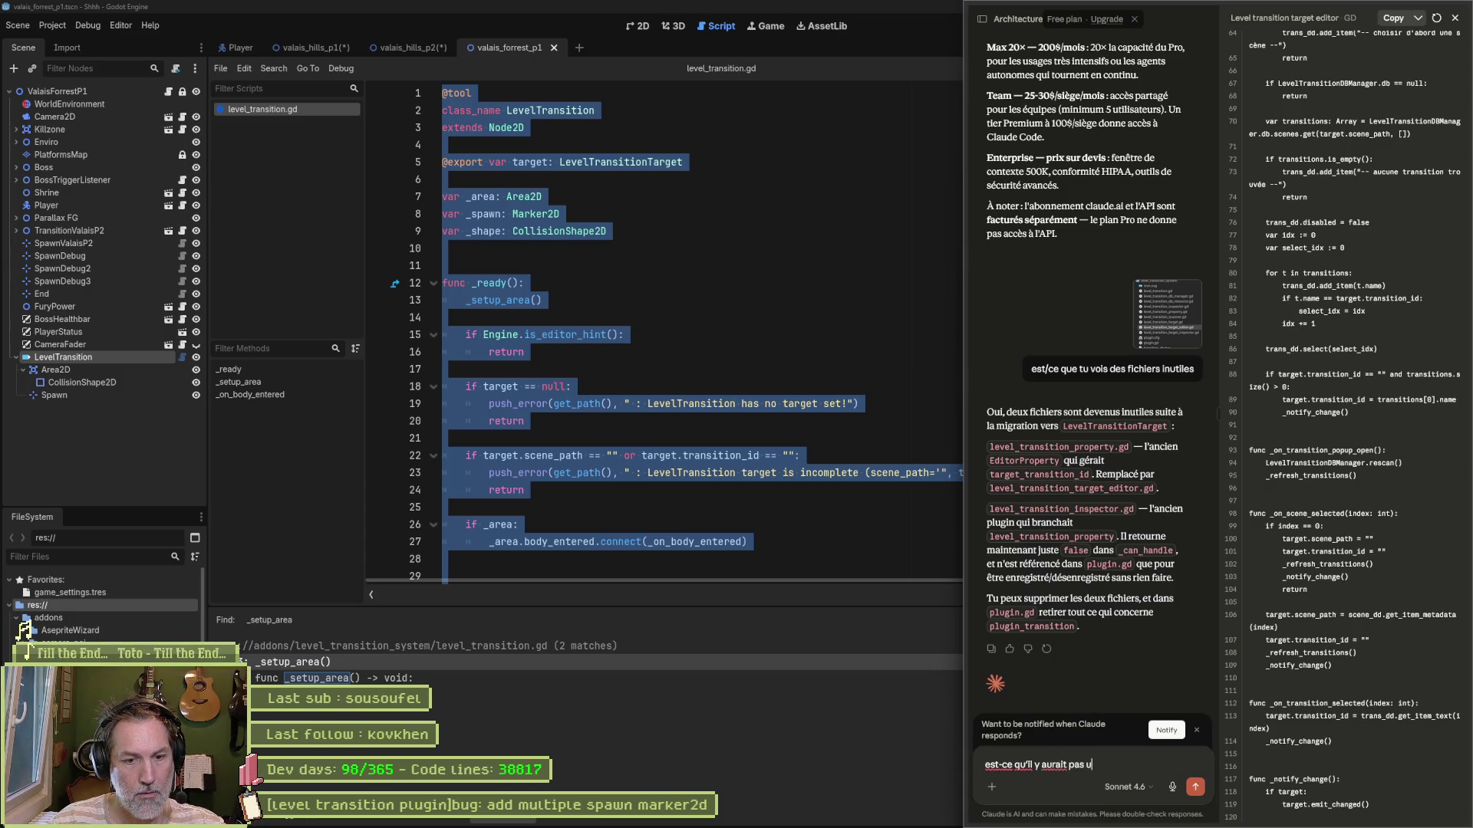
{"action": "type", "text": "n probellem"}
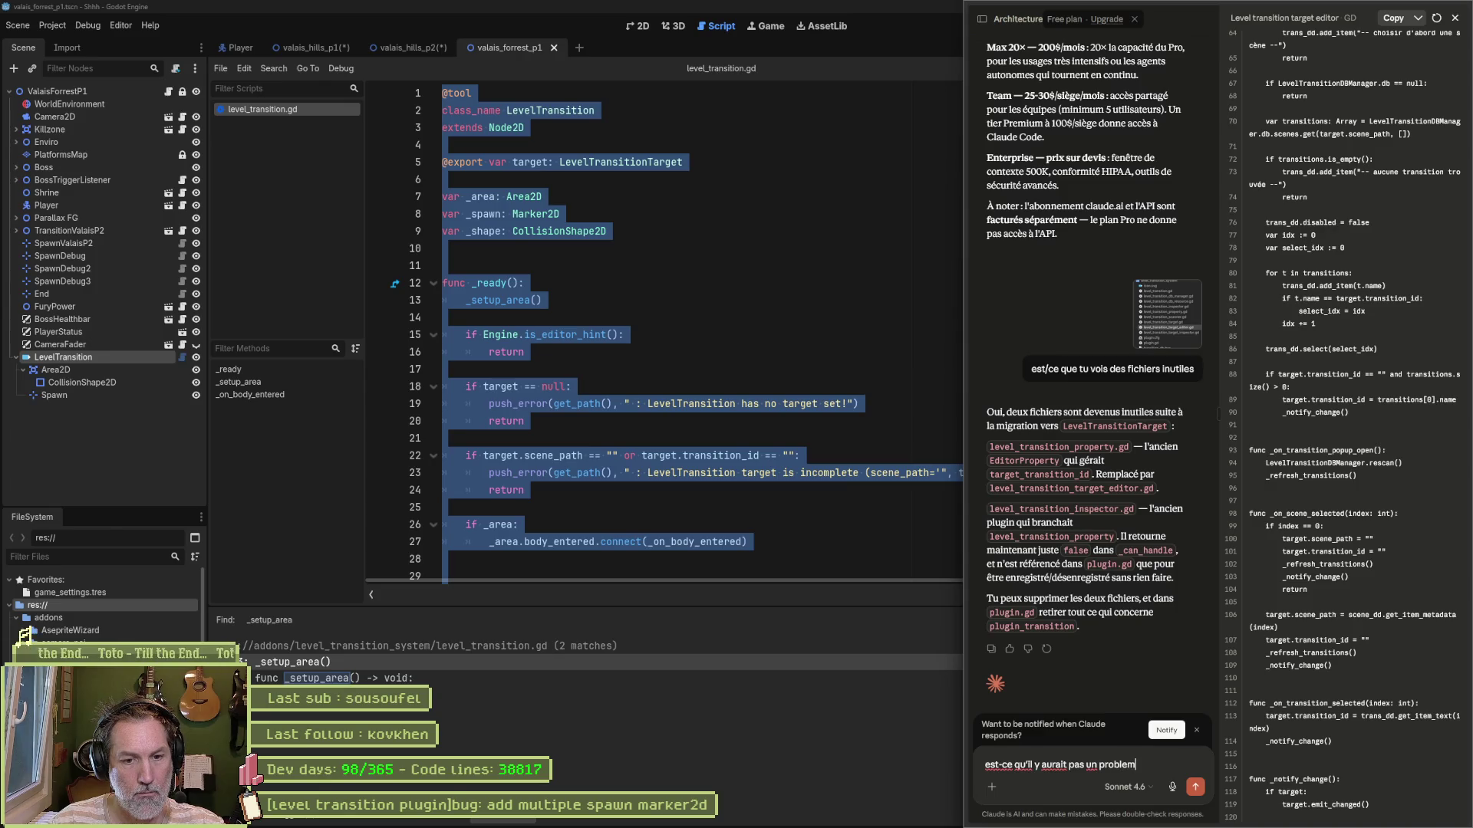
{"action": "type", "text": "e creation de _"}
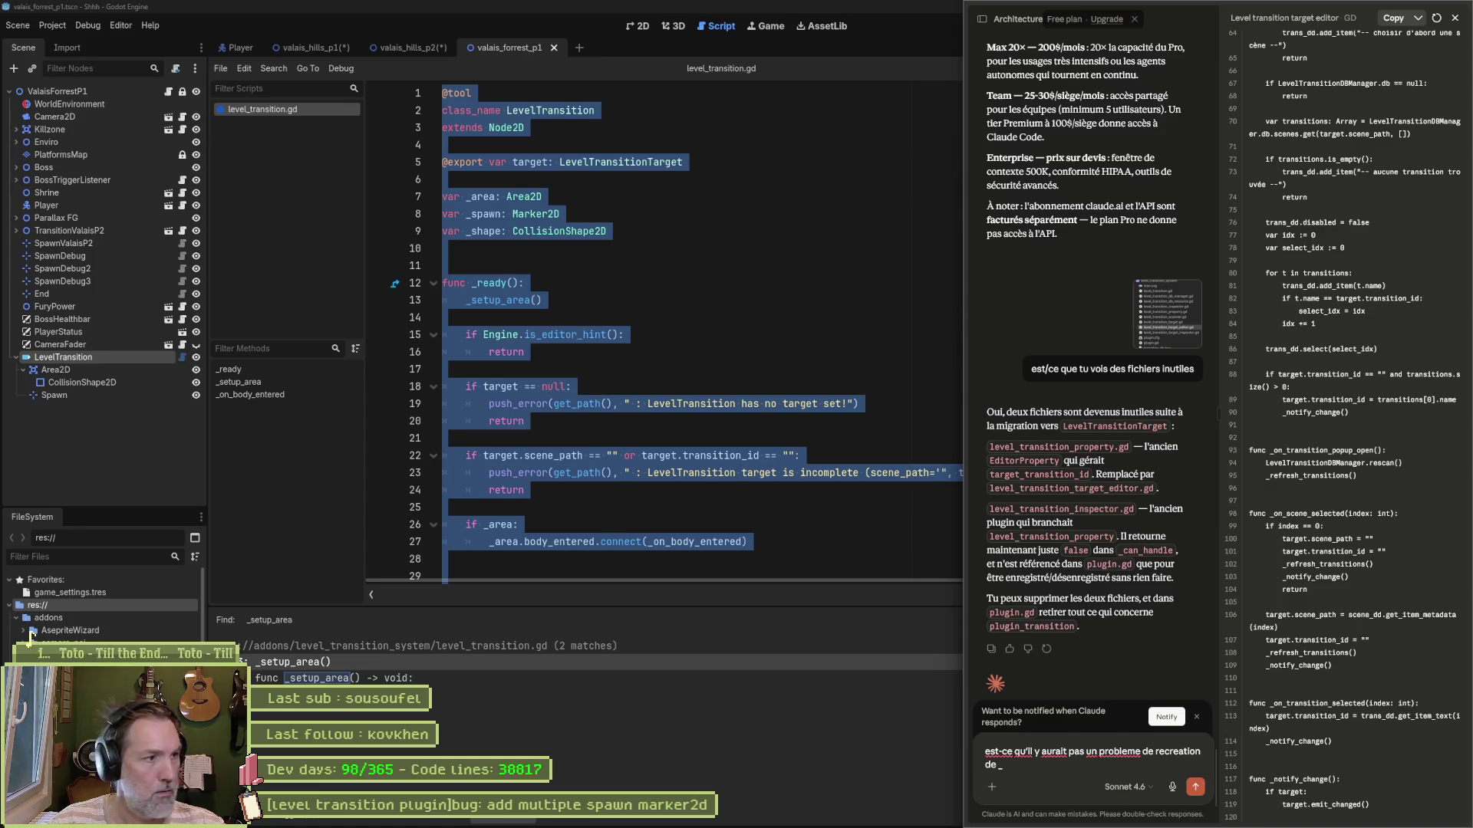
{"action": "type", "text": "s"}
{"action": "type", "text": "pawn"}
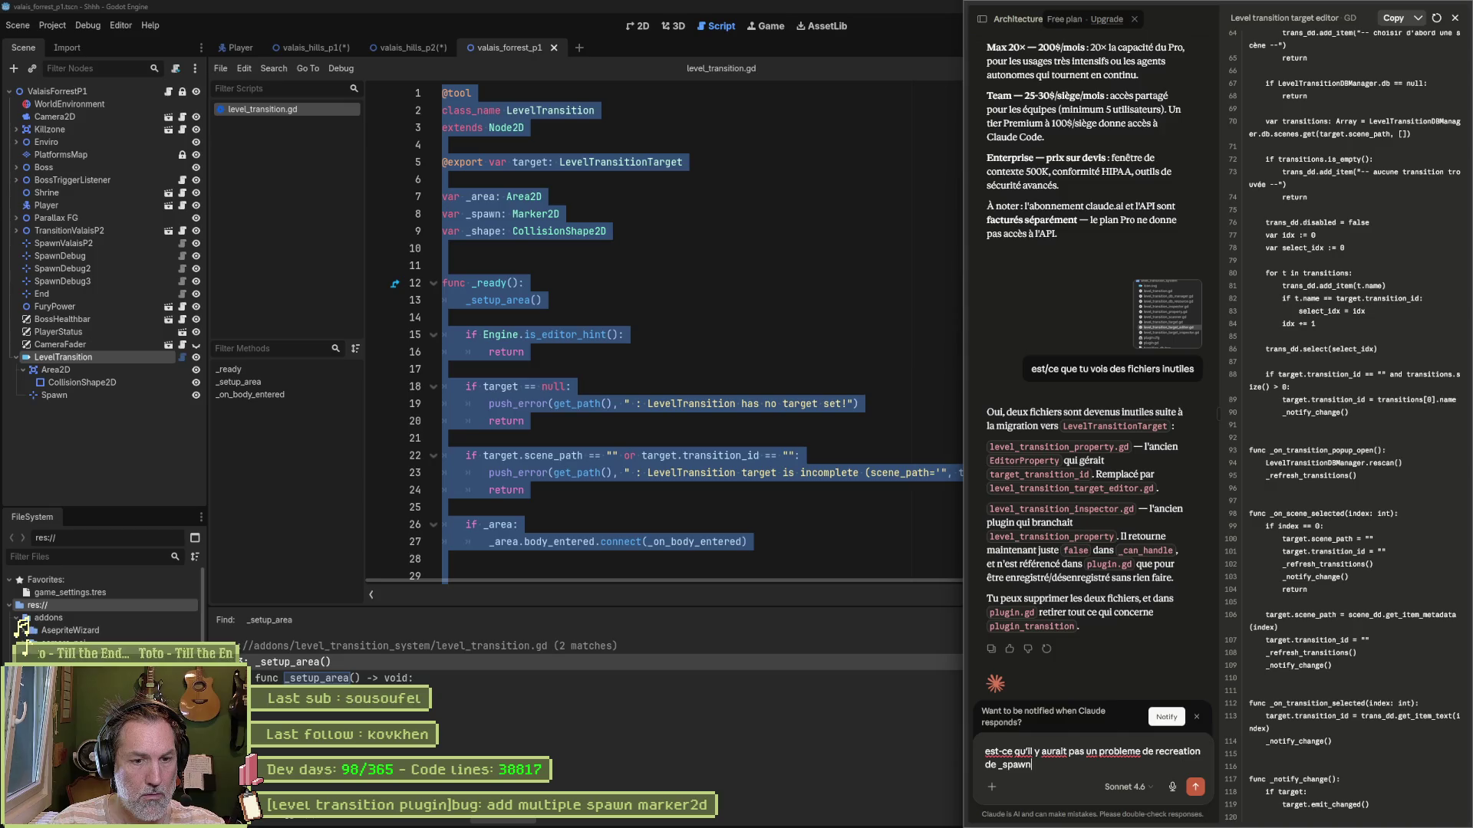
{"action": "type", "text": "e a c"}
{"action": "type", "text": "haque r"}
{"action": "type", "text": "un ?"}
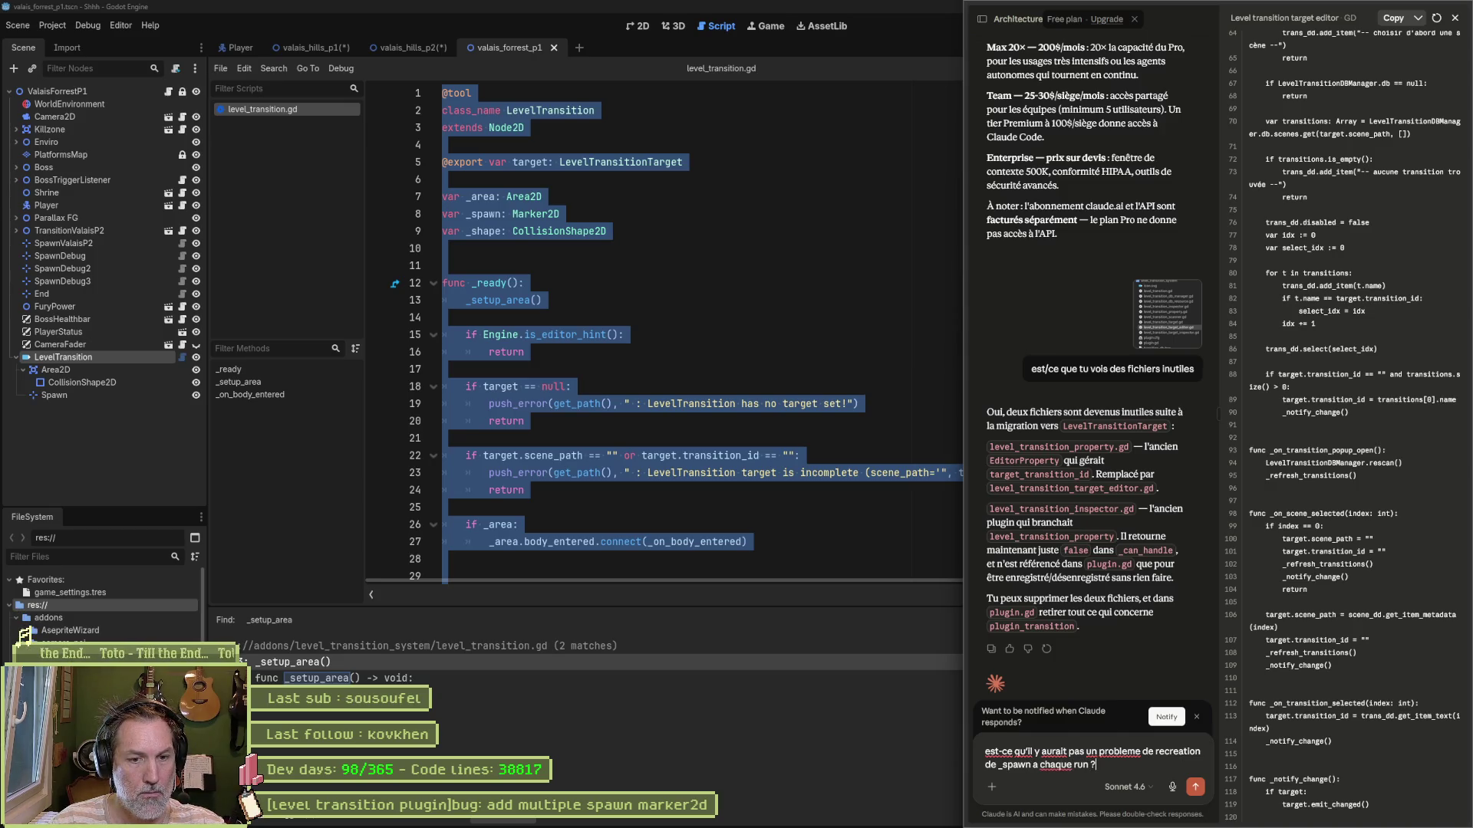
{"action": "key", "text": "shift+Return"}
{"action": "key", "text": "ctrl+v"}
{"action": "key", "text": "Return"}
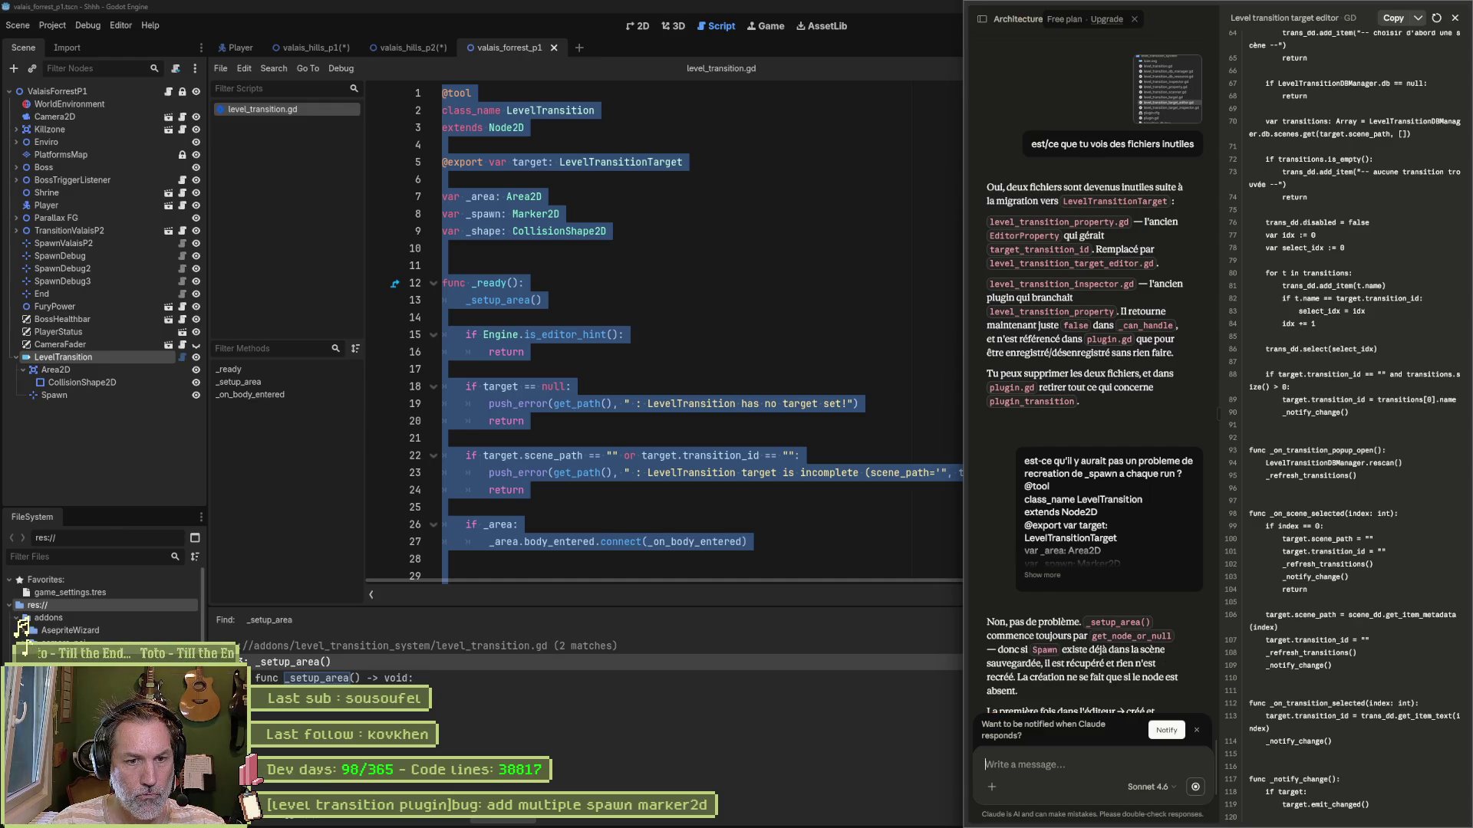
{"action": "left_click", "coordinate": [488, 265]}
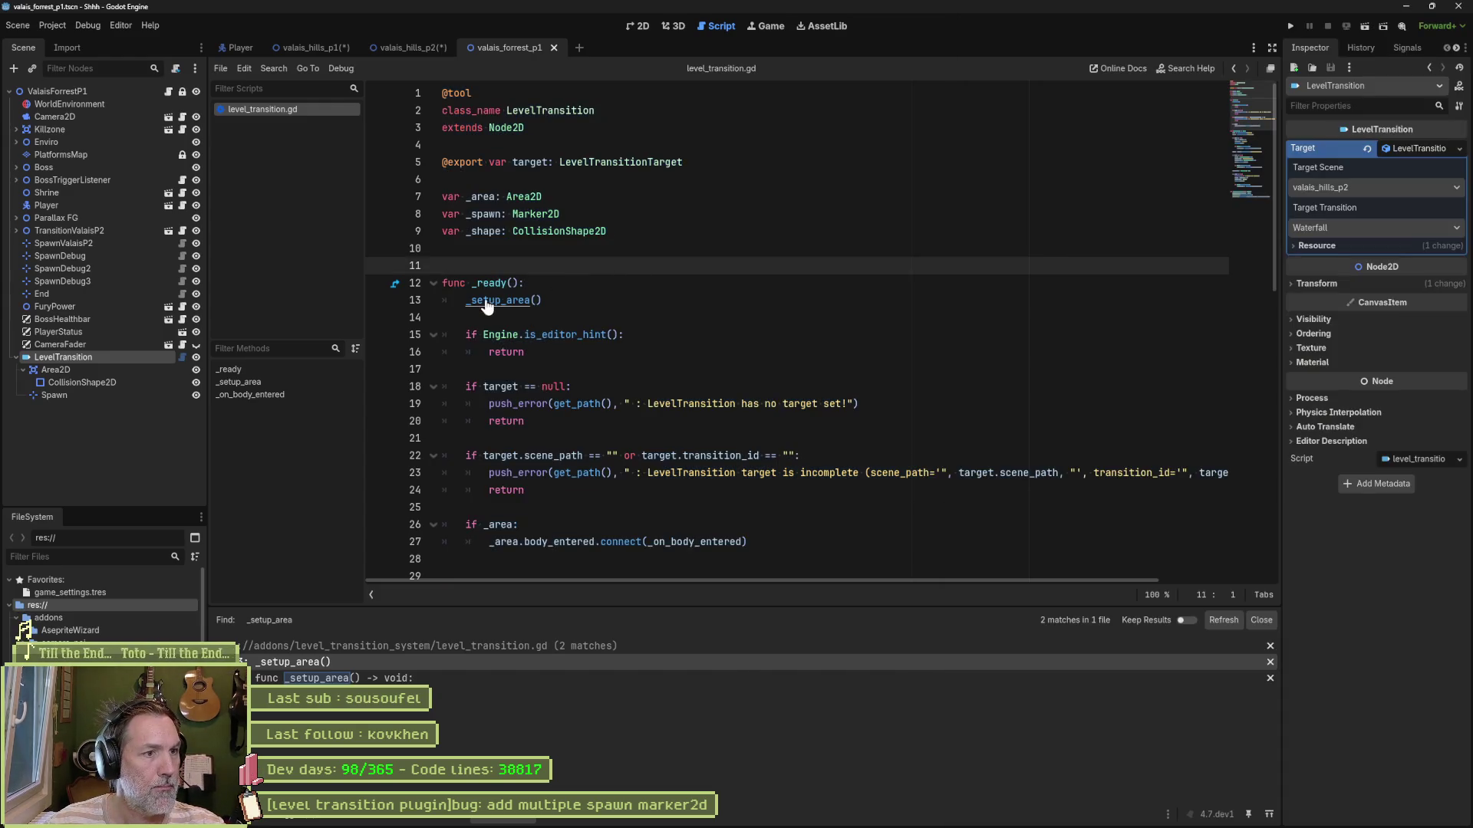
Step: Jump to the _setup_area definition and examine the Area2D, Marker2D and _spawn names
{"action": "left_click", "coordinate": [488, 302], "text": "ctrl"}
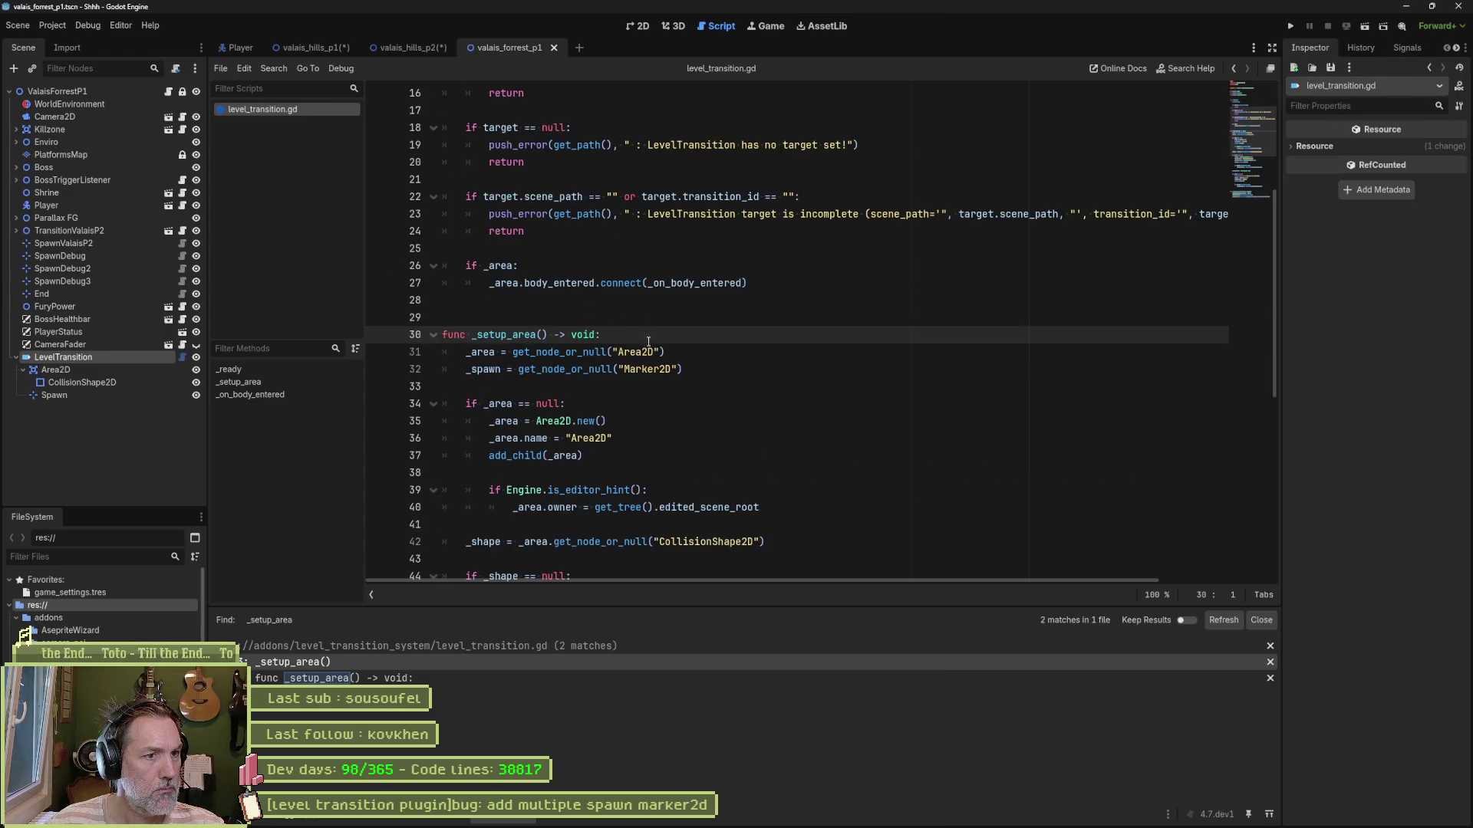
{"action": "double_click", "coordinate": [635, 352]}
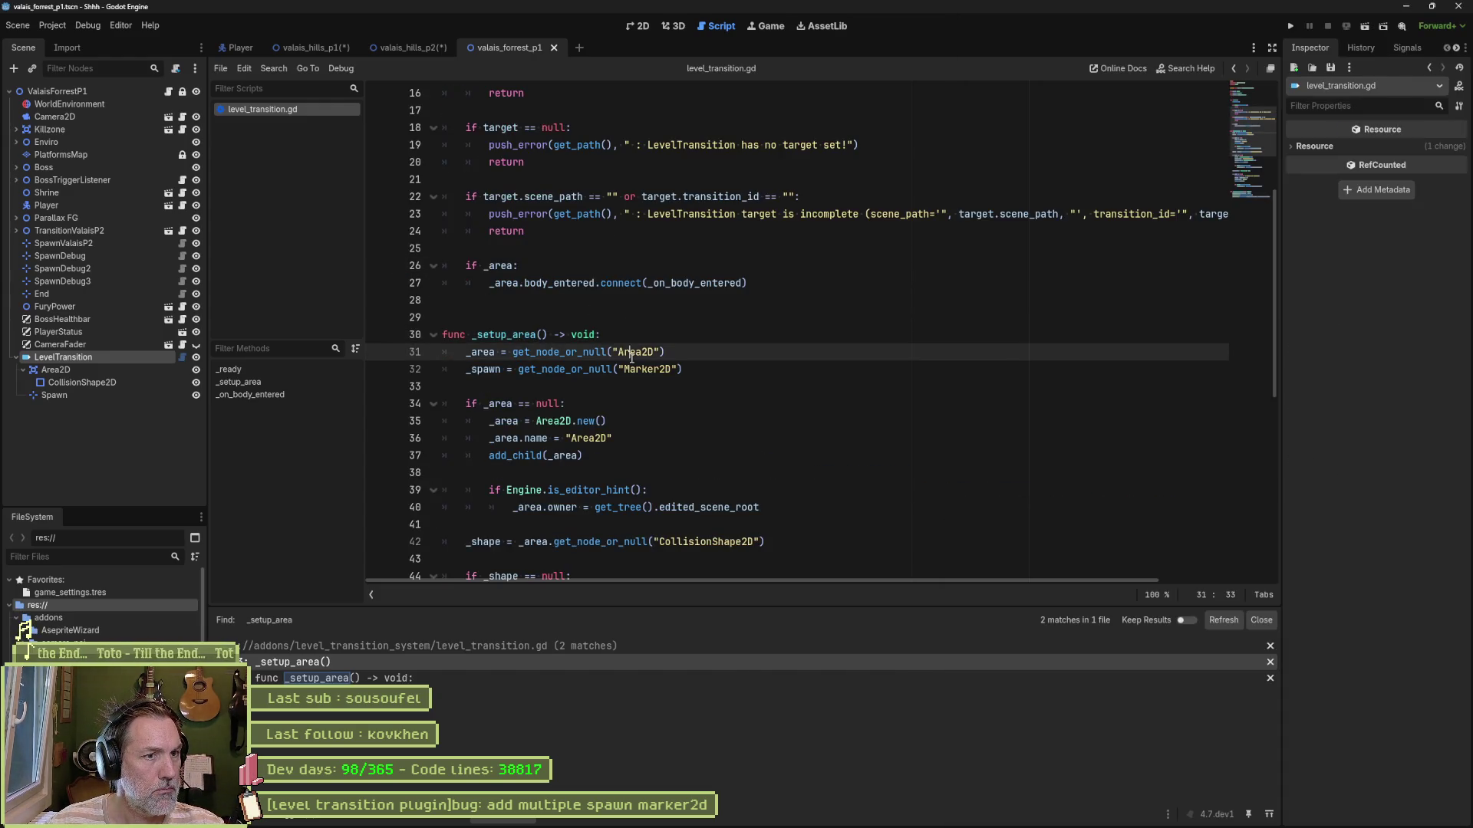
{"action": "double_click", "coordinate": [796, 367]}
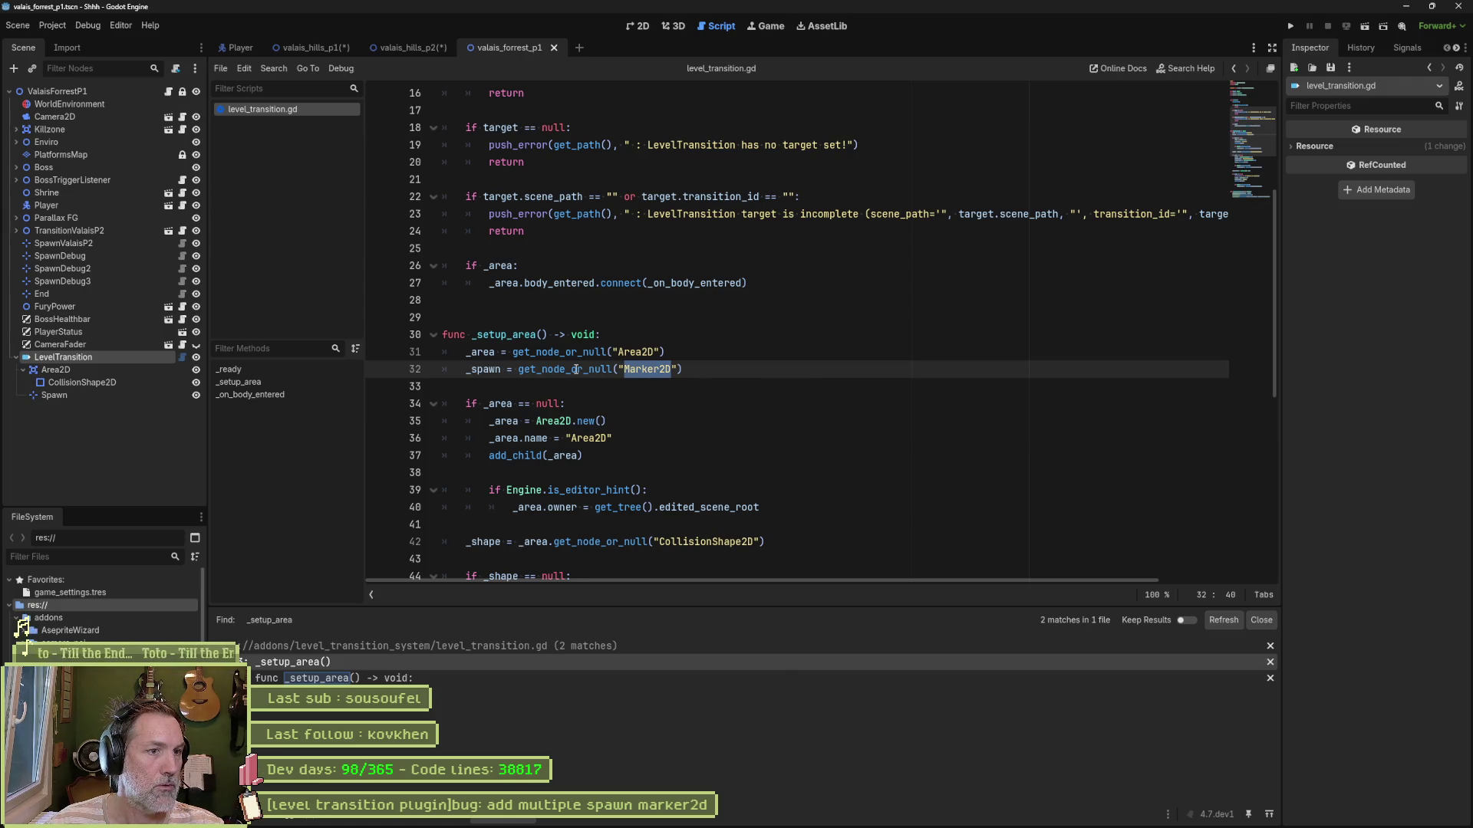
{"action": "mouse_move", "coordinate": [928, 818]}
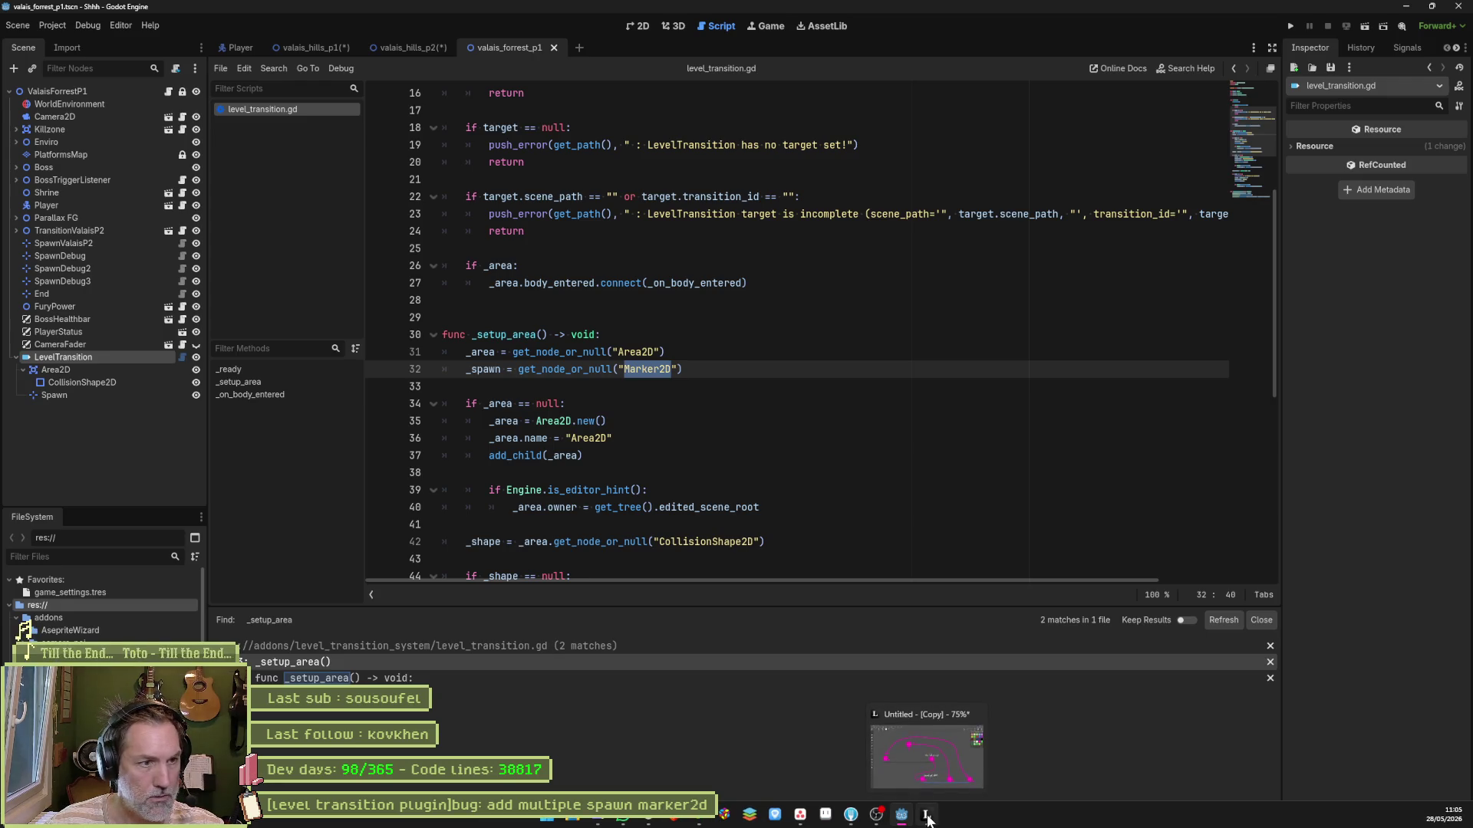
{"action": "scroll", "coordinate": [829, 495], "scroll_direction": "down", "scroll_amount": 3}
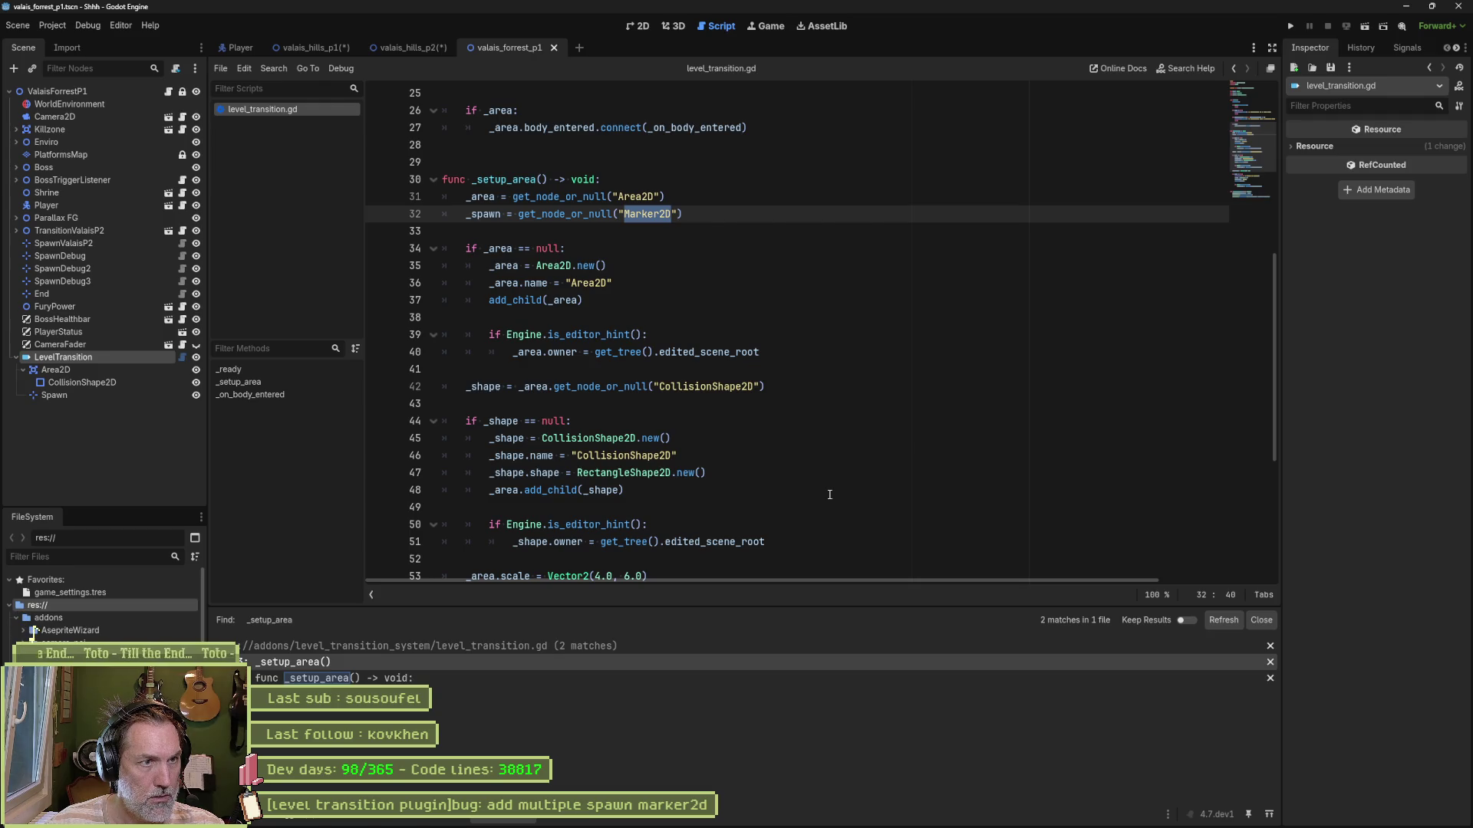
{"action": "double_click", "coordinate": [483, 214]}
Step: Scroll through the _spawn creation code and bring the Claude chat back up
{"action": "scroll", "coordinate": [864, 383], "scroll_direction": "up", "scroll_amount": 6}
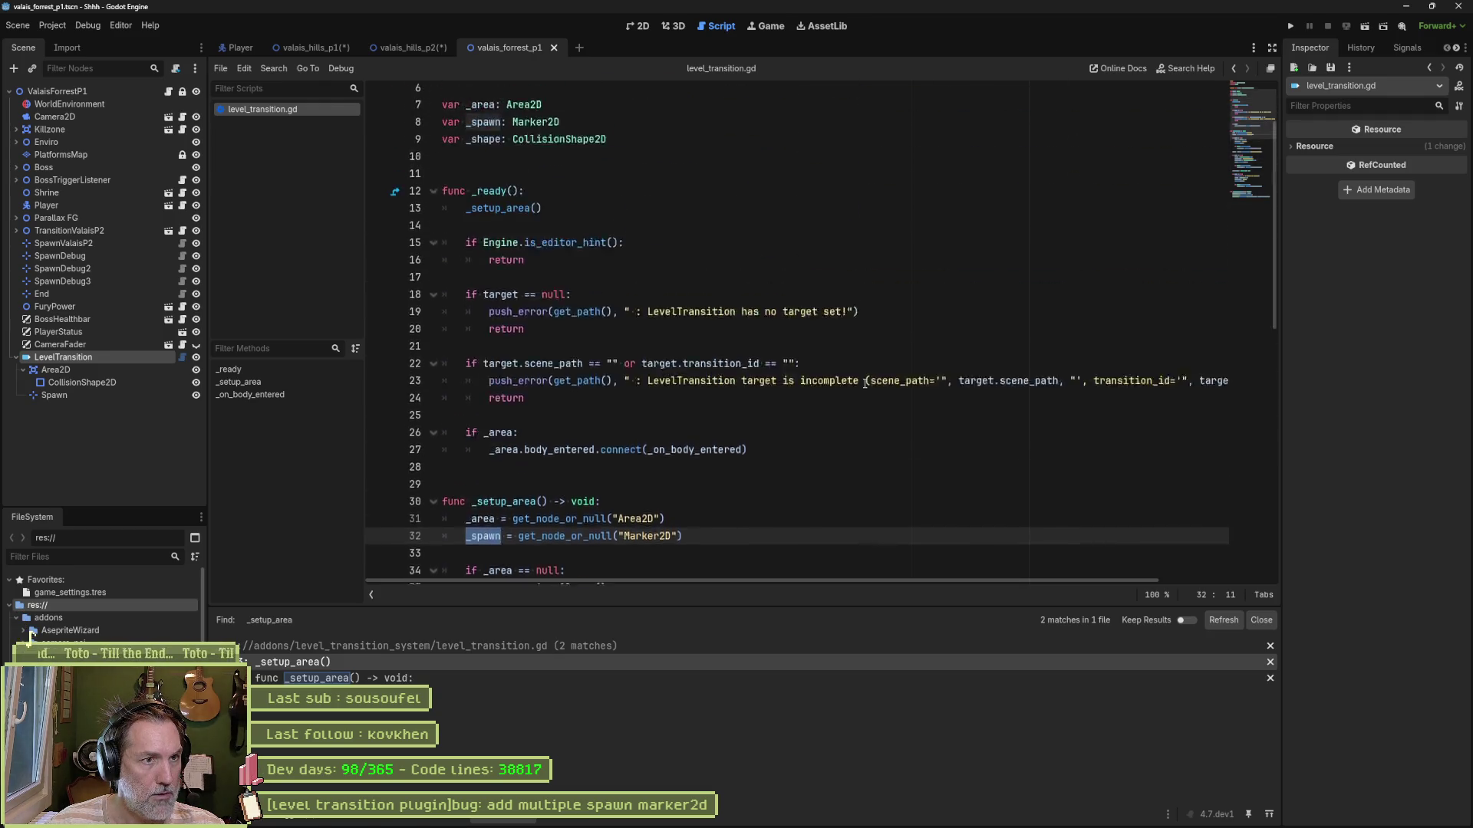
{"action": "scroll", "coordinate": [864, 383], "scroll_direction": "up", "scroll_amount": 1}
{"action": "scroll", "coordinate": [861, 383], "scroll_direction": "down", "scroll_amount": 5}
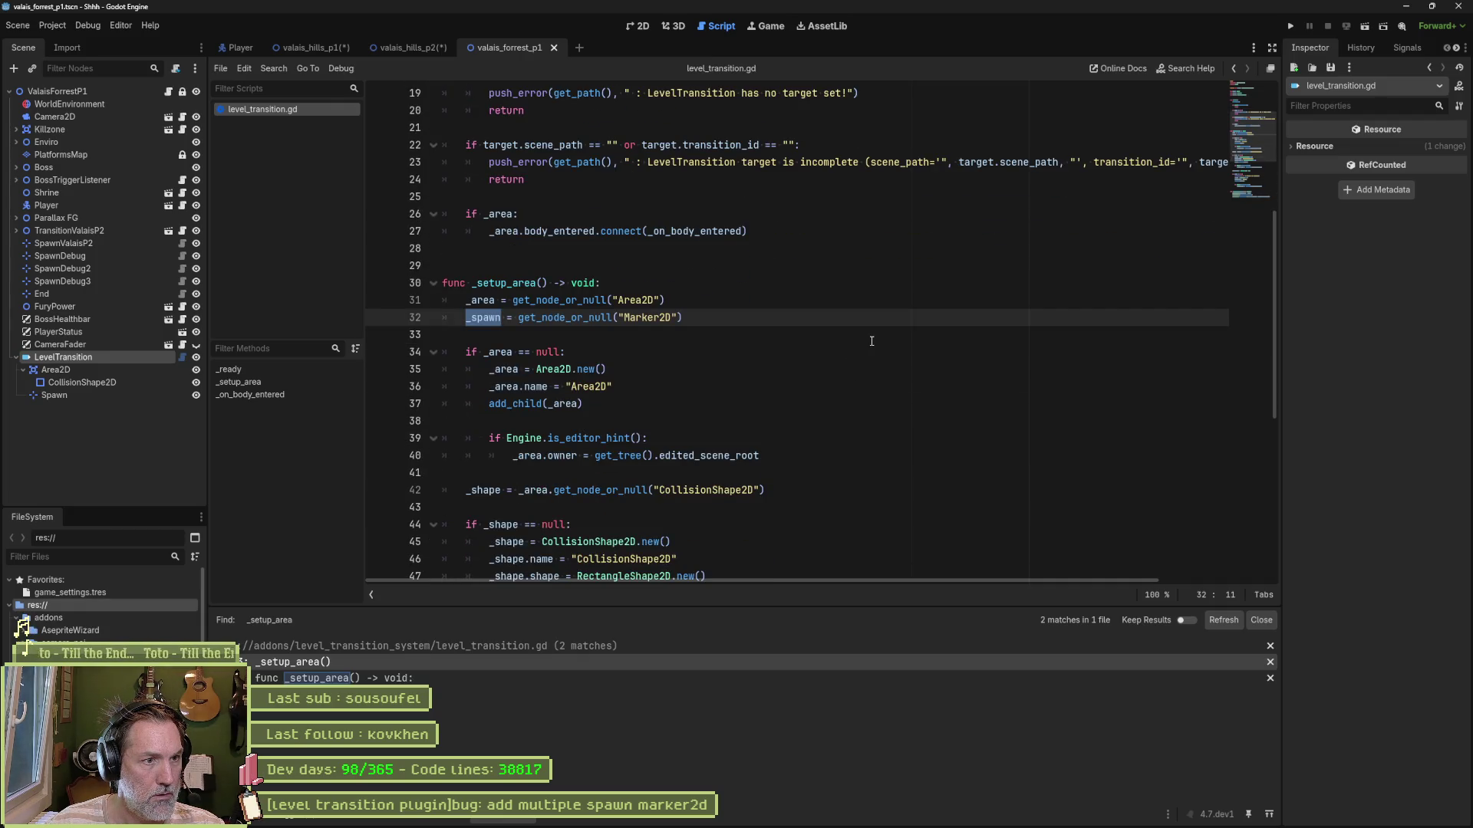
{"action": "scroll", "coordinate": [845, 339], "scroll_direction": "down", "scroll_amount": 3}
{"action": "scroll", "coordinate": [800, 350], "scroll_direction": "down", "scroll_amount": 3}
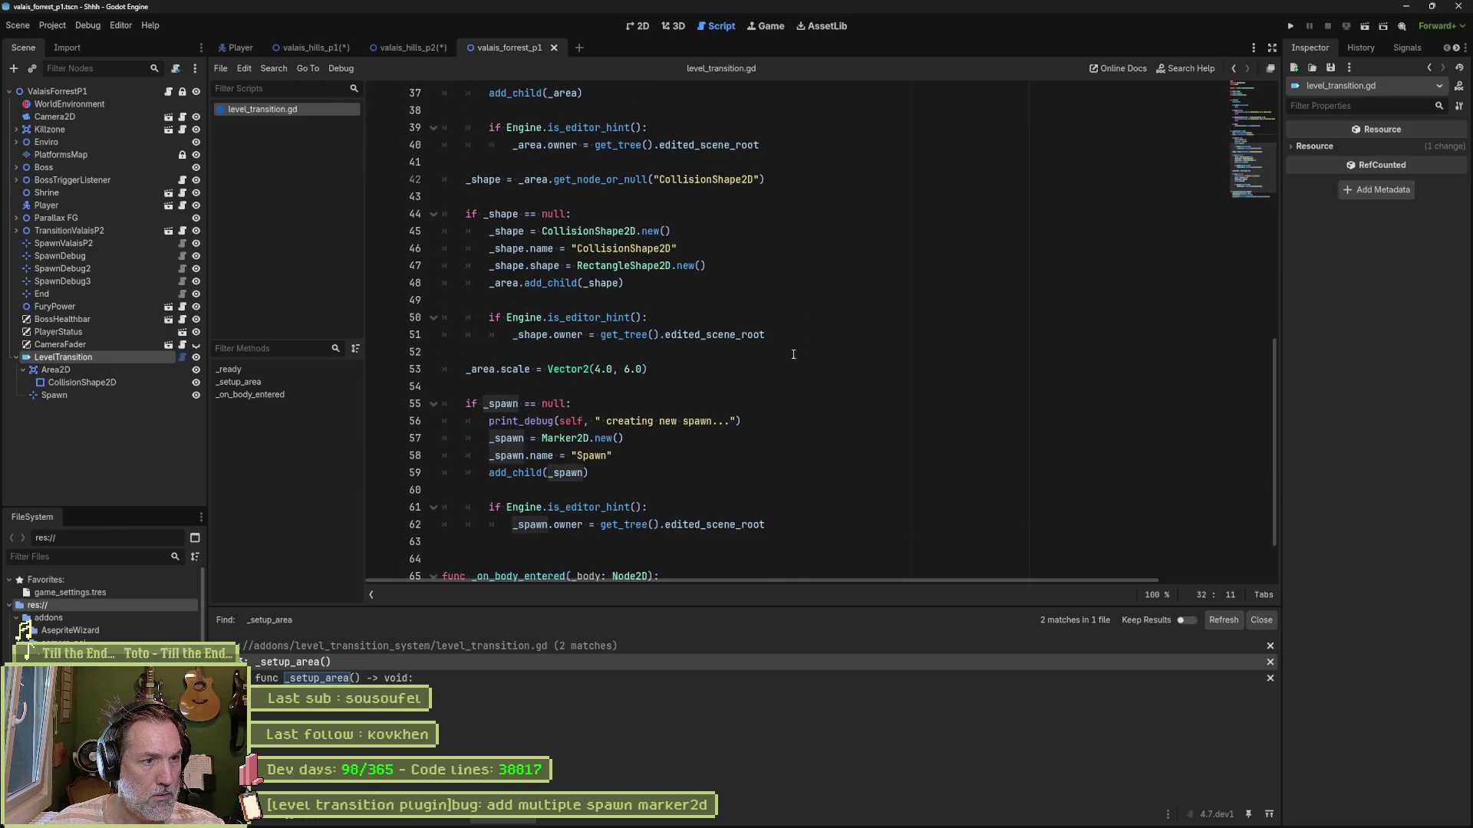
{"action": "mouse_move", "coordinate": [704, 817]}
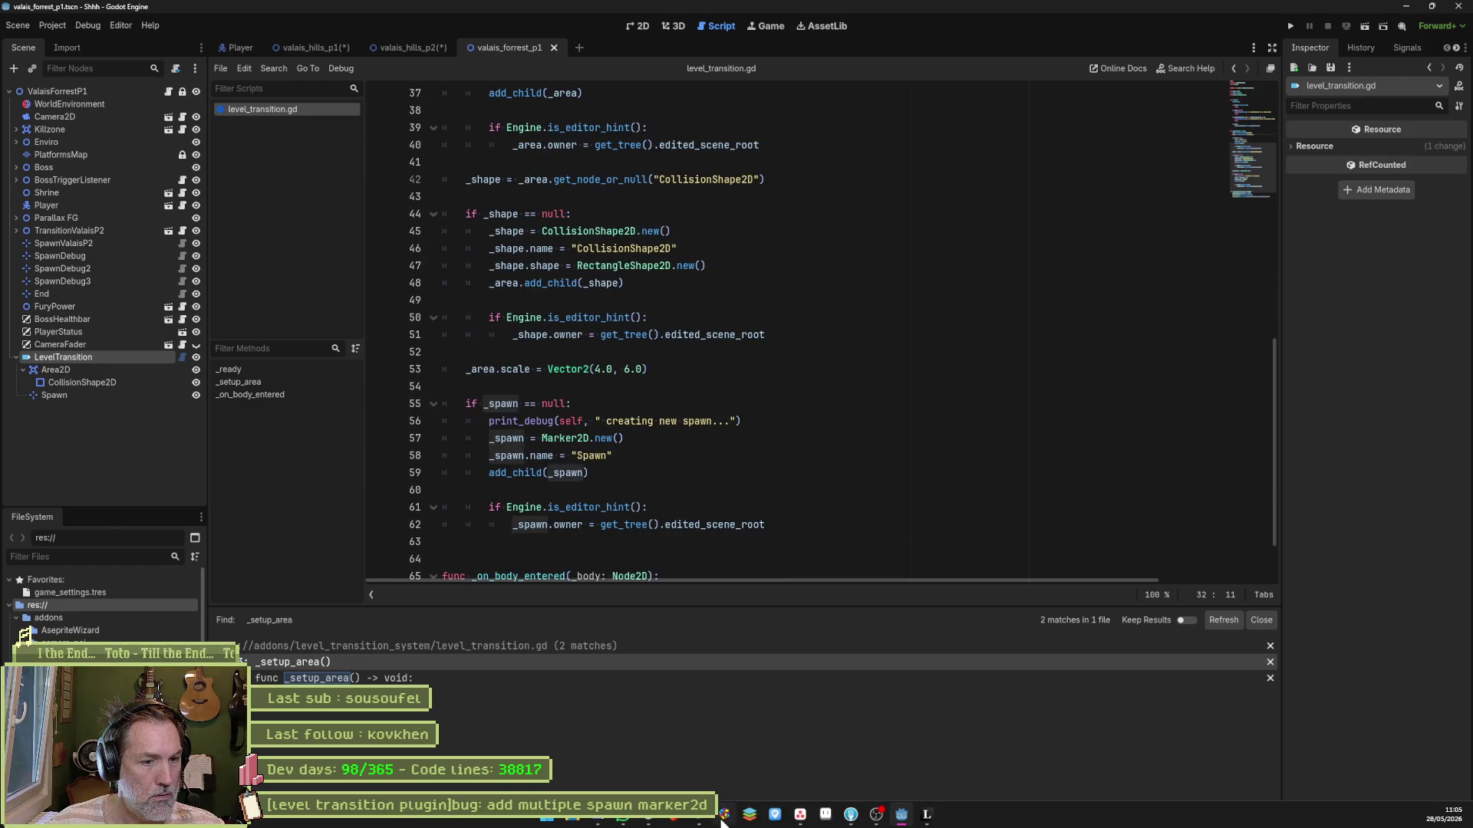
{"action": "left_click", "coordinate": [704, 817]}
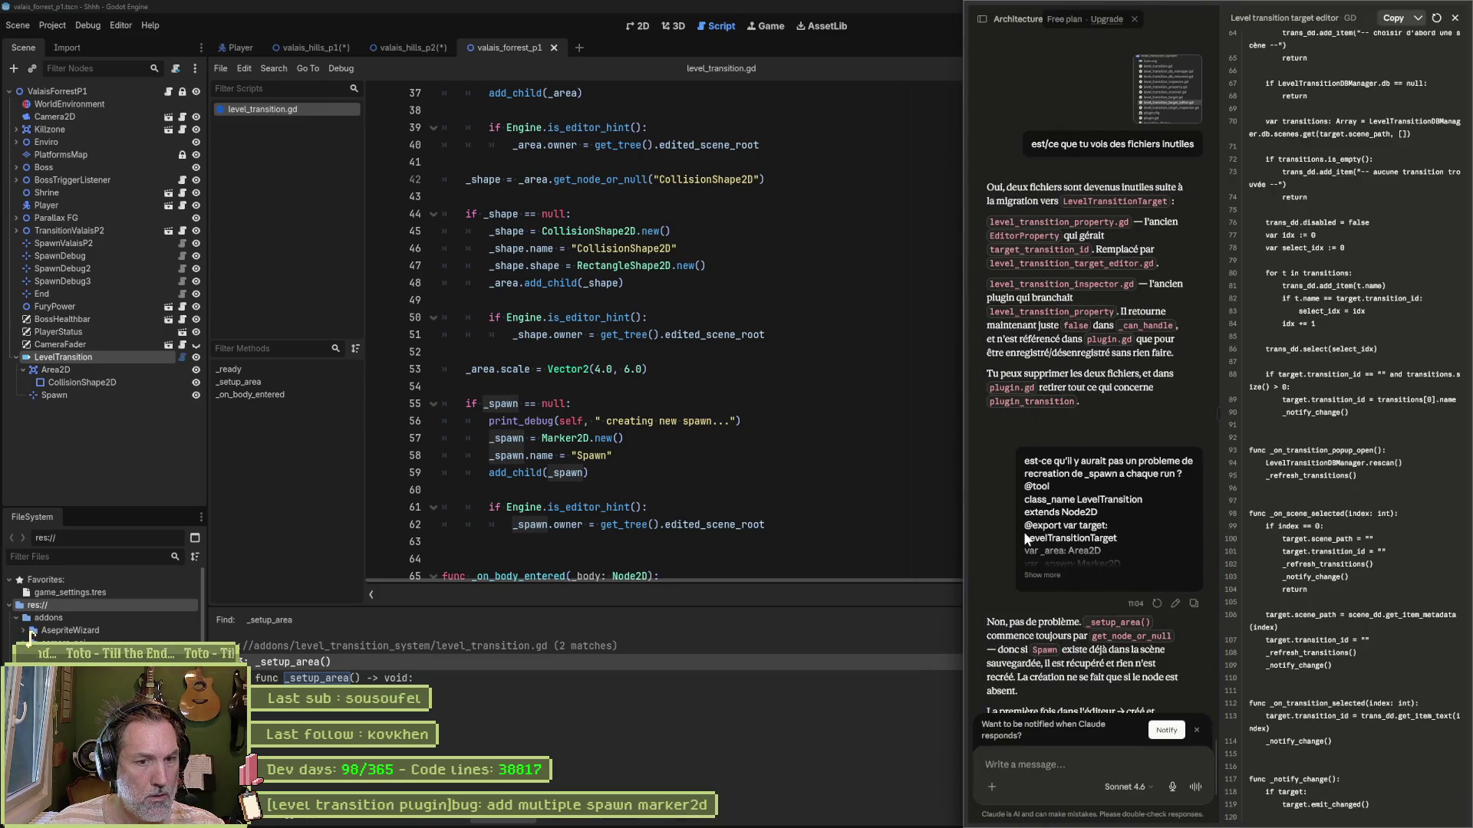
Step: Ask Claude whether the lookup checks the base type, since Marker2D is renamed to Spawn
{"action": "scroll", "coordinate": [1005, 521], "scroll_direction": "down", "scroll_amount": 3}
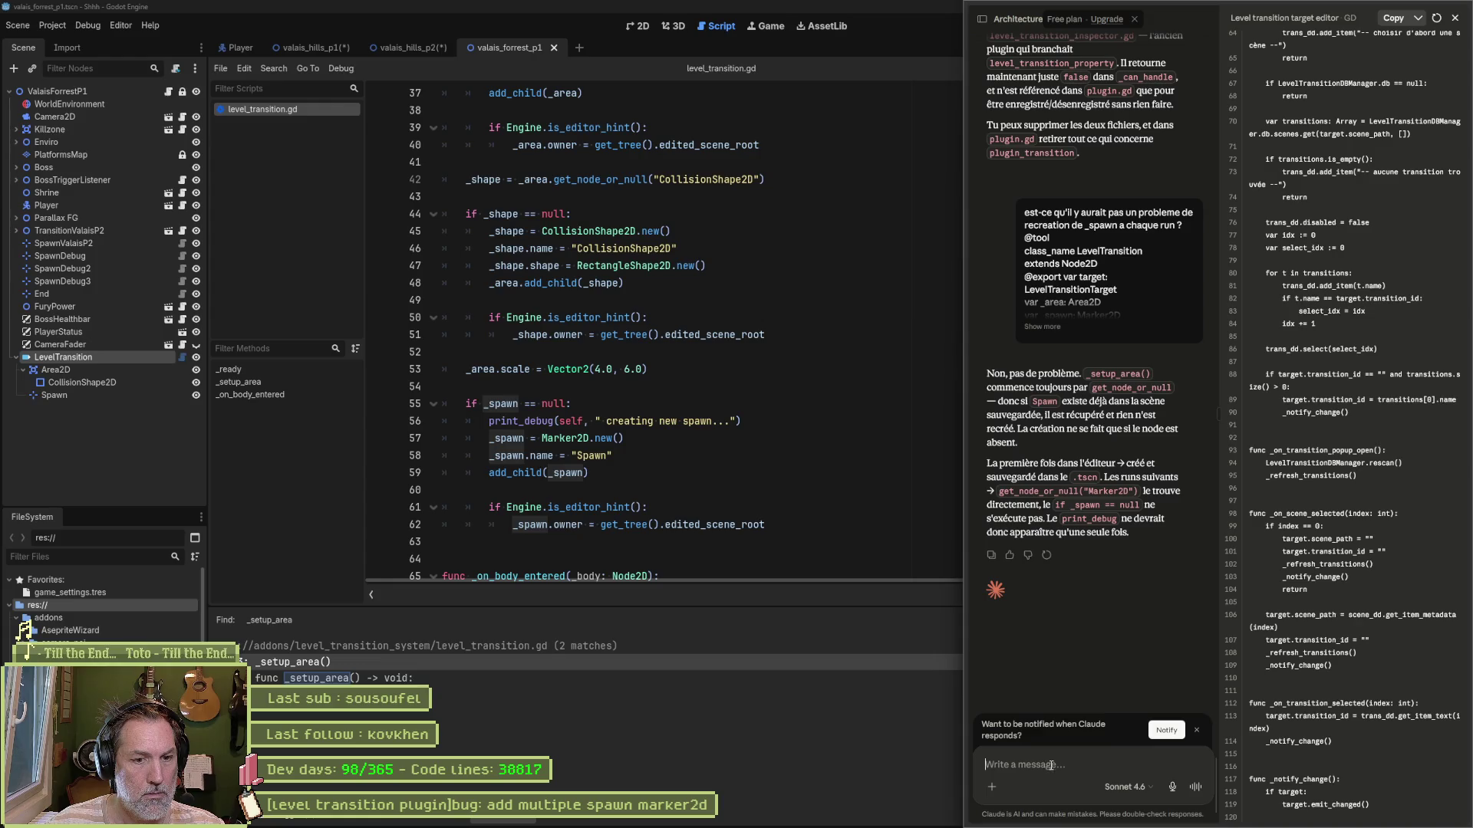
{"action": "type", "text": "Il check le type de base"}
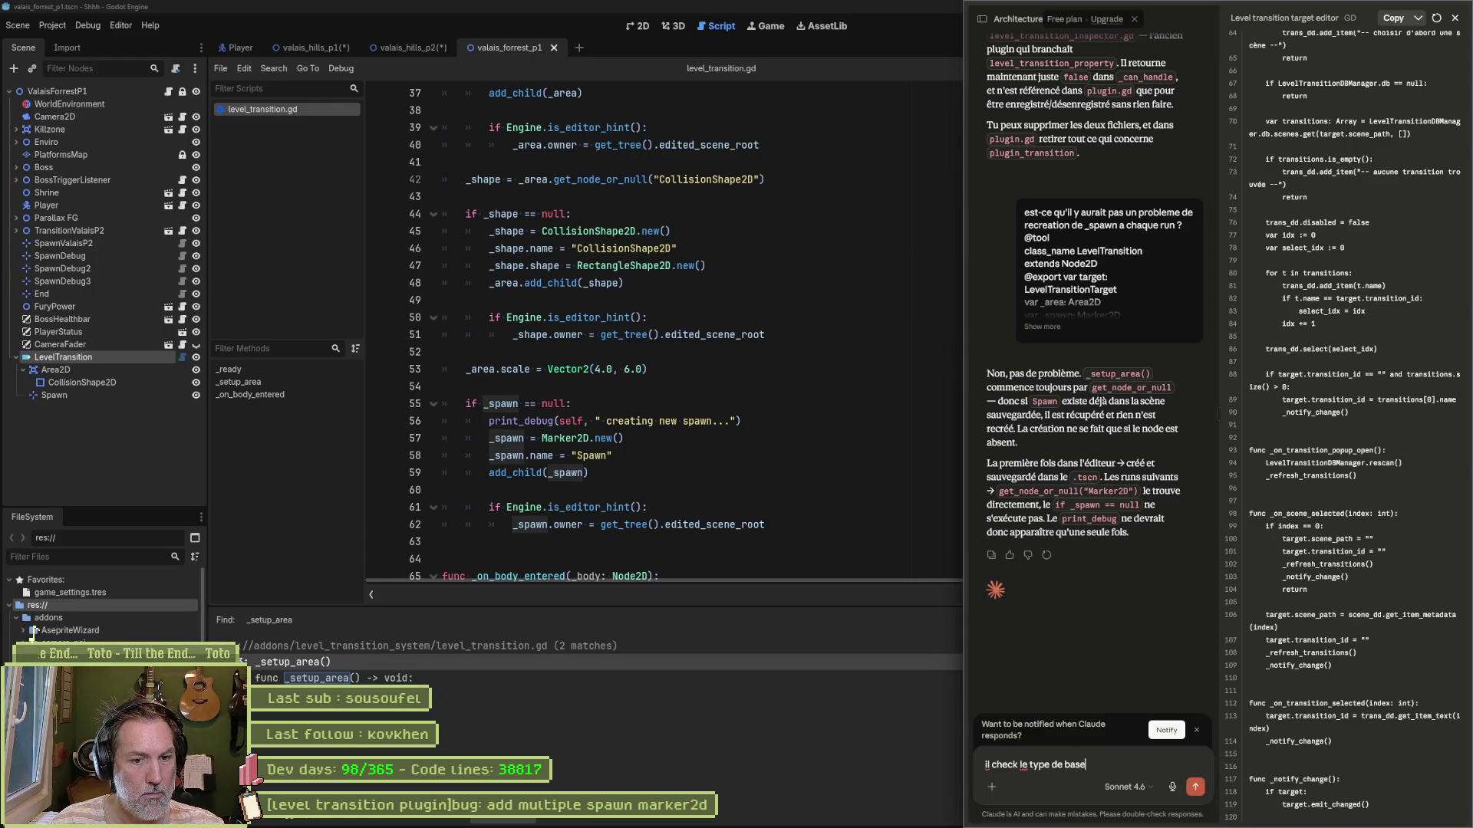
{"action": "type", "text": " ? car j"}
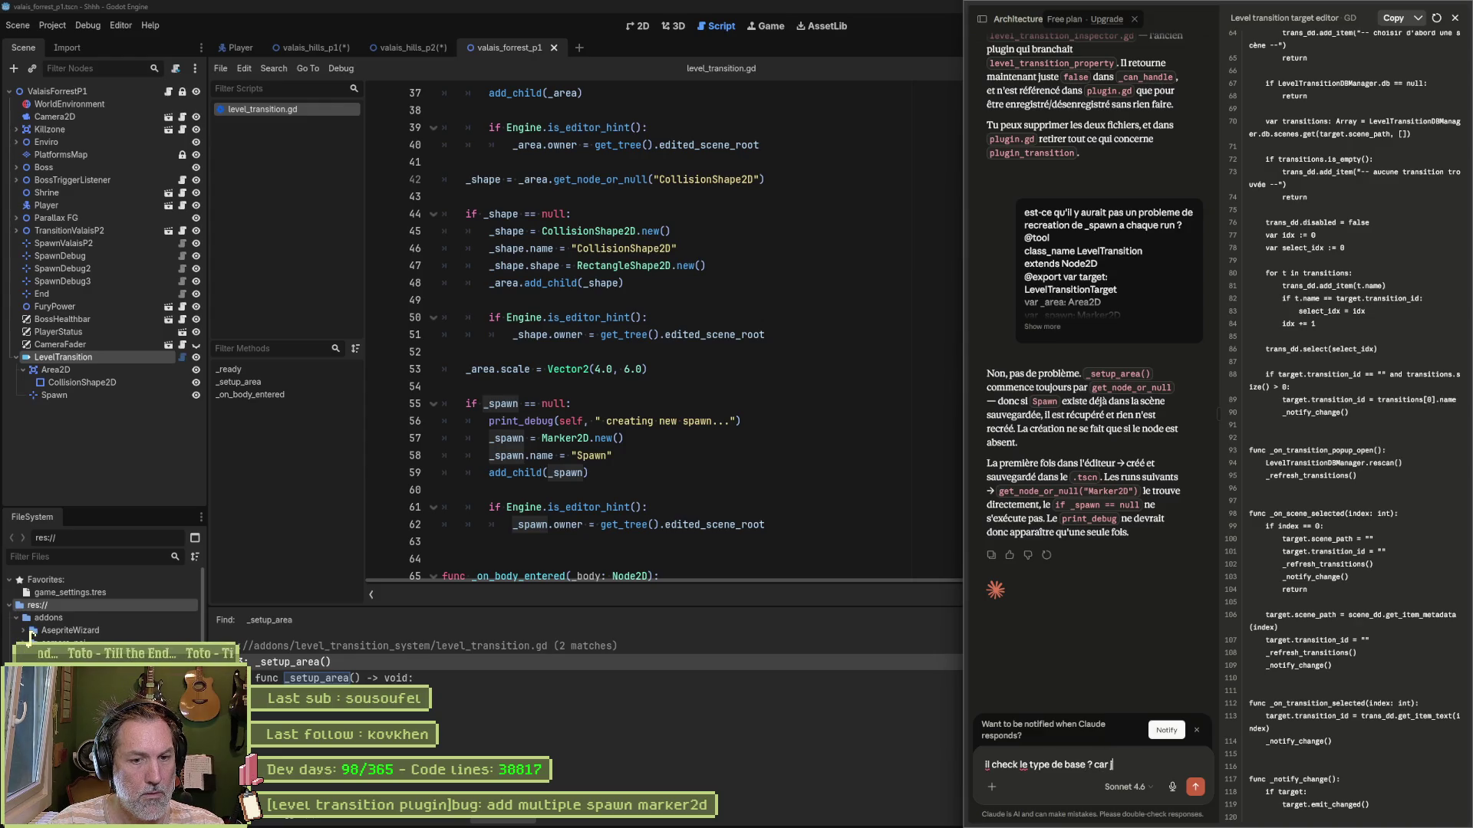
{"action": "type", "text": "e renomme"}
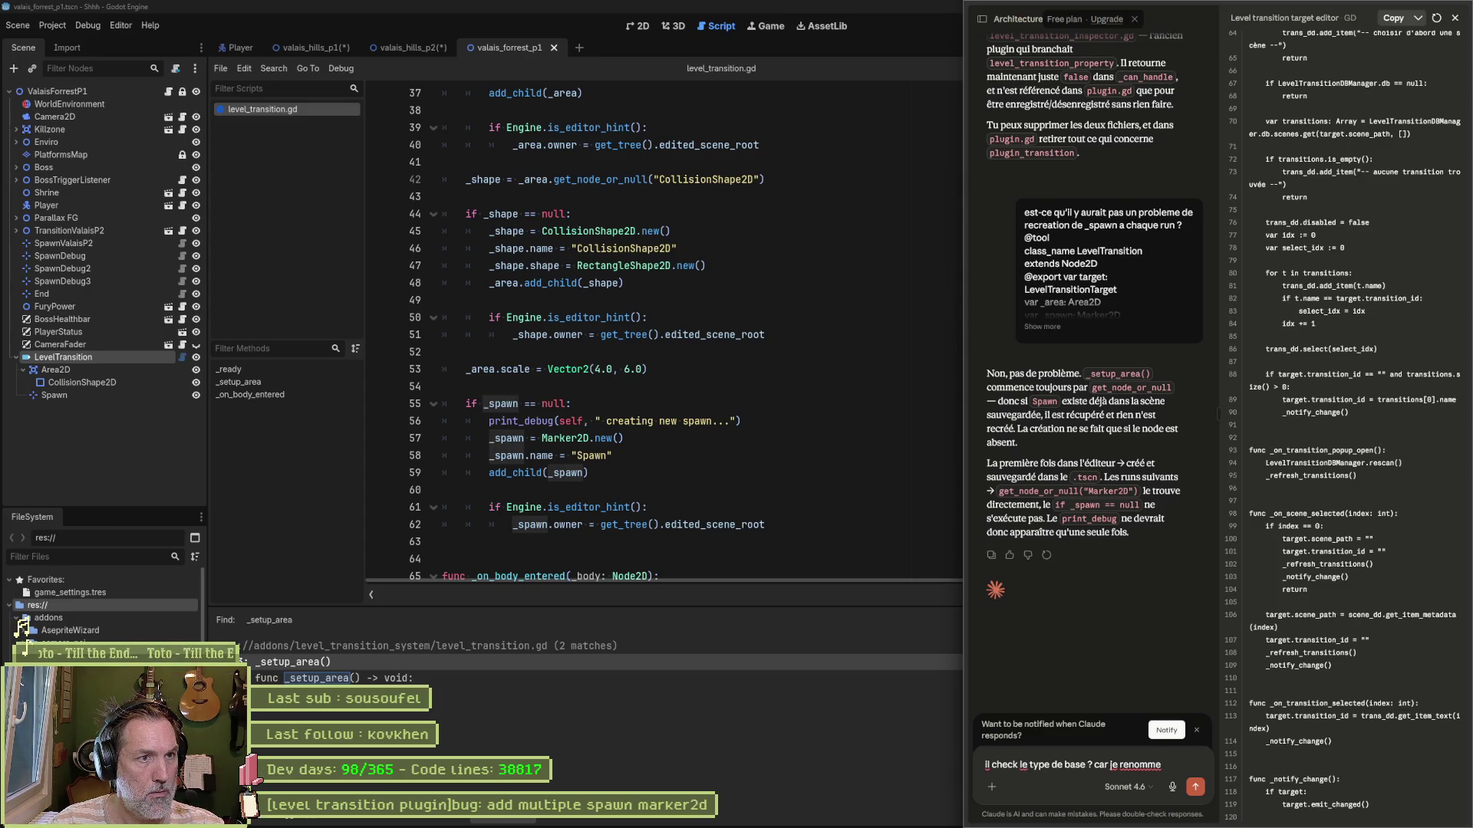
{"action": "type", "text": " Marker2"}
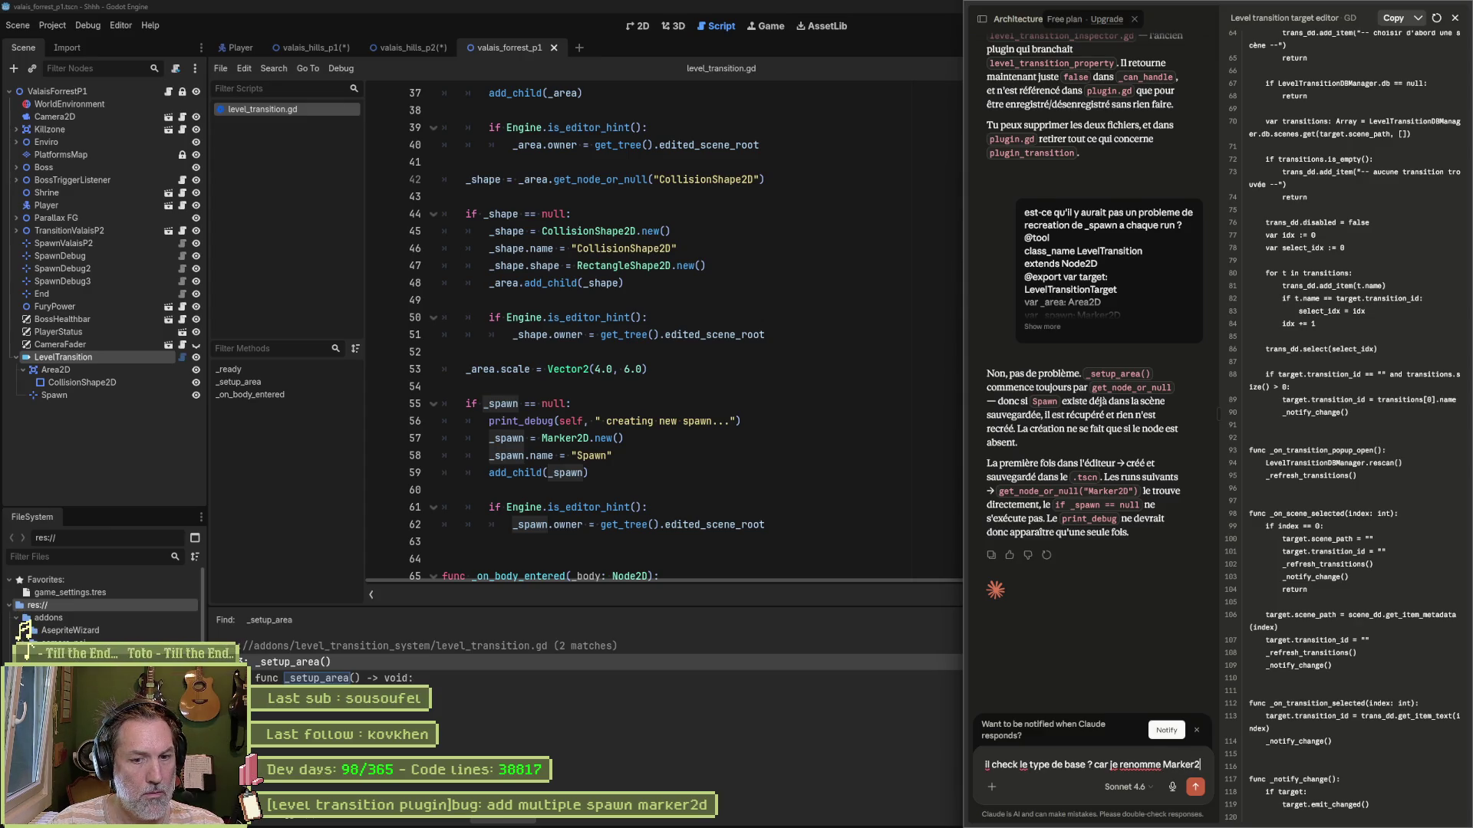
{"action": "type", "text": "D en Spawn"}
{"action": "key", "text": "Return"}
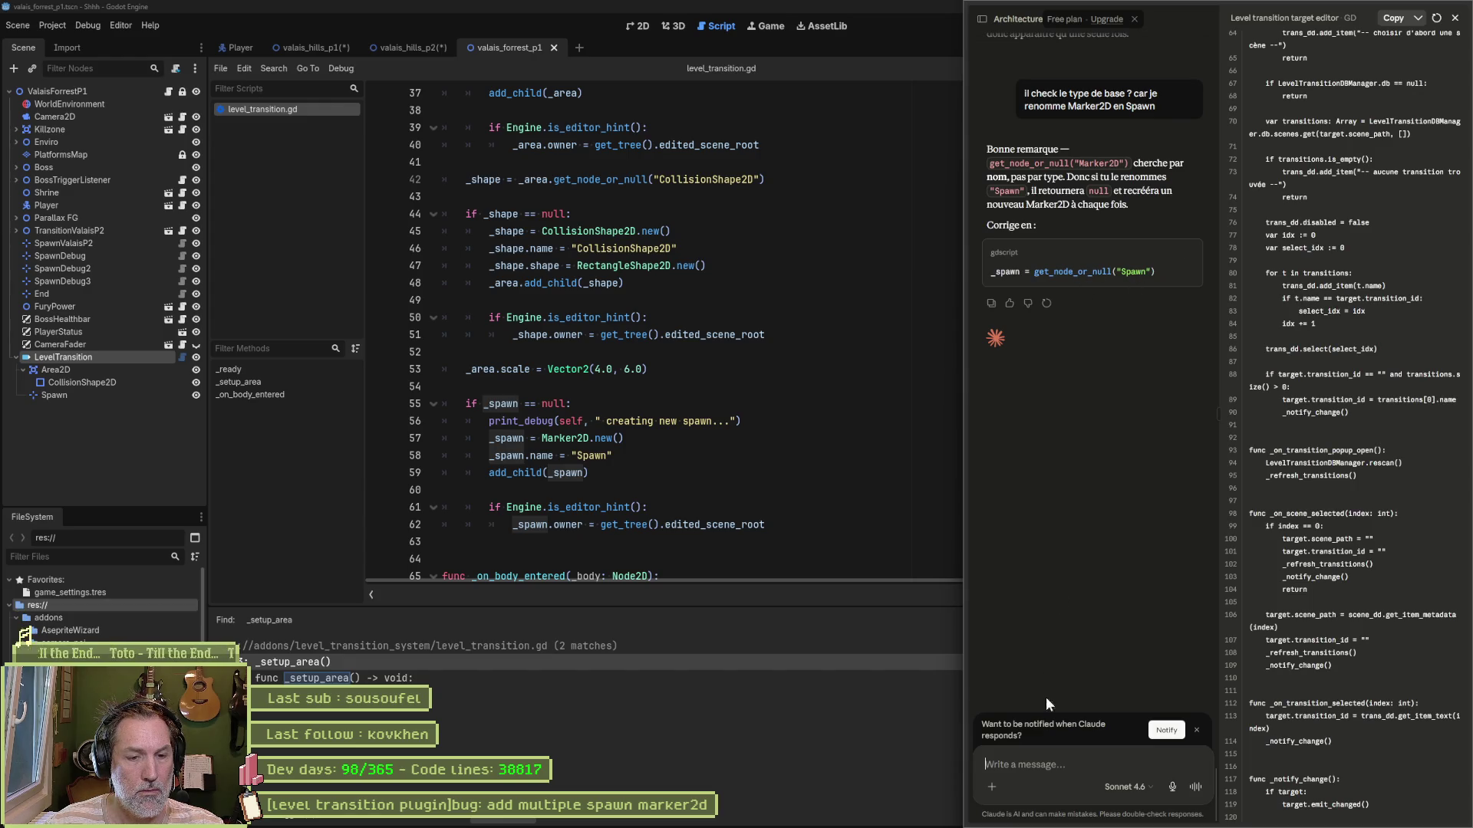
Step: Replace line 32's Marker2D lookup with the copied get_node_or_null("Spawn") line and indent it
{"action": "left_click", "coordinate": [1189, 253]}
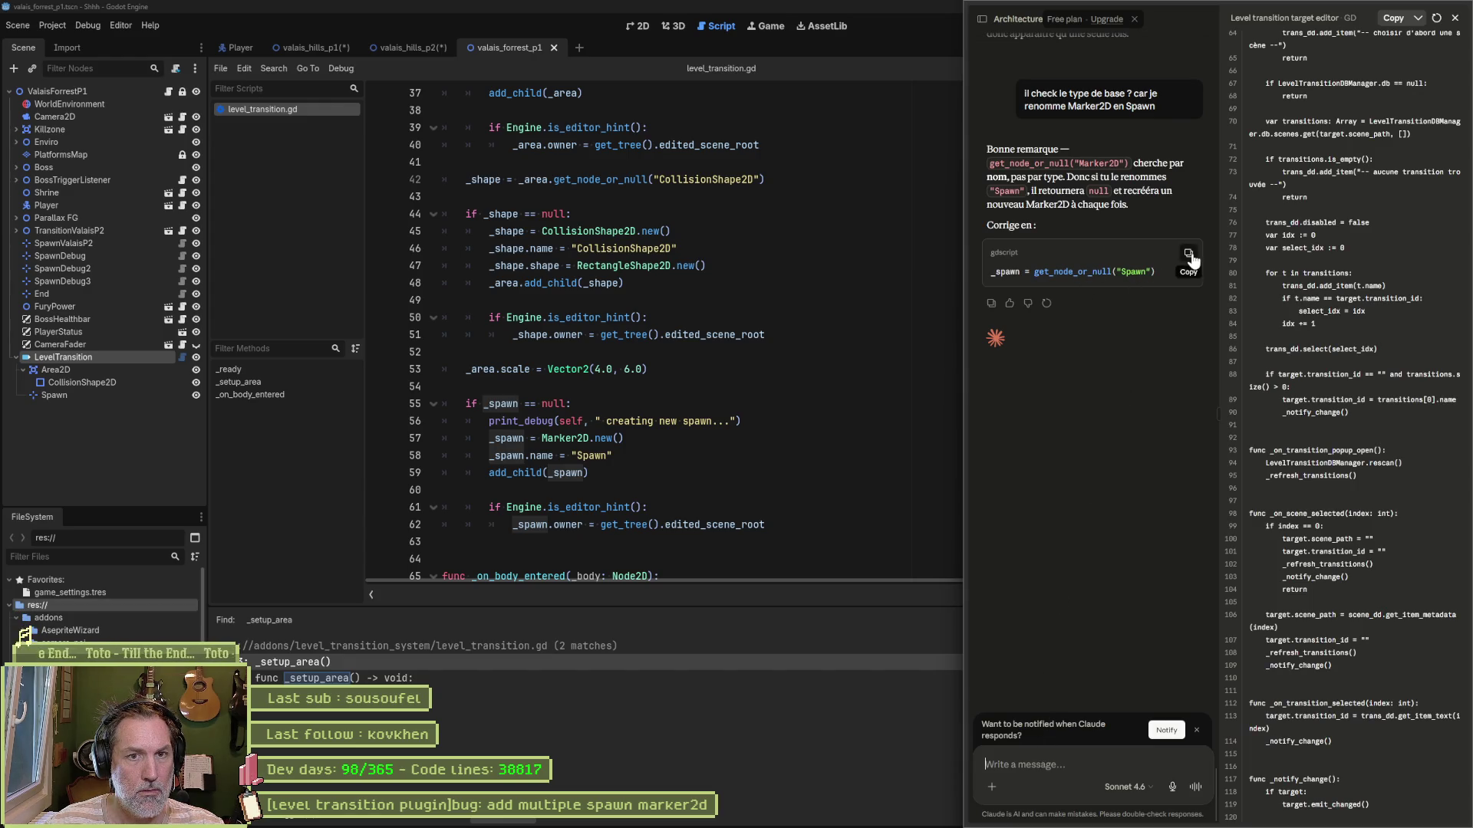
{"action": "scroll", "coordinate": [681, 247], "scroll_direction": "up", "scroll_amount": 5}
{"action": "left_click", "coordinate": [677, 265]}
{"action": "left_click_drag", "start_coordinate": [678, 264], "coordinate": [442, 266]}
{"action": "key", "text": "ctrl+v"}
{"action": "left_click", "coordinate": [442, 266]}
{"action": "key", "text": "Tab"}
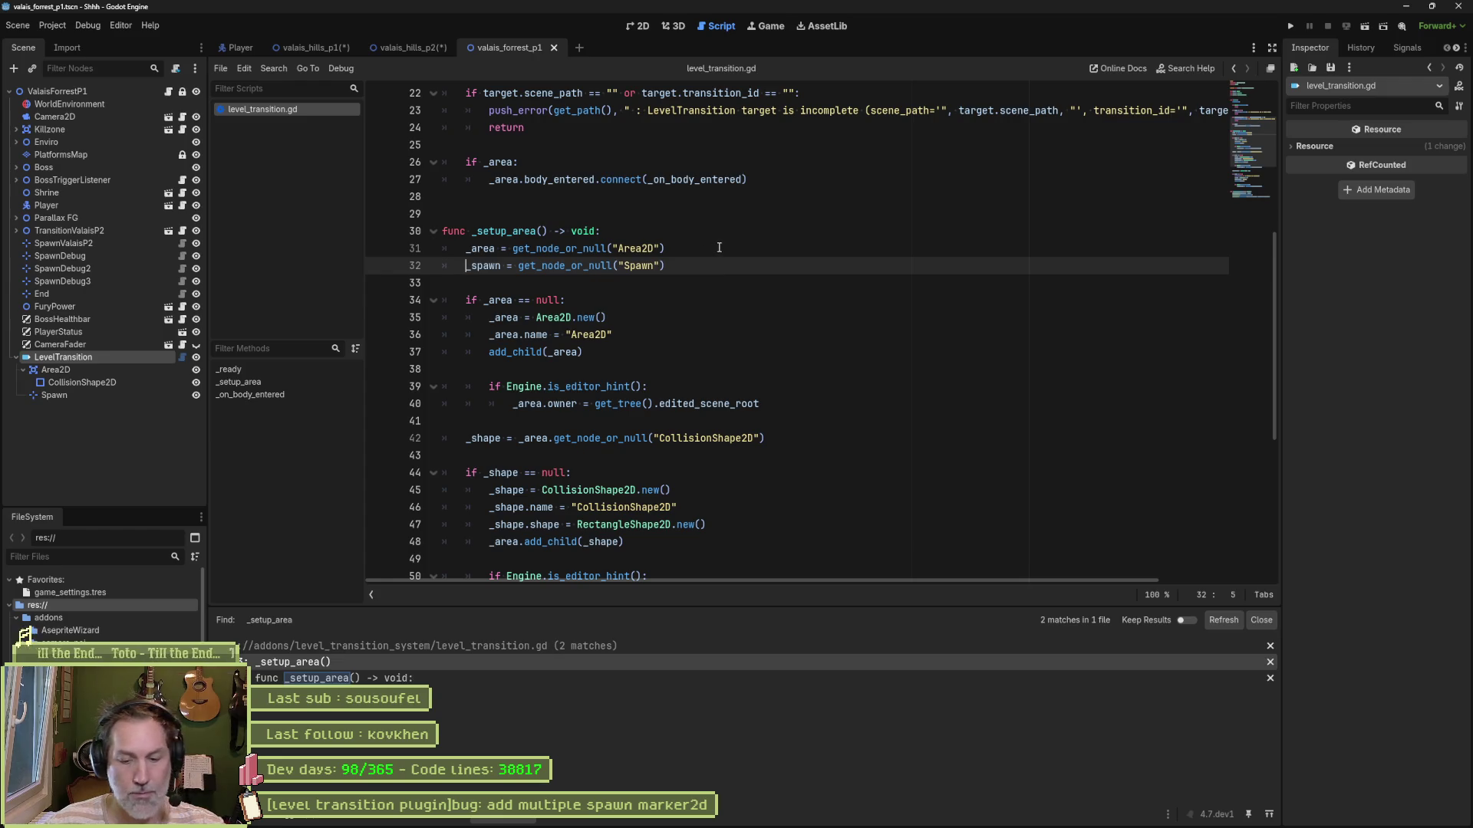
Step: Test-run the scene, walking the cat left into ValaisHillsP2, then stop and check both level scenes
{"action": "key", "text": "F6"}
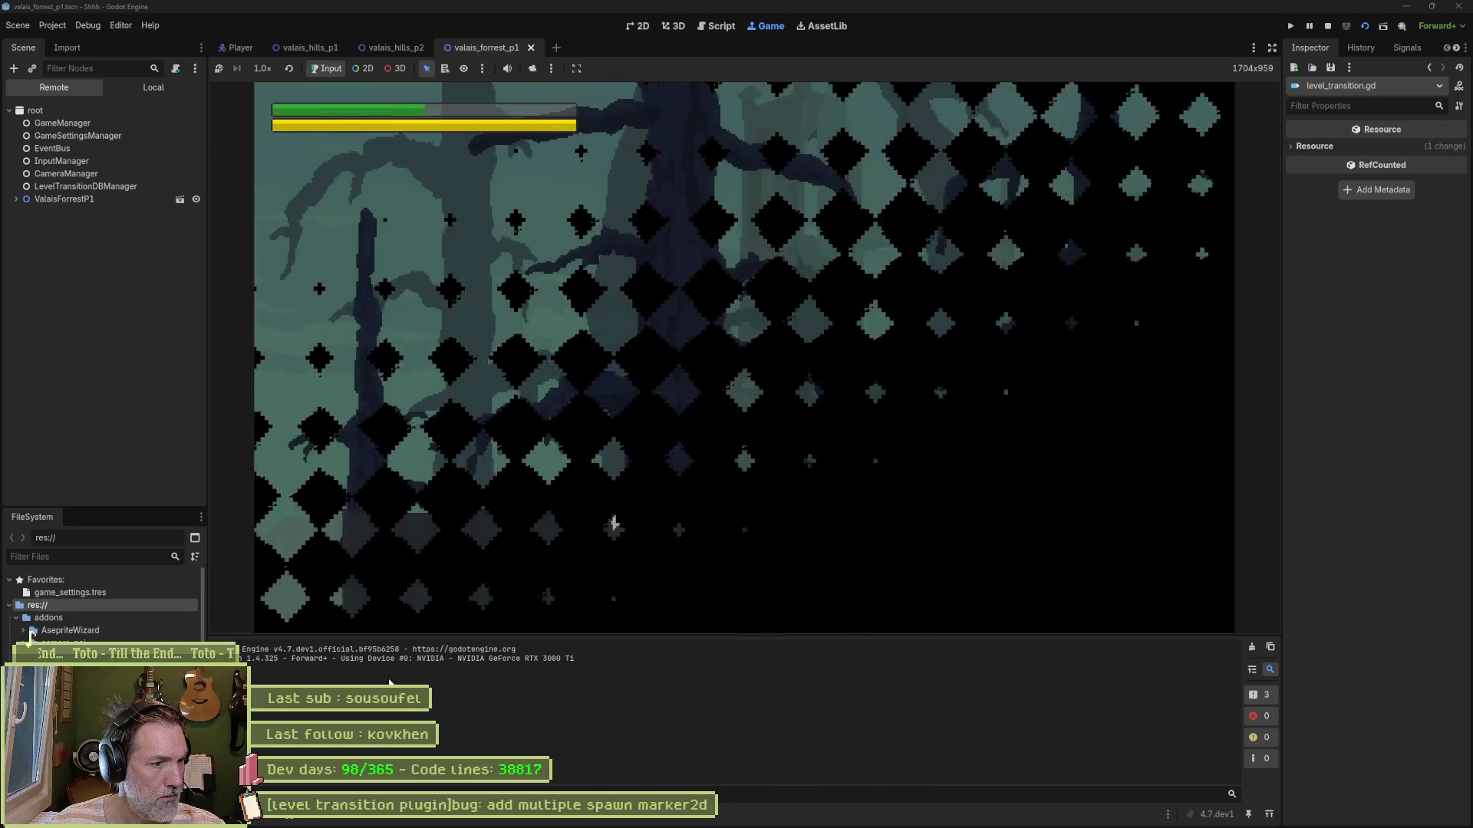
{"action": "key", "text": "Left"}
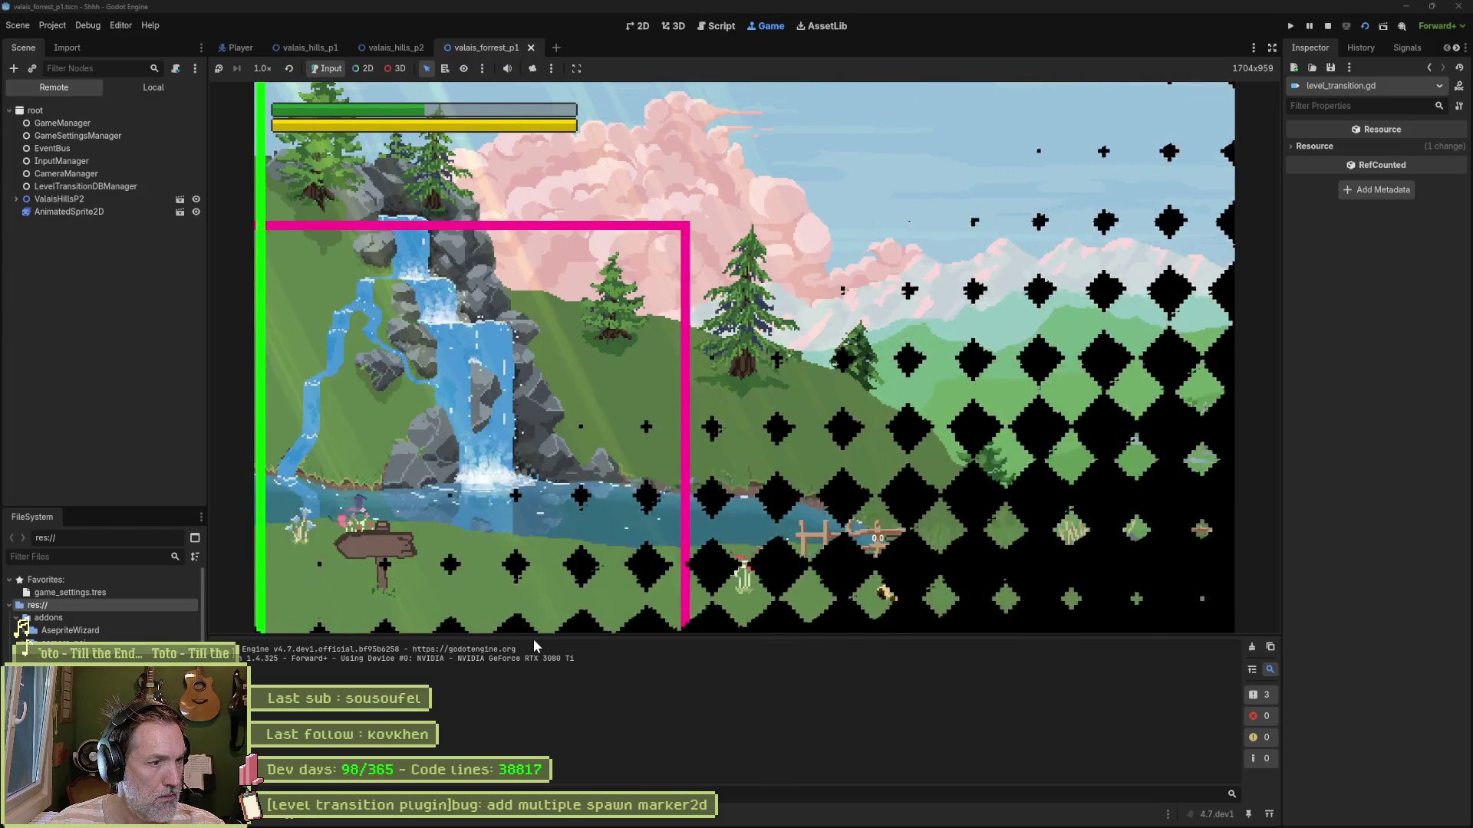
{"action": "key", "text": "F8"}
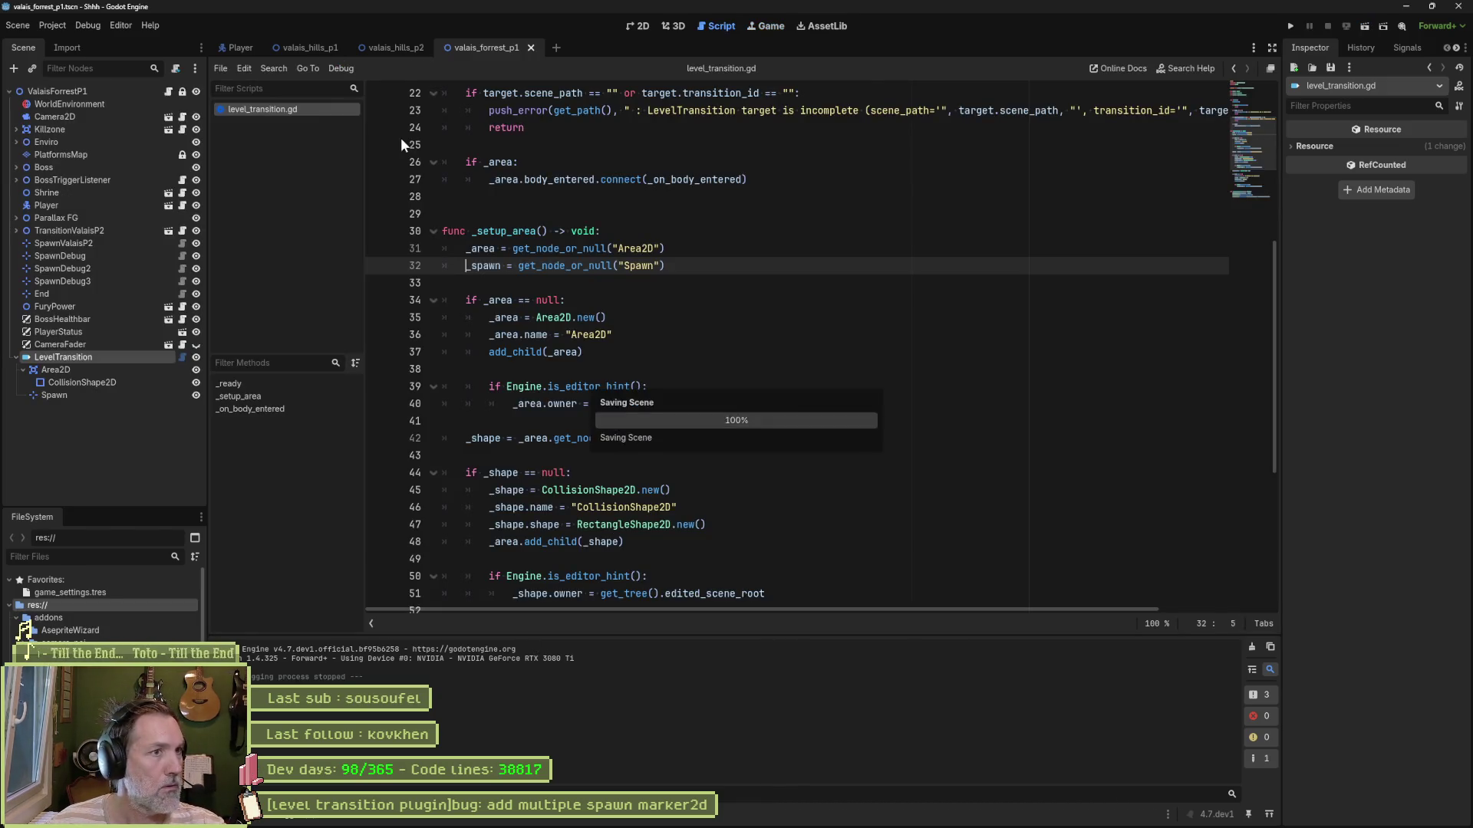
{"action": "left_click", "coordinate": [397, 48]}
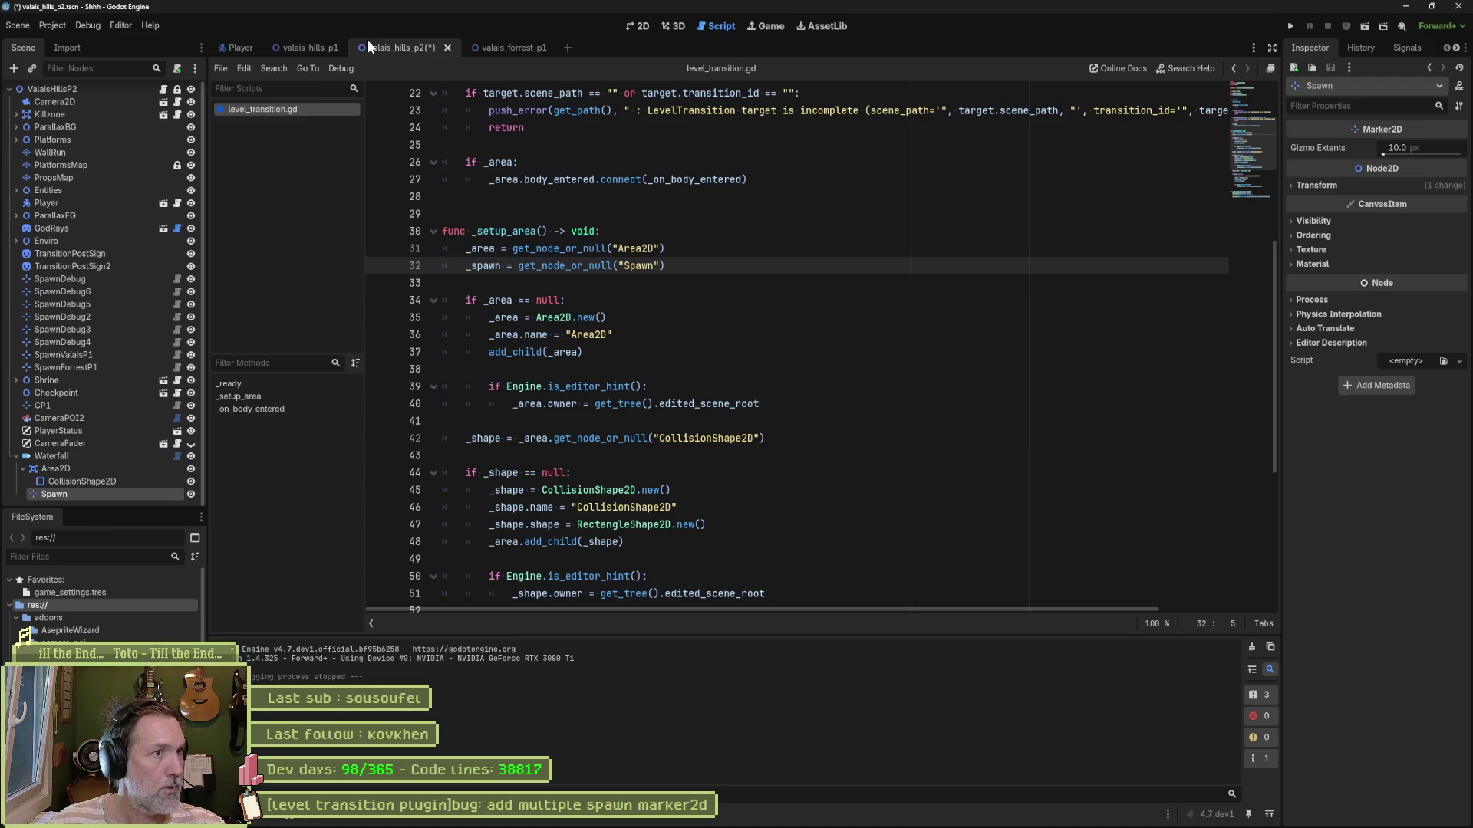
{"action": "left_click", "coordinate": [313, 45]}
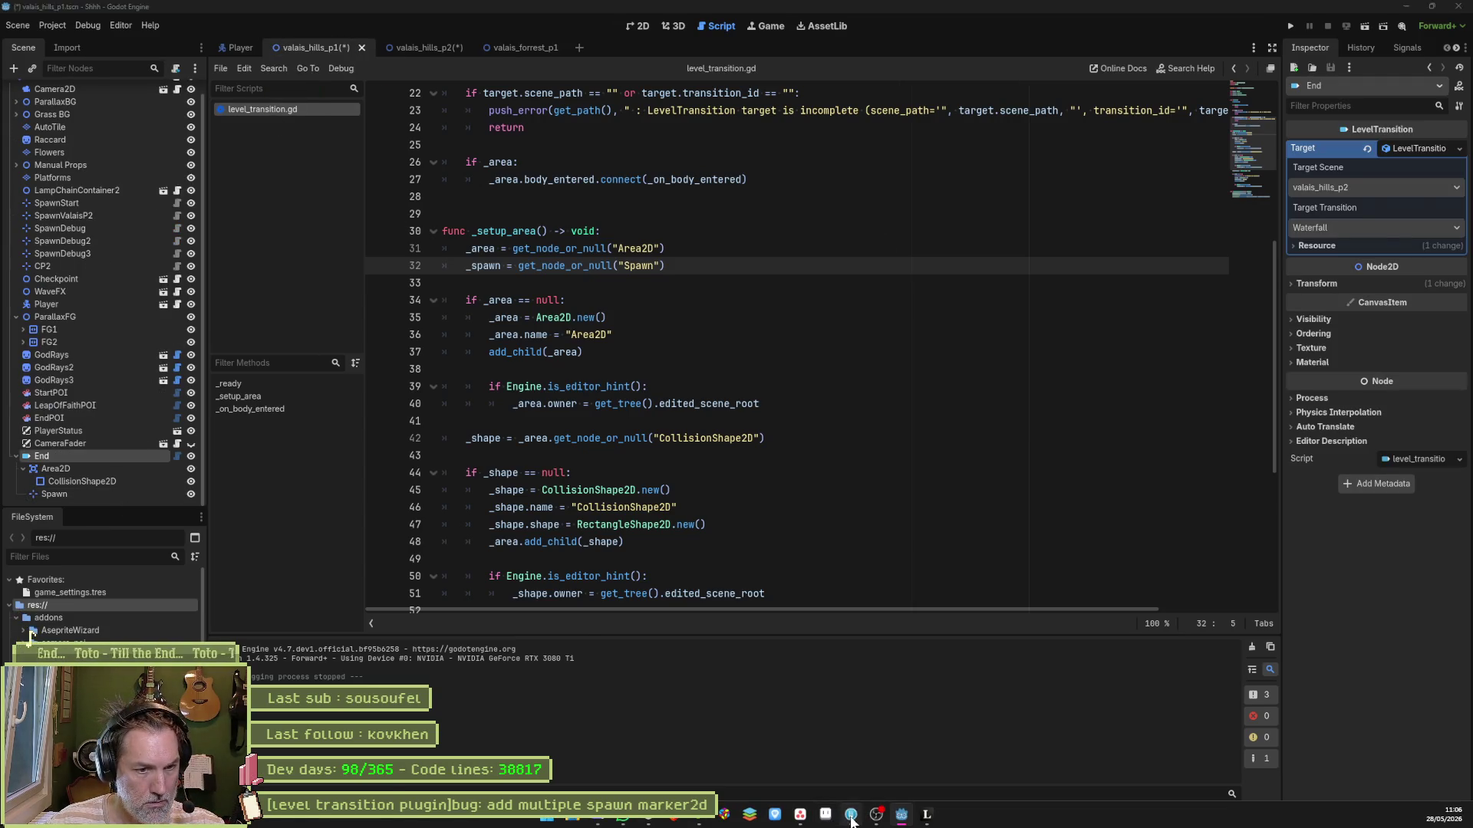
{"action": "left_click", "coordinate": [851, 815]}
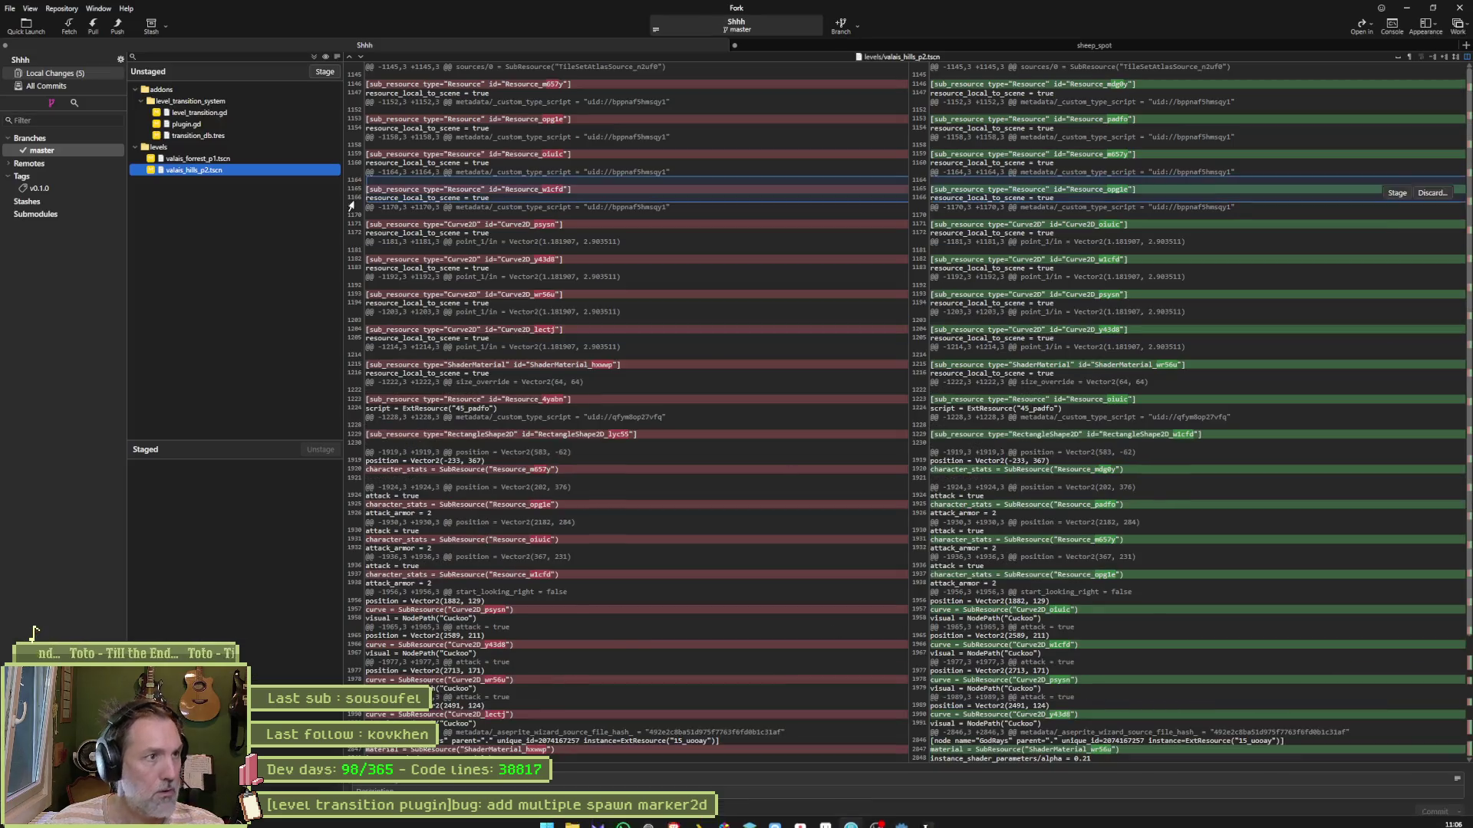
Step: Review the level_transition.gd diff and remove the leftover print_debug spawn message from the script
{"action": "left_click", "coordinate": [221, 101]}
{"action": "left_click", "coordinate": [215, 113]}
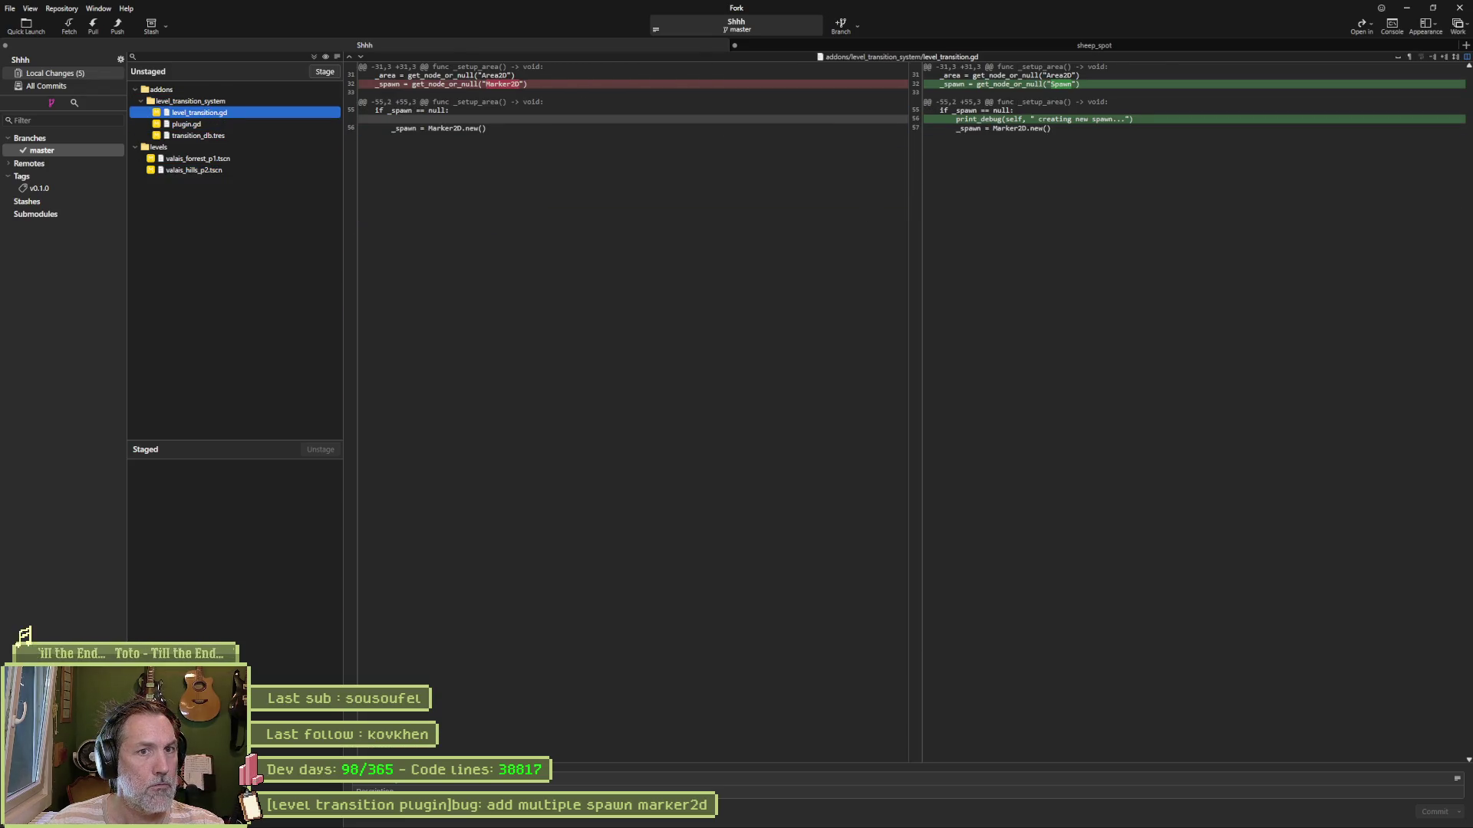
{"action": "left_click", "coordinate": [900, 814]}
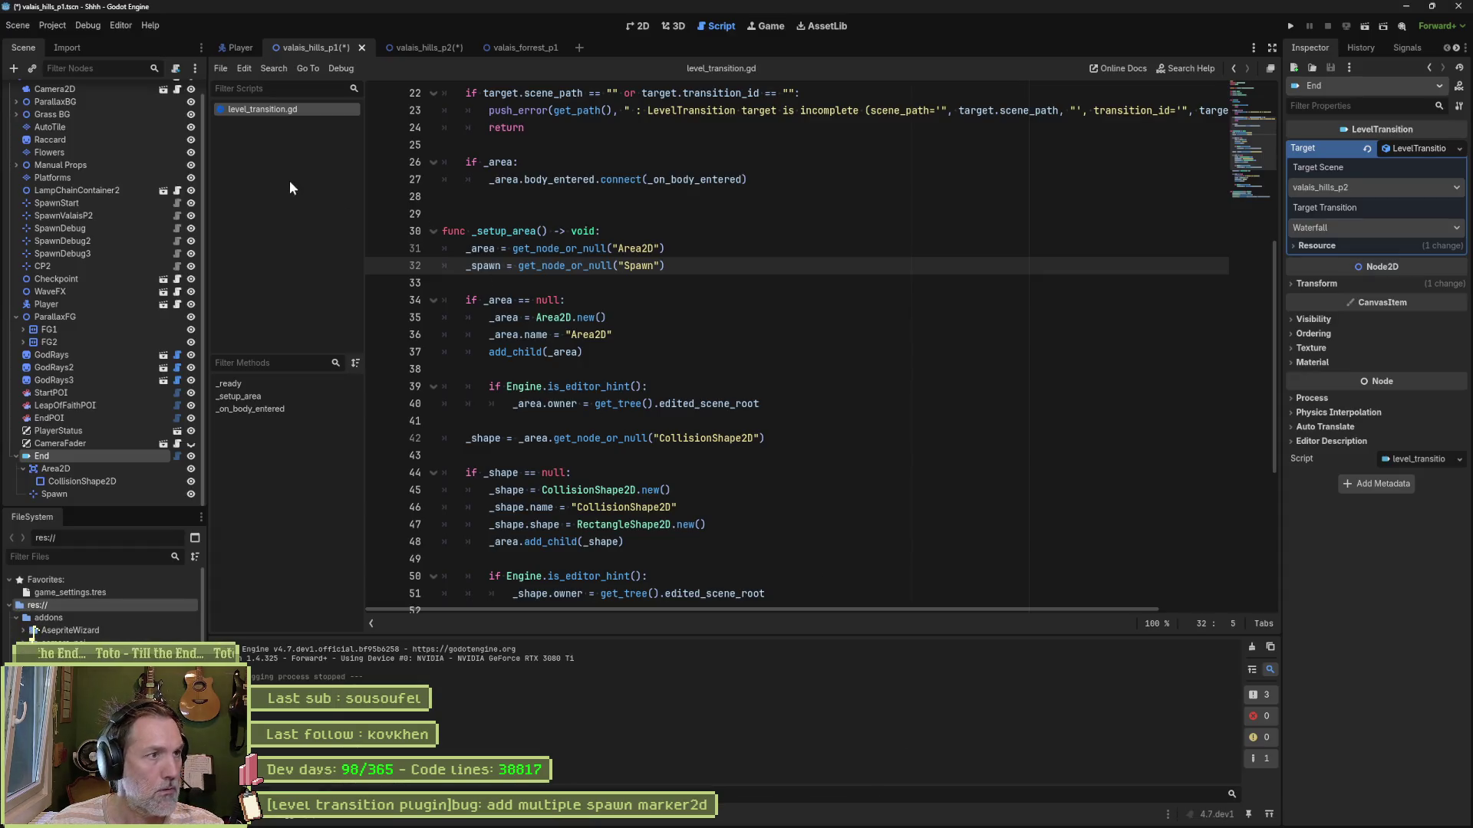
{"action": "left_click", "coordinate": [263, 385]}
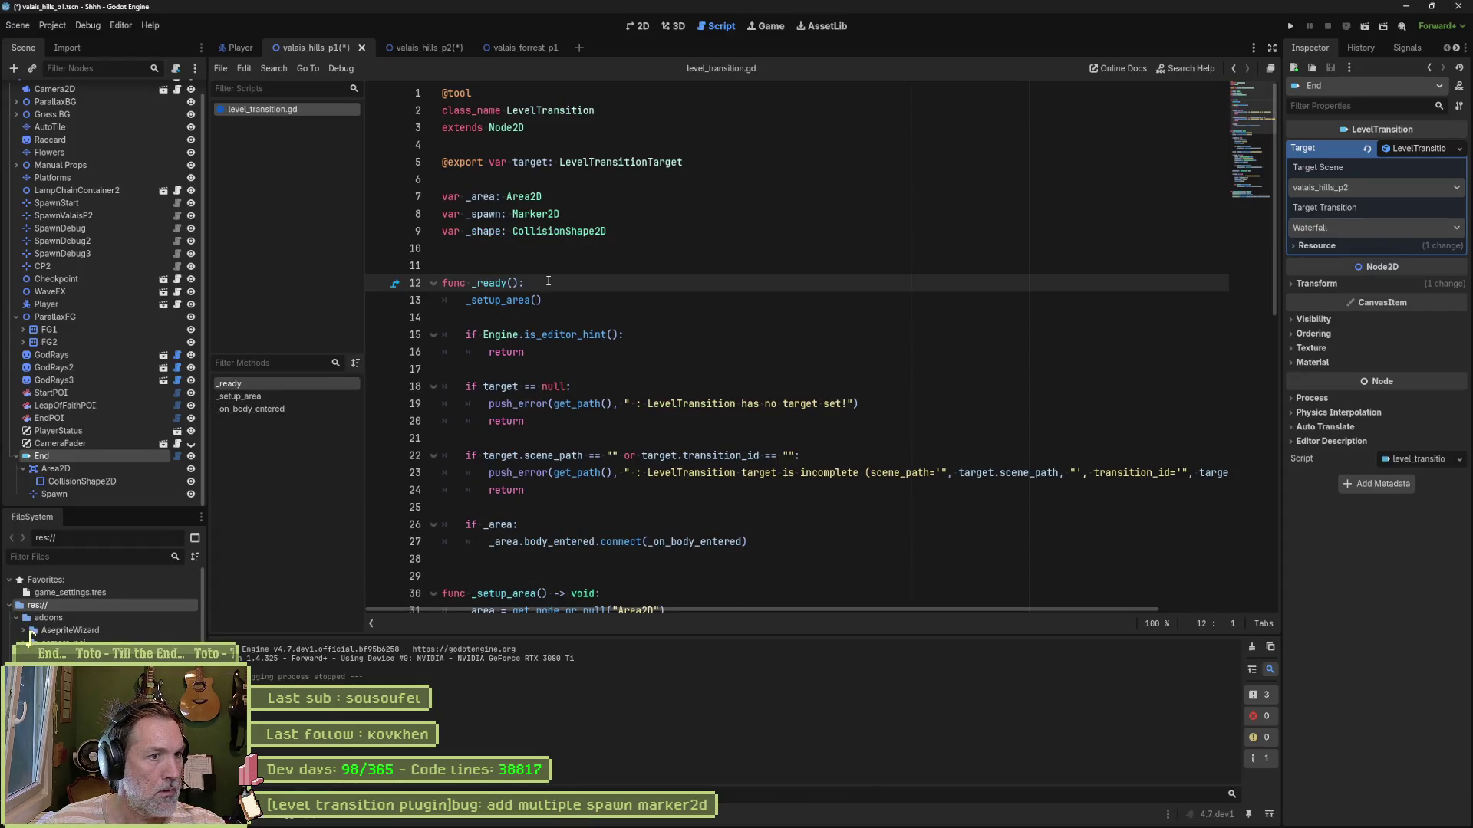
{"action": "left_click", "coordinate": [261, 397]}
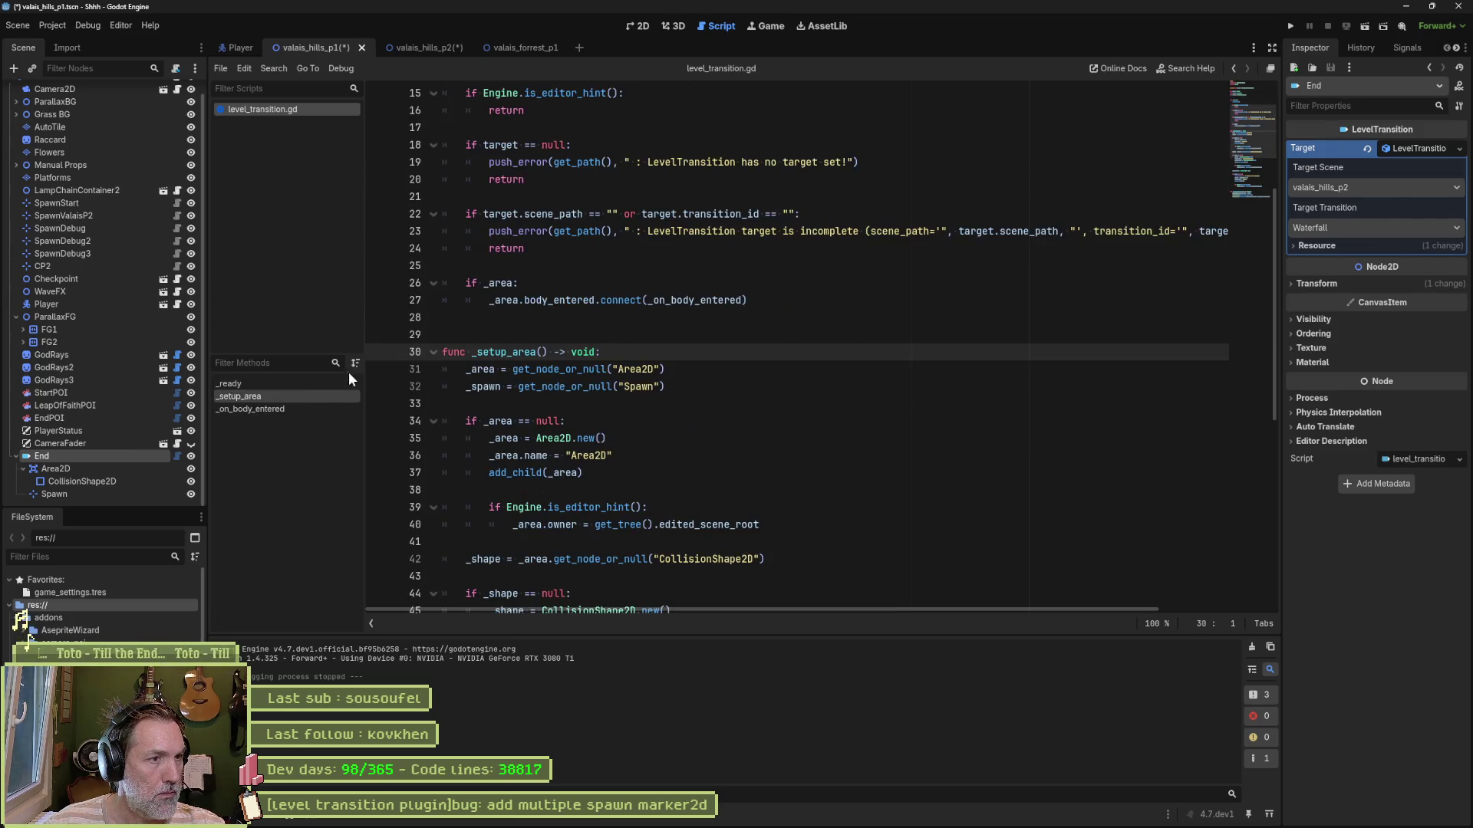
{"action": "scroll", "coordinate": [643, 371], "scroll_direction": "down", "scroll_amount": 8}
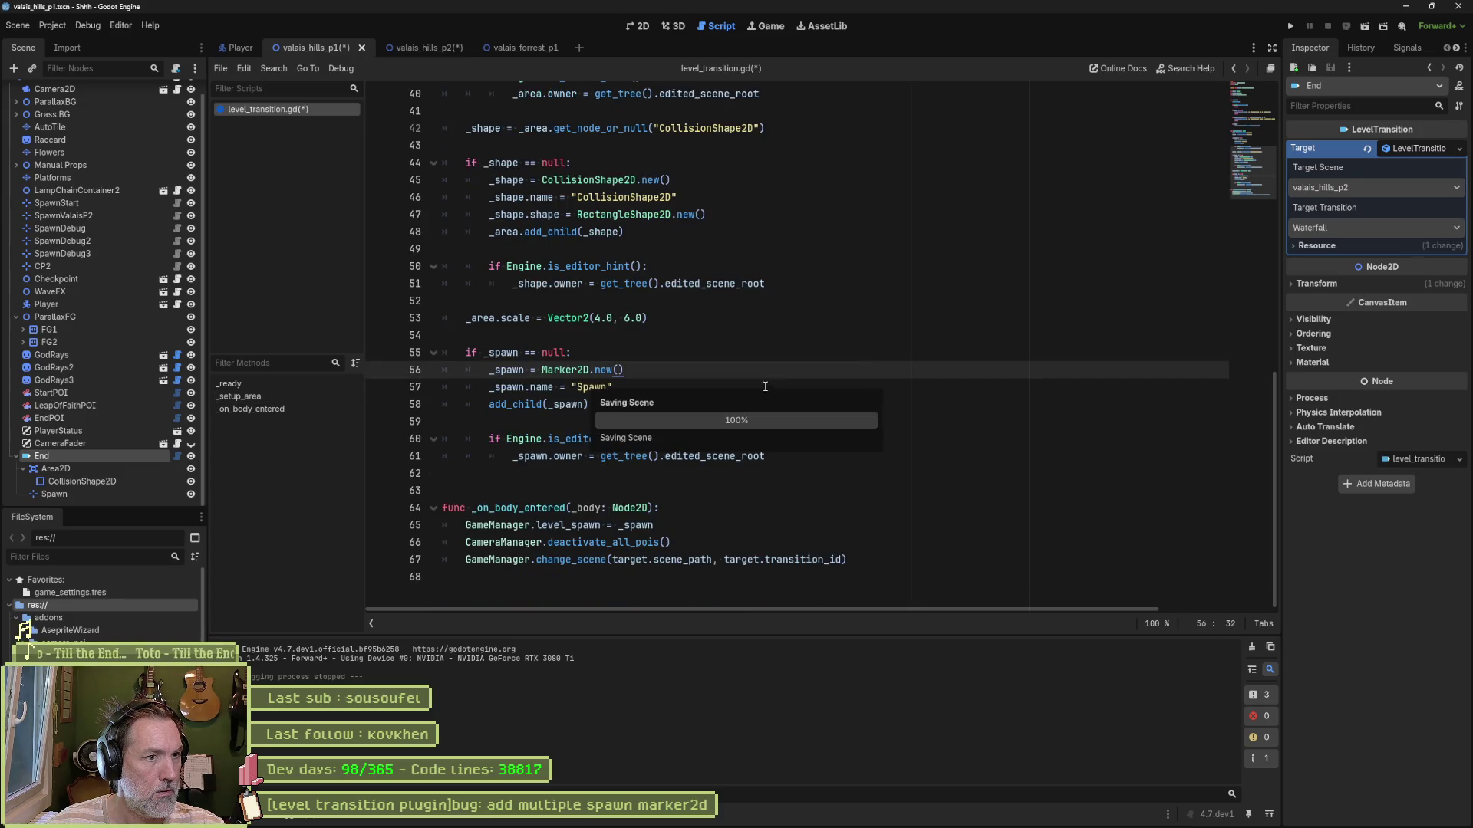
{"action": "key", "text": "alt+Tab"}
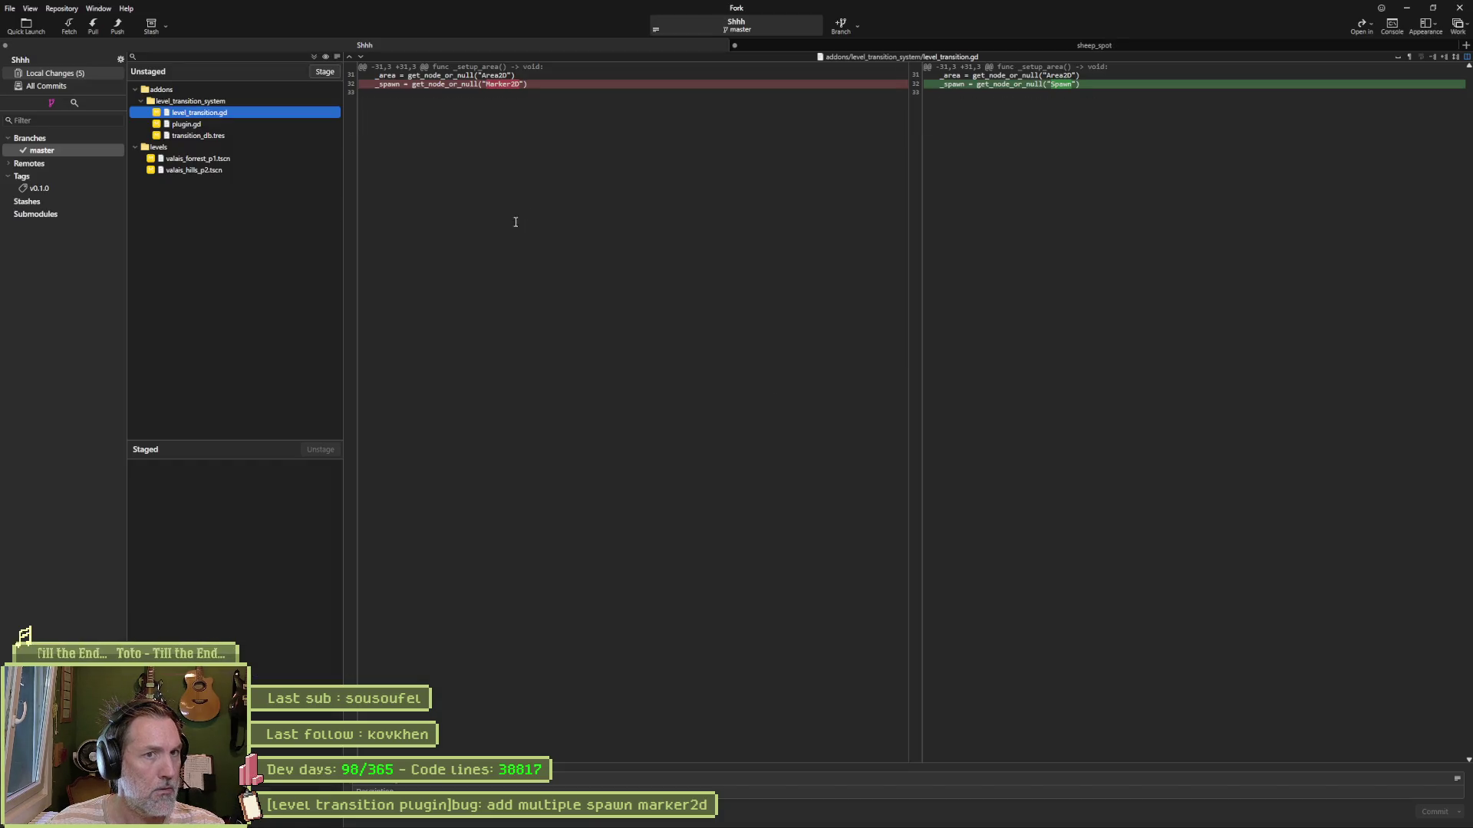
Step: Review plugin.gd's diff and write a '[level transition plugin]fixed:' message about old transition scripts
{"action": "left_click", "coordinate": [196, 125]}
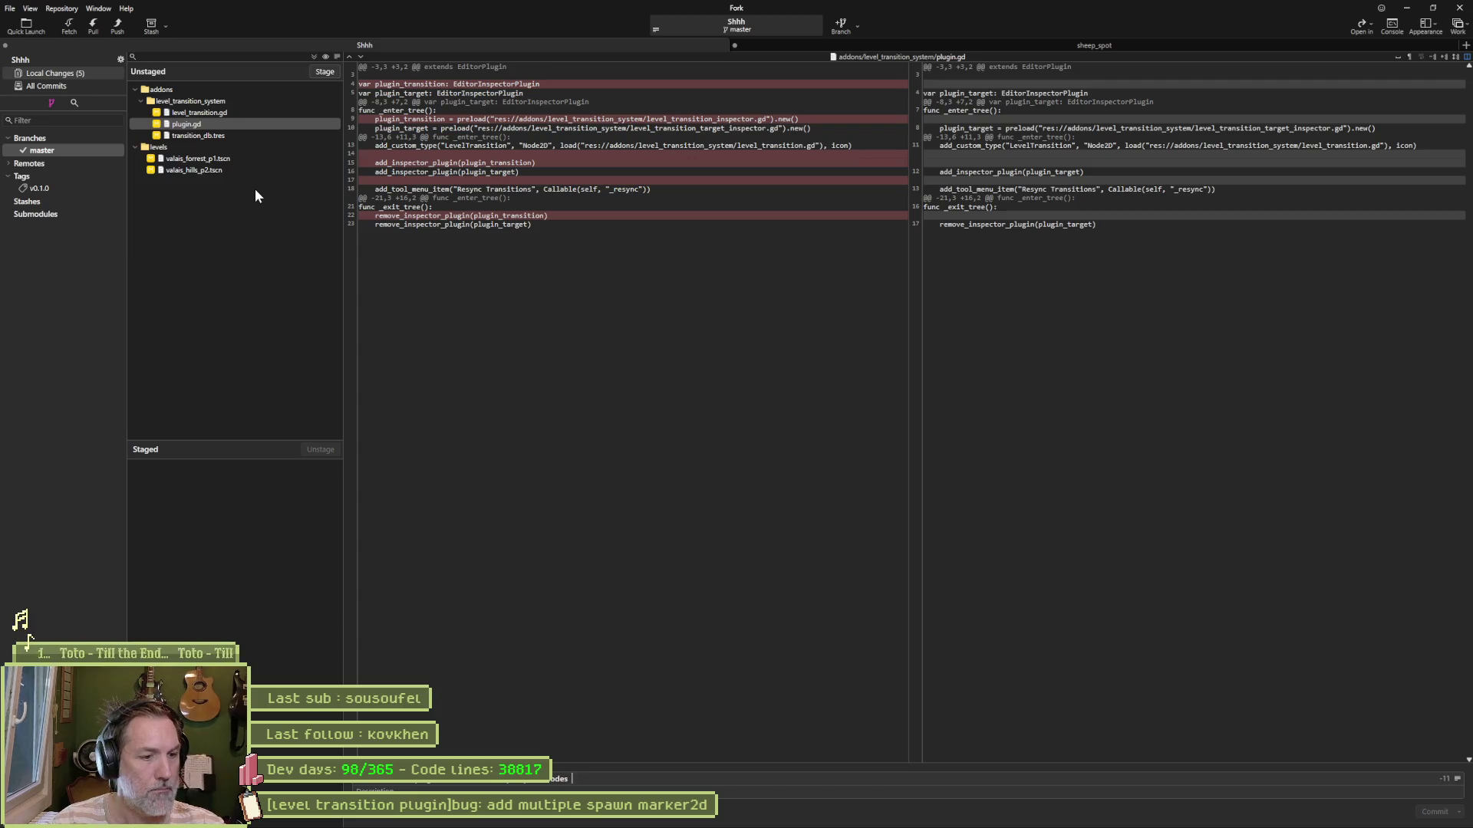
{"action": "type", "text": "due to n"}
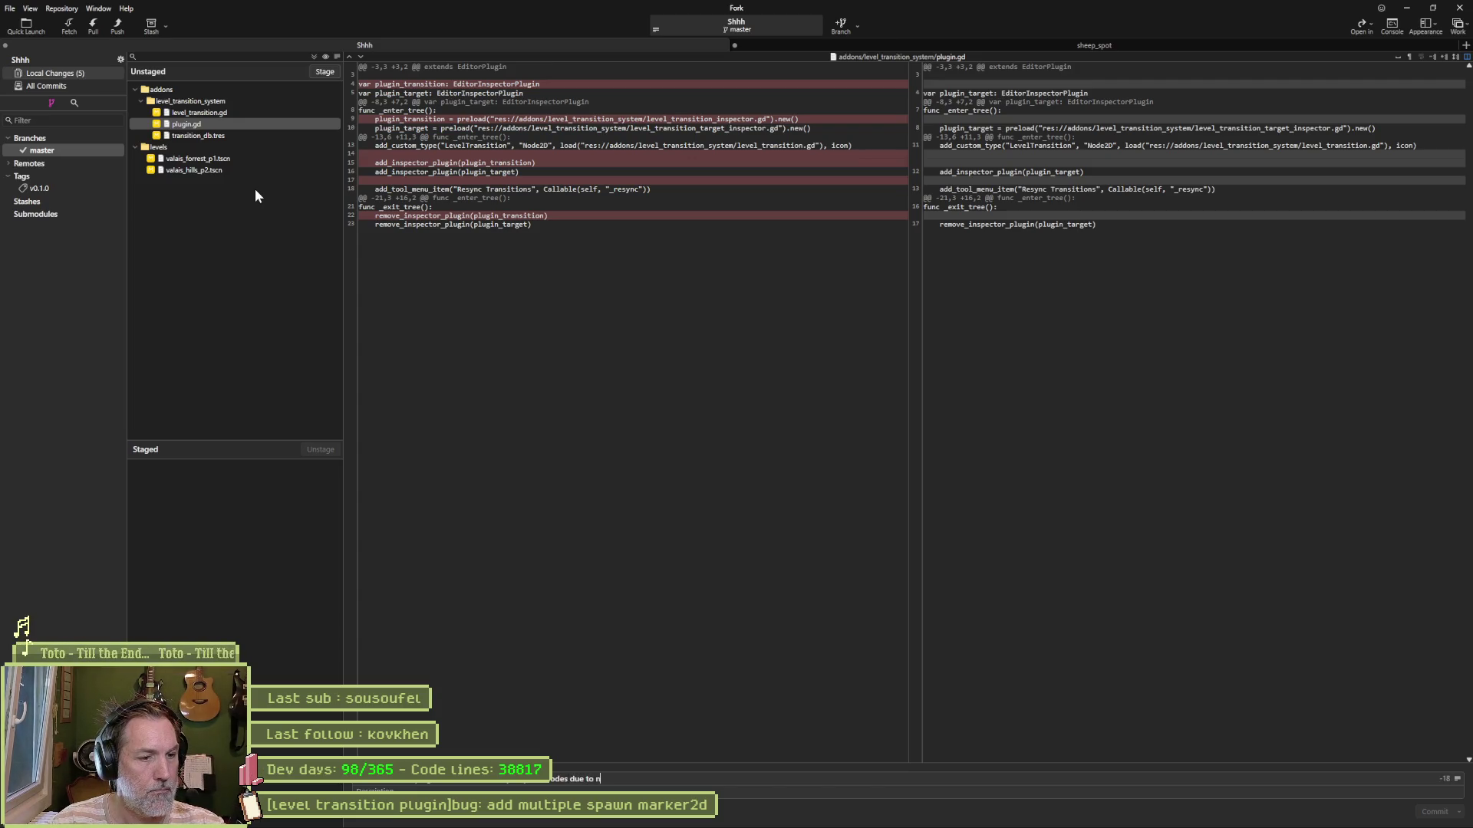
{"action": "type", "text": "ing"}
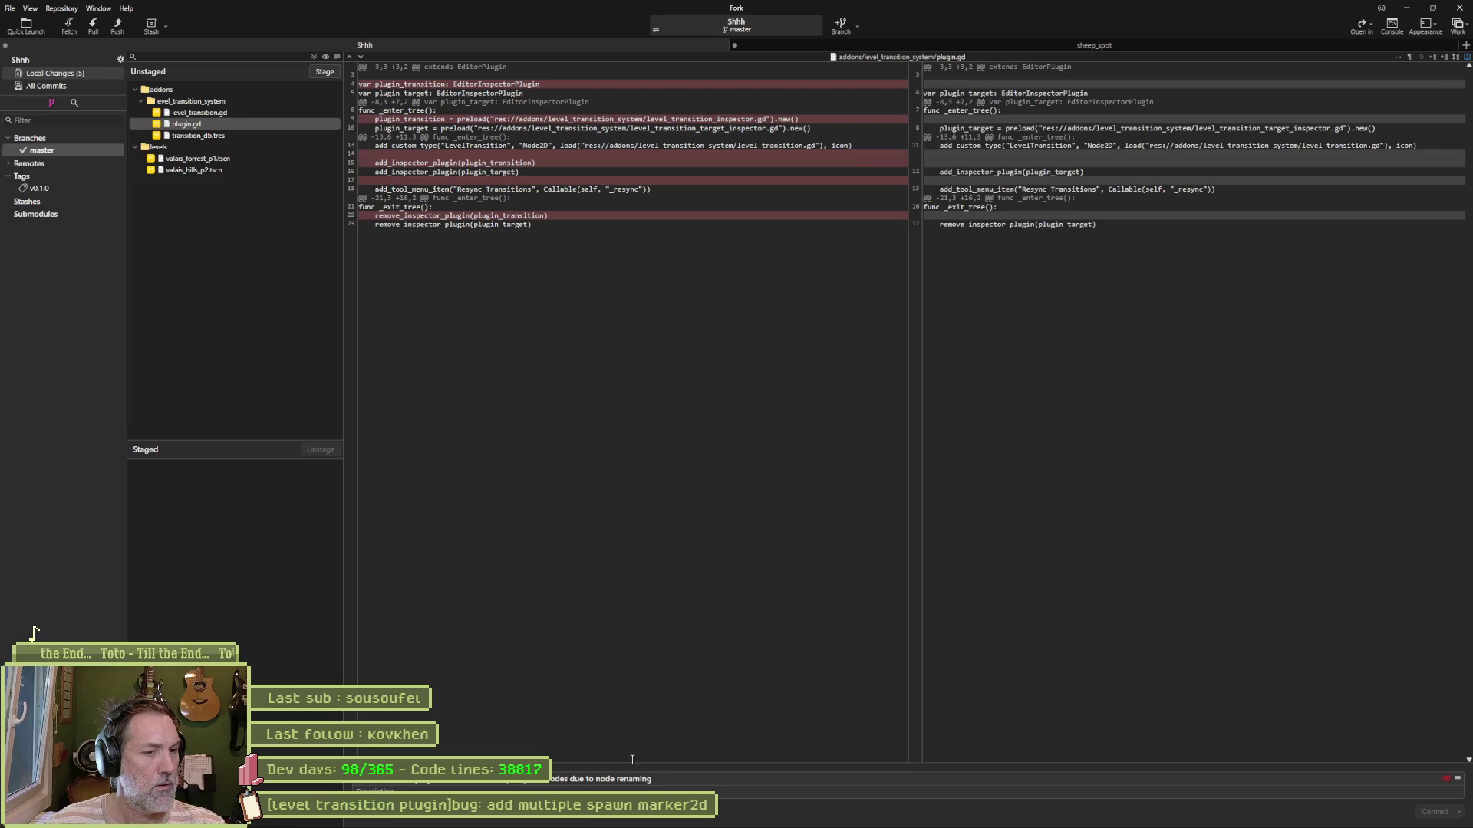
{"action": "type", "text": " &"}
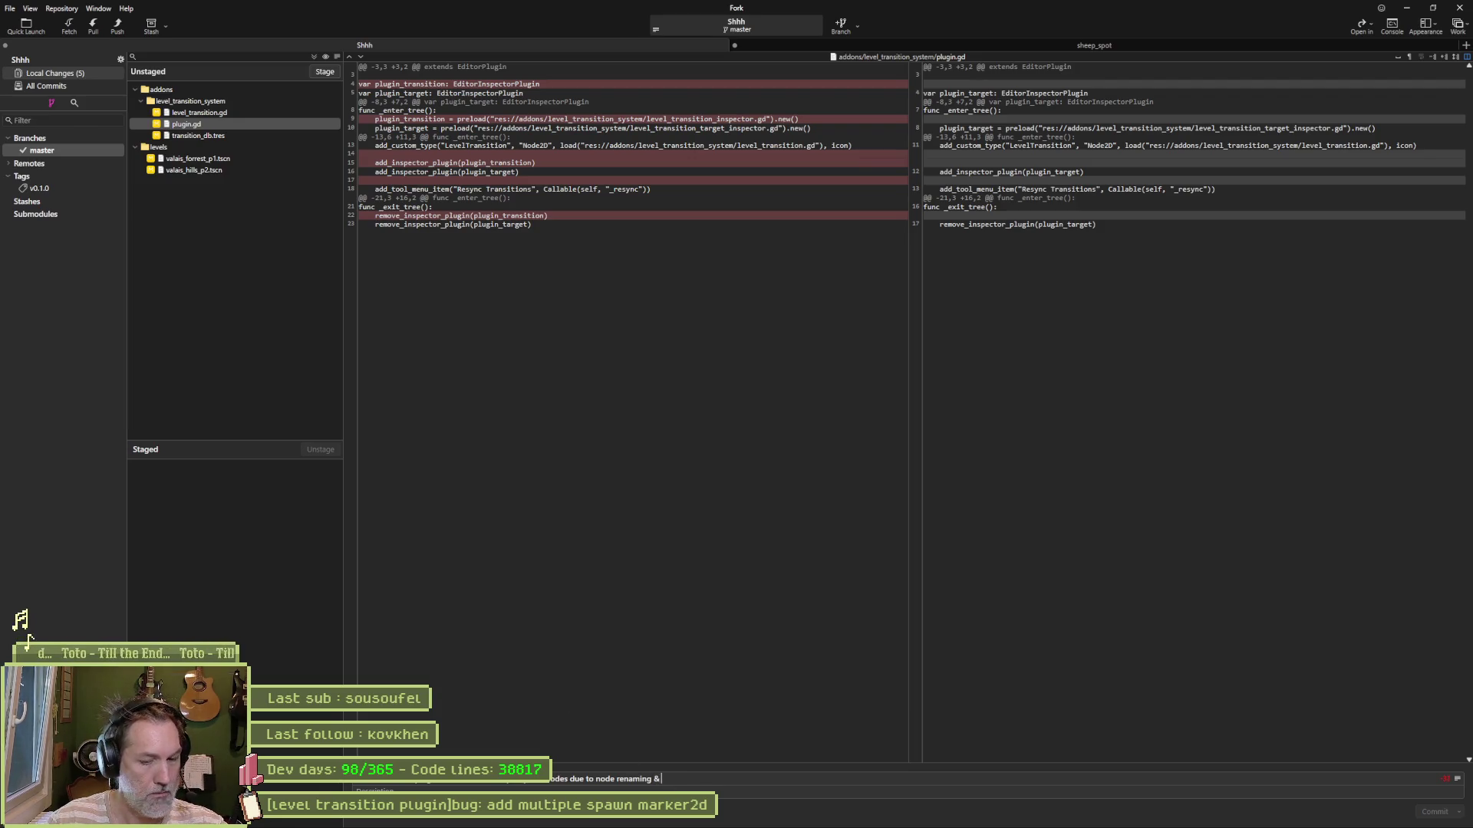
{"action": "key", "text": "ctrl"}
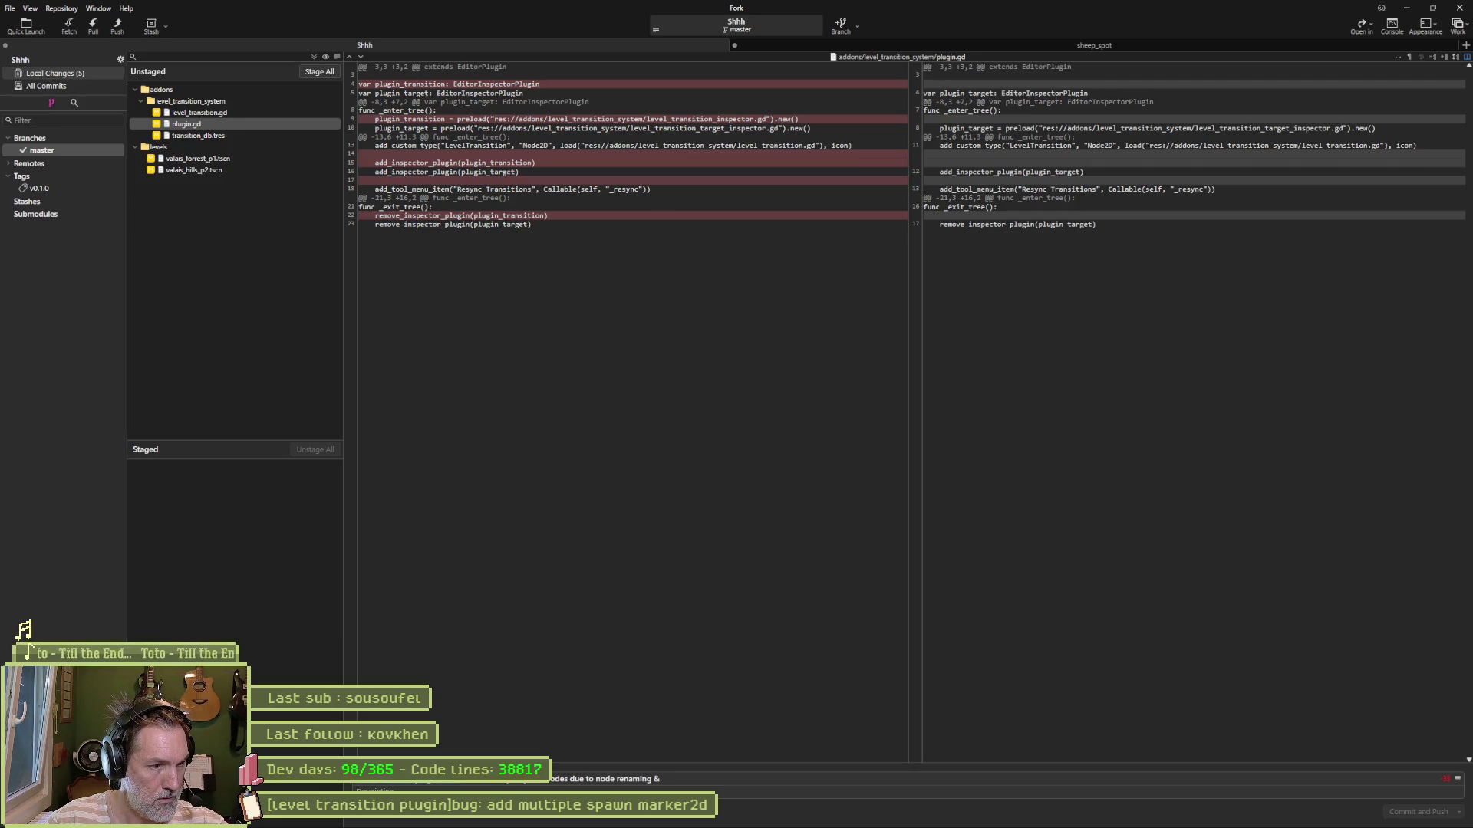
{"action": "type", "text": "[level transition plugin]fixed:"}
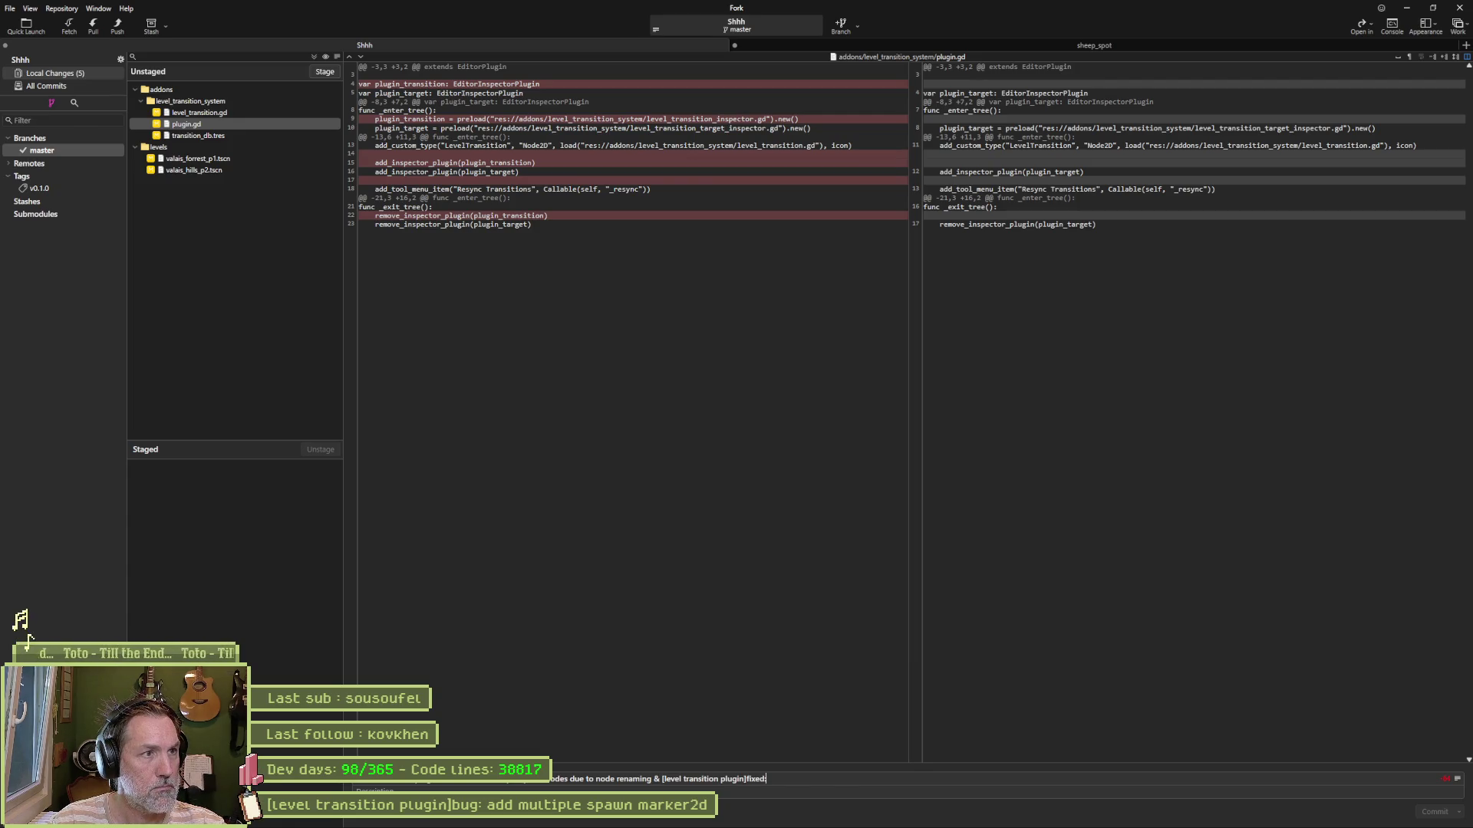
{"action": "type", "text": " plugin"}
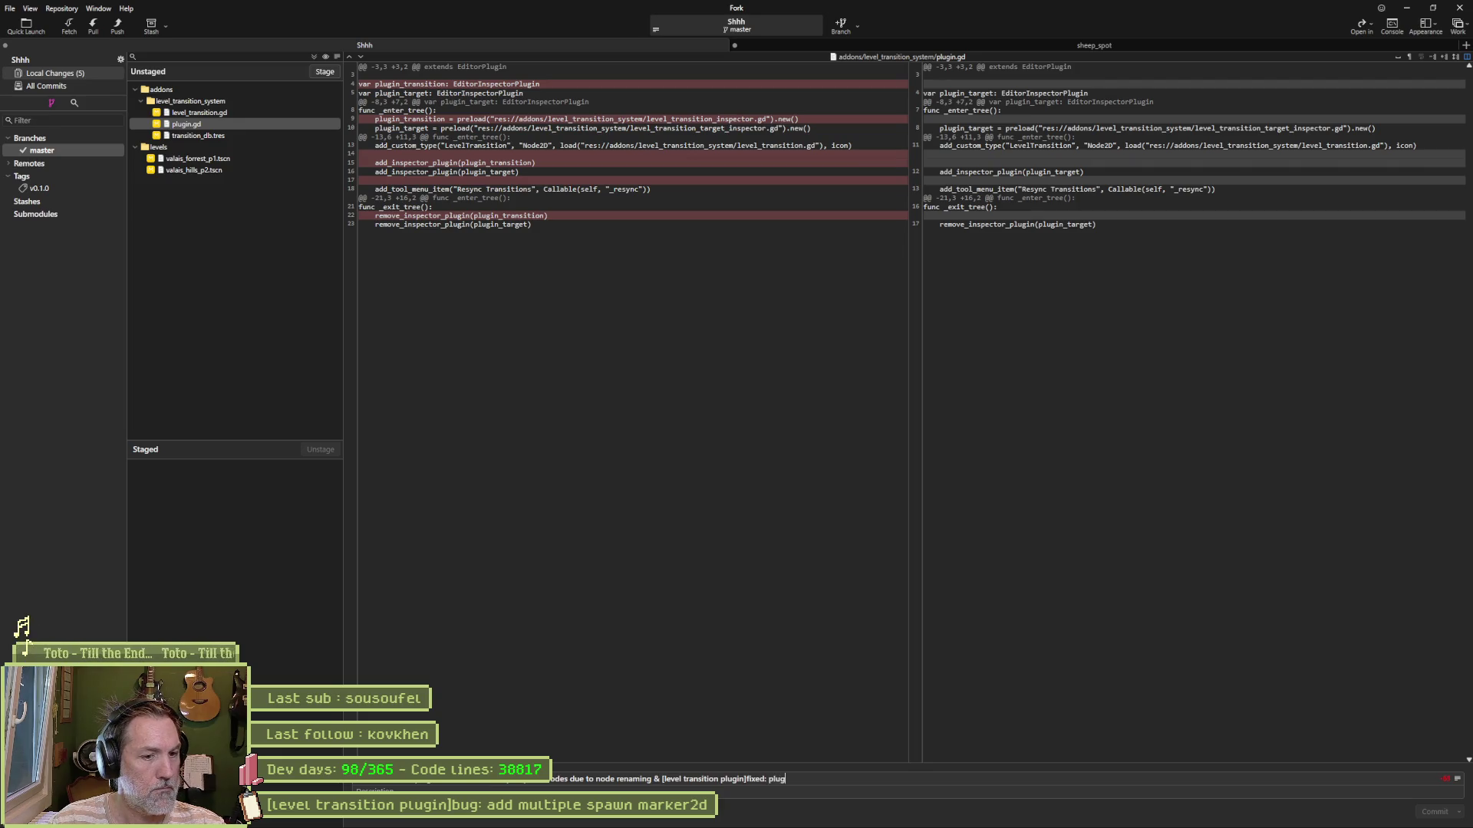
{"action": "type", "text": ".gd referen"}
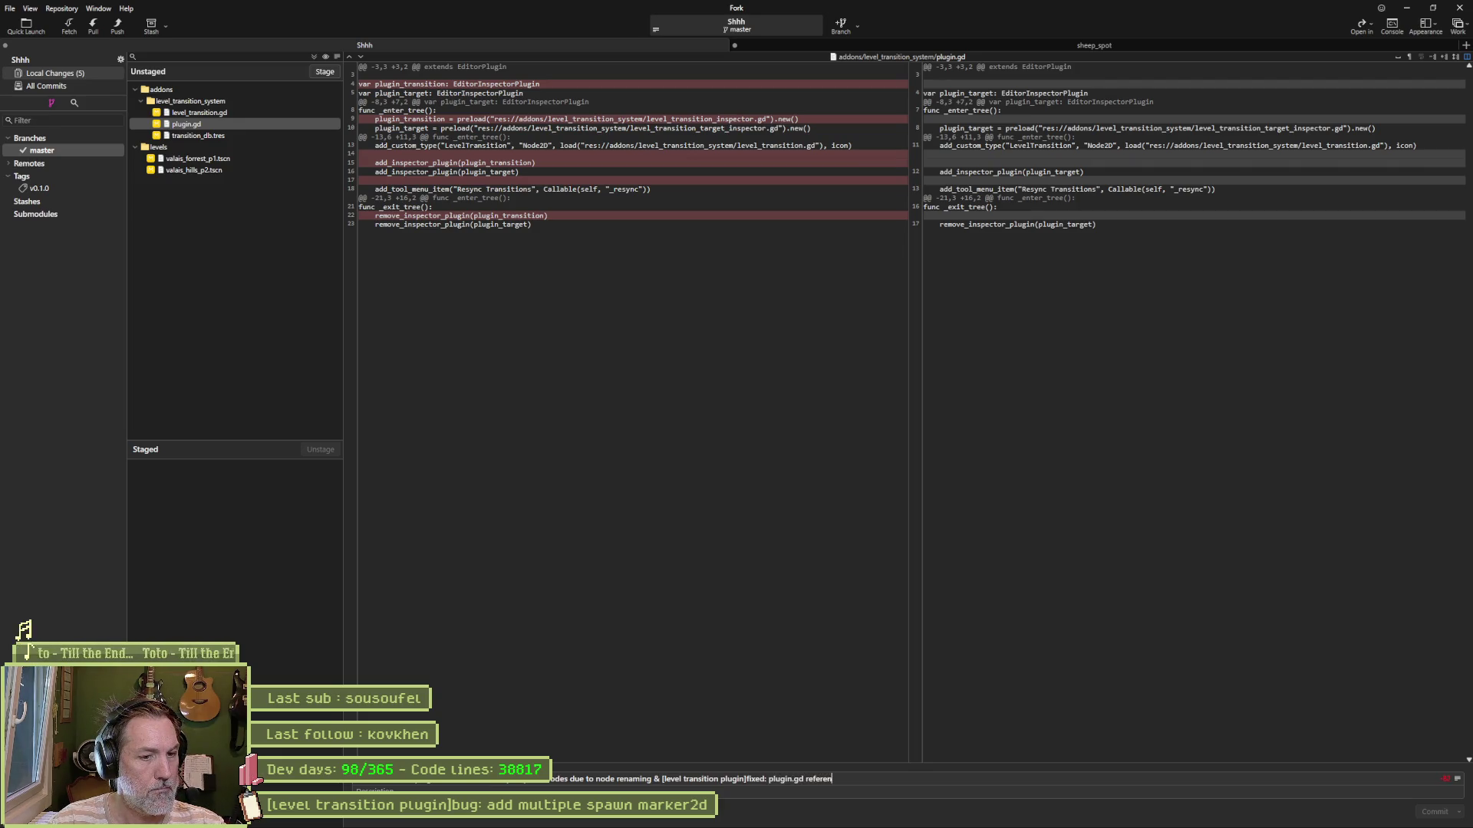
{"action": "type", "text": "cing old"}
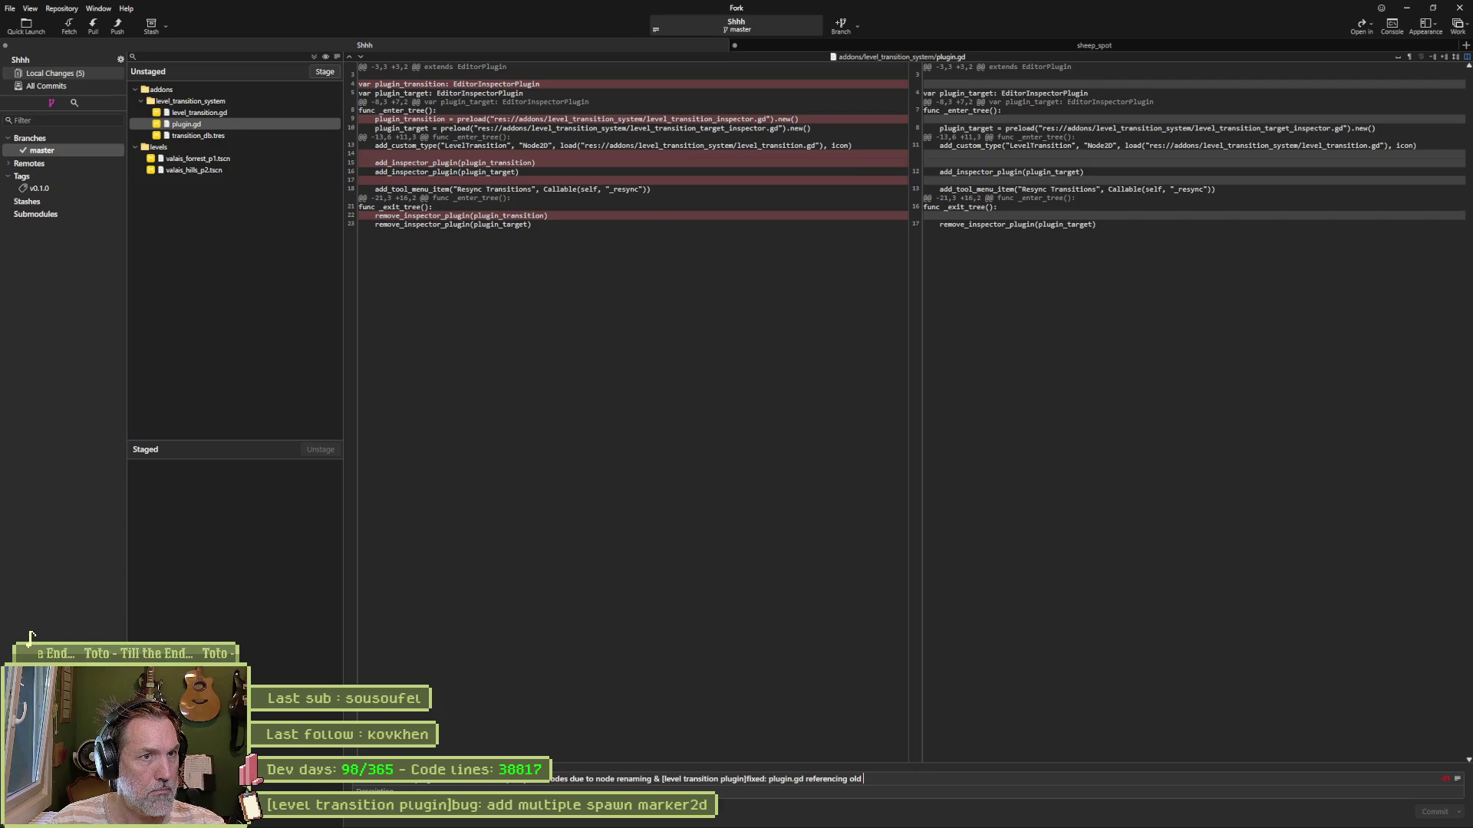
{"action": "type", "text": "ansition scripts"}
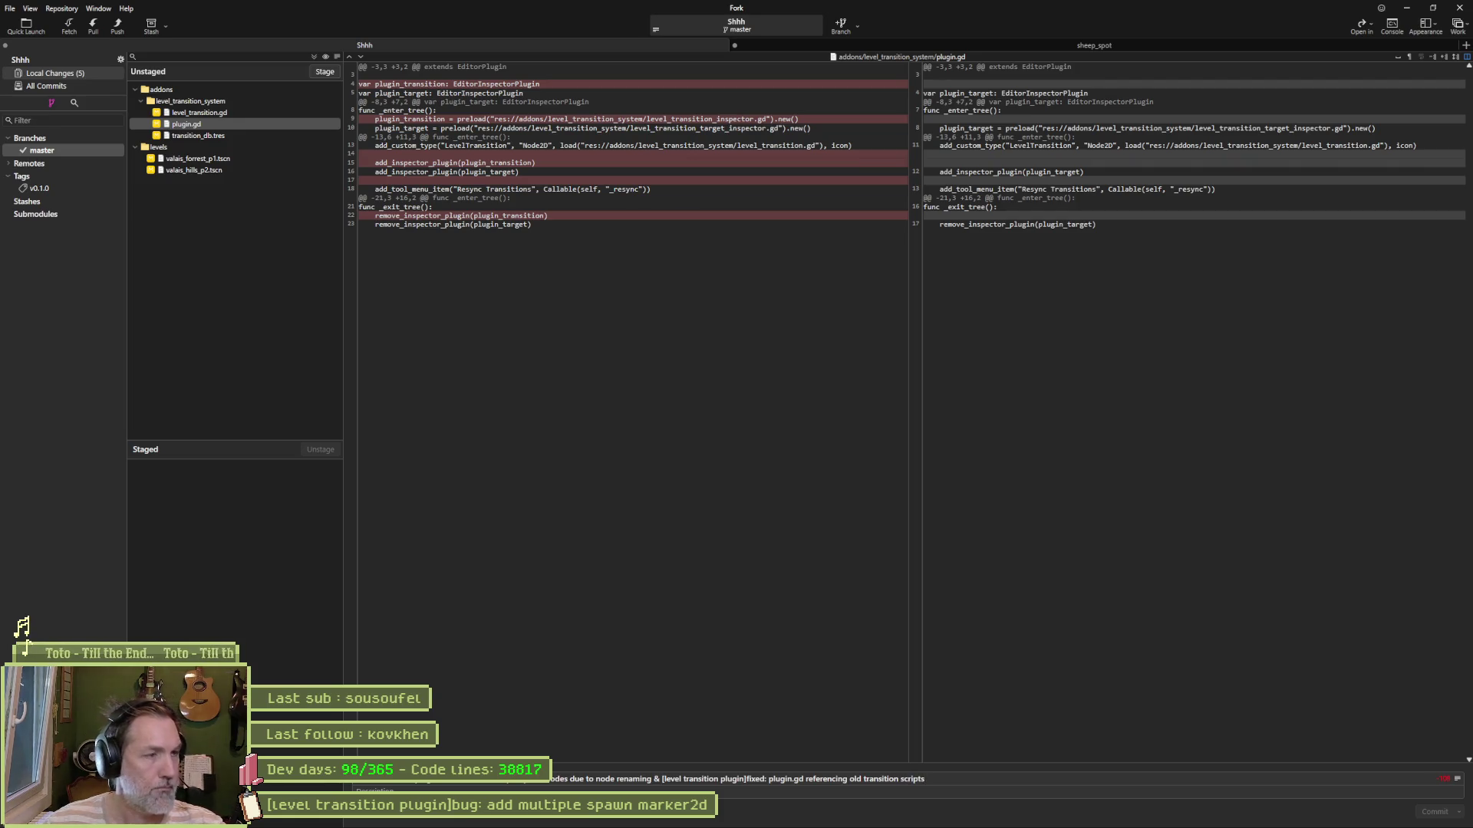
Step: Review the remaining diffs, stage all five files, commit, and push to origin/master
{"action": "left_click", "coordinate": [253, 135]}
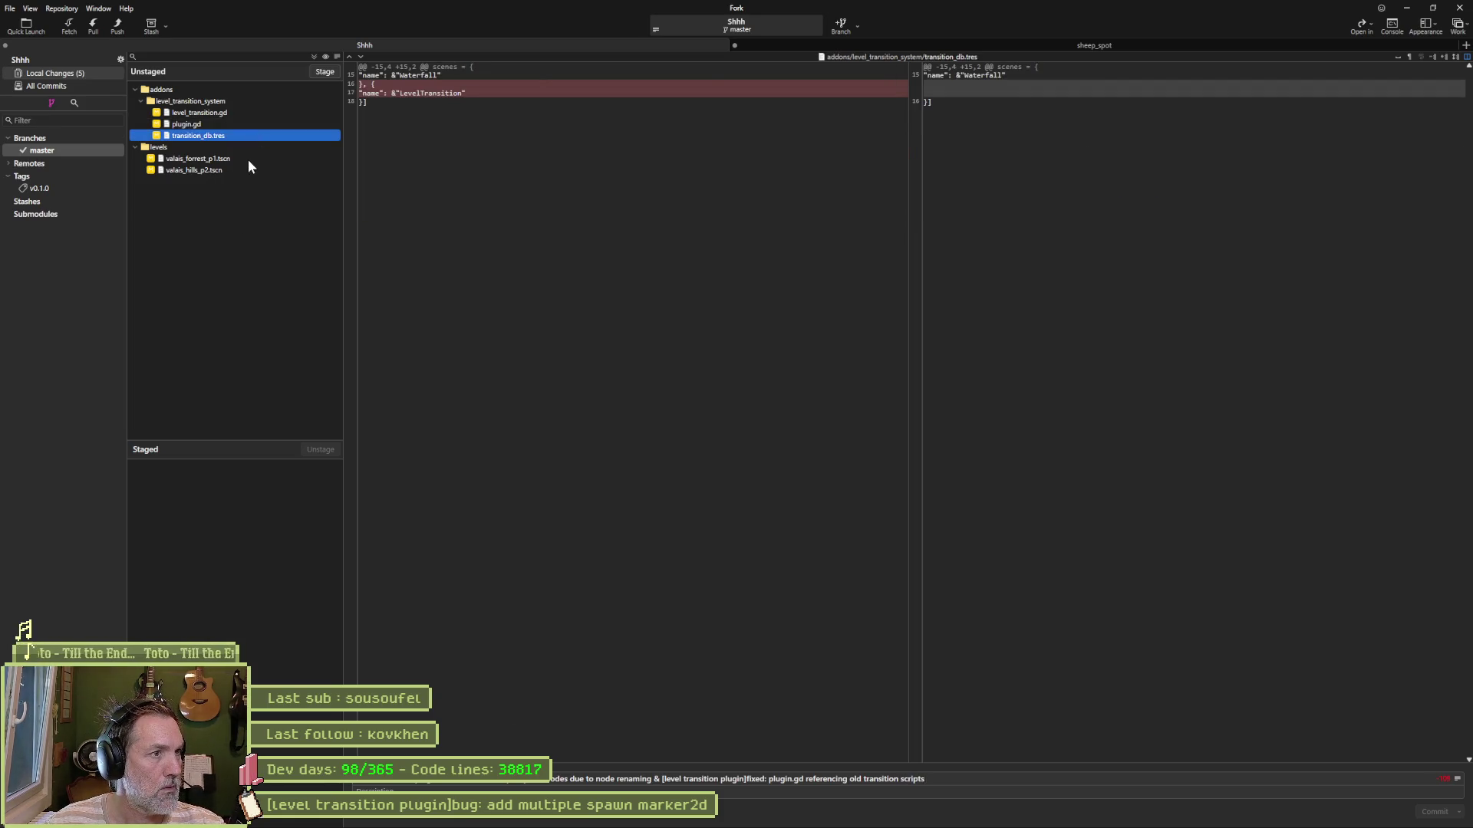
{"action": "left_click", "coordinate": [247, 159]}
{"action": "left_click", "coordinate": [247, 170]}
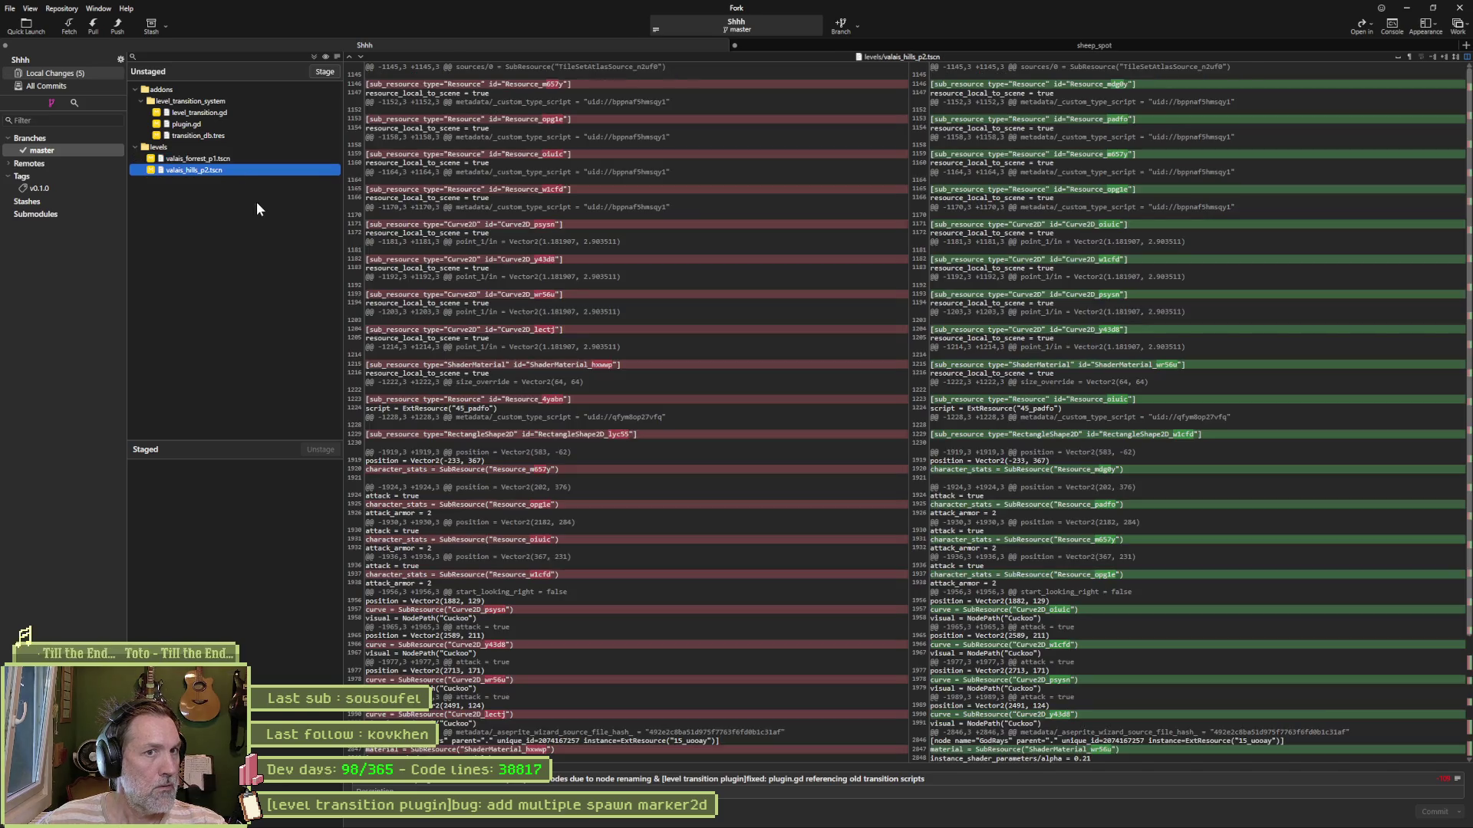
{"action": "left_click", "coordinate": [315, 58]}
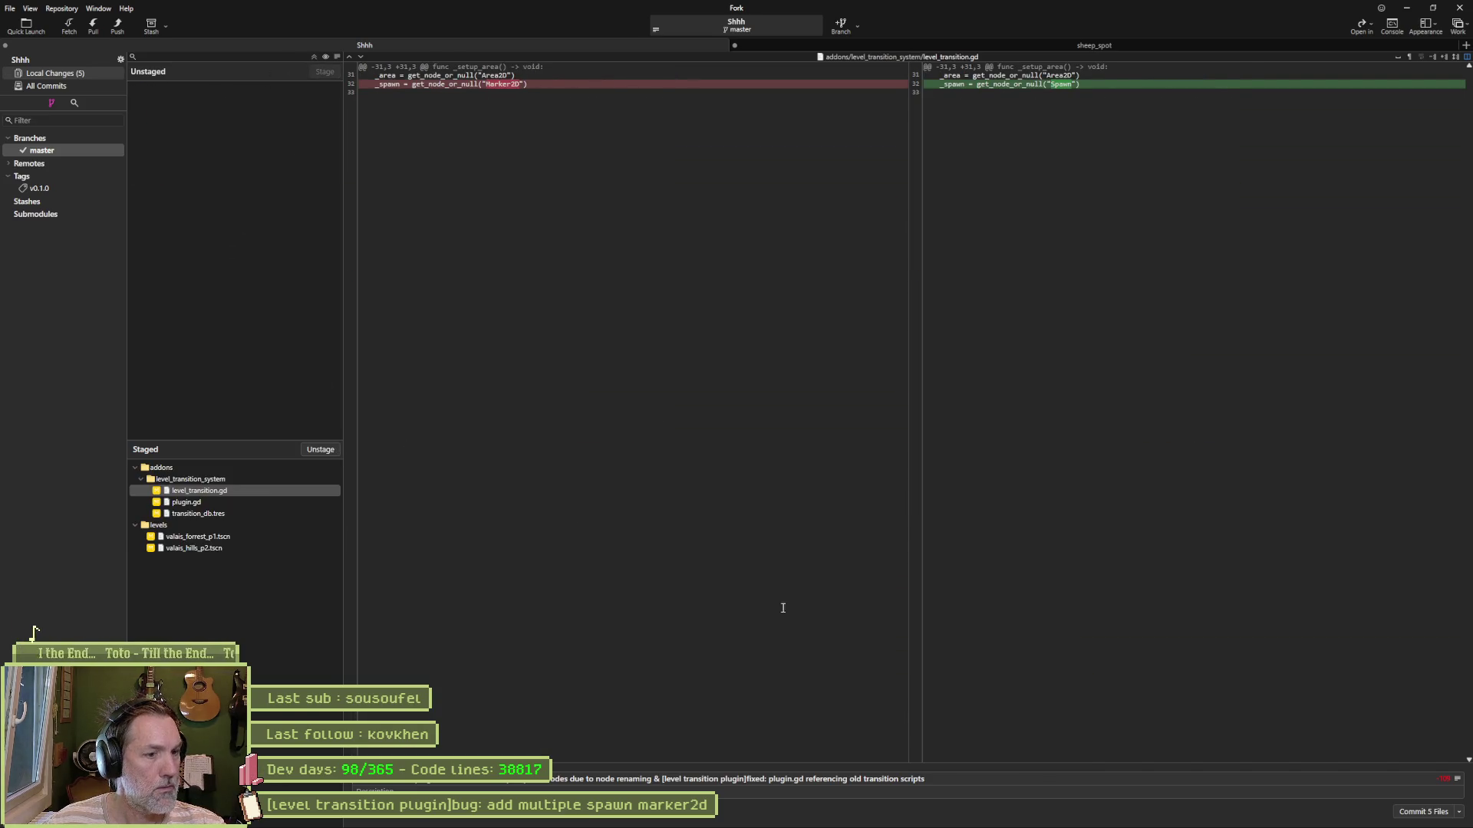
{"action": "left_click", "coordinate": [1415, 812]}
{"action": "left_click", "coordinate": [118, 26]}
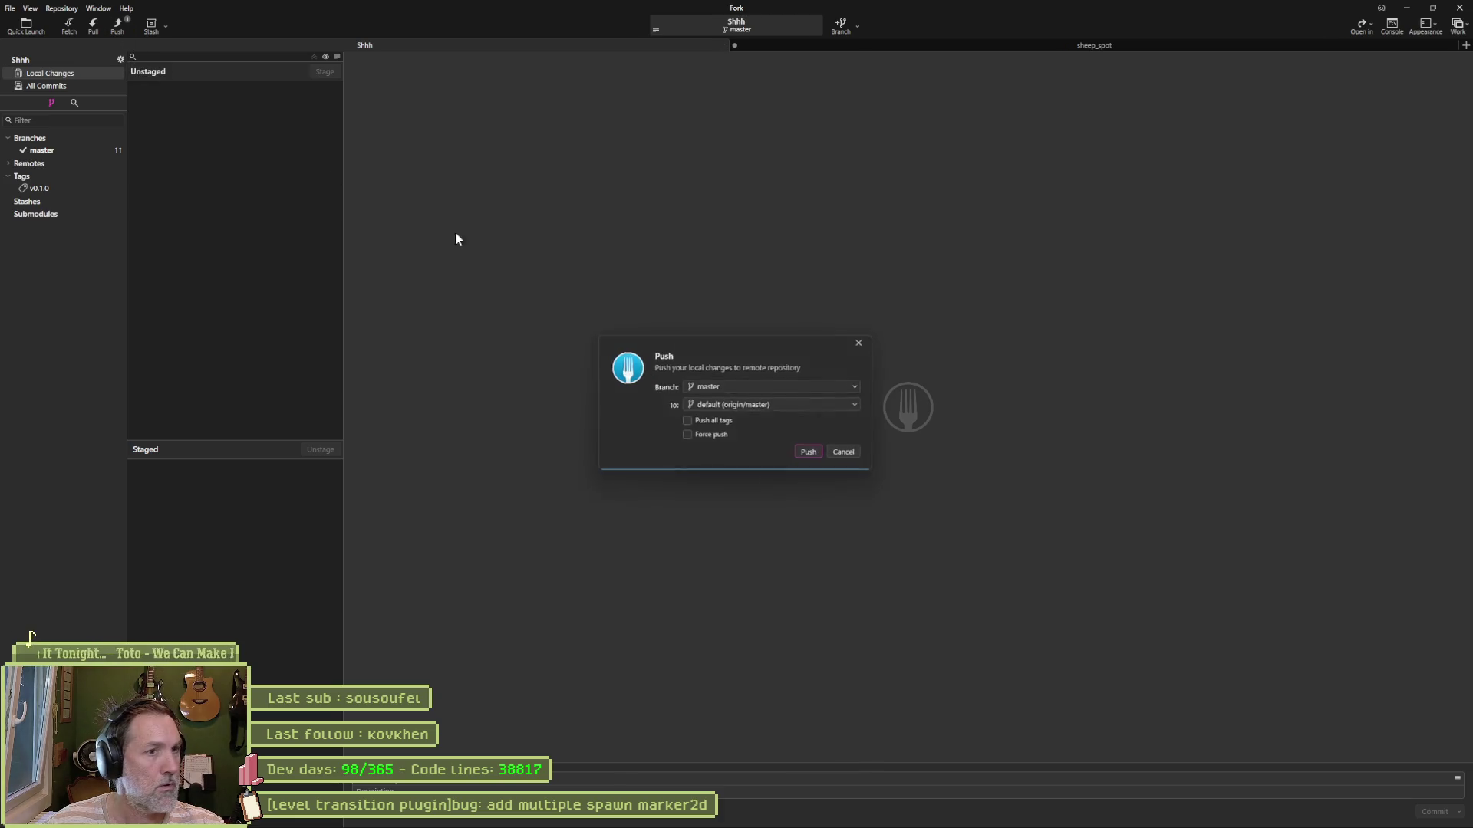
{"action": "left_click", "coordinate": [820, 456]}
{"action": "left_click", "coordinate": [1406, 7]}
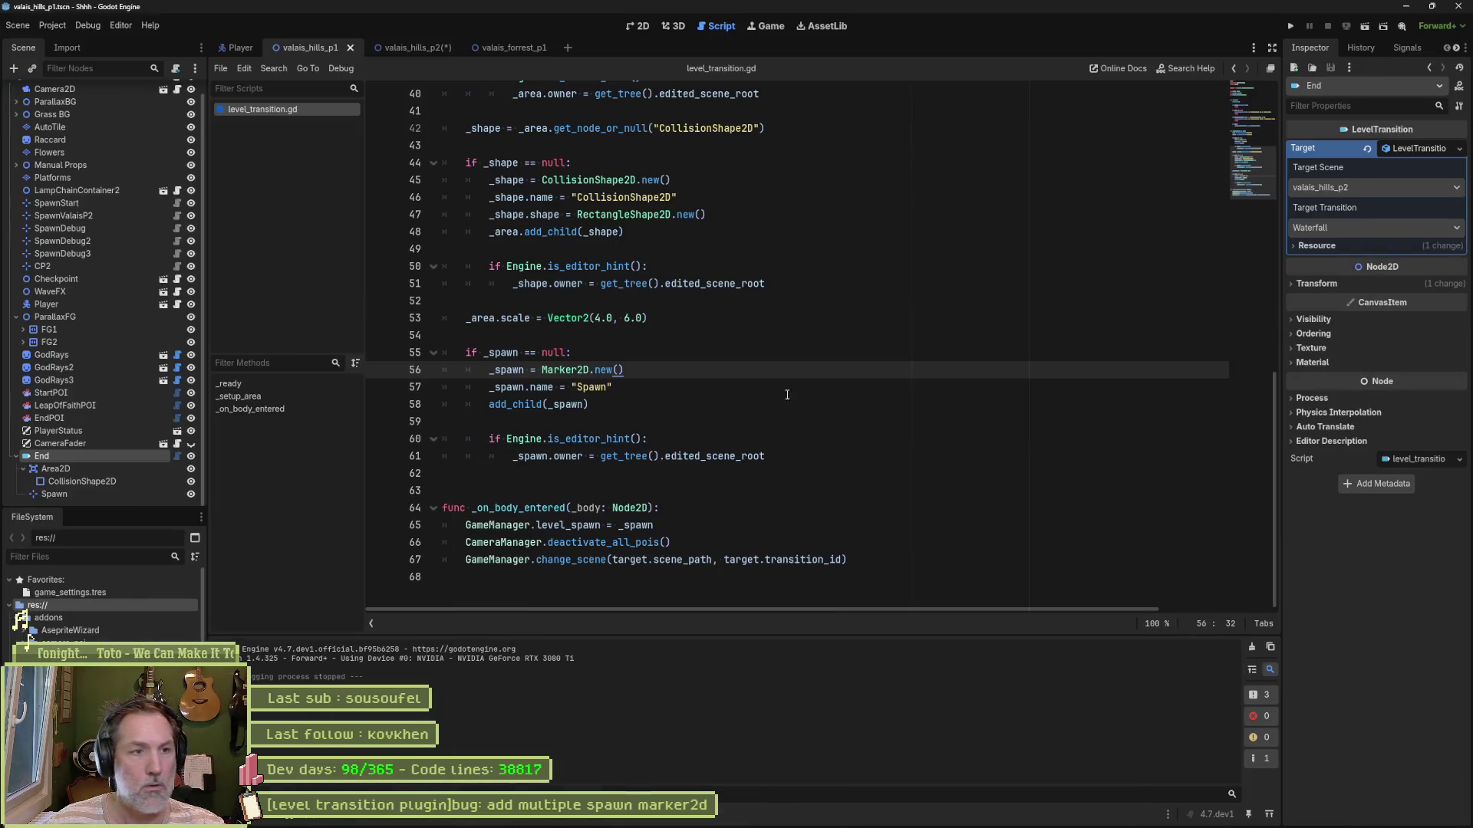
{"action": "left_click", "coordinate": [668, 357]}
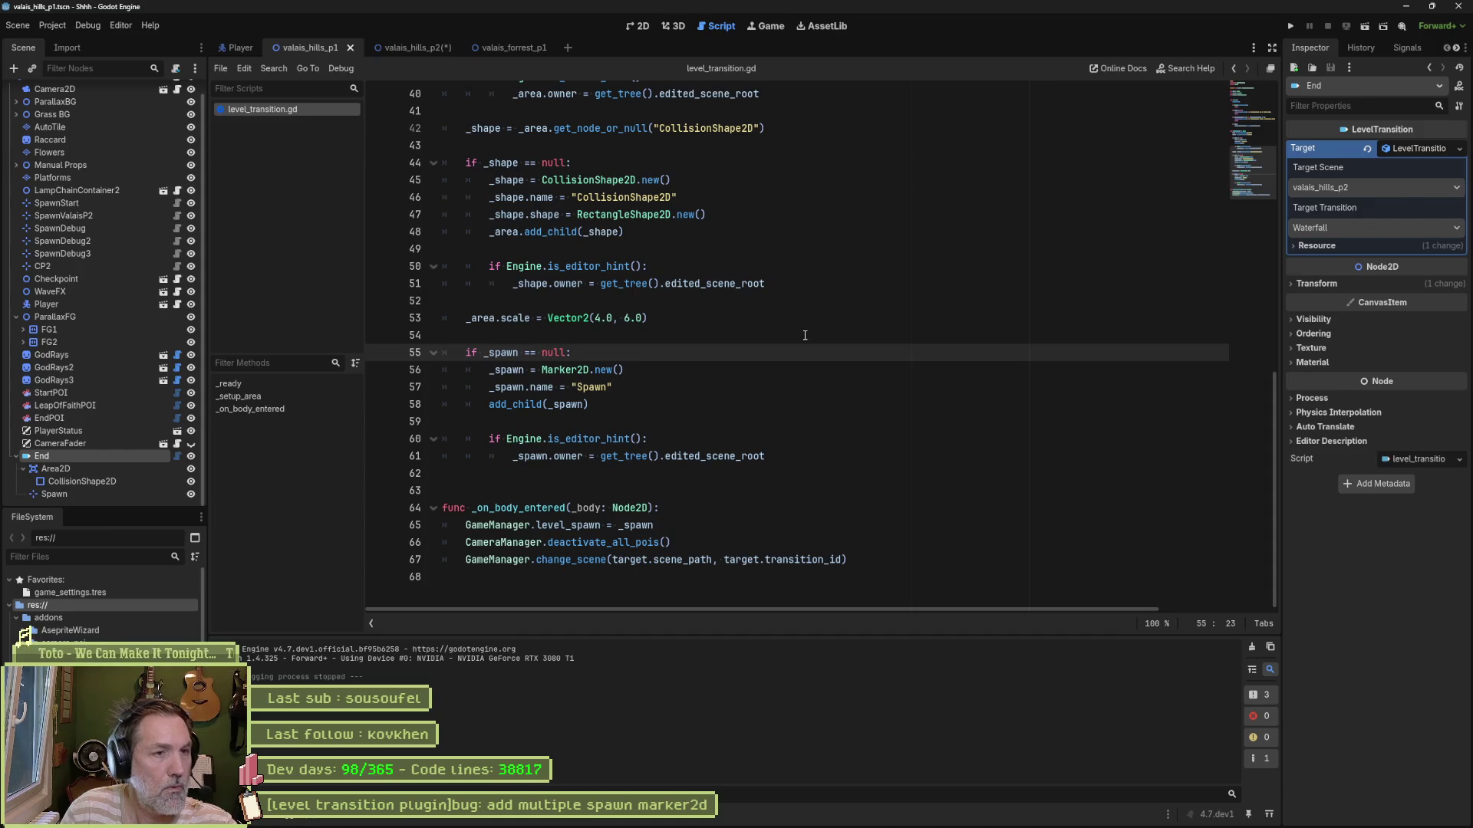
{"action": "left_click", "coordinate": [637, 128]}
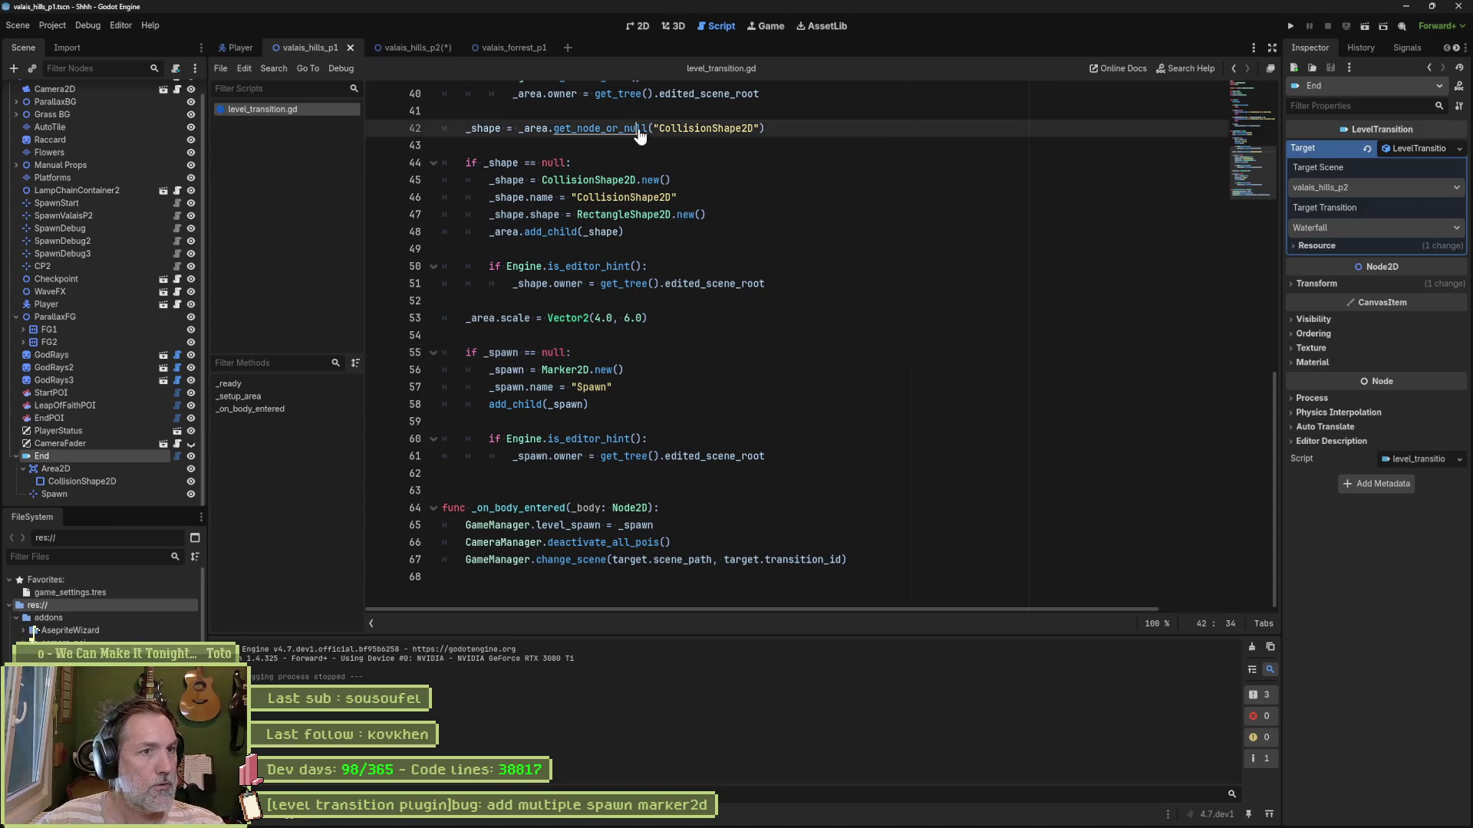
{"action": "left_click", "coordinate": [638, 128], "text": "ctrl"}
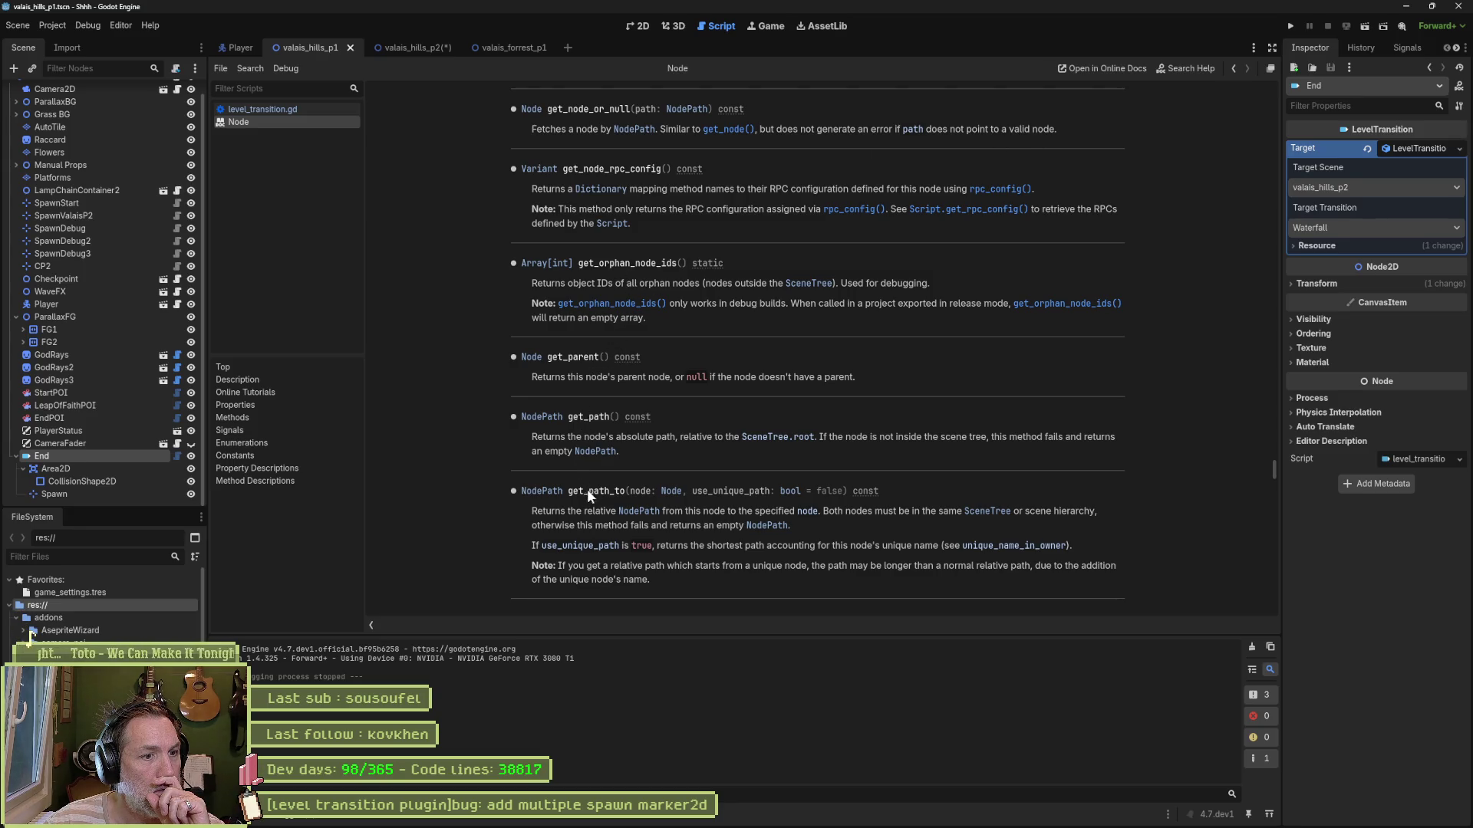
{"action": "scroll", "coordinate": [645, 322], "scroll_direction": "up", "scroll_amount": 3}
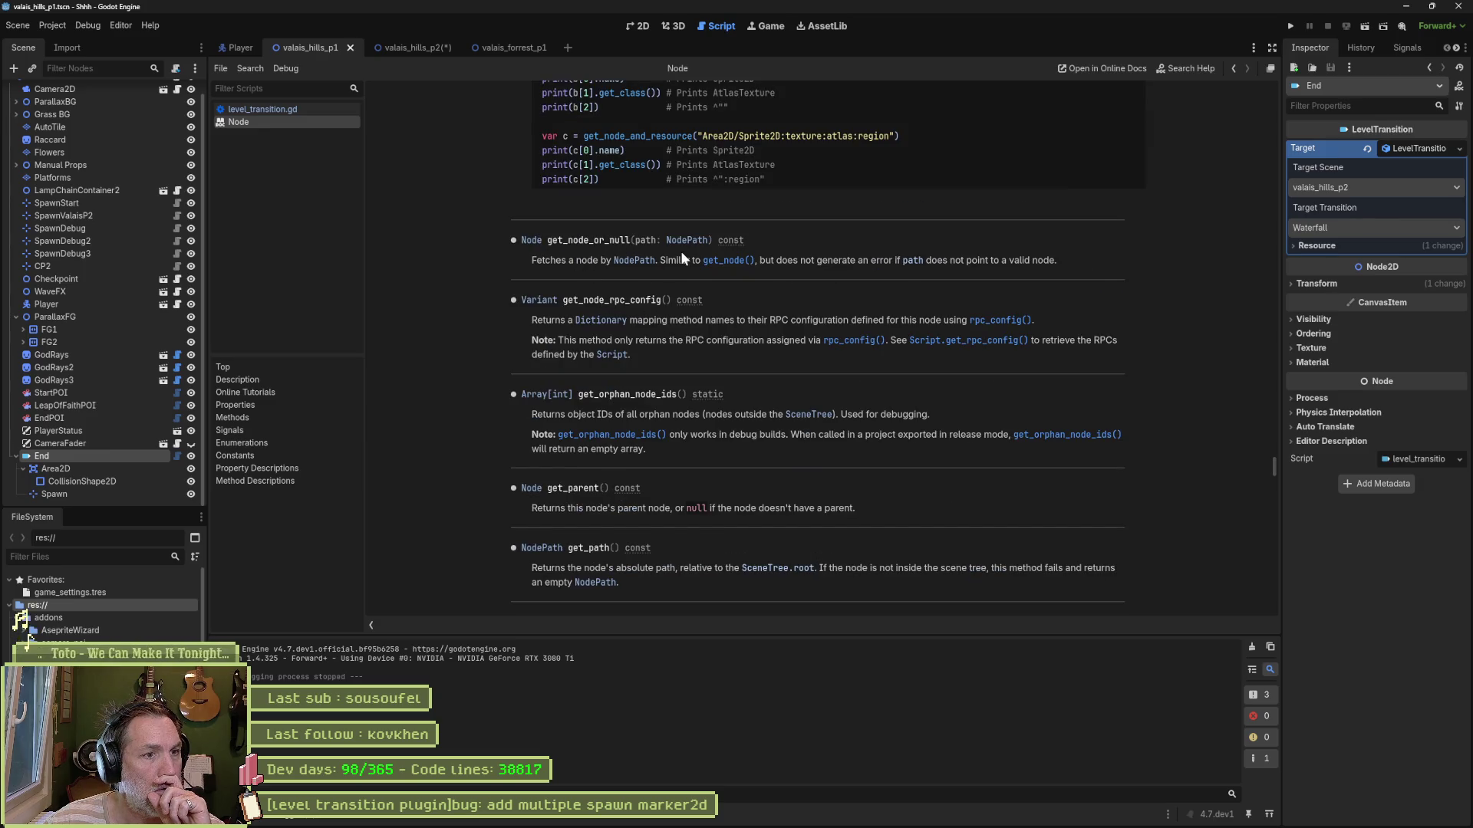
{"action": "scroll", "coordinate": [681, 258], "scroll_direction": "up", "scroll_amount": 5}
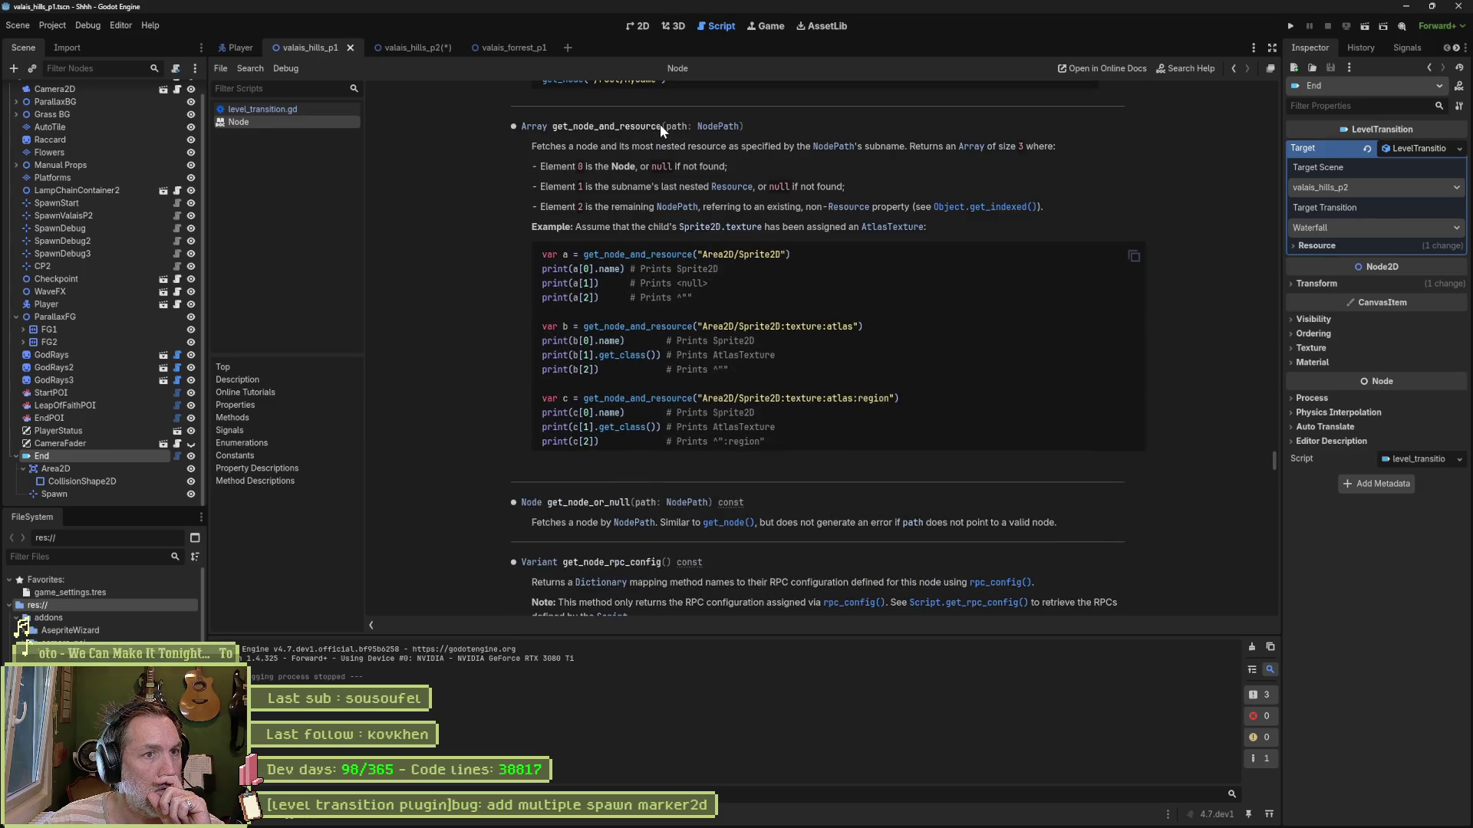
{"action": "scroll", "coordinate": [650, 204], "scroll_direction": "up", "scroll_amount": 5}
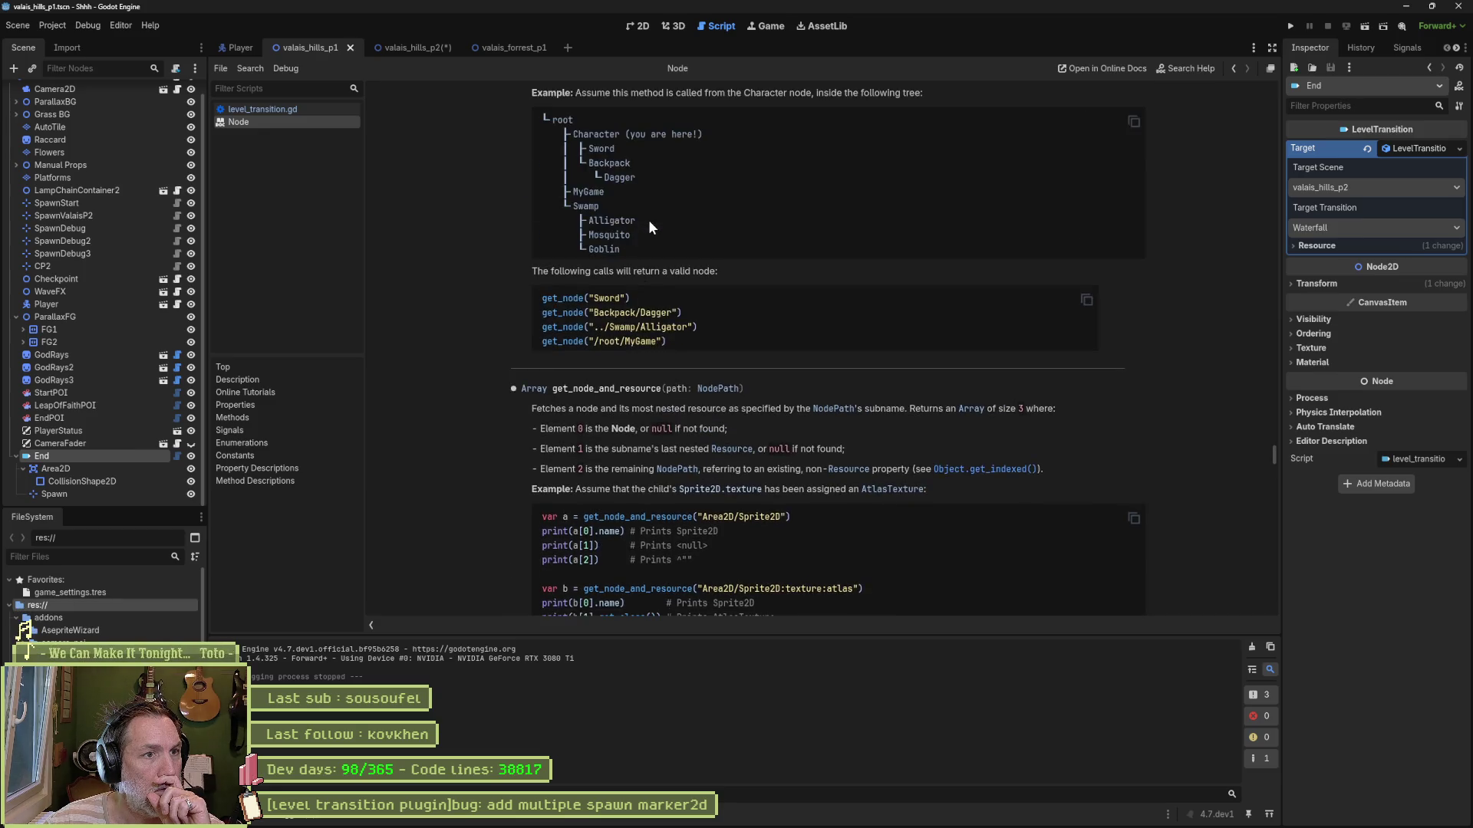
{"action": "scroll", "coordinate": [648, 220], "scroll_direction": "up", "scroll_amount": 3}
{"action": "scroll", "coordinate": [651, 215], "scroll_direction": "up", "scroll_amount": 5}
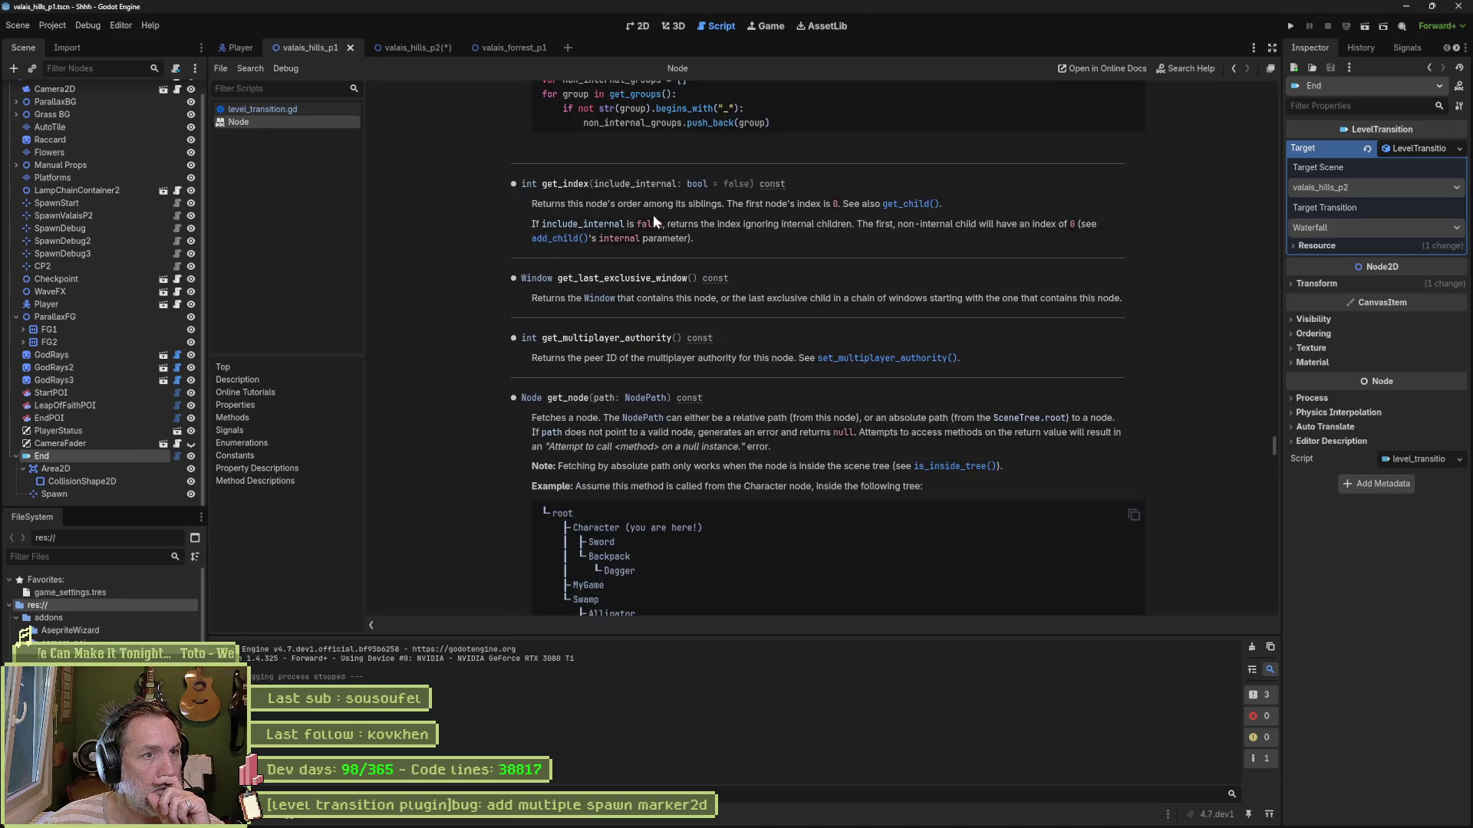
{"action": "key", "text": "ctrl+w"}
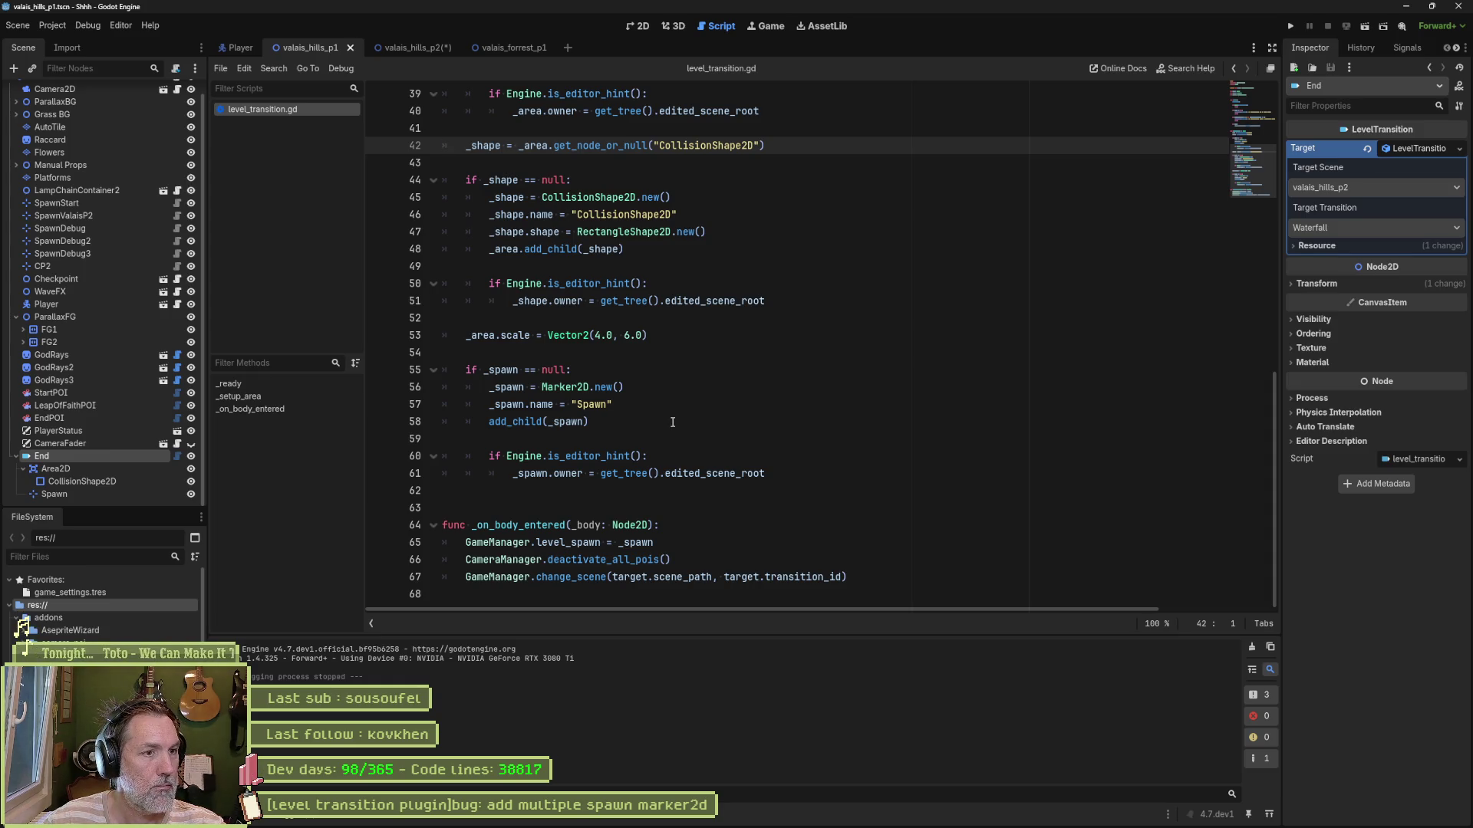
Step: Replace the quoted "Spawn" on line 57 with SPAWN_NODE_NAME
{"action": "double_click", "coordinate": [590, 404]}
{"action": "left_click_drag", "start_coordinate": [626, 403], "coordinate": [574, 406]}
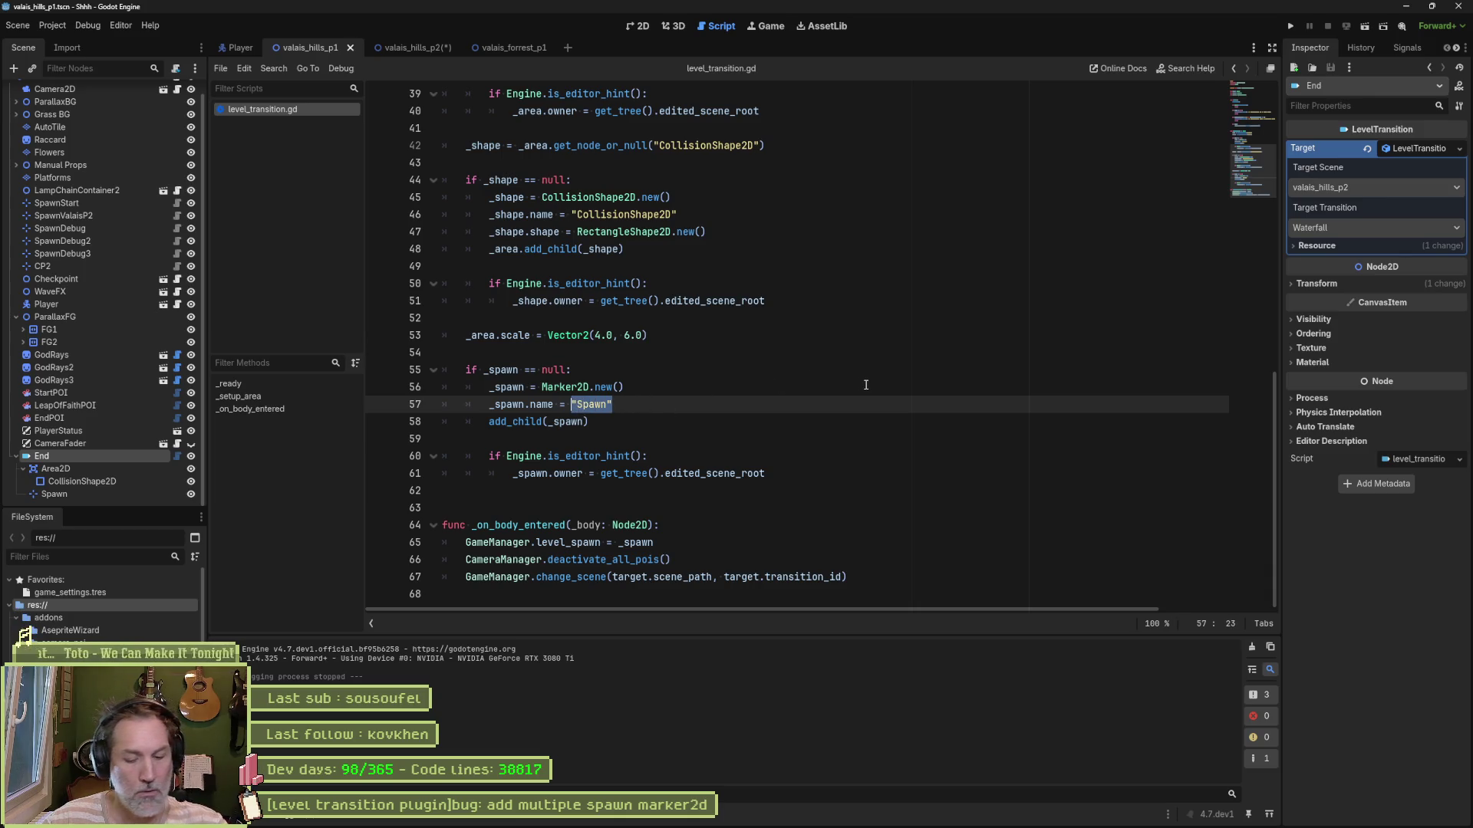
{"action": "key", "text": "BackSpace"}
{"action": "type", "text": "SP"}
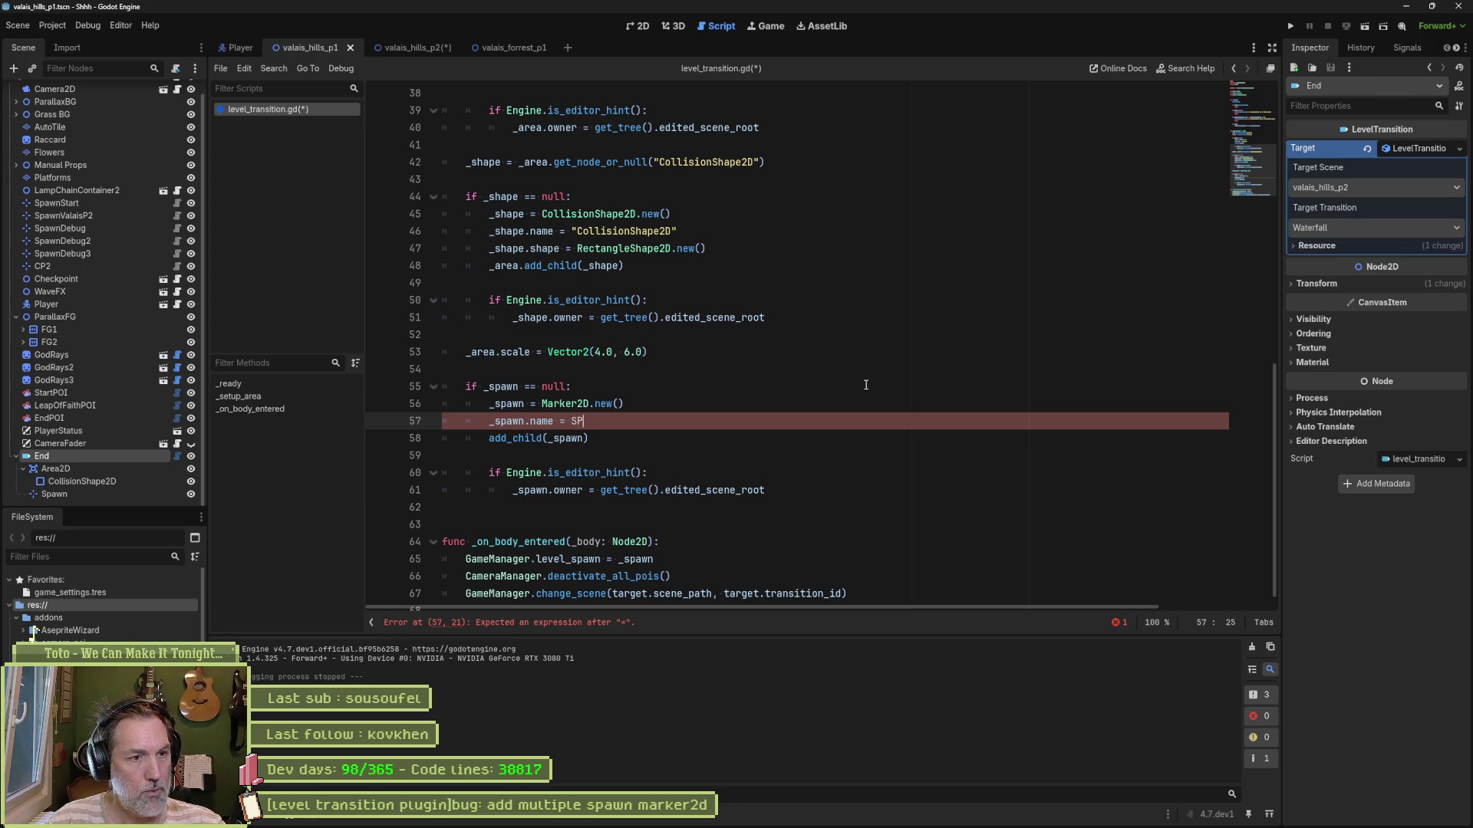
{"action": "type", "text": "AWN_NODE_NAME"}
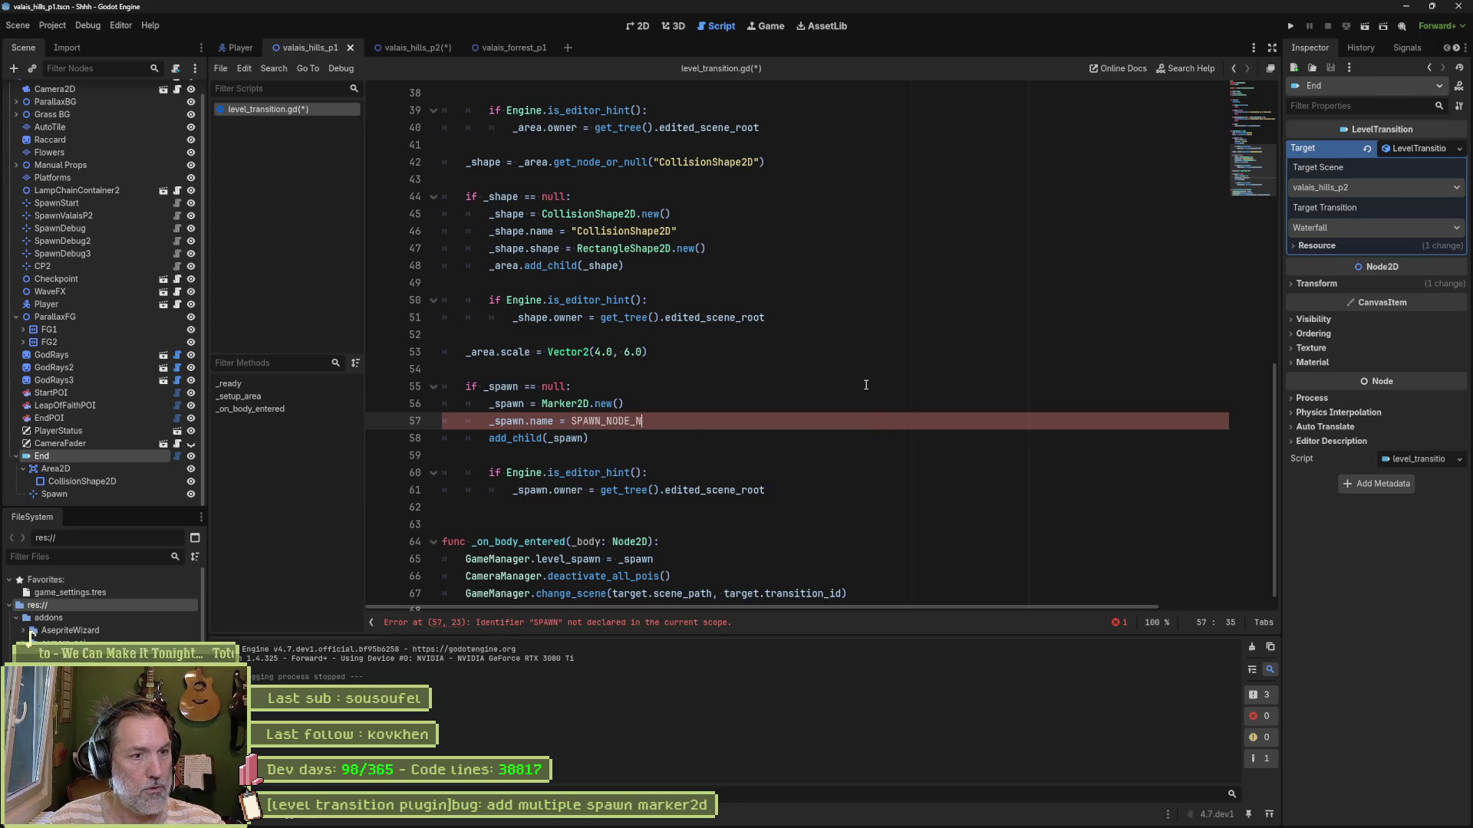
Step: Declare const SPAWN_NODE_NAME := "Spawn" near the top of the script
{"action": "scroll", "coordinate": [1243, 182], "scroll_direction": "up", "scroll_amount": 10}
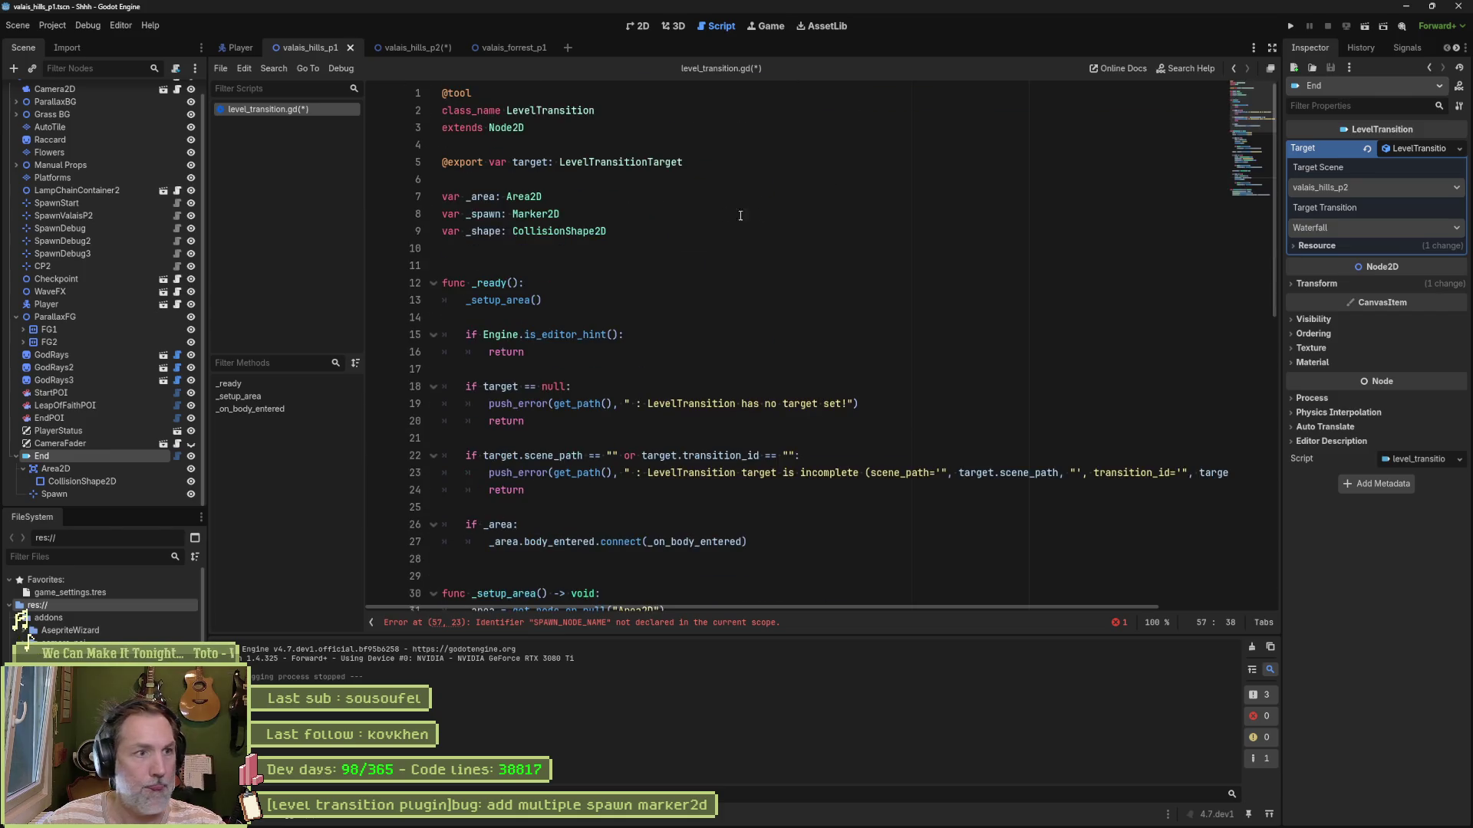
{"action": "left_click", "coordinate": [726, 153]}
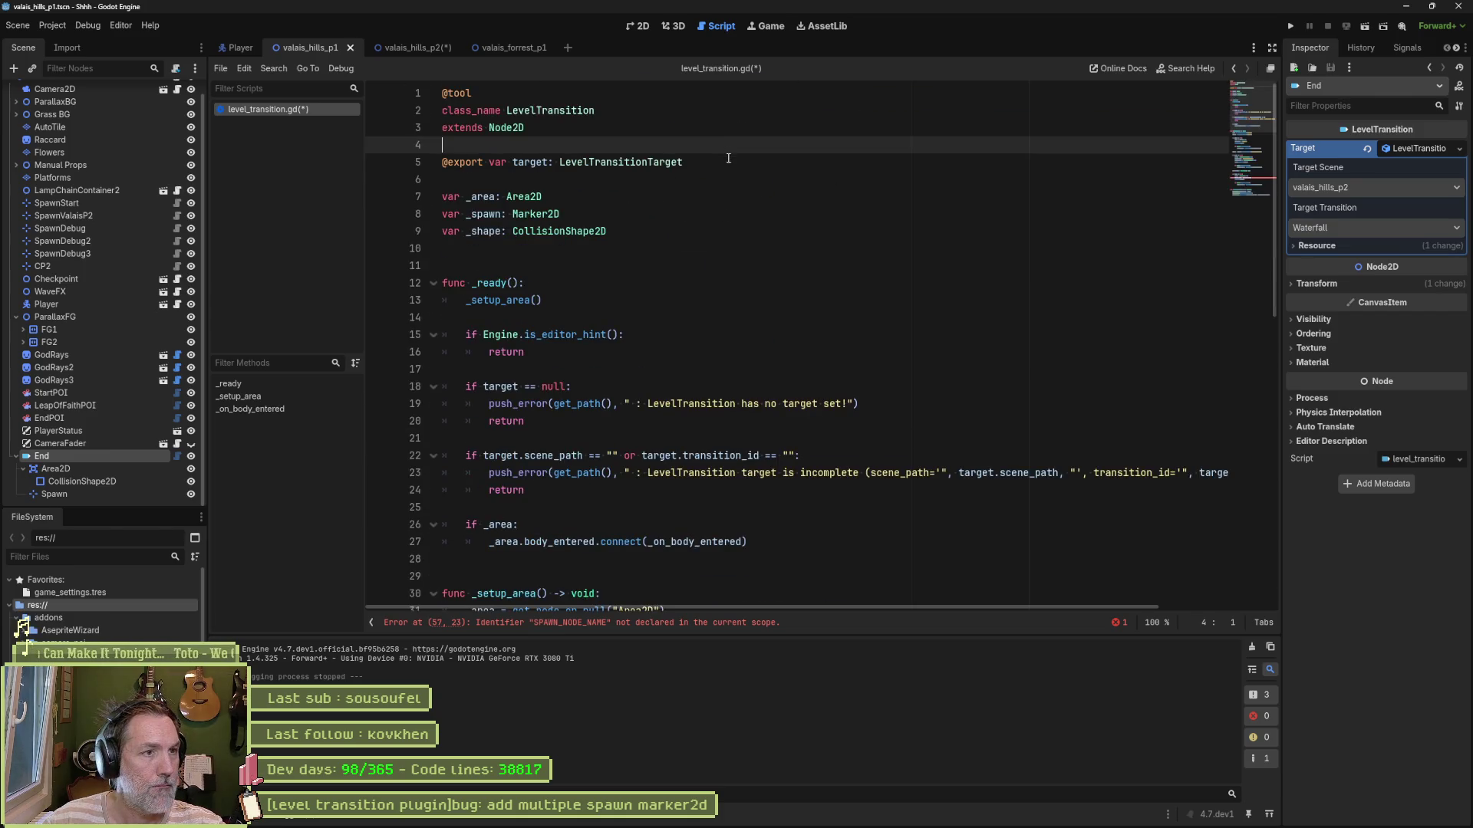
{"action": "key", "text": "Return"}
{"action": "type", "text": "const "}
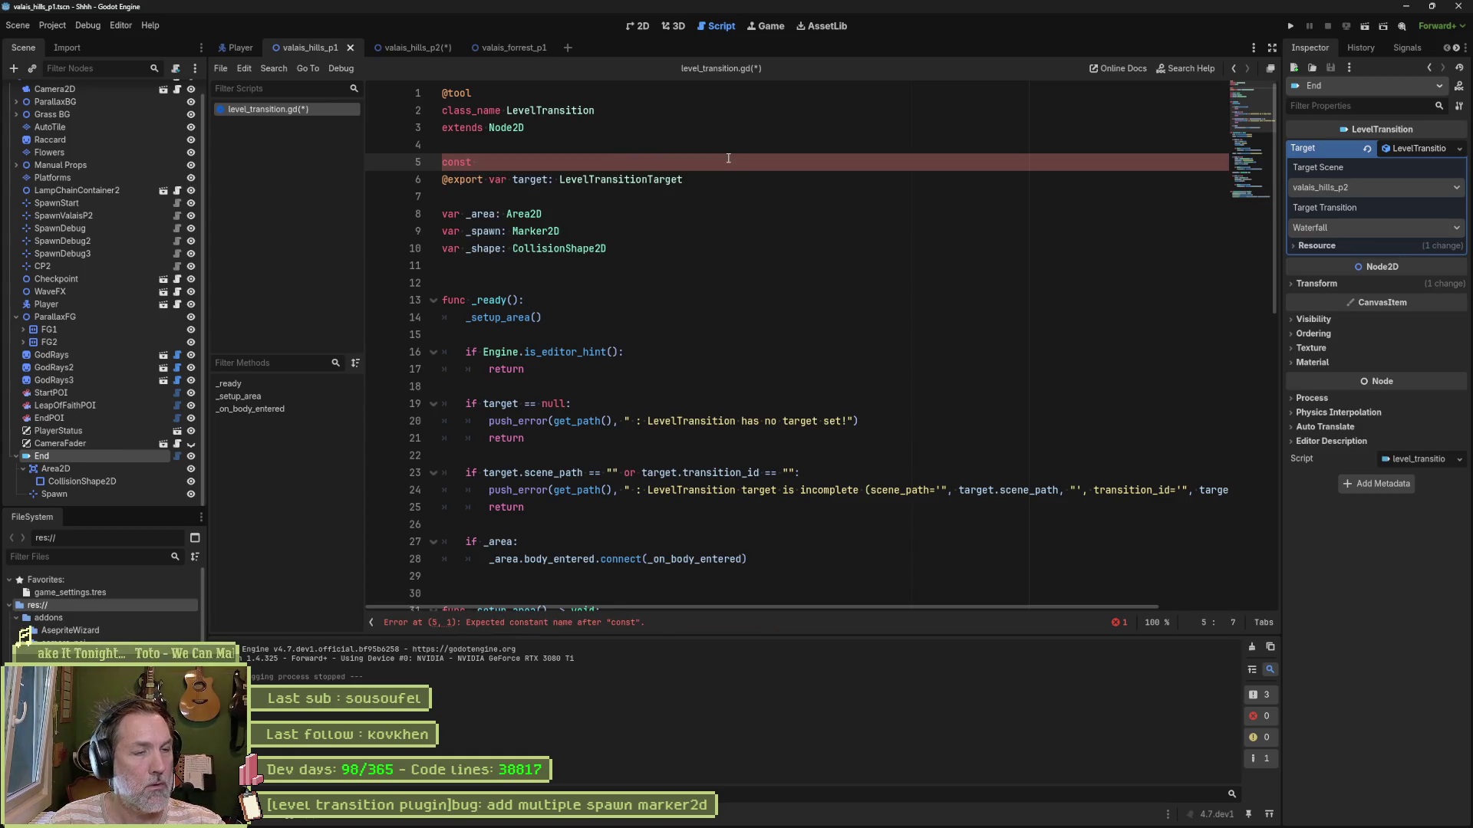
{"action": "type", "text": " \"Spawn\""}
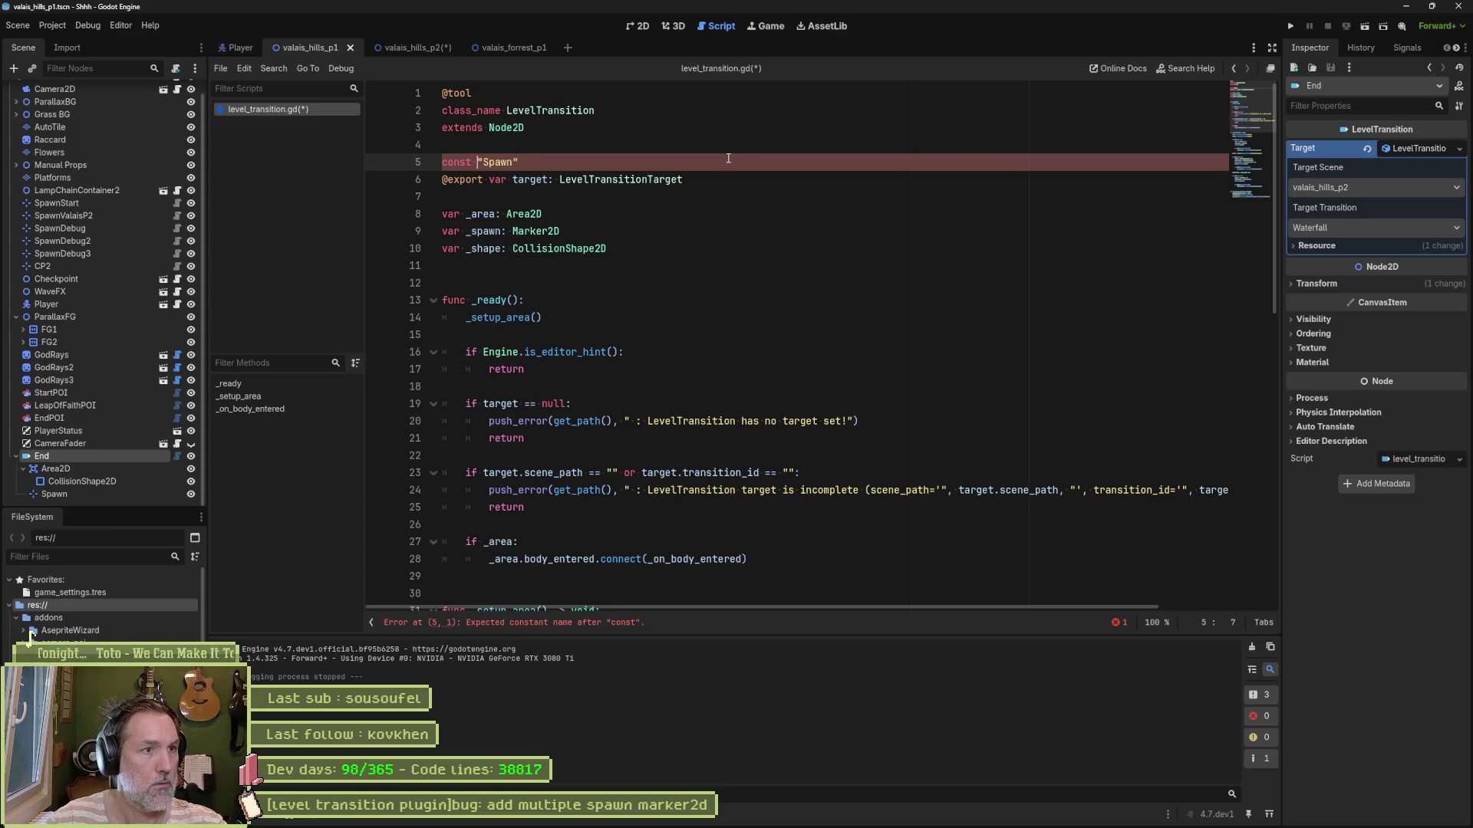
{"action": "type", "text": "SPAWN_NODE_NA"}
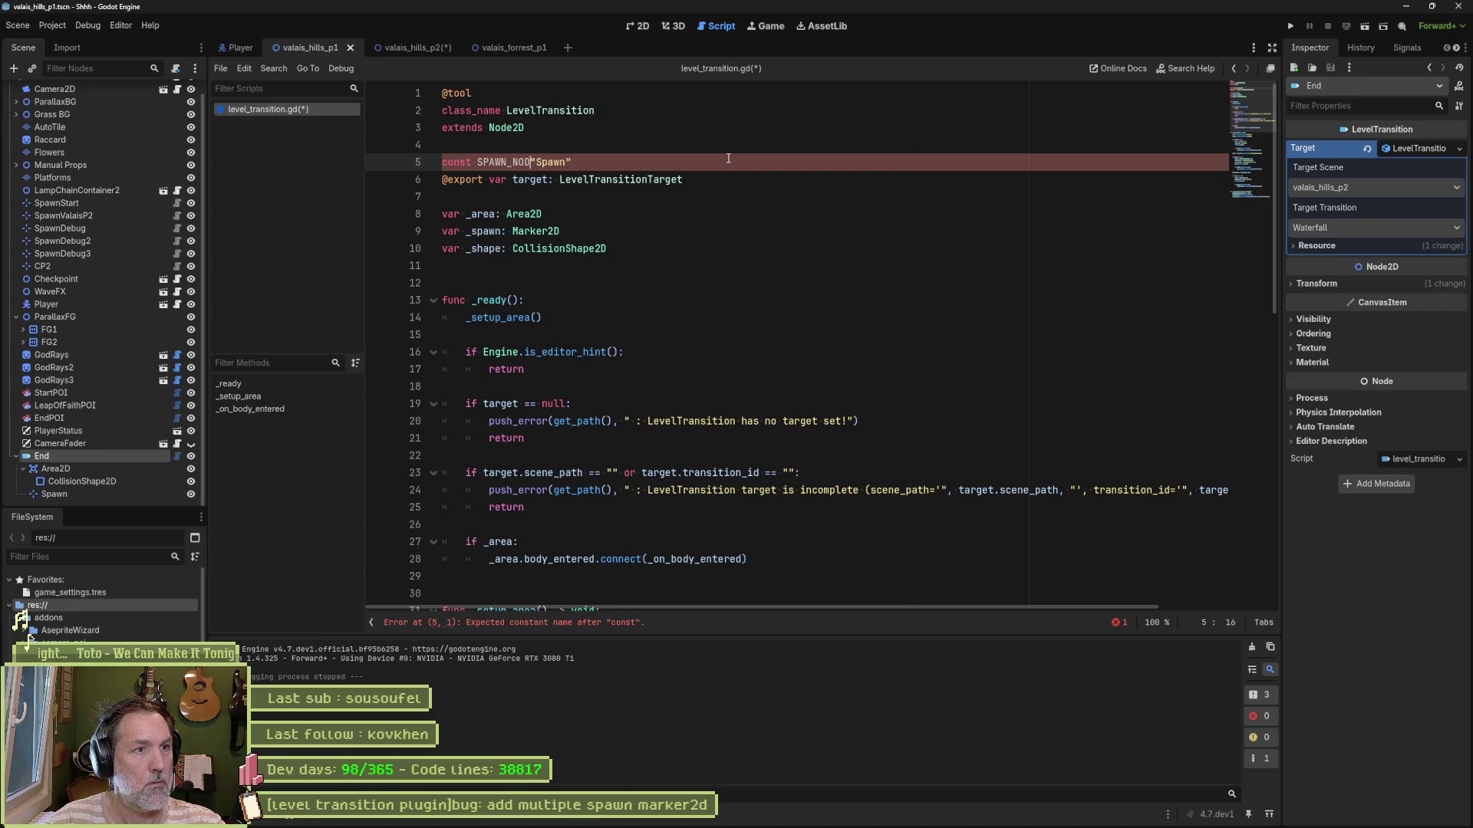
{"action": "type", "text": "ME ="}
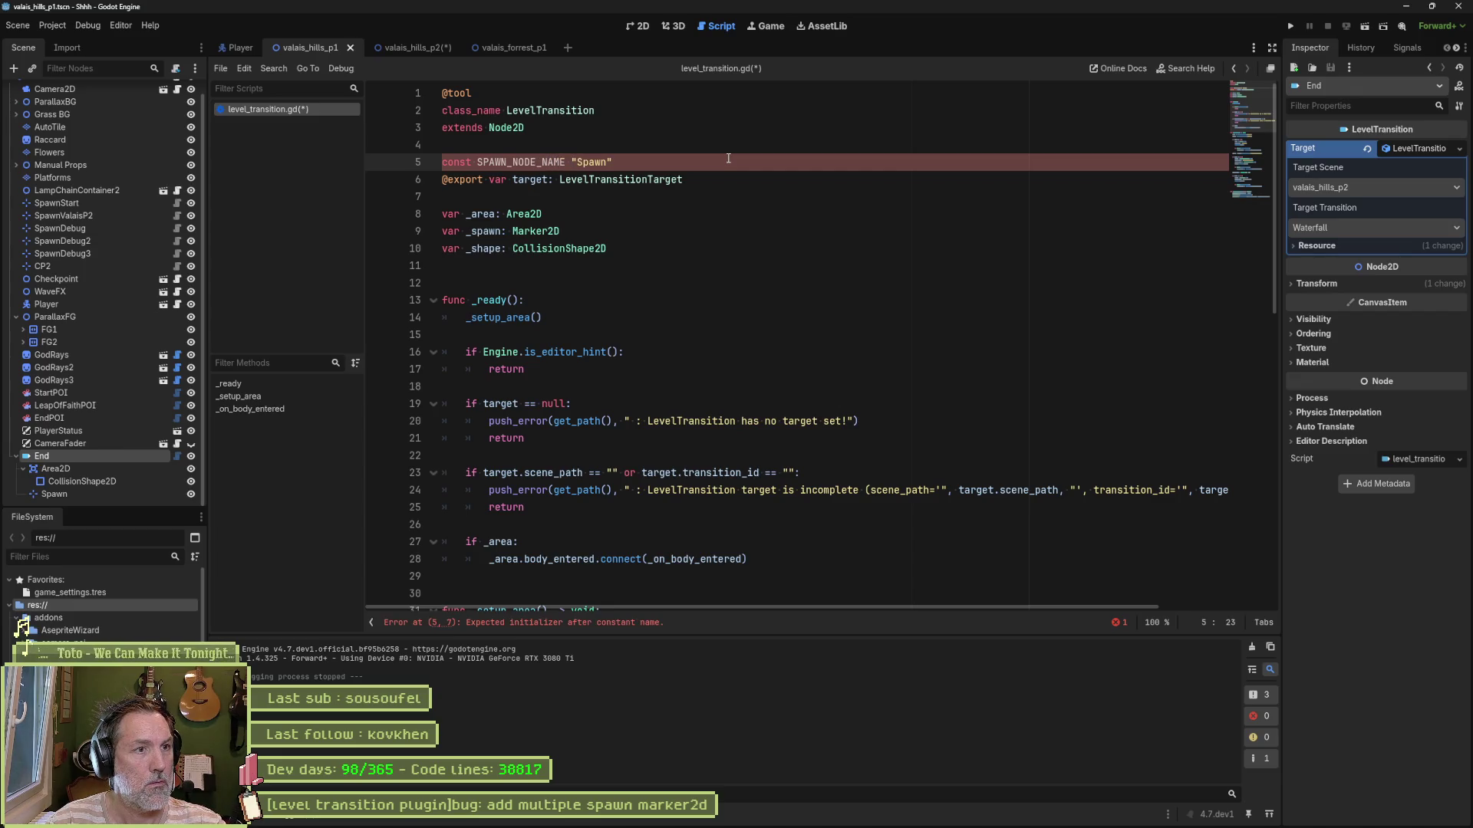
{"action": "key", "text": "BackSpace"}
{"action": "type", "text": ":="}
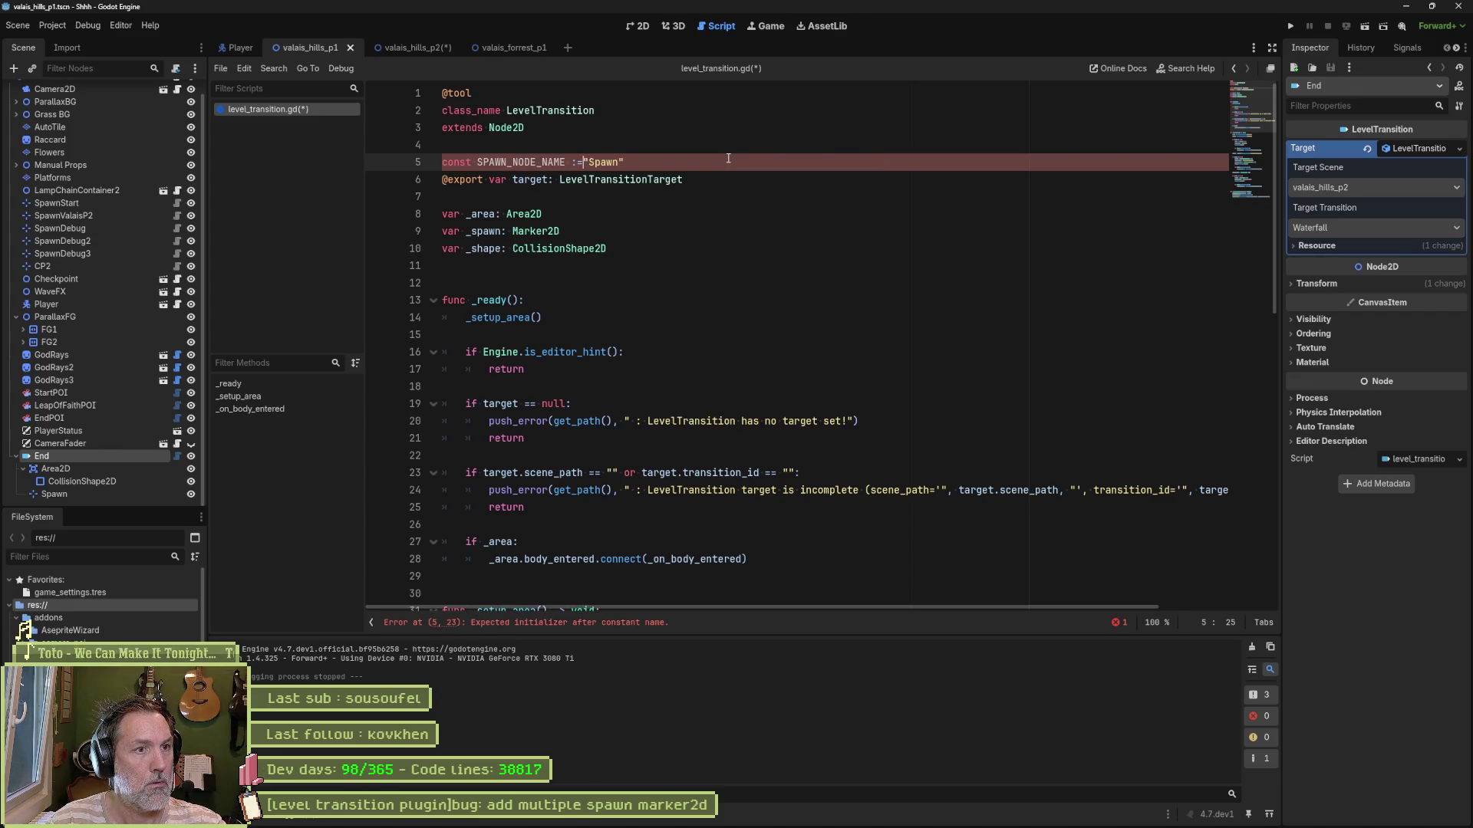
{"action": "double_click", "coordinate": [522, 161]}
{"action": "key", "text": "ctrl+c"}
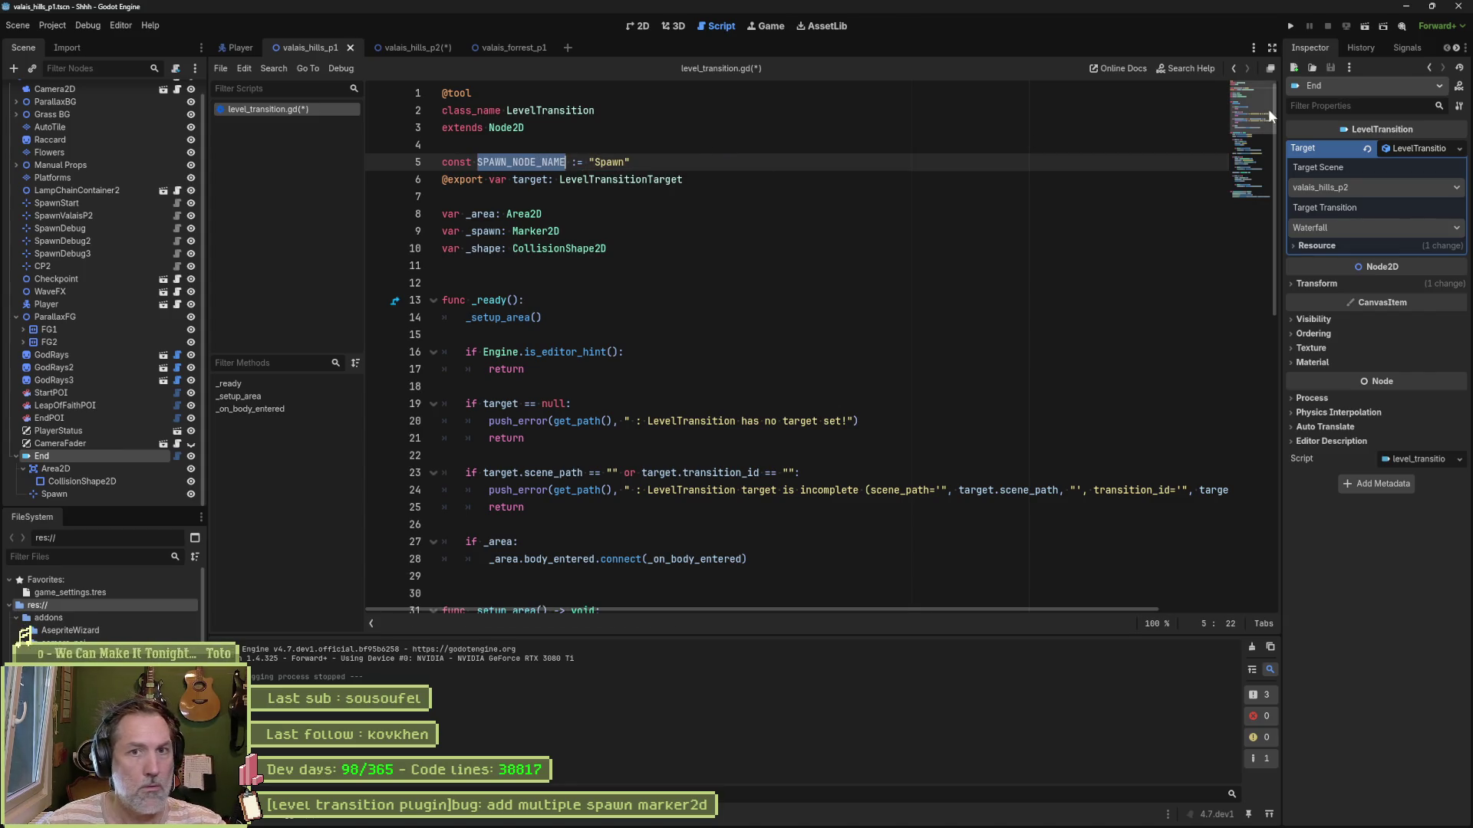
Step: Use SPAWN_NODE_NAME in the line 33 lookup as well, save, and run the scene
{"action": "left_click", "coordinate": [1245, 190]}
{"action": "scroll", "coordinate": [645, 372], "scroll_direction": "up", "scroll_amount": 3}
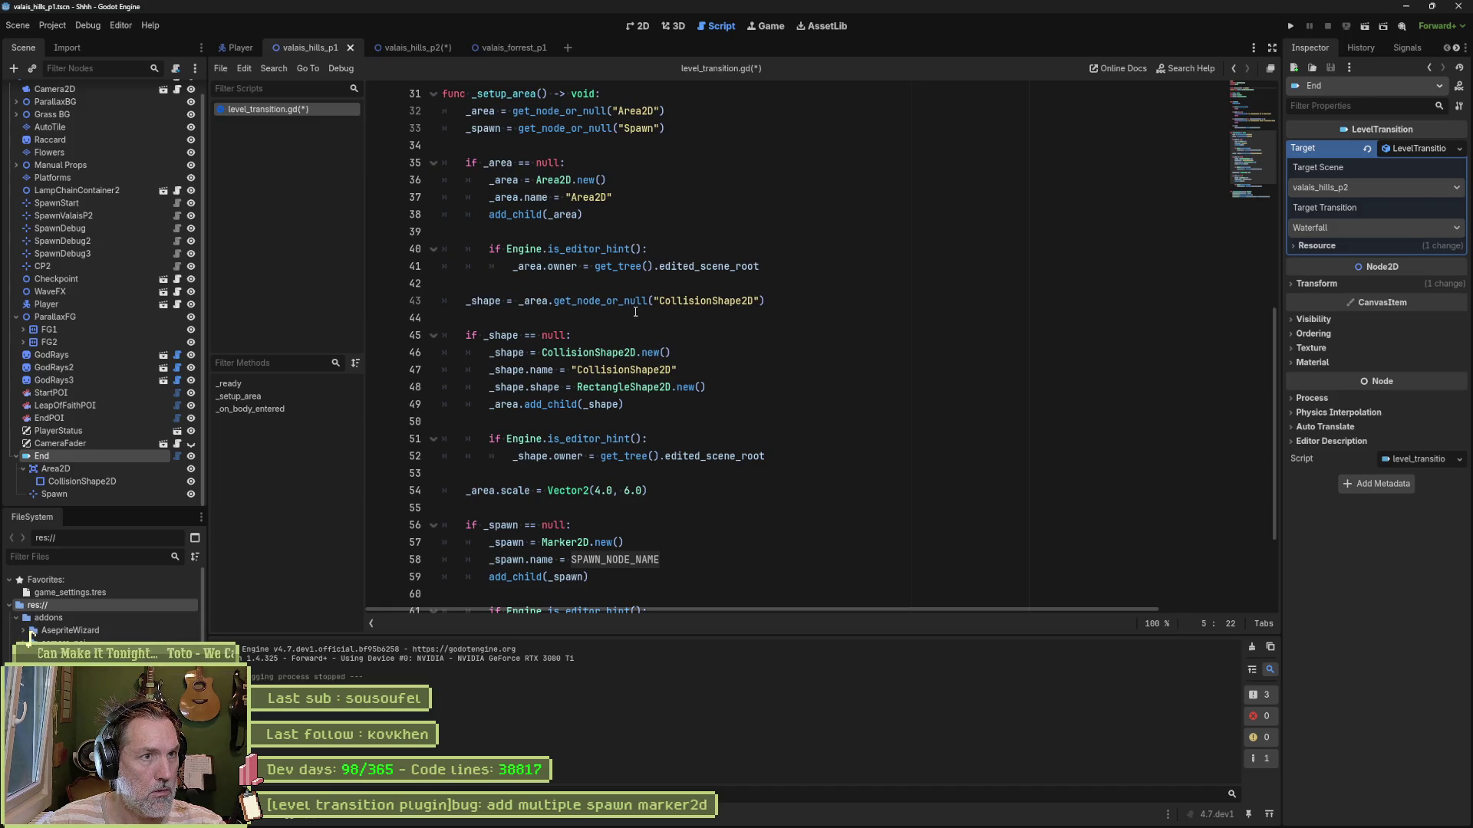
{"action": "scroll", "coordinate": [642, 276], "scroll_direction": "up", "scroll_amount": 1}
{"action": "left_click_drag", "start_coordinate": [663, 180], "coordinate": [618, 179]}
{"action": "key", "text": "ctrl+v"}
{"action": "key", "text": "ctrl+s"}
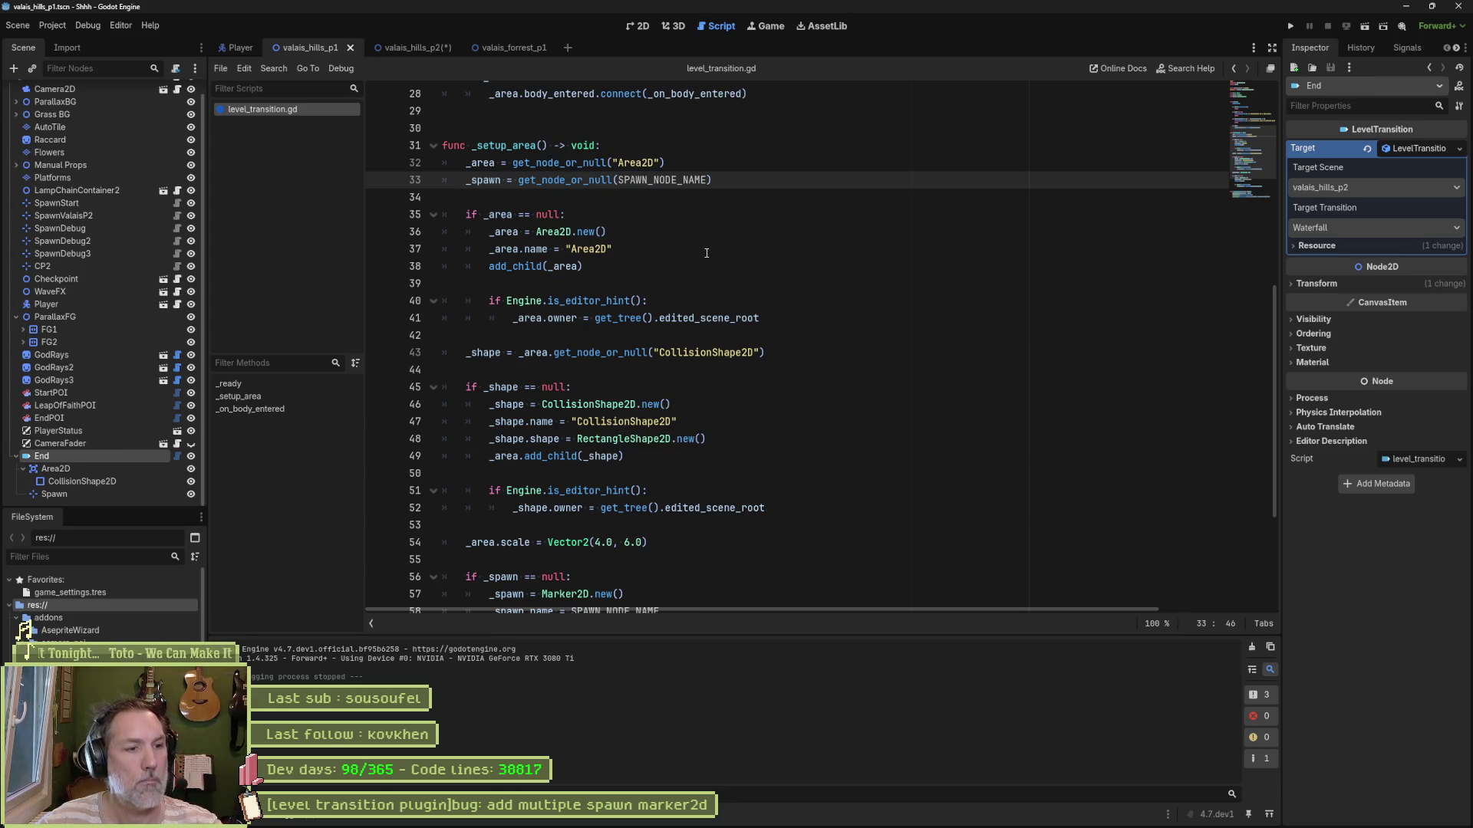
{"action": "key", "text": "F6"}
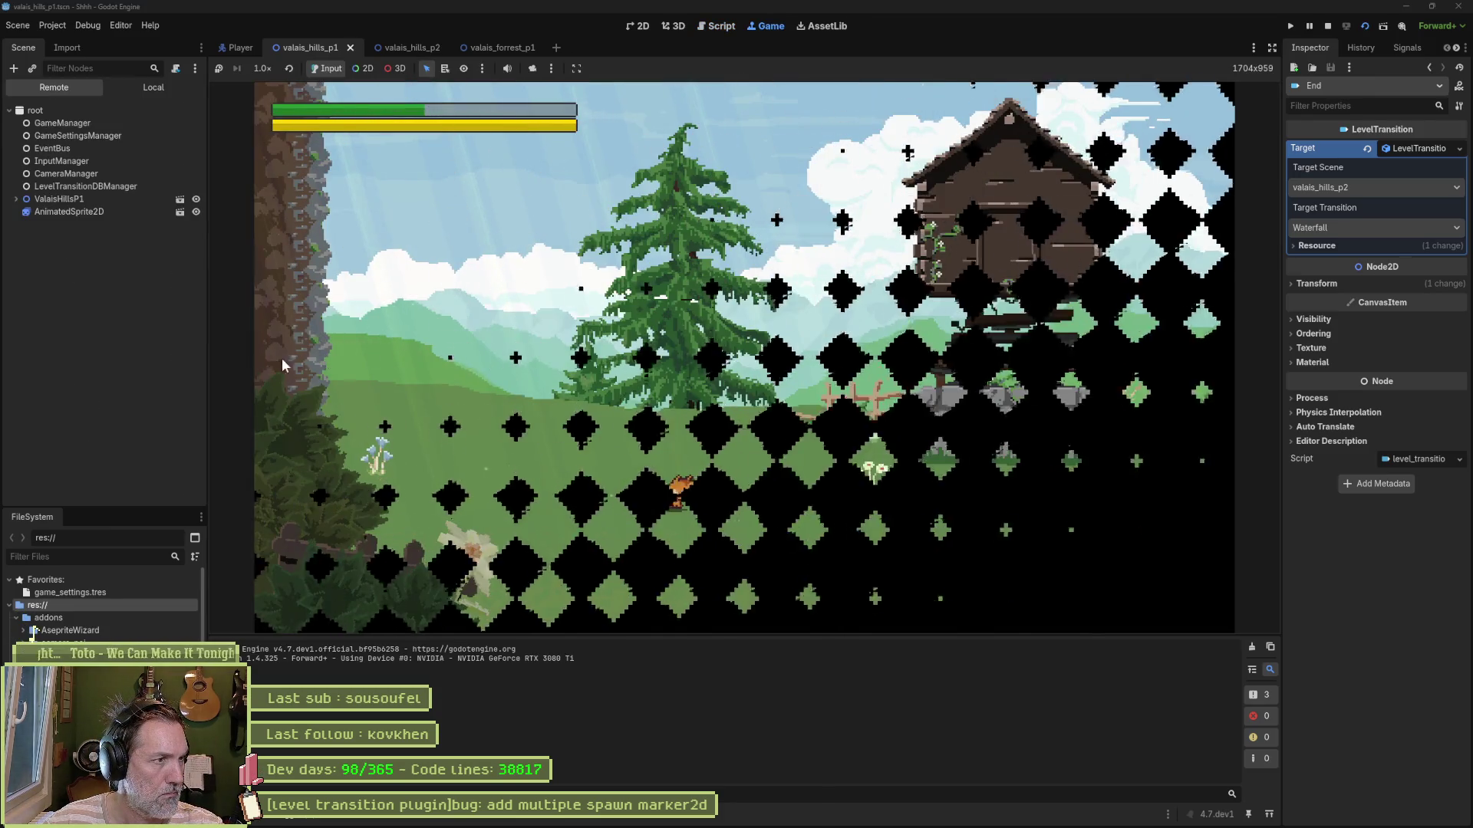
Step: Inspect End's Spawn node in the running ValaisHillsP1 remote tree, then stop the game
{"action": "left_click", "coordinate": [19, 202]}
{"action": "scroll", "coordinate": [100, 408], "scroll_direction": "down", "scroll_amount": 2}
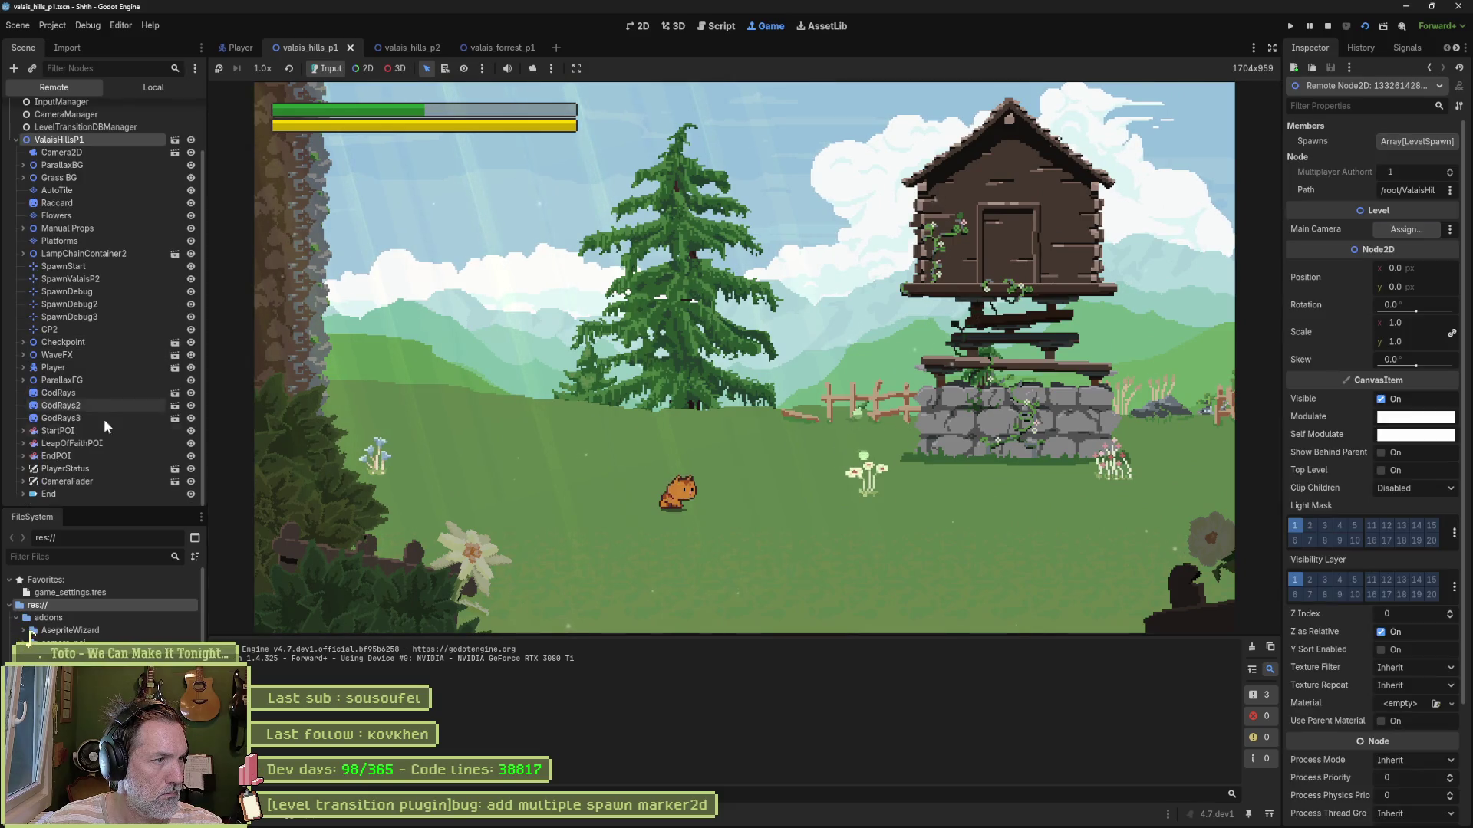
{"action": "scroll", "coordinate": [25, 497], "scroll_direction": "down", "scroll_amount": 1}
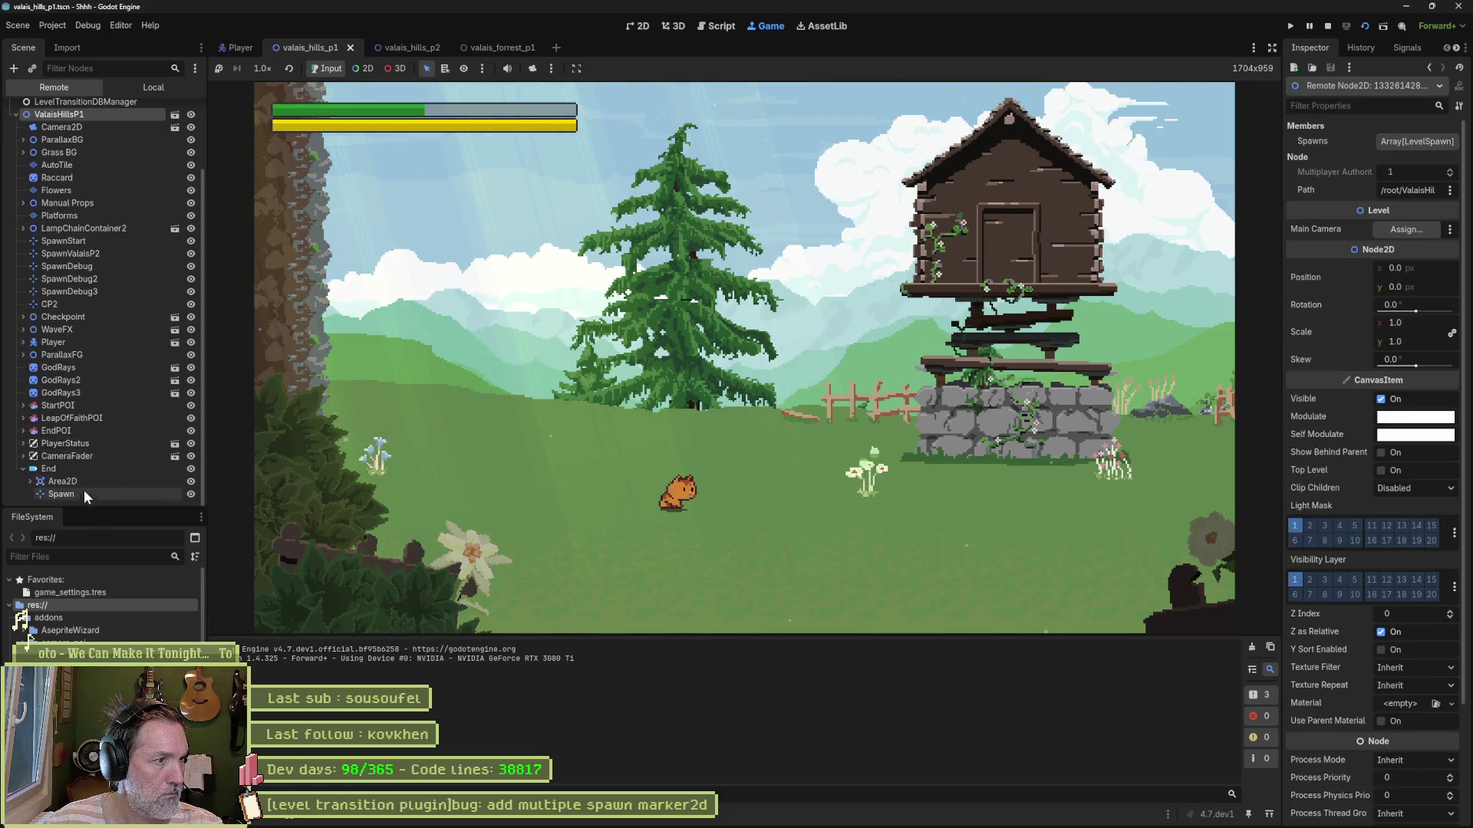
{"action": "key", "text": "F8"}
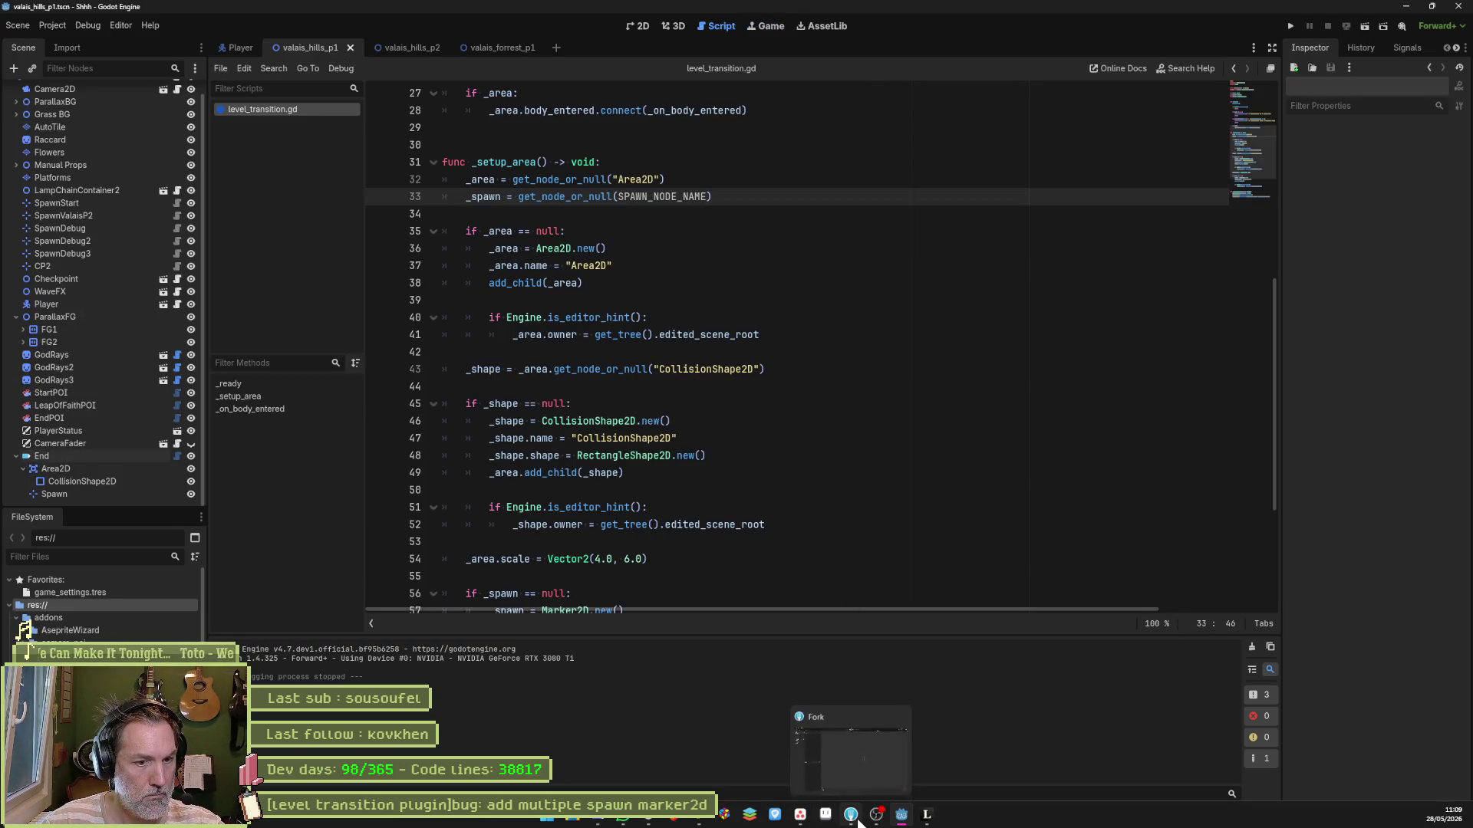
{"action": "left_click", "coordinate": [853, 817]}
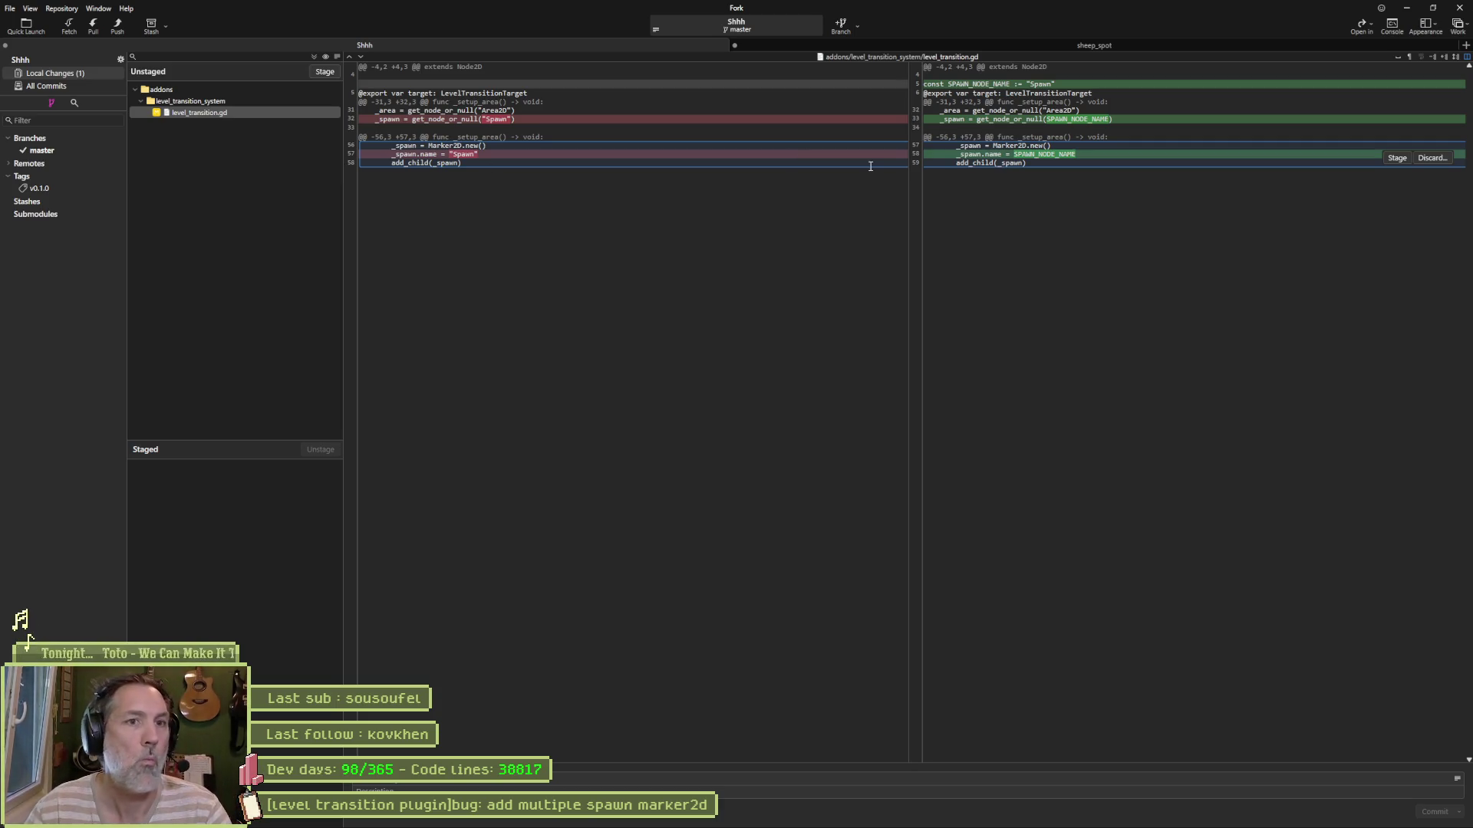
{"action": "left_click", "coordinate": [1406, 8]}
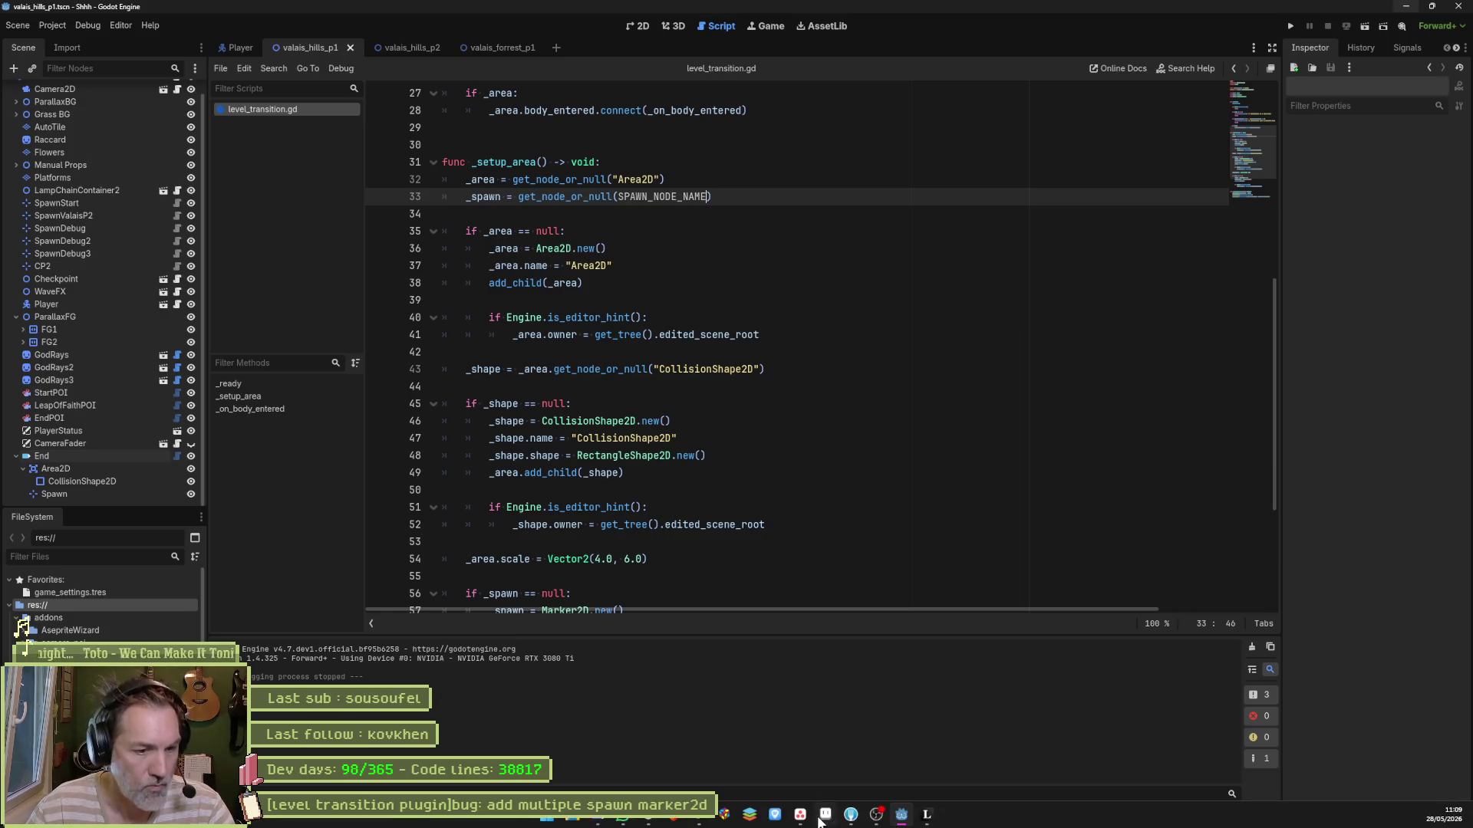
{"action": "left_click", "coordinate": [822, 815]}
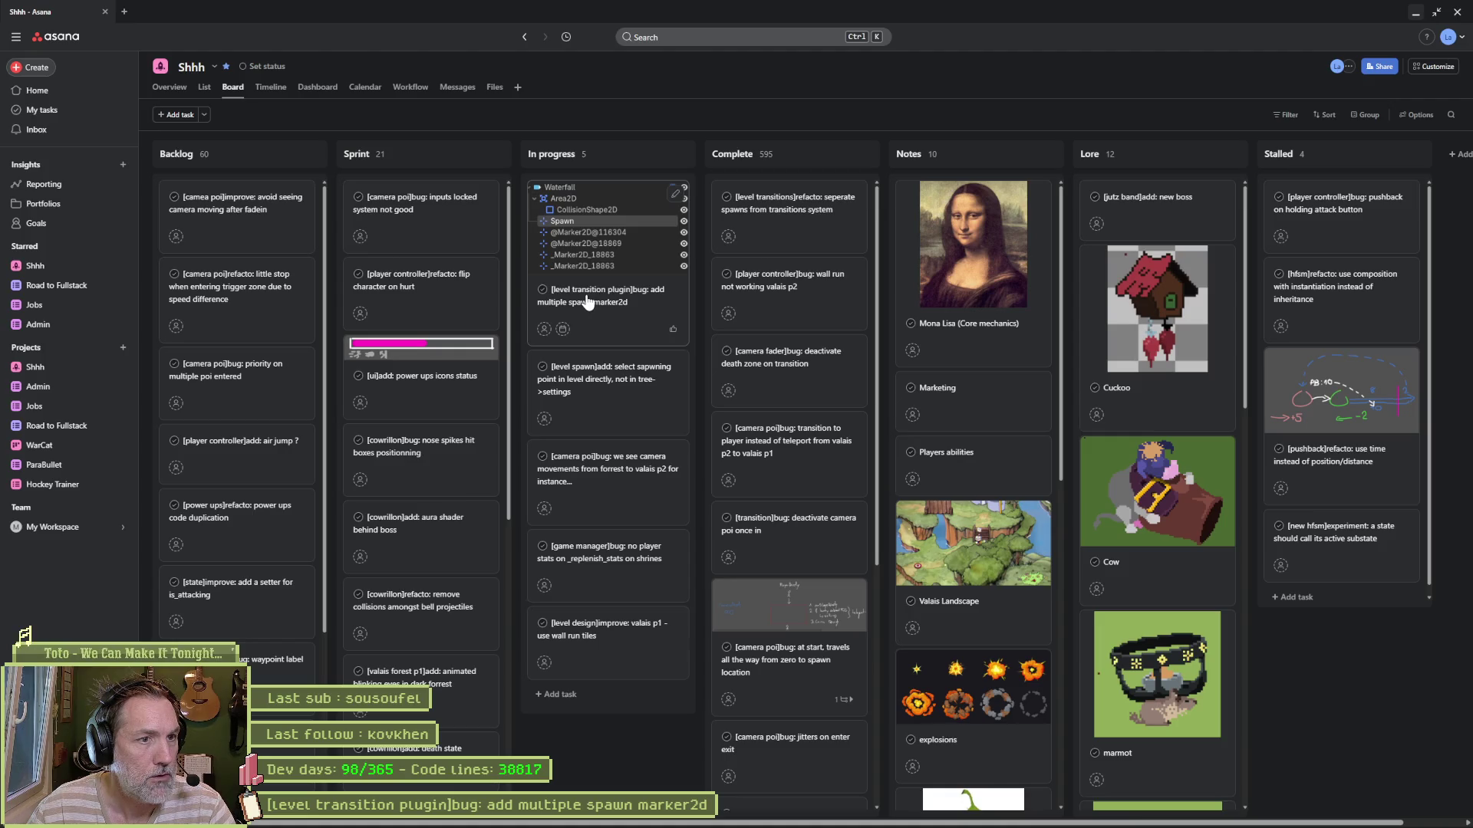
Step: Move the multiple-spawn-marker2d card to Complete and correct the level spawn task title to 'spawning'
{"action": "left_click_drag", "start_coordinate": [758, 247], "coordinate": [760, 230]}
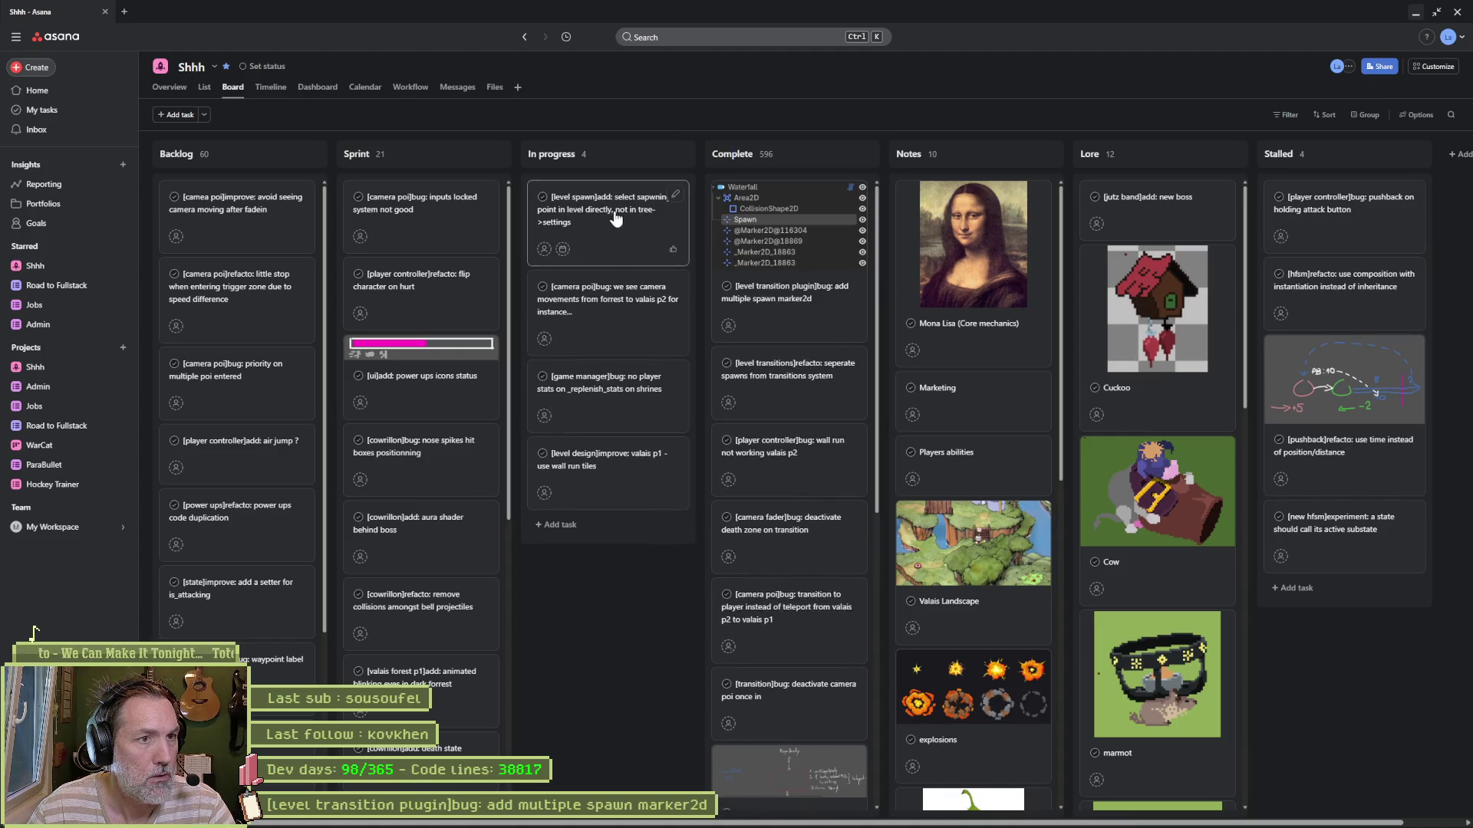
{"action": "left_click", "coordinate": [617, 222]}
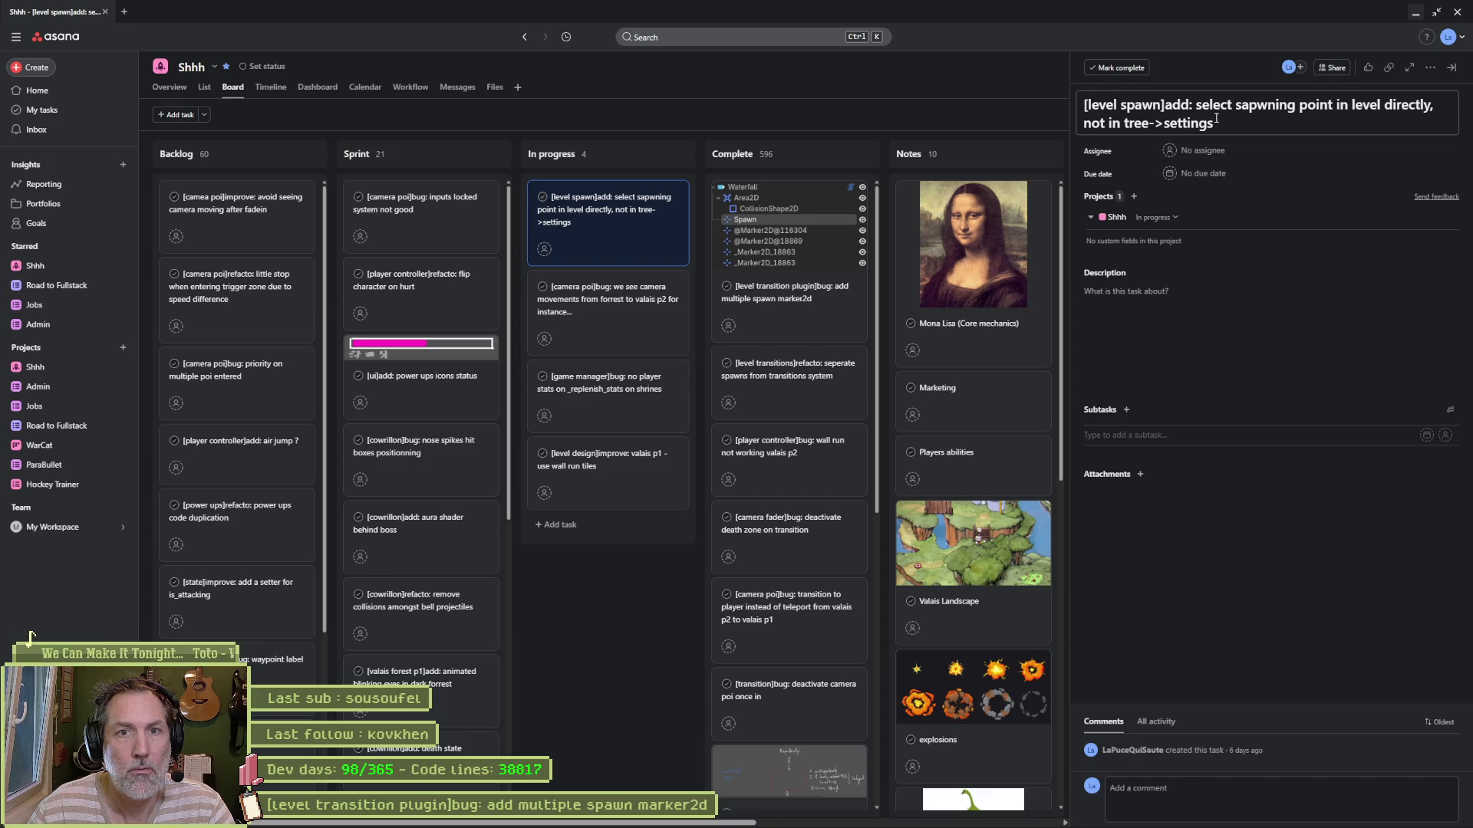
{"action": "left_click", "coordinate": [1241, 103]}
{"action": "key", "text": "BackSpace"}
{"action": "key", "text": "Right"}
{"action": "type", "text": "a"}
{"action": "left_click", "coordinate": [1285, 333]}
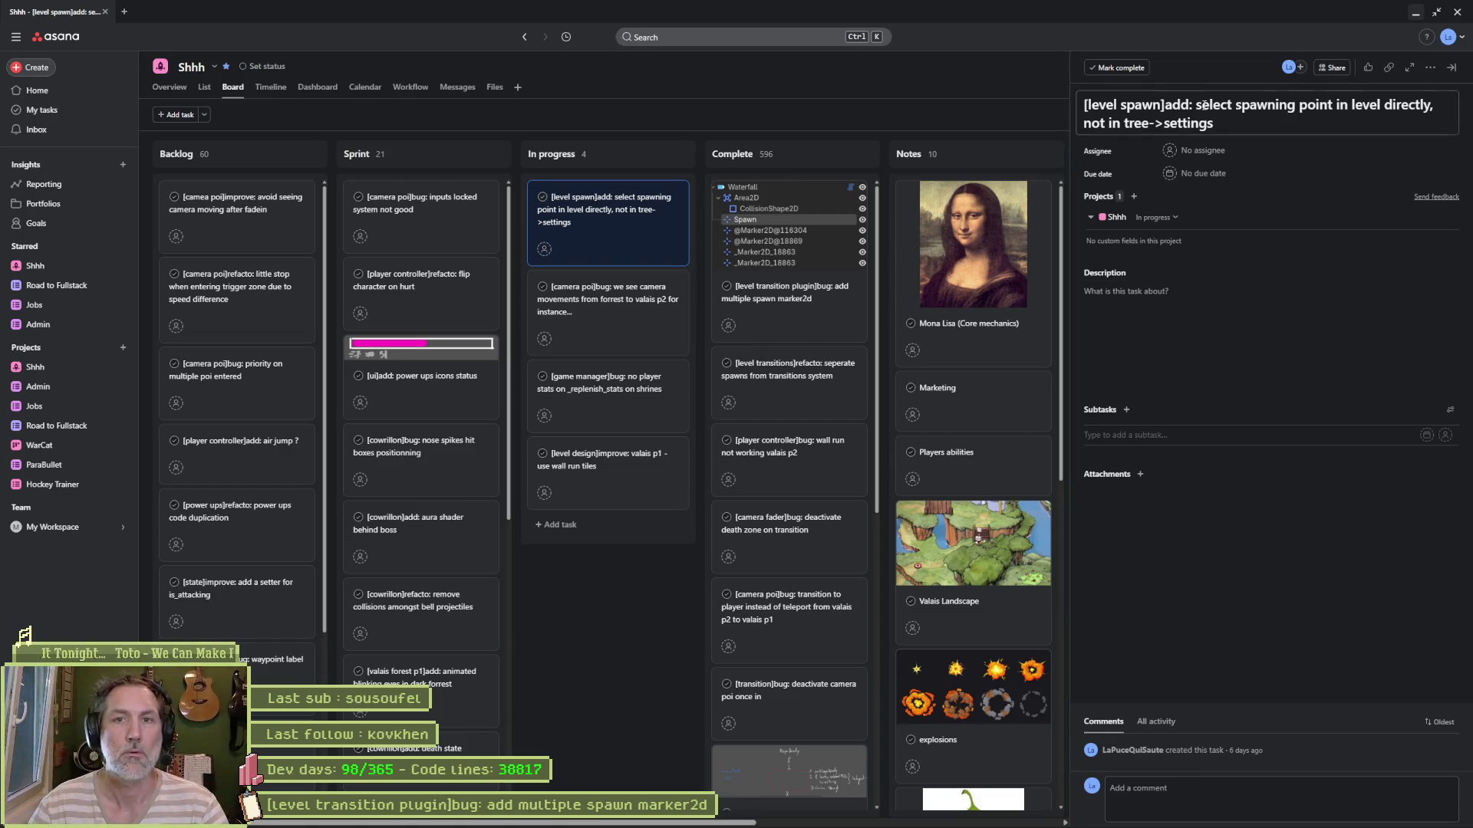
{"action": "left_click", "coordinate": [1416, 12]}
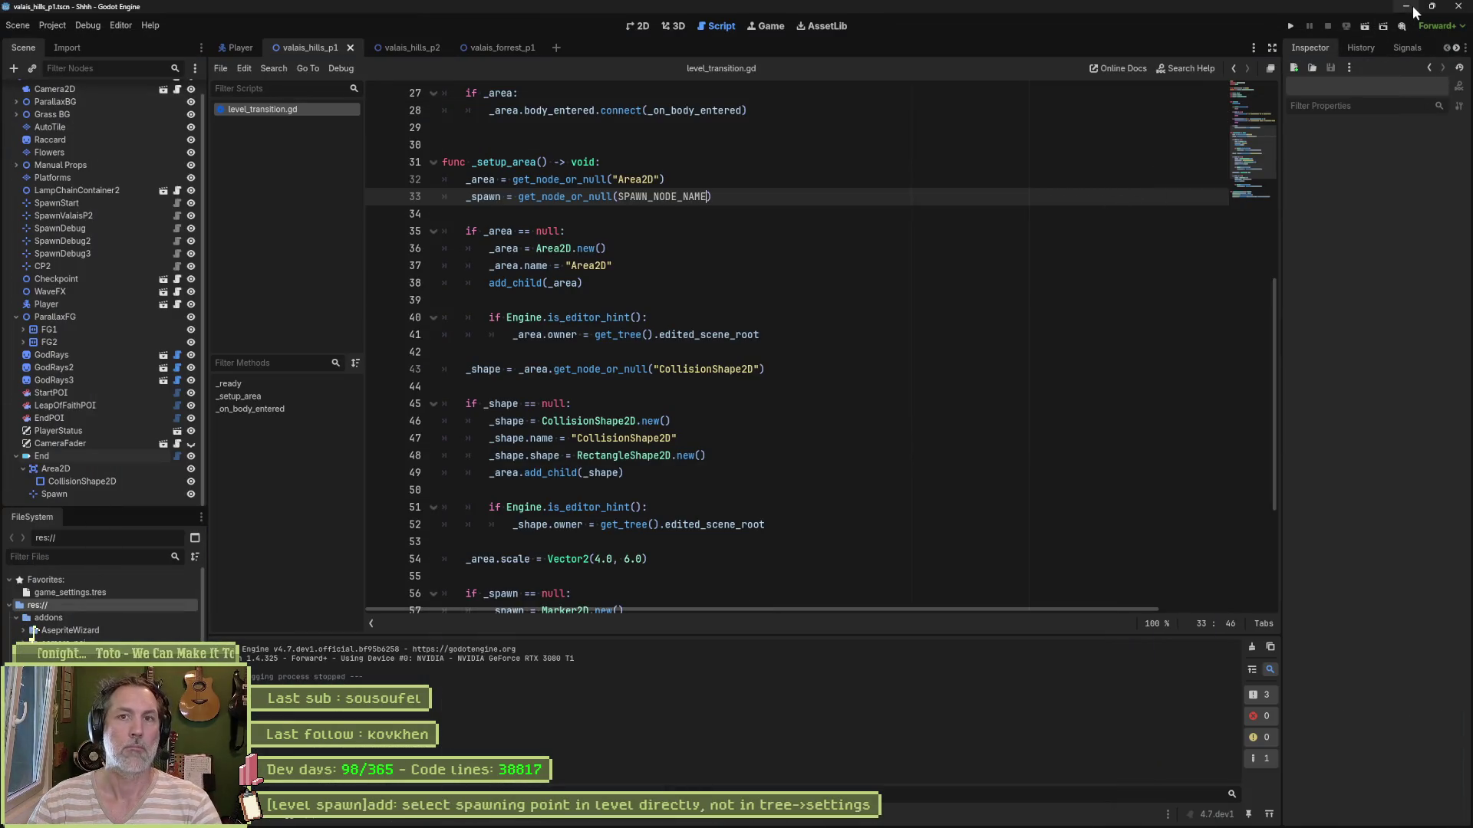
Step: Save the valais_hills_p1 scene and glance at its changes in Fork
{"action": "left_click", "coordinate": [642, 27]}
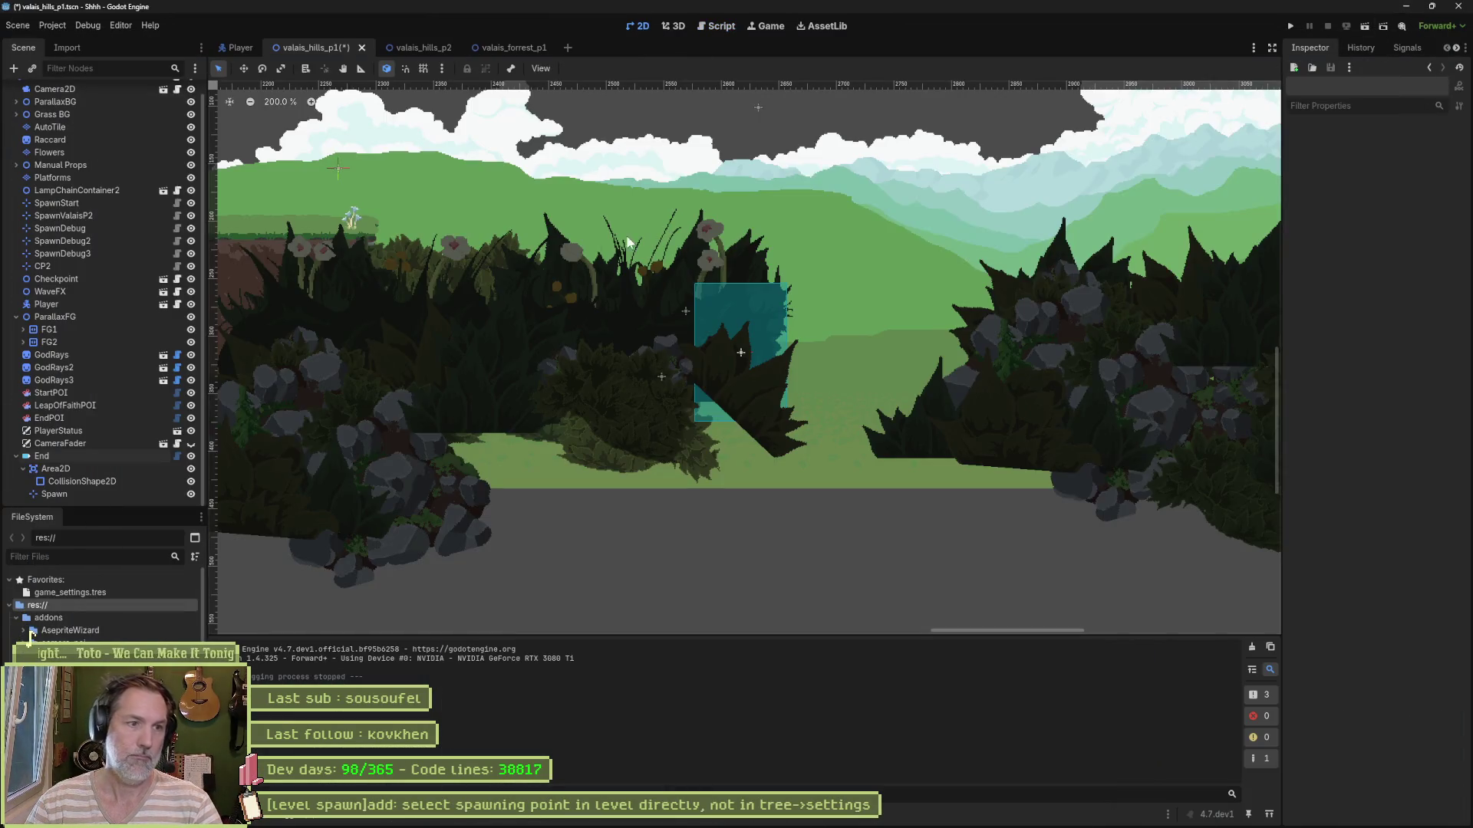
{"action": "scroll", "coordinate": [508, 236], "scroll_direction": "down", "scroll_amount": 5}
{"action": "scroll", "coordinate": [537, 261], "scroll_direction": "up", "scroll_amount": 2}
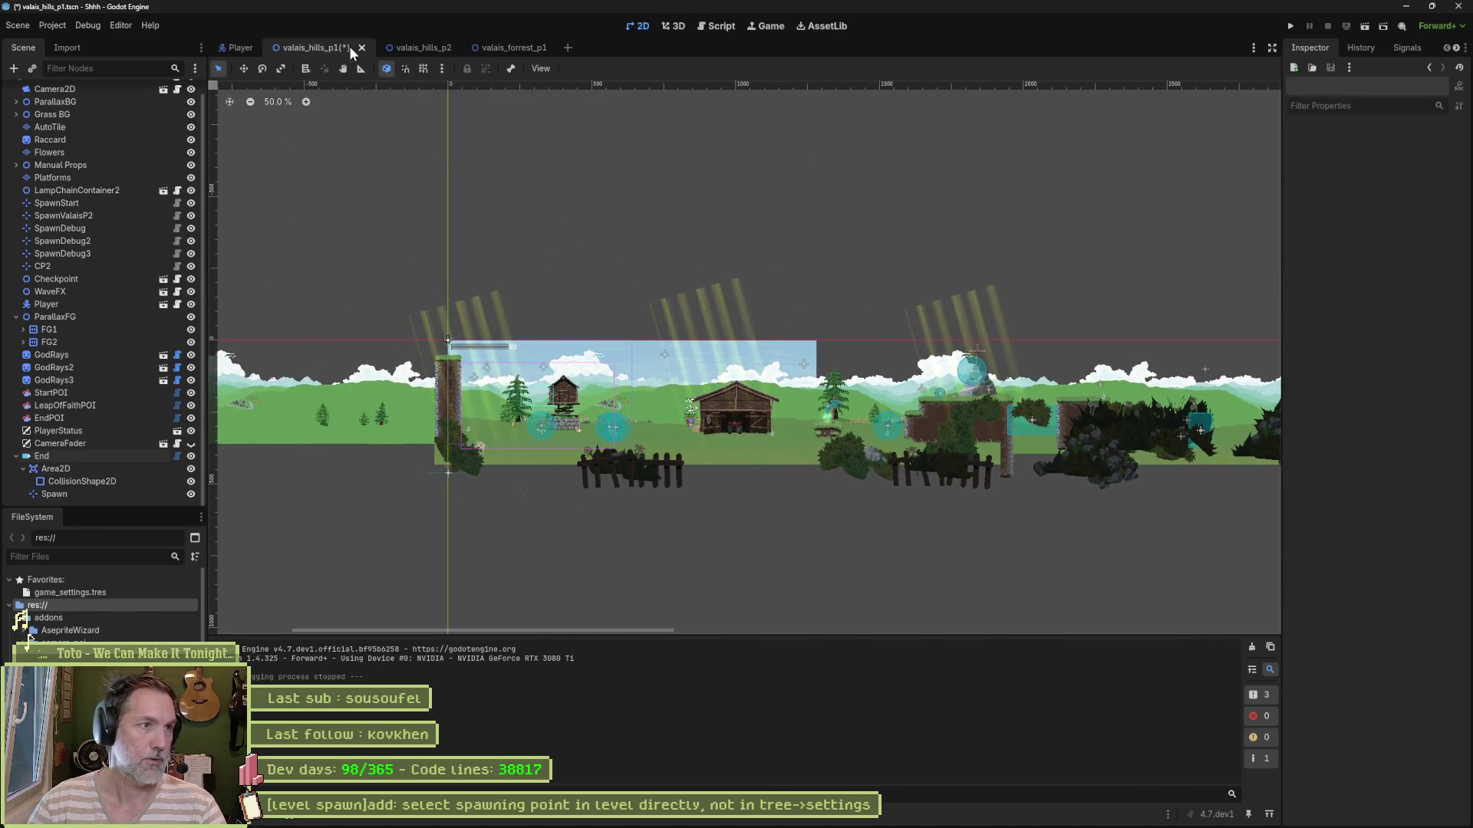
{"action": "key", "text": "ctrl+s"}
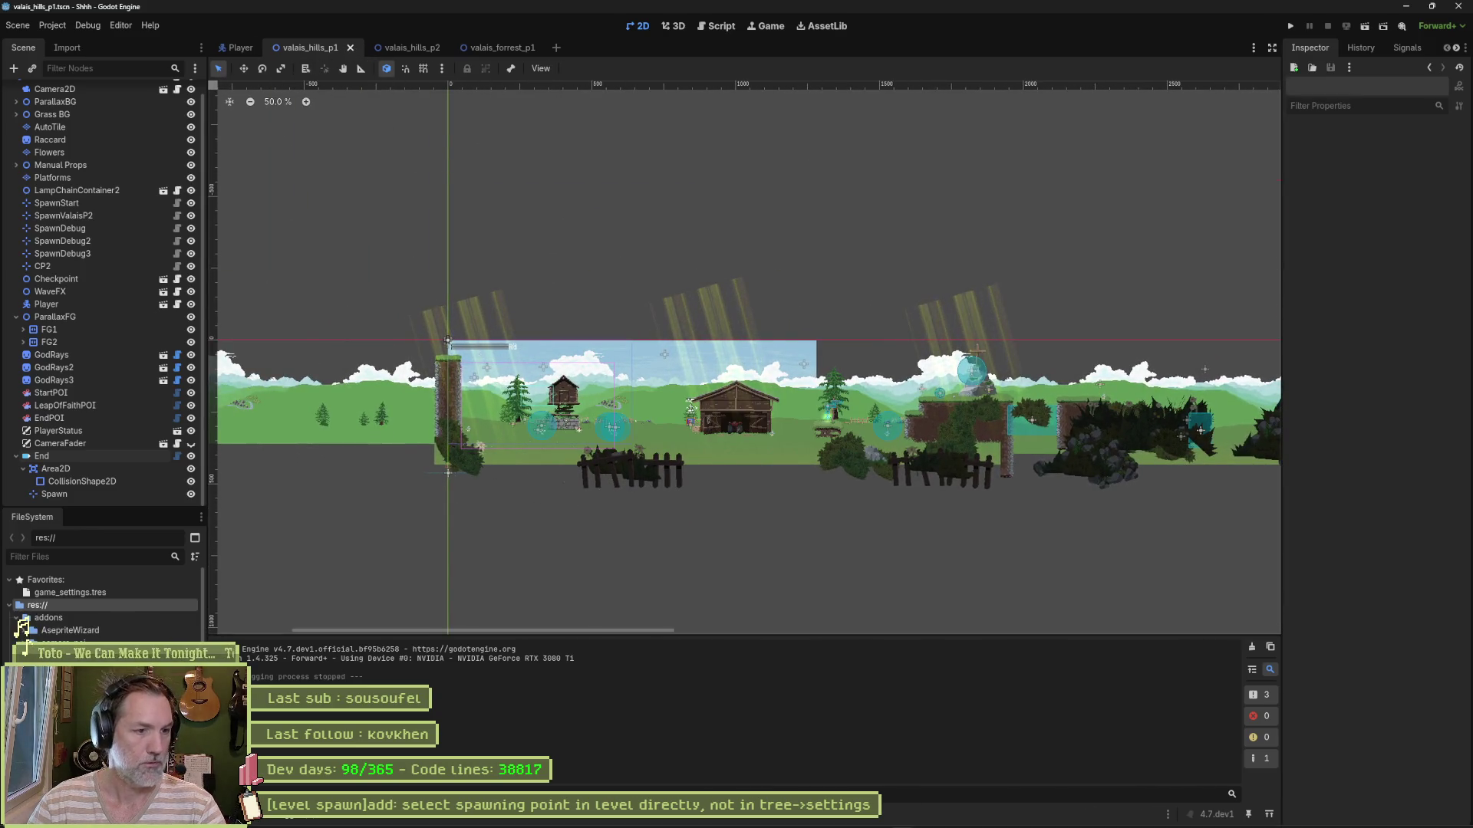
{"action": "left_click", "coordinate": [852, 823]}
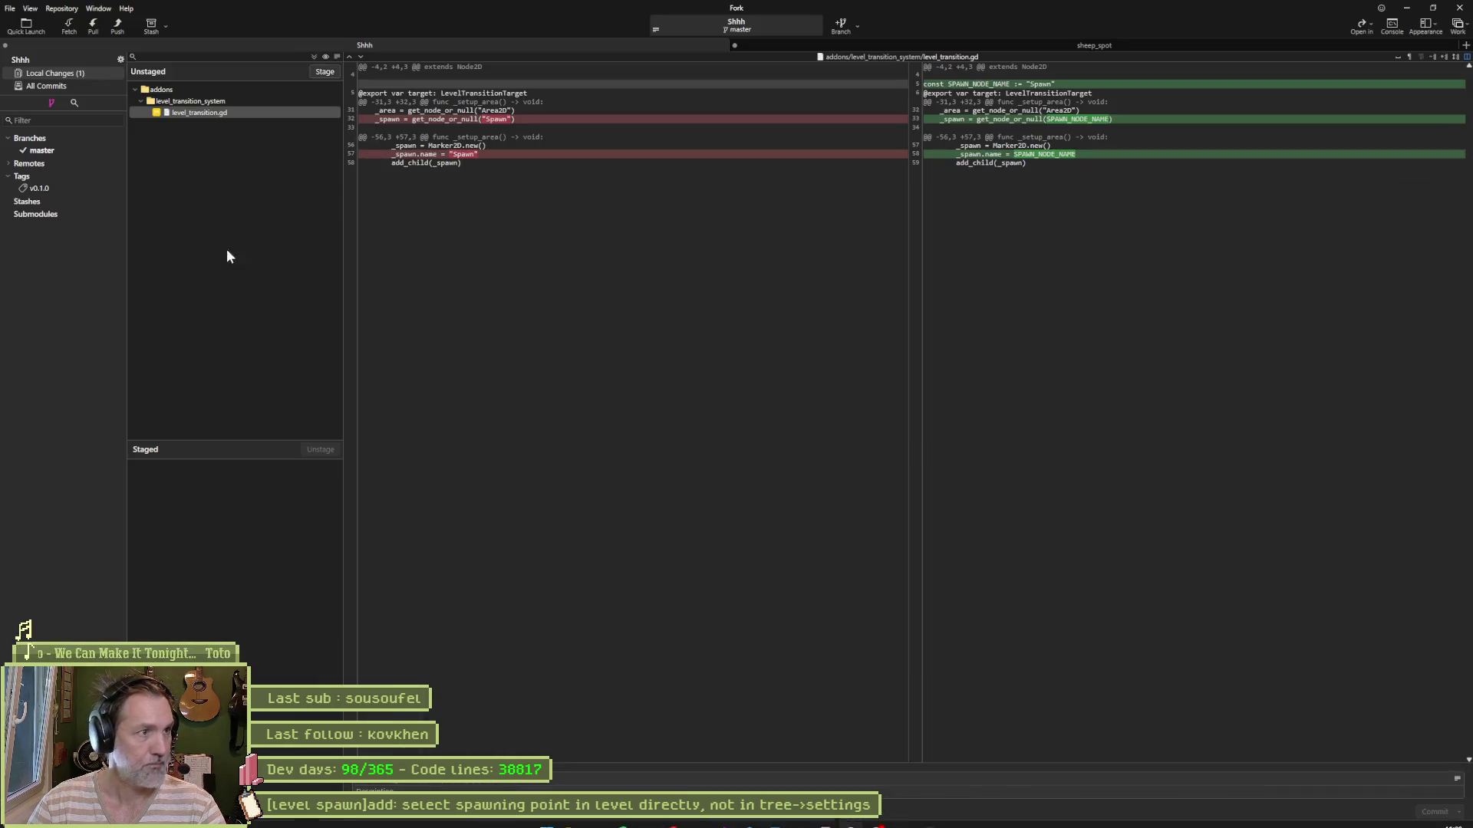
{"action": "left_click", "coordinate": [1406, 8]}
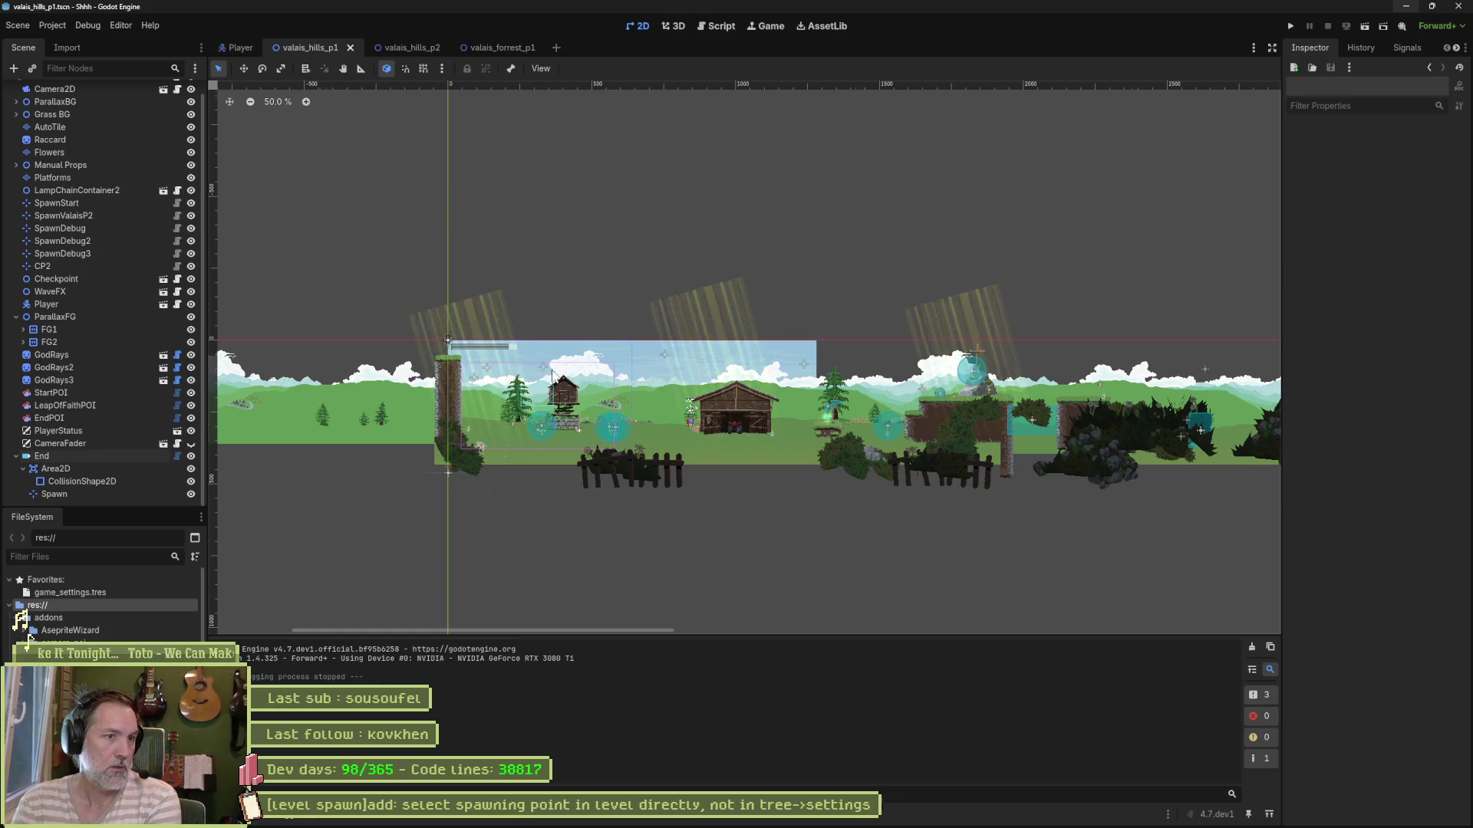
Step: Move the Player slightly left and up beside the barn, then open level.gd
{"action": "scroll", "coordinate": [514, 413], "scroll_direction": "up", "scroll_amount": 4}
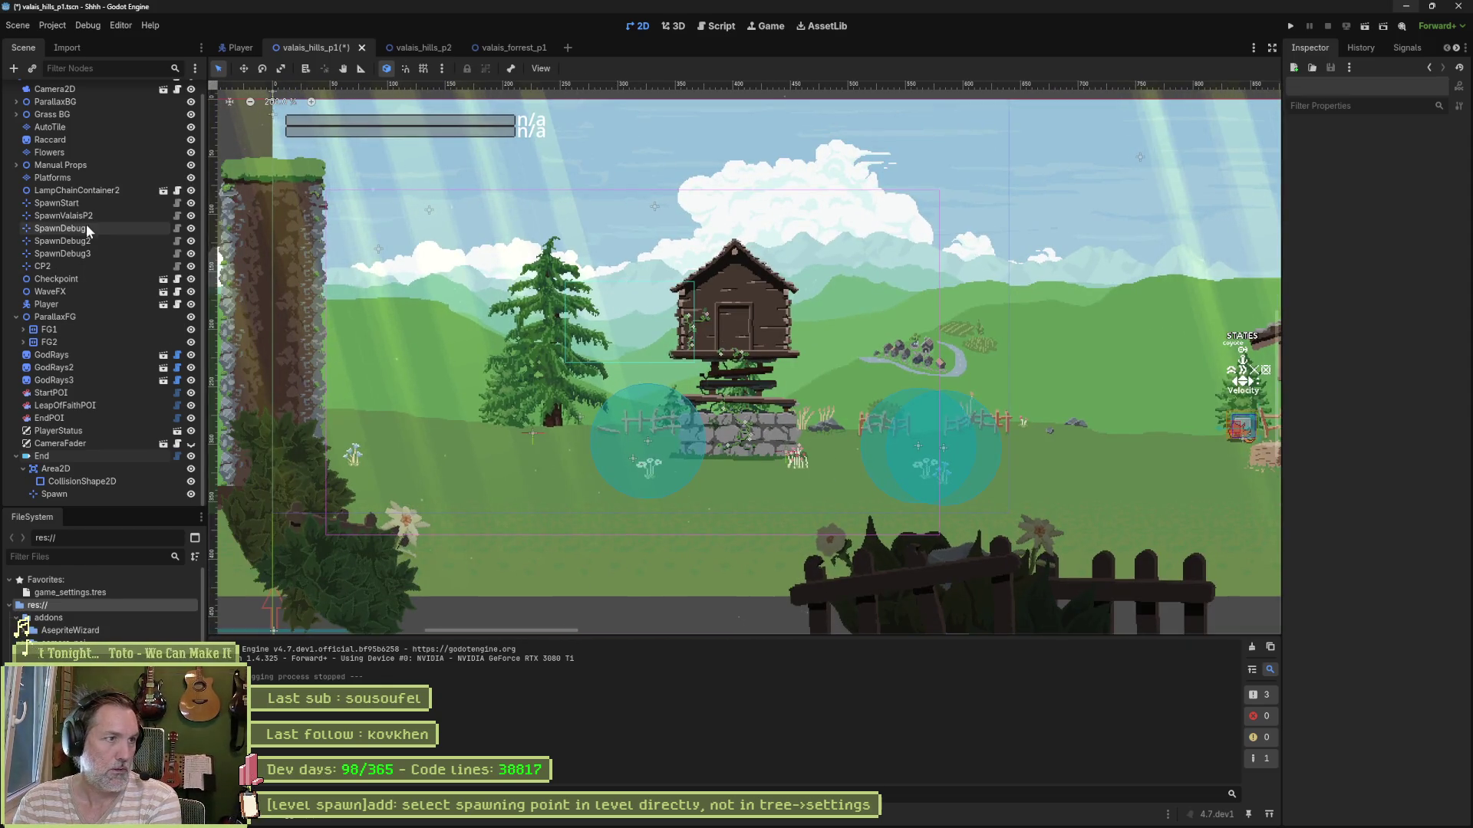
{"action": "scroll", "coordinate": [84, 155], "scroll_direction": "up", "scroll_amount": 1}
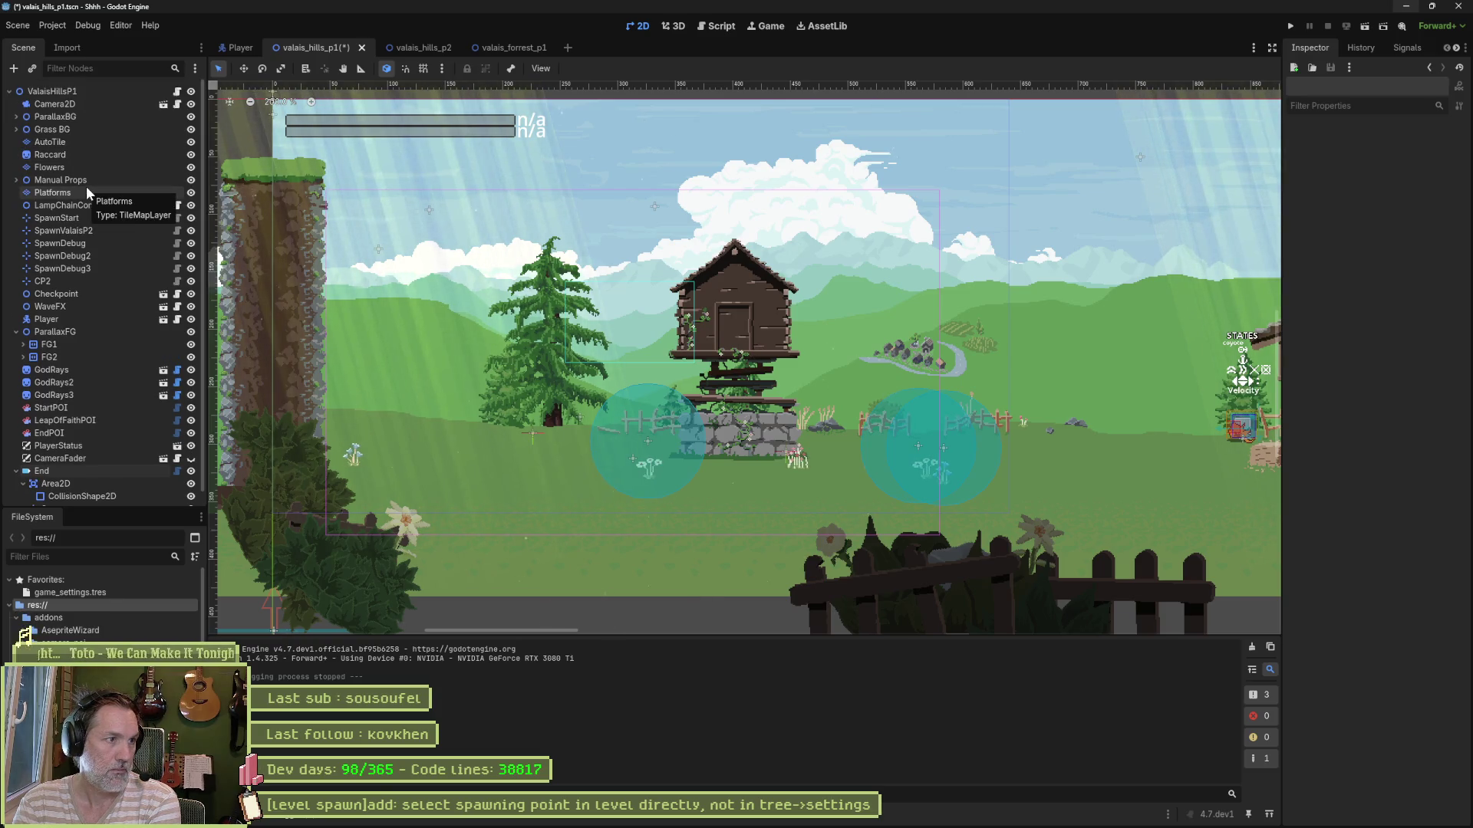
{"action": "left_click", "coordinate": [61, 317]}
{"action": "scroll", "coordinate": [639, 315], "scroll_direction": "down", "scroll_amount": 3}
{"action": "scroll", "coordinate": [690, 368], "scroll_direction": "right", "scroll_amount": 5}
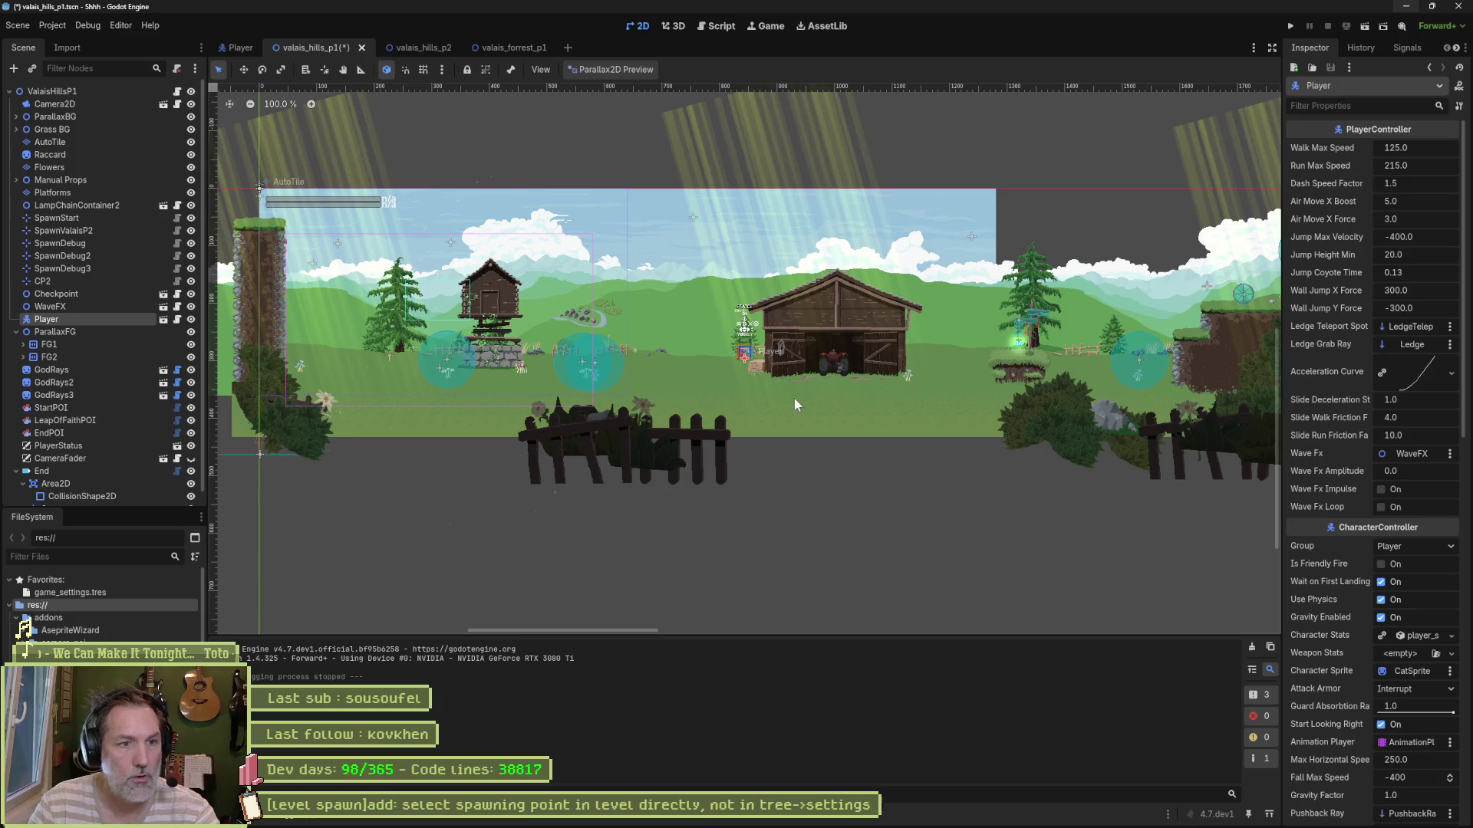
{"action": "key", "text": "w"}
{"action": "left_click_drag", "start_coordinate": [795, 401], "coordinate": [432, 389]}
{"action": "scroll", "coordinate": [690, 445], "scroll_direction": "left", "scroll_amount": 5}
{"action": "key", "text": "ctrl+z"}
{"action": "key", "text": "ctrl+z"}
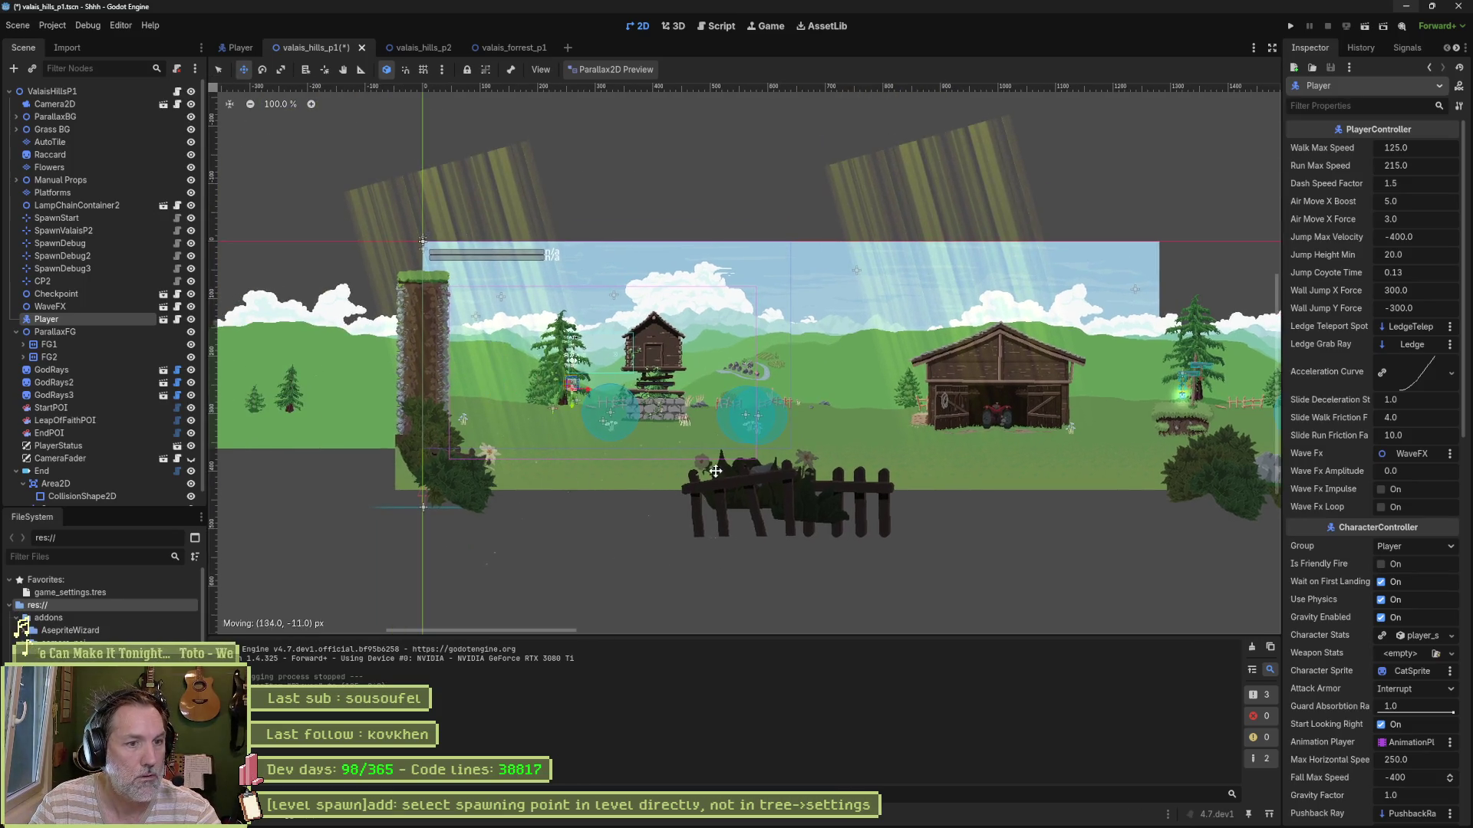
{"action": "left_click_drag", "start_coordinate": [1008, 493], "coordinate": [969, 472]}
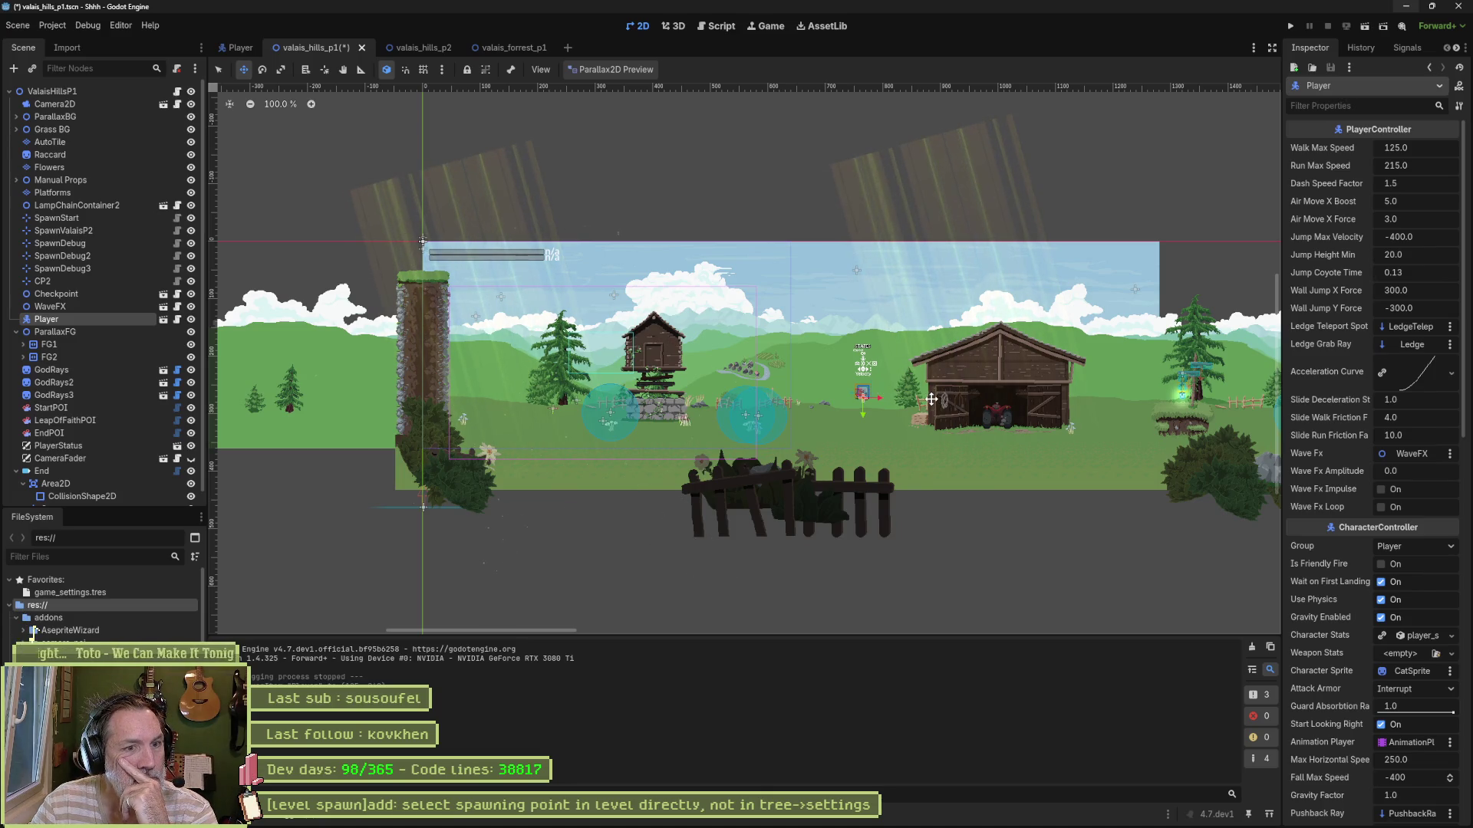
{"action": "left_click", "coordinate": [181, 91]}
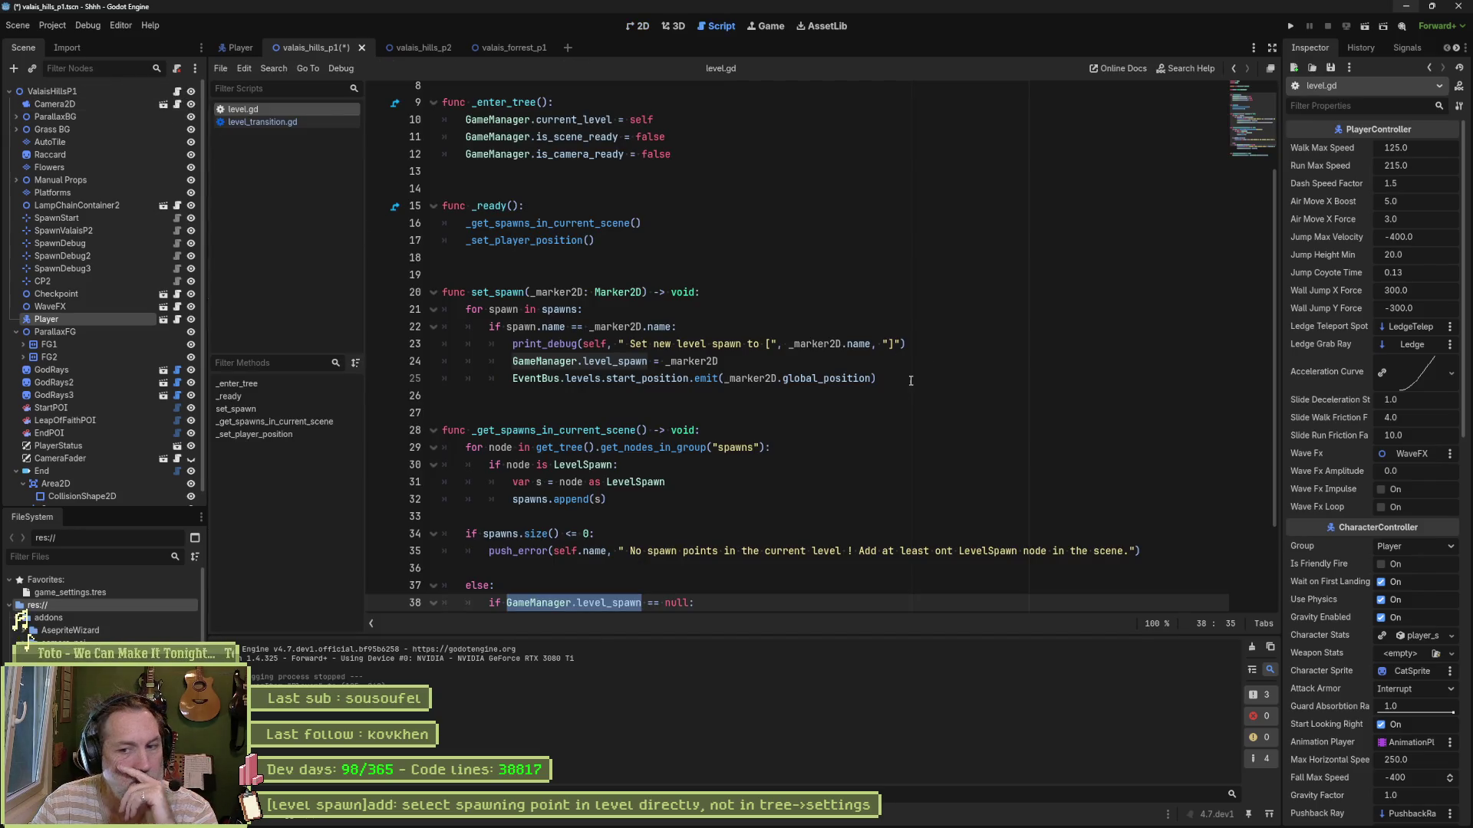
Step: Comment out level.gd's _ready function and its two calls, save, and run the scene
{"action": "scroll", "coordinate": [898, 377], "scroll_direction": "up", "scroll_amount": 3}
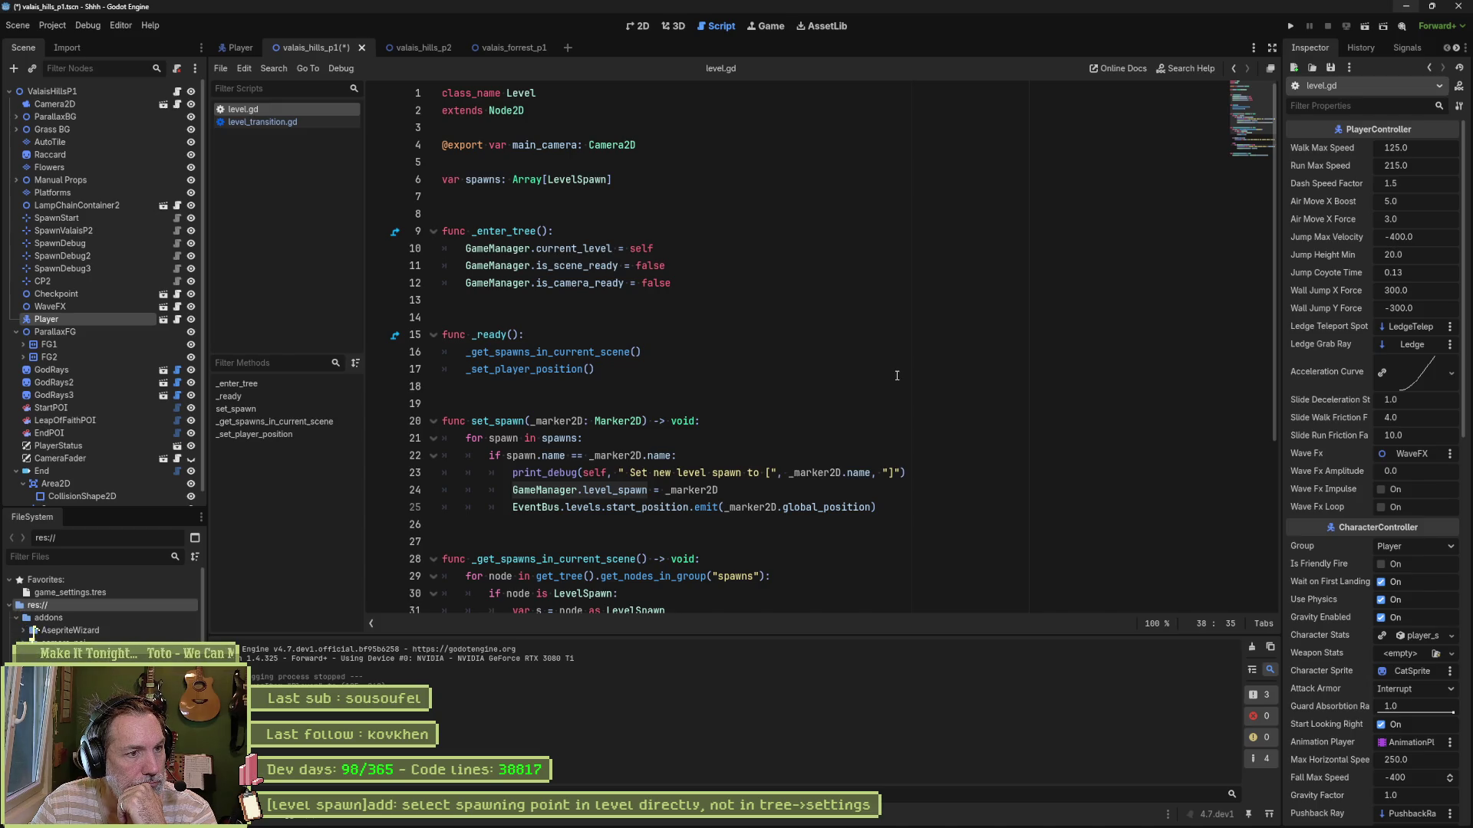
{"action": "left_click", "coordinate": [536, 369]}
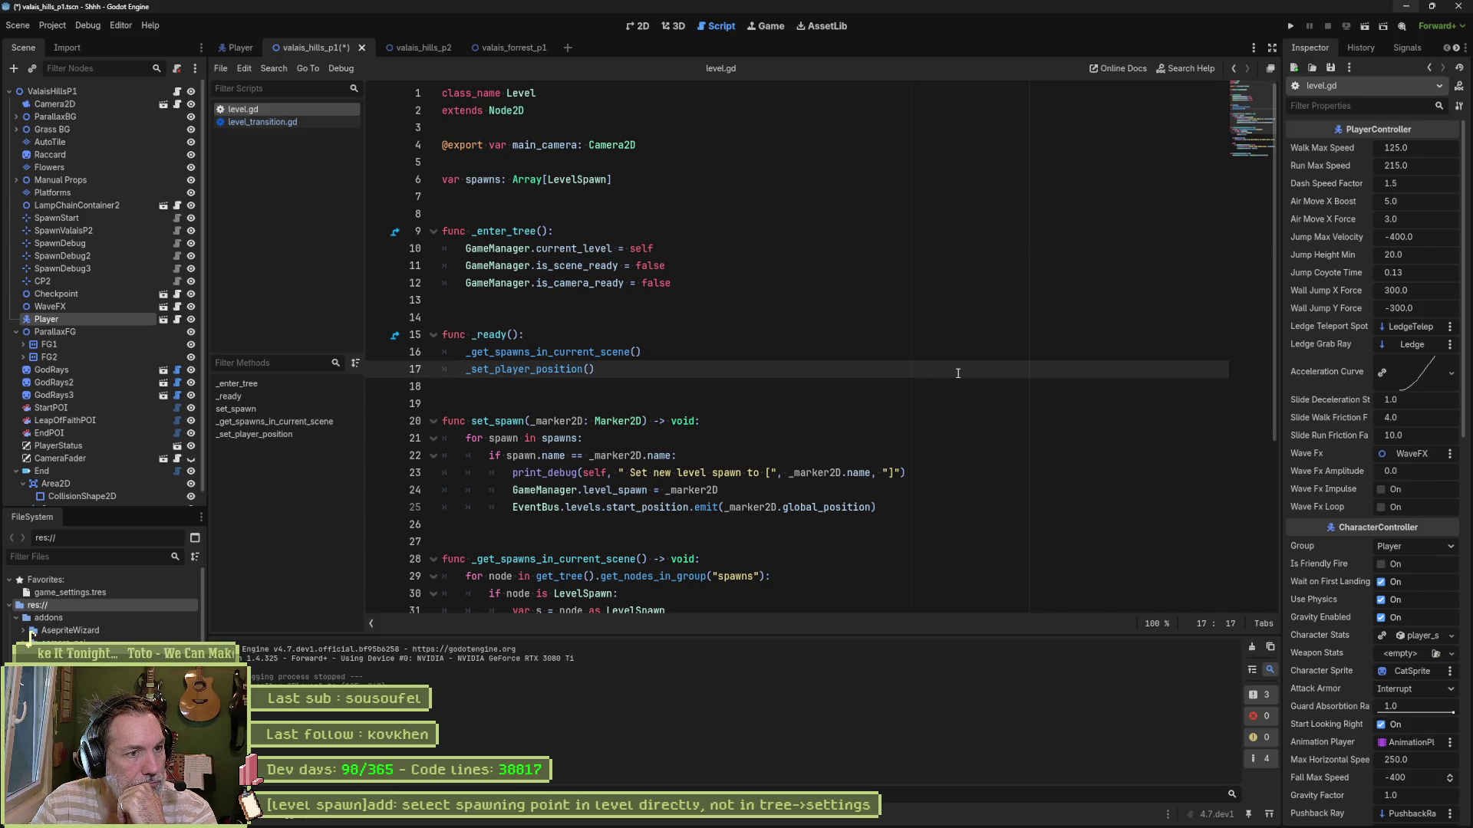
{"action": "scroll", "coordinate": [929, 400], "scroll_direction": "down", "scroll_amount": 3}
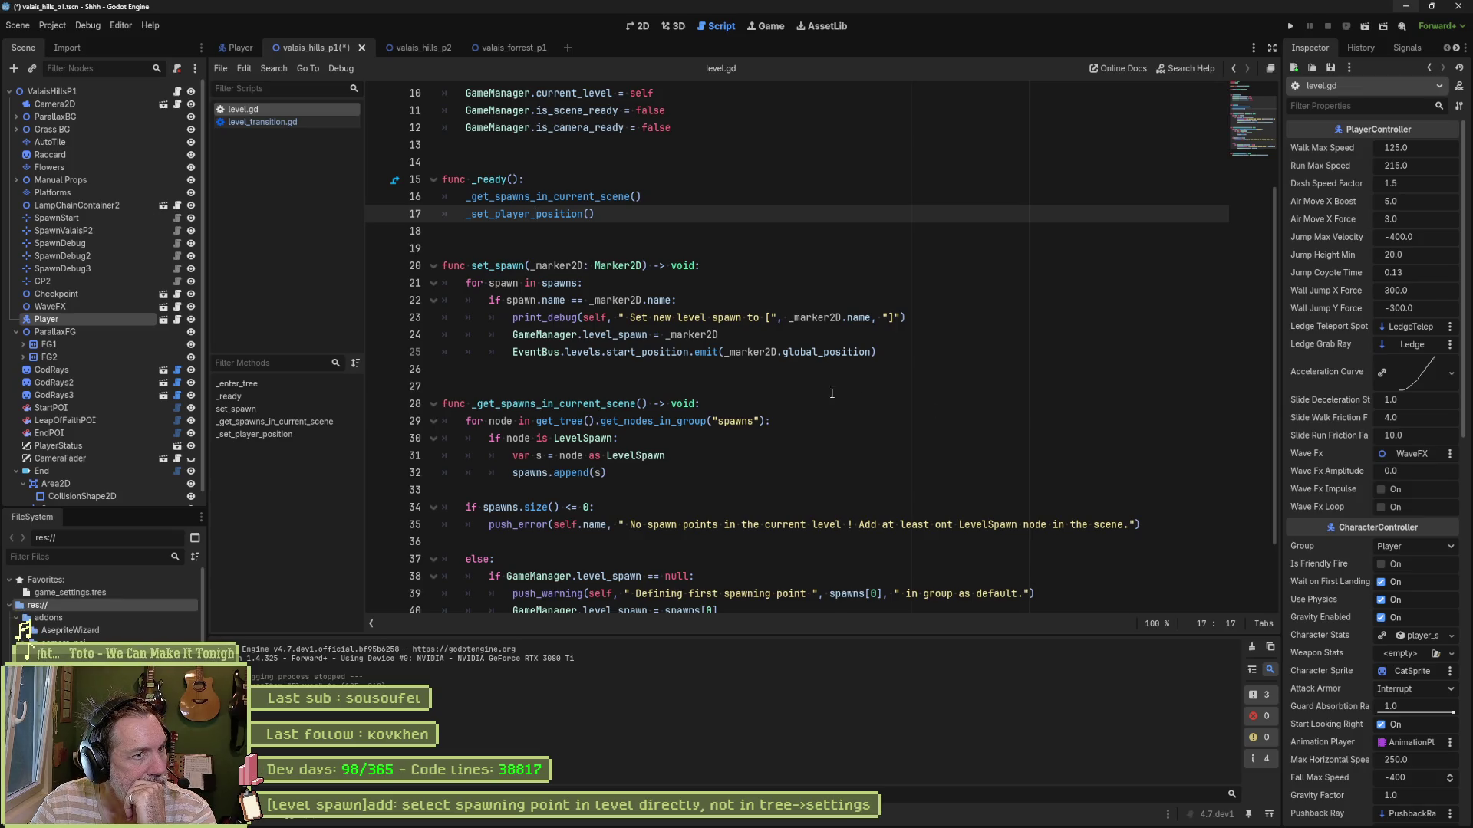
{"action": "mouse_move", "coordinate": [508, 179]}
{"action": "left_mouse_down"}
{"action": "mouse_move", "coordinate": [645, 198]}
{"action": "mouse_move", "coordinate": [503, 214]}
{"action": "left_mouse_up"}
{"action": "key", "text": "ctrl+k"}
{"action": "key", "text": "ctrl+s"}
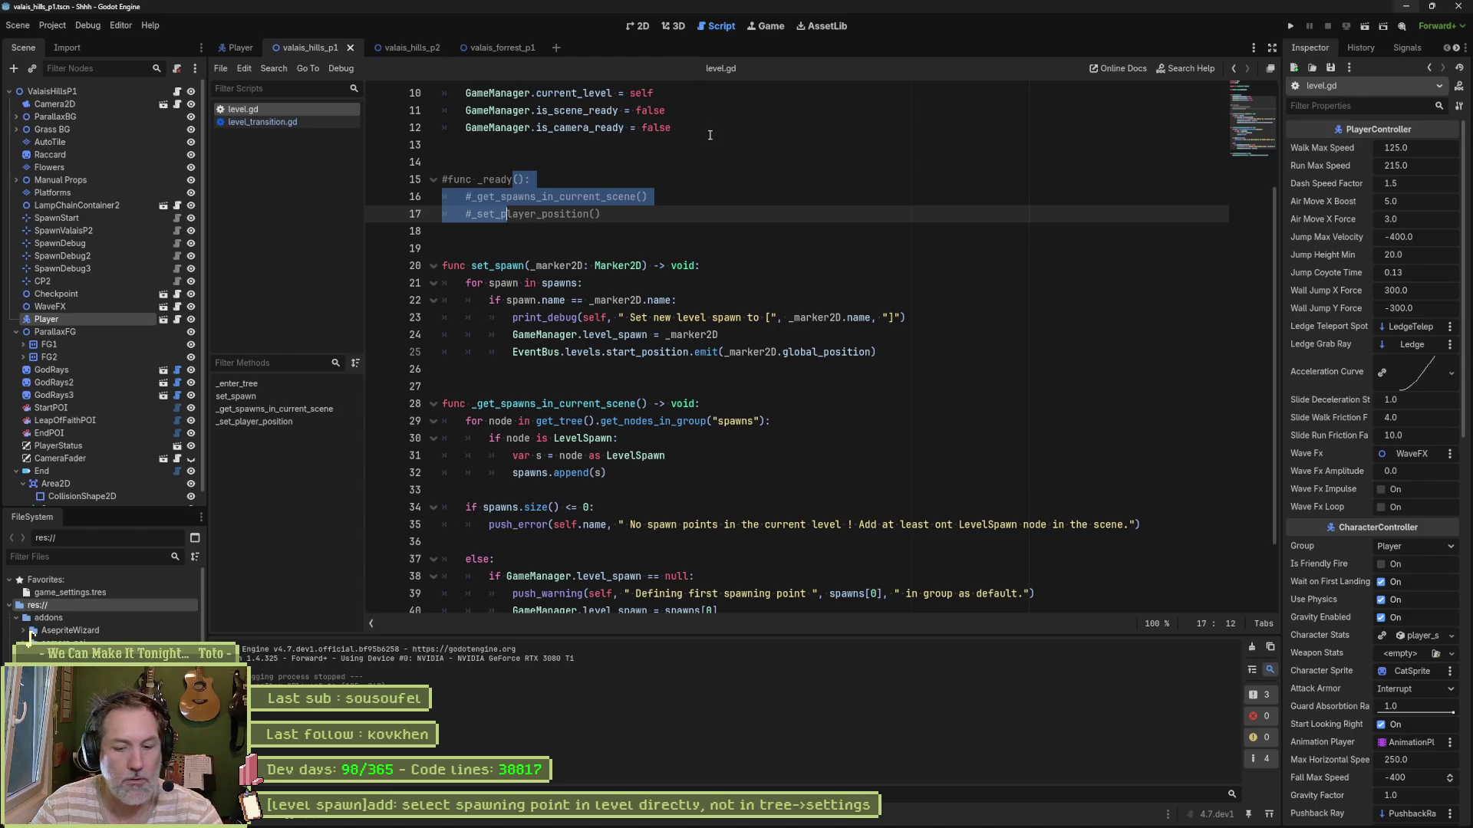
{"action": "key", "text": "F6"}
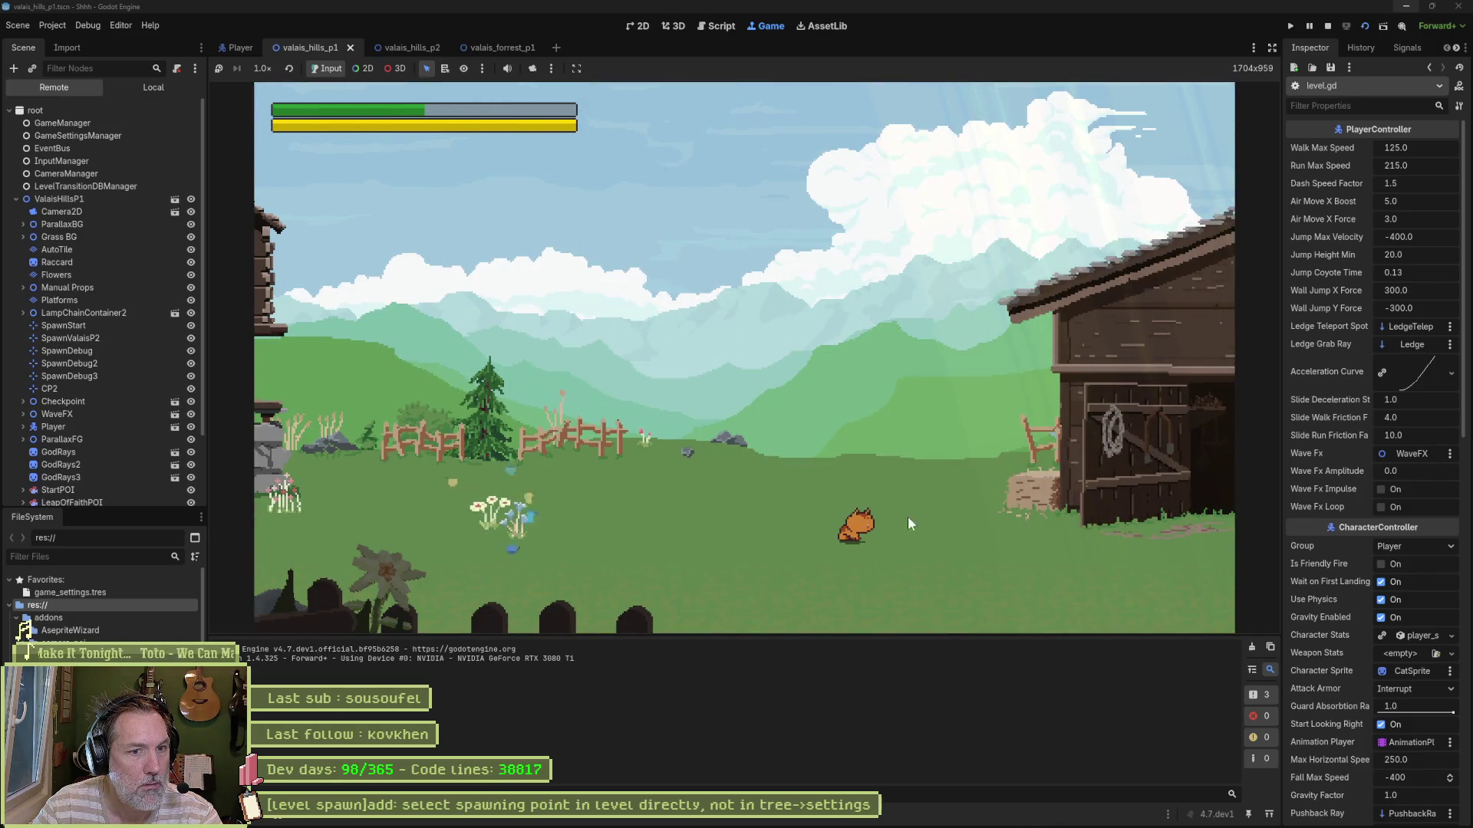
Step: Play-test the level by walking the cat left, then stop the game
{"action": "key", "text": "F8"}
{"action": "key", "text": "ctrl+s"}
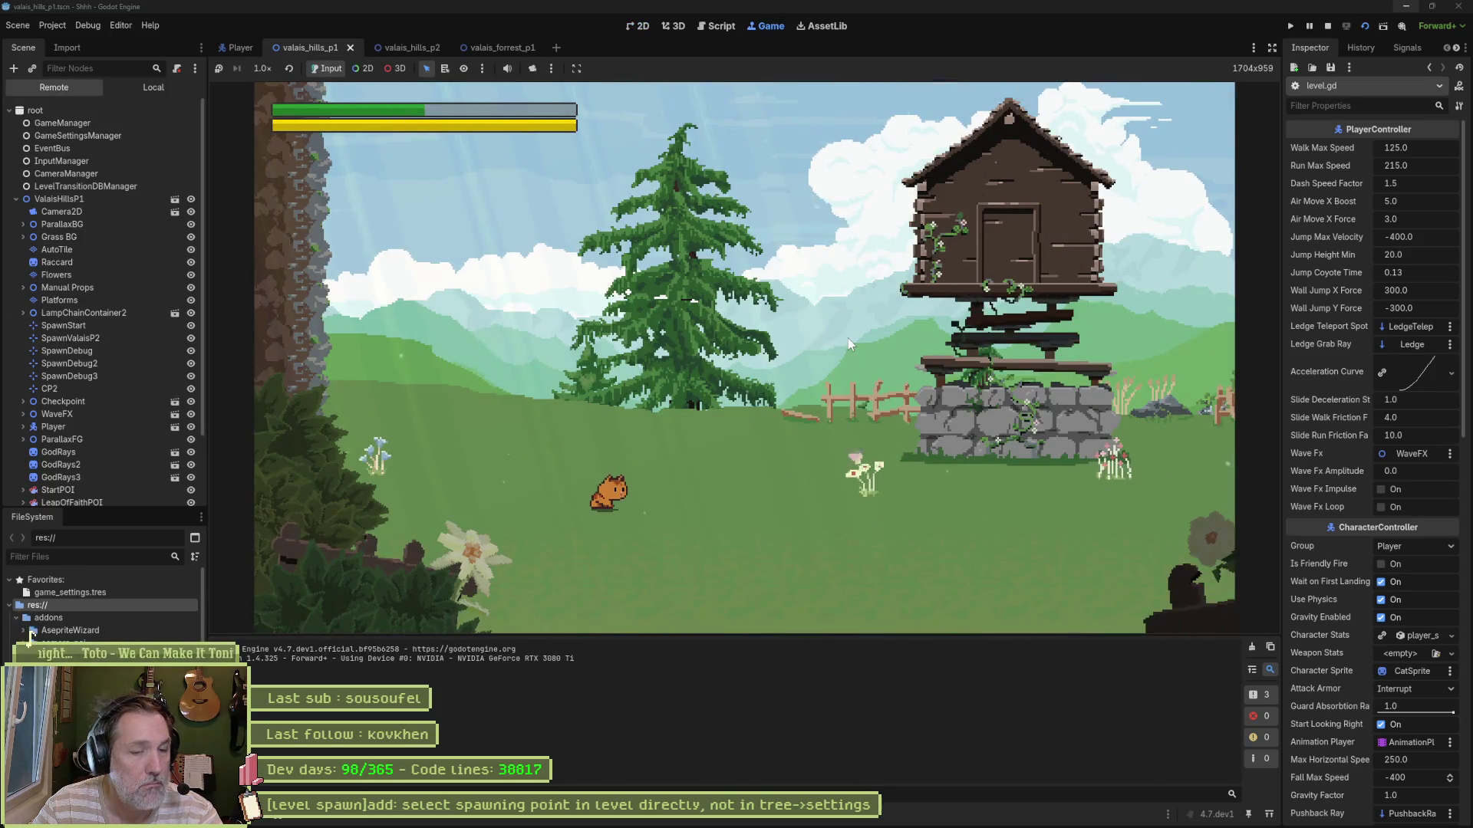
{"action": "key", "text": "Left"}
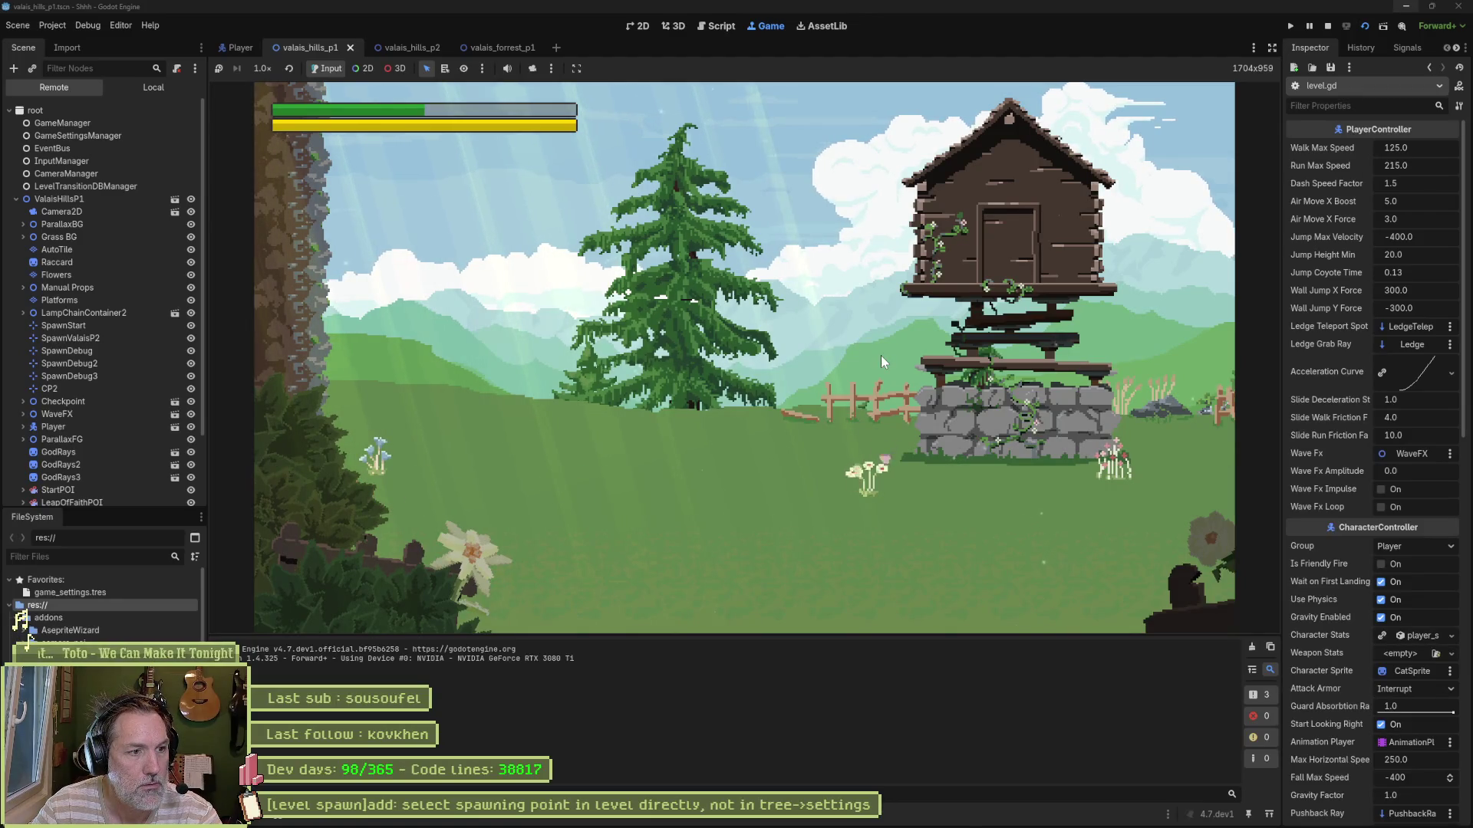
{"action": "key", "text": "F8"}
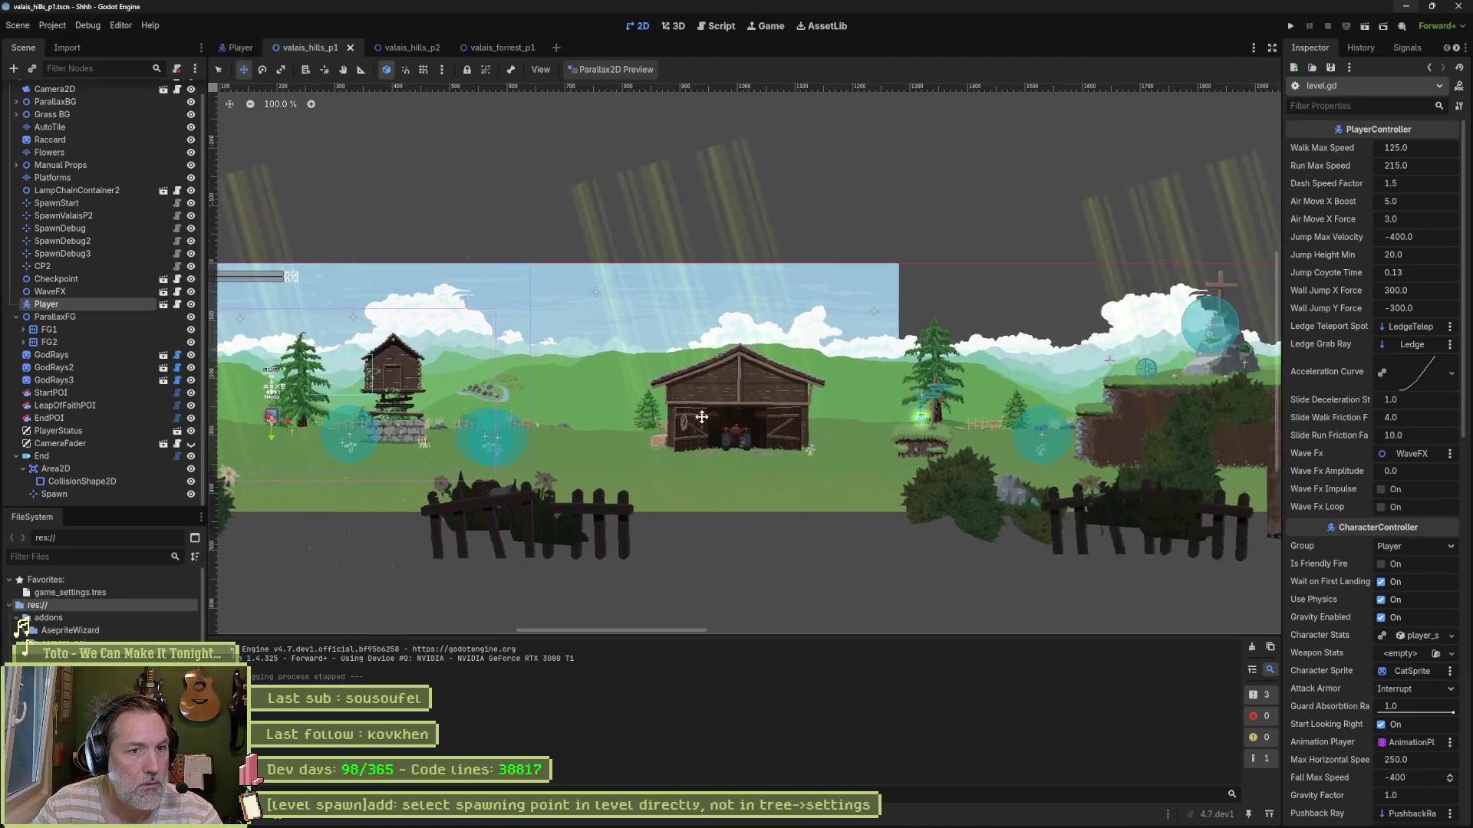
Step: Move the Player right of the barn and test-run into the waterfall level
{"action": "left_click_drag", "start_coordinate": [508, 437], "coordinate": [988, 440]}
{"action": "key", "text": "F6"}
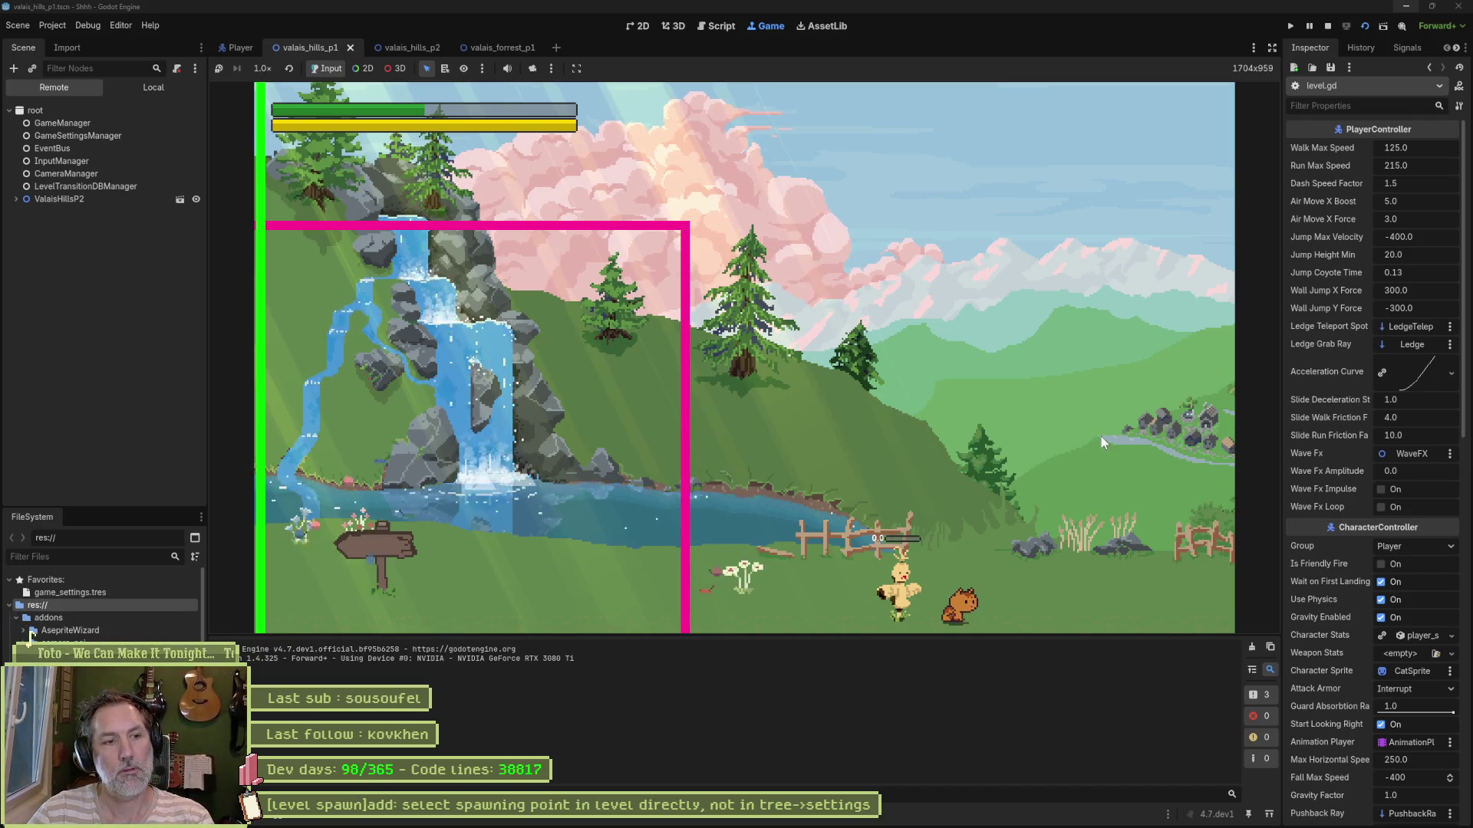
{"action": "key", "text": "F8"}
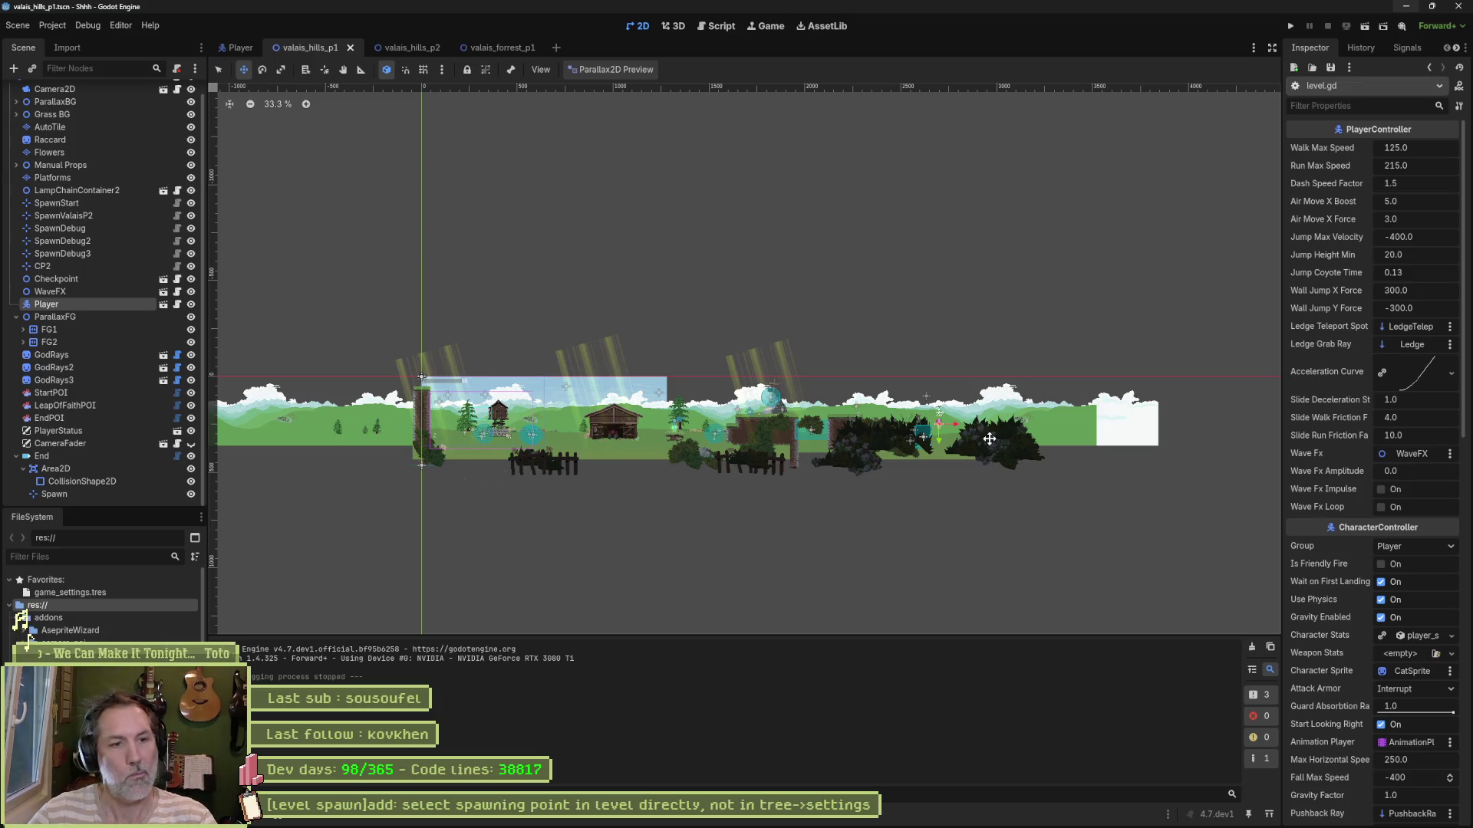
Step: Nudge valais_hills_p2's Waterfall Spawn marker left toward the wooden signpost and save
{"action": "left_click", "coordinate": [407, 48]}
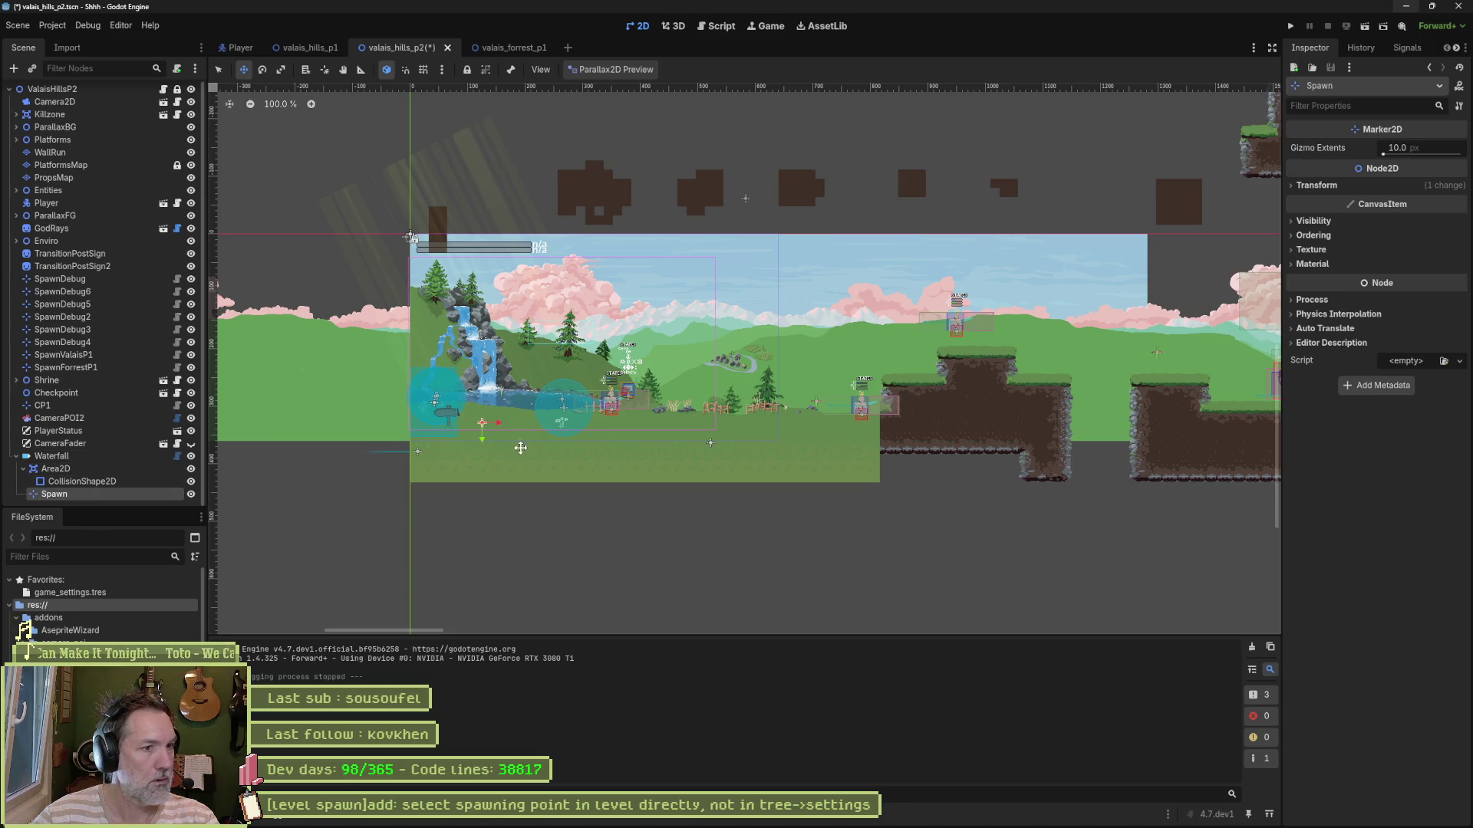
{"action": "scroll", "coordinate": [447, 425], "scroll_direction": "up", "scroll_amount": 5}
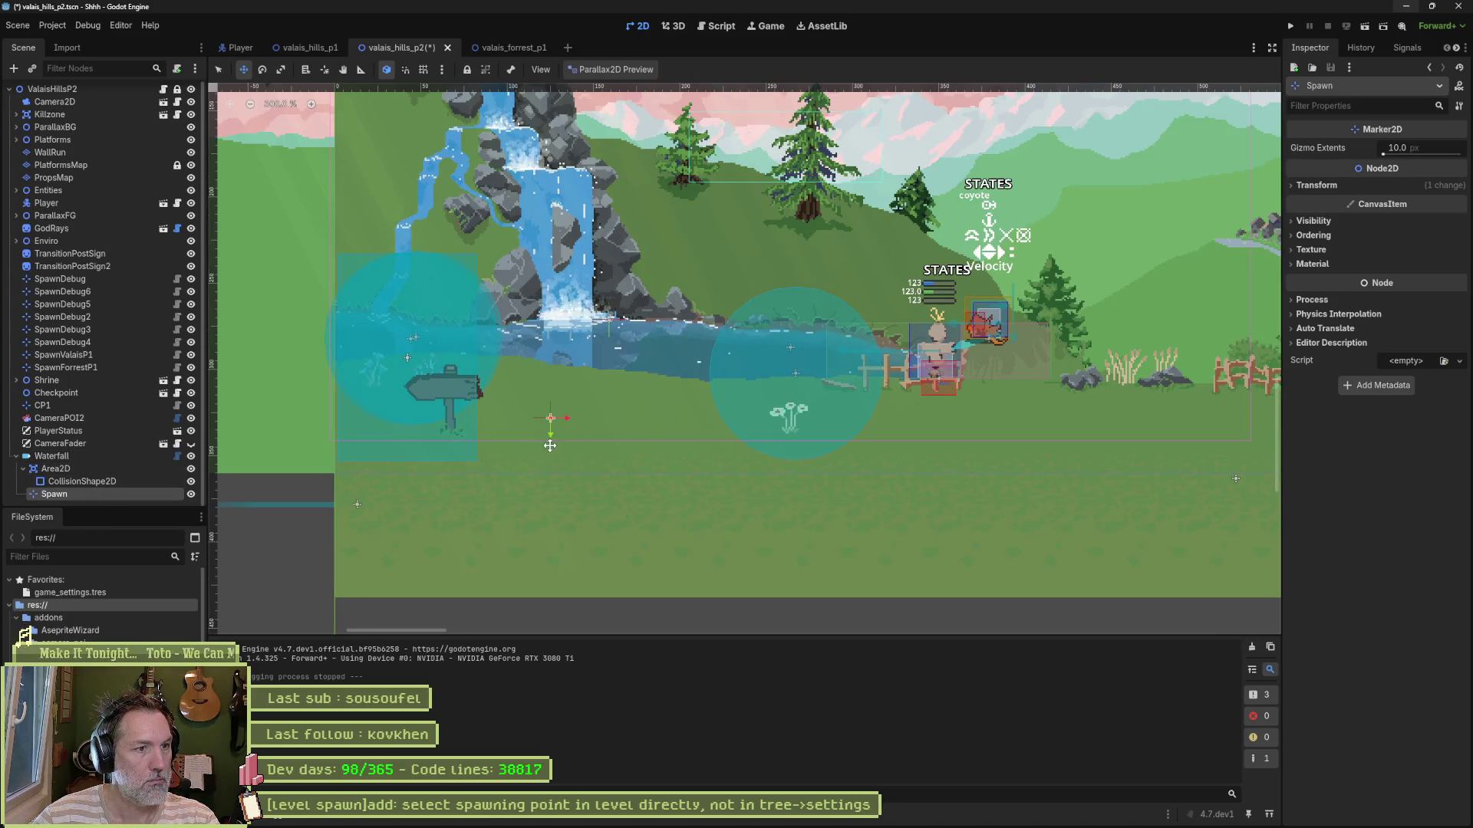
{"action": "left_click_drag", "start_coordinate": [570, 426], "coordinate": [527, 413]}
{"action": "key", "text": "ctrl+s"}
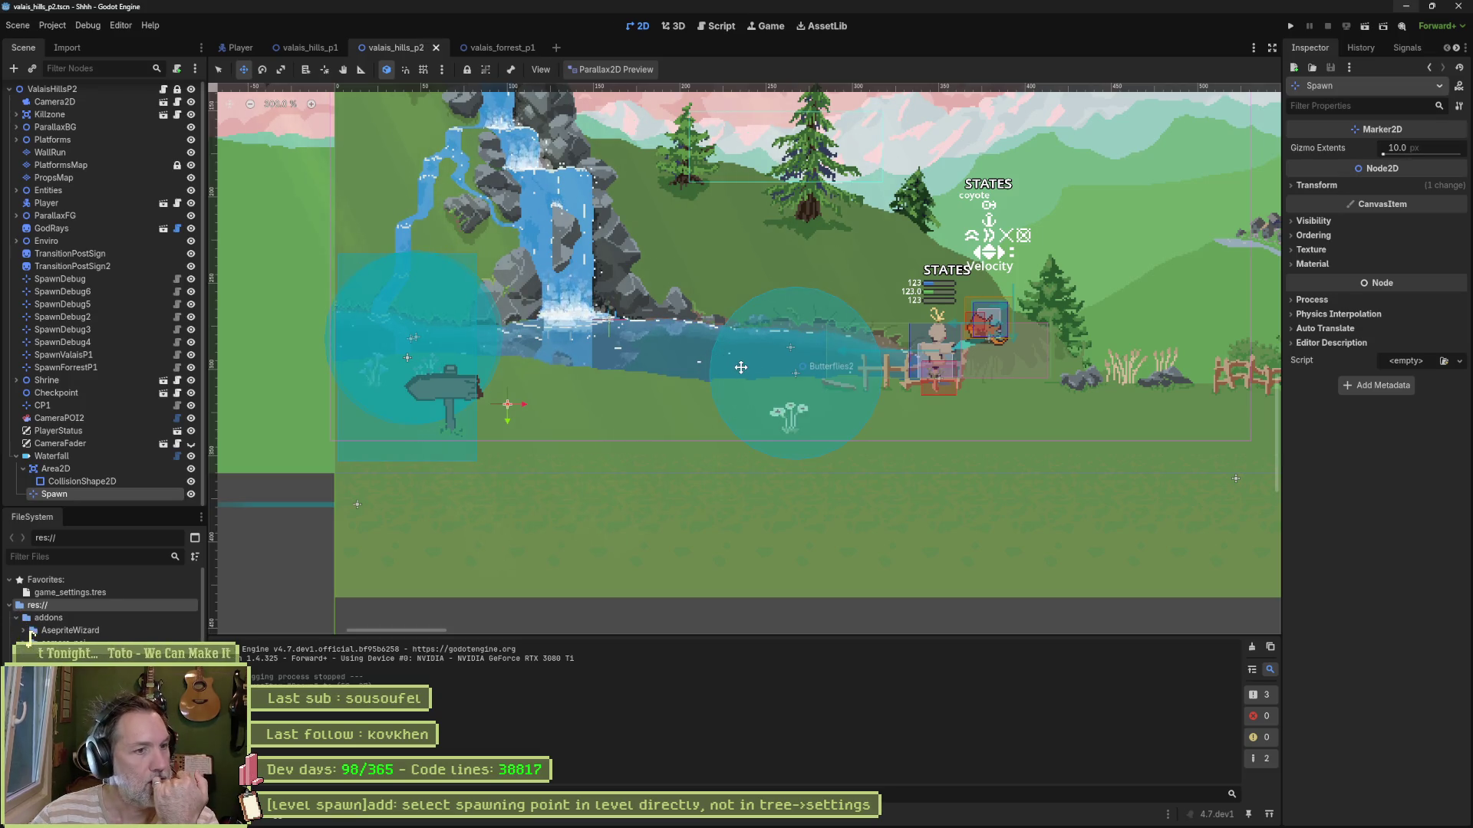
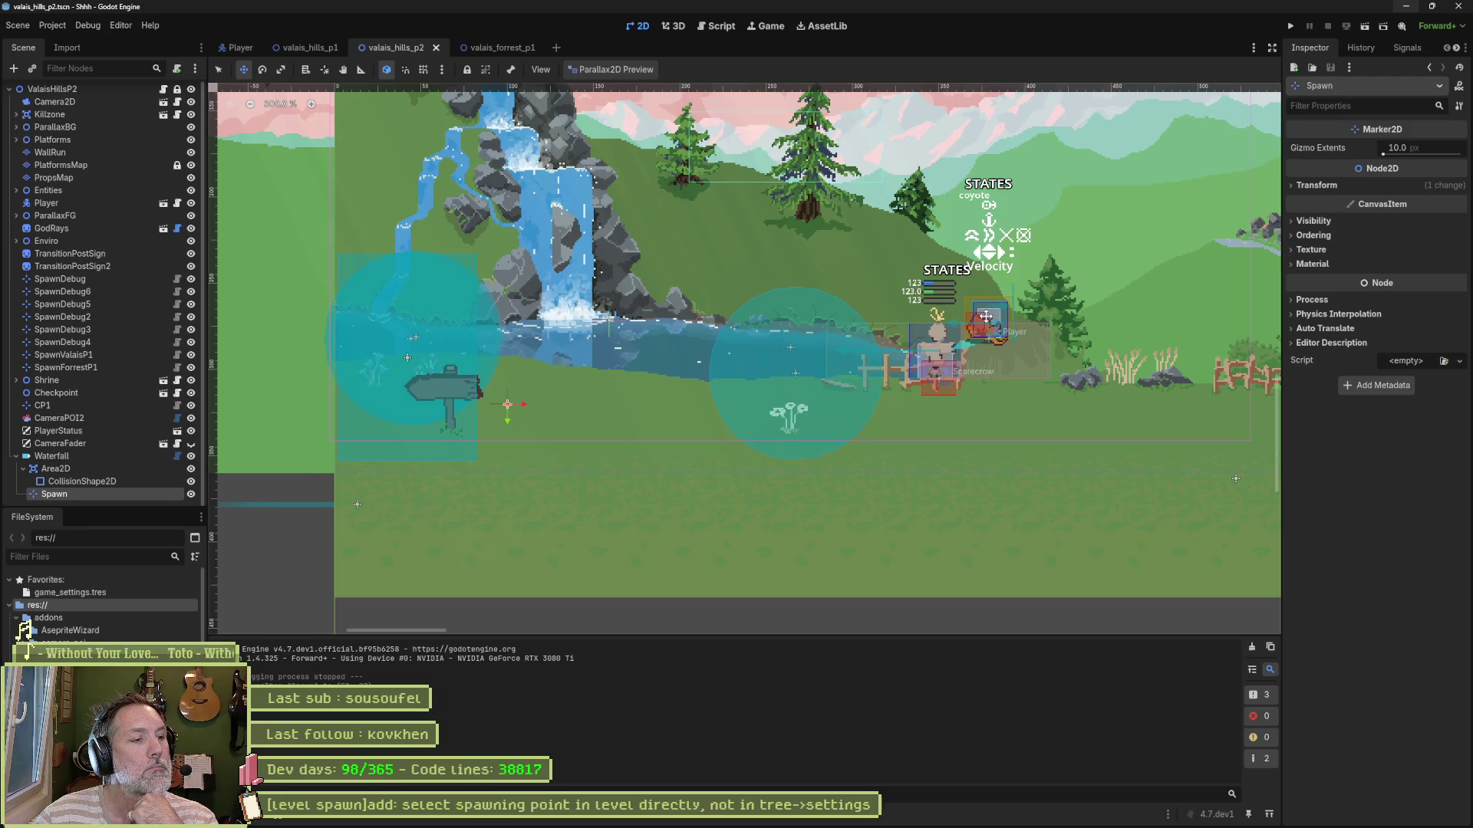
Step: Review how level_transition.gd's _on_body_entered assigns _spawn to GameManager.level_spawn, then switch to level.gd
{"action": "left_click", "coordinate": [732, 28]}
{"action": "left_click", "coordinate": [283, 122]}
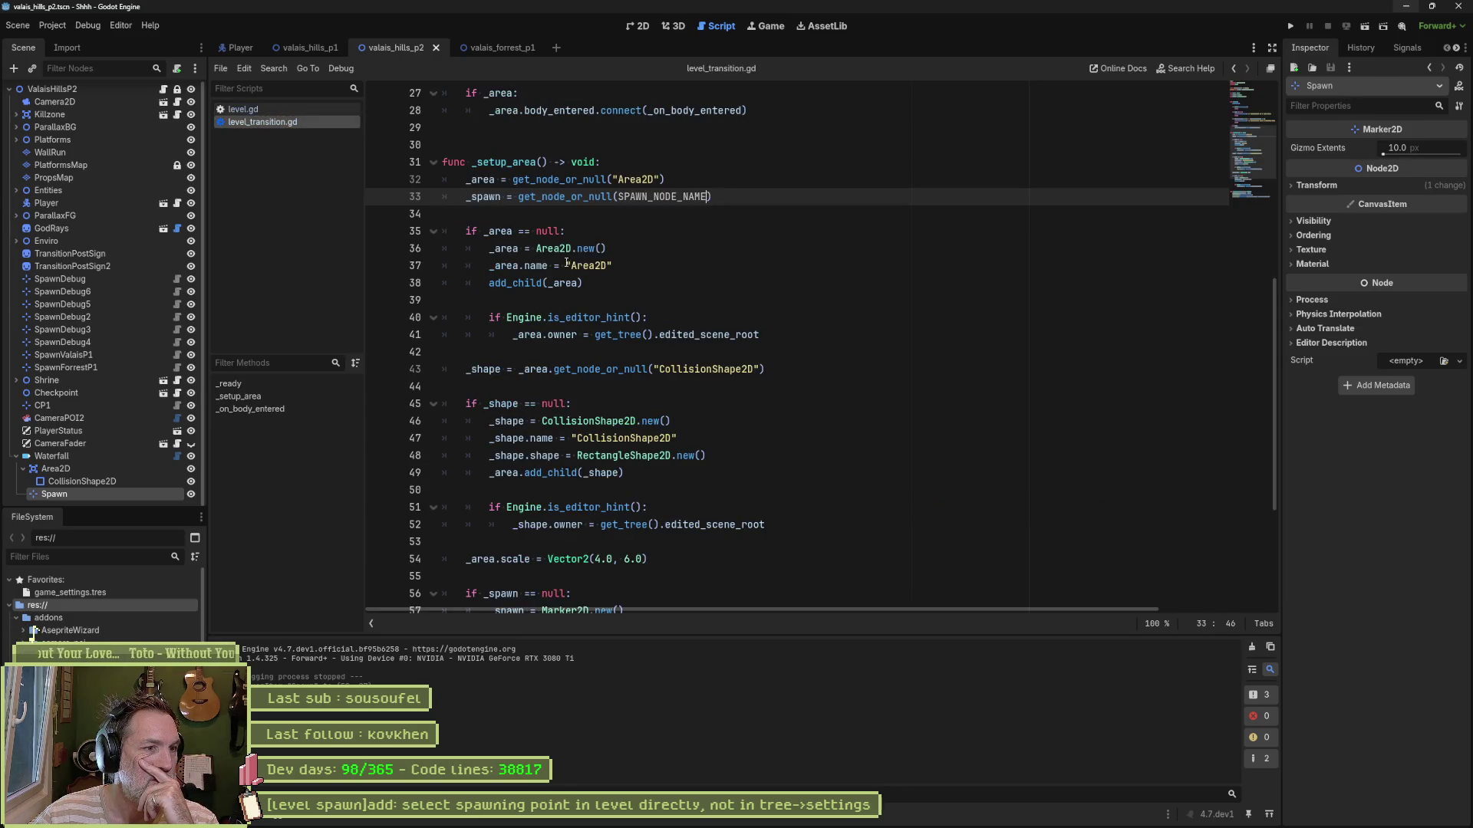
{"action": "scroll", "coordinate": [662, 379], "scroll_direction": "down", "scroll_amount": 4}
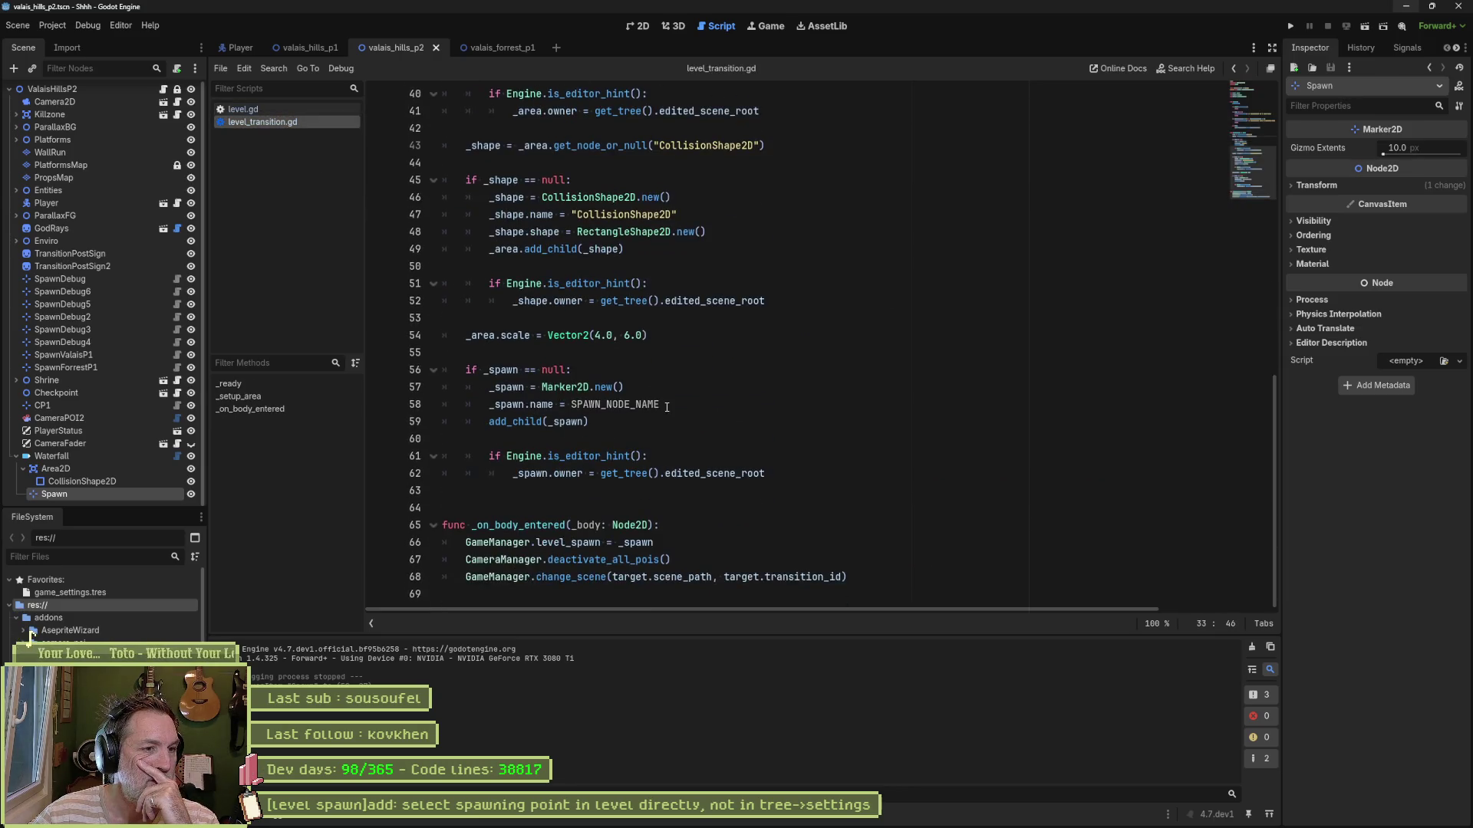
{"action": "double_click", "coordinate": [502, 560]}
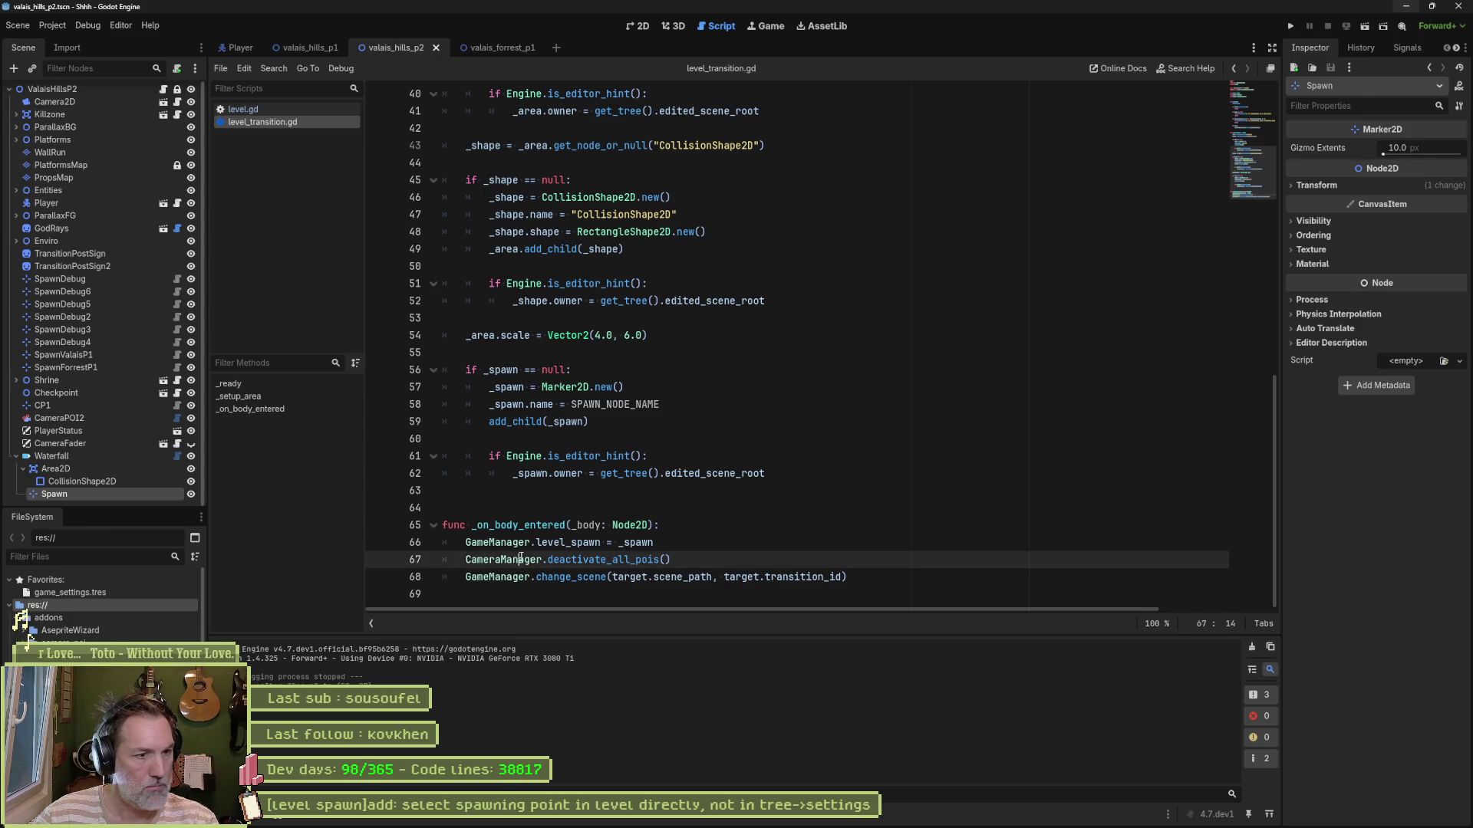
{"action": "double_click", "coordinate": [563, 543]}
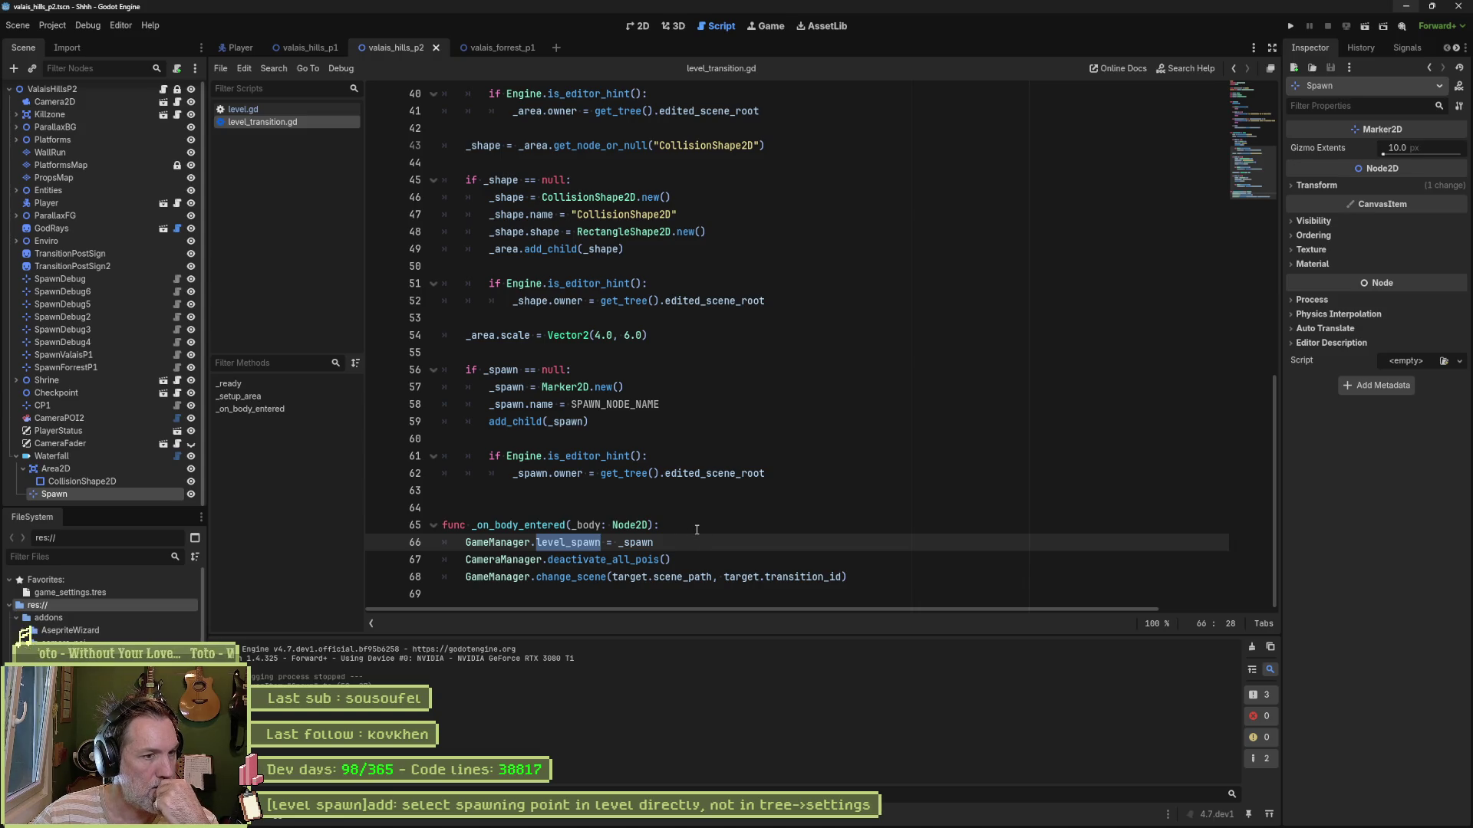
{"action": "double_click", "coordinate": [645, 543]}
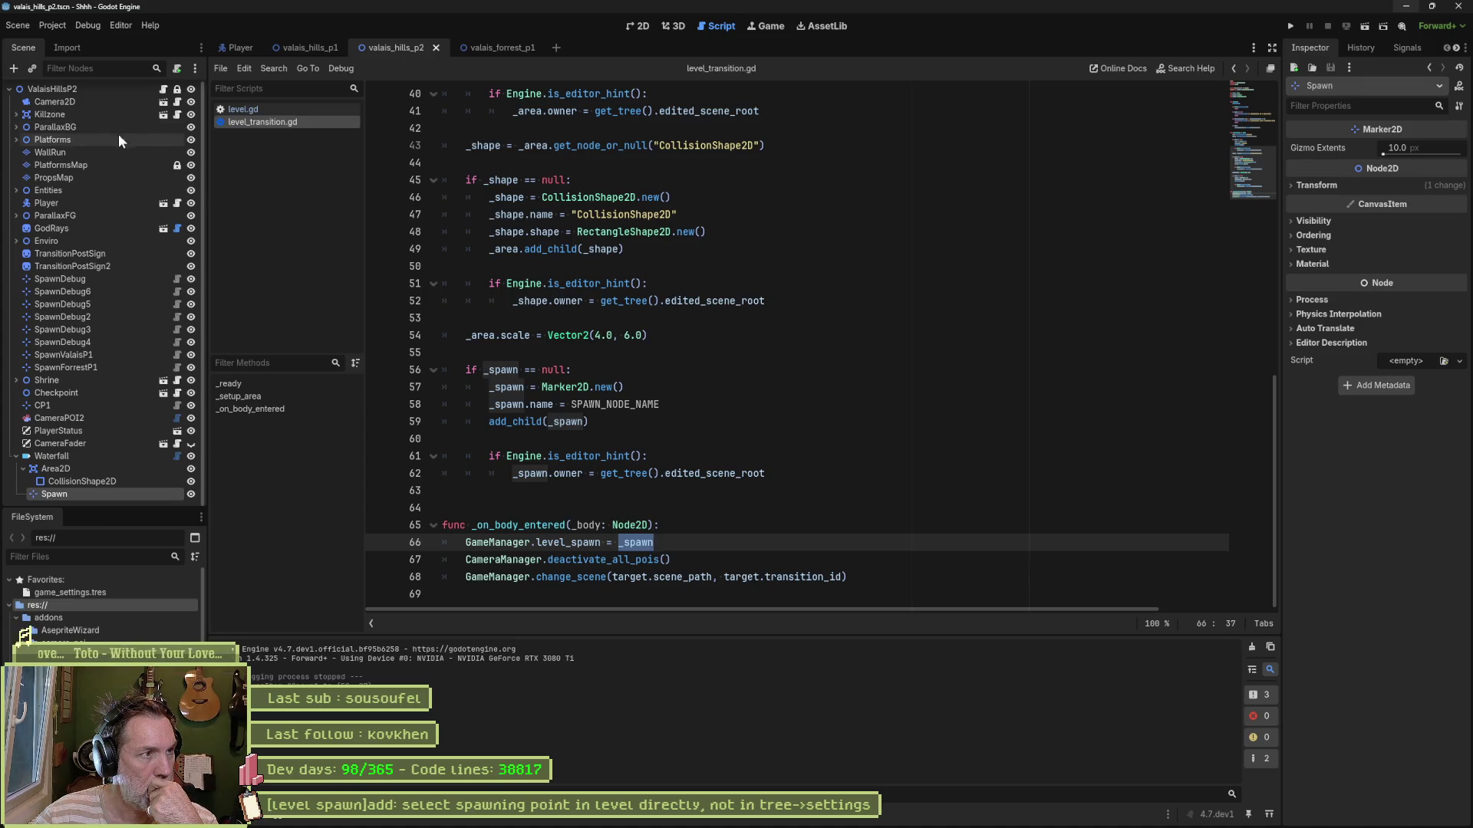
{"action": "left_click", "coordinate": [269, 107]}
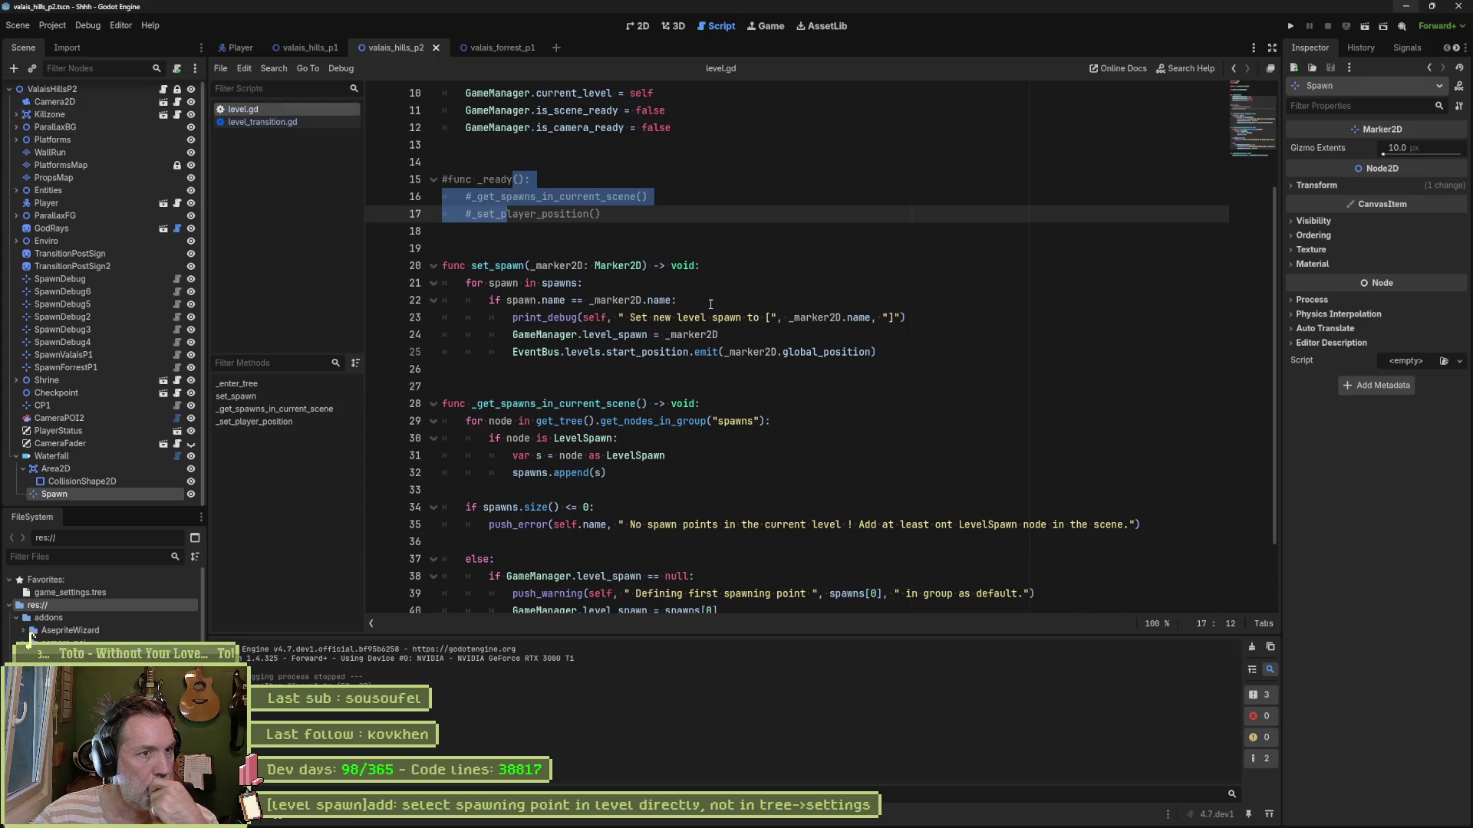
Step: Uncomment the func _ready() header in level.gd
{"action": "left_click", "coordinate": [643, 266]}
{"action": "scroll", "coordinate": [678, 300], "scroll_direction": "up", "scroll_amount": 2}
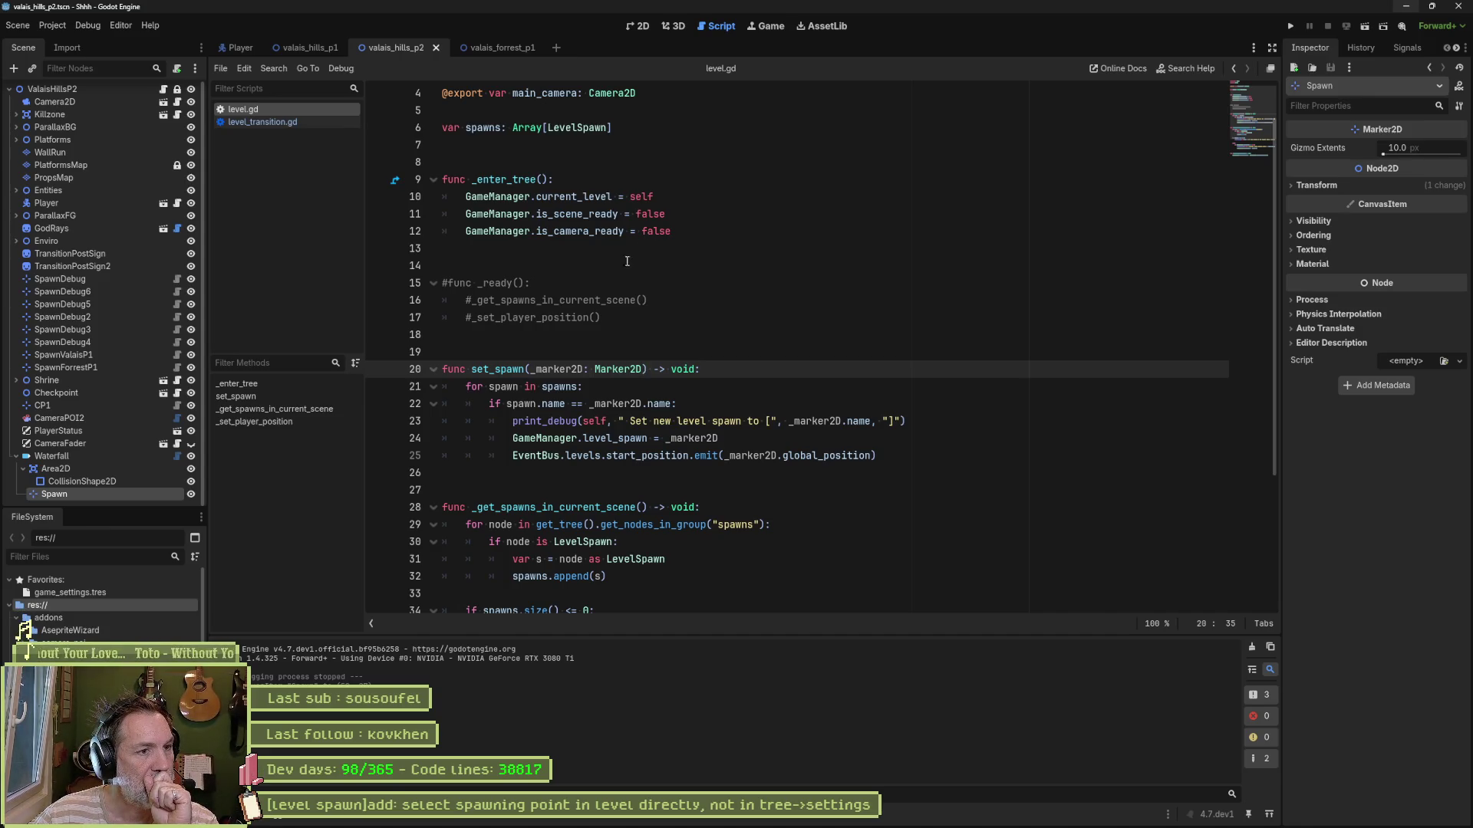
{"action": "left_click", "coordinate": [449, 284]}
{"action": "key", "text": "BackSpace"}
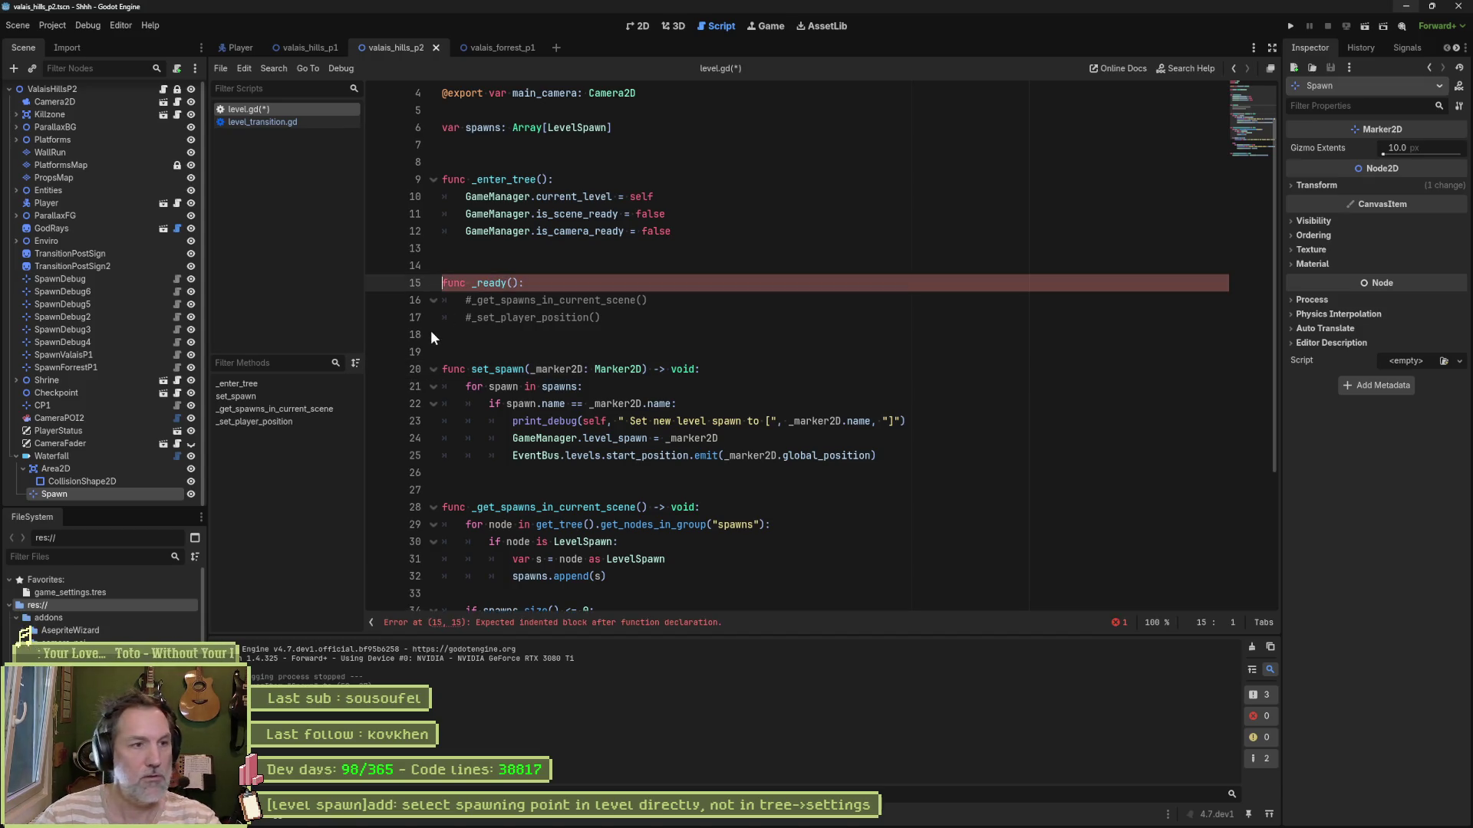
Step: Add print_debug(self, " Spawn: ", GameManager.level_spawn) inside _ready, save, and open the valais_hills_p1 scene
{"action": "left_click", "coordinate": [560, 288]}
{"action": "key", "text": "Return"}
{"action": "type", "text": "pri"}
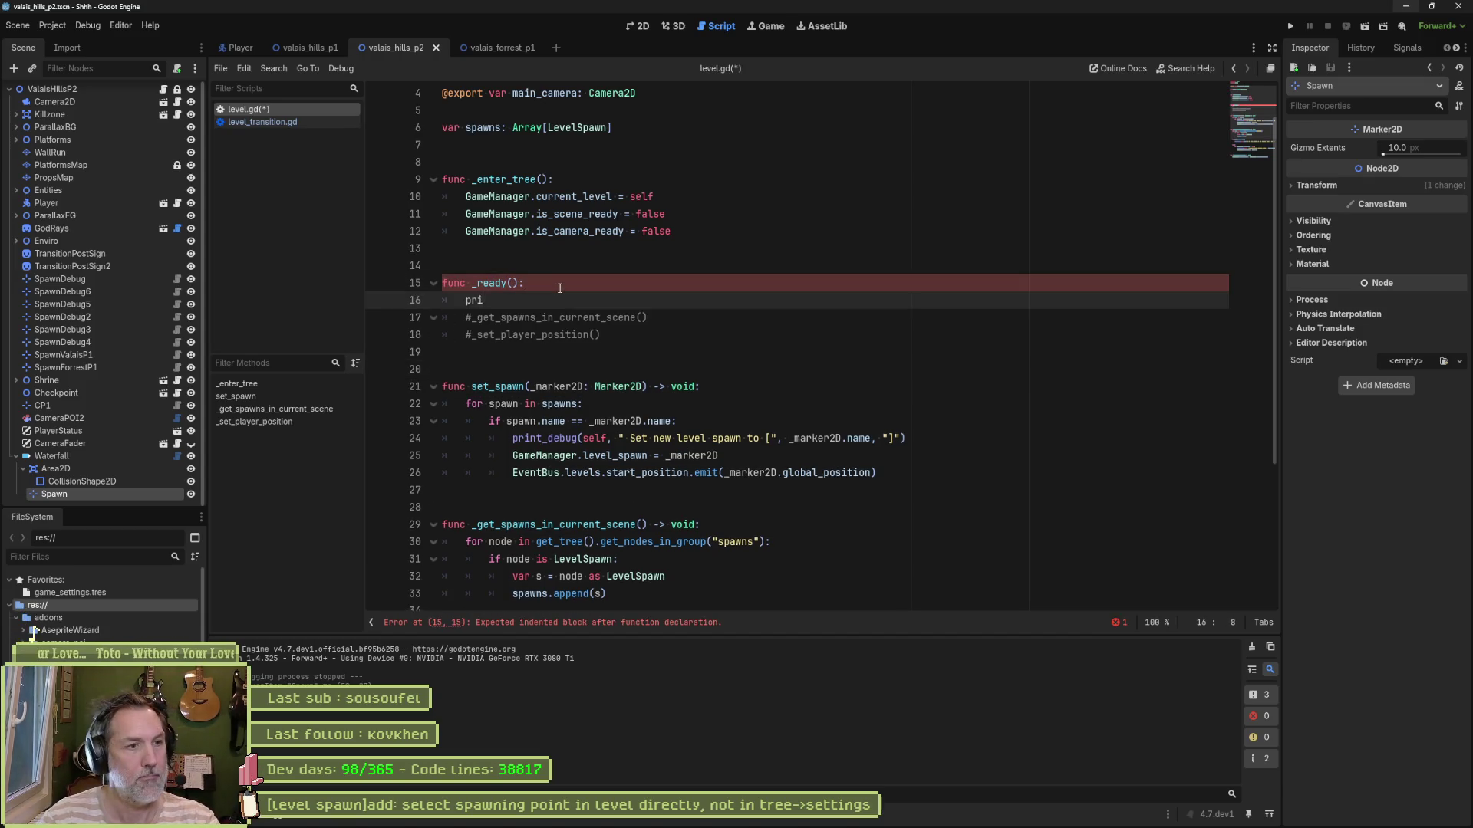
{"action": "type", "text": "nt_debug(self,"}
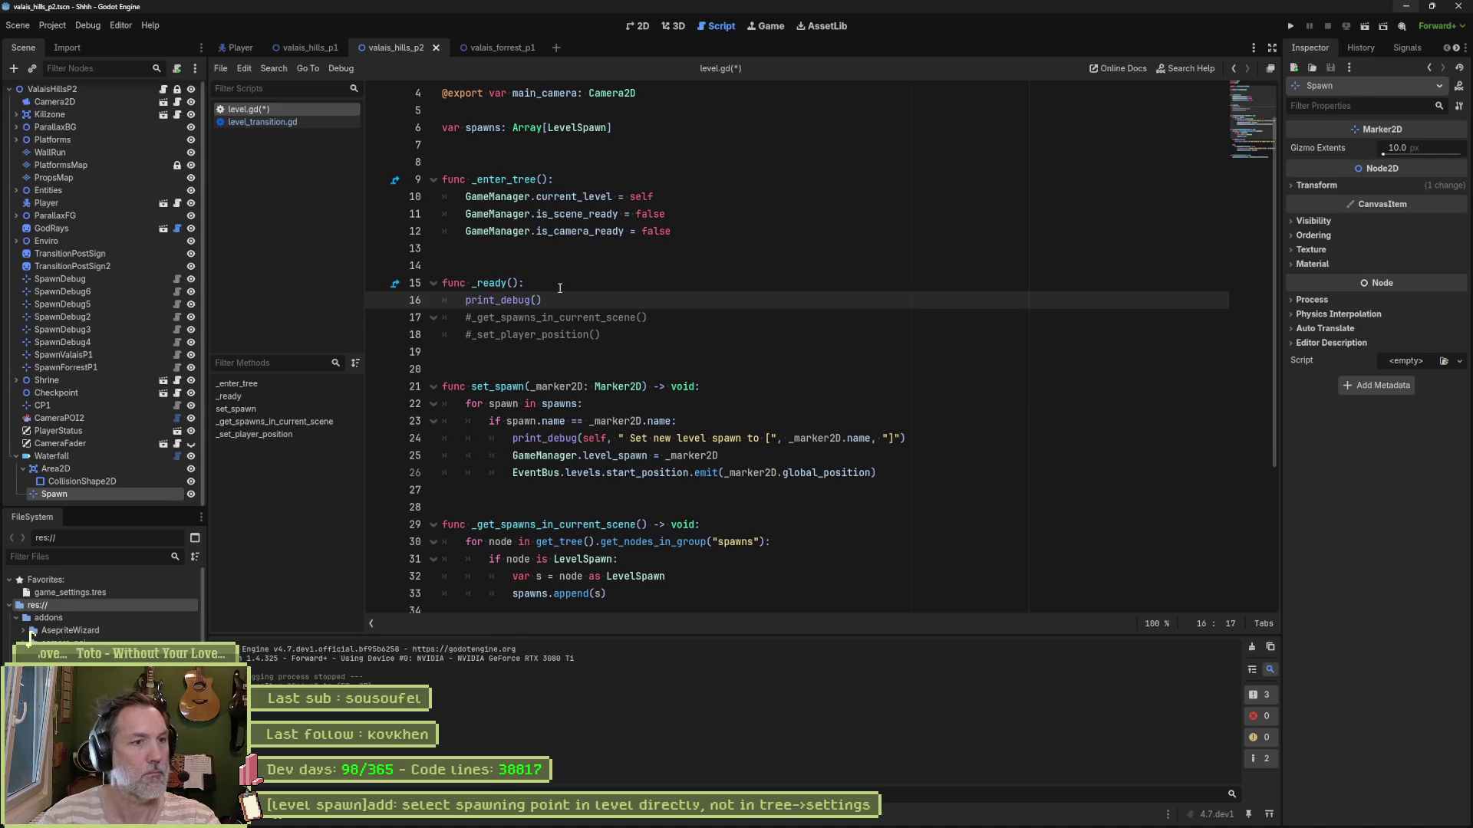
{"action": "type", "text": " \" S"}
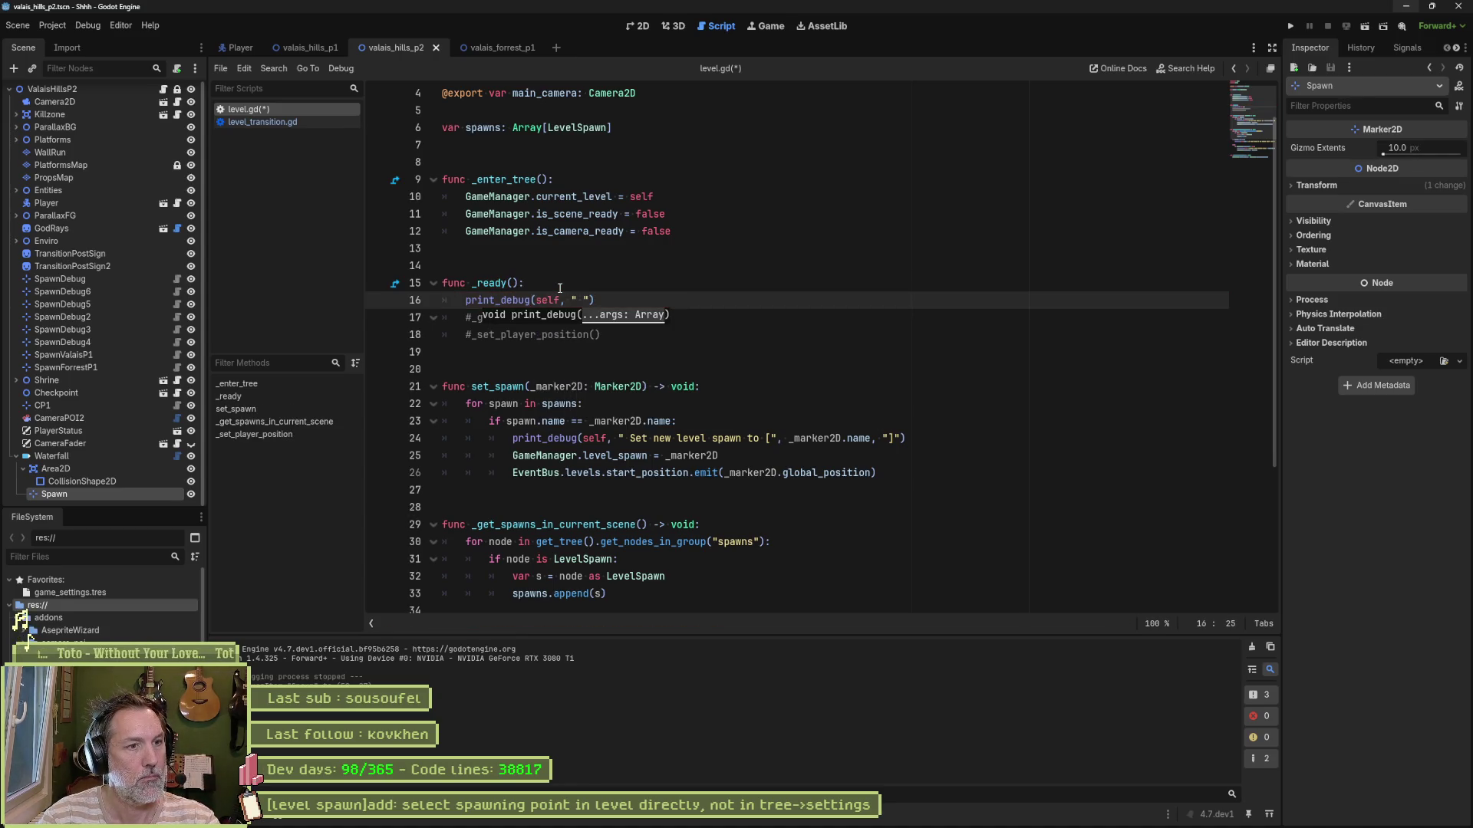
{"action": "type", "text": "pawn: \", "}
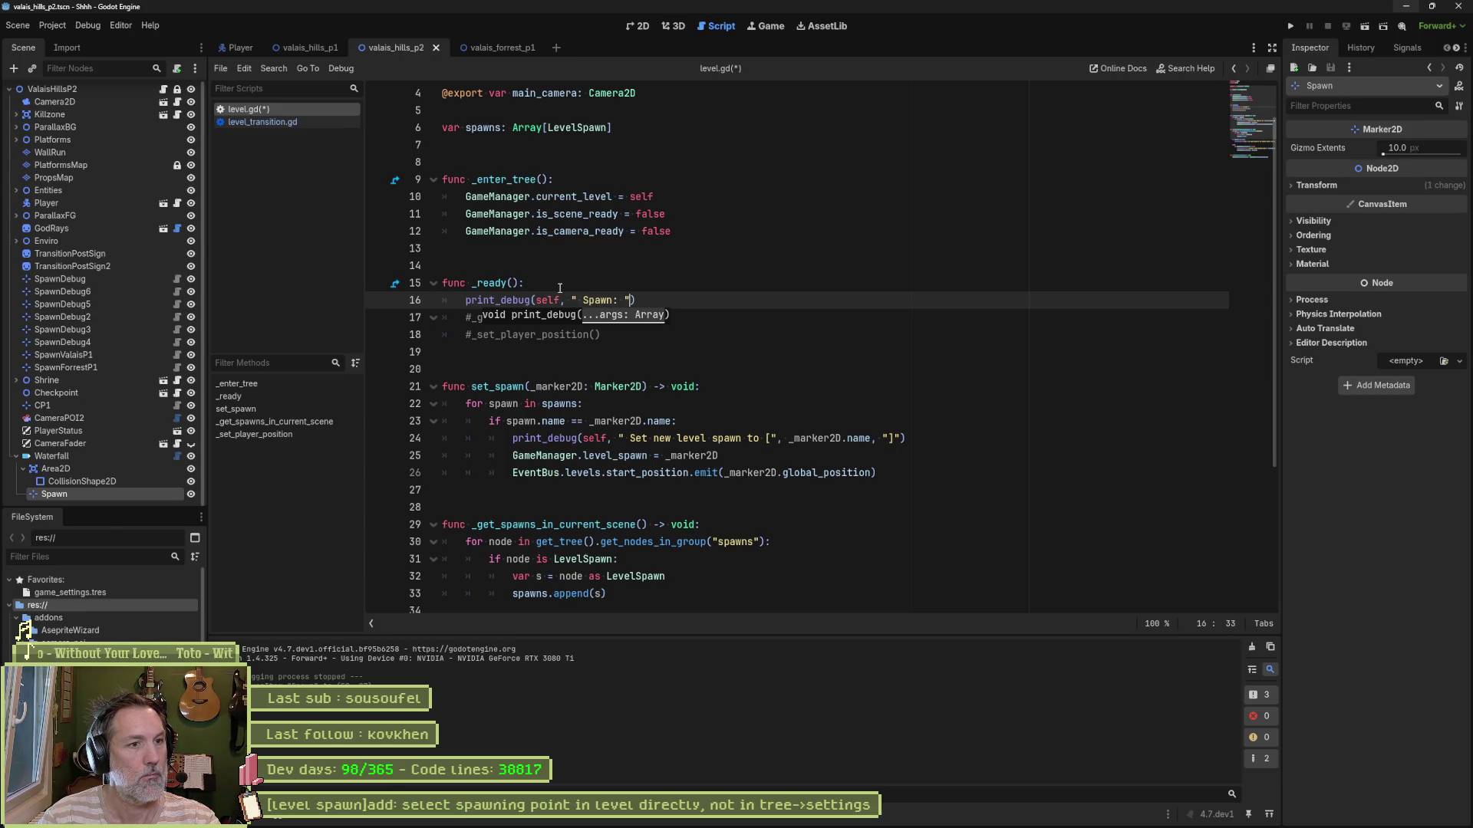
{"action": "type", "text": "GameManager."}
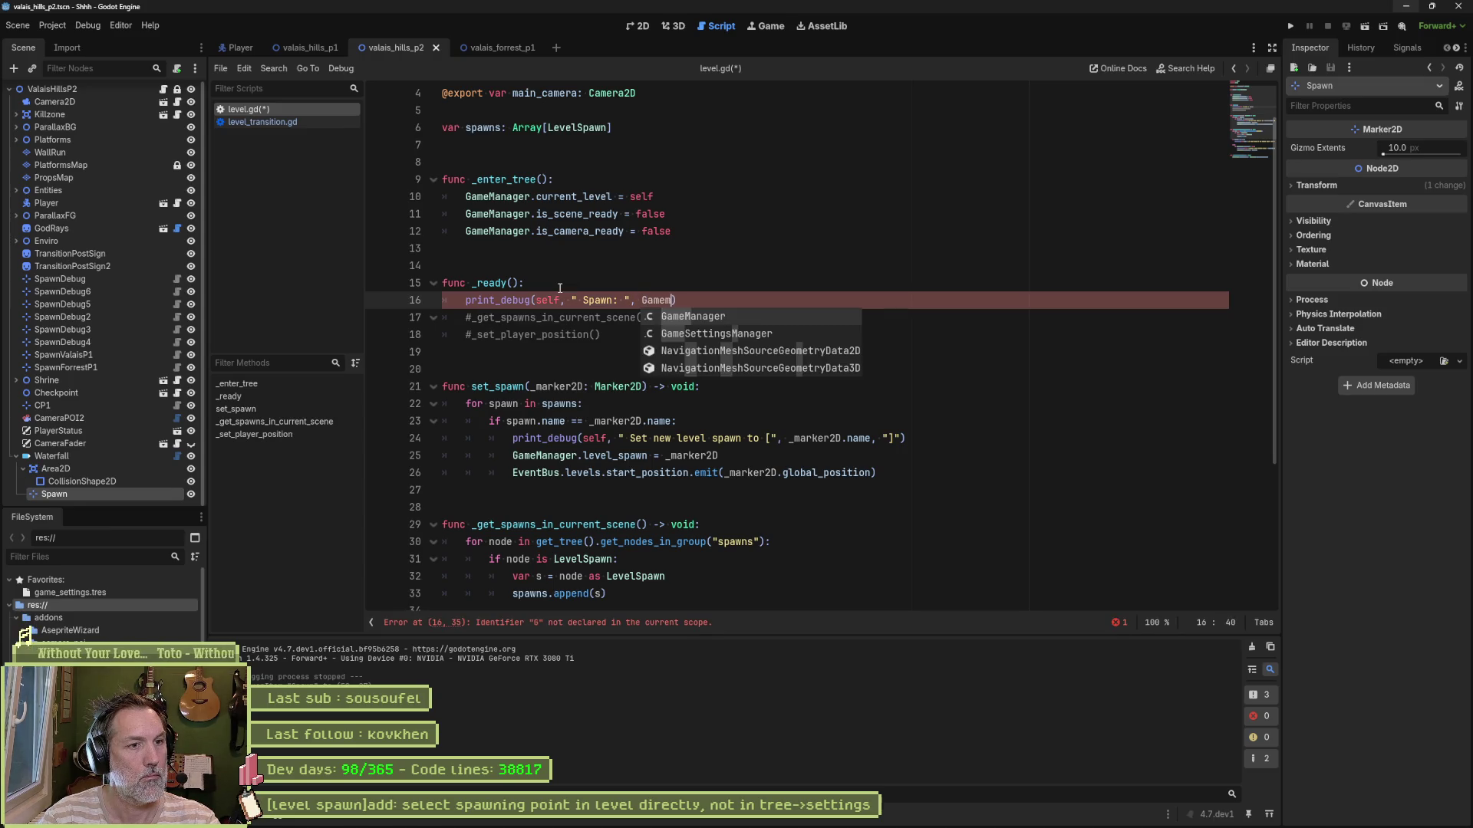
{"action": "type", "text": "lev"}
{"action": "key", "text": "Return"}
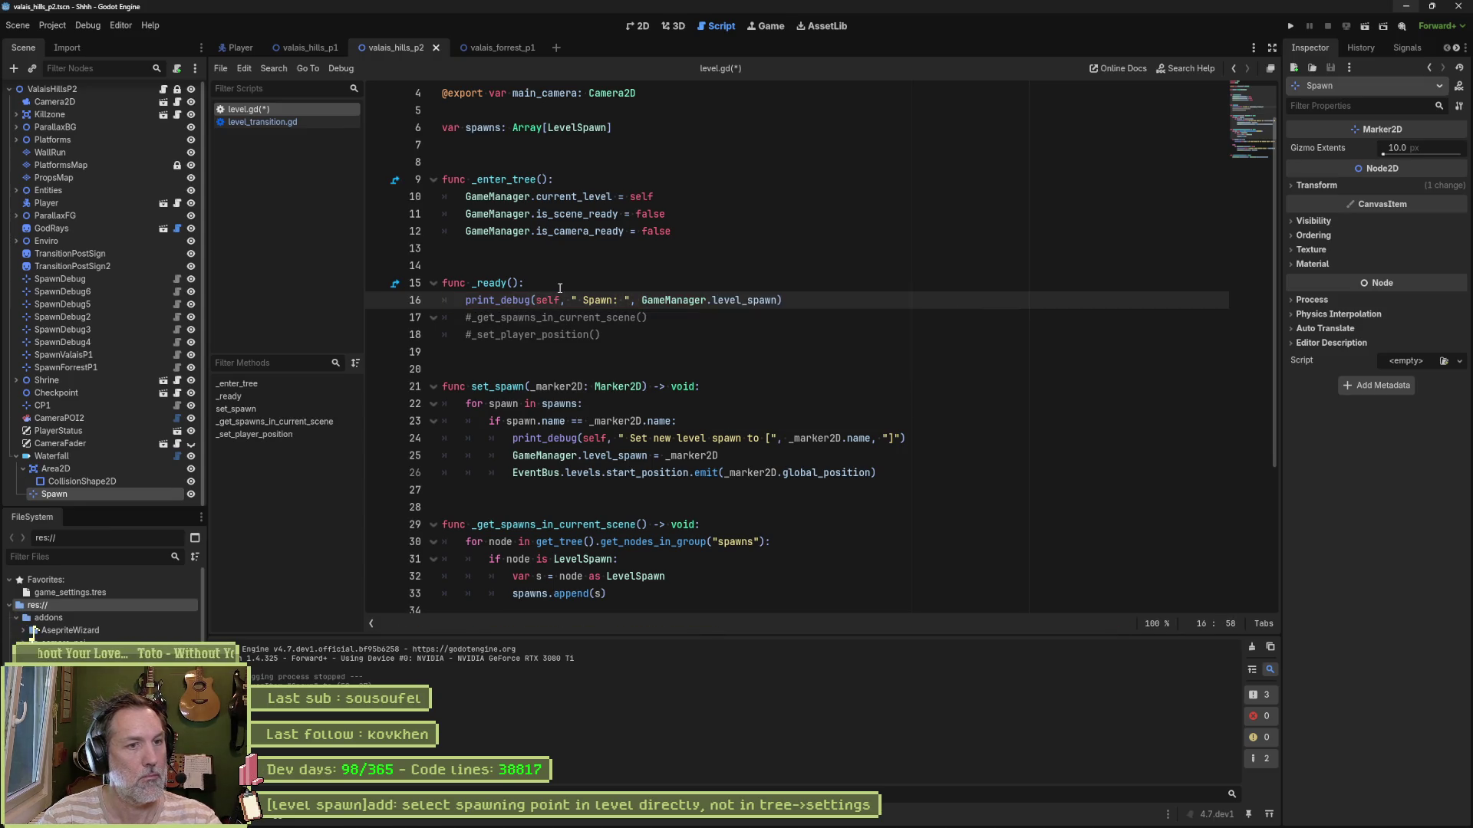
{"action": "key", "text": "ctrl+s"}
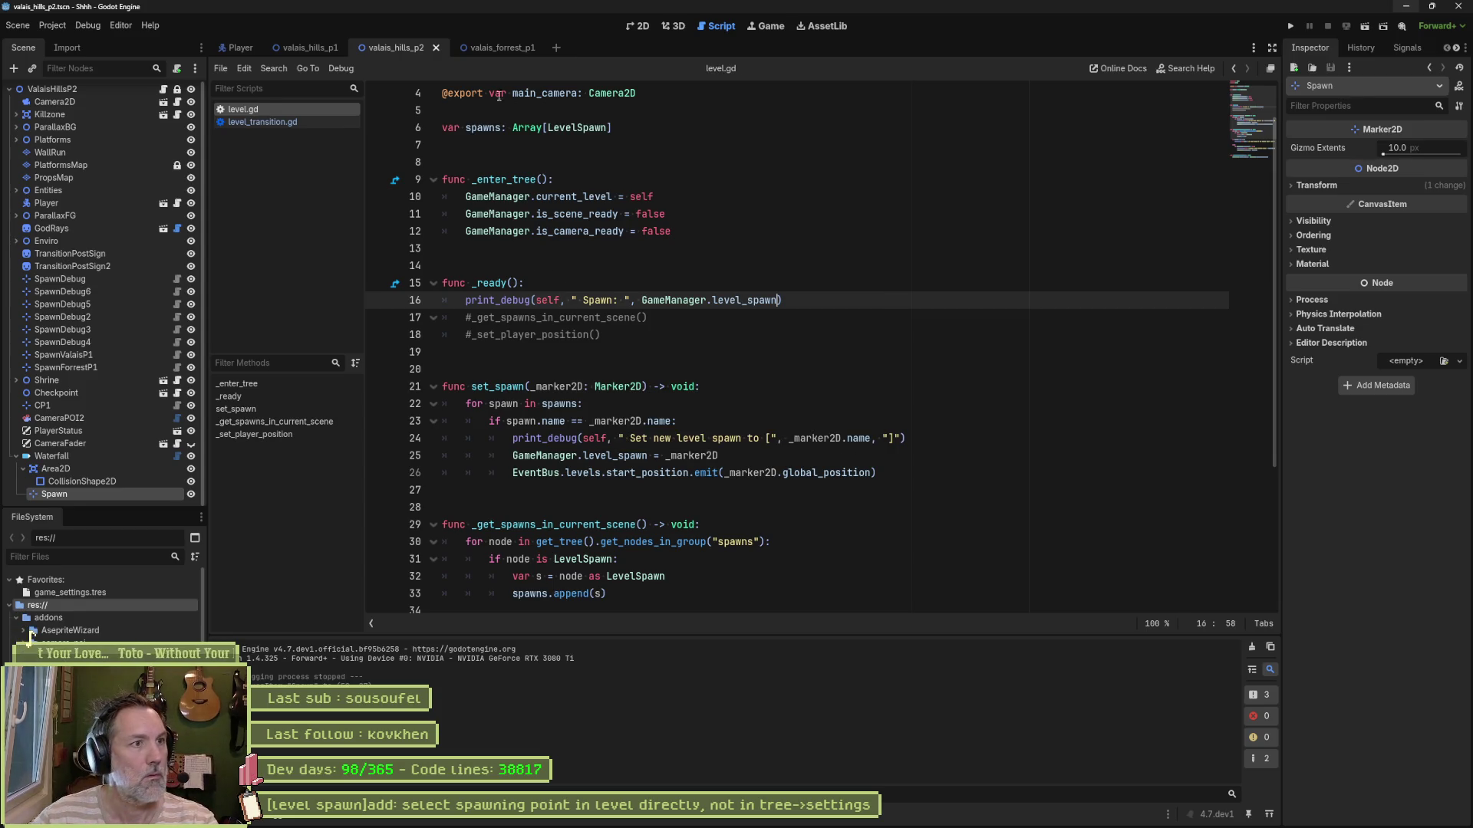
{"action": "left_click", "coordinate": [314, 49]}
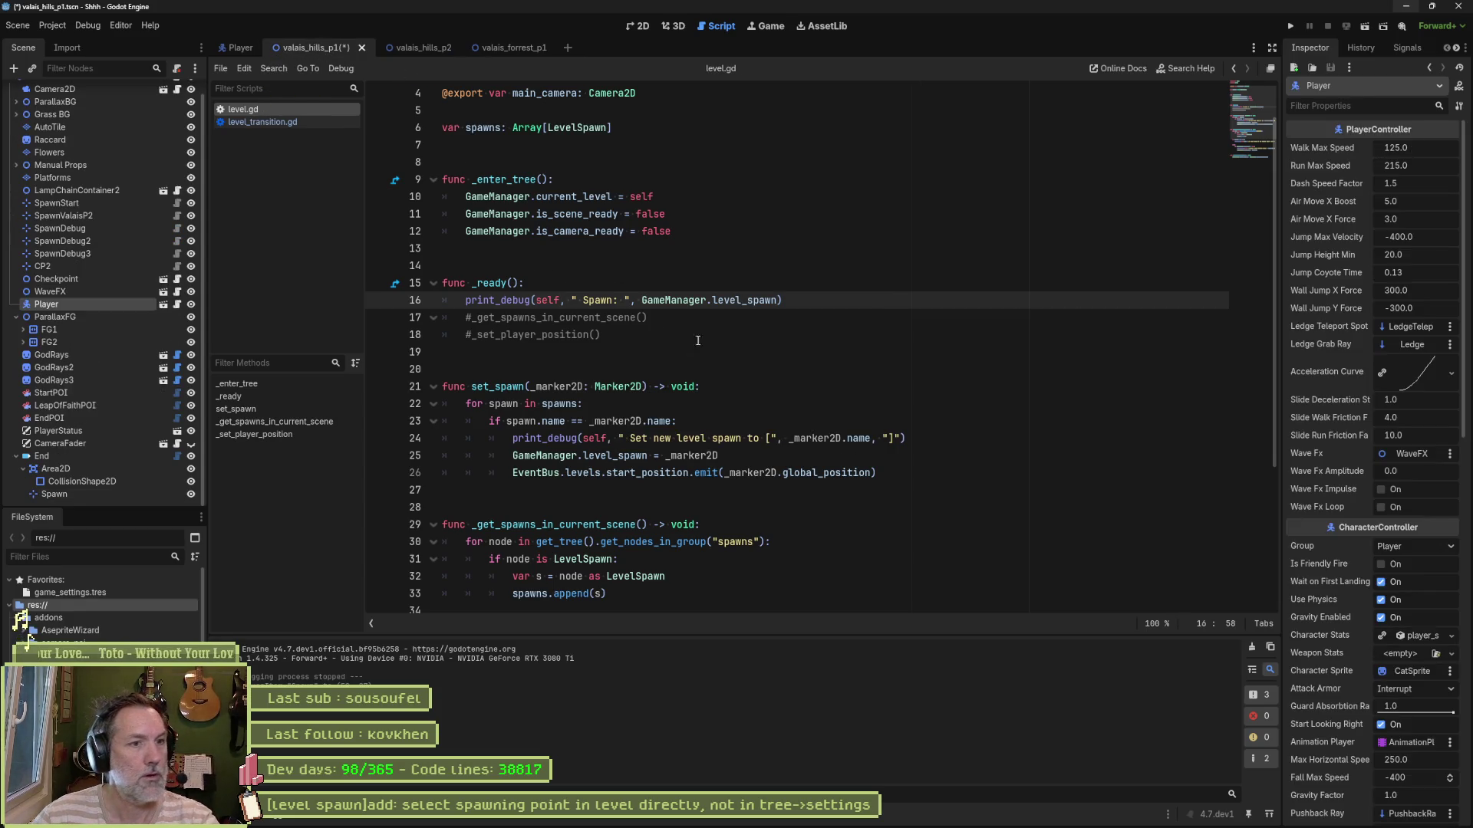
Step: Test-run the valais_hills_p1 scene, stop it after the spawn prints <null>, and return to level.gd
{"action": "left_click", "coordinate": [626, 31]}
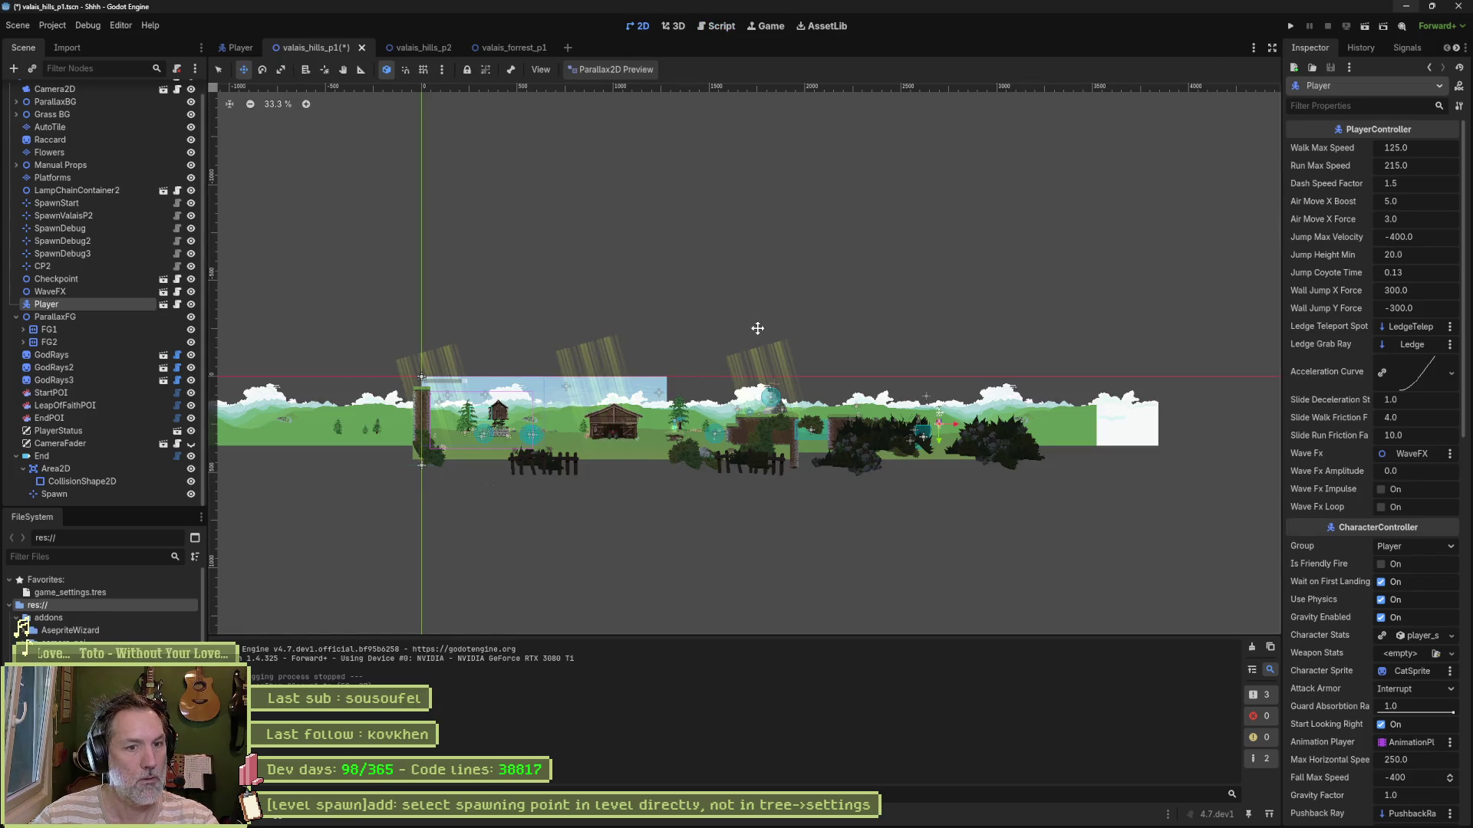
{"action": "key", "text": "F5"}
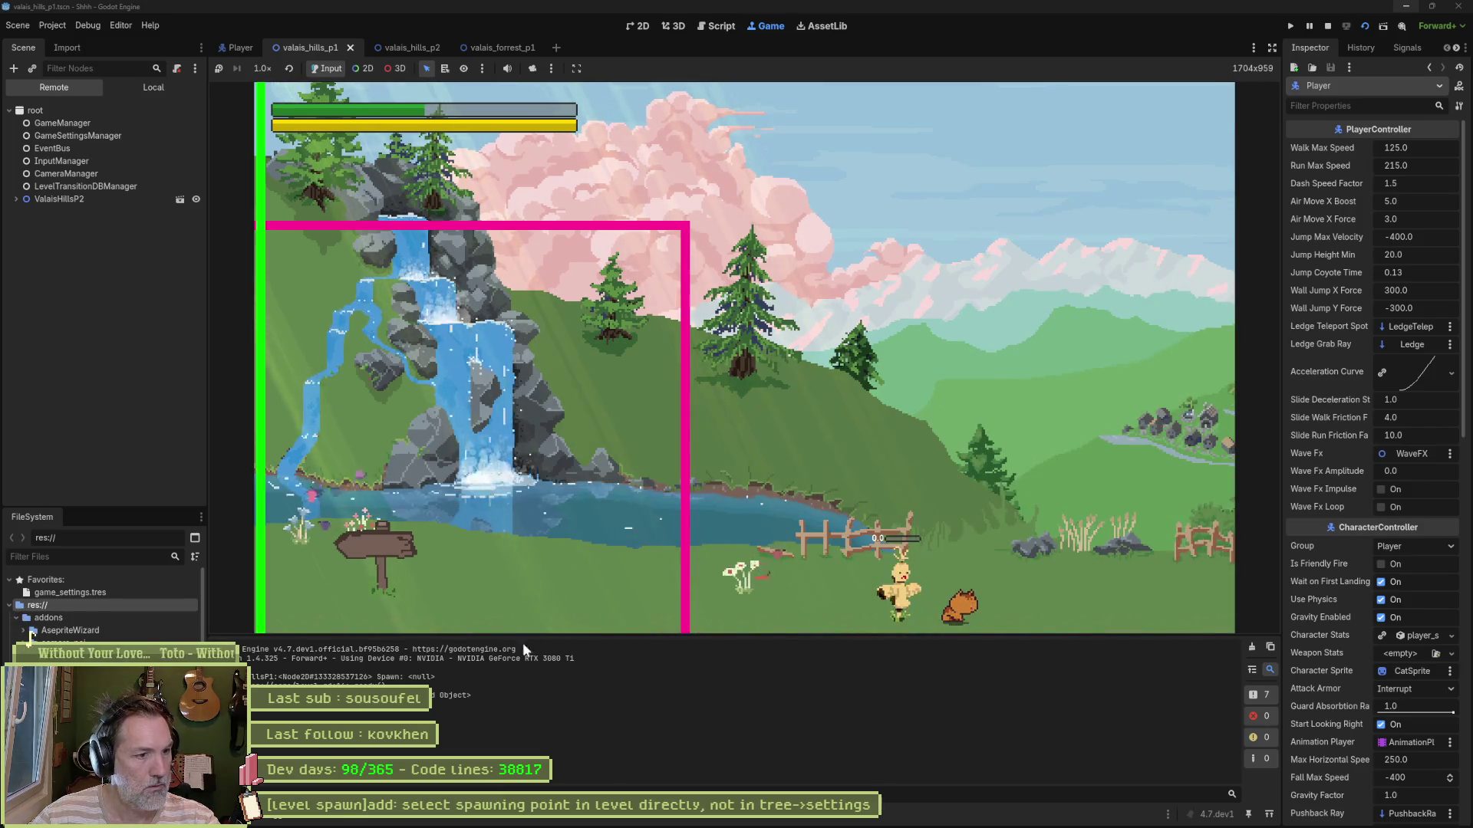
{"action": "key", "text": "F8"}
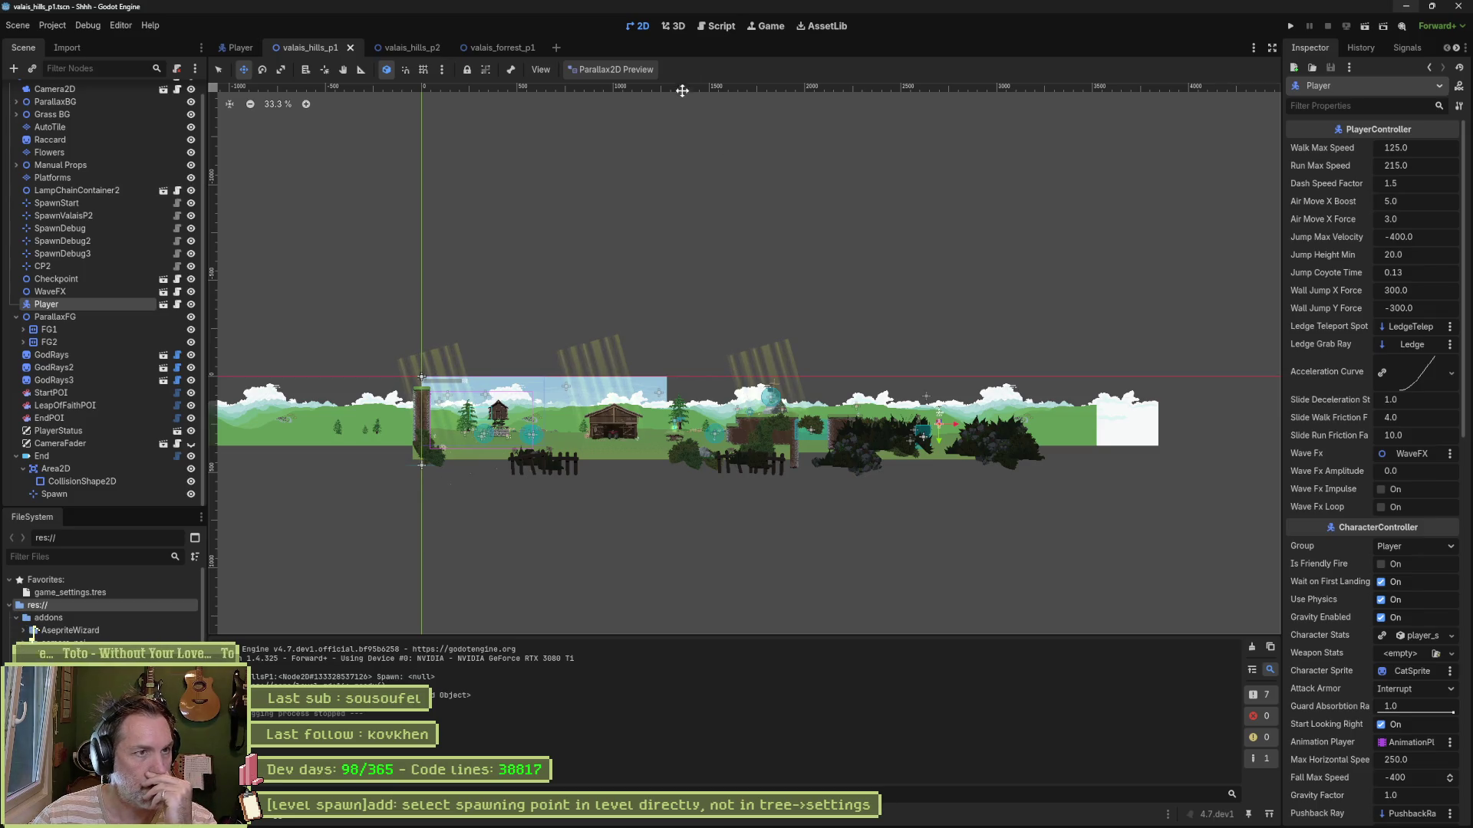
{"action": "left_click", "coordinate": [728, 28]}
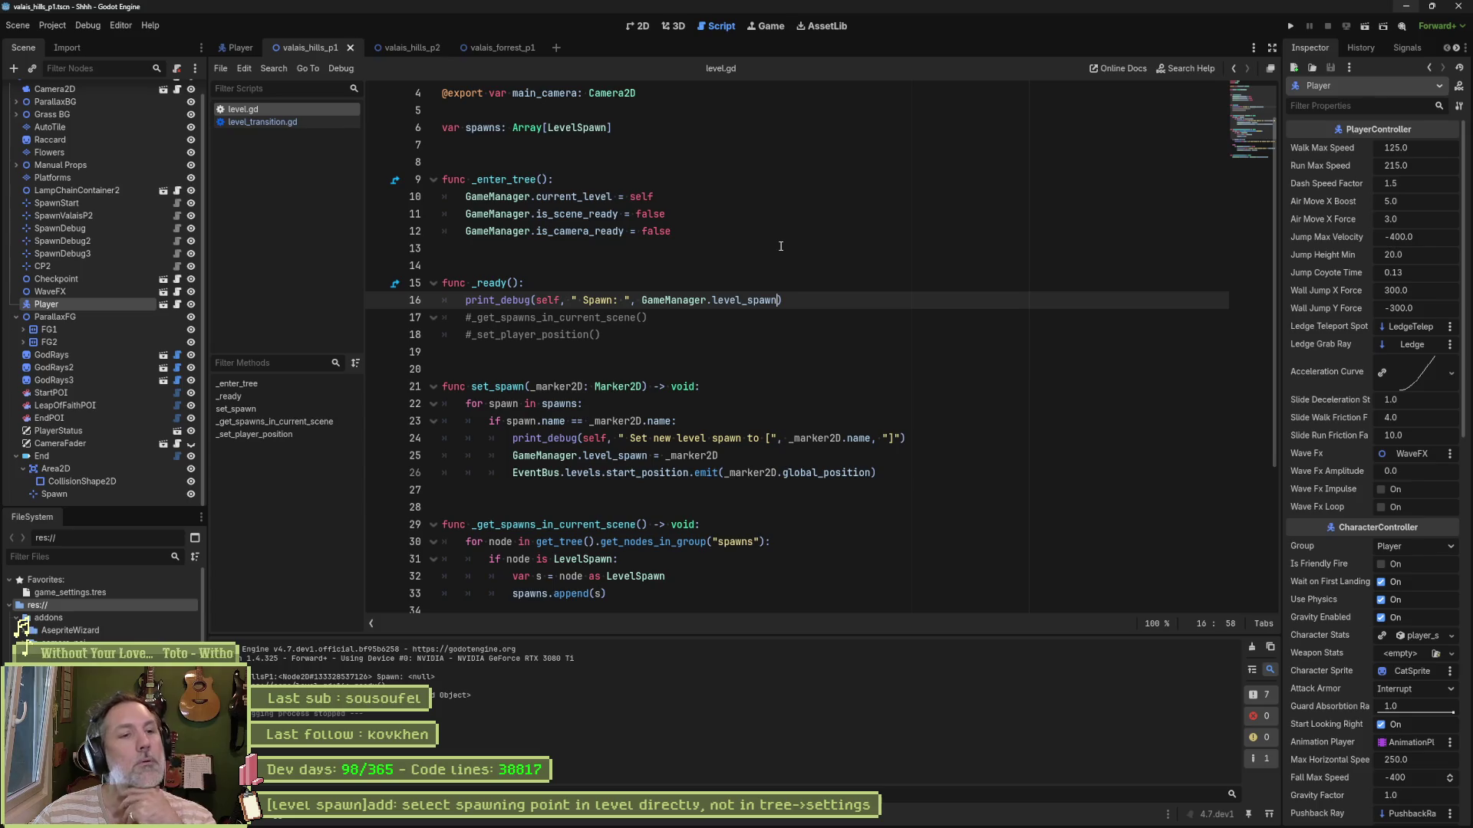
Step: Change level_transition.gd line 66 to assign _spawn.name to GameManager.level_spawn, then jump to level_spawn's declaration
{"action": "left_click", "coordinate": [808, 284], "text": "shift"}
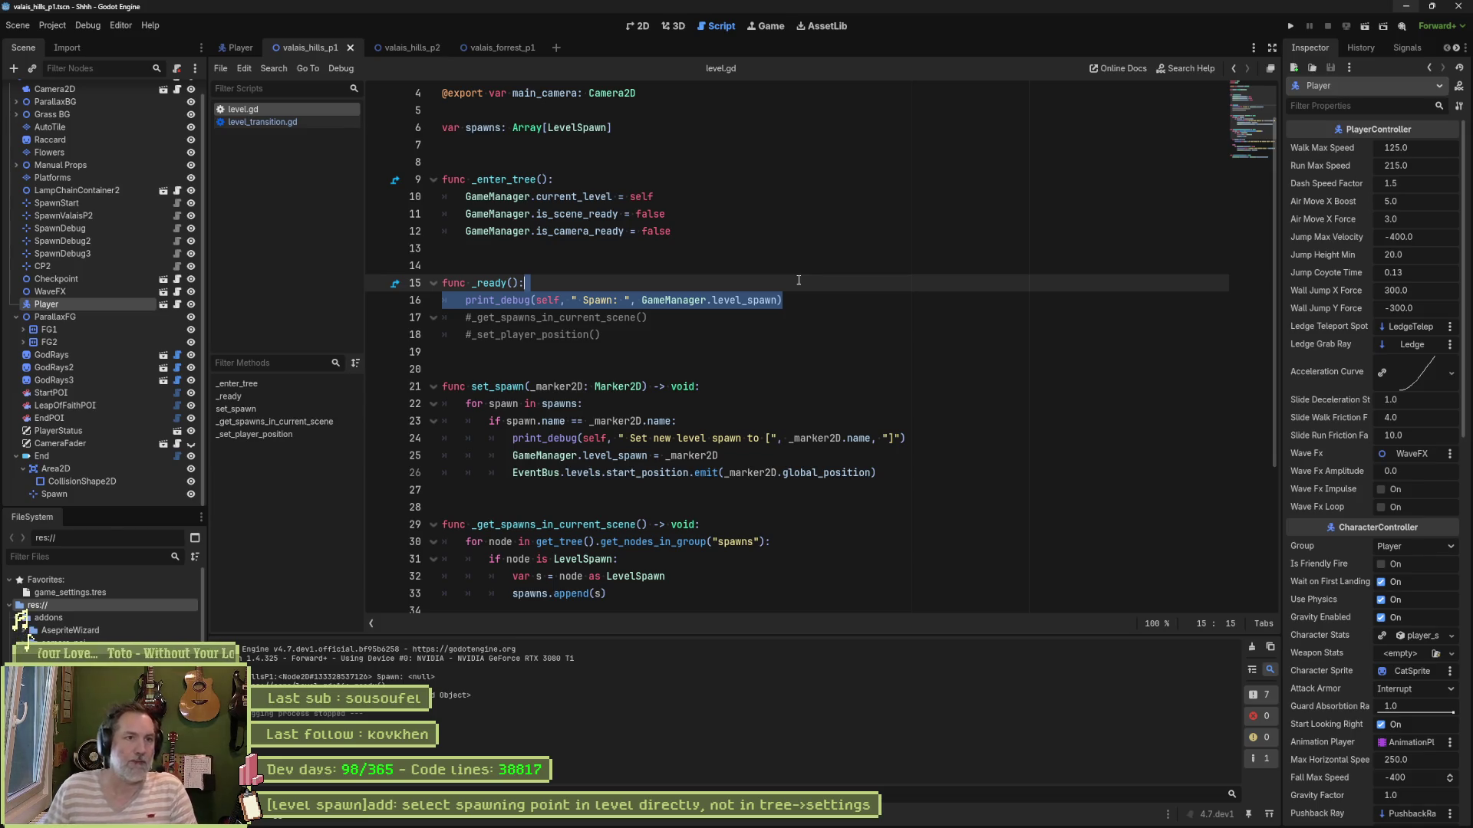
{"action": "left_click", "coordinate": [270, 123]}
{"action": "left_click", "coordinate": [254, 413]}
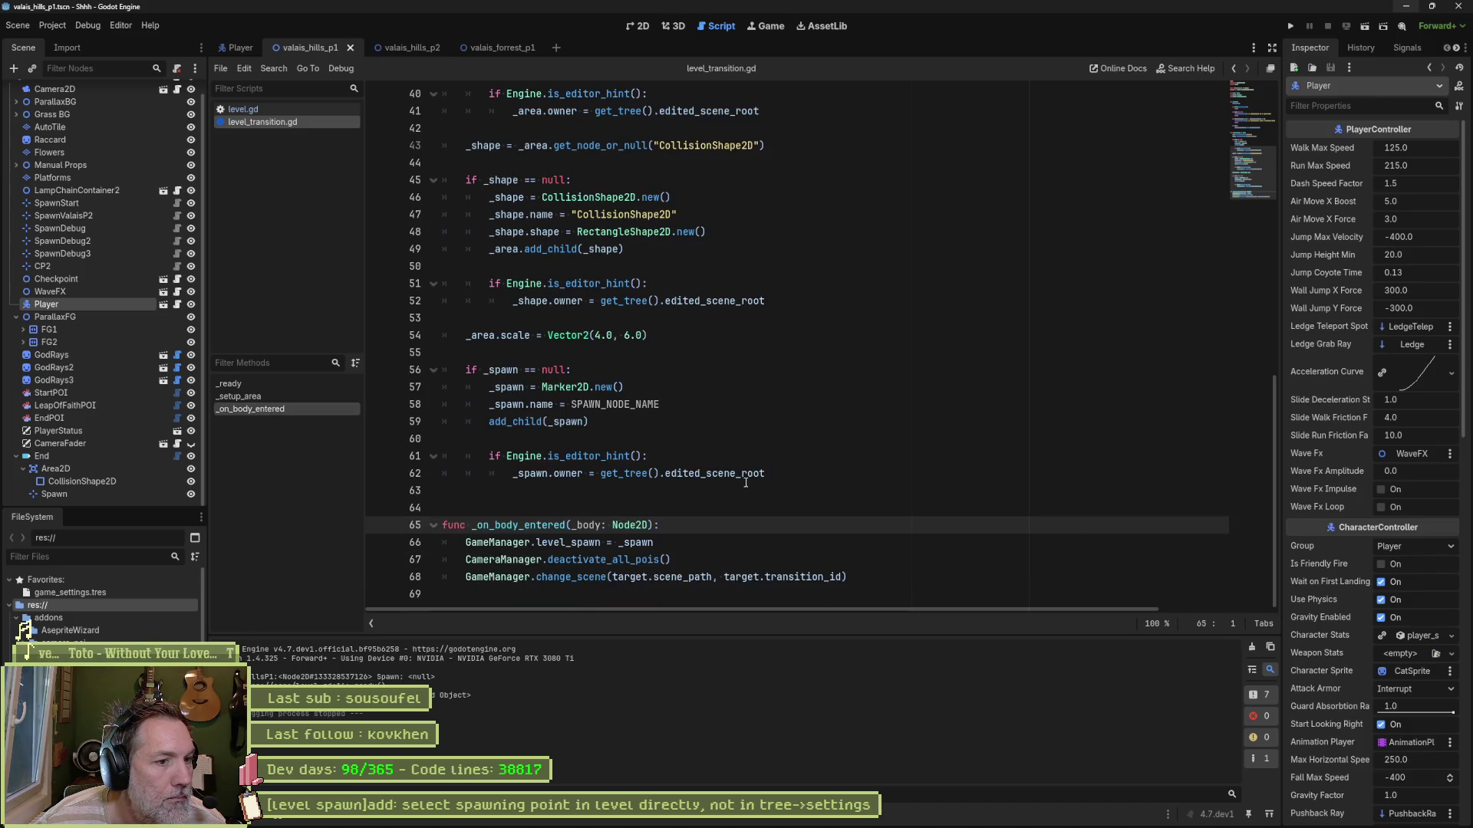
{"action": "left_click", "coordinate": [596, 543]}
{"action": "double_click", "coordinate": [596, 543]}
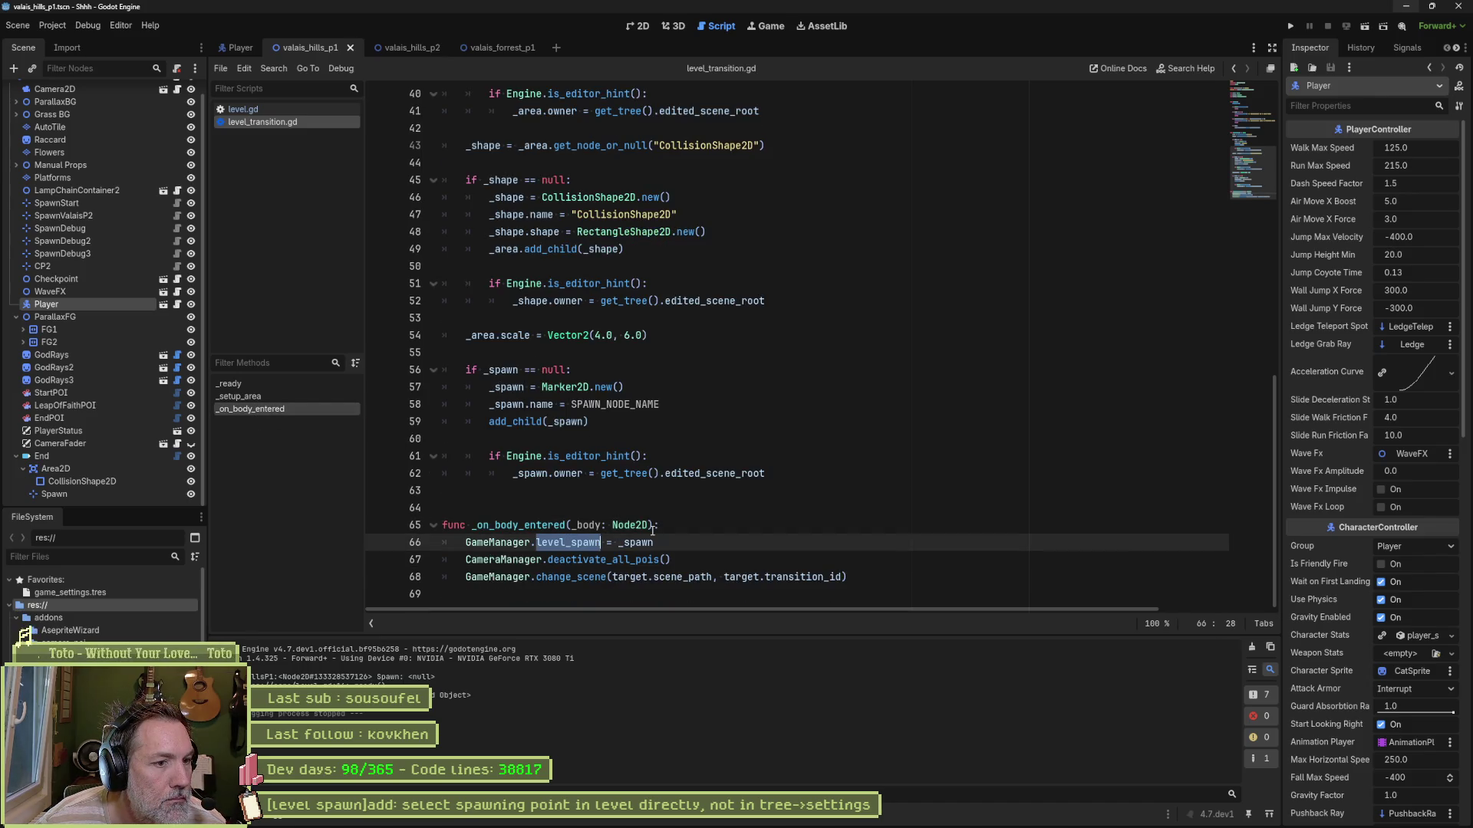
{"action": "left_click_drag", "start_coordinate": [654, 543], "coordinate": [467, 542]}
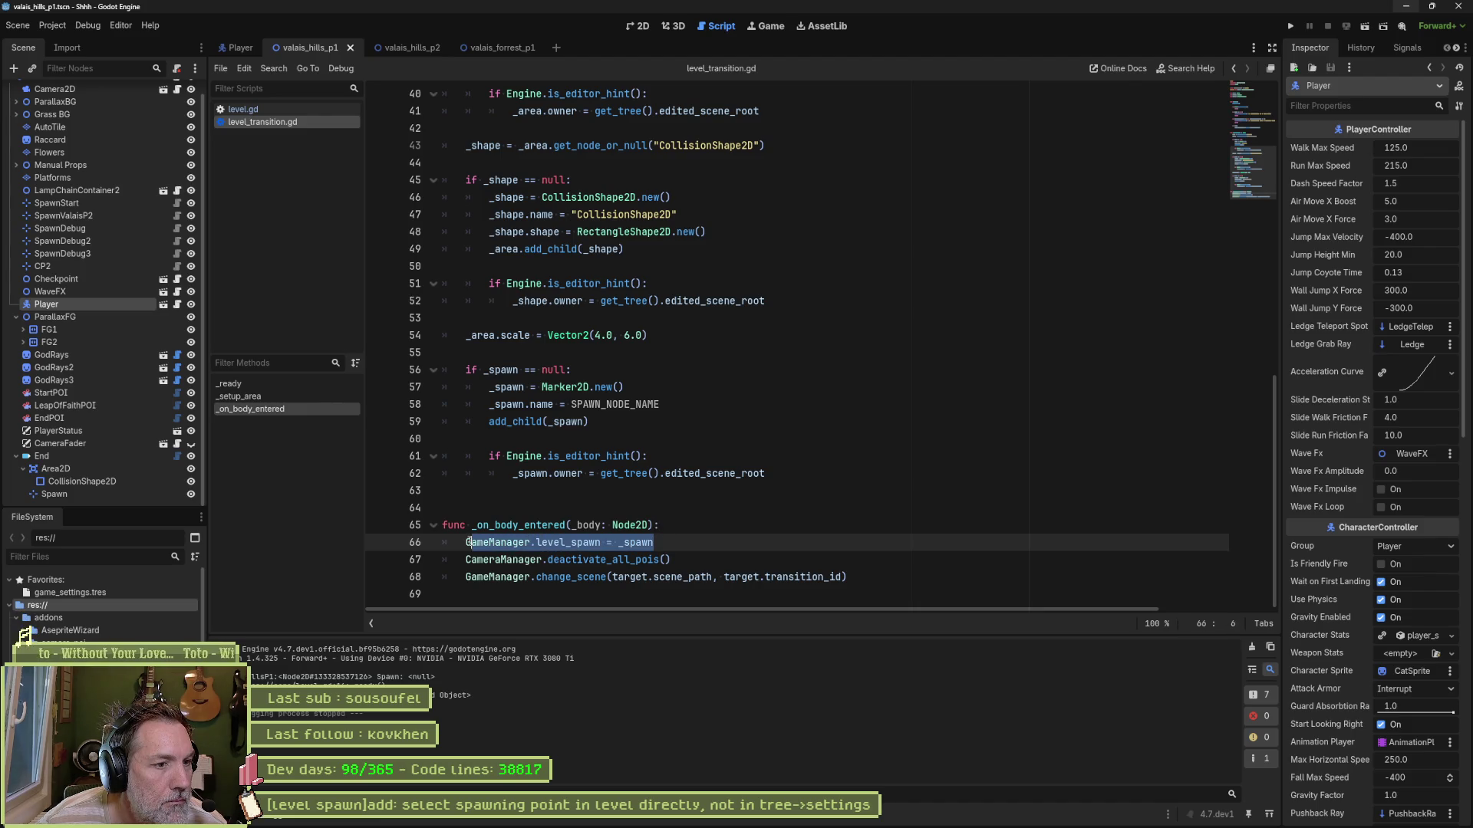
{"action": "double_click", "coordinate": [651, 543]}
{"action": "left_click", "coordinate": [678, 543]}
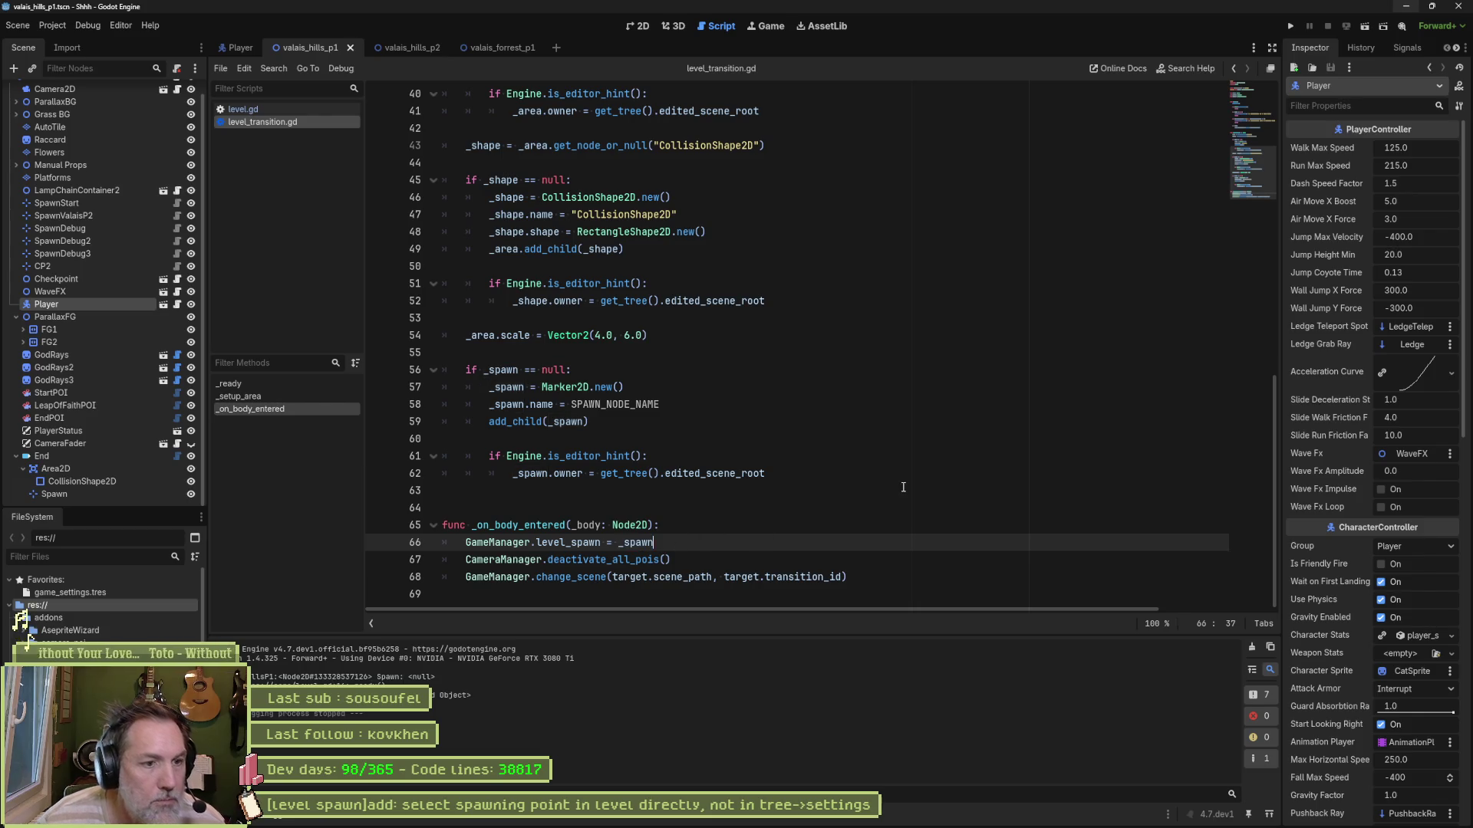
{"action": "type", "text": "."}
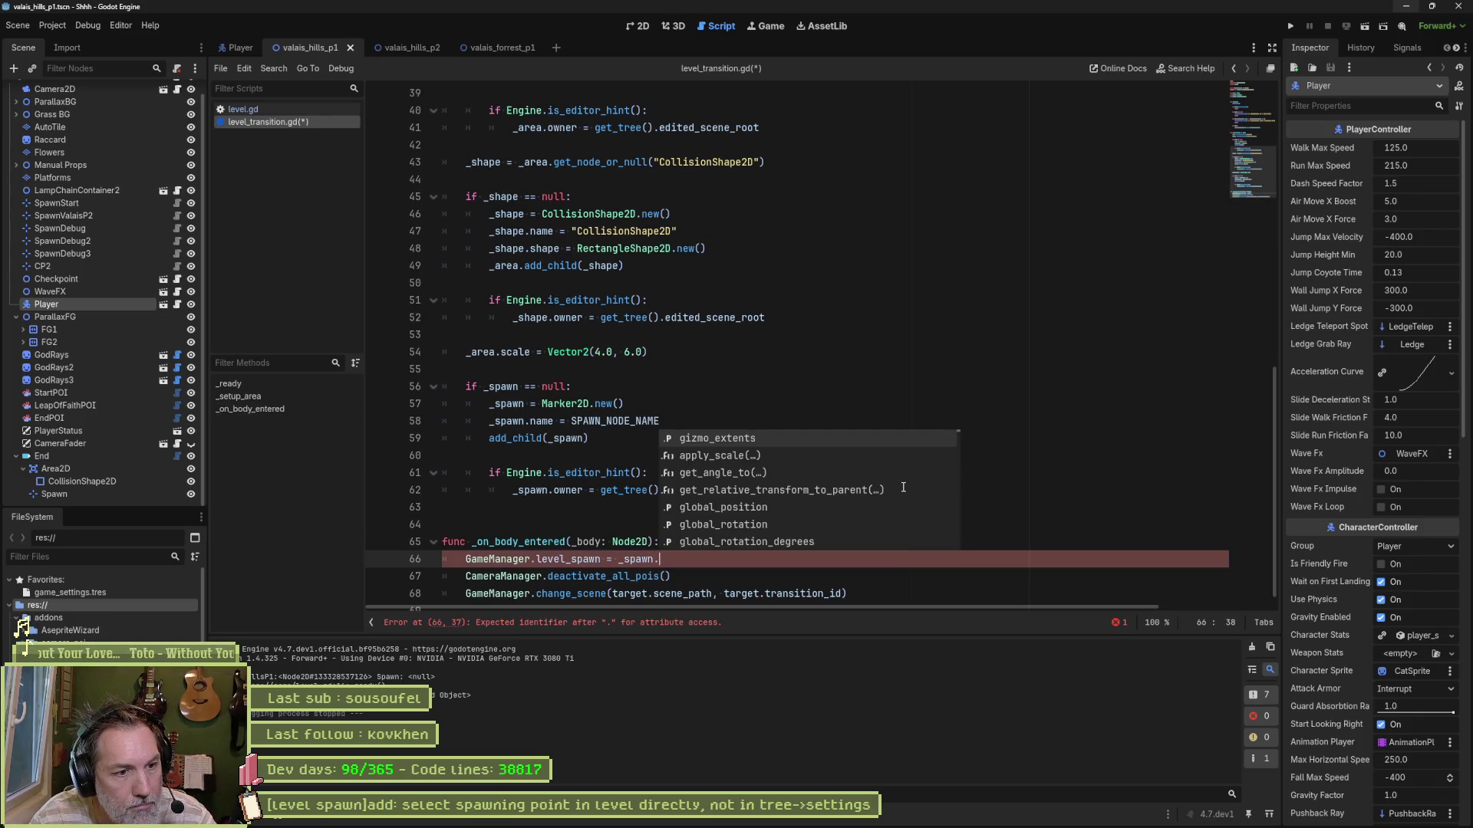
{"action": "type", "text": "name"}
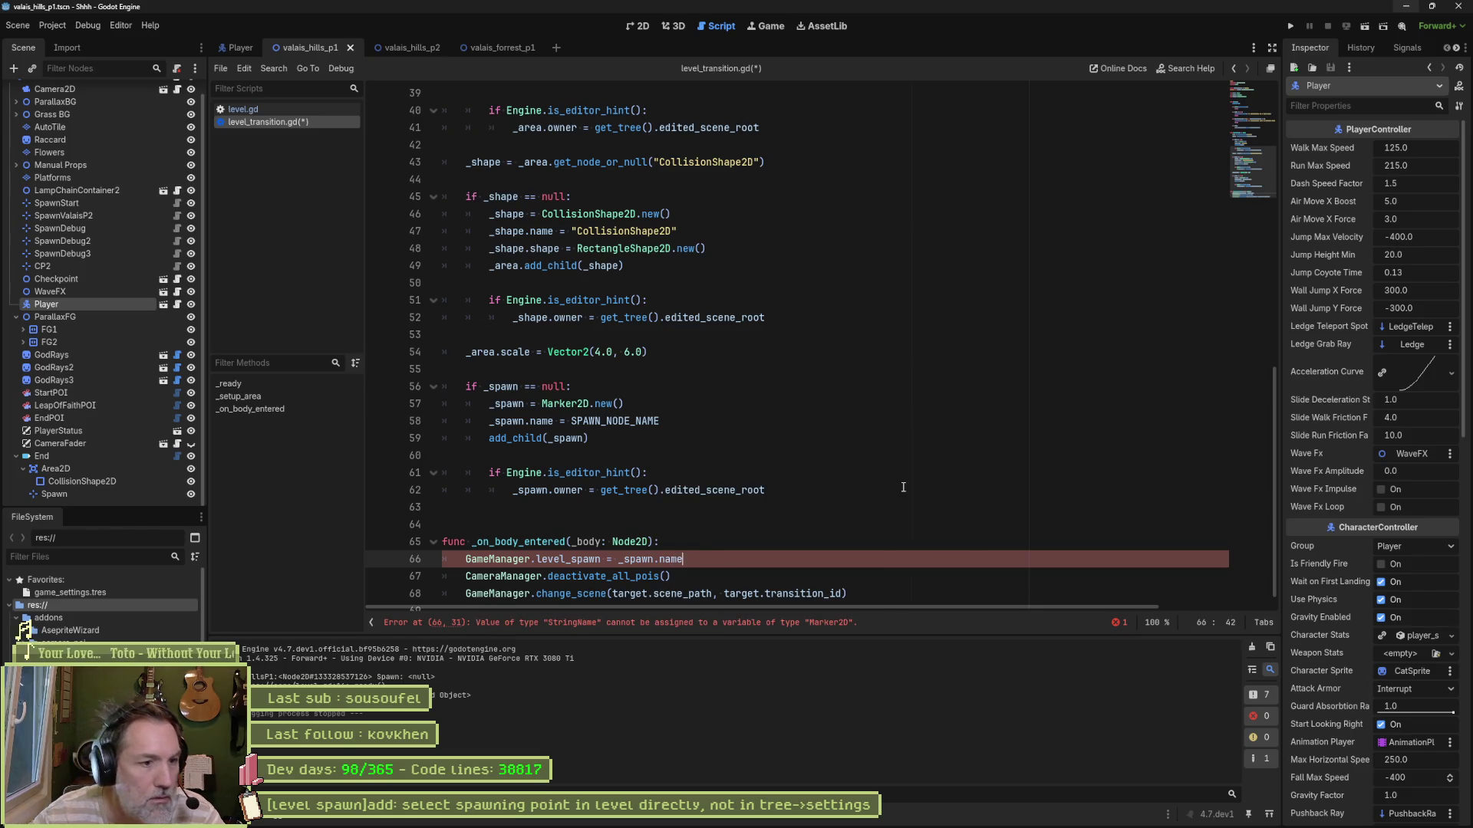
{"action": "left_click", "coordinate": [568, 559], "text": "ctrl"}
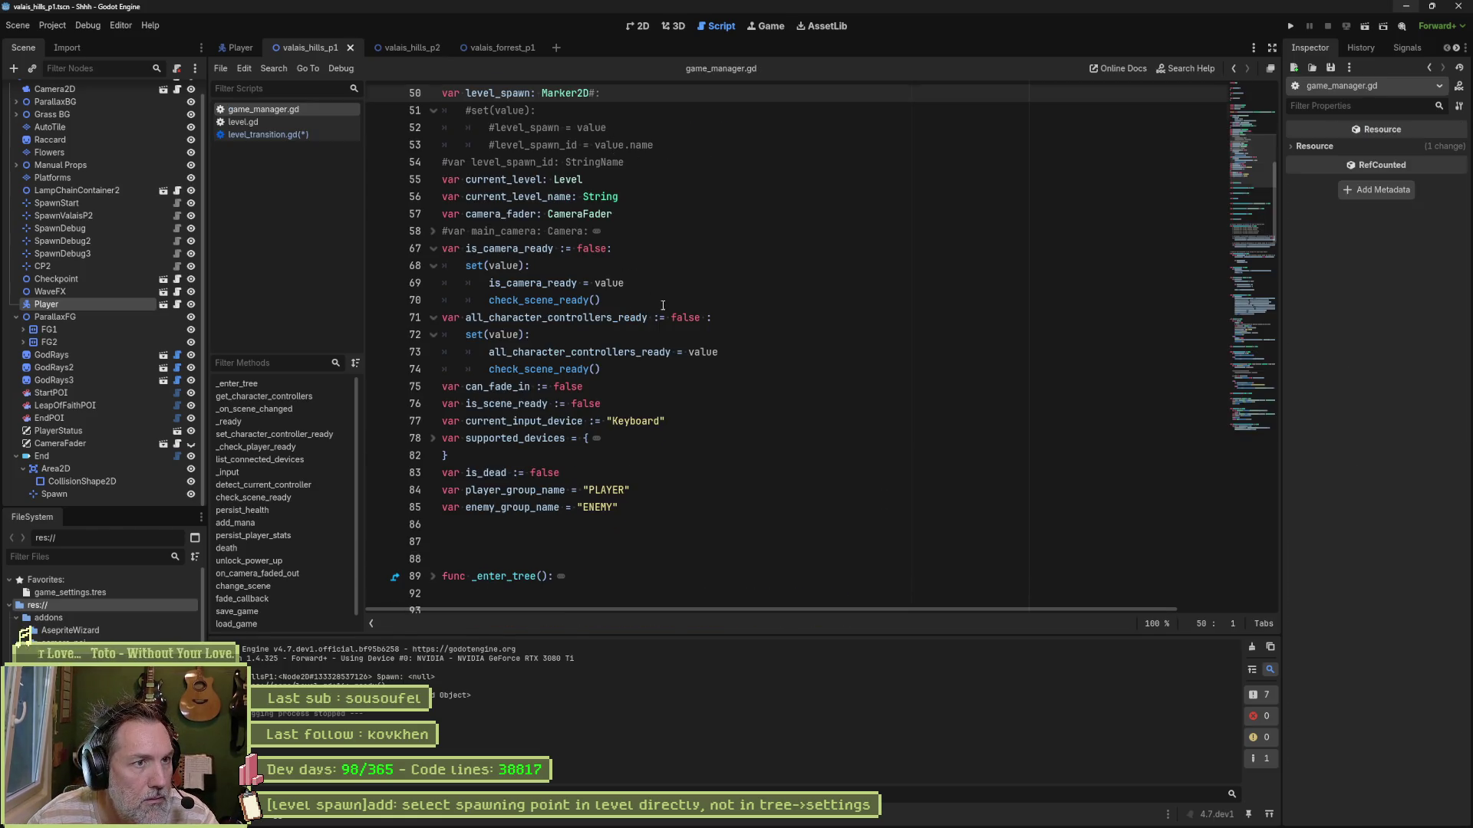
Step: Retype level_spawn from Marker2D to String, delete the commented setter lines, and save game_manager.gd
{"action": "double_click", "coordinate": [568, 302]}
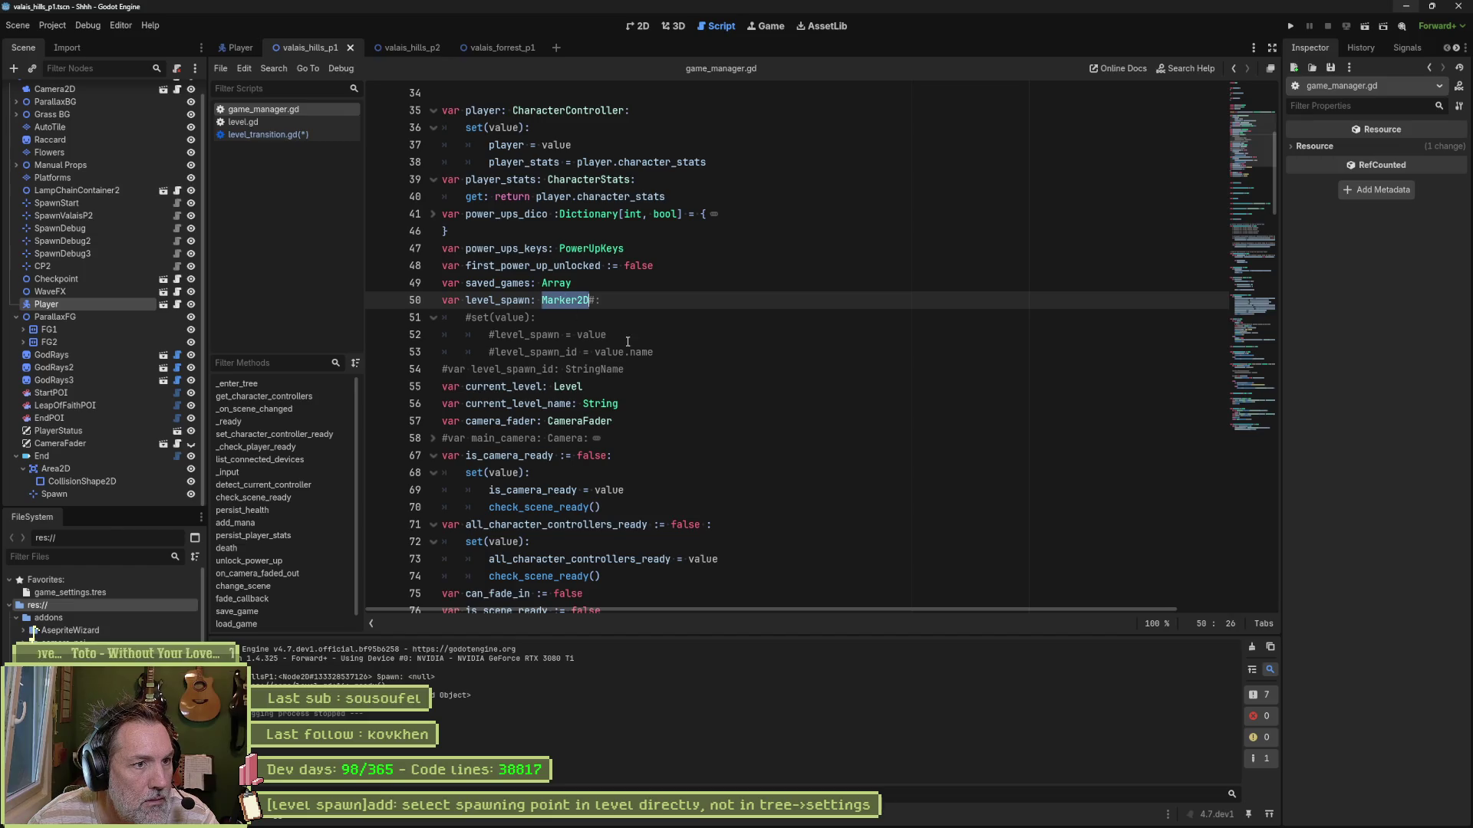
{"action": "type", "text": "String"}
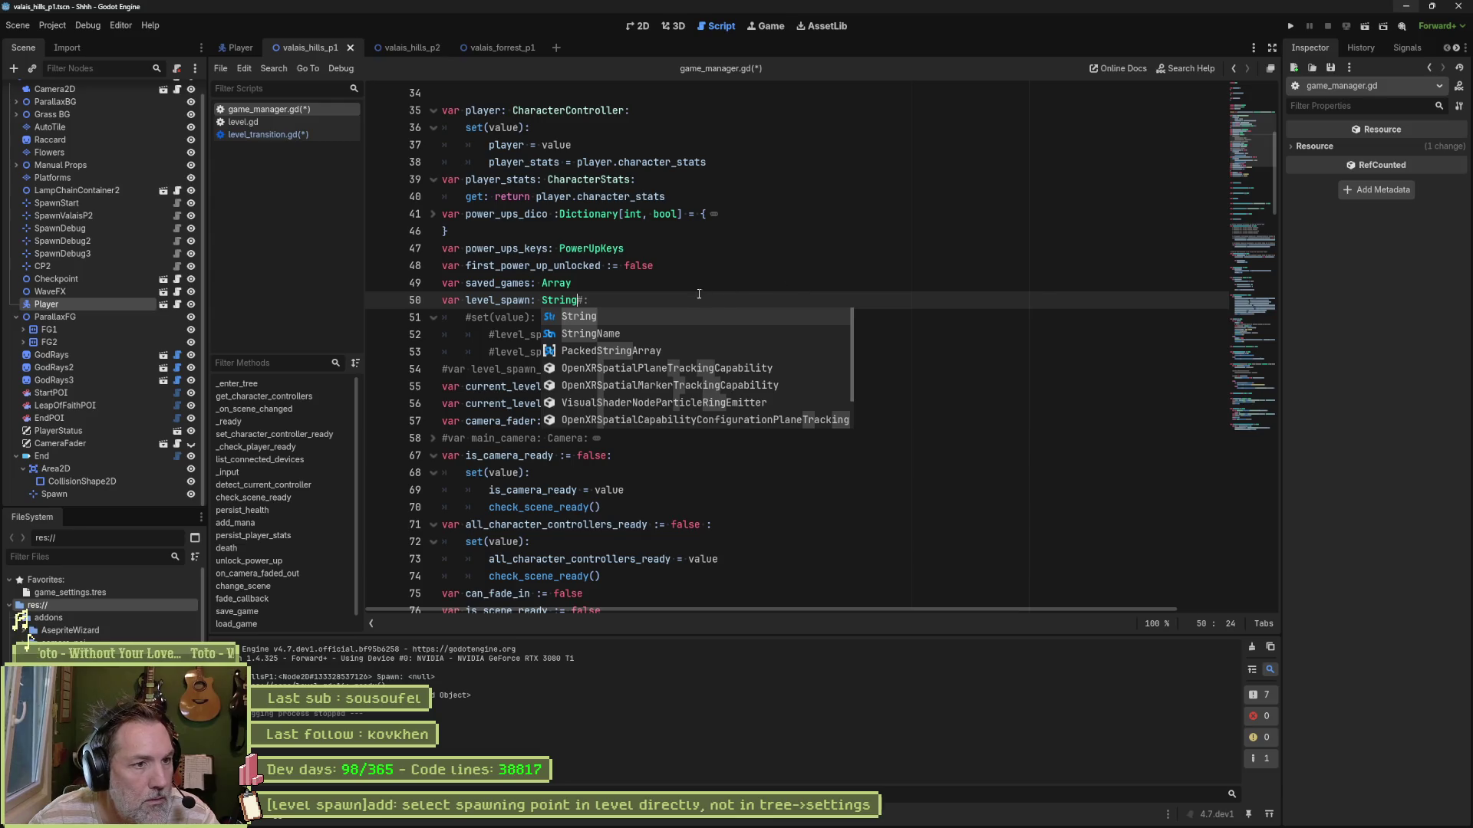
{"action": "left_click_drag", "start_coordinate": [699, 300], "coordinate": [623, 372]}
{"action": "key", "text": "Delete"}
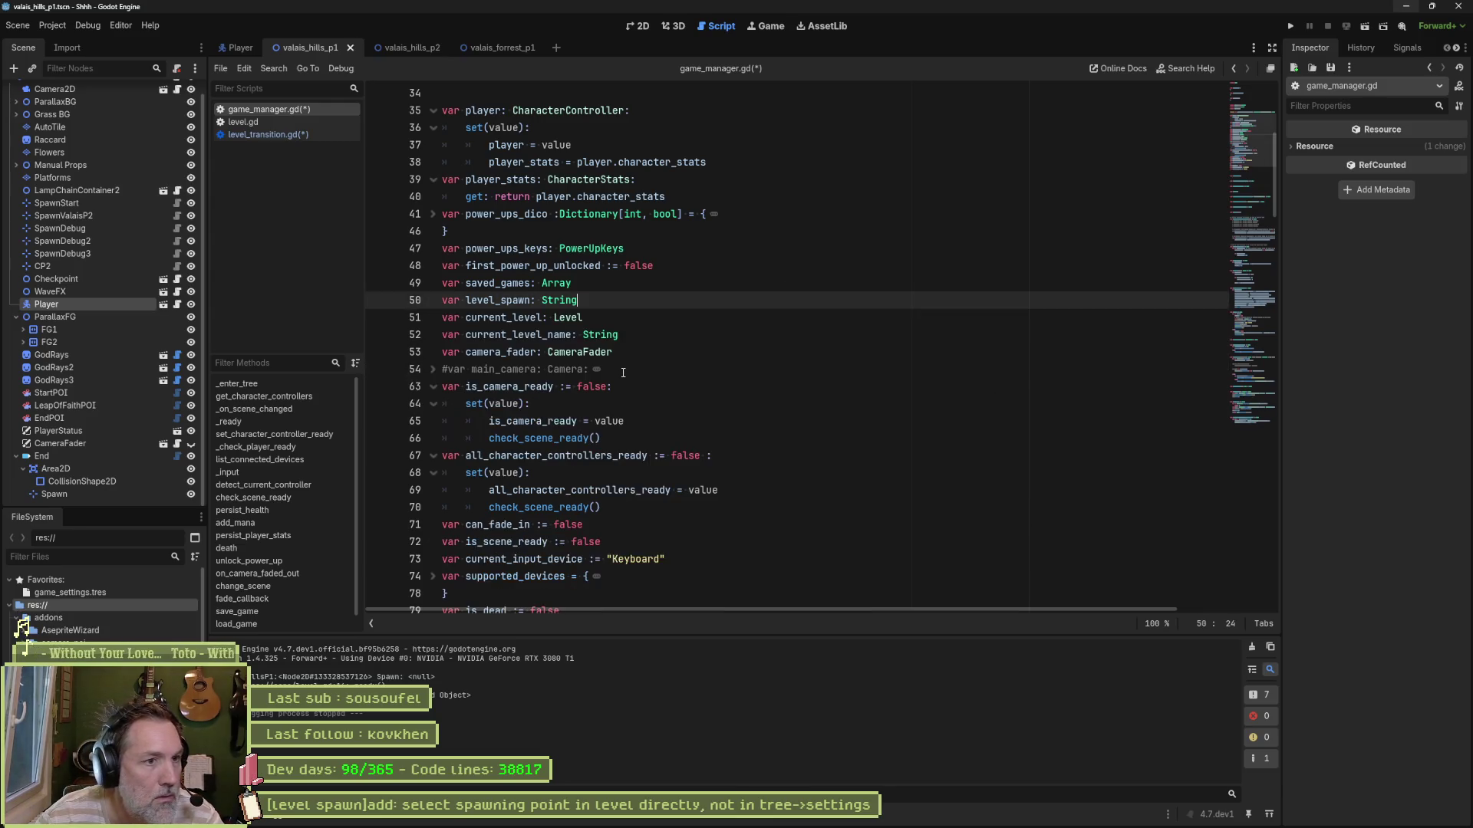
{"action": "key", "text": "ctrl+s"}
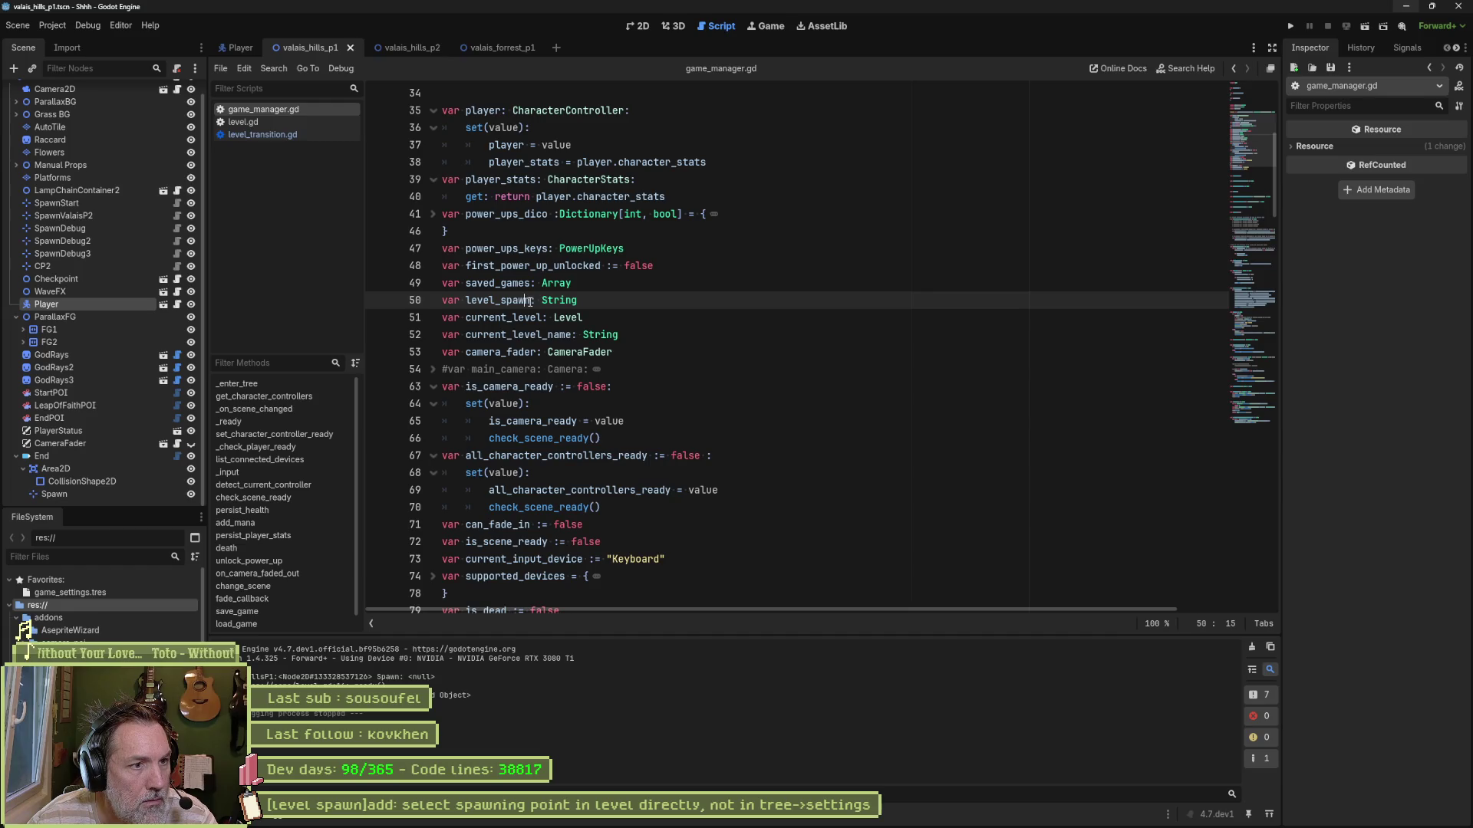
Step: Search the project for level_spawn, whole words only, with replacement level_spawn_name
{"action": "double_click", "coordinate": [527, 300]}
{"action": "key", "text": "ctrl+shift+r"}
{"action": "left_click", "coordinate": [722, 368]}
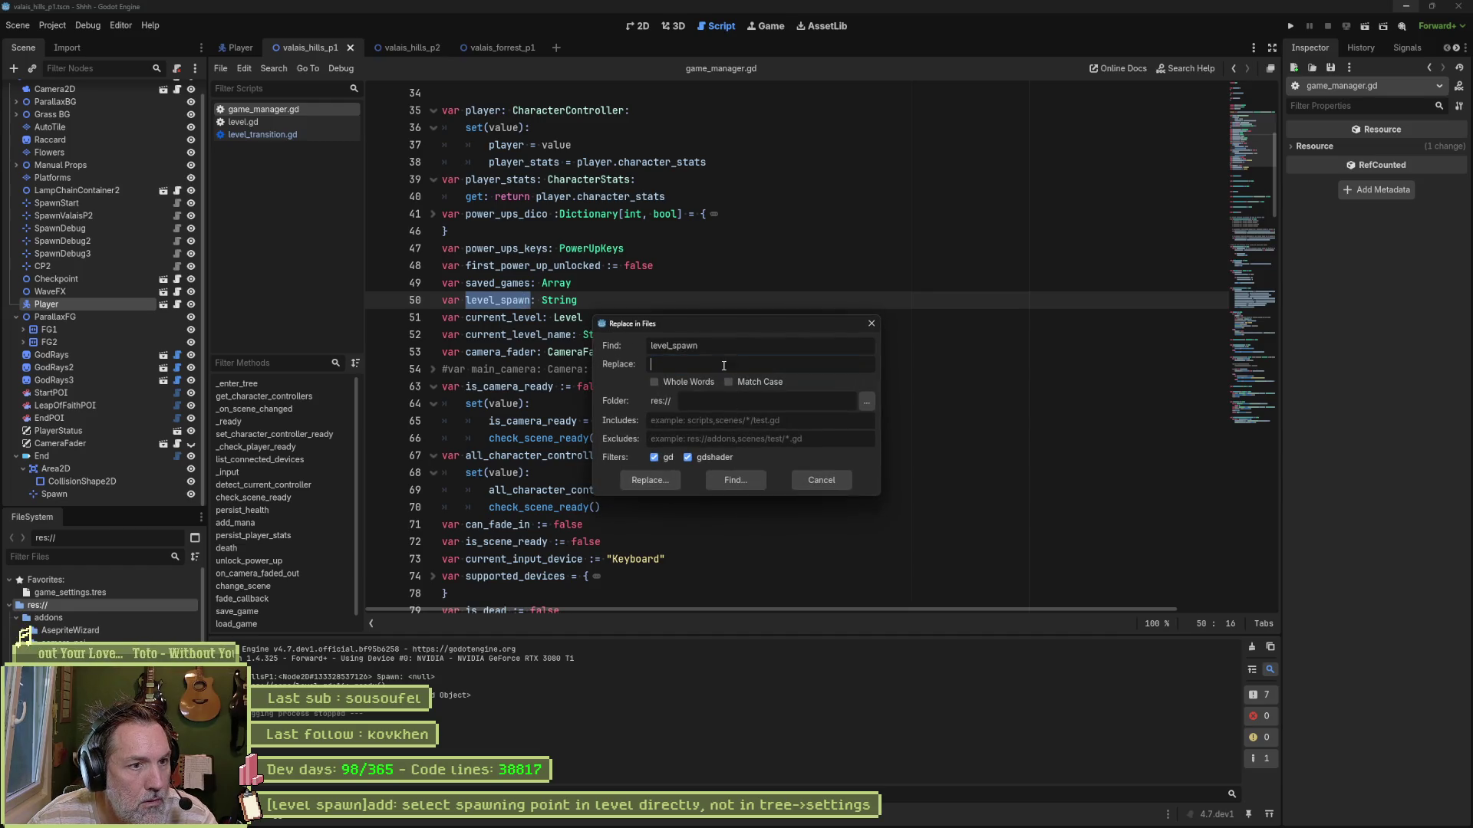
{"action": "type", "text": "level"}
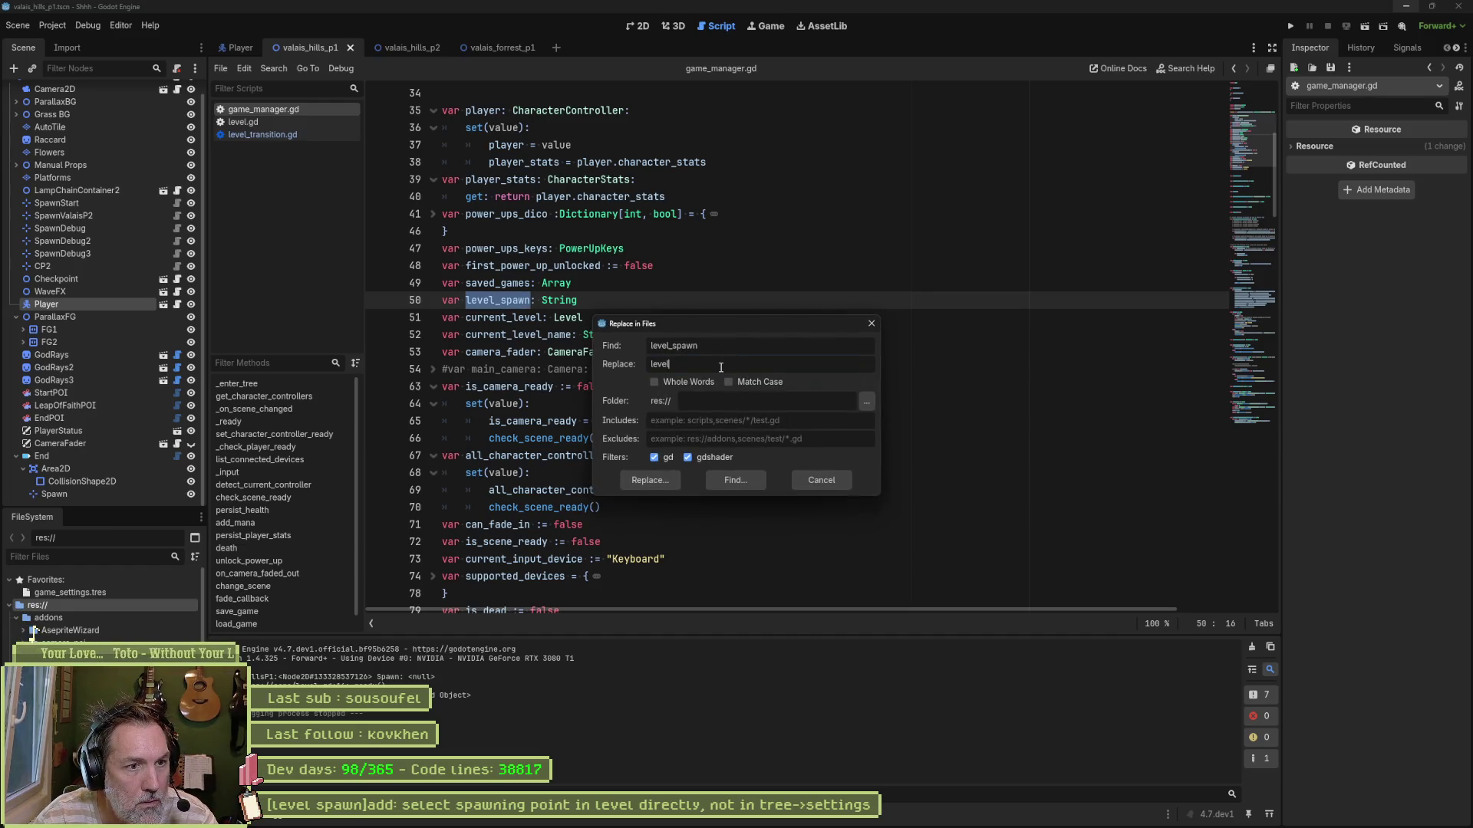
{"action": "type", "text": "_spawn_name"}
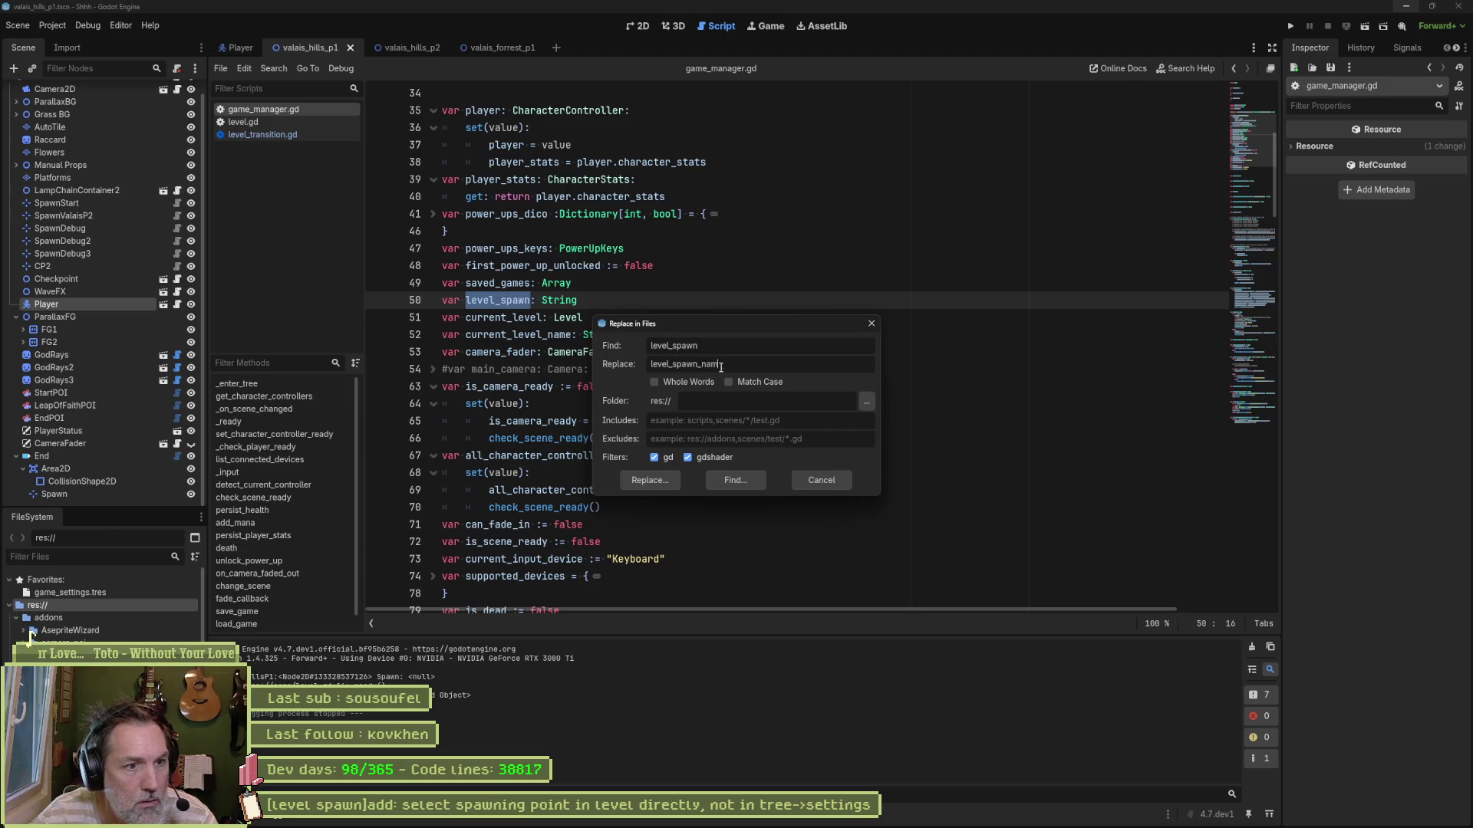
{"action": "left_click", "coordinate": [678, 382]}
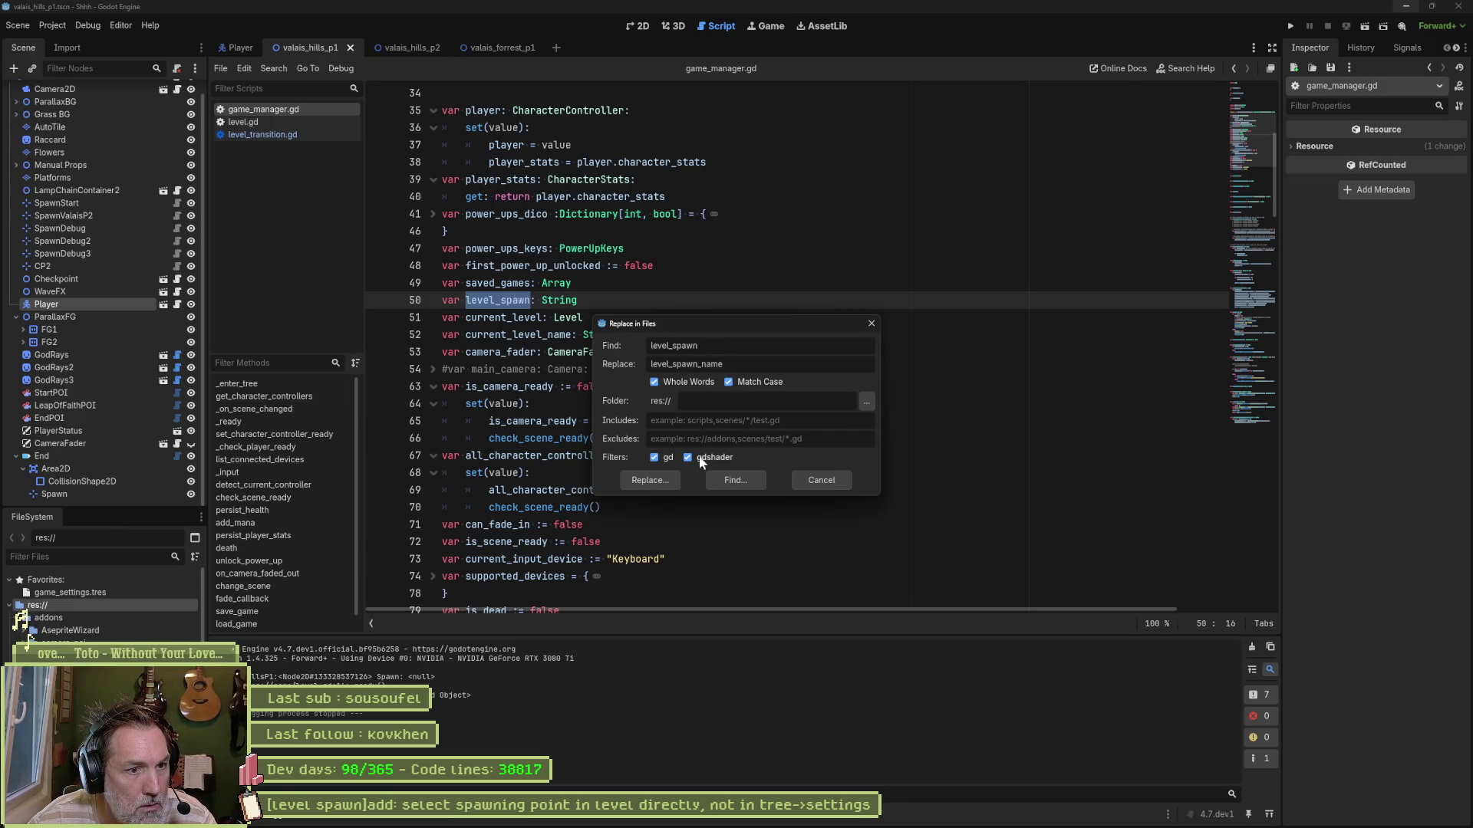
{"action": "left_click", "coordinate": [669, 477]}
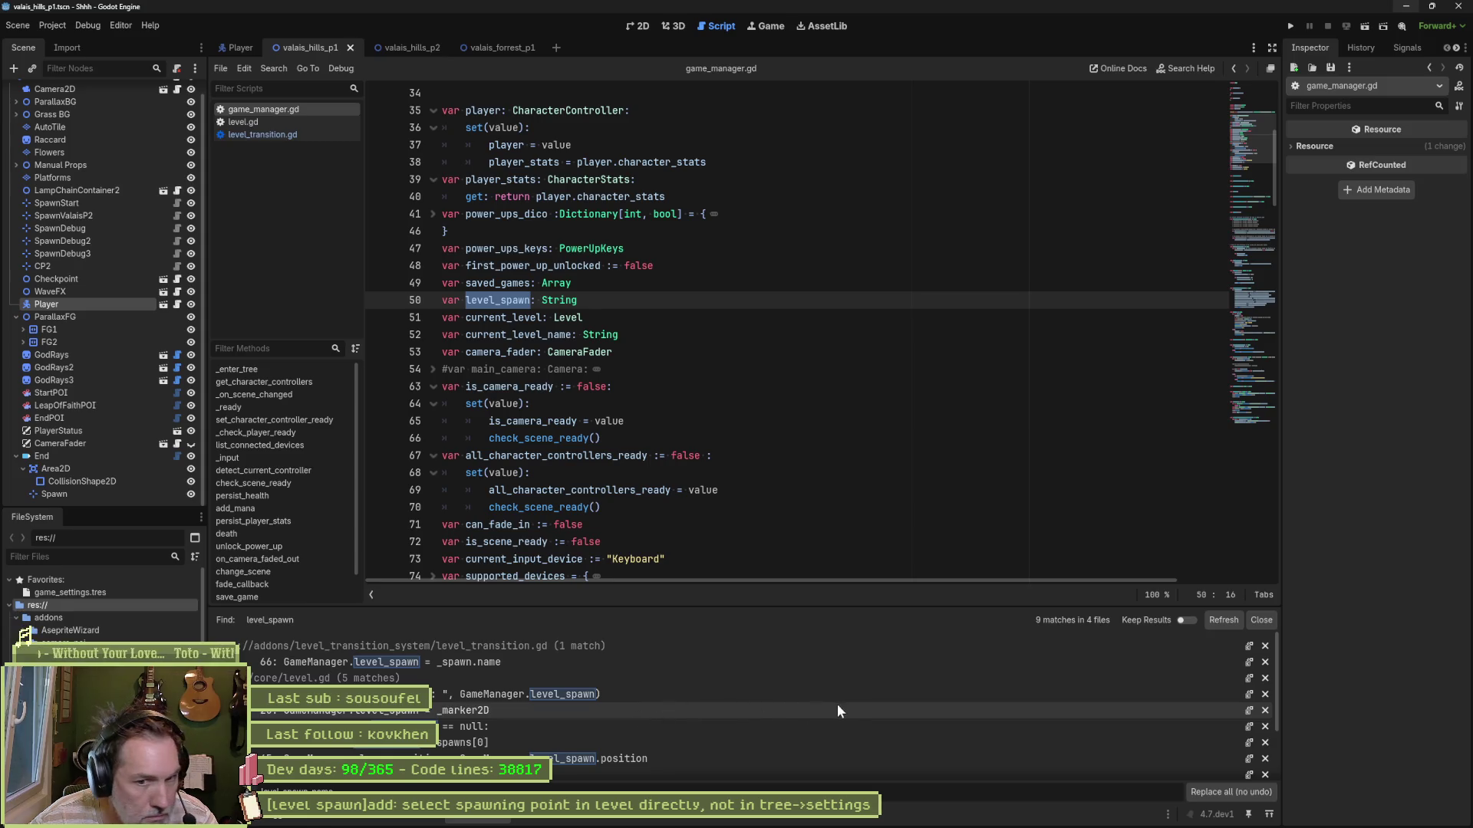
Step: Replace both level_spawn uses on checkpoint.gd line 27 with level_spawn_name, refresh, and close the results
{"action": "scroll", "coordinate": [859, 705], "scroll_direction": "down", "scroll_amount": 1}
{"action": "scroll", "coordinate": [859, 704], "scroll_direction": "down", "scroll_amount": 3}
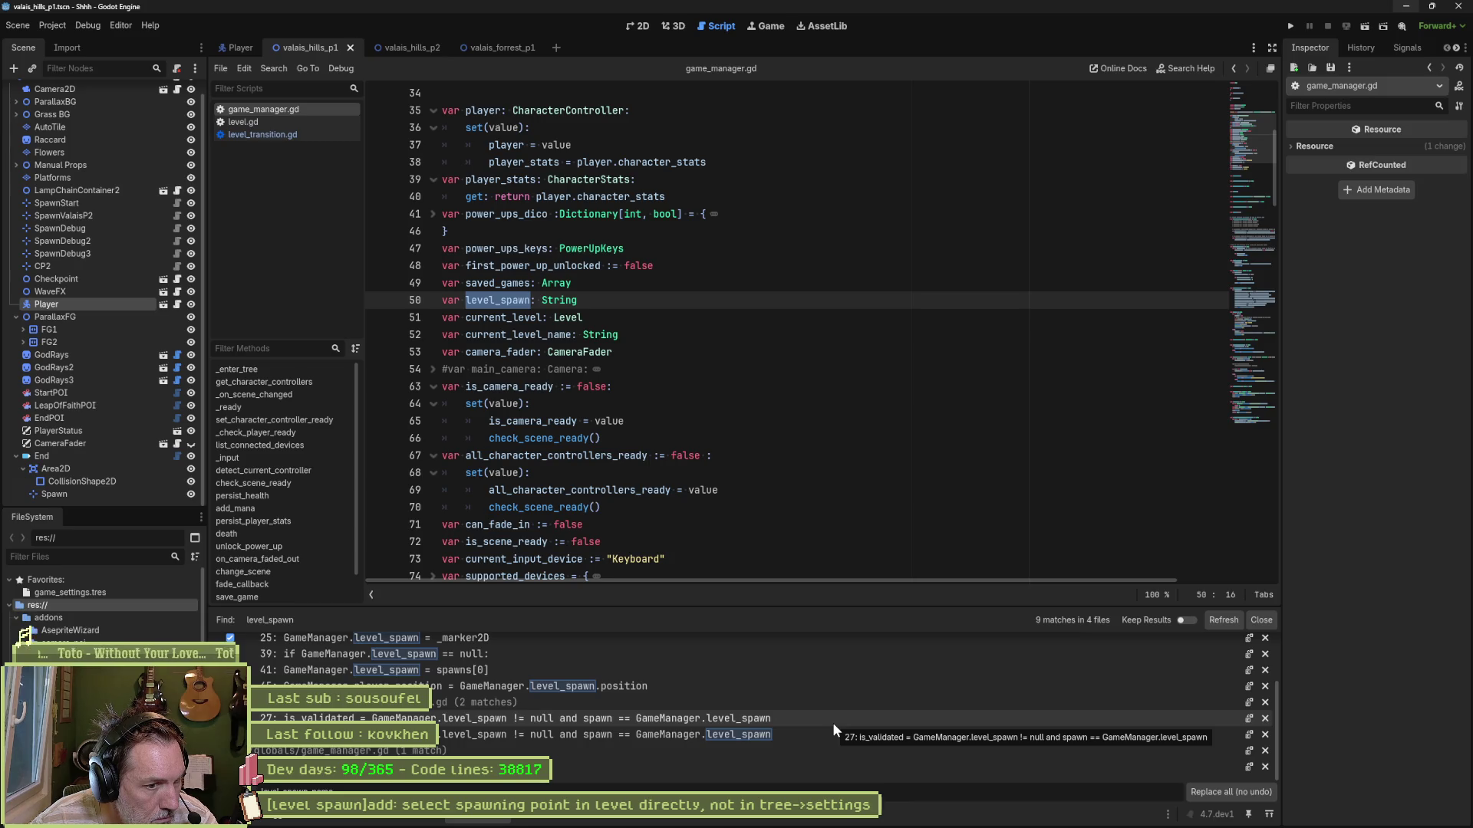
{"action": "left_click", "coordinate": [833, 722]}
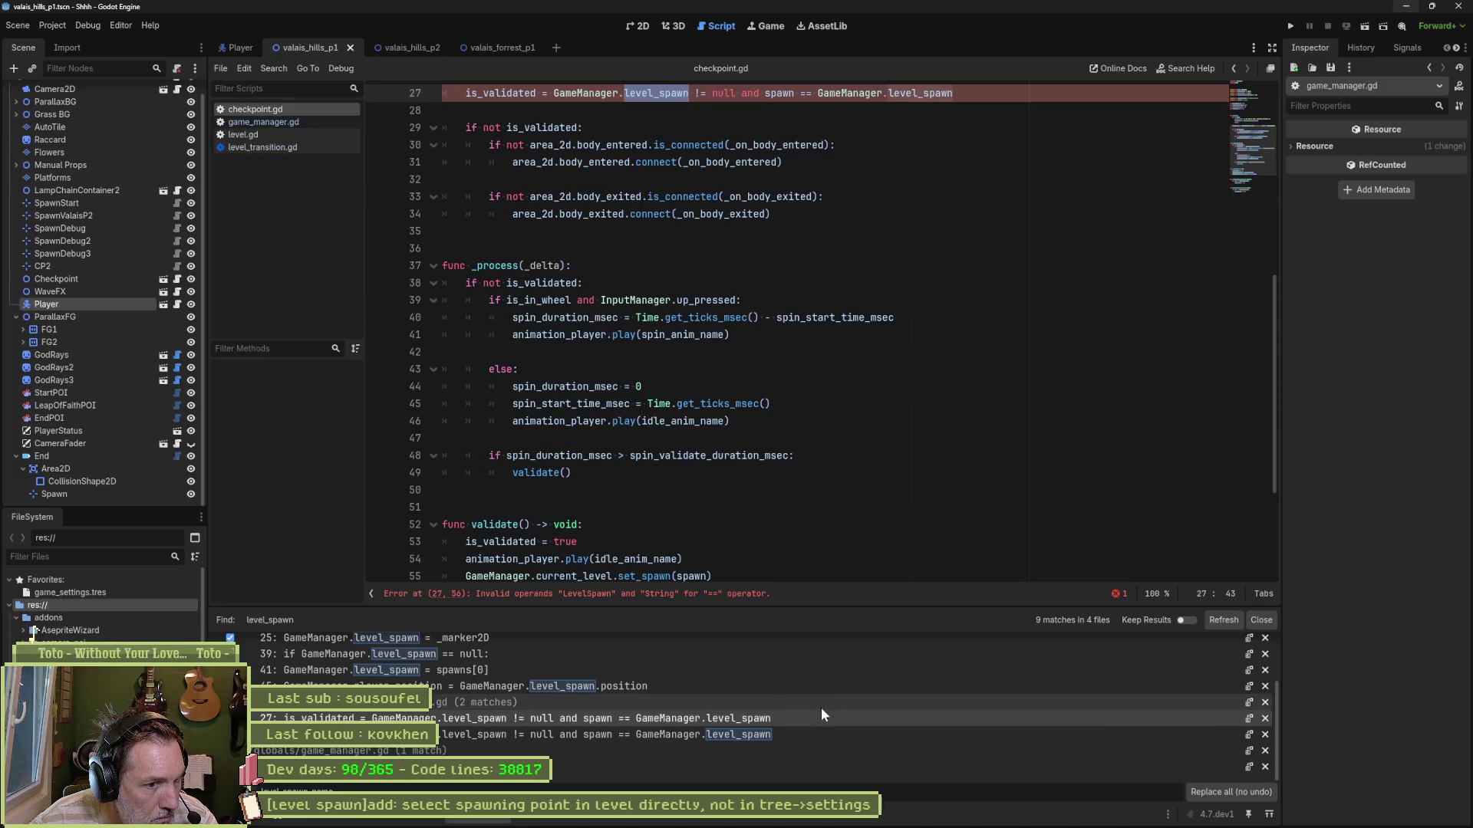
{"action": "left_click", "coordinate": [822, 730]}
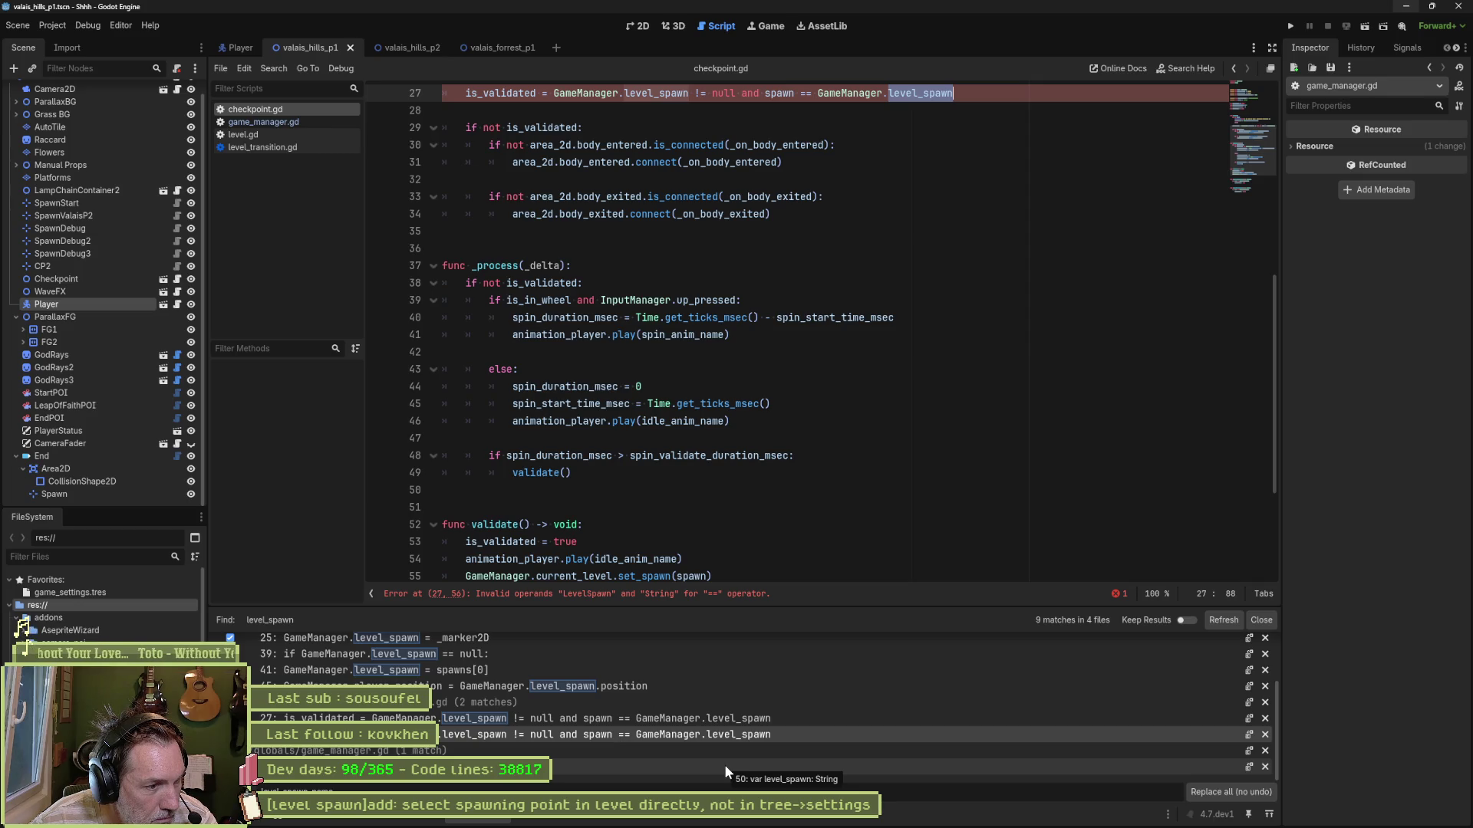
{"action": "left_click", "coordinate": [1191, 789]}
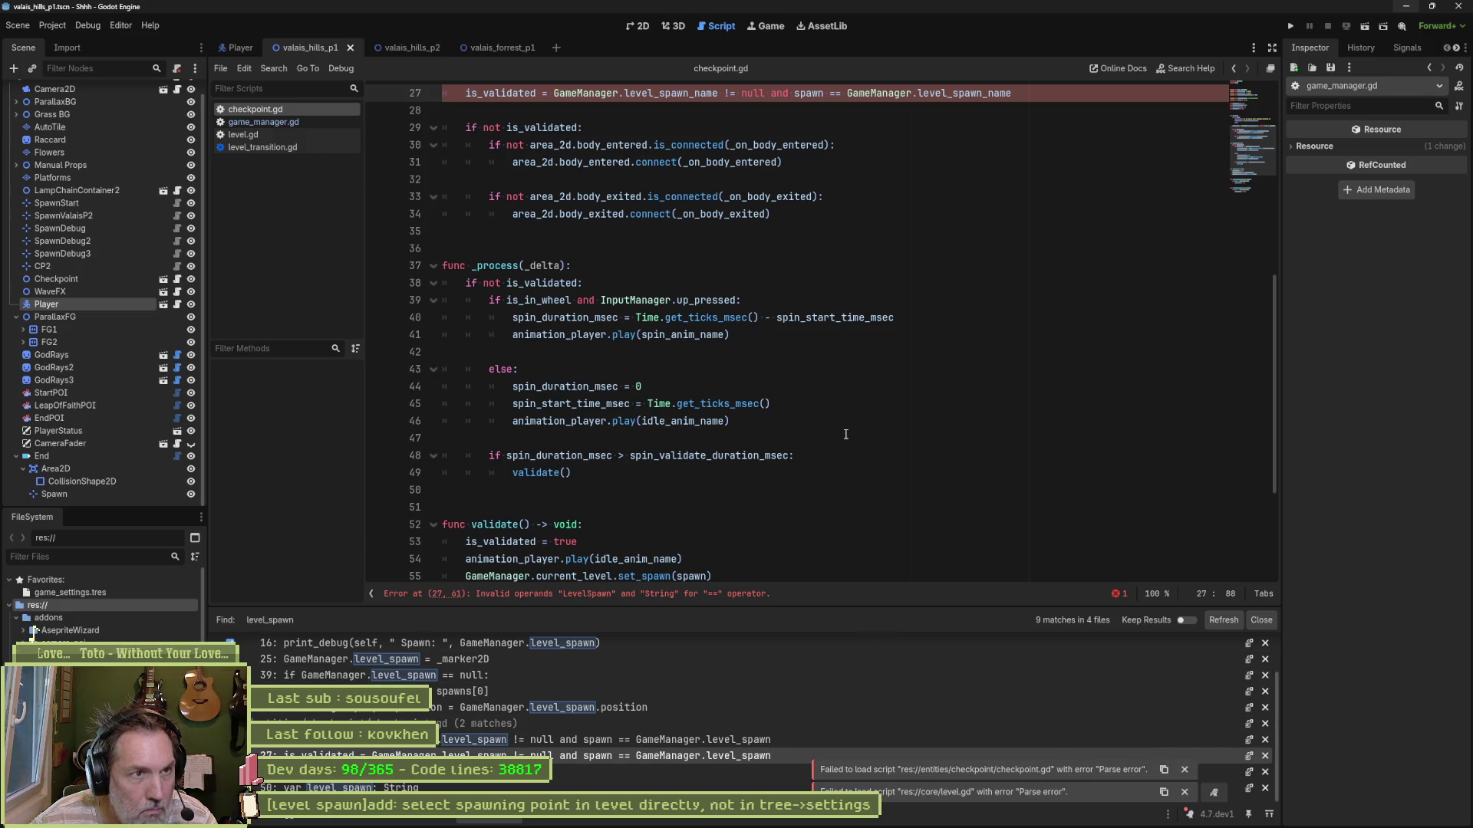
{"action": "scroll", "coordinate": [777, 369], "scroll_direction": "up", "scroll_amount": 5}
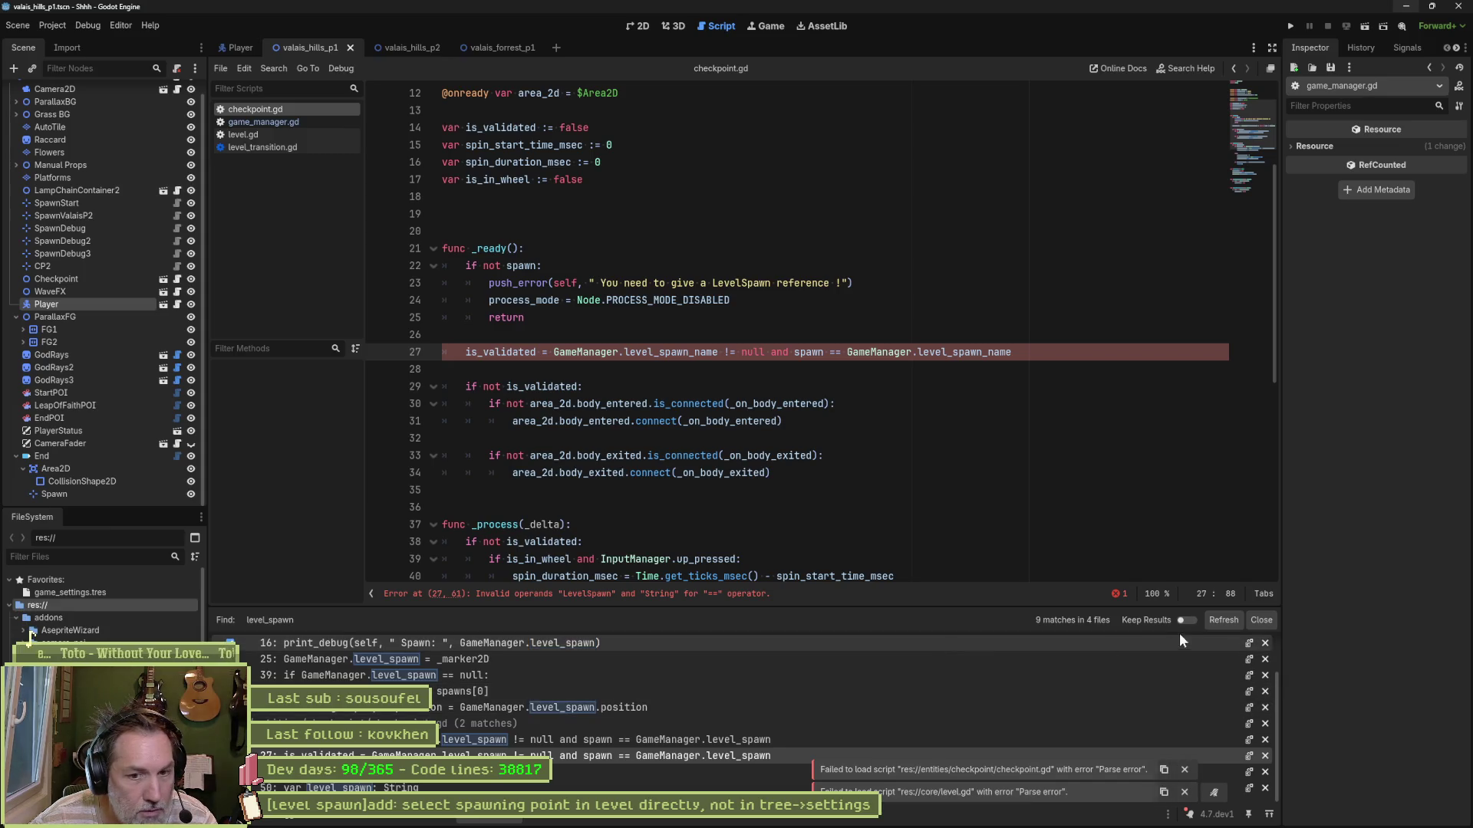
{"action": "left_click", "coordinate": [1222, 621]}
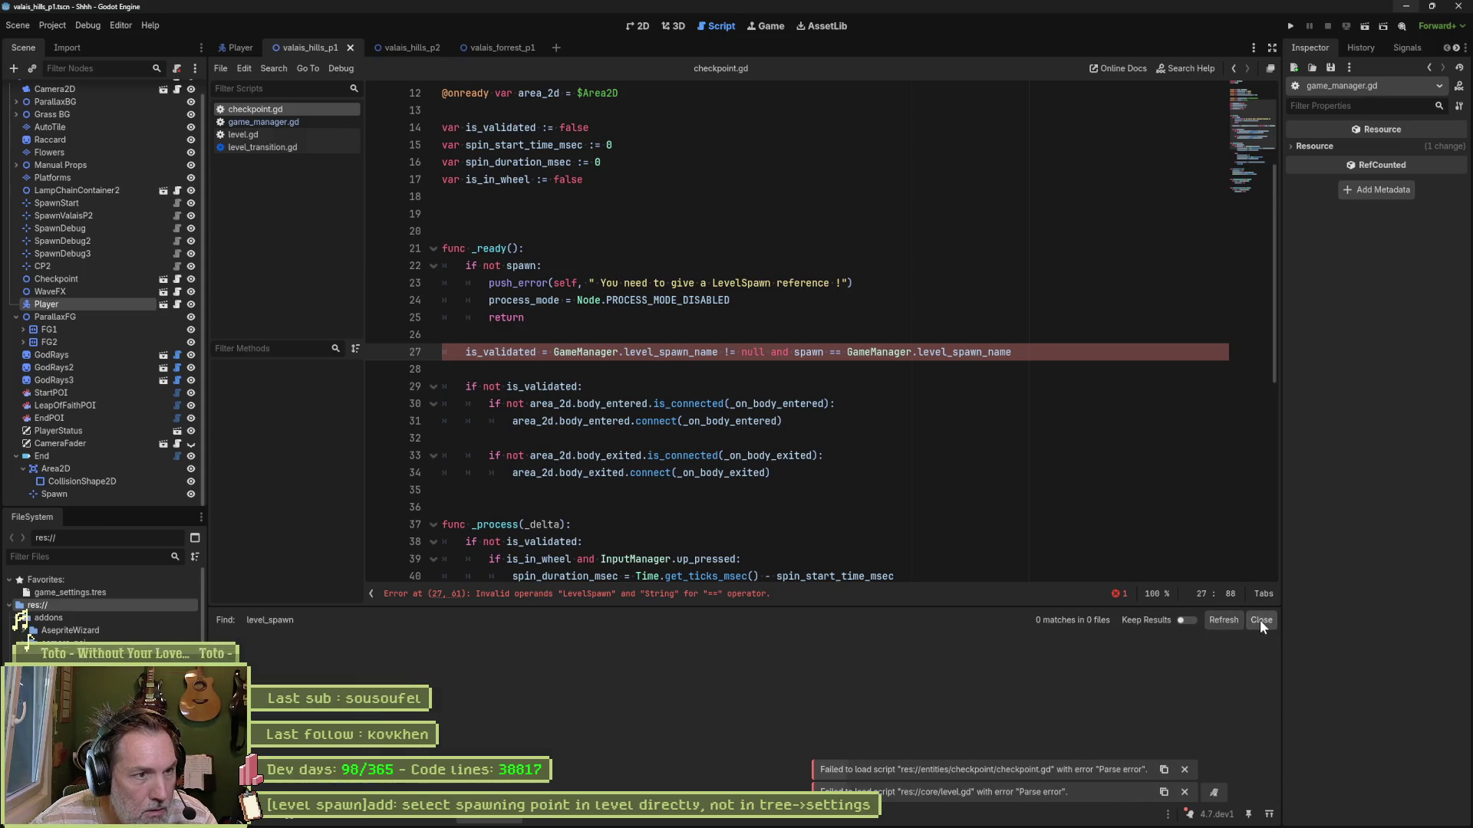
{"action": "left_click", "coordinate": [1261, 620]}
Step: Inspect the level_spawn_name comparison on line 27 and the spawn variable on line 22
{"action": "double_click", "coordinate": [681, 354]}
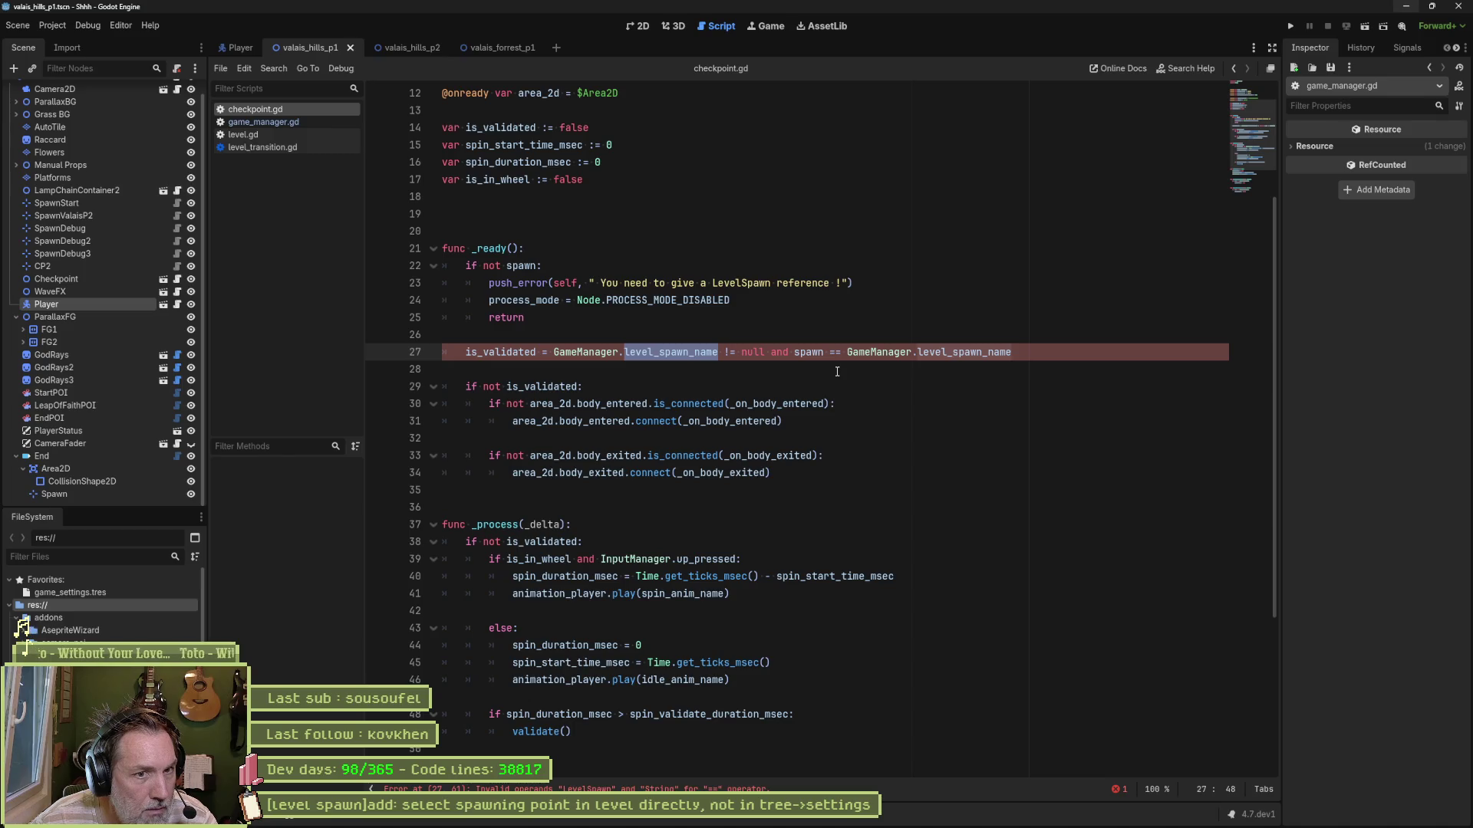
{"action": "mouse_move", "coordinate": [574, 469]}
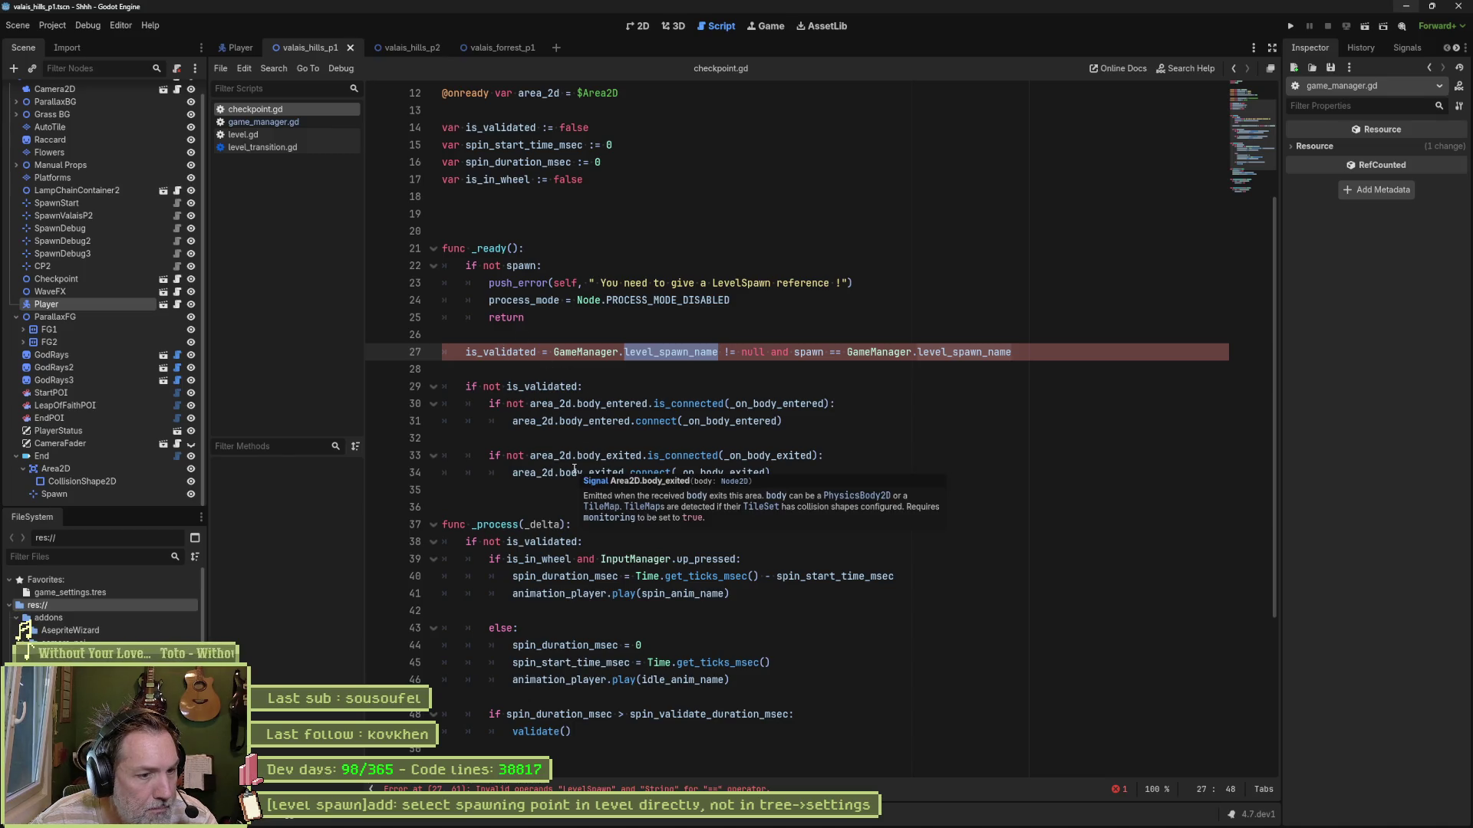
{"action": "mouse_move", "coordinate": [605, 424]}
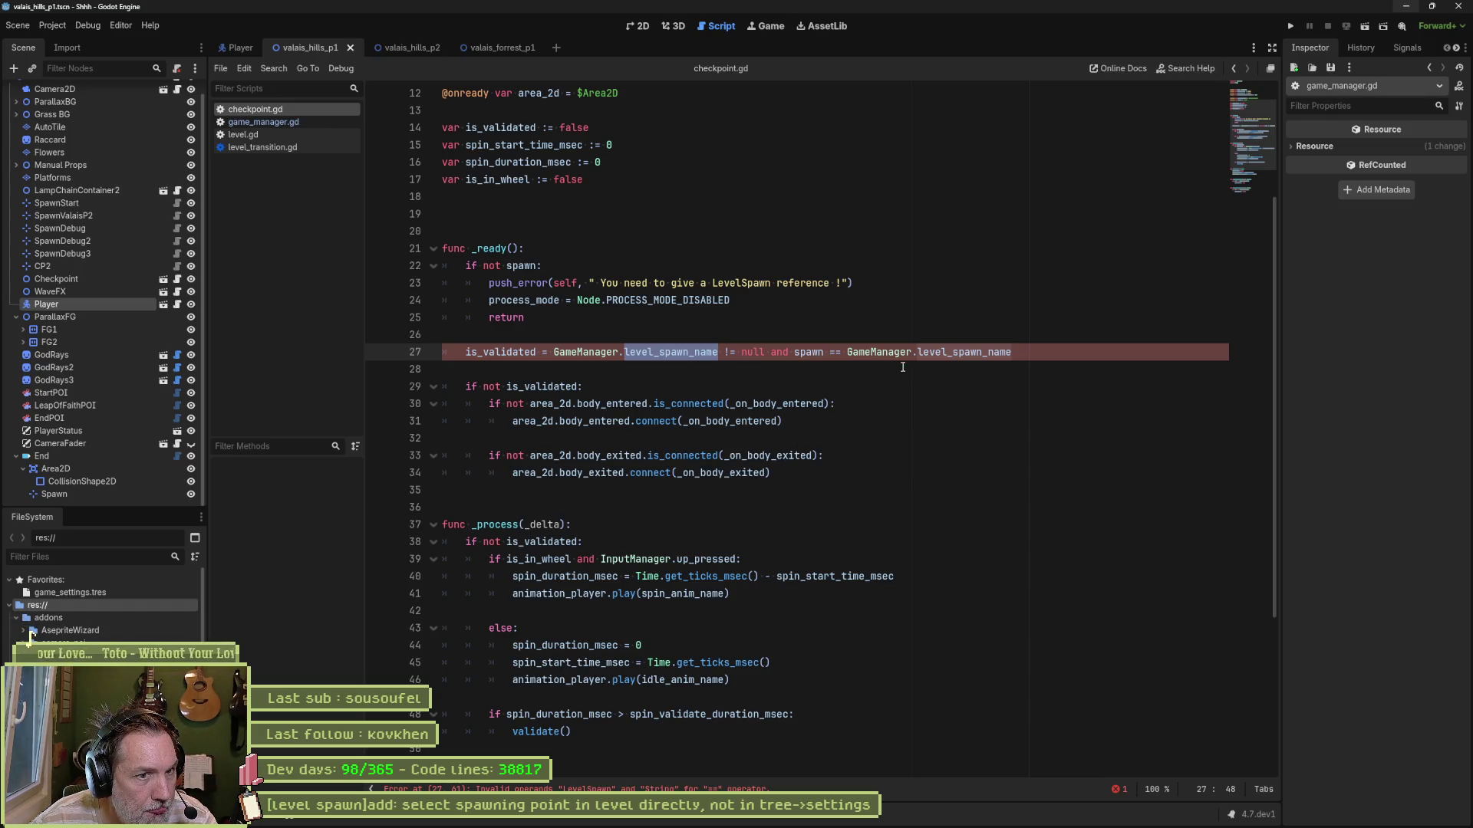
{"action": "double_click", "coordinate": [523, 266]}
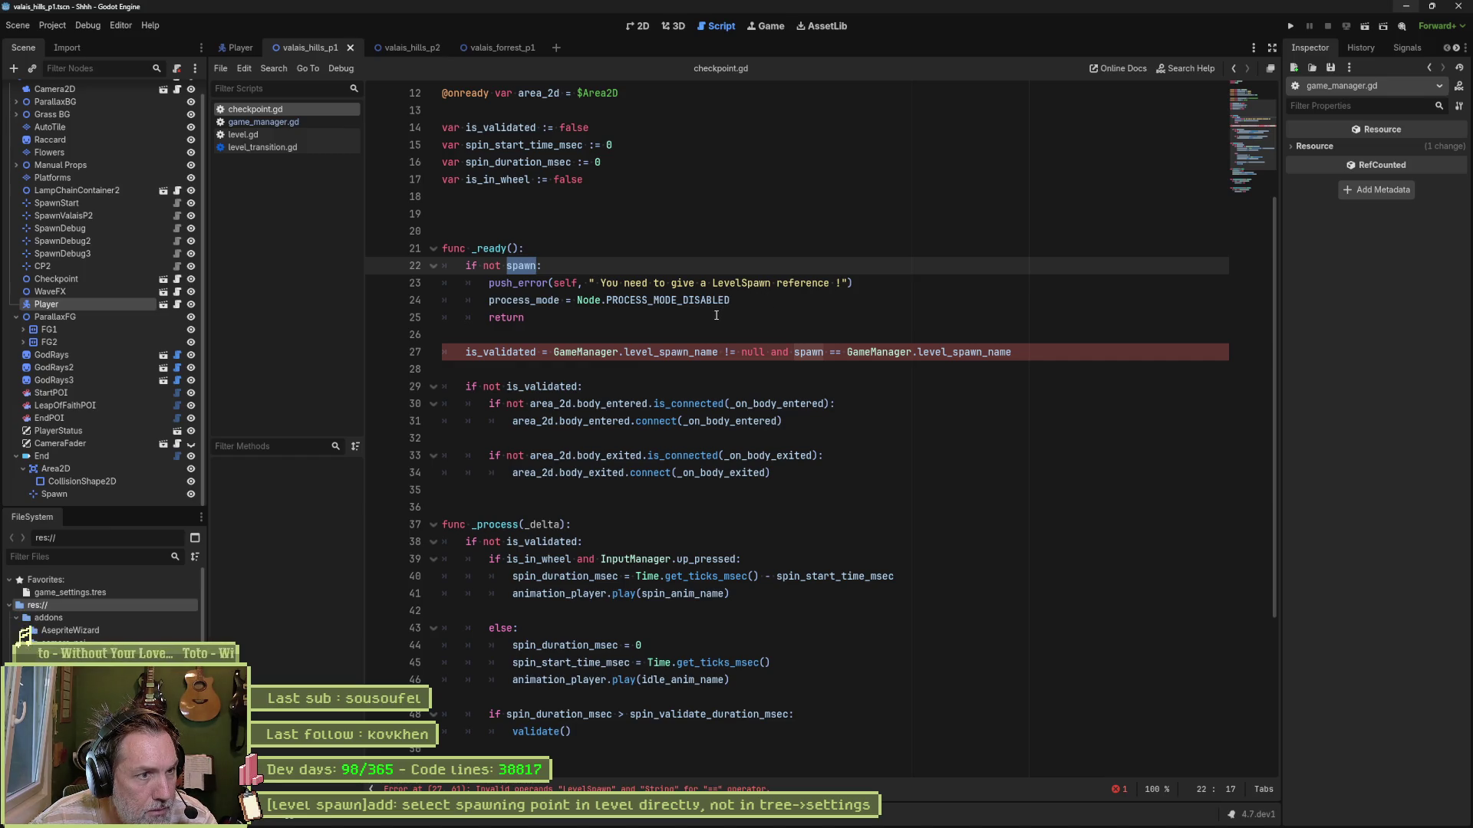
Step: Inspect the LevelSpawn type on line 6 of checkpoint.gd
{"action": "scroll", "coordinate": [680, 326], "scroll_direction": "up", "scroll_amount": 4}
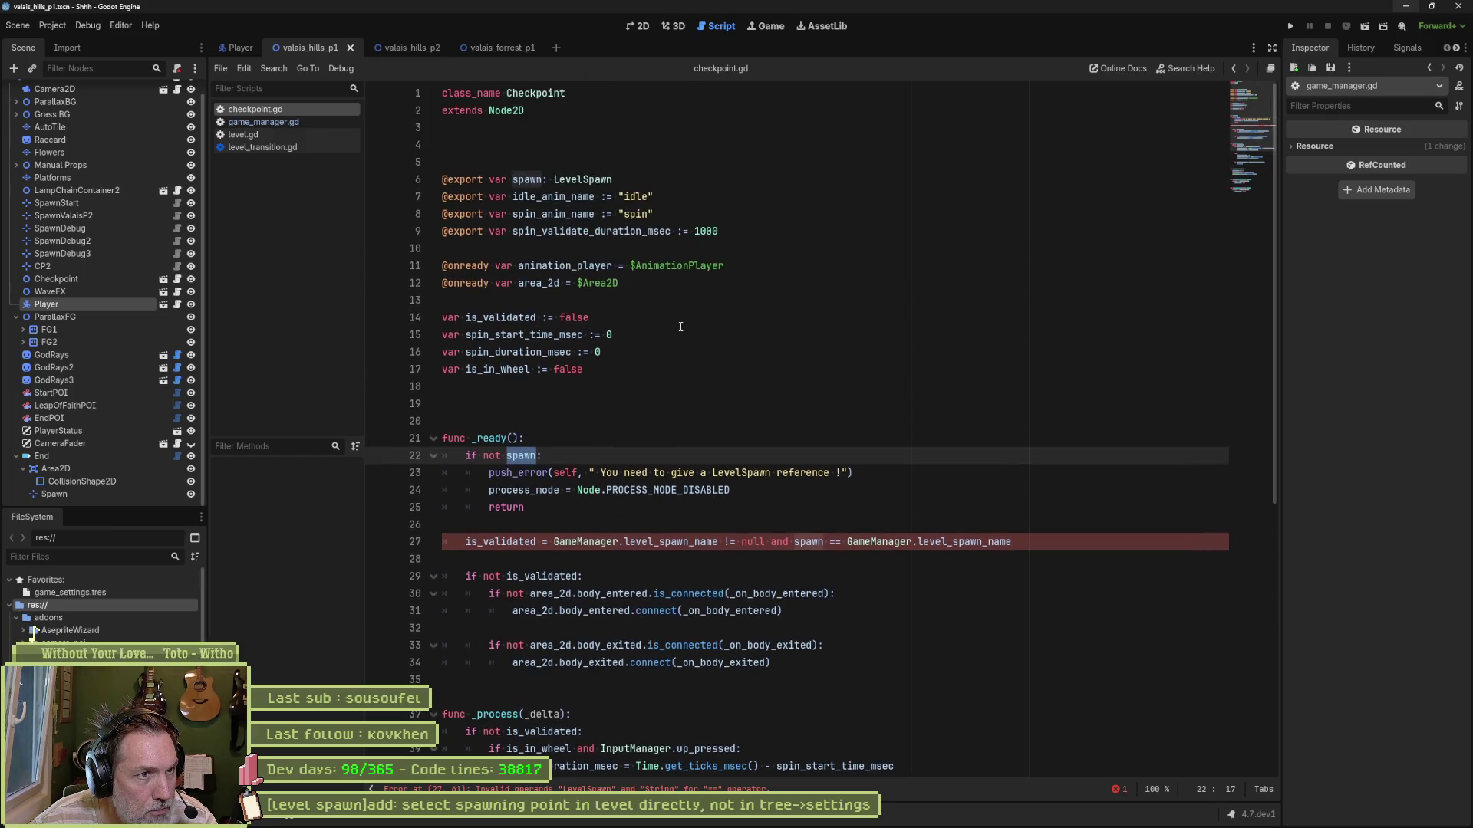
{"action": "double_click", "coordinate": [583, 179]}
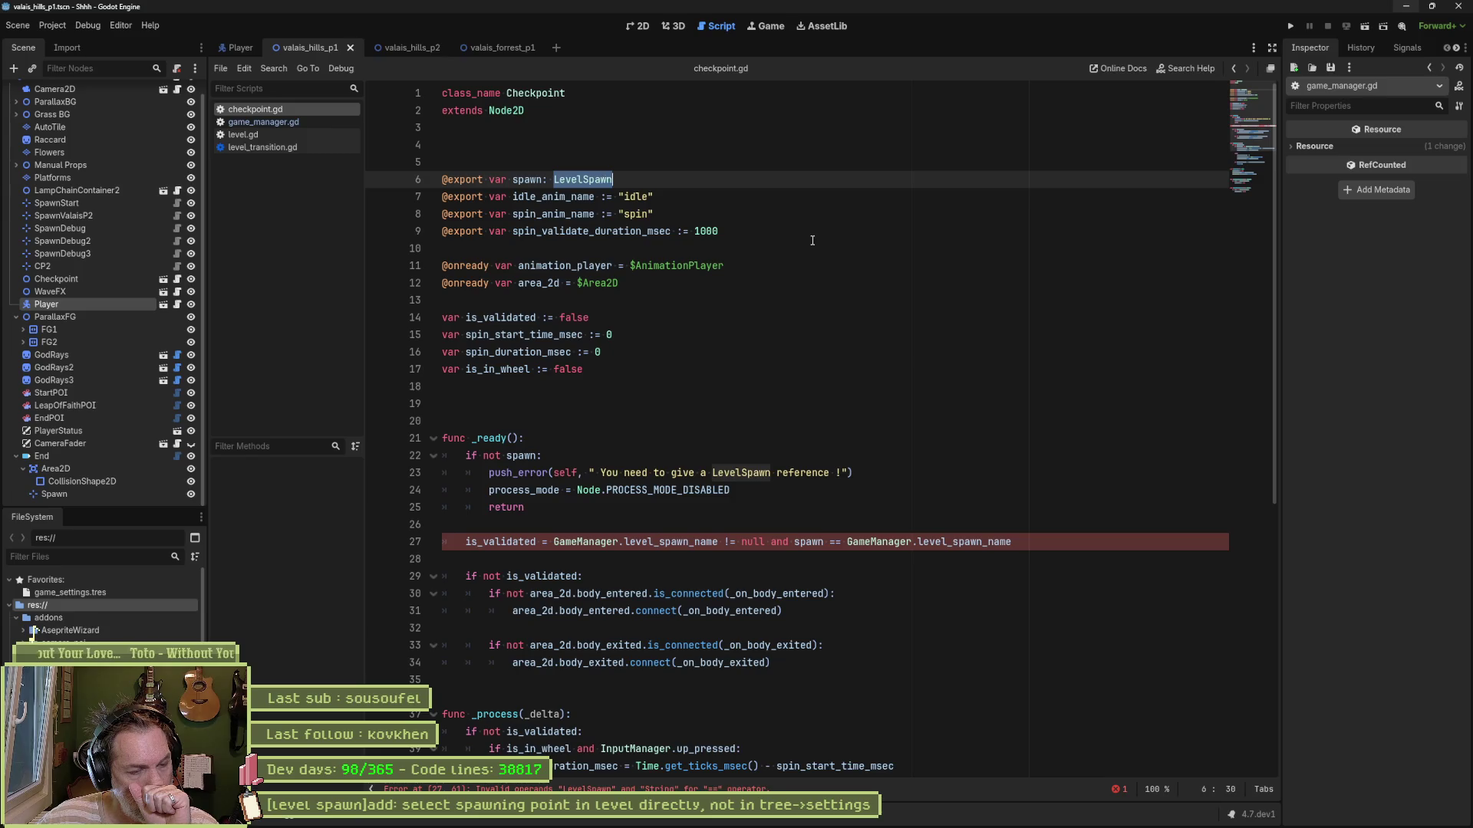
{"action": "mouse_move", "coordinate": [926, 826]}
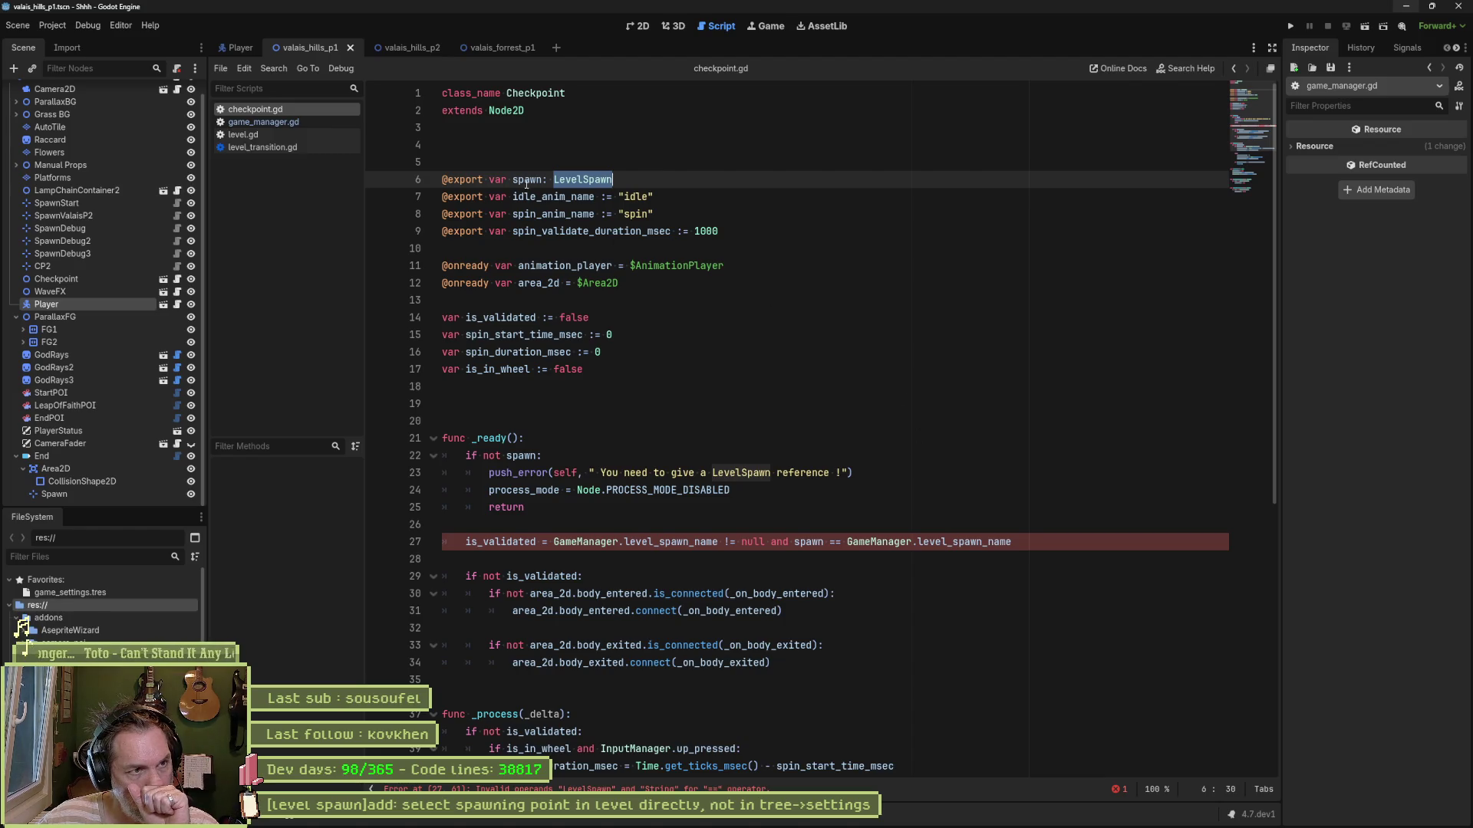
Step: Delete the surplus blank lines in checkpoint.gd, save it, and switch to level.gd
{"action": "left_click", "coordinate": [501, 149]}
{"action": "key", "text": "Delete"}
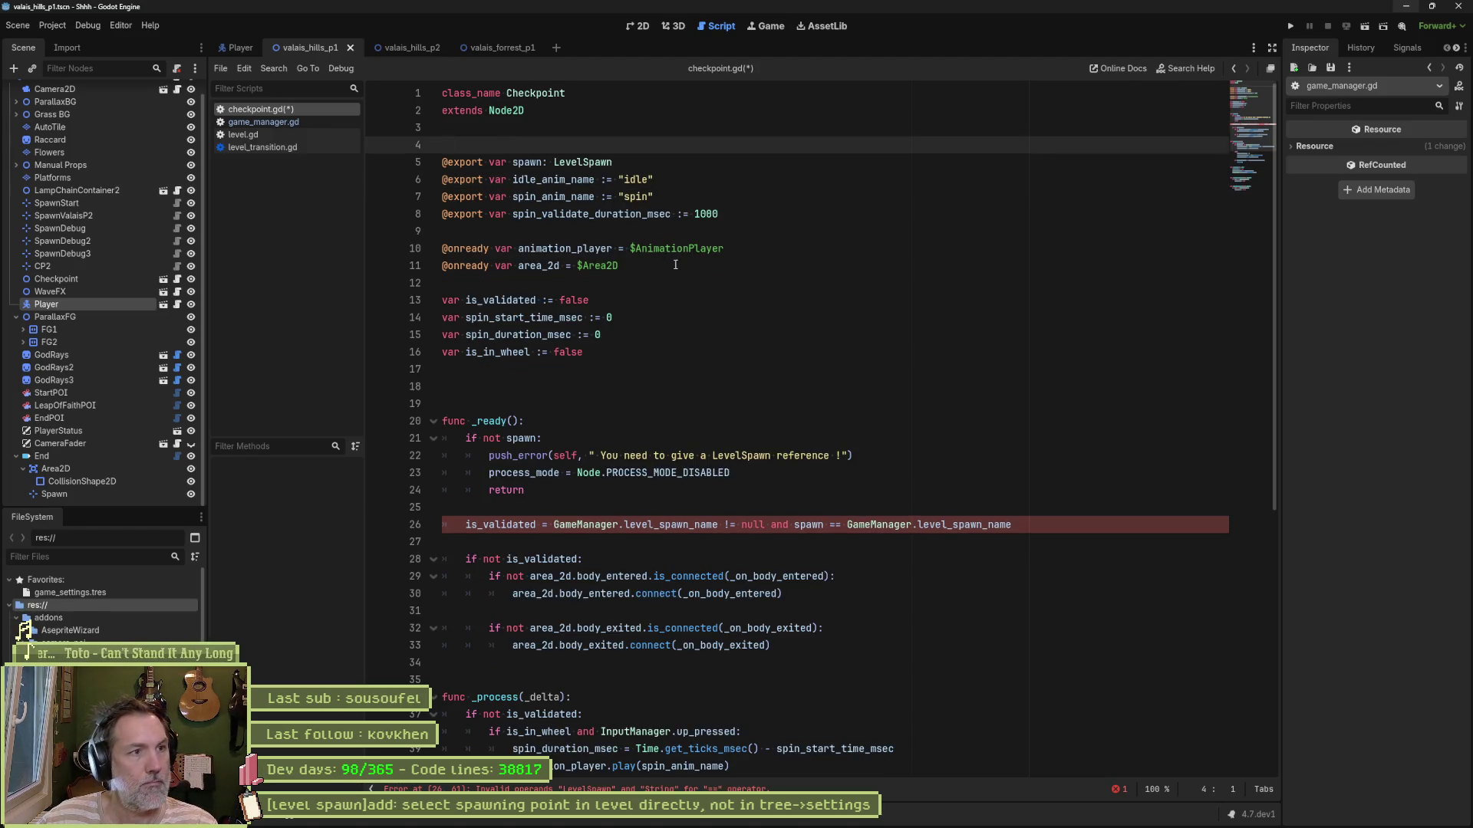
{"action": "key", "text": "Delete"}
{"action": "left_click", "coordinate": [624, 364]}
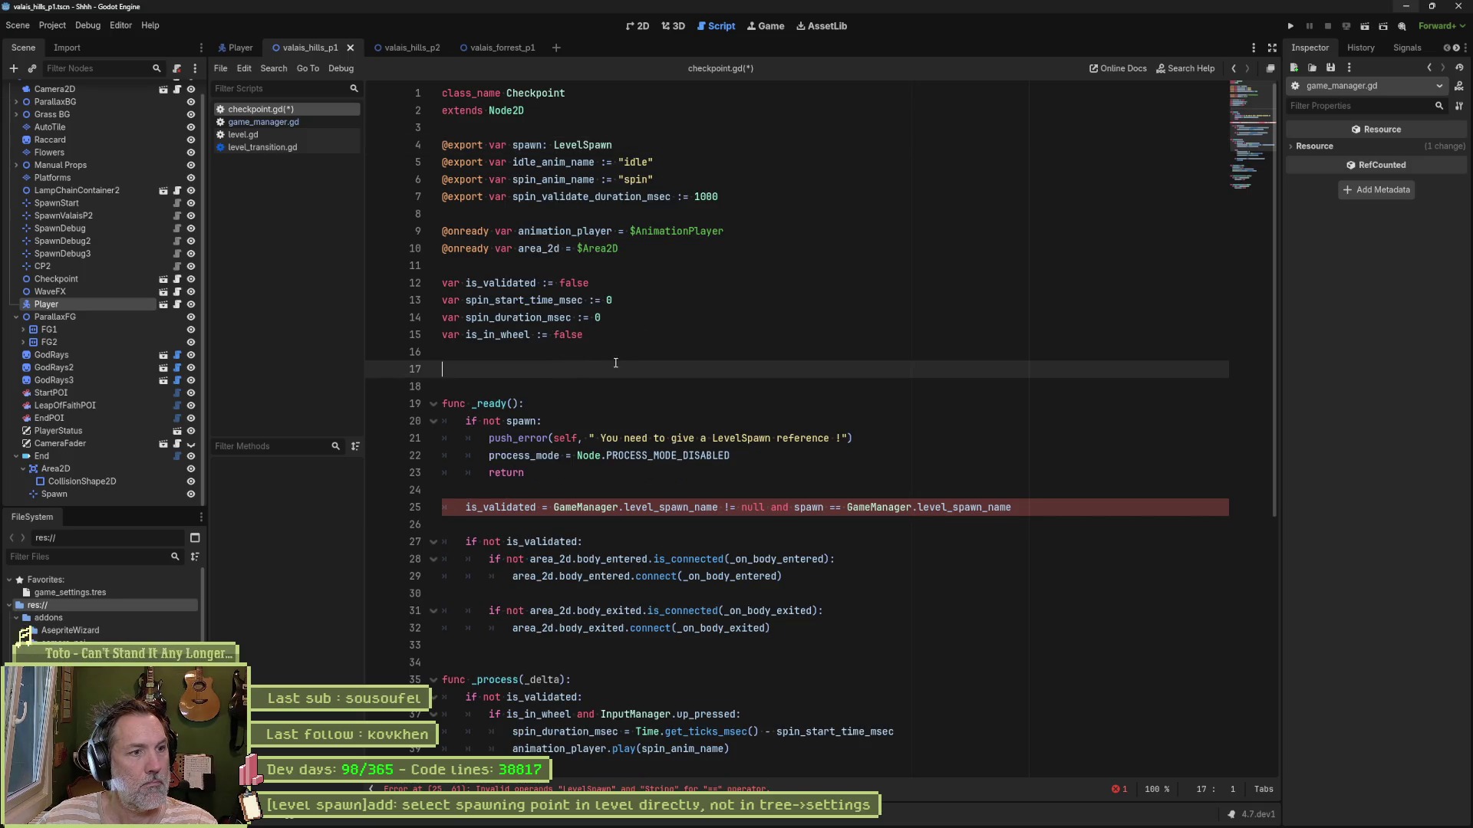
{"action": "key", "text": "Delete"}
{"action": "key", "text": "ctrl+s"}
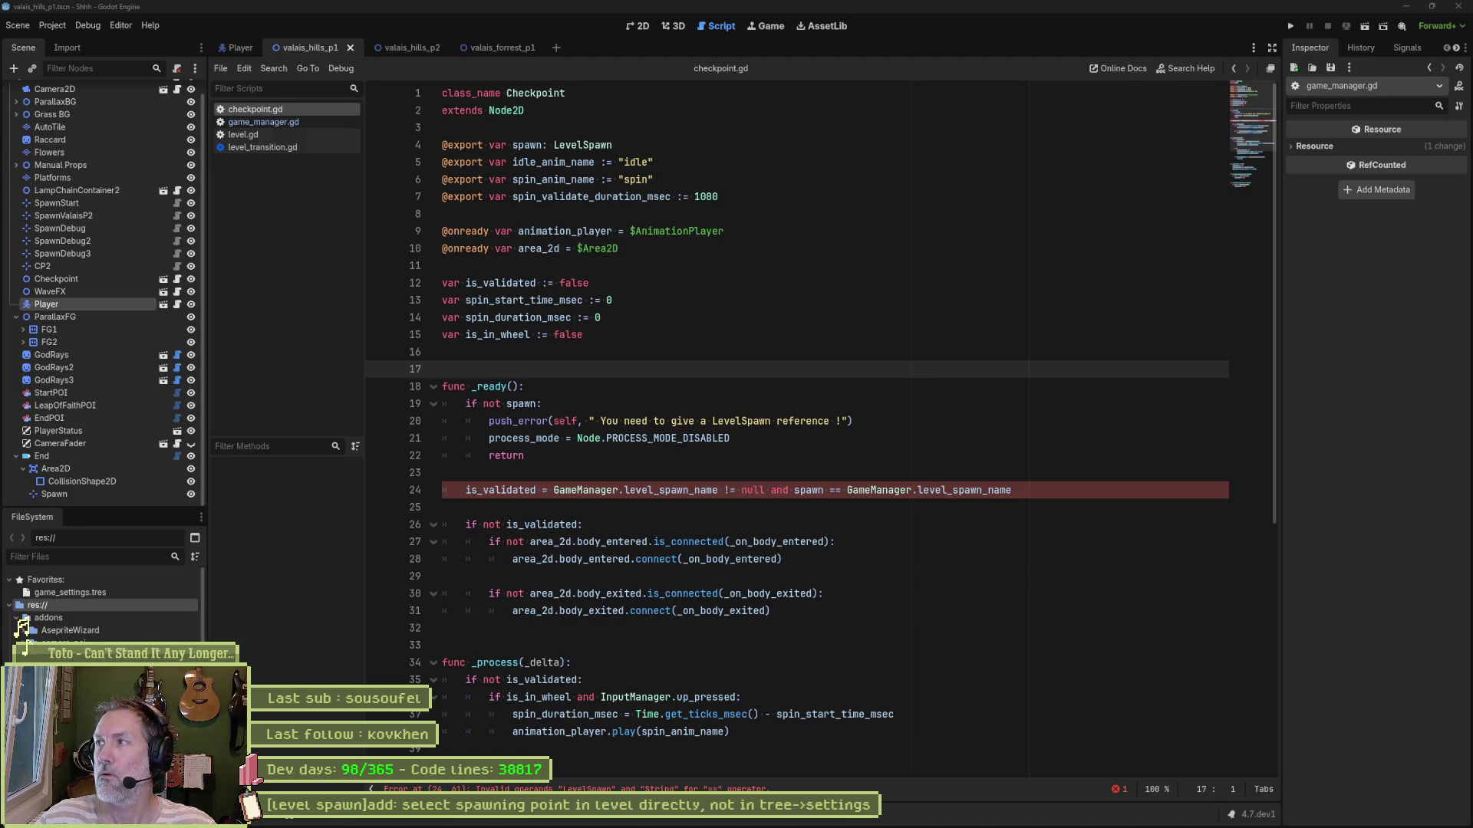
{"action": "left_click", "coordinate": [755, 386]}
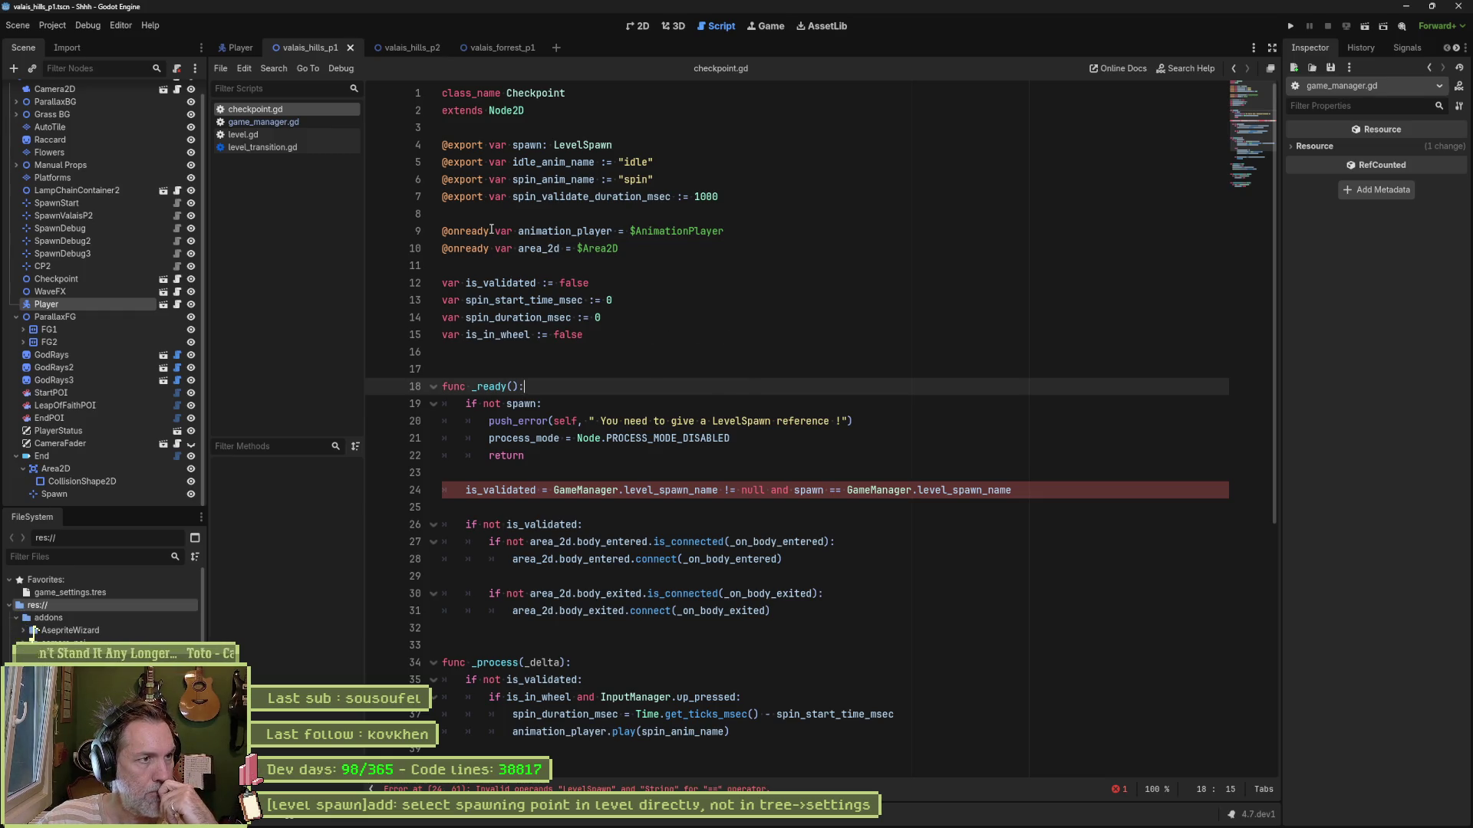
{"action": "left_click", "coordinate": [287, 135]}
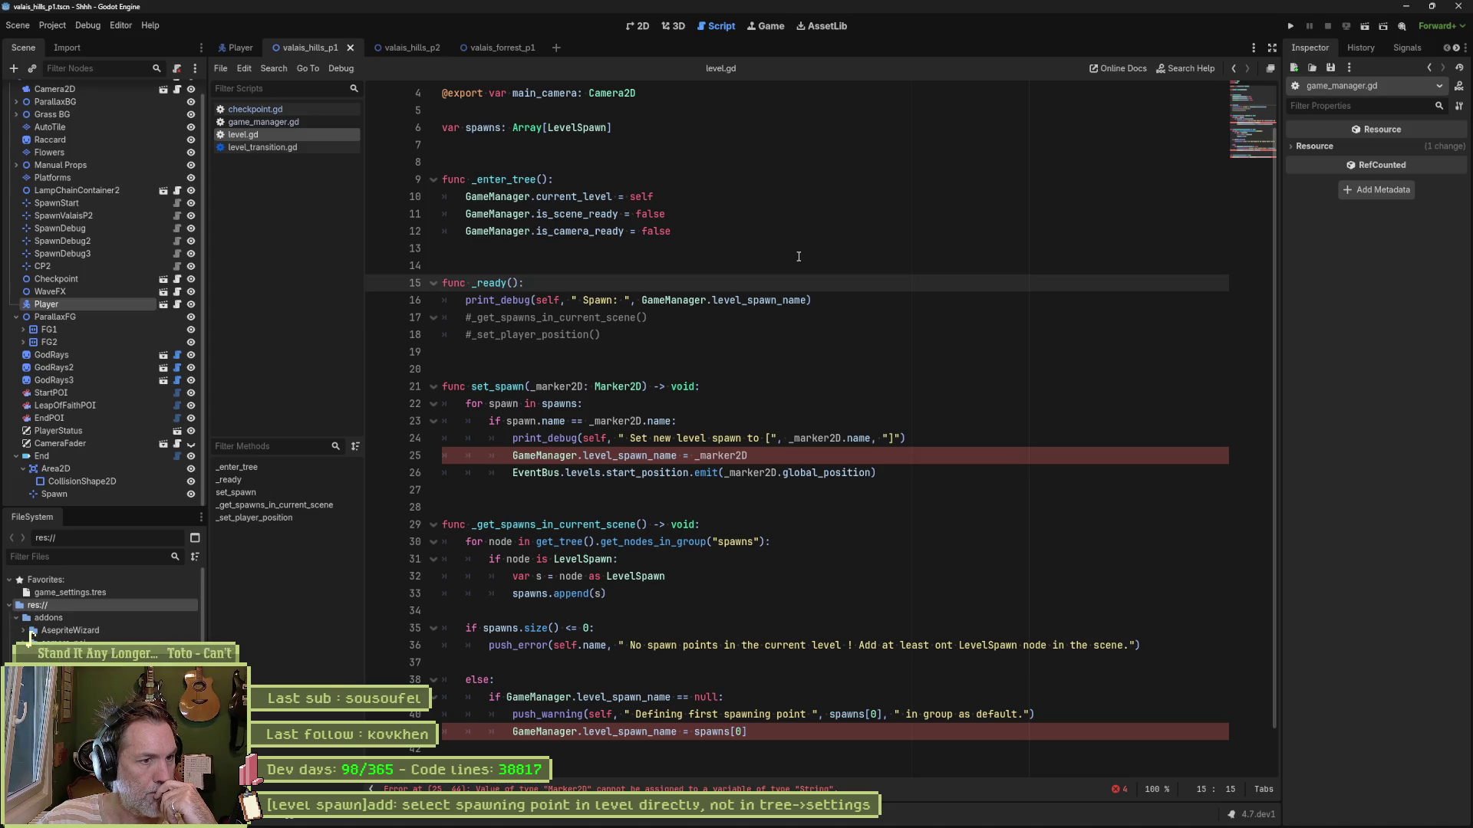
Step: Search the whole project for uses of set_spawn
{"action": "left_click", "coordinate": [797, 458]}
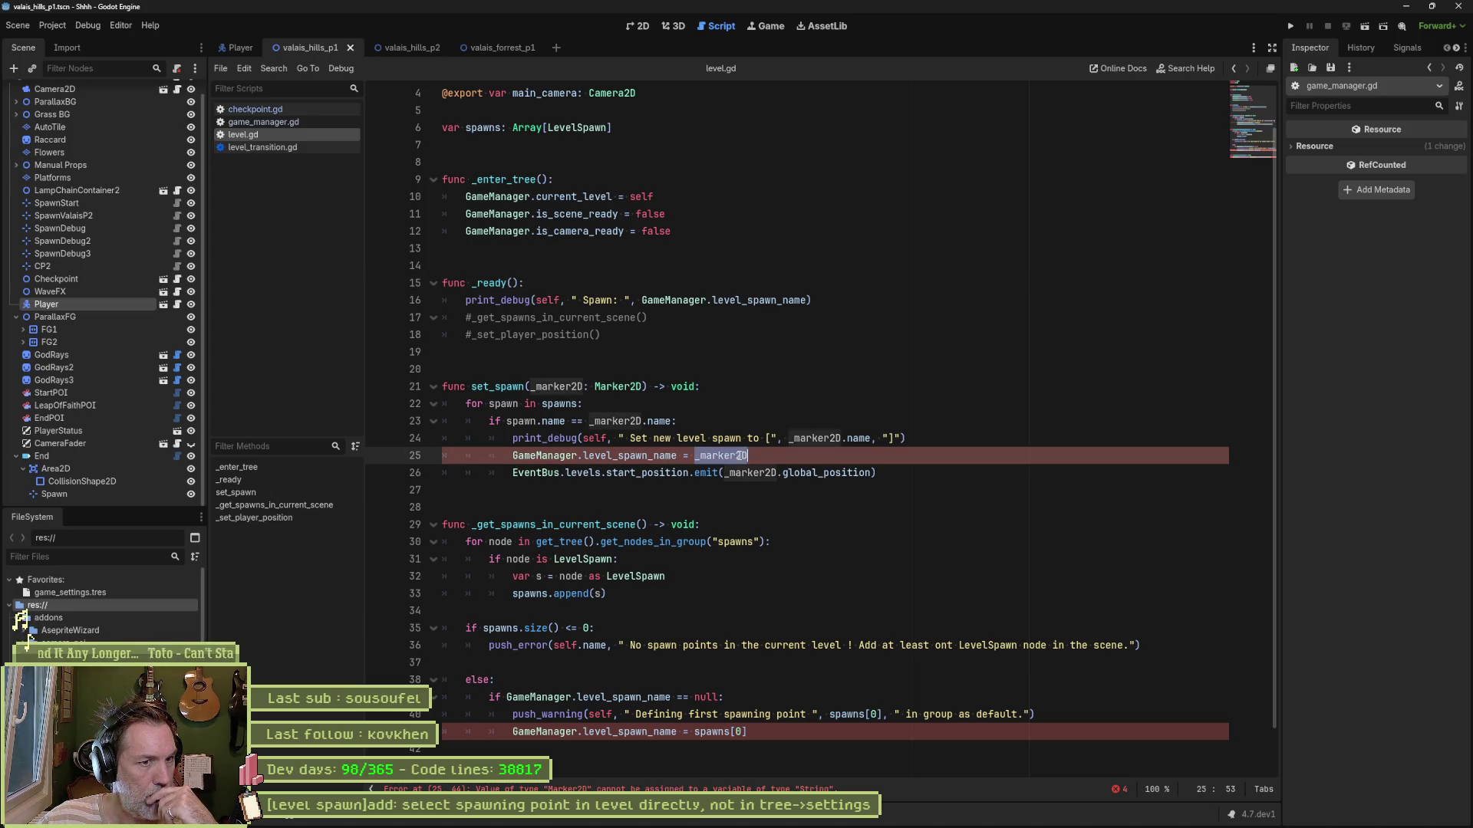
{"action": "mouse_move", "coordinate": [664, 428]}
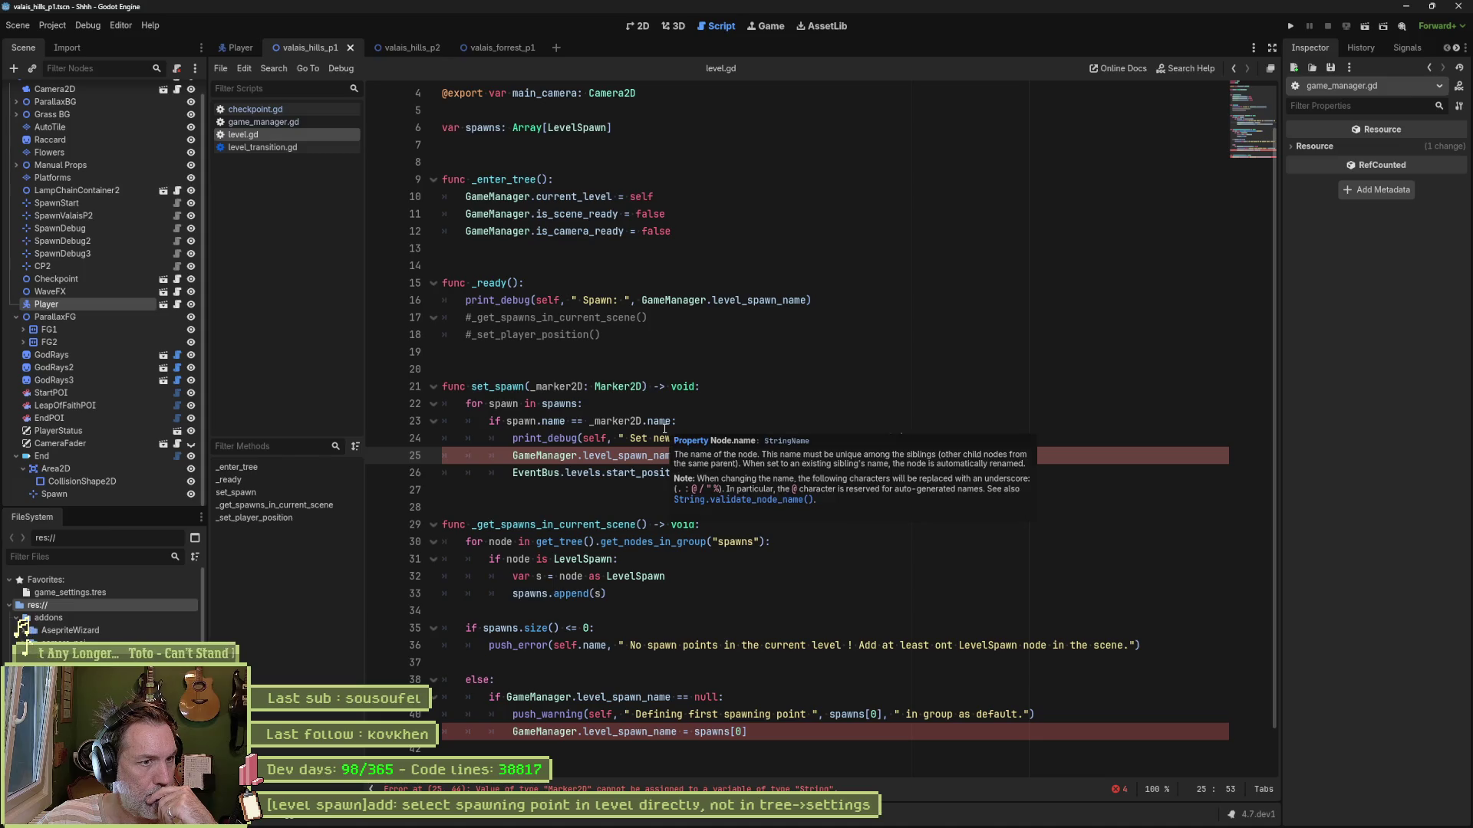
{"action": "double_click", "coordinate": [614, 420]}
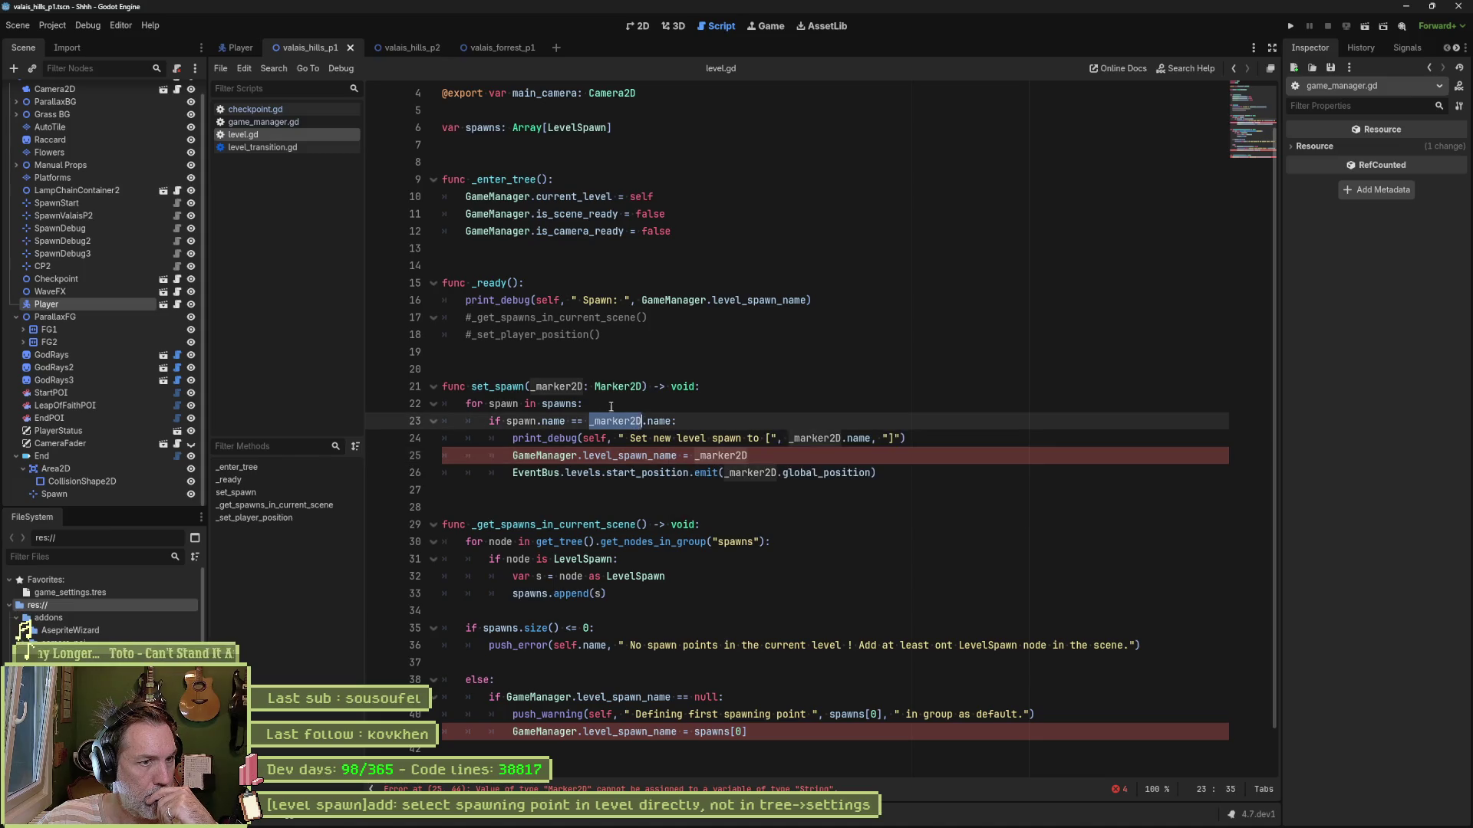
{"action": "double_click", "coordinate": [498, 386]}
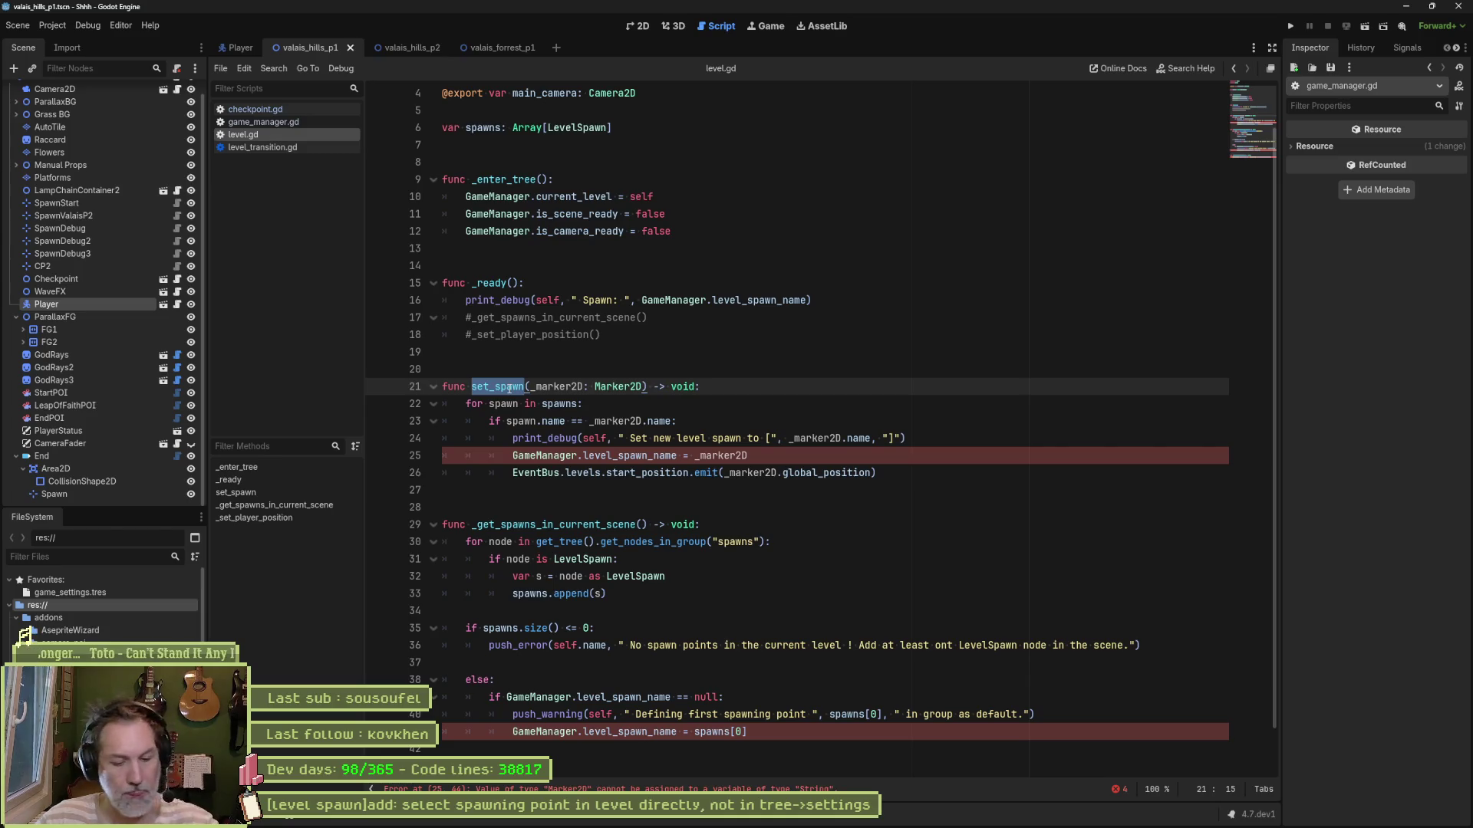
{"action": "key", "text": "ctrl+shift+f"}
{"action": "left_click", "coordinate": [720, 473]}
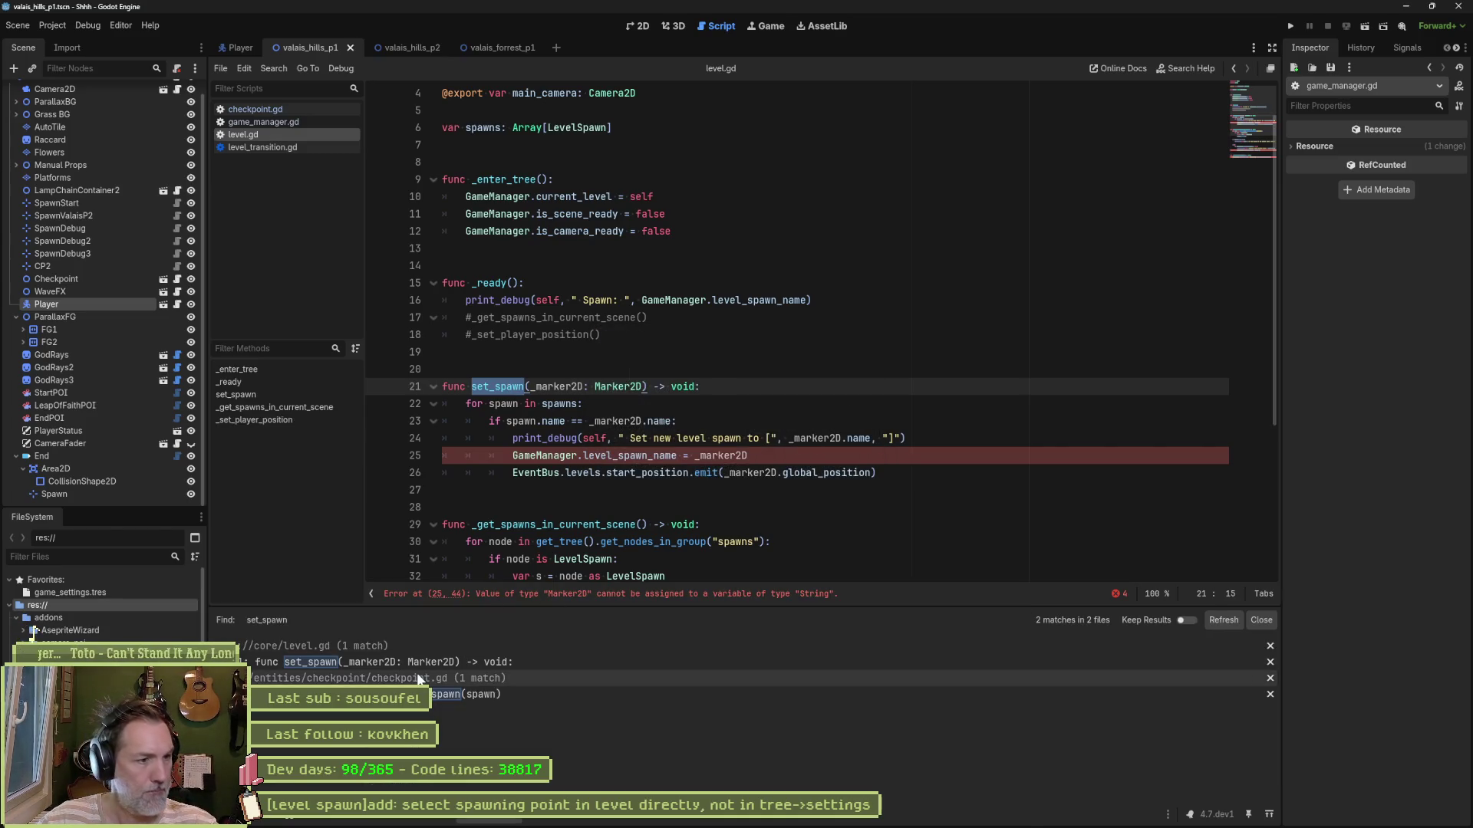
Step: Change checkpoint.gd's call to set_spawn(spawn.name), then select the Marker2D parameter type in level.gd
{"action": "left_click", "coordinate": [461, 694]}
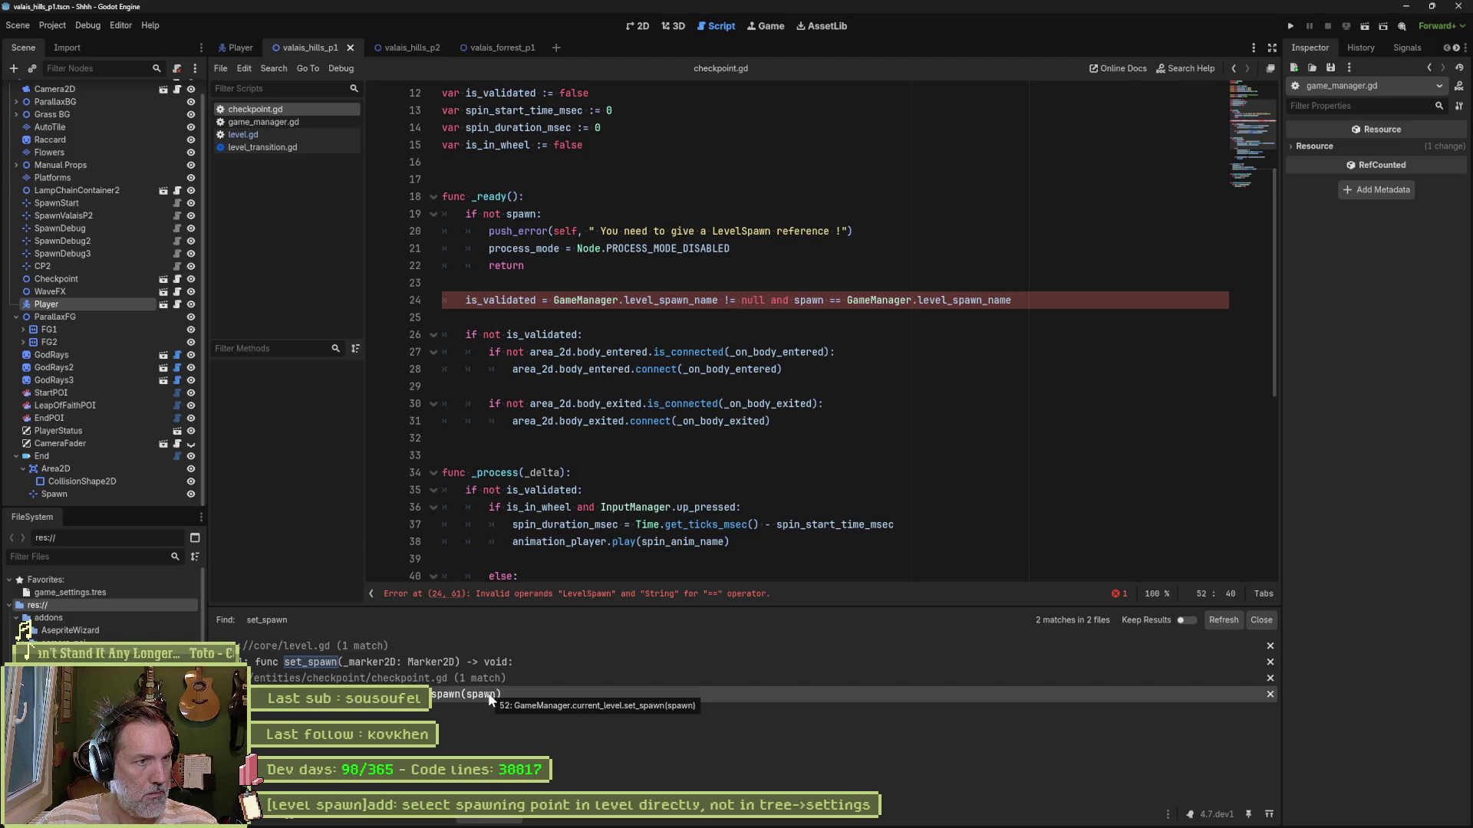
{"action": "scroll", "coordinate": [568, 513], "scroll_direction": "down", "scroll_amount": 8}
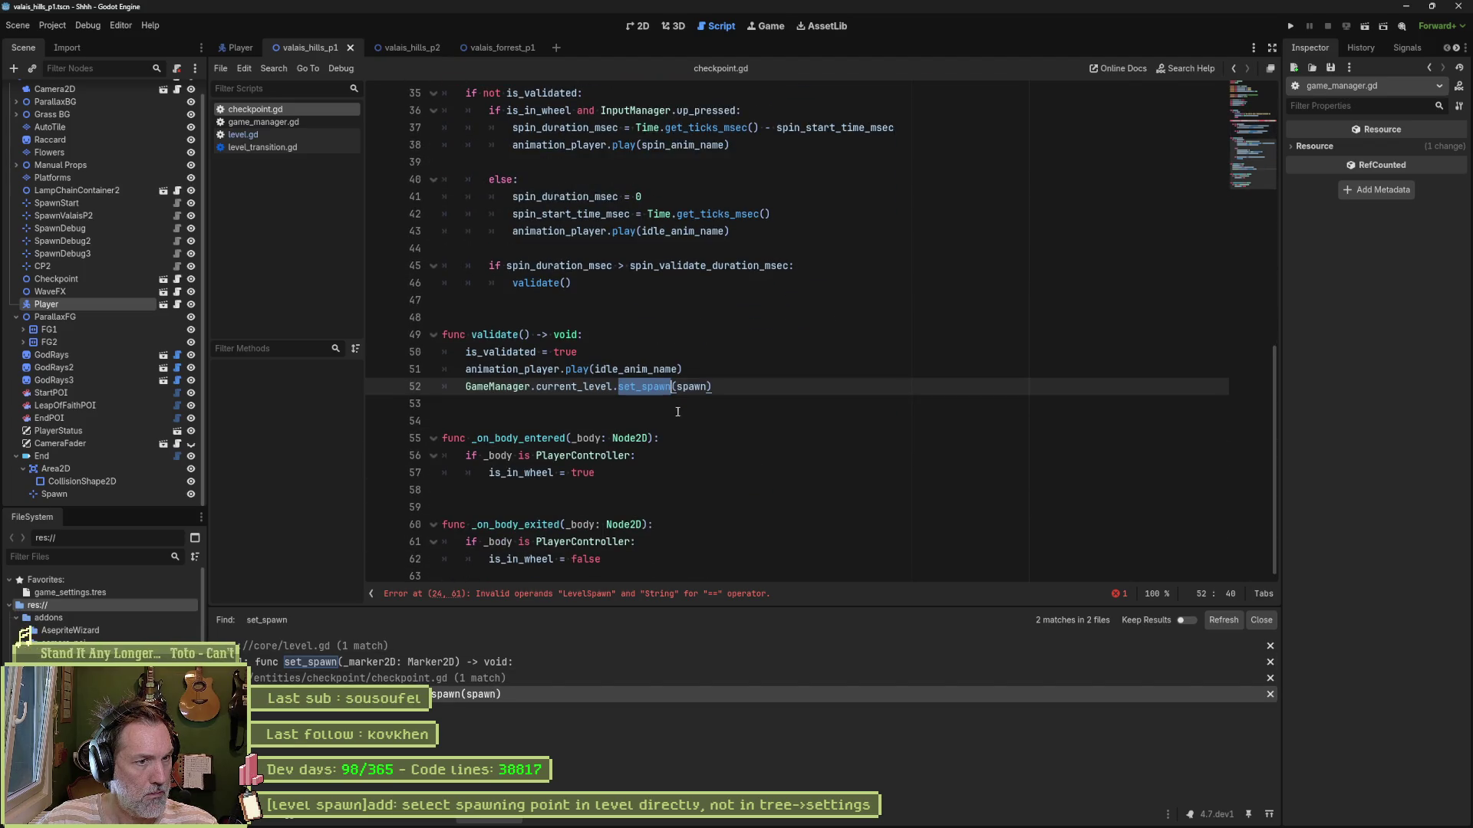
{"action": "key", "text": "End"}
{"action": "key", "text": "Left"}
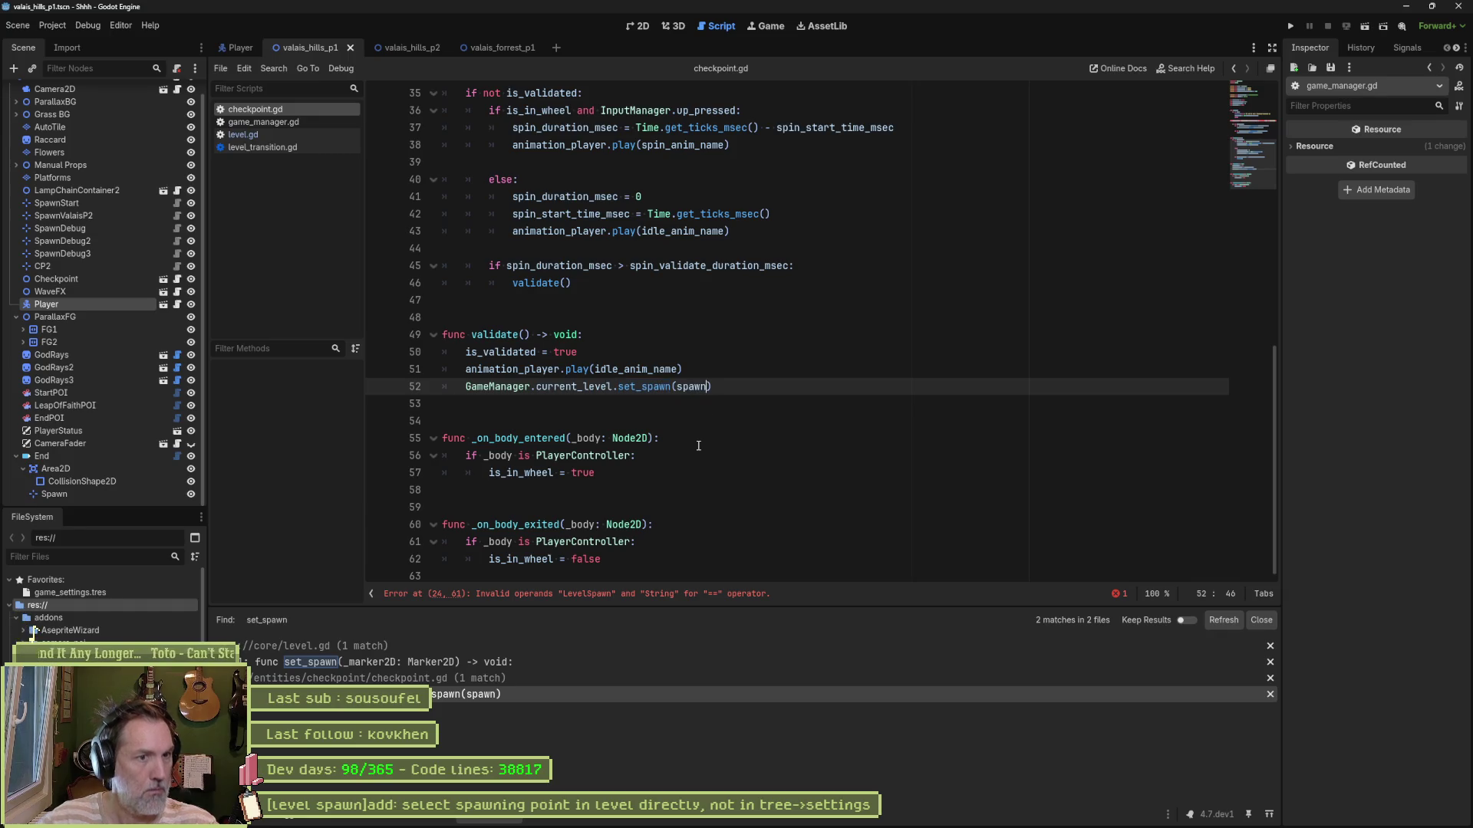
{"action": "type", "text": ".name"}
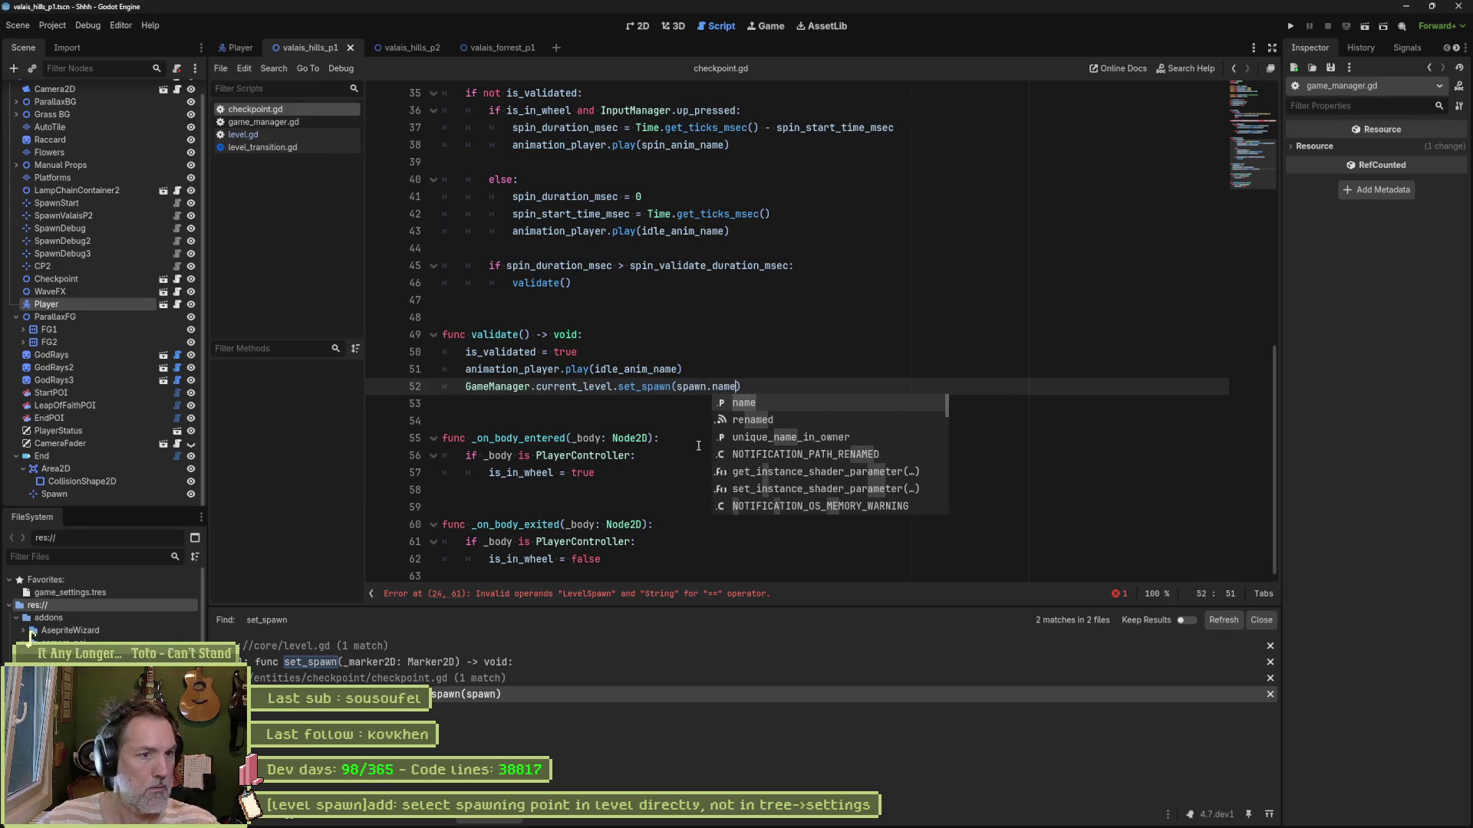
{"action": "left_click", "coordinate": [645, 386], "text": "ctrl"}
{"action": "double_click", "coordinate": [623, 338]}
Step: Retype the set_spawn parameter to String, drop the .name uses, and comment out the EventBus emit
{"action": "type", "text": "String"}
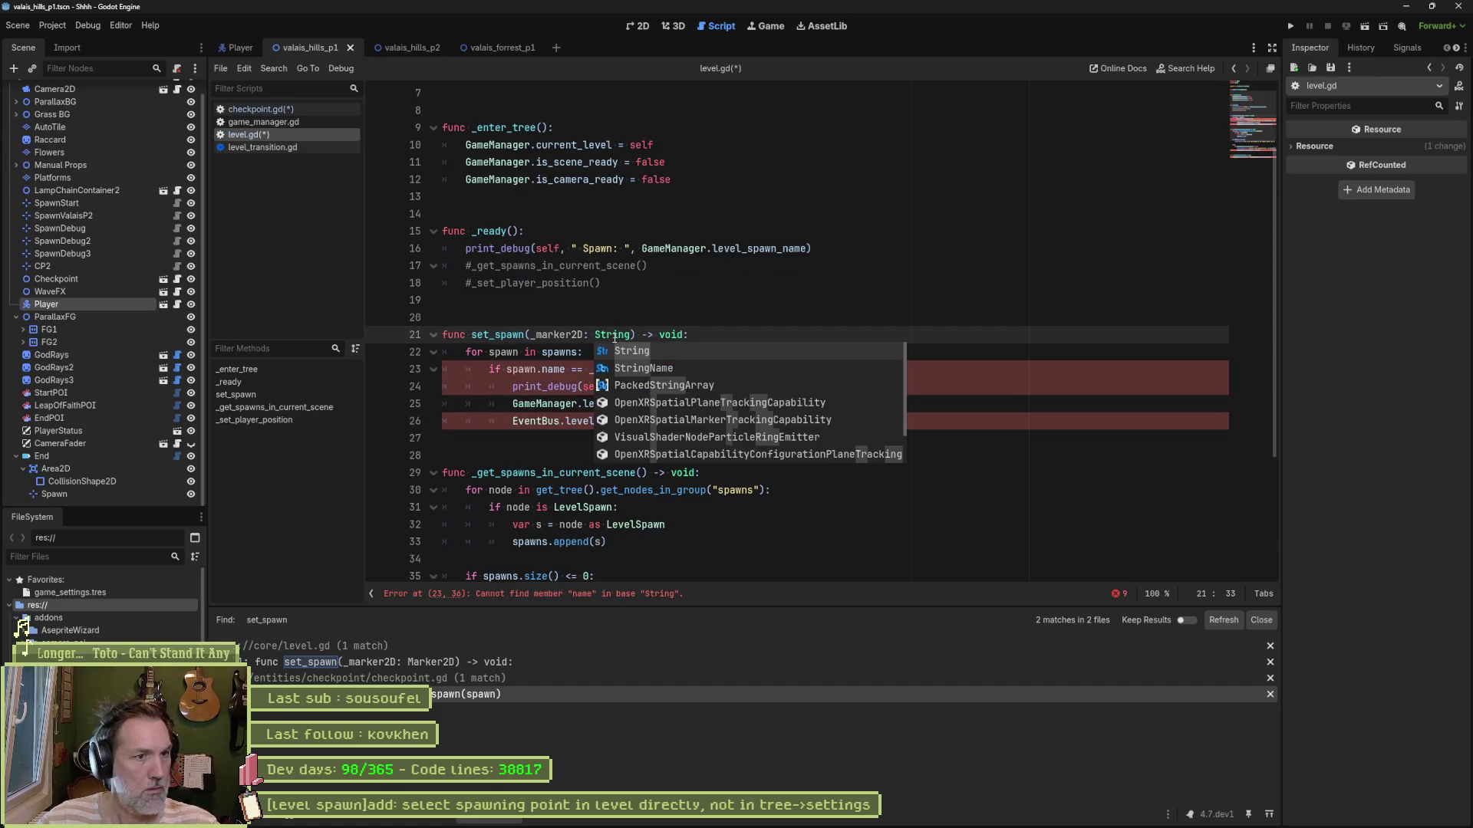
{"action": "left_click", "coordinate": [552, 354]}
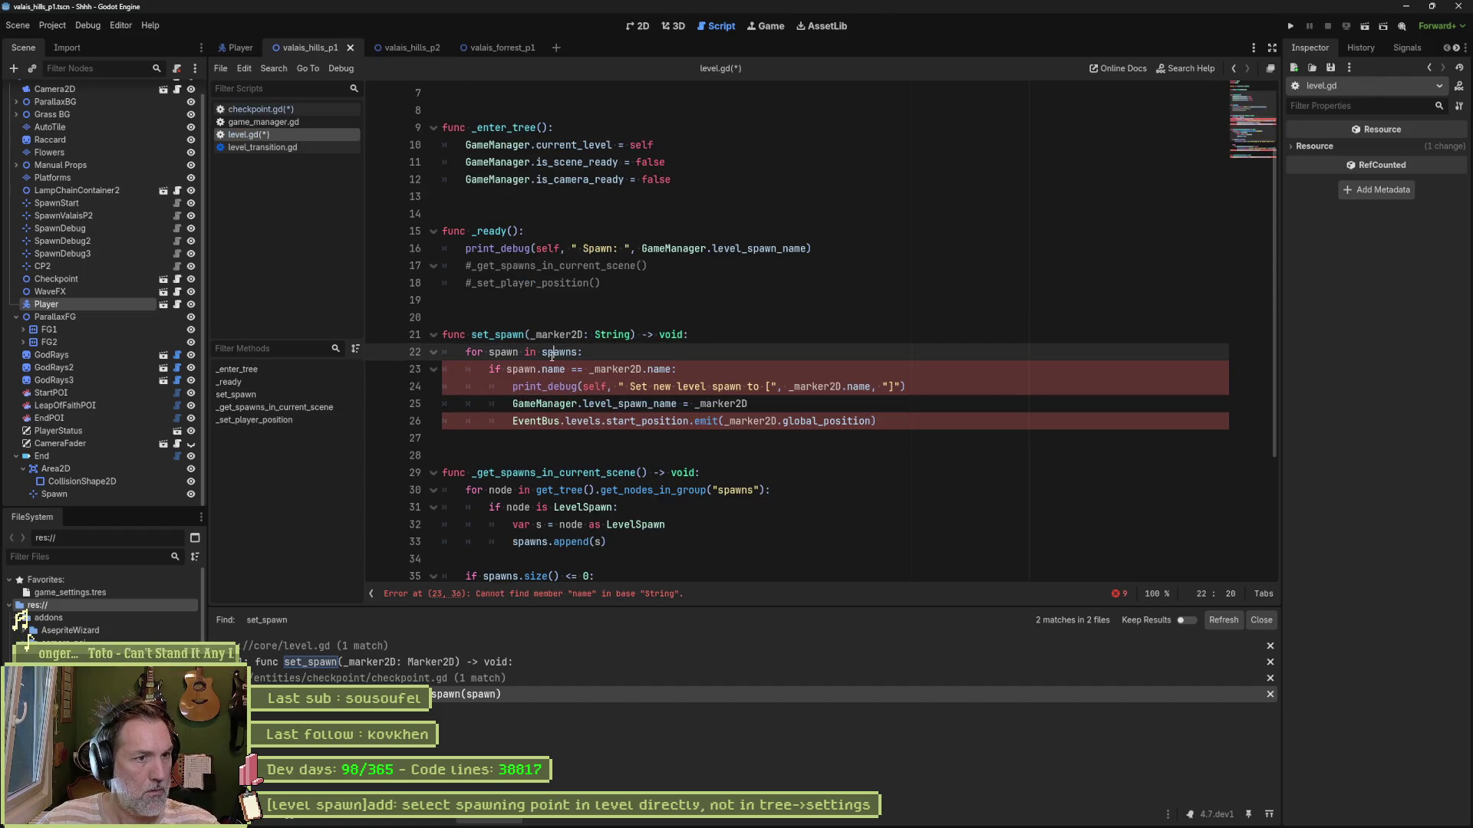
{"action": "left_click", "coordinate": [843, 387]}
{"action": "key", "text": "Delete"}
{"action": "key", "text": "Delete"}
{"action": "key", "text": "Delete"}
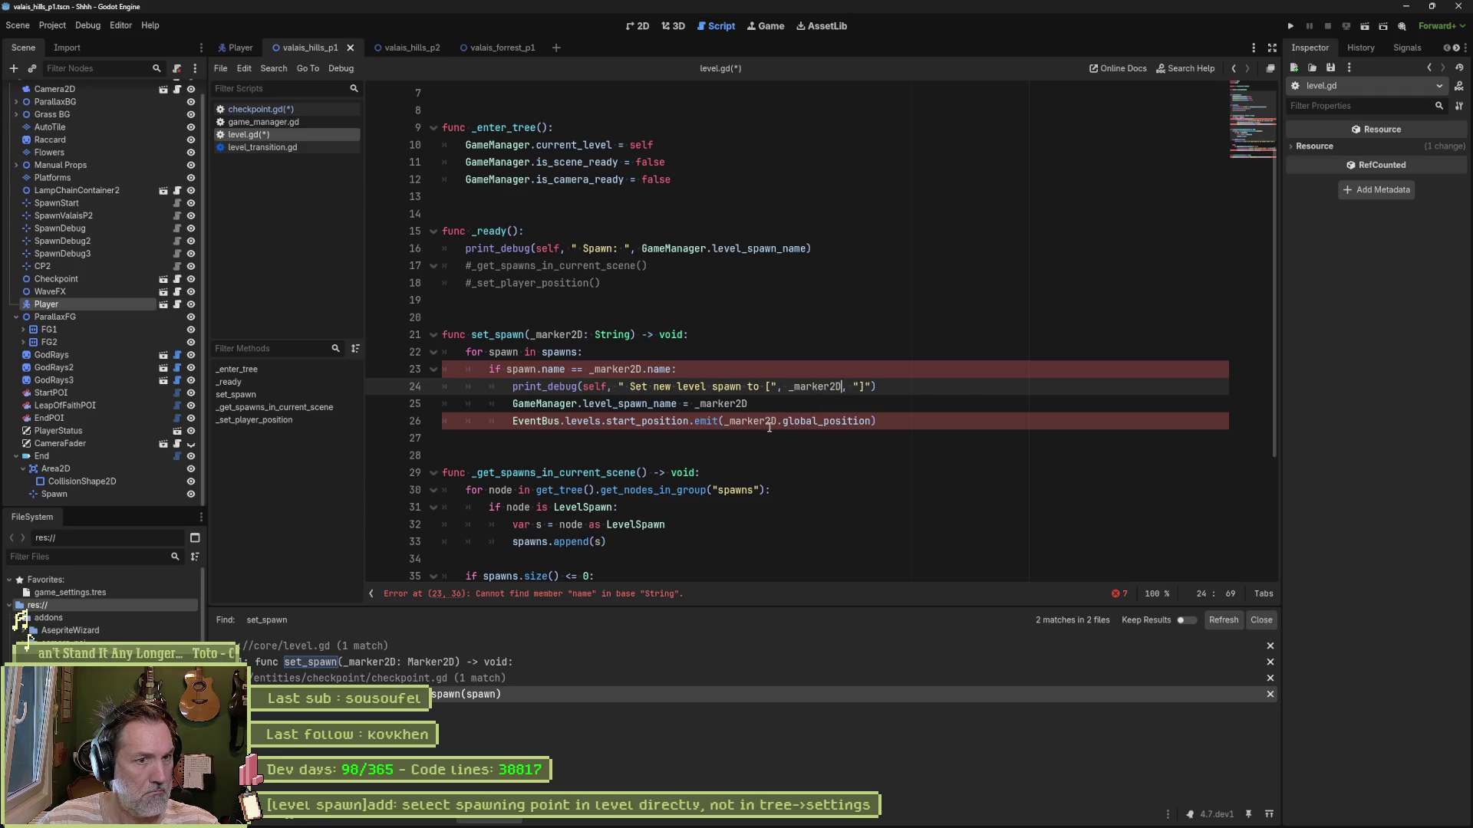
{"action": "left_click", "coordinate": [511, 421]}
{"action": "type", "text": "#"}
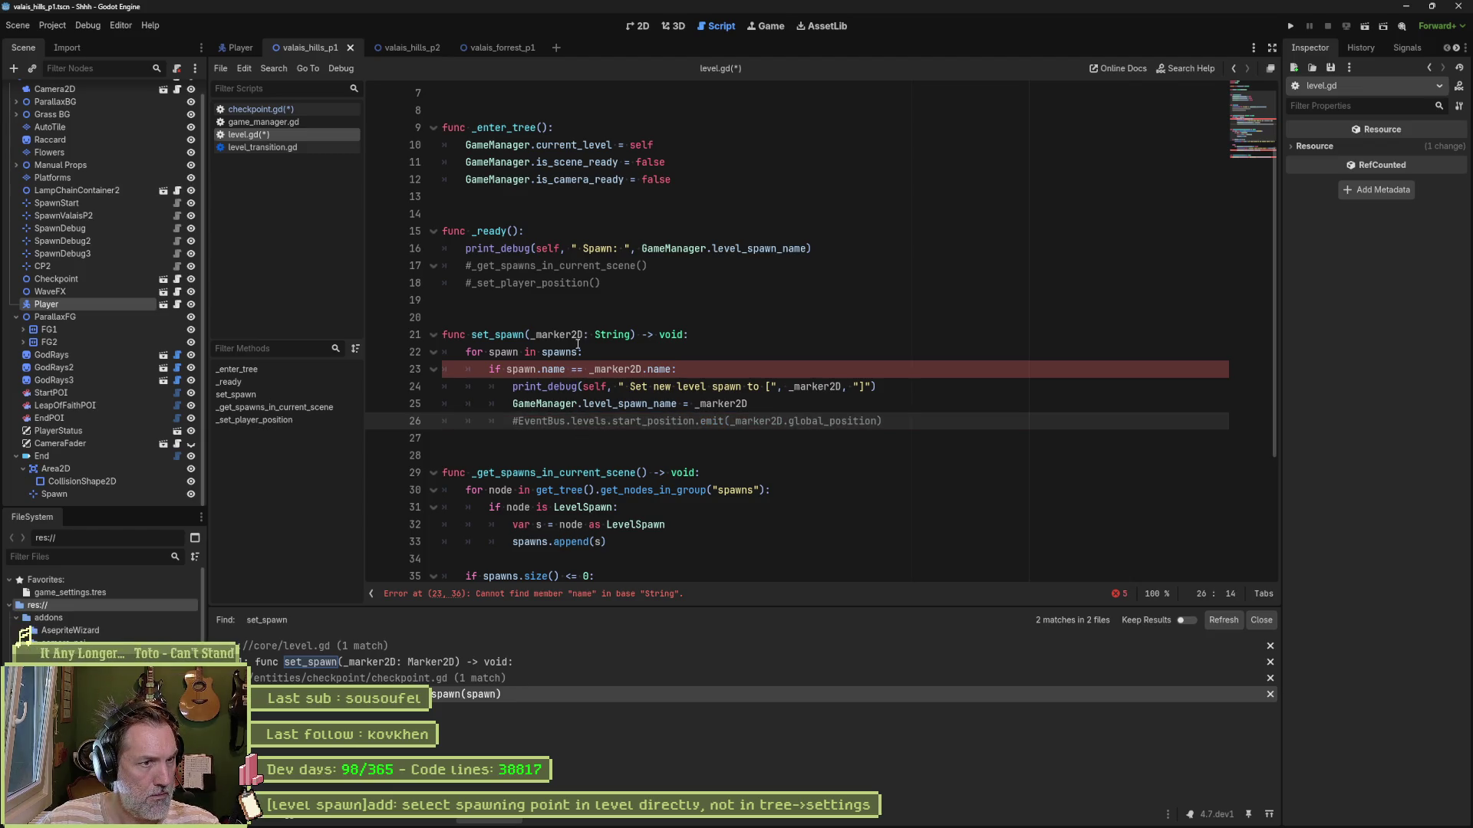
{"action": "mouse_move", "coordinate": [577, 347]}
{"action": "left_click", "coordinate": [787, 308]}
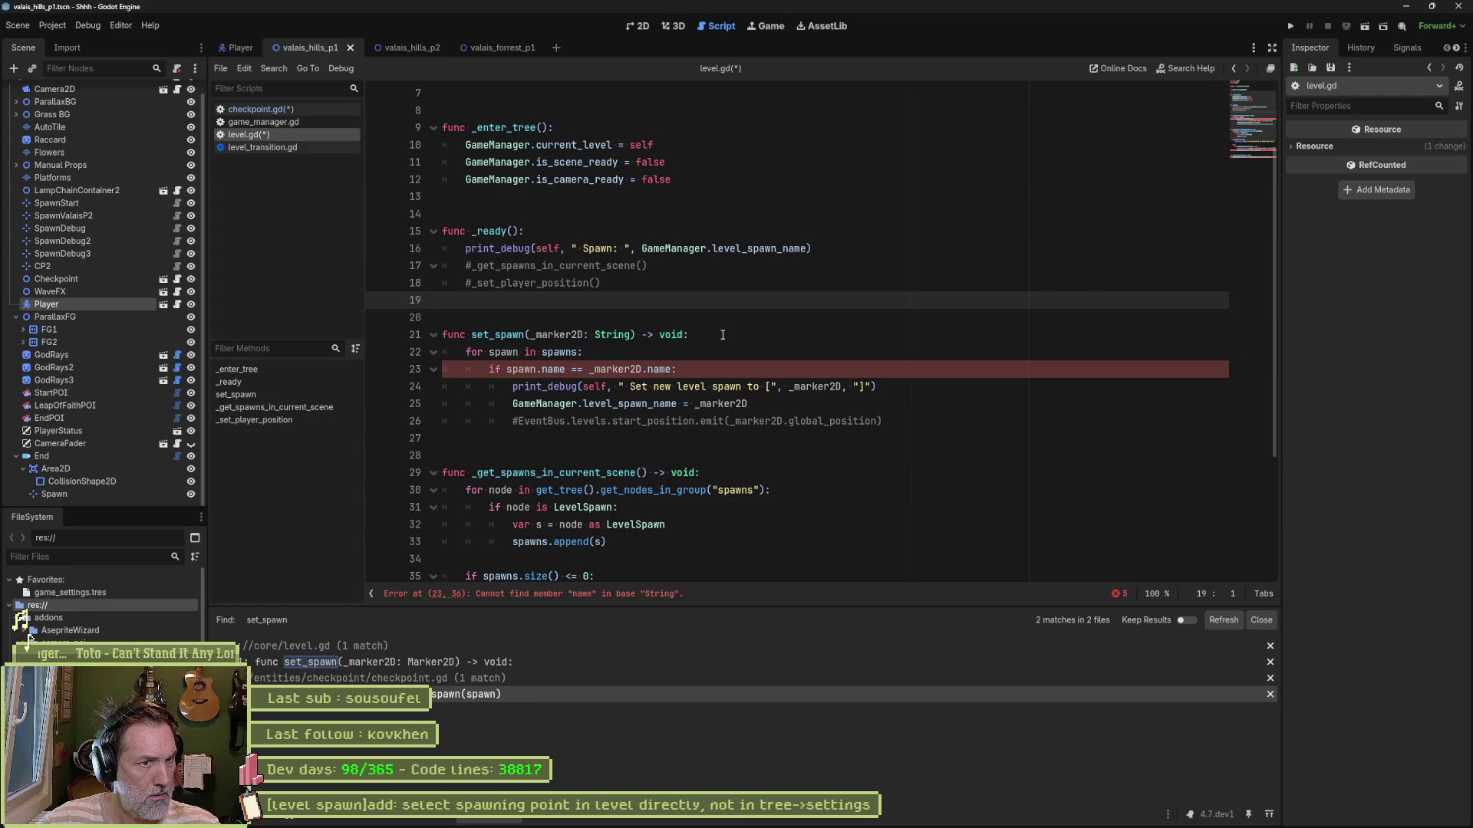
{"action": "double_click", "coordinate": [658, 370]}
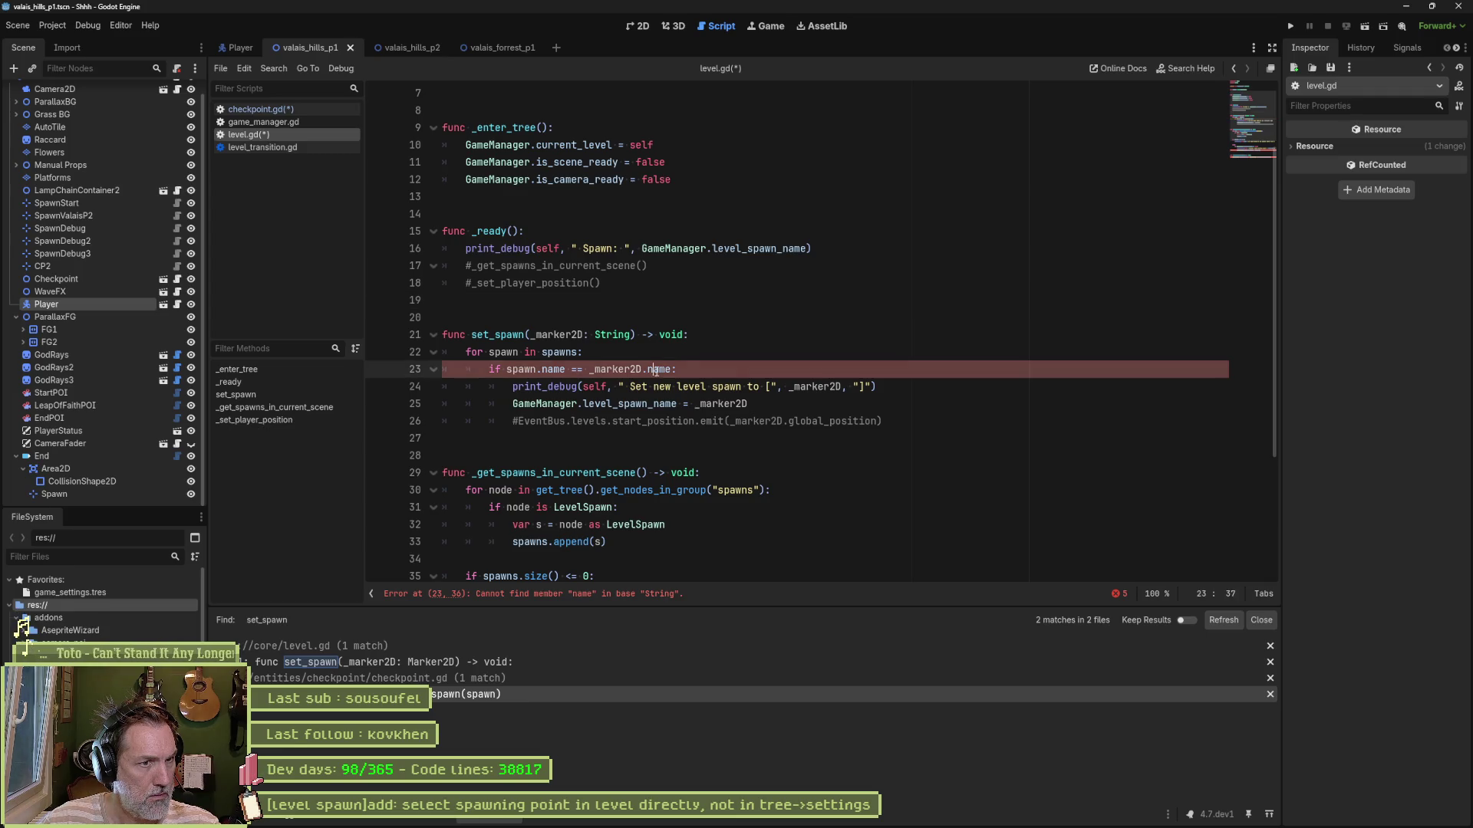
{"action": "key", "text": "BackSpace"}
{"action": "key", "text": "BackSpace"}
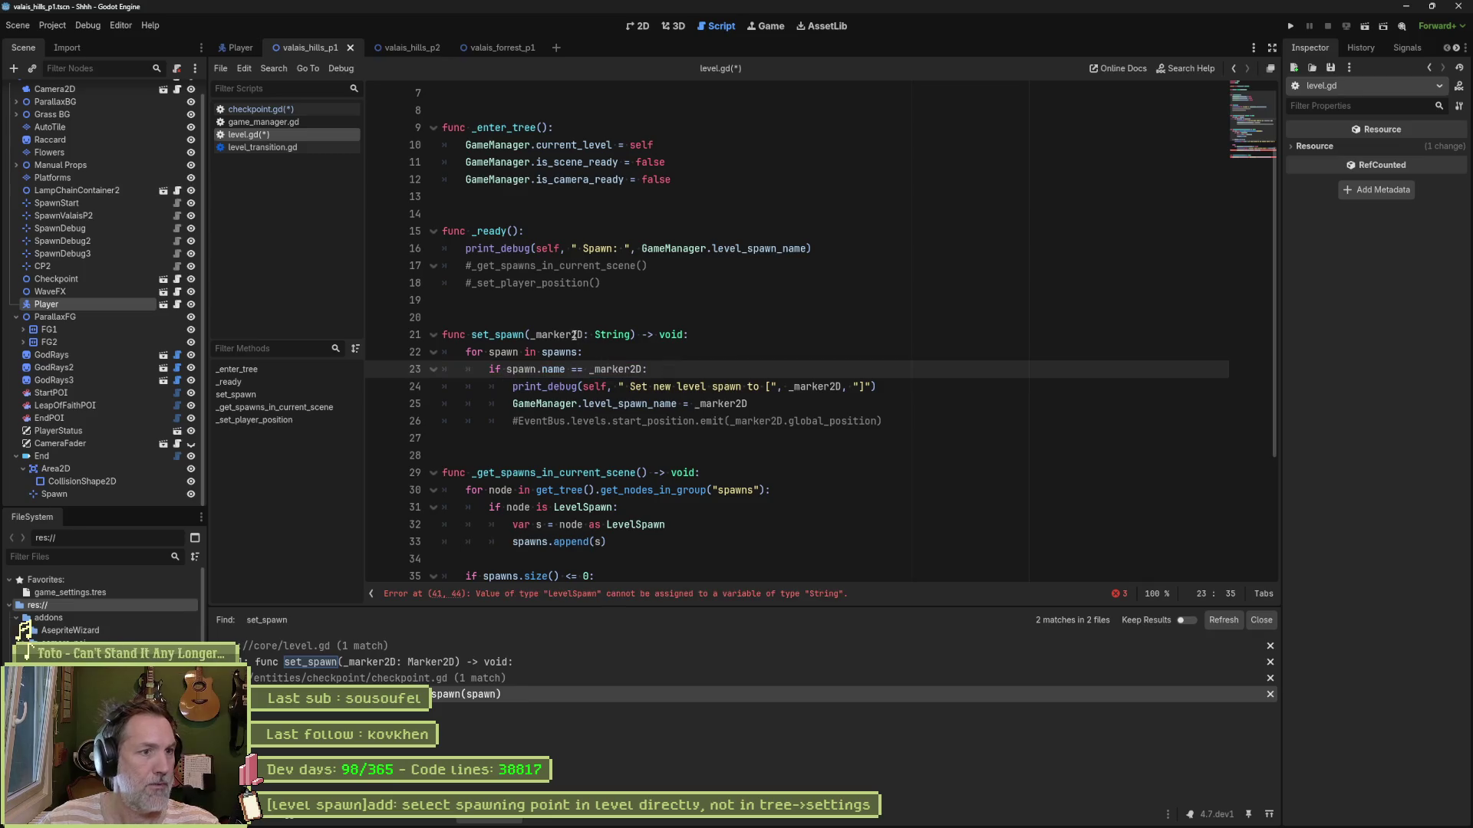
Step: Rename _marker2D to _spawn_name throughout set_spawn, save, and select the erroring _get_spawns_in_current_scene function
{"action": "double_click", "coordinate": [556, 334]}
{"action": "type", "text": "_spawn_"}
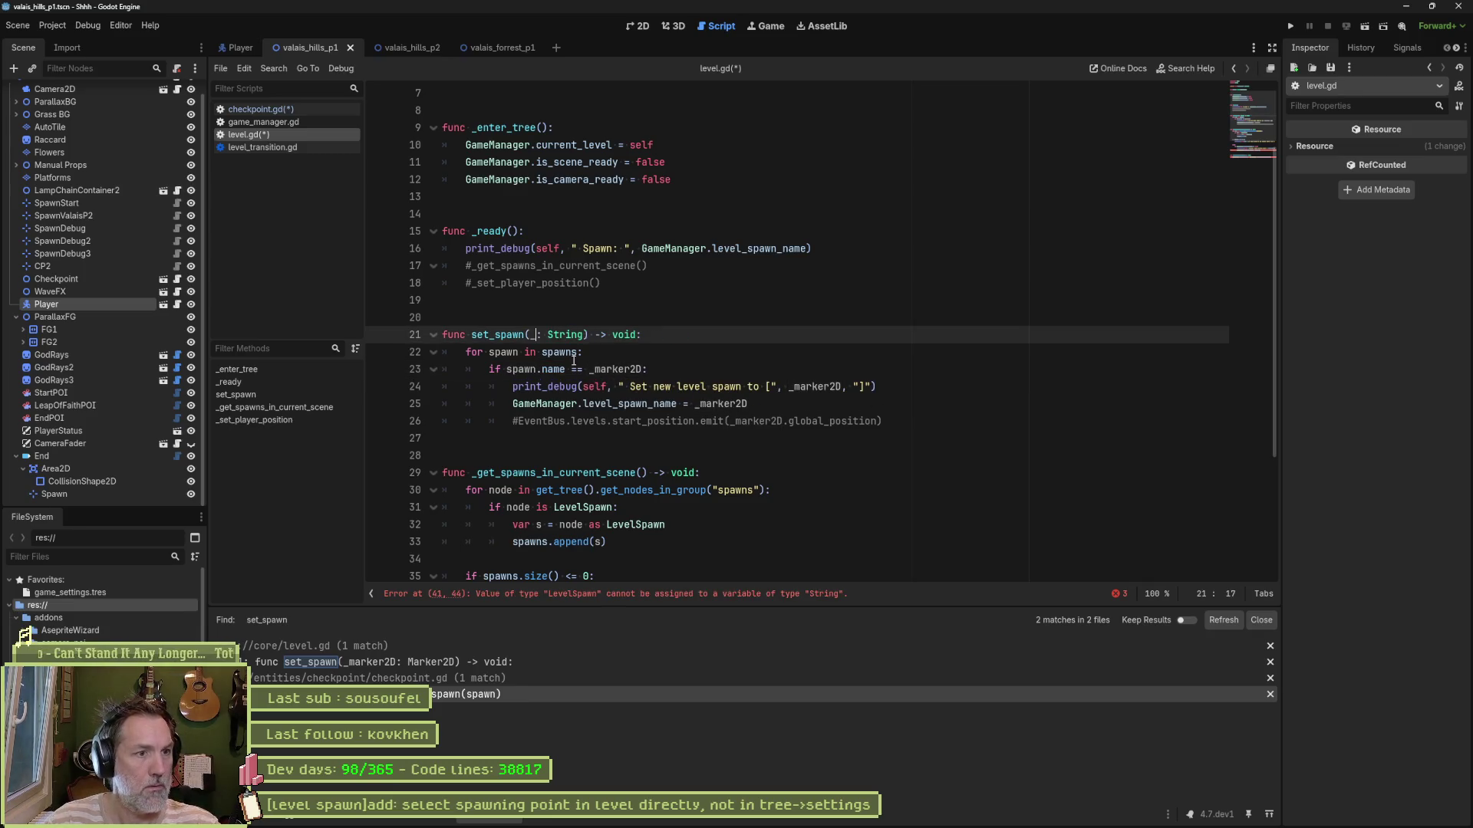
{"action": "type", "text": "name"}
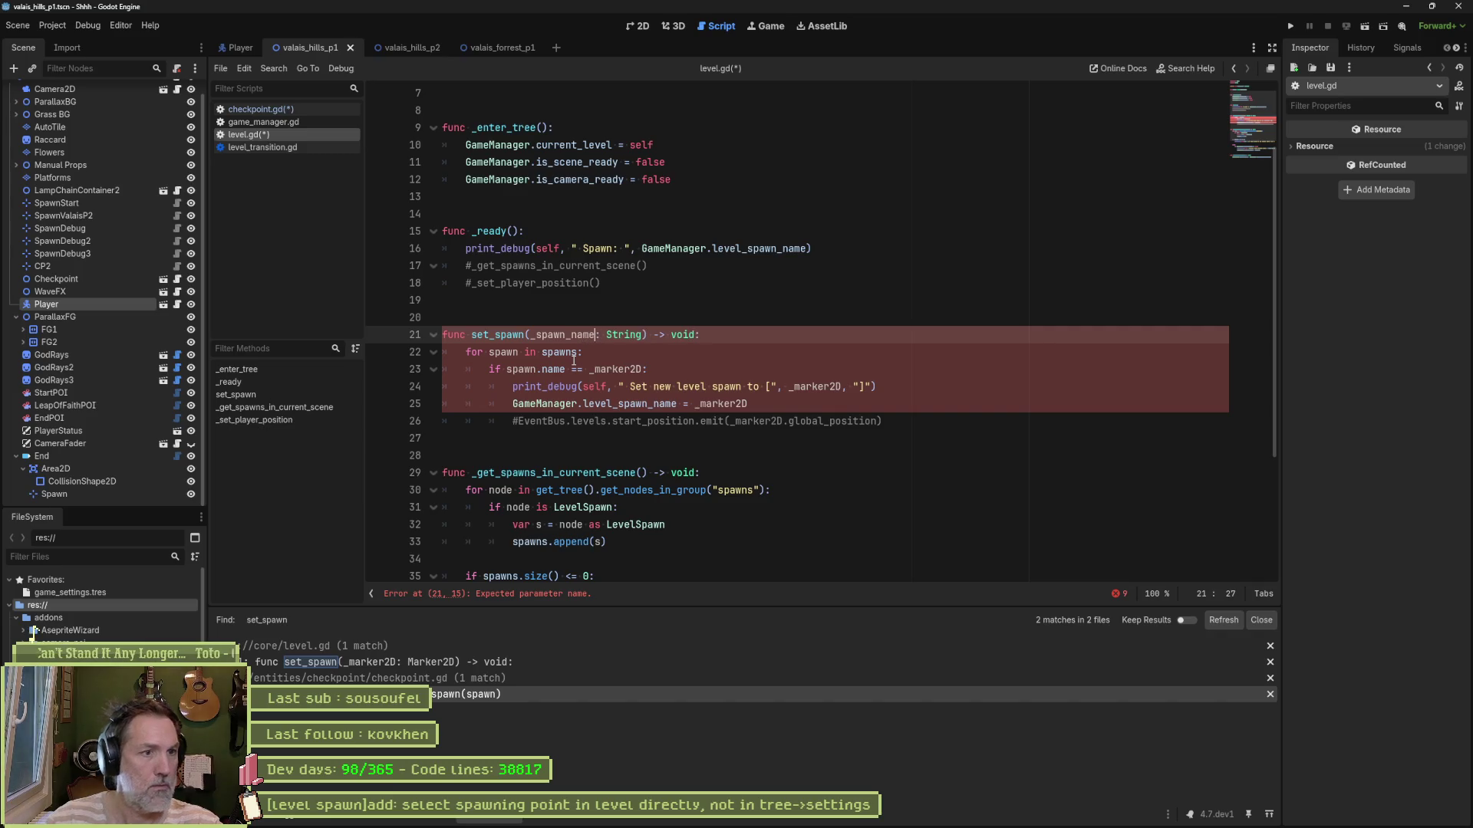
{"action": "double_click", "coordinate": [614, 369]}
{"action": "type", "text": "_spawn_name"}
{"action": "double_click", "coordinate": [814, 386]}
{"action": "type", "text": "_spawn_name"}
{"action": "left_click", "coordinate": [719, 404]}
{"action": "double_click", "coordinate": [721, 404]}
{"action": "type", "text": "_spawn_name"}
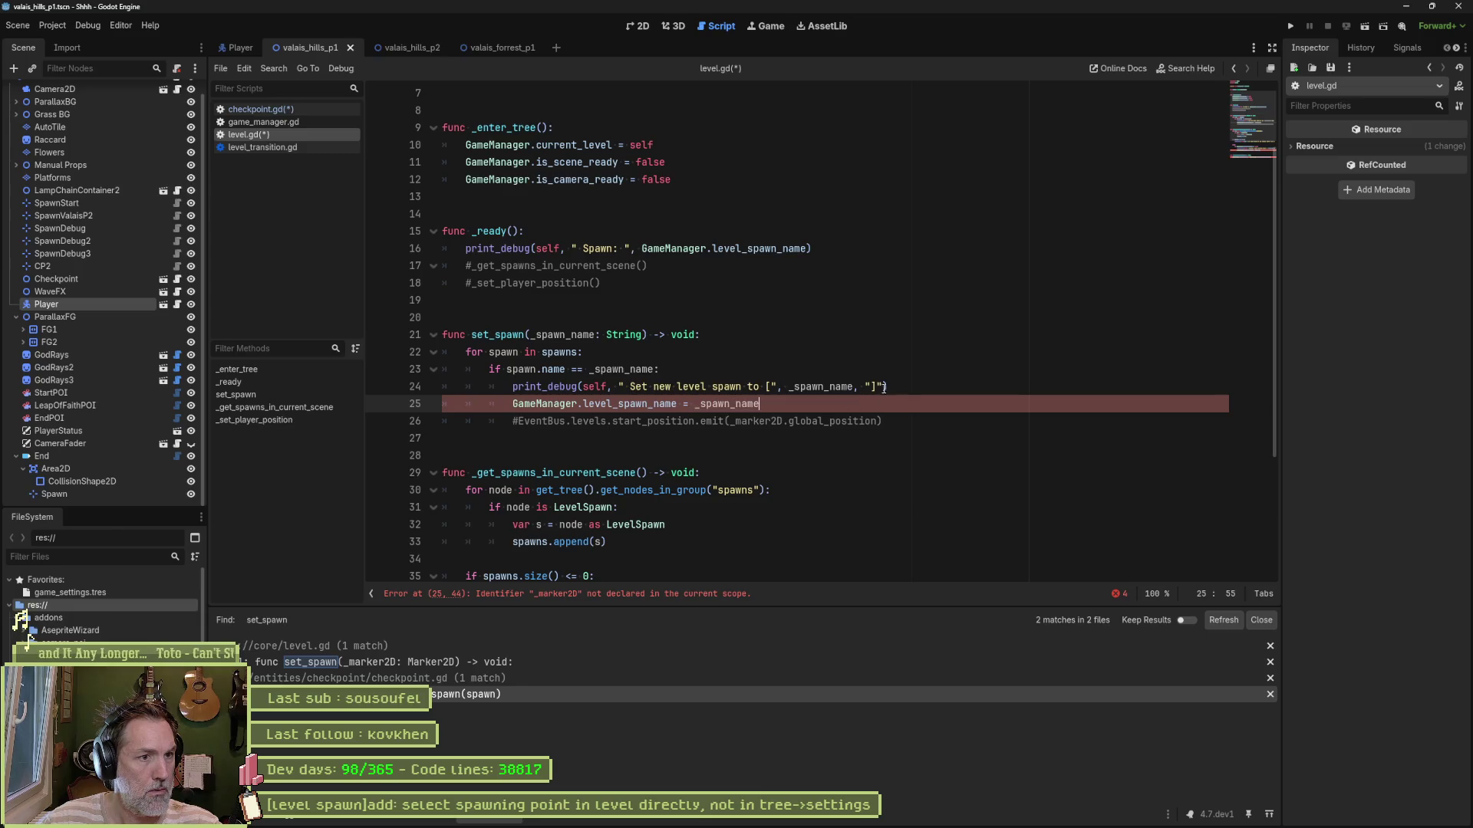
{"action": "key", "text": "ctrl+s"}
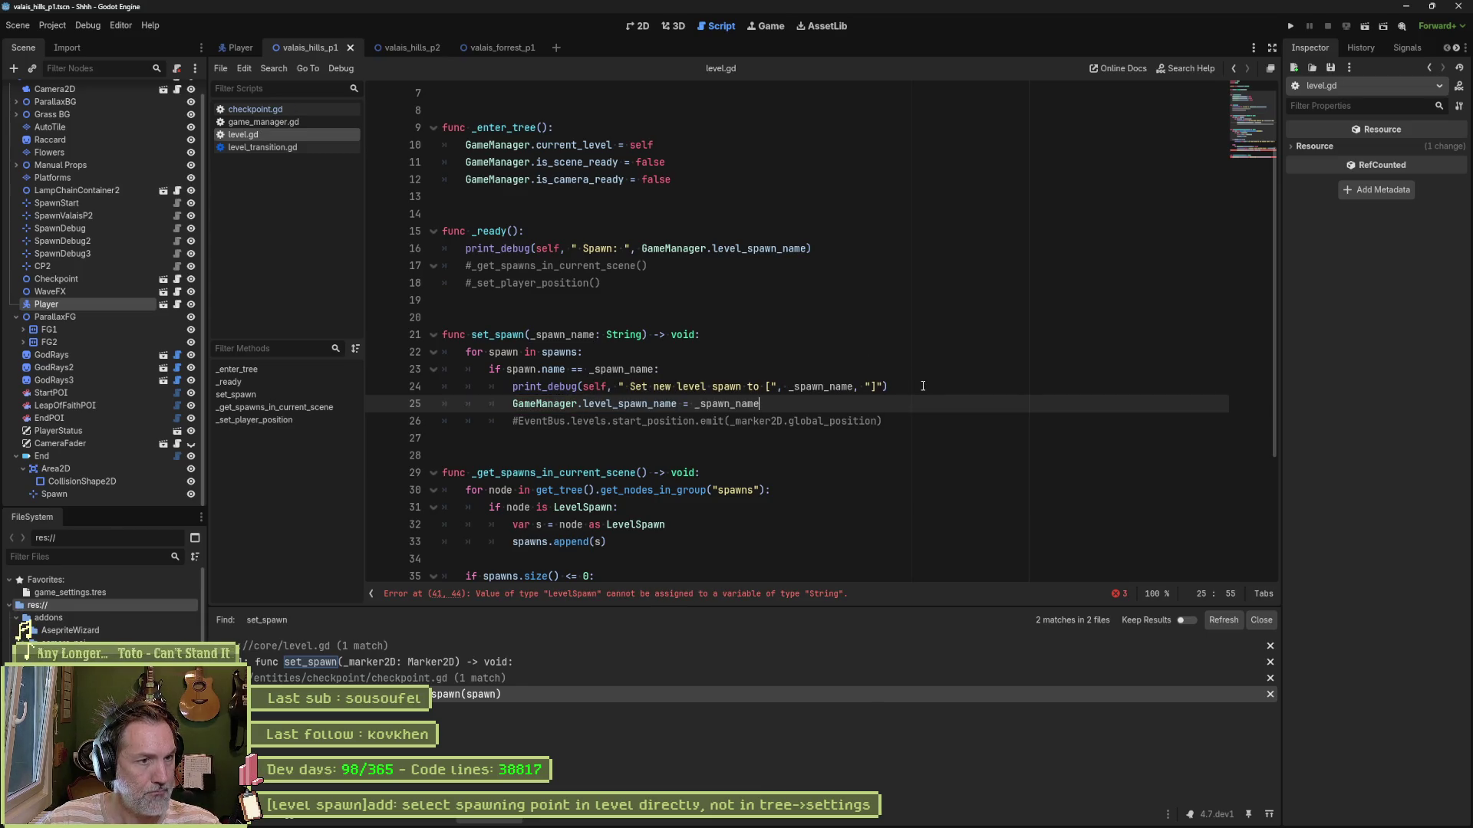
{"action": "left_click", "coordinate": [726, 595]}
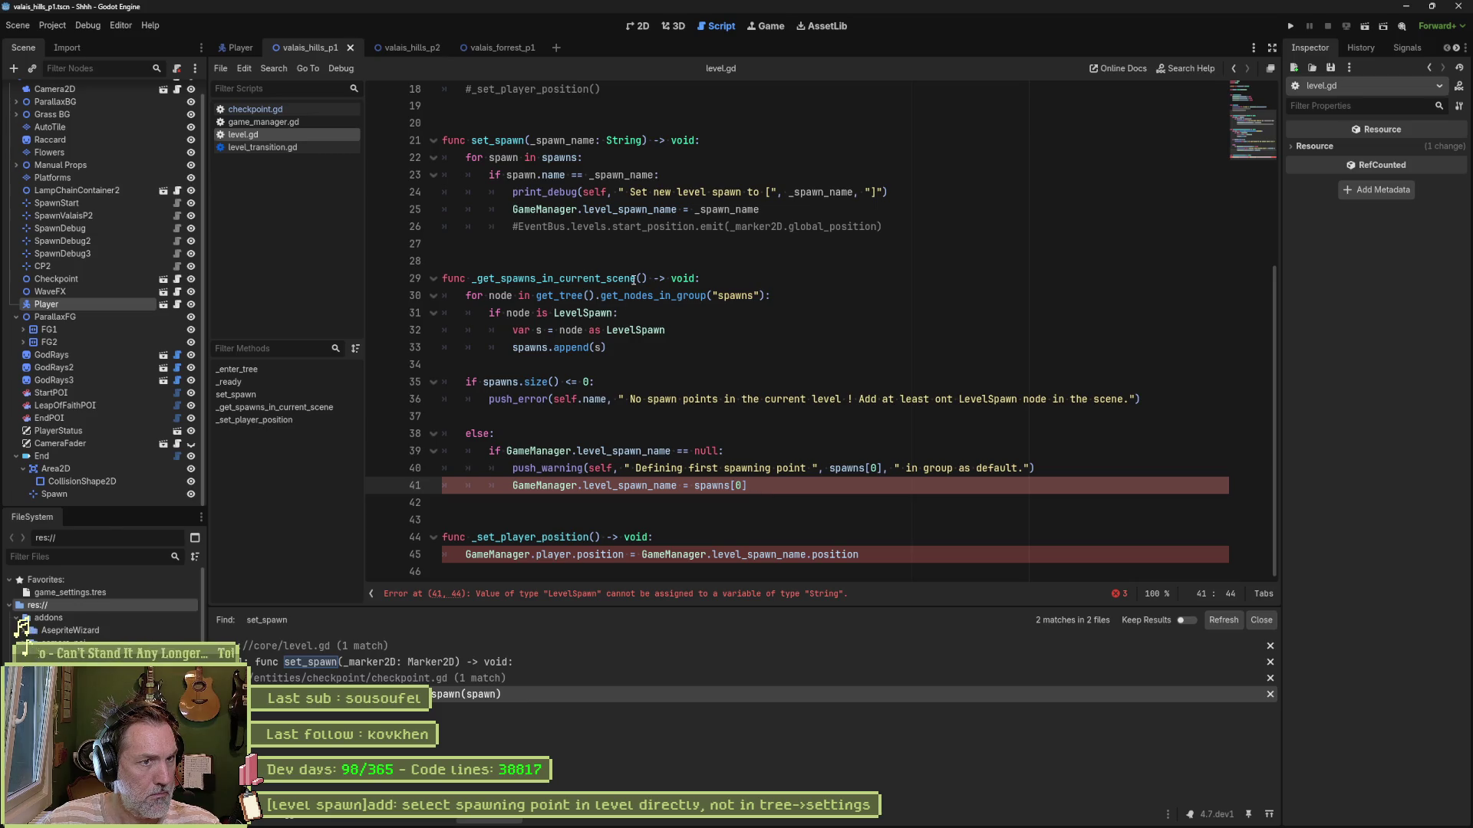
{"action": "left_click_drag", "start_coordinate": [635, 278], "coordinate": [651, 484]}
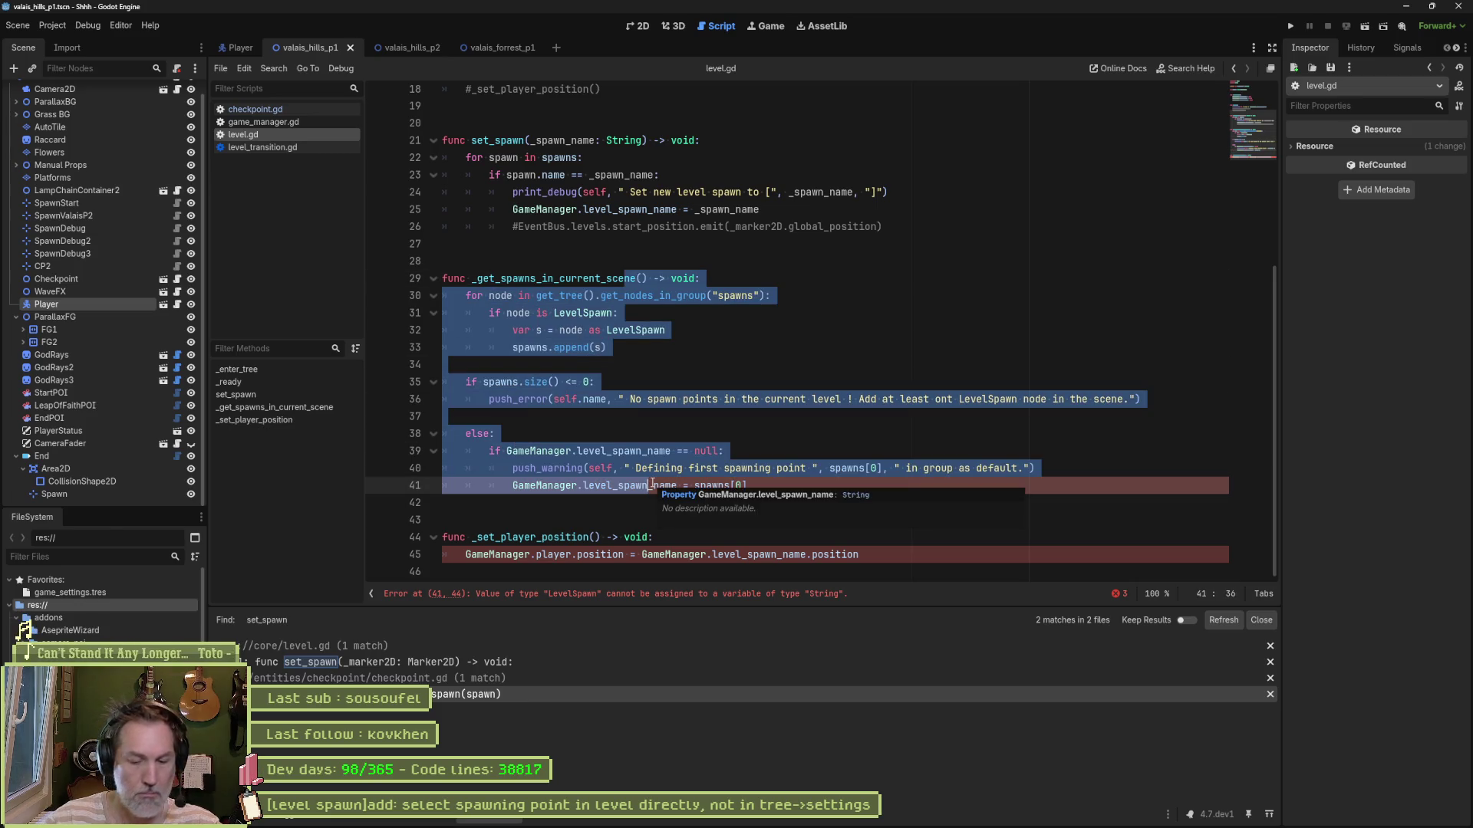
Step: Comment out _get_spawns_in_current_scene with Ctrl+K and search all files for level_spawn_name
{"action": "key", "text": "ctrl+k"}
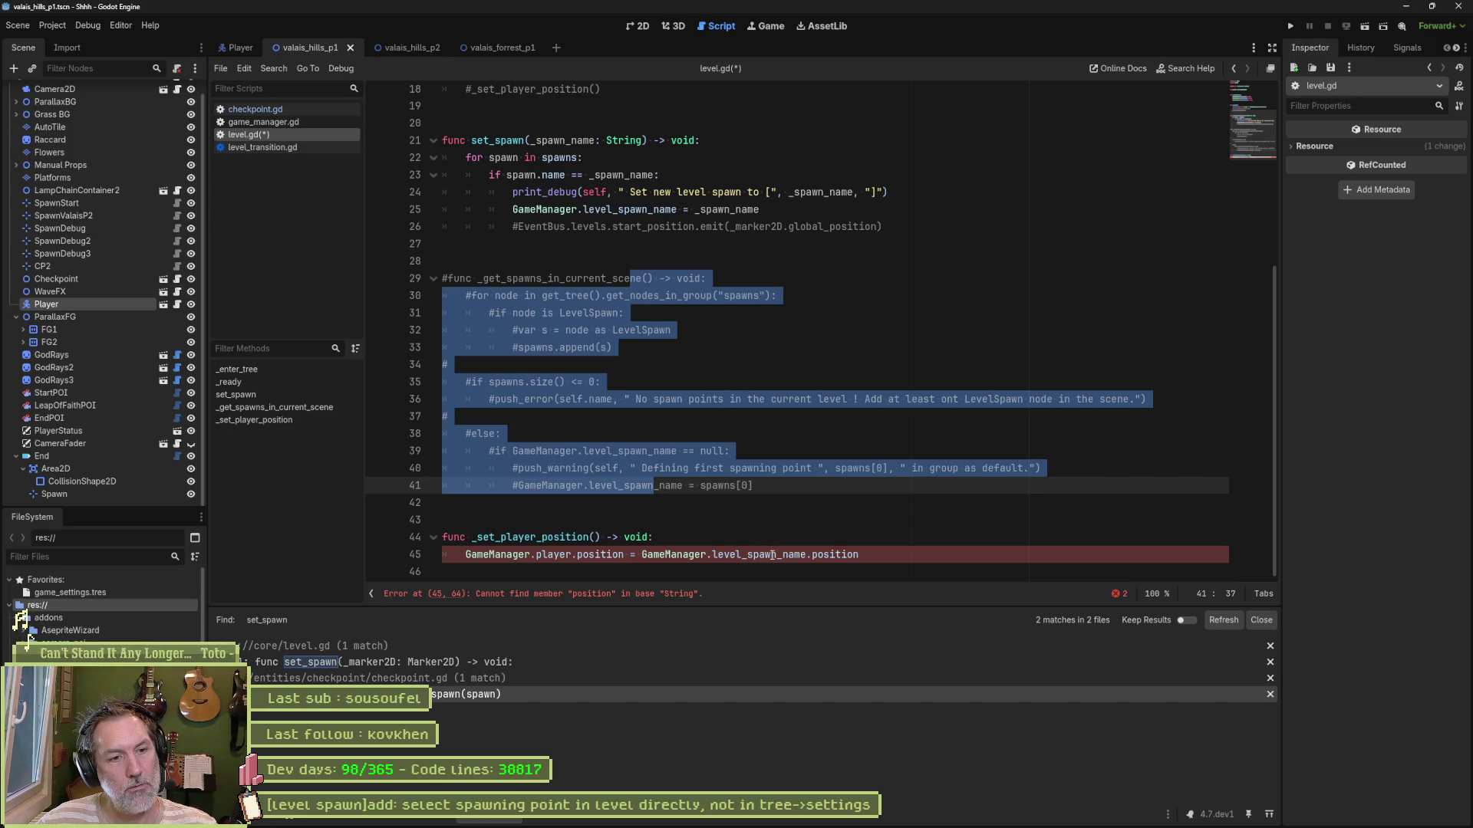
{"action": "double_click", "coordinate": [772, 555]}
{"action": "key", "text": "ctrl+shift+f"}
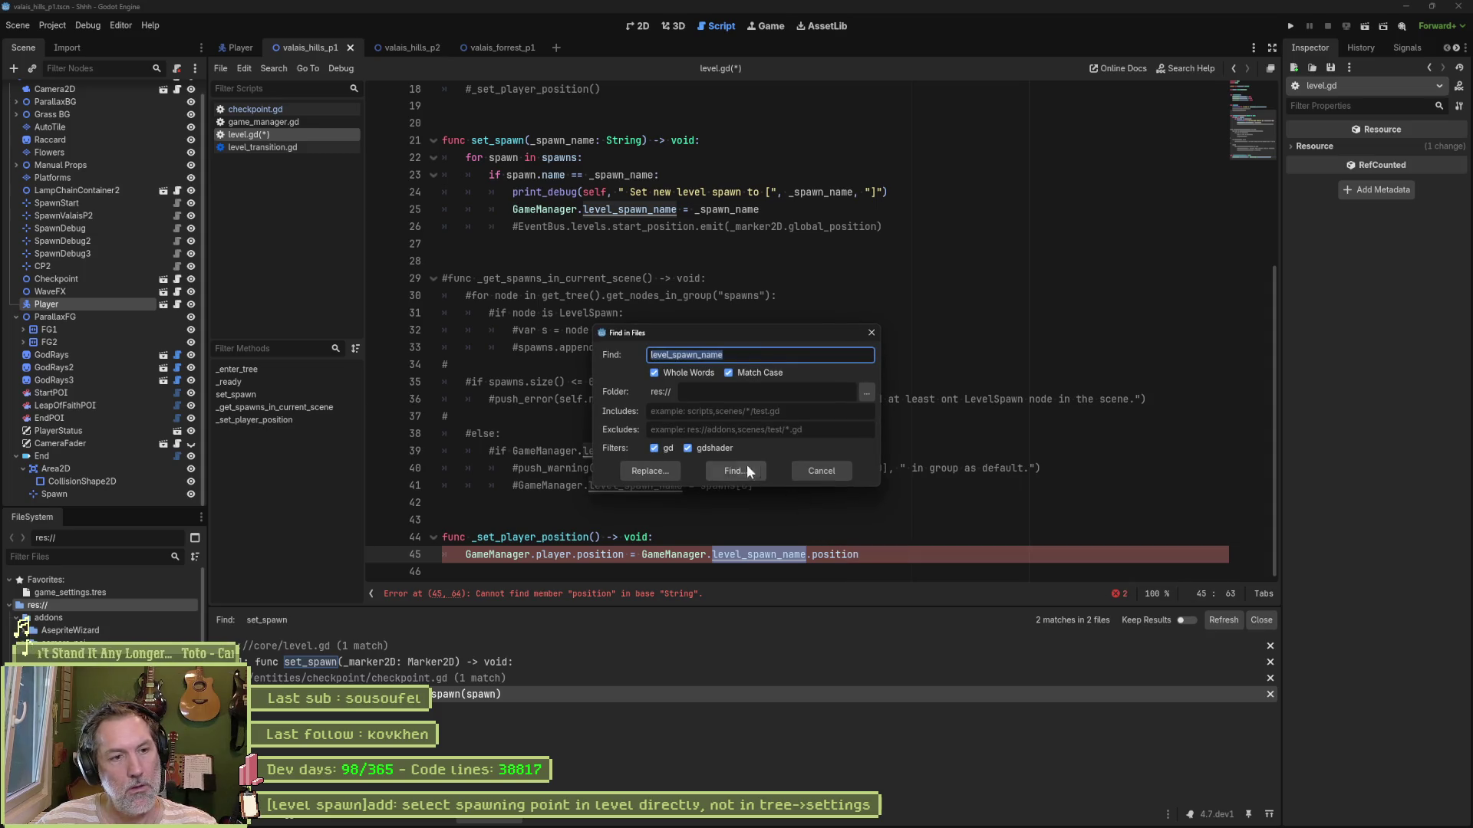
Step: Run the project-wide search for level_spawn_name and open its assignment result in level.gd
{"action": "left_click", "coordinate": [748, 471]}
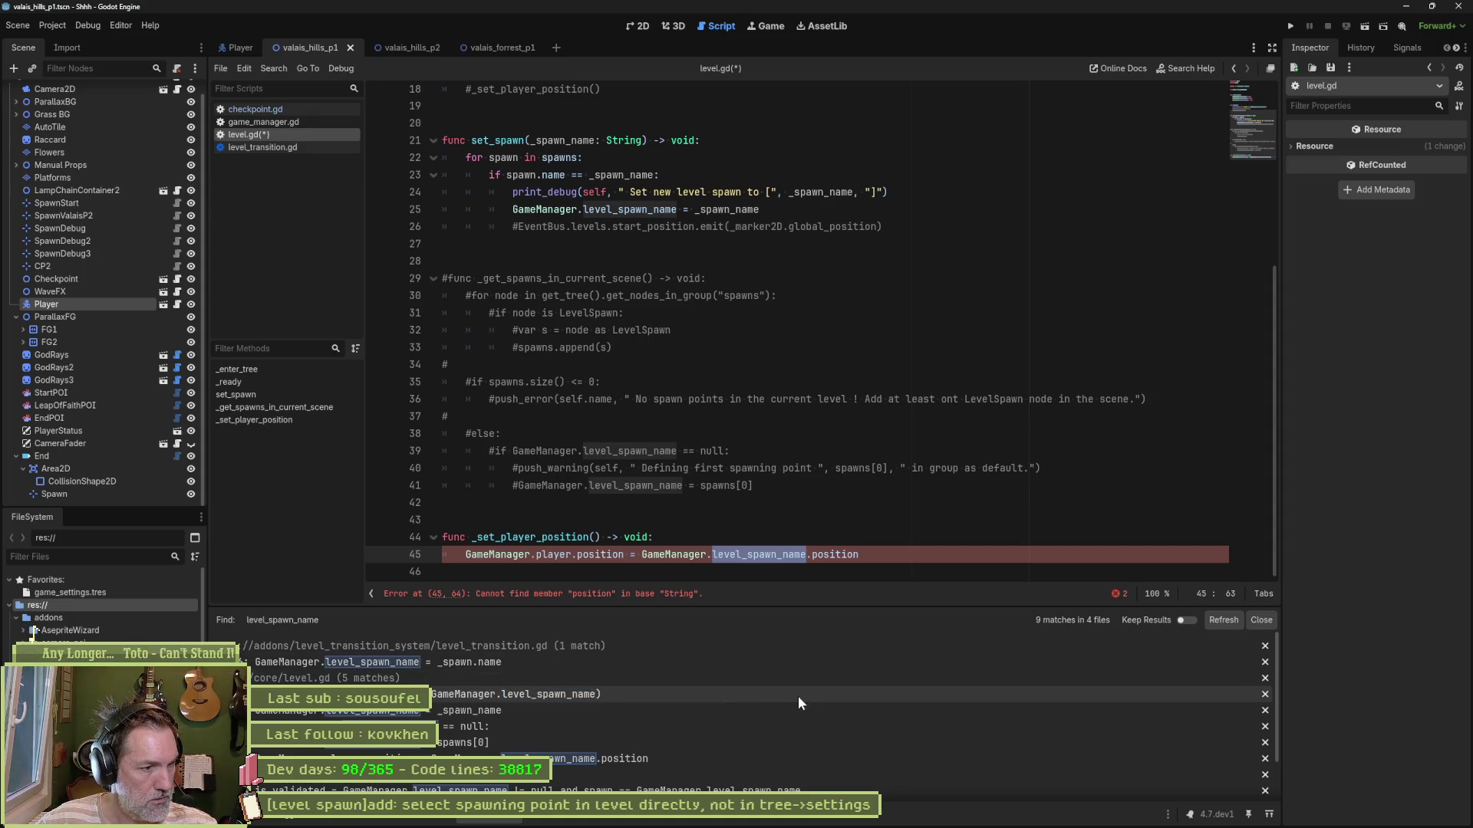
{"action": "left_click", "coordinate": [537, 707]}
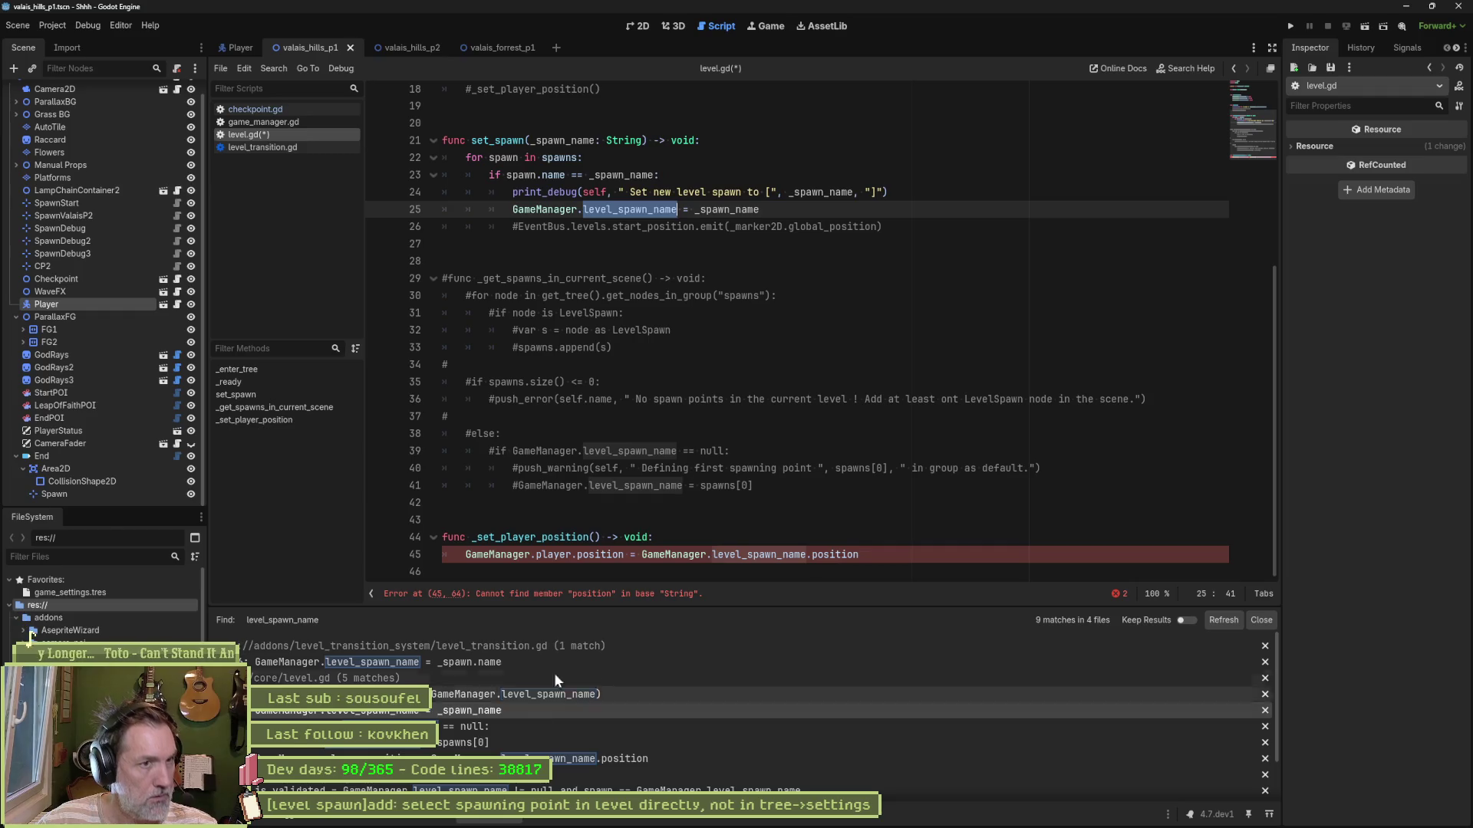
{"action": "scroll", "coordinate": [760, 299], "scroll_direction": "up", "scroll_amount": 2}
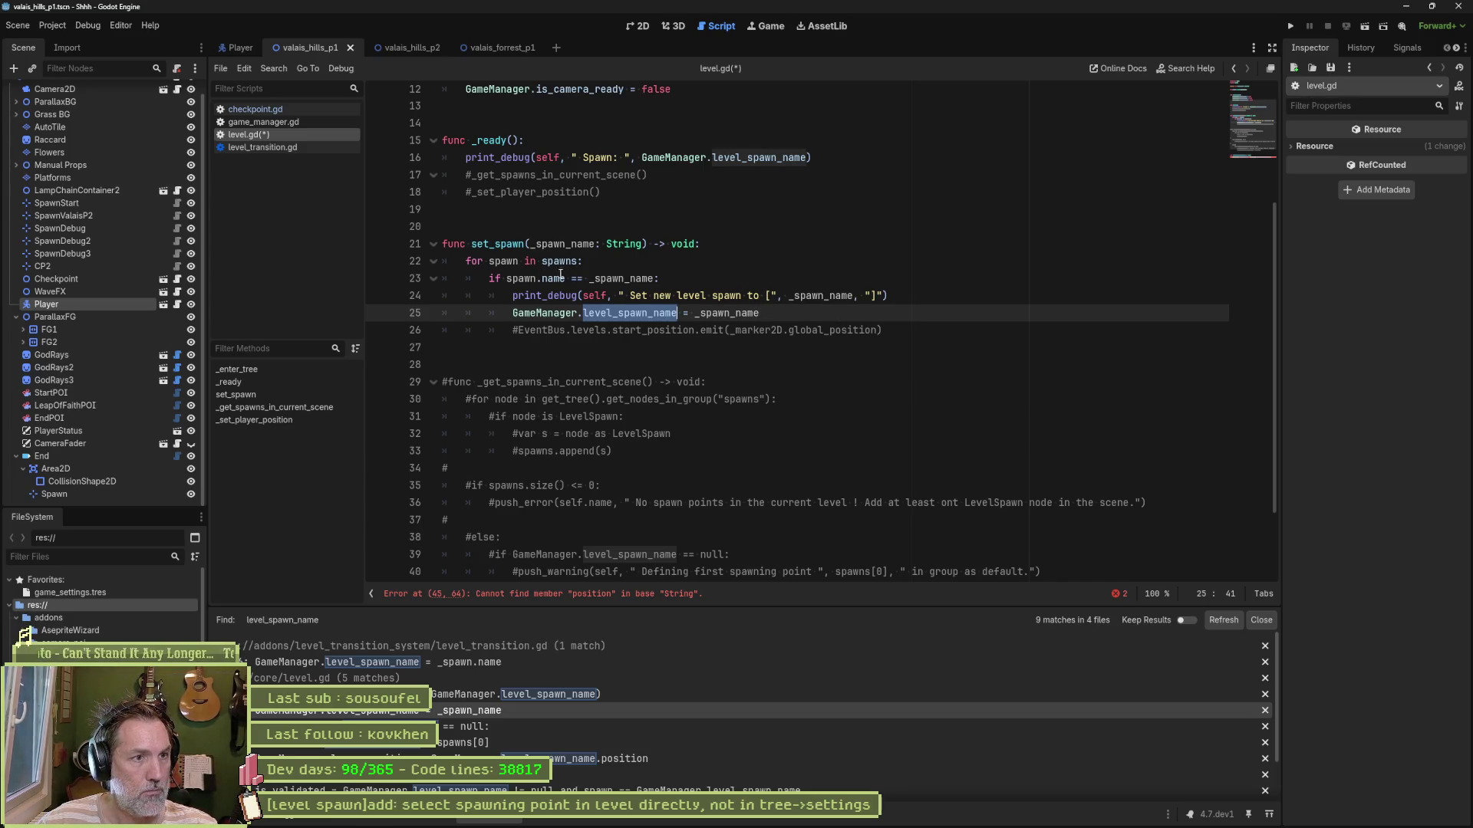
Step: Select level_spawn_name on line 45 and move to the end of the _set_player_position header
{"action": "mouse_move", "coordinate": [560, 278]}
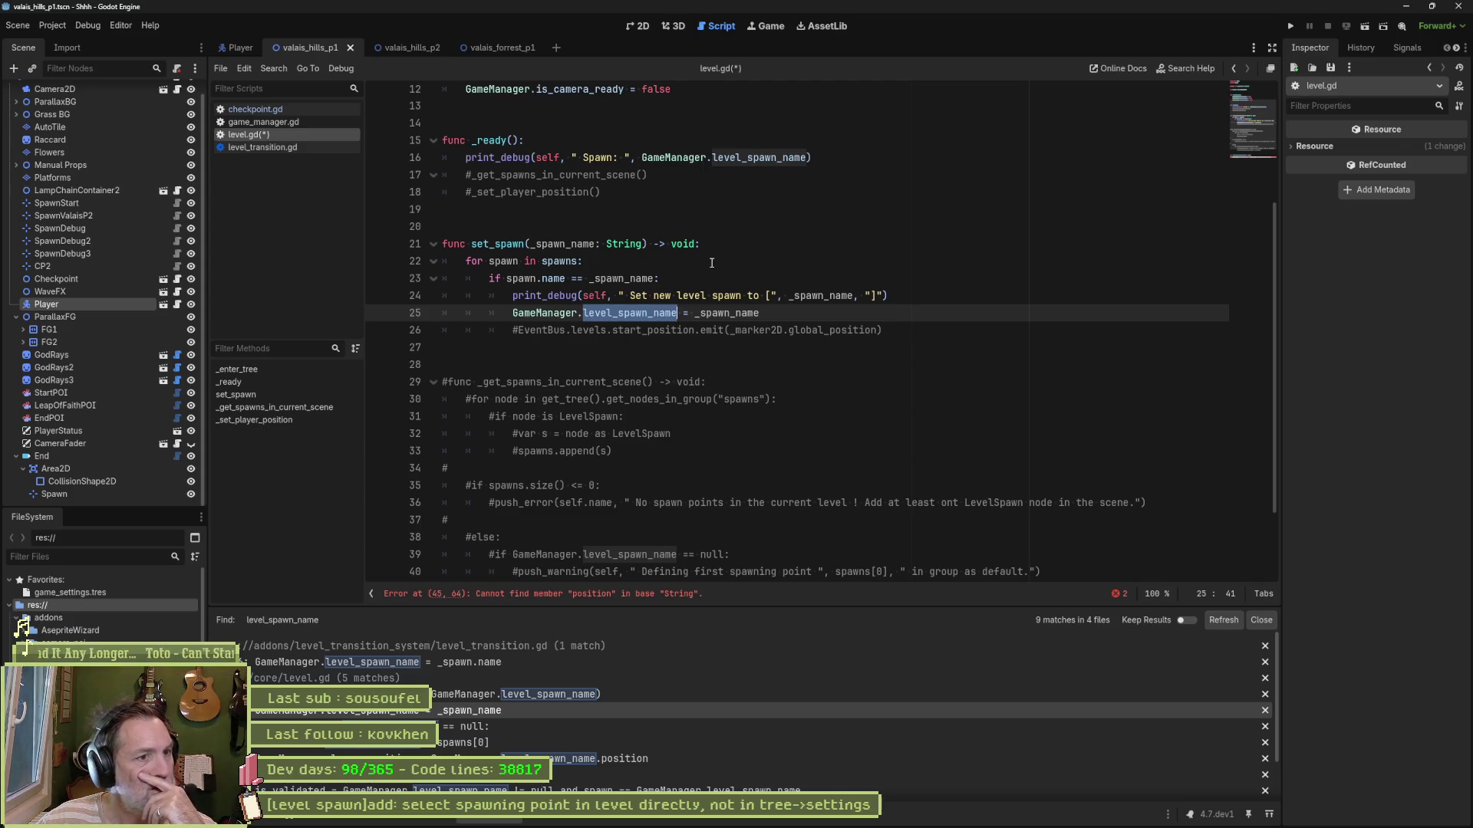
{"action": "mouse_move", "coordinate": [636, 244]}
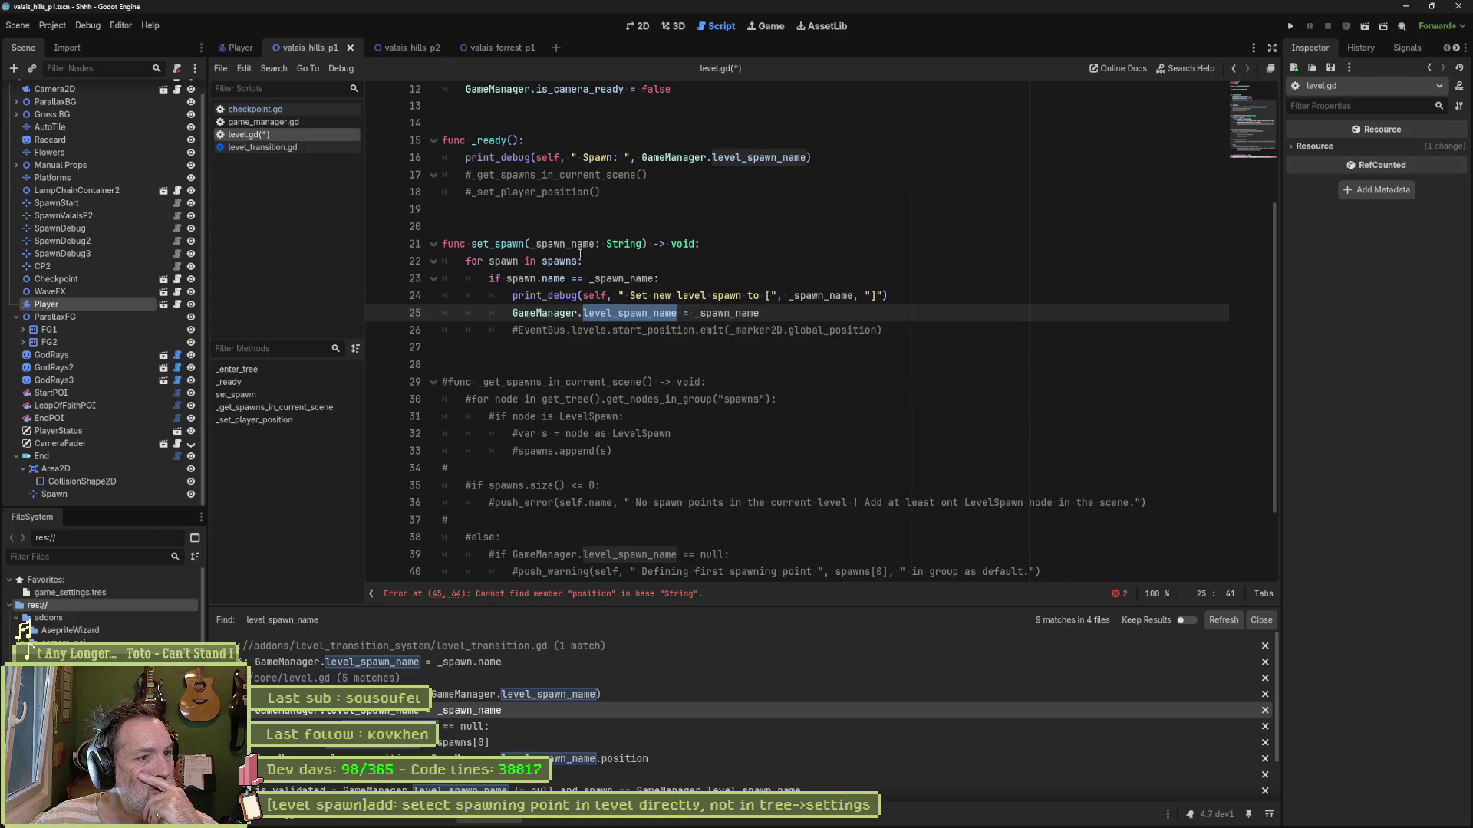
{"action": "scroll", "coordinate": [697, 332], "scroll_direction": "down", "scroll_amount": 2}
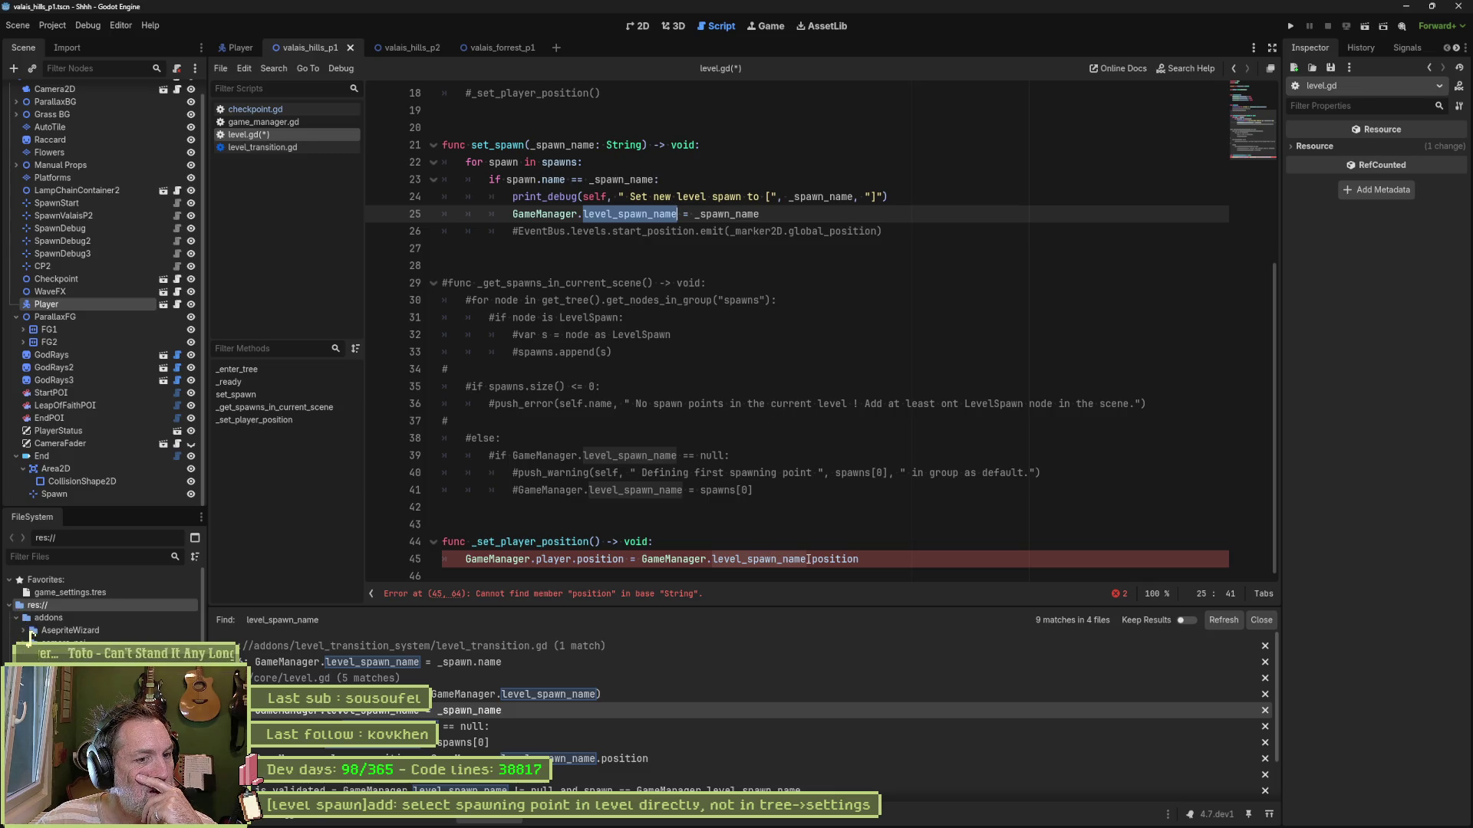
{"action": "left_click_drag", "start_coordinate": [810, 559], "coordinate": [712, 559]}
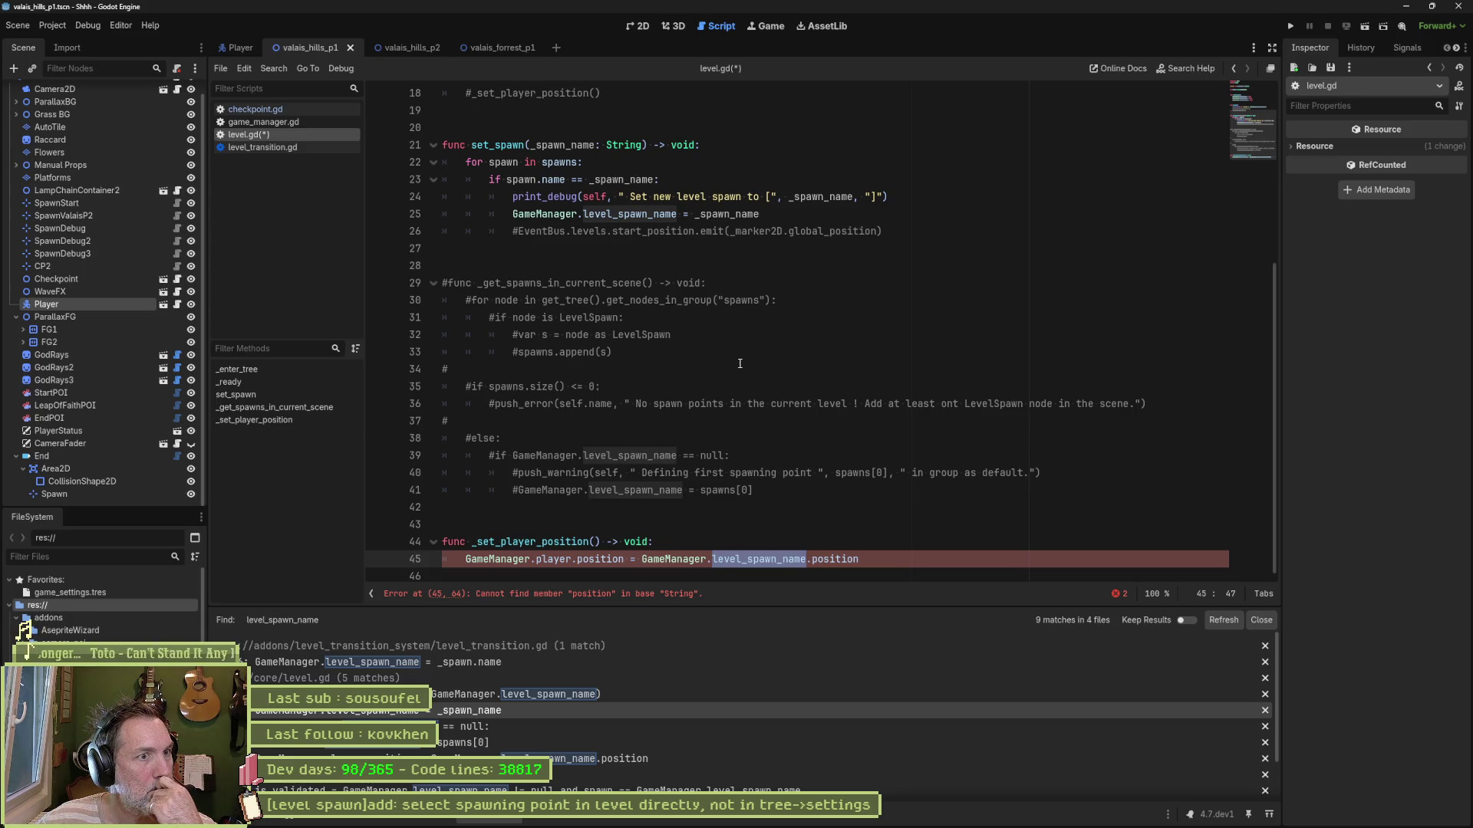
{"action": "left_click", "coordinate": [658, 541]}
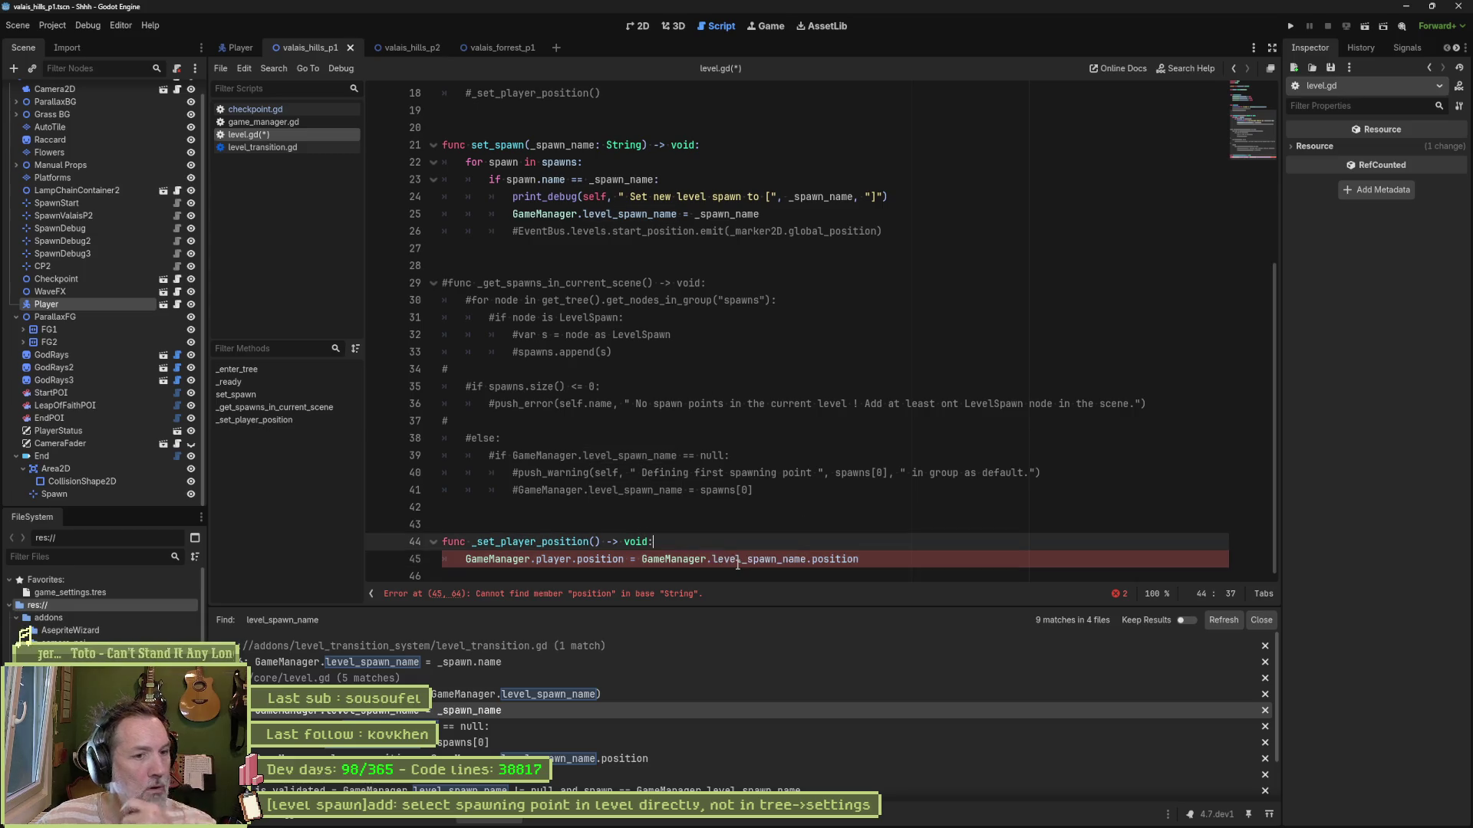
Step: Add a first TODO comment: check if spawn name exists in GameManager
{"action": "key", "text": "Return"}
{"action": "type", "text": "#"}
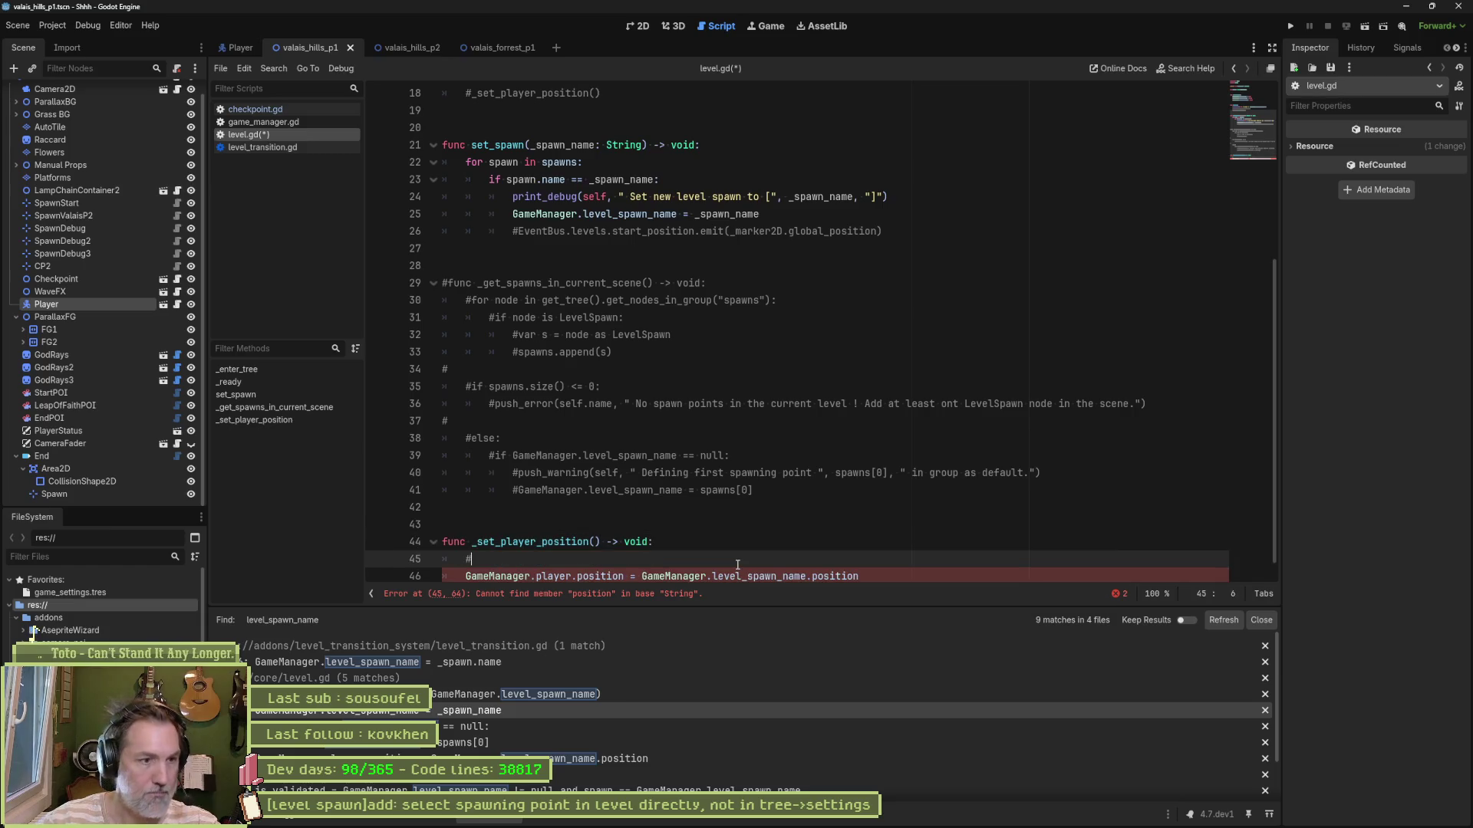
{"action": "type", "text": "TODO check i"}
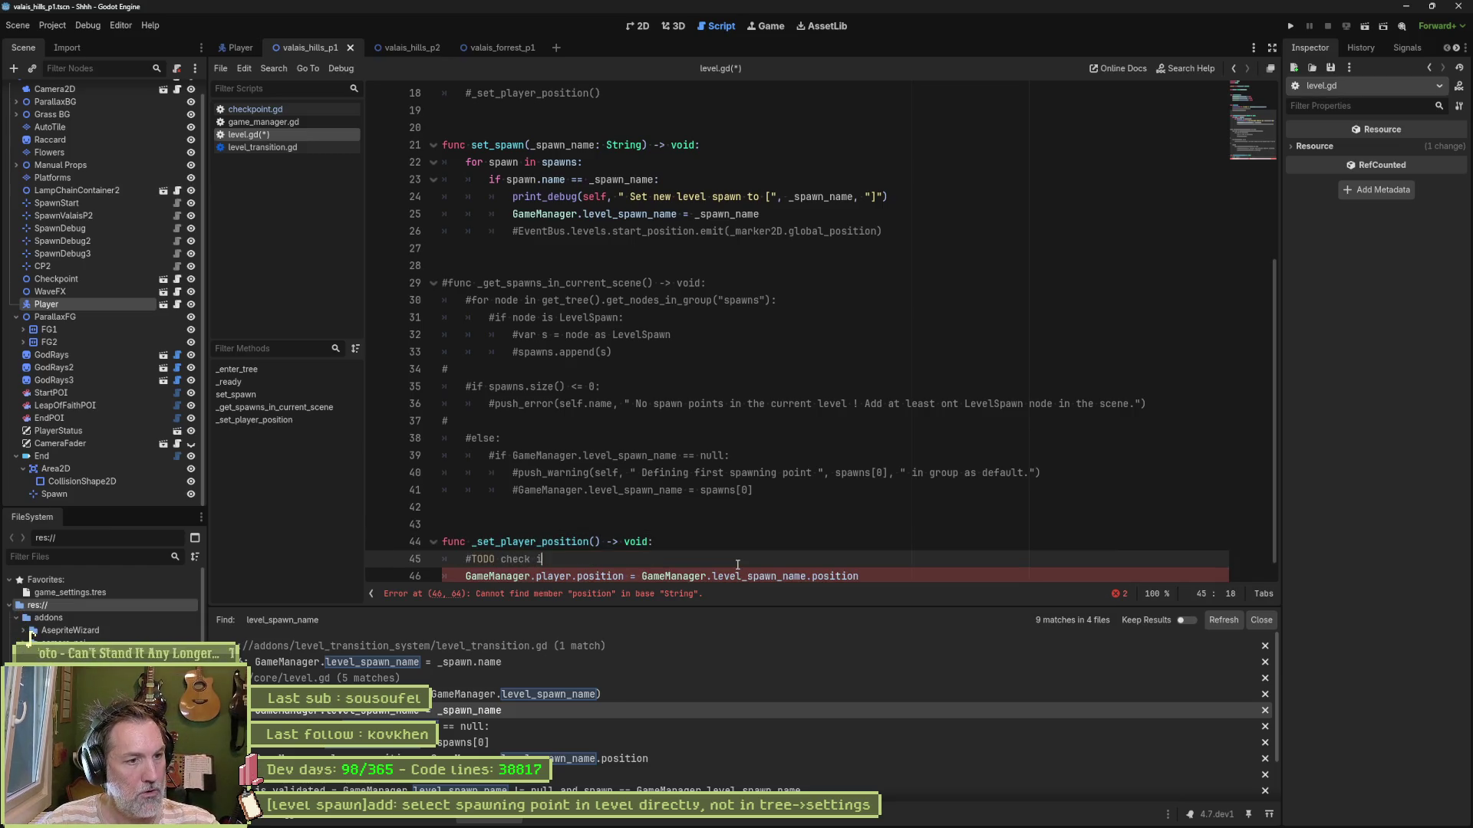
{"action": "type", "text": "f spawn n"}
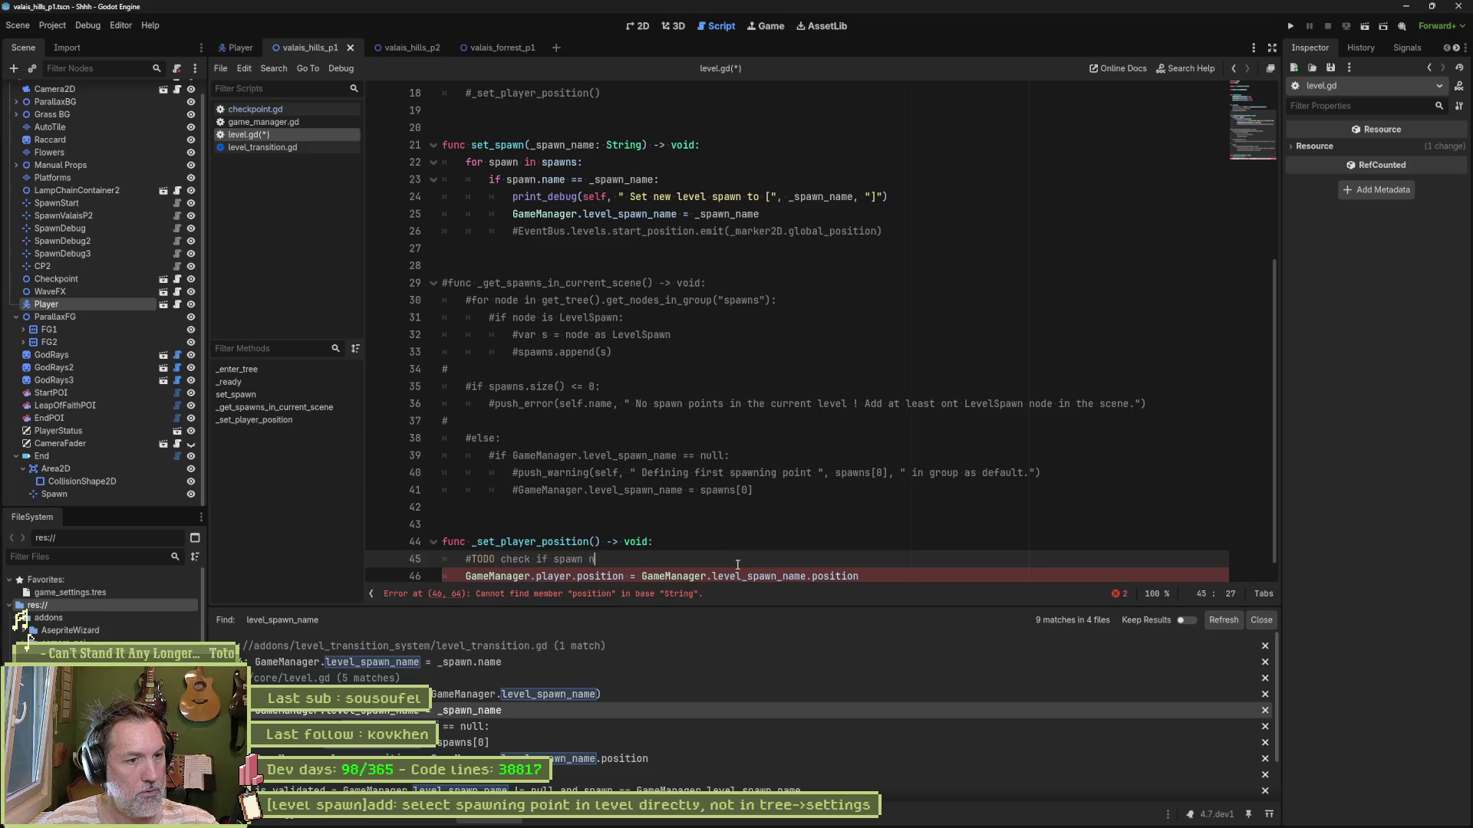
{"action": "type", "text": "ame exists in Gamem"}
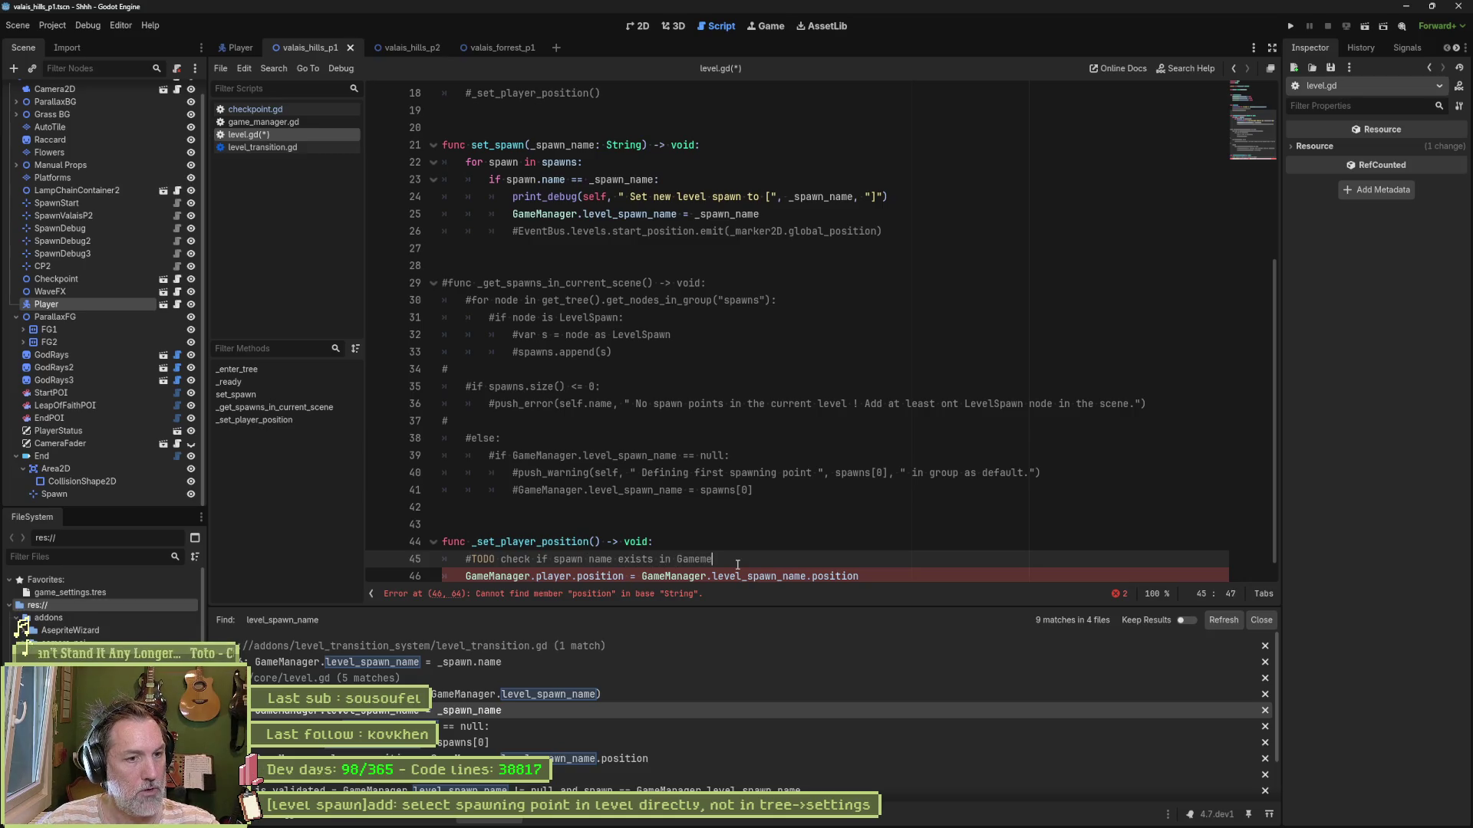
{"action": "key", "text": "BackSpace"}
{"action": "type", "text": "Manager"}
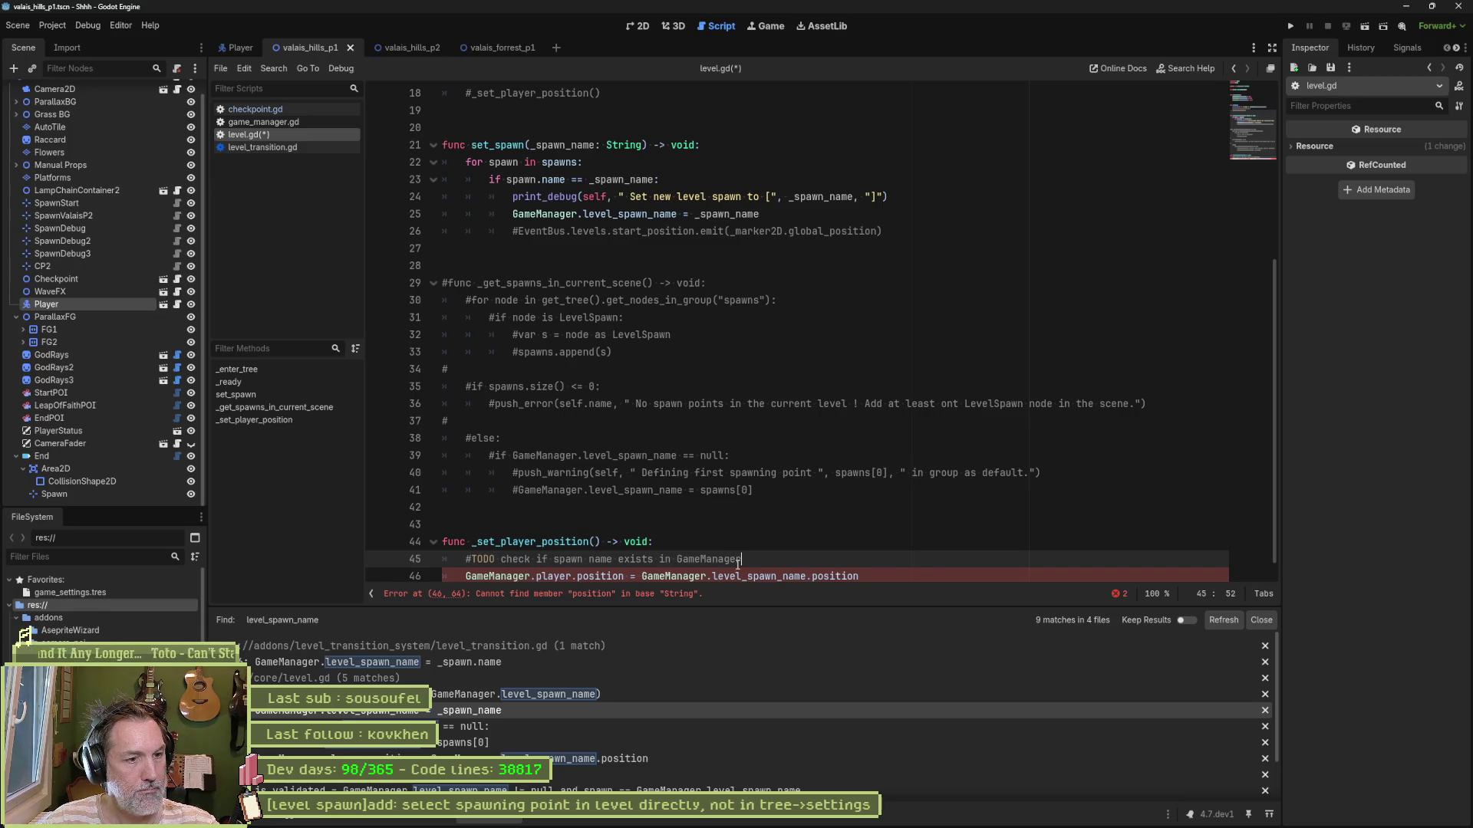
Step: Add two more TODOs: find the corresponding Marker2D in the scene, and position the player
{"action": "key", "text": "Return"}
{"action": "type", "text": "~TODO"}
{"action": "key", "text": "BackSpace"}
{"action": "key", "text": "BackSpace"}
{"action": "key", "text": "BackSpace"}
{"action": "type", "text": "#TODO f"}
{"action": "key", "text": "BackSpace"}
{"action": "type", "text": "if true, find corresopndi"}
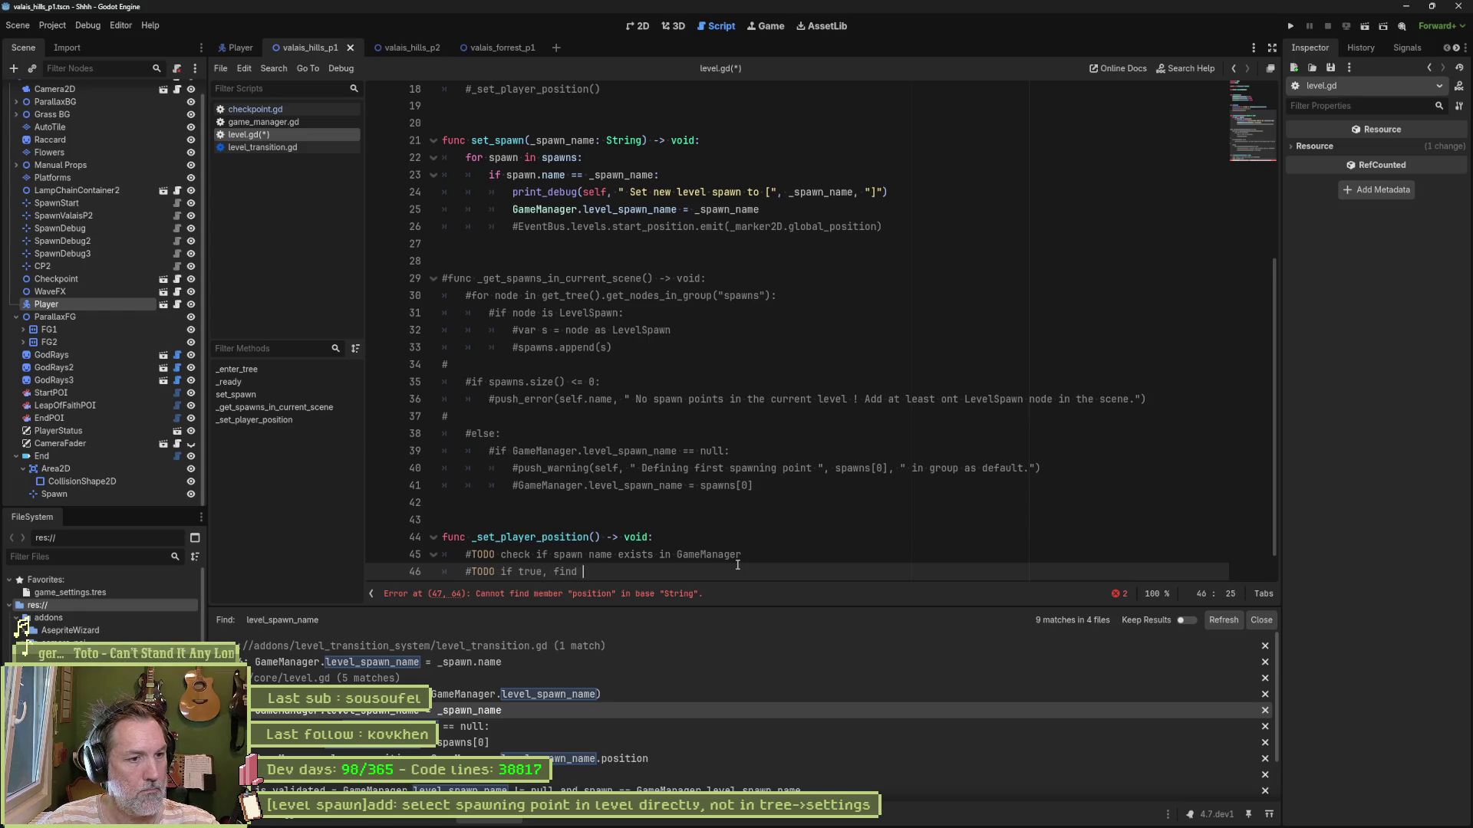
{"action": "type", "text": "ng m"}
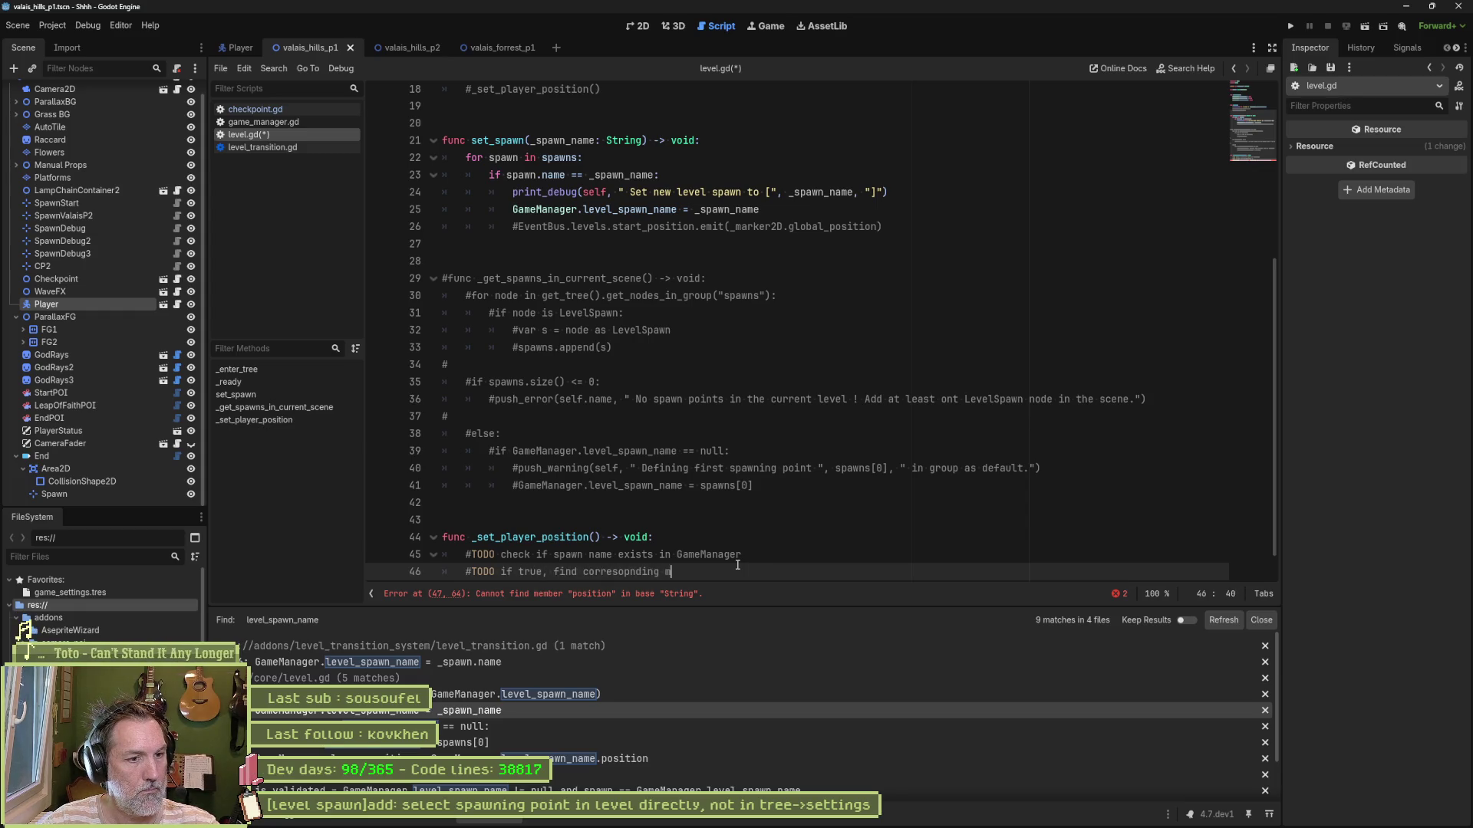
{"action": "type", "text": "arker2d in scene"}
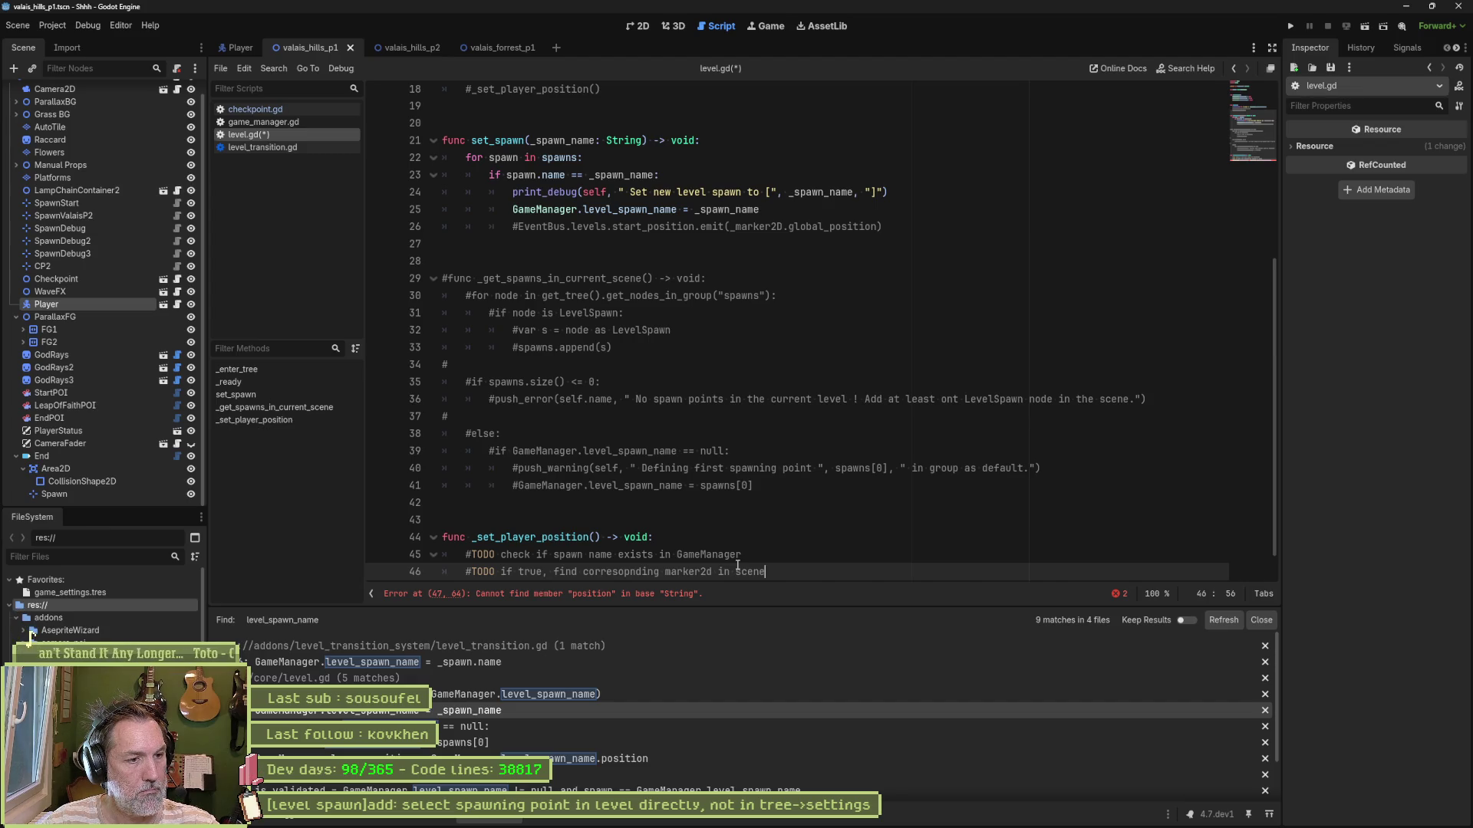
{"action": "key", "text": "Return"}
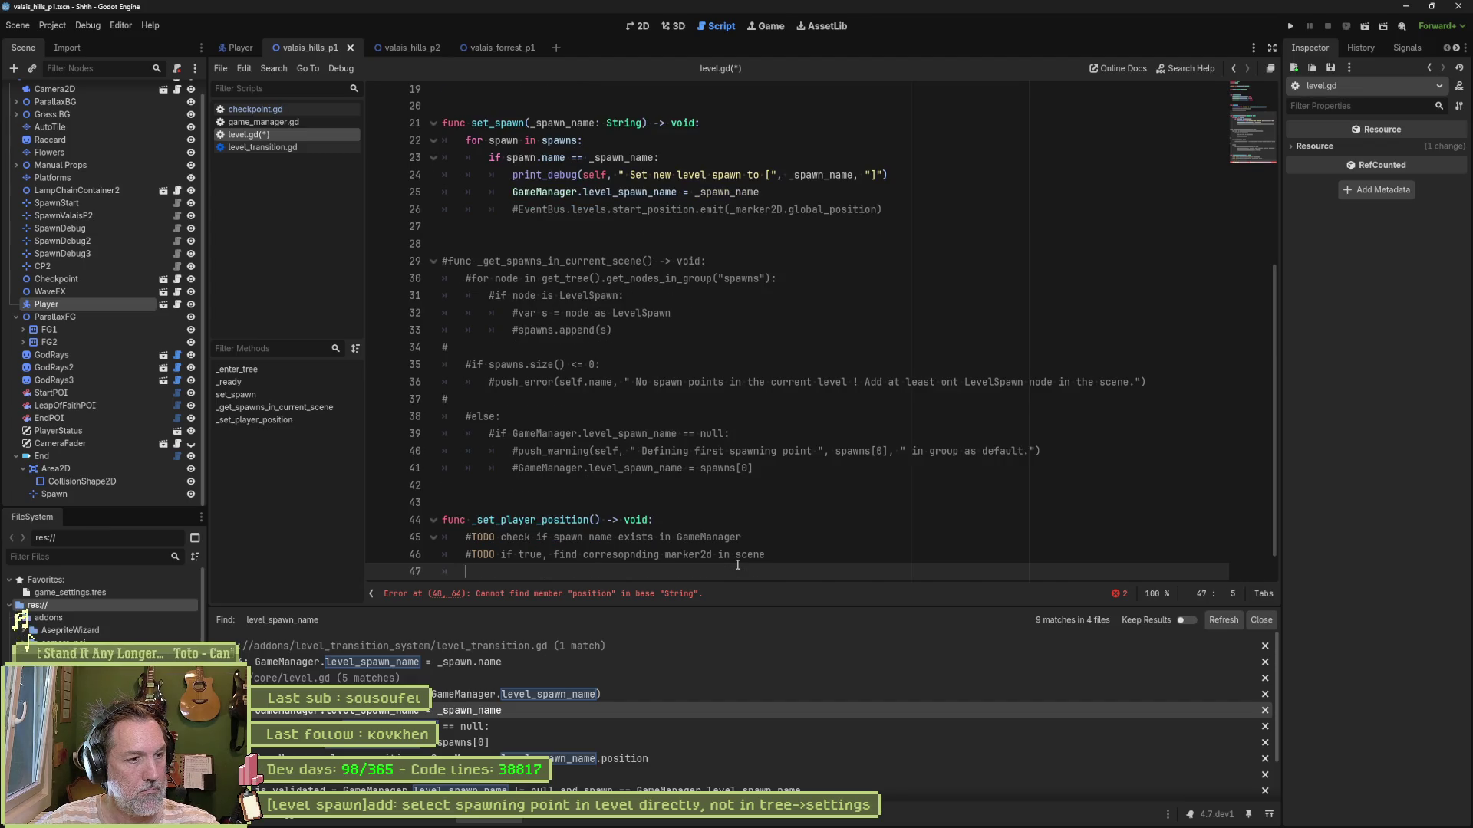
{"action": "type", "text": "#TODO position player to"}
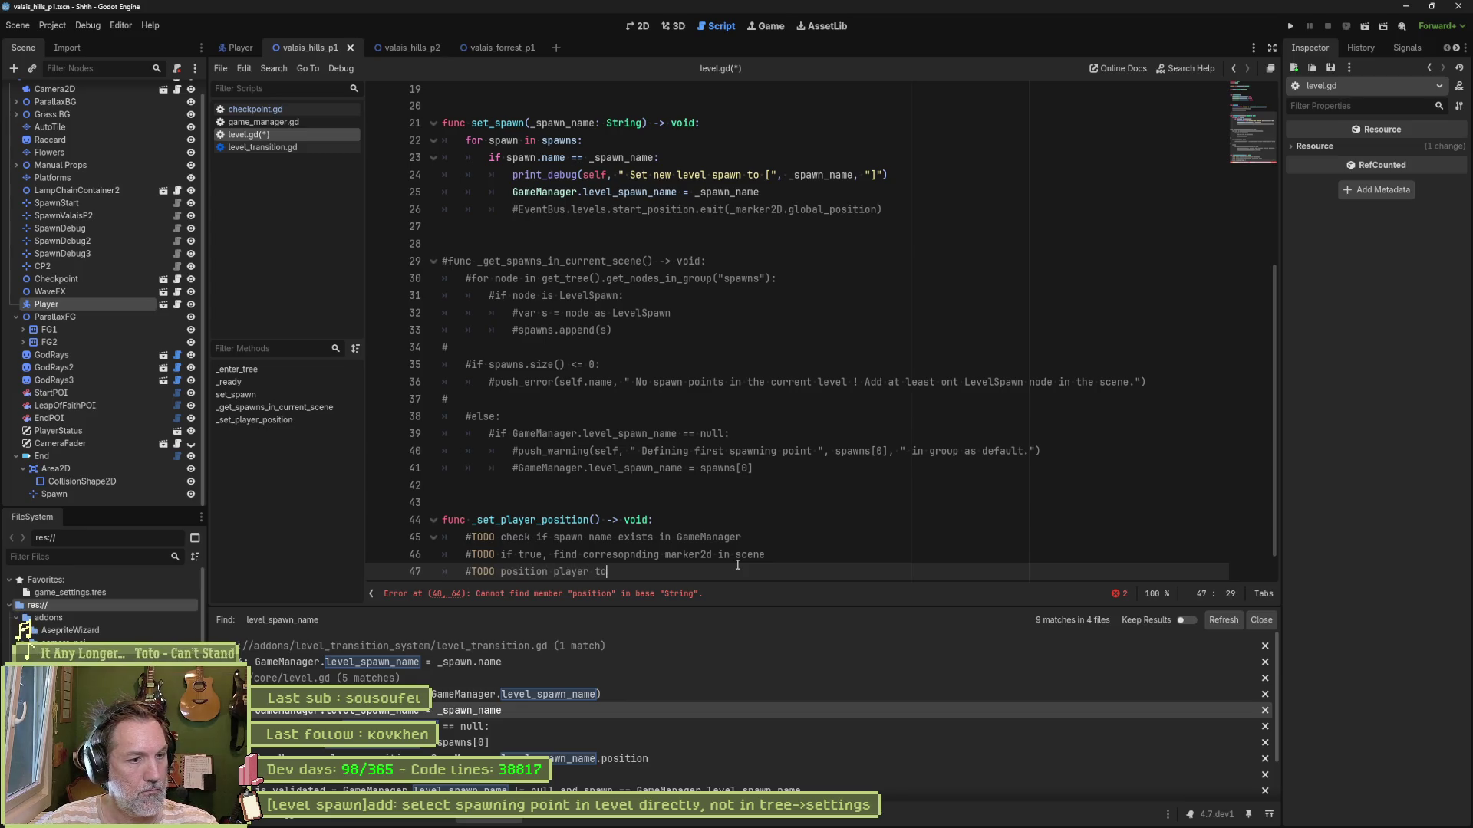
{"action": "type", "text": " it or"}
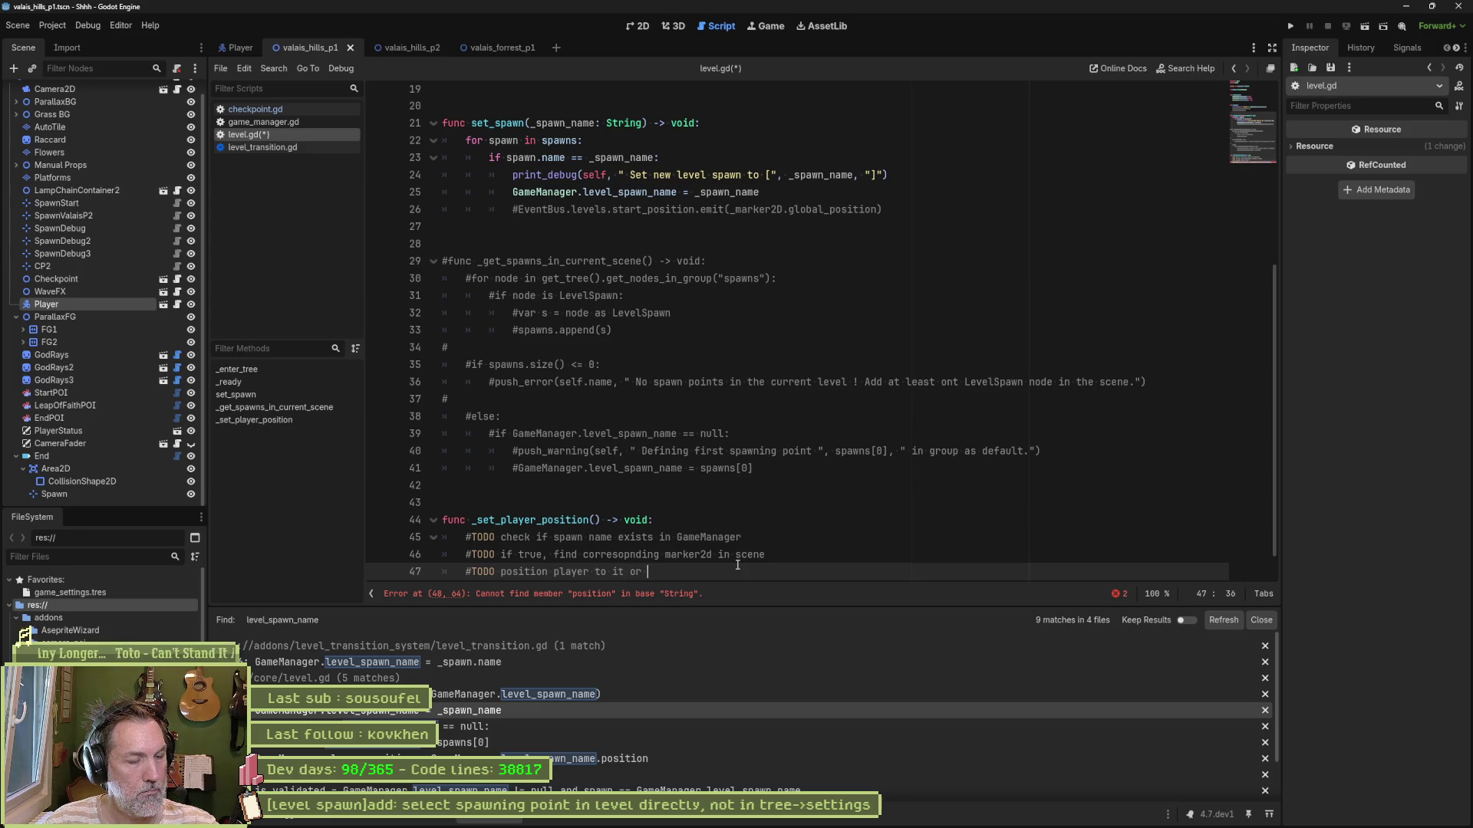
{"action": "type", "text": "if"}
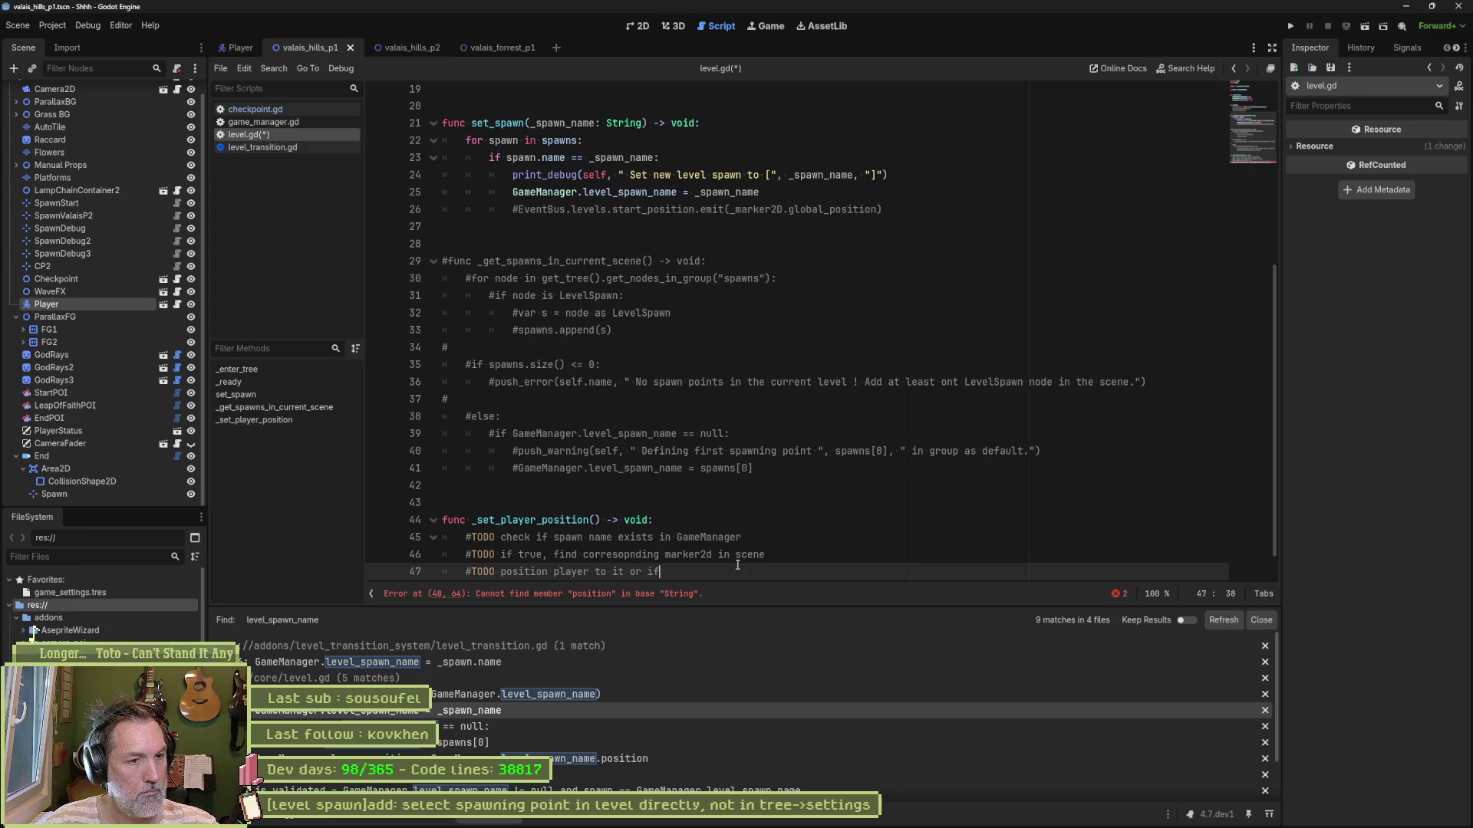
{"action": "type", "text": " none, "}
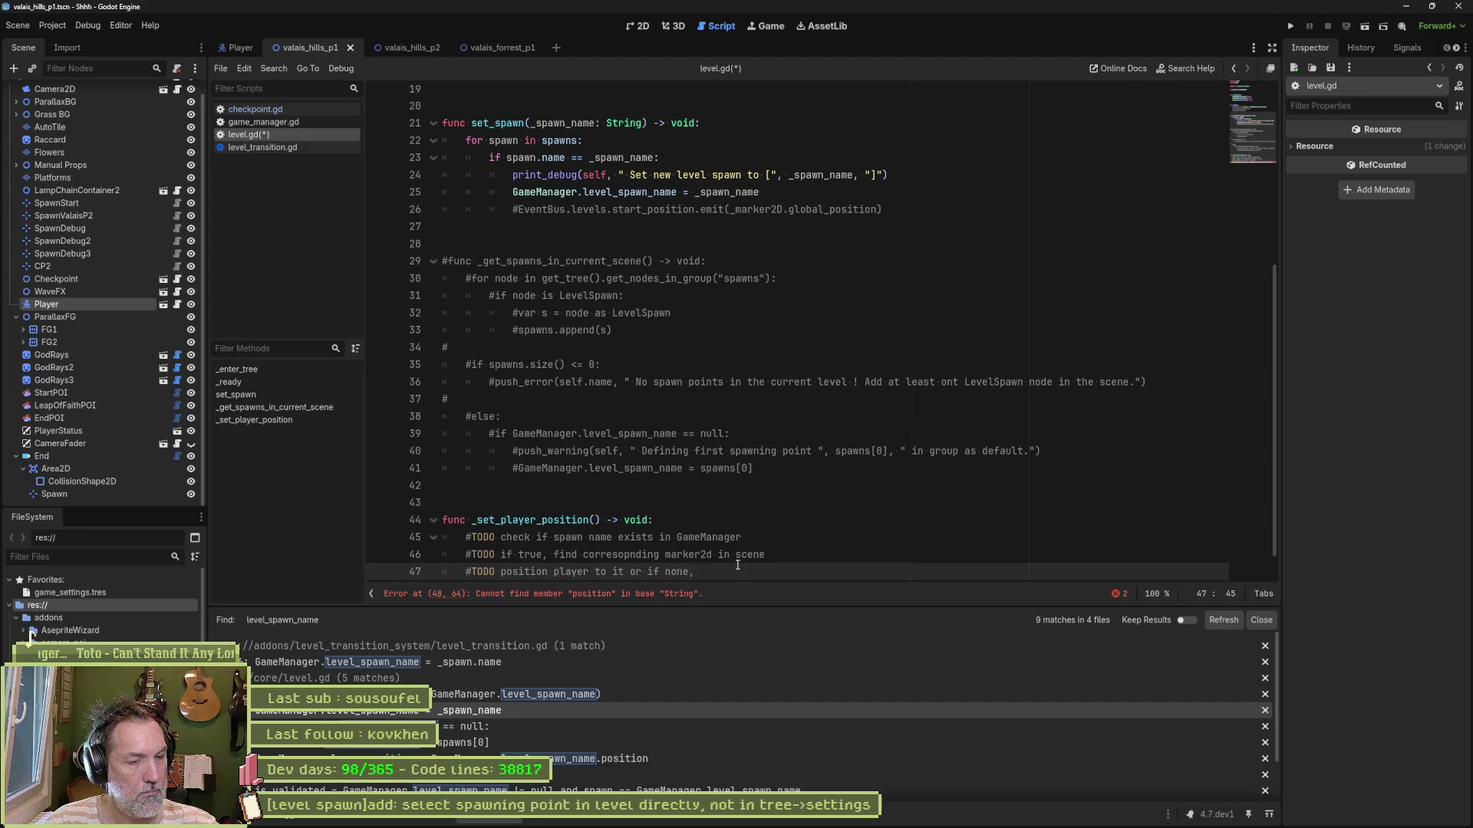
{"action": "type", "text": "won't do an"}
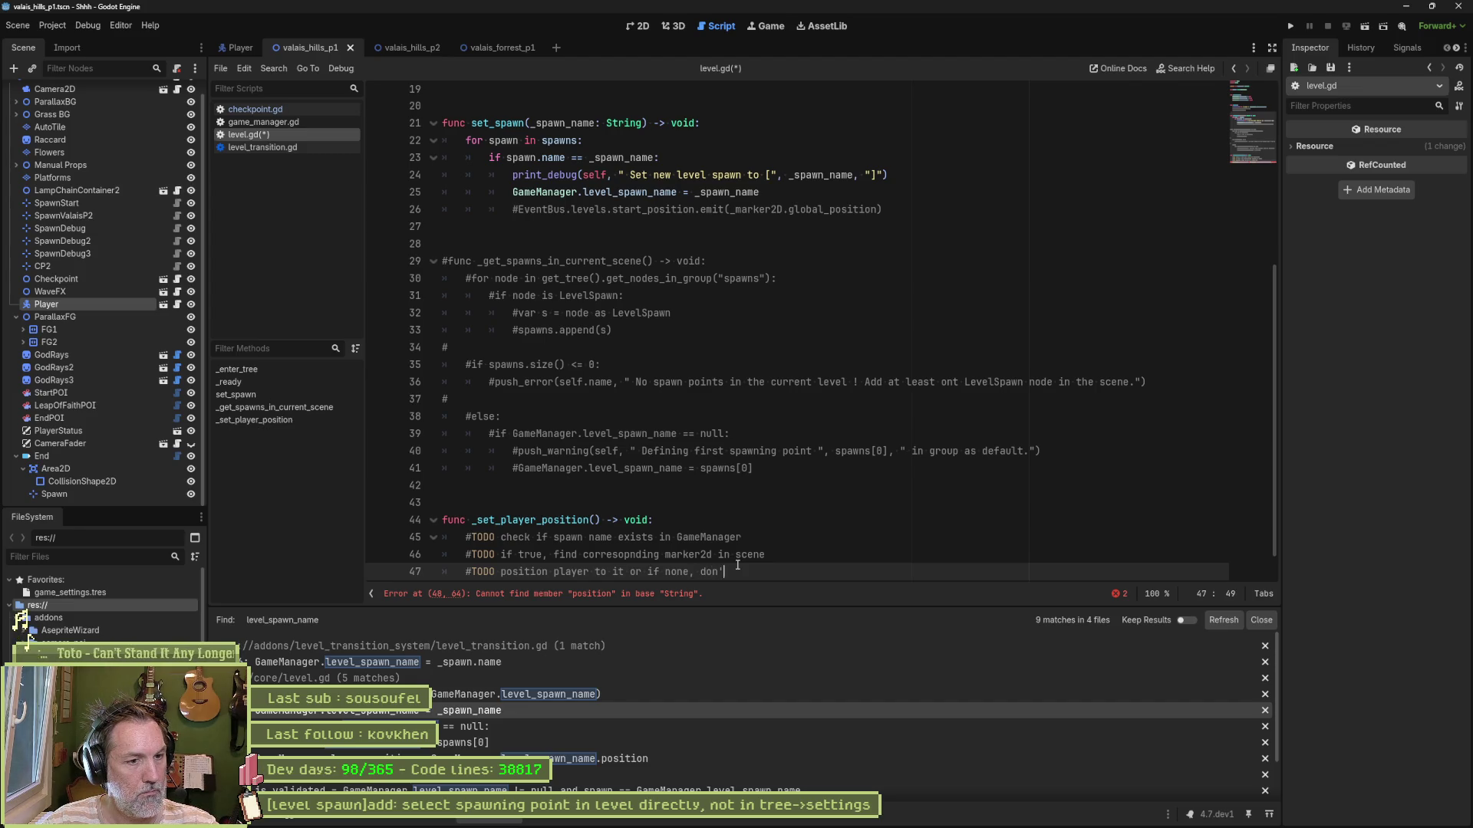
{"action": "type", "text": "ything"}
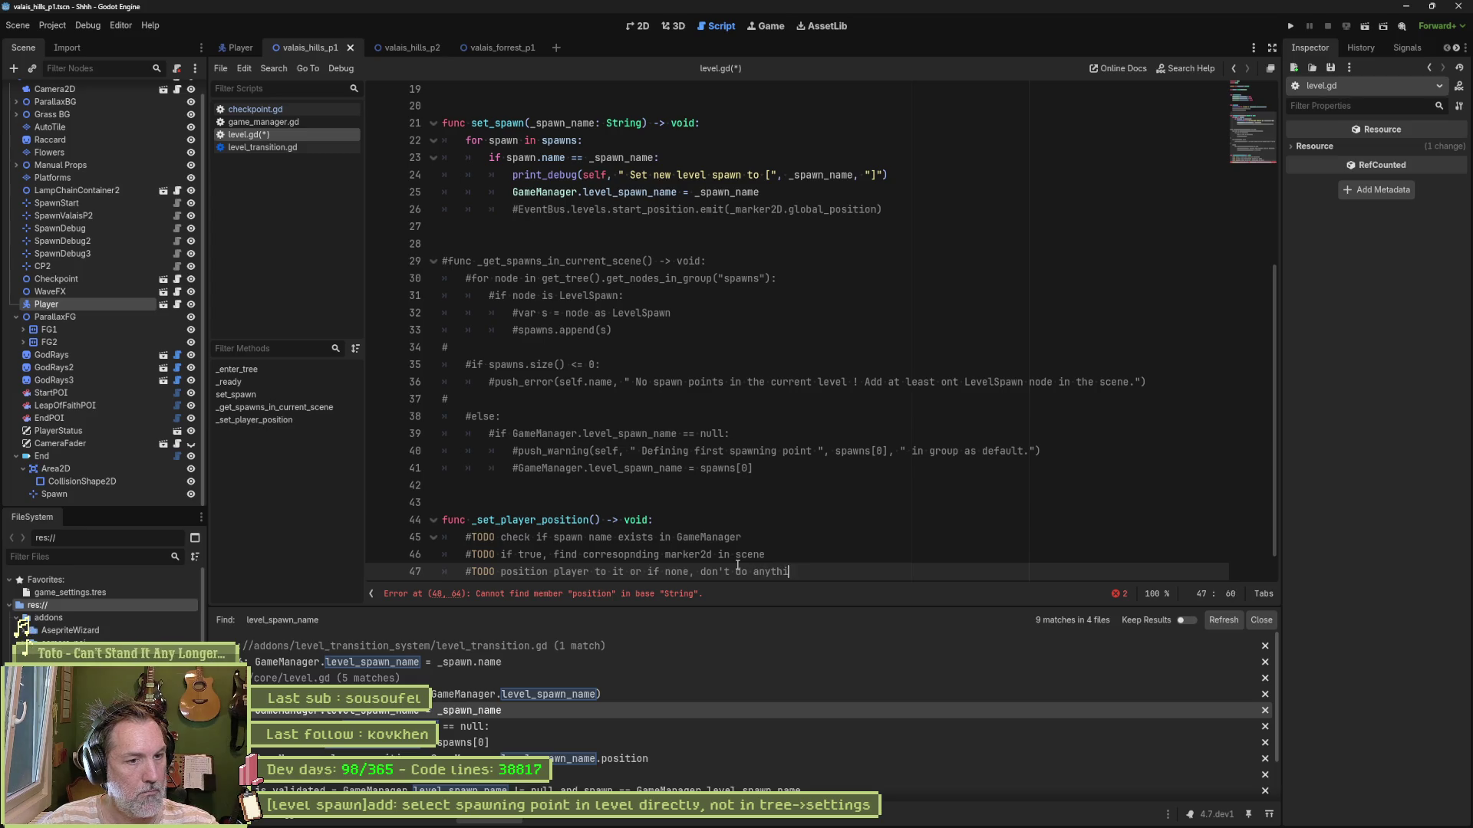
{"action": "scroll", "coordinate": [778, 513], "scroll_direction": "down", "scroll_amount": 1}
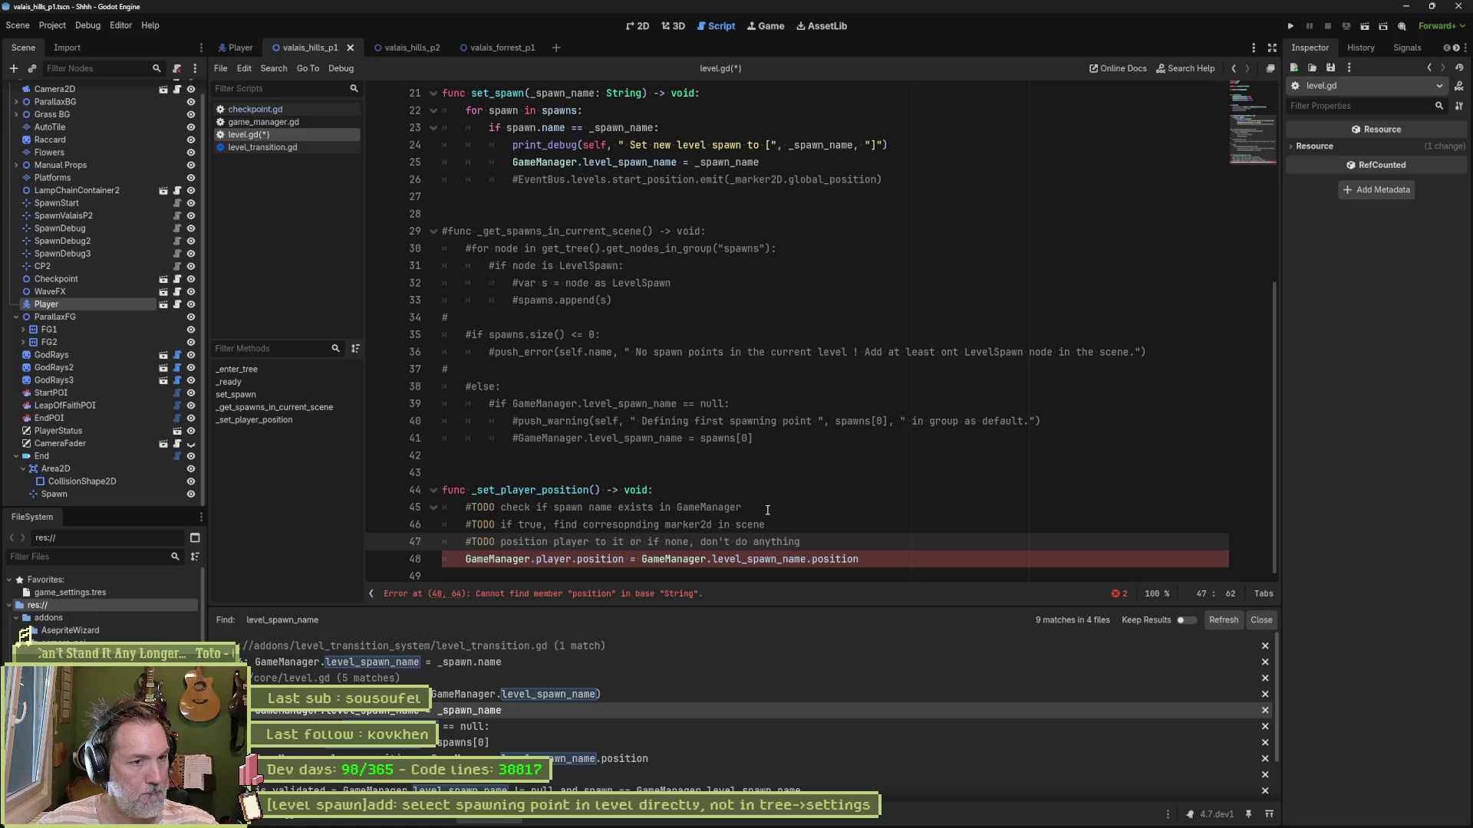
Step: Add 'if GameManager.level_spawn_name.is_empty(): return' under the spawn-check TODO
{"action": "left_click", "coordinate": [765, 509]}
{"action": "type", "text": "if "}
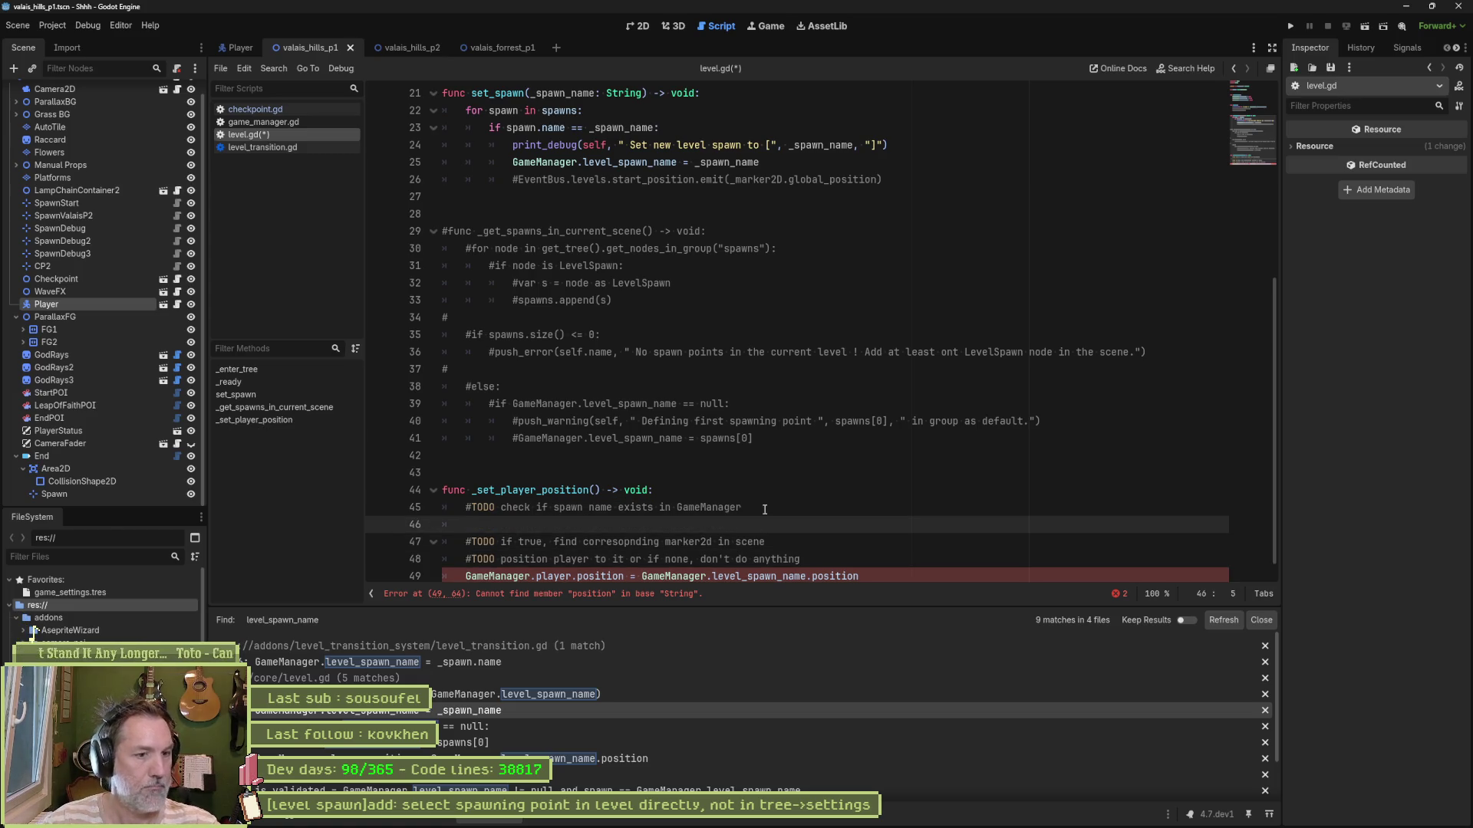
{"action": "type", "text": "GameManager.sp"}
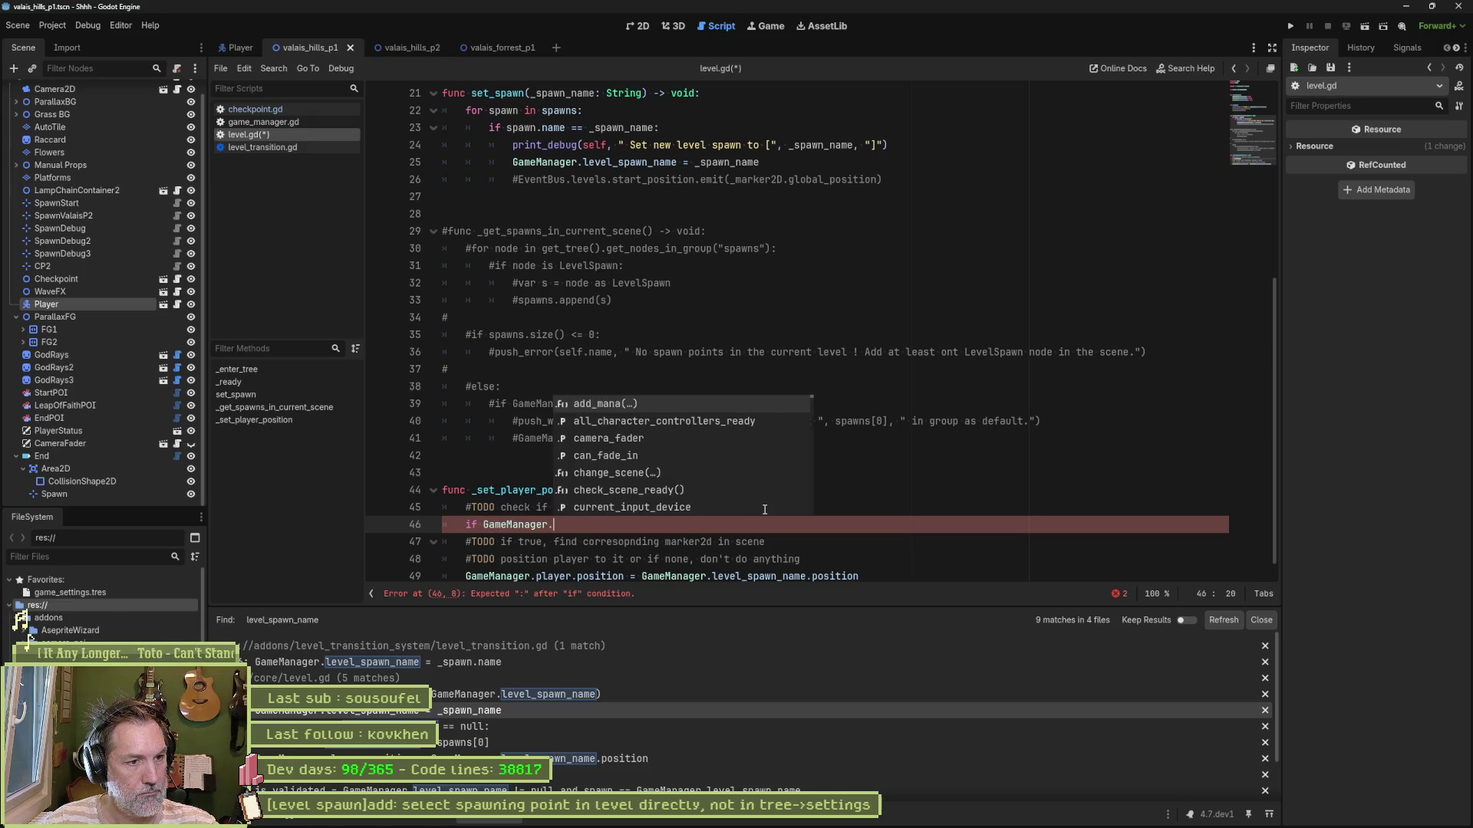
{"action": "key", "text": "Return"}
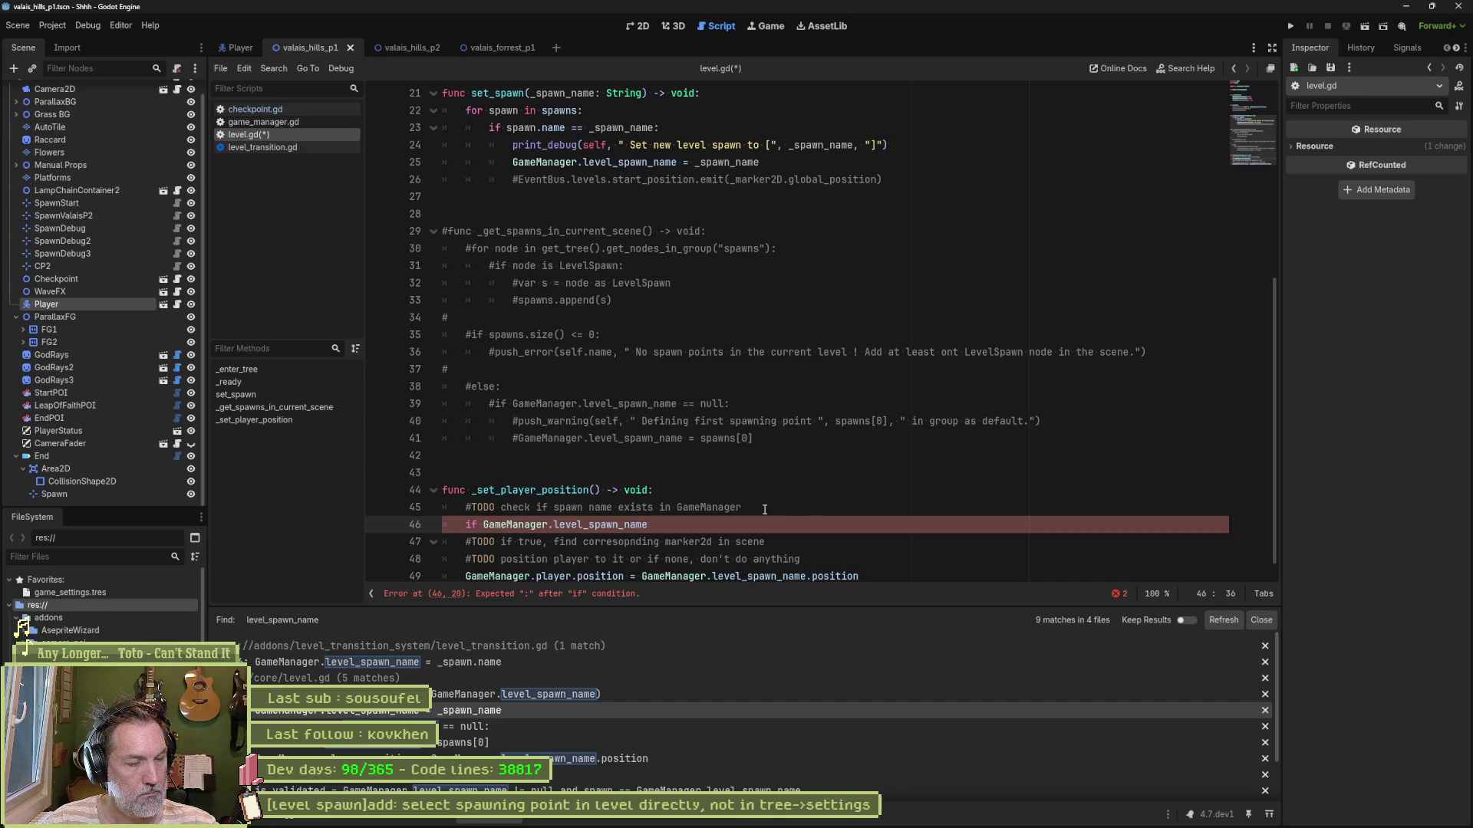
{"action": "type", "text": "."}
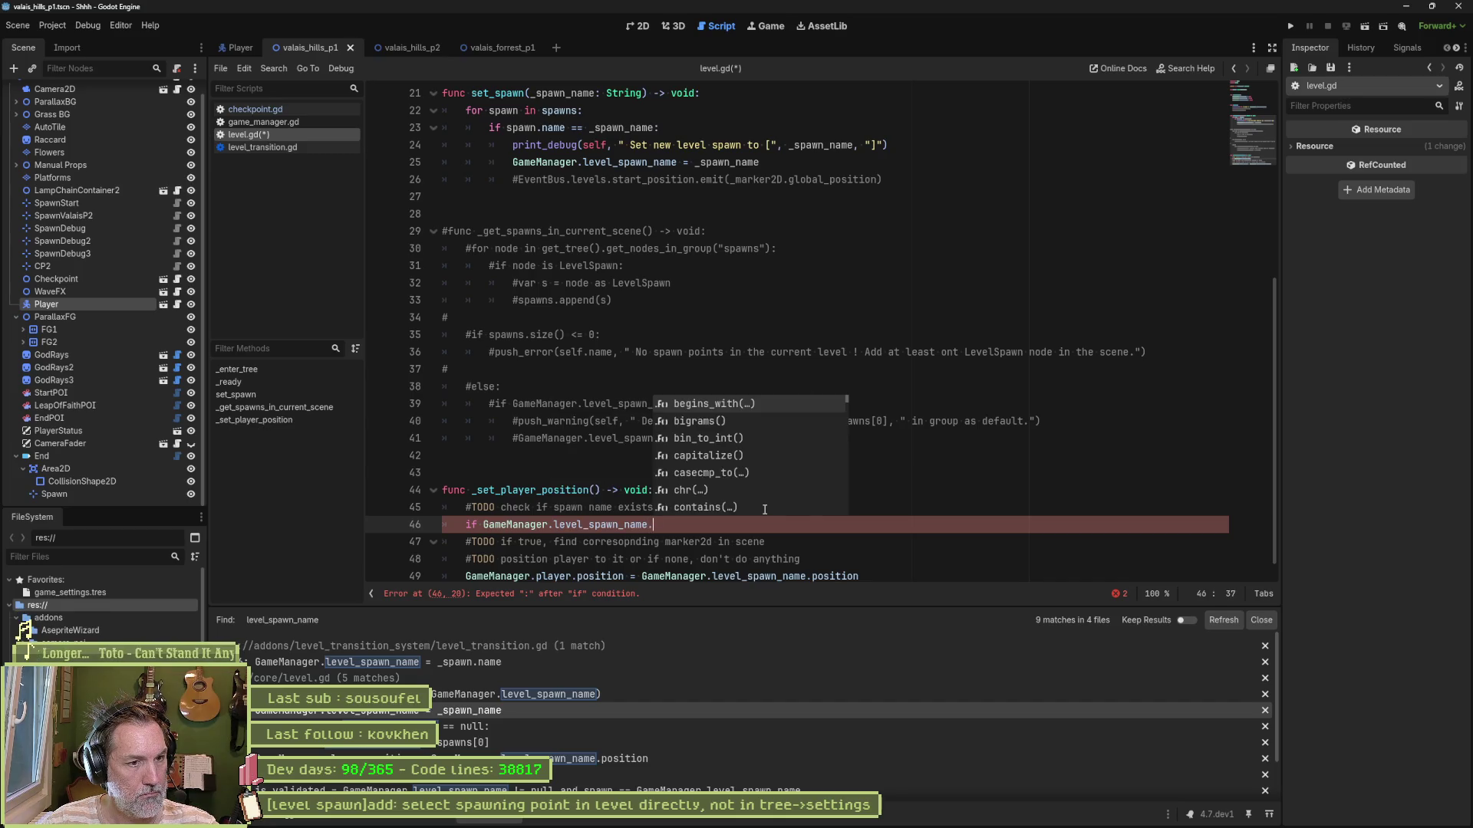
{"action": "type", "text": "emp"}
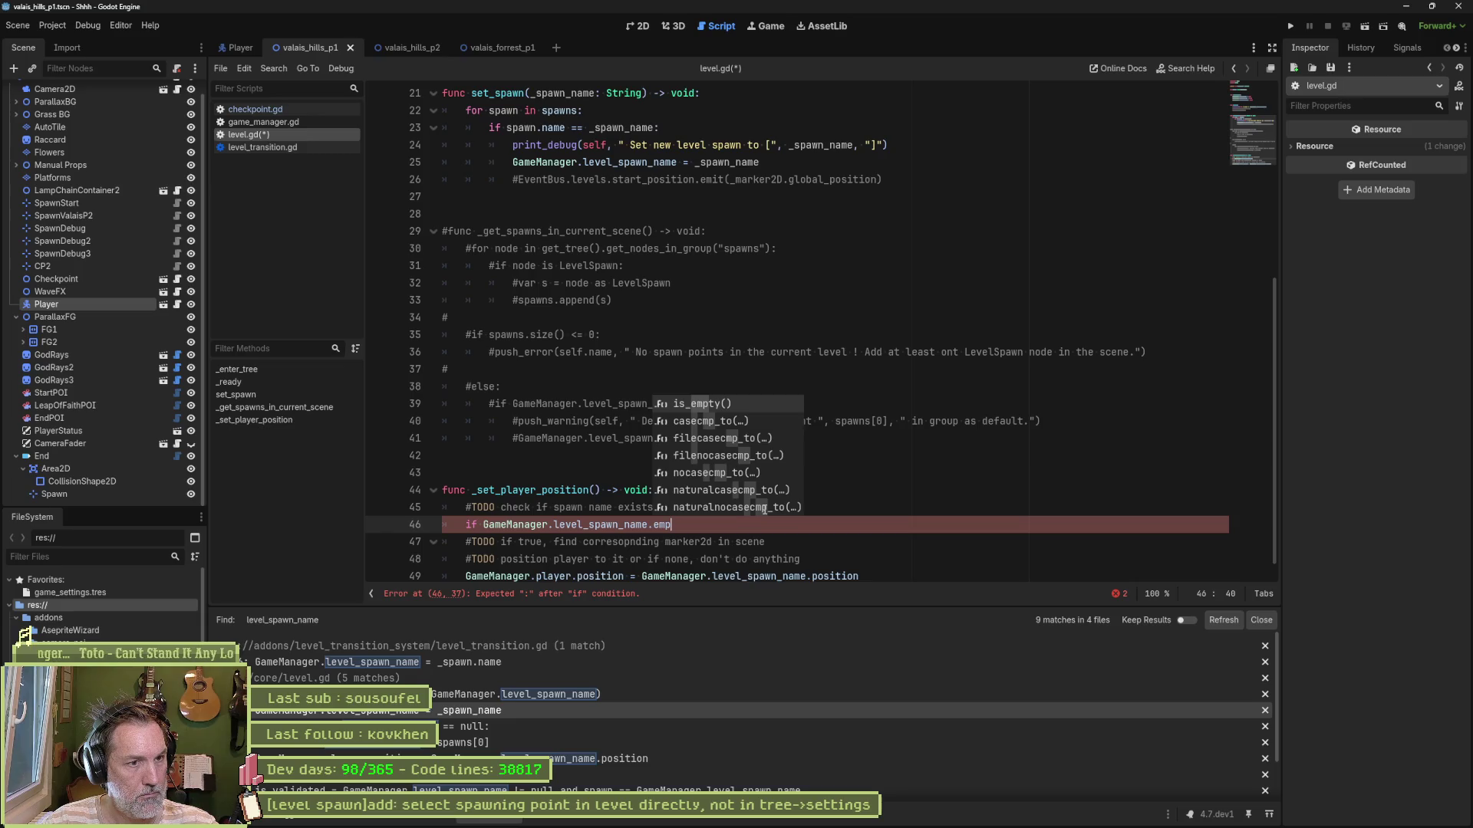
{"action": "key", "text": "Return"}
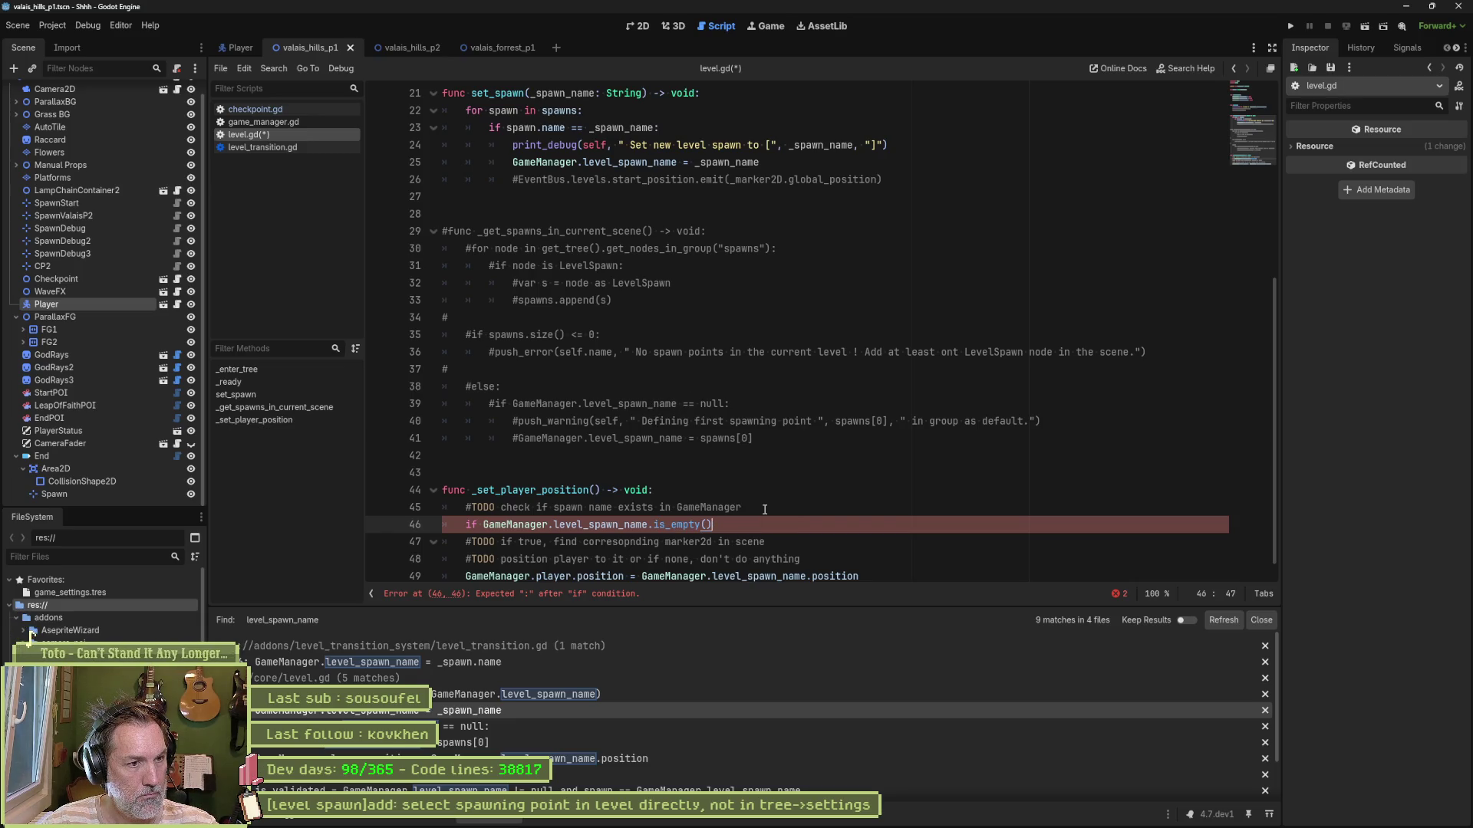
{"action": "type", "text": ":"}
{"action": "key", "text": "Return"}
{"action": "type", "text": "return"}
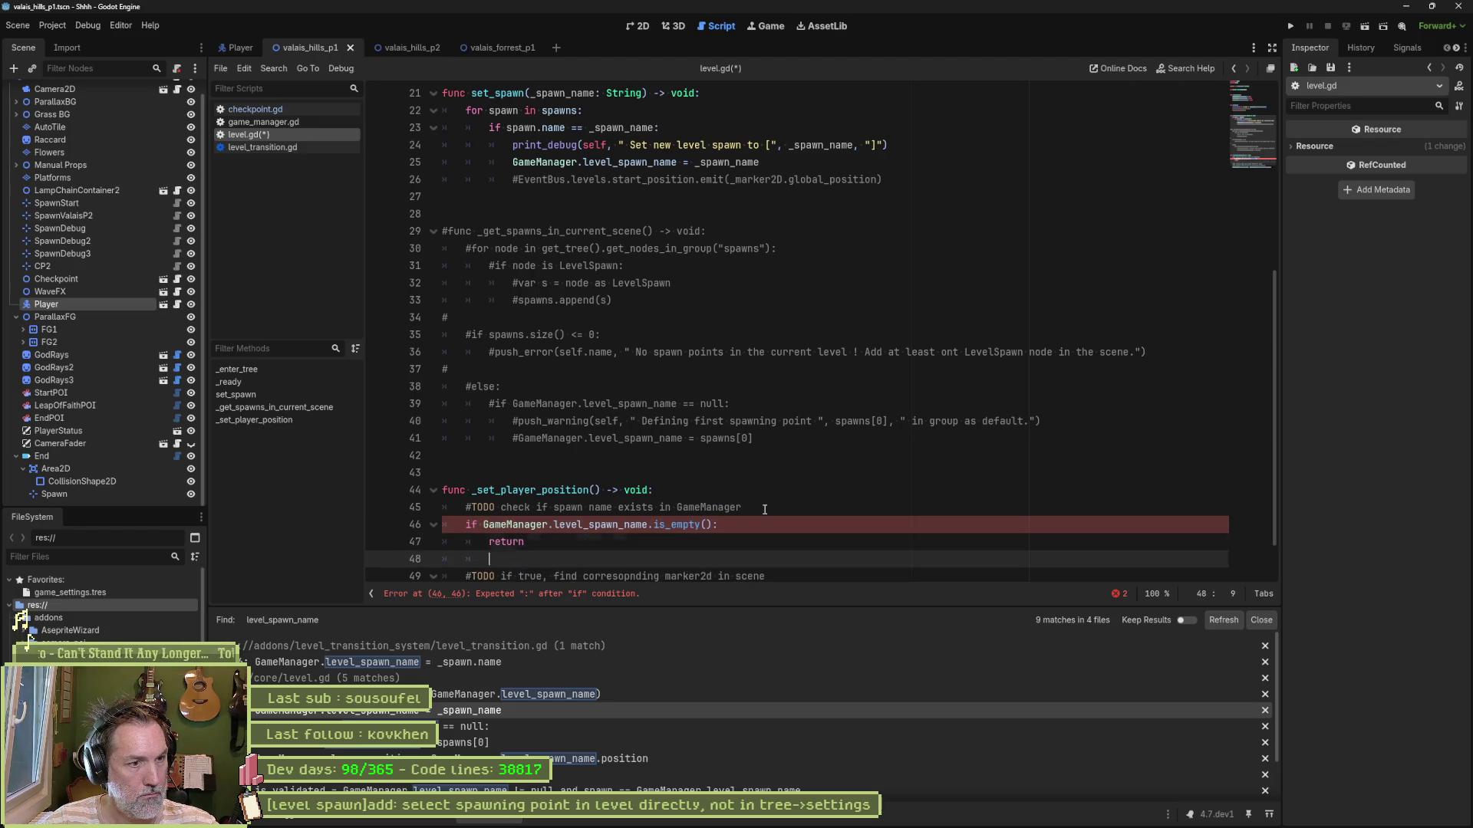
{"action": "key", "text": "Return"}
{"action": "key", "text": "Return"}
{"action": "key", "text": "BackSpace"}
Step: Remove the extra blank line and cut out the broken player-position line
{"action": "scroll", "coordinate": [720, 480], "scroll_direction": "down", "scroll_amount": 2}
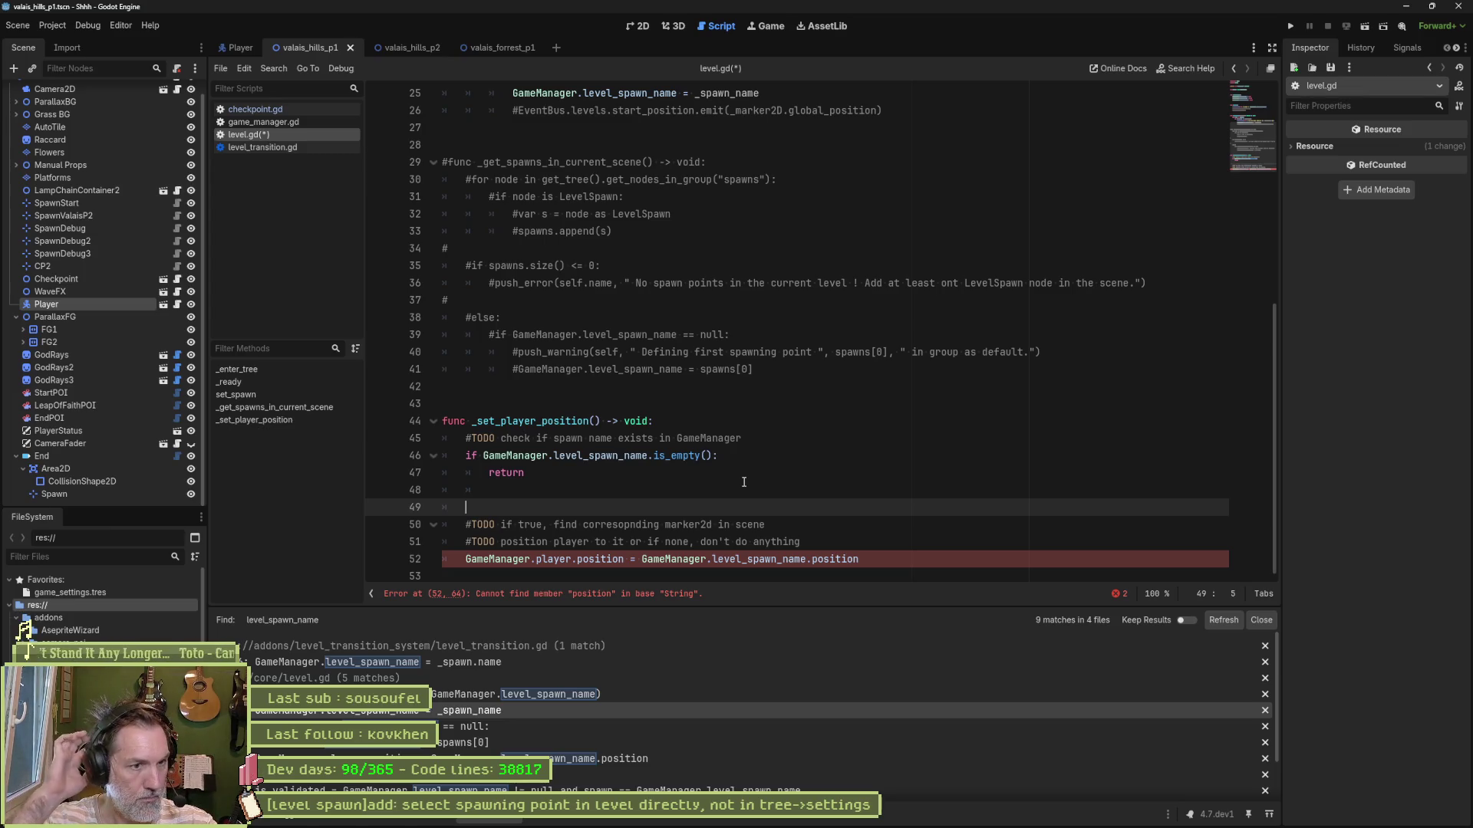
{"action": "key", "text": "ctrl+shift+k"}
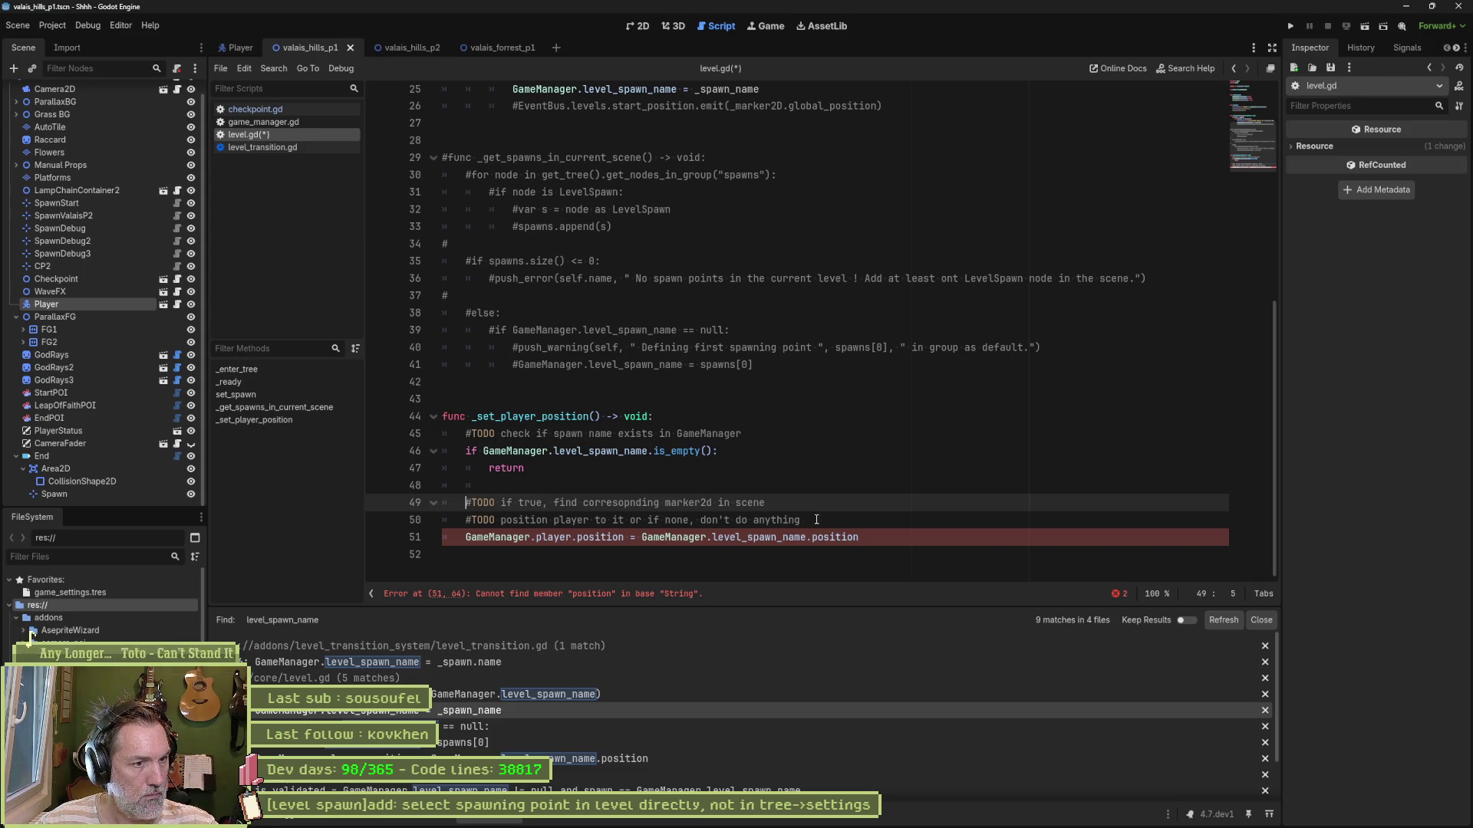
{"action": "left_click", "coordinate": [464, 537]}
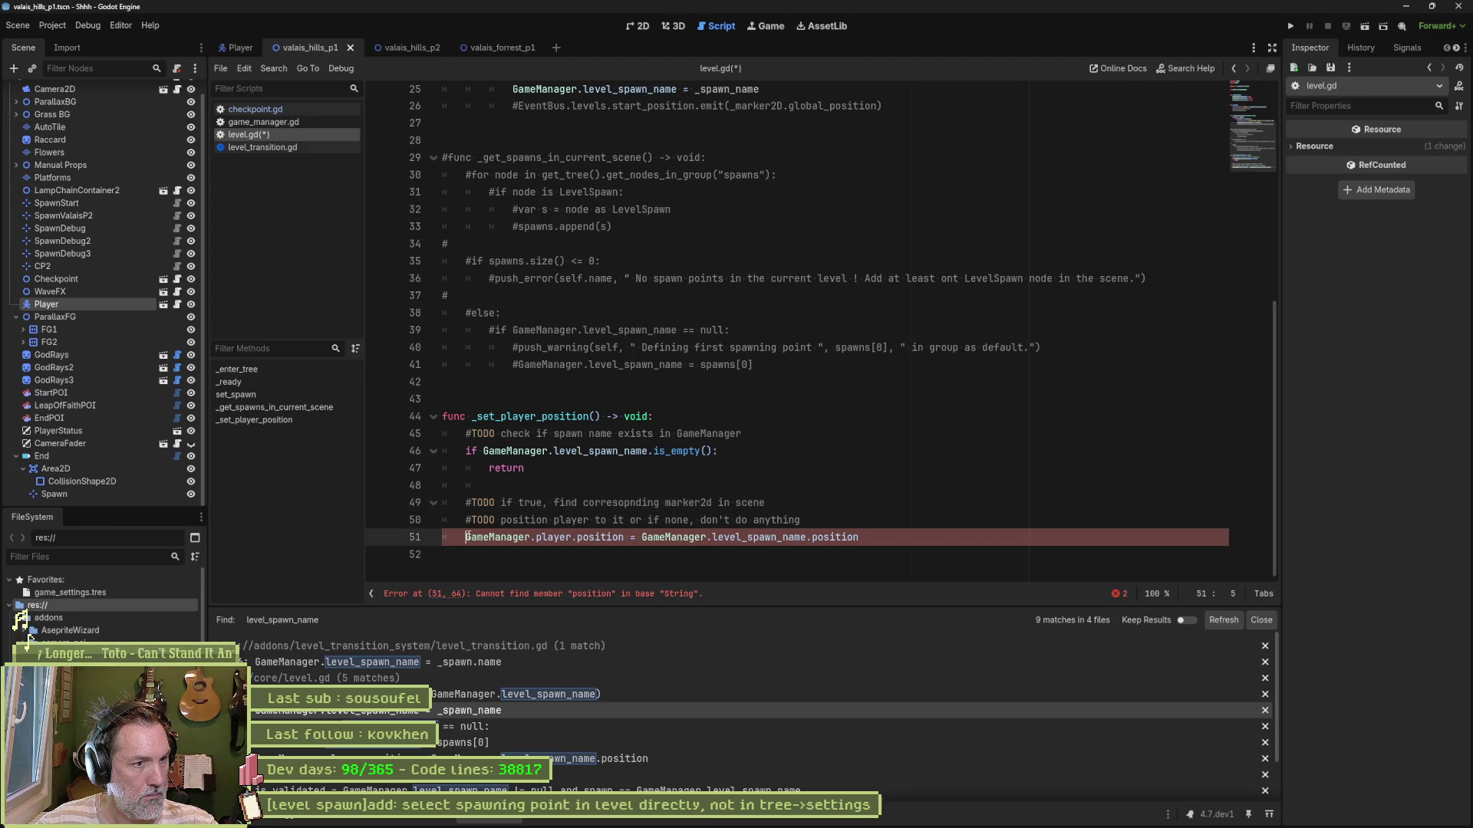
{"action": "key", "text": "ctrl+x"}
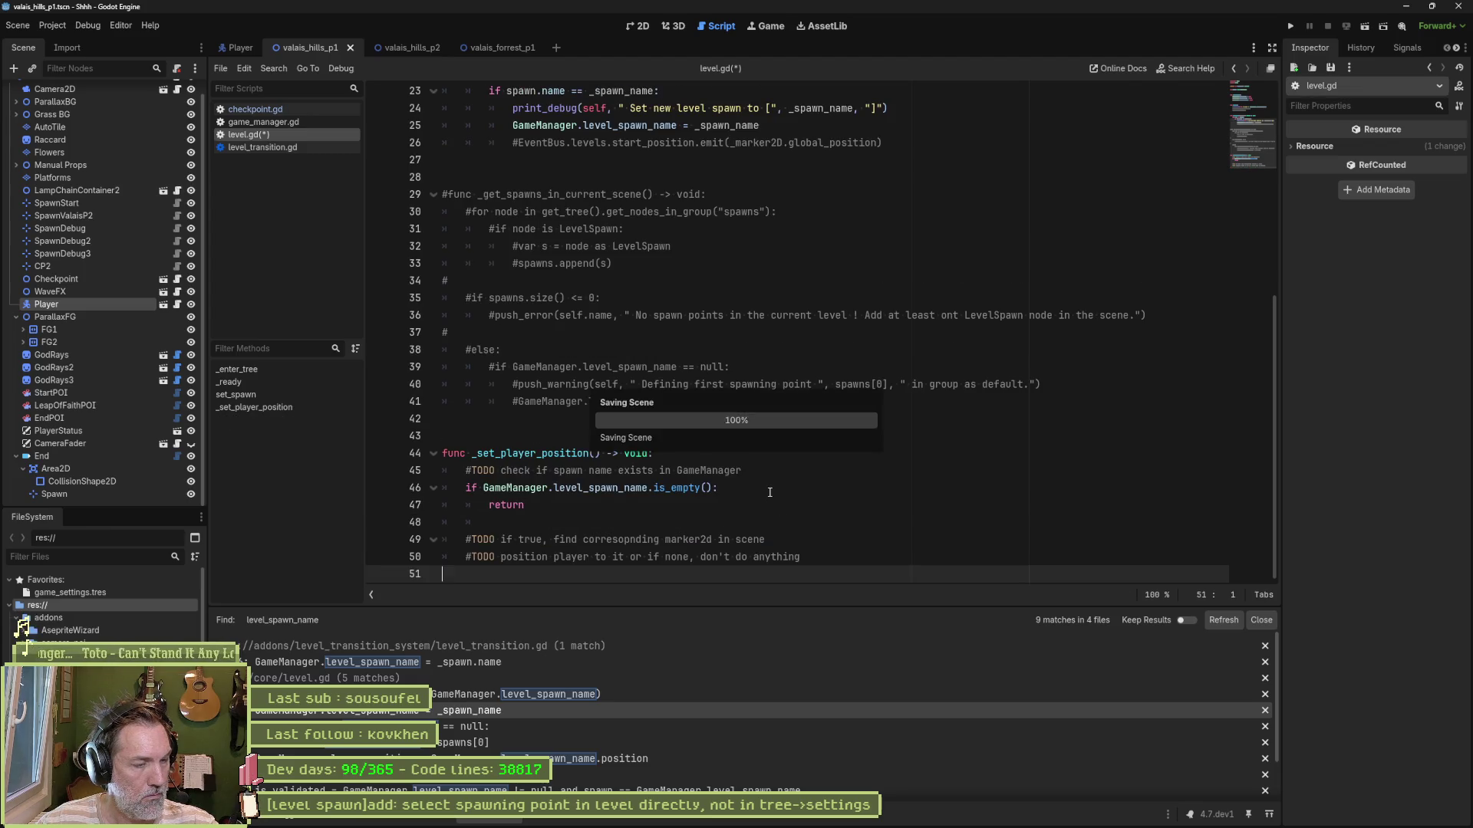
Step: Save level.gd and start a GameManager.player.global_position assignment below the early return
{"action": "key", "text": "ctrl+s"}
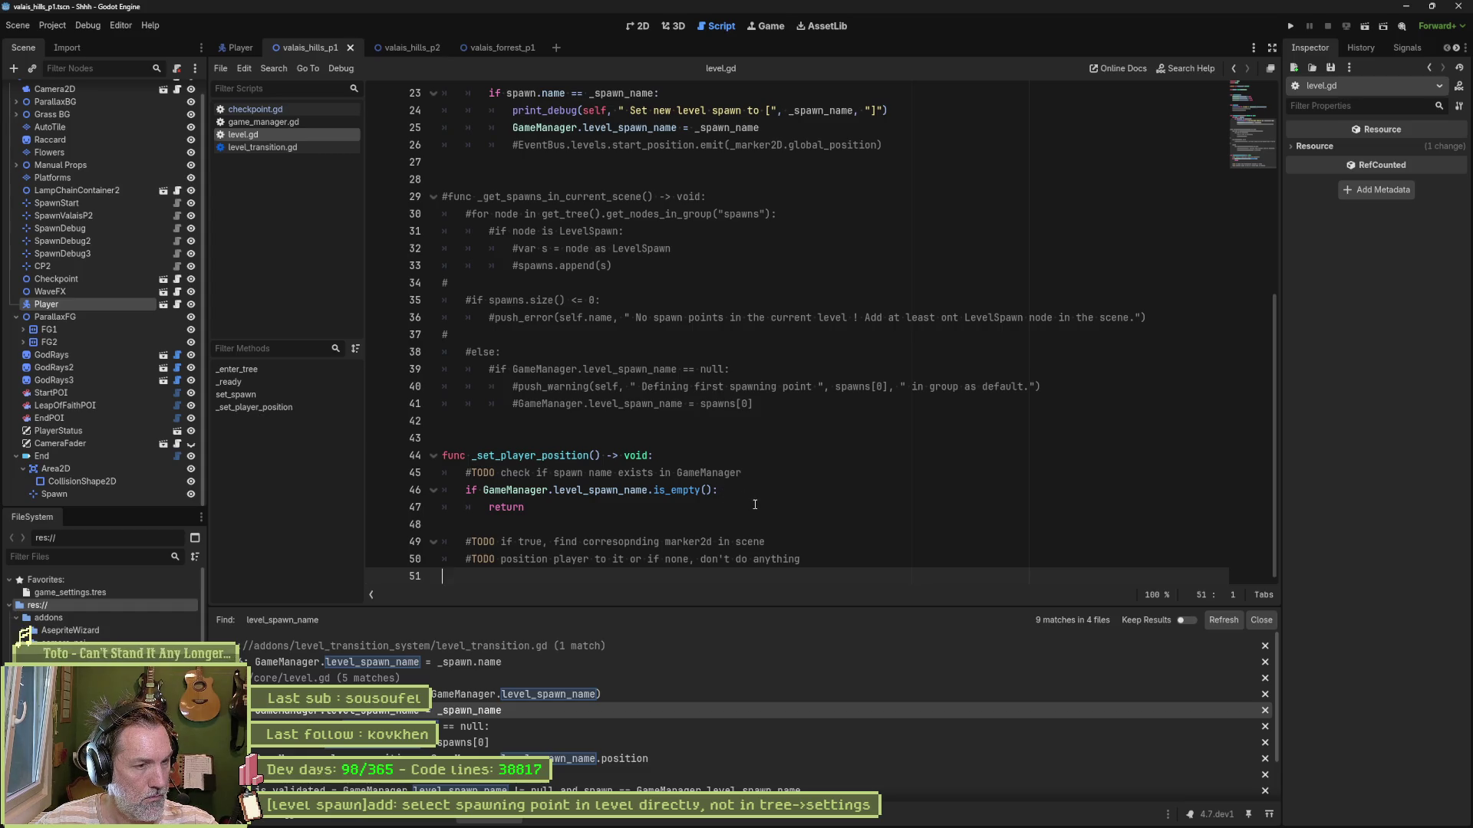
{"action": "left_click", "coordinate": [716, 530]}
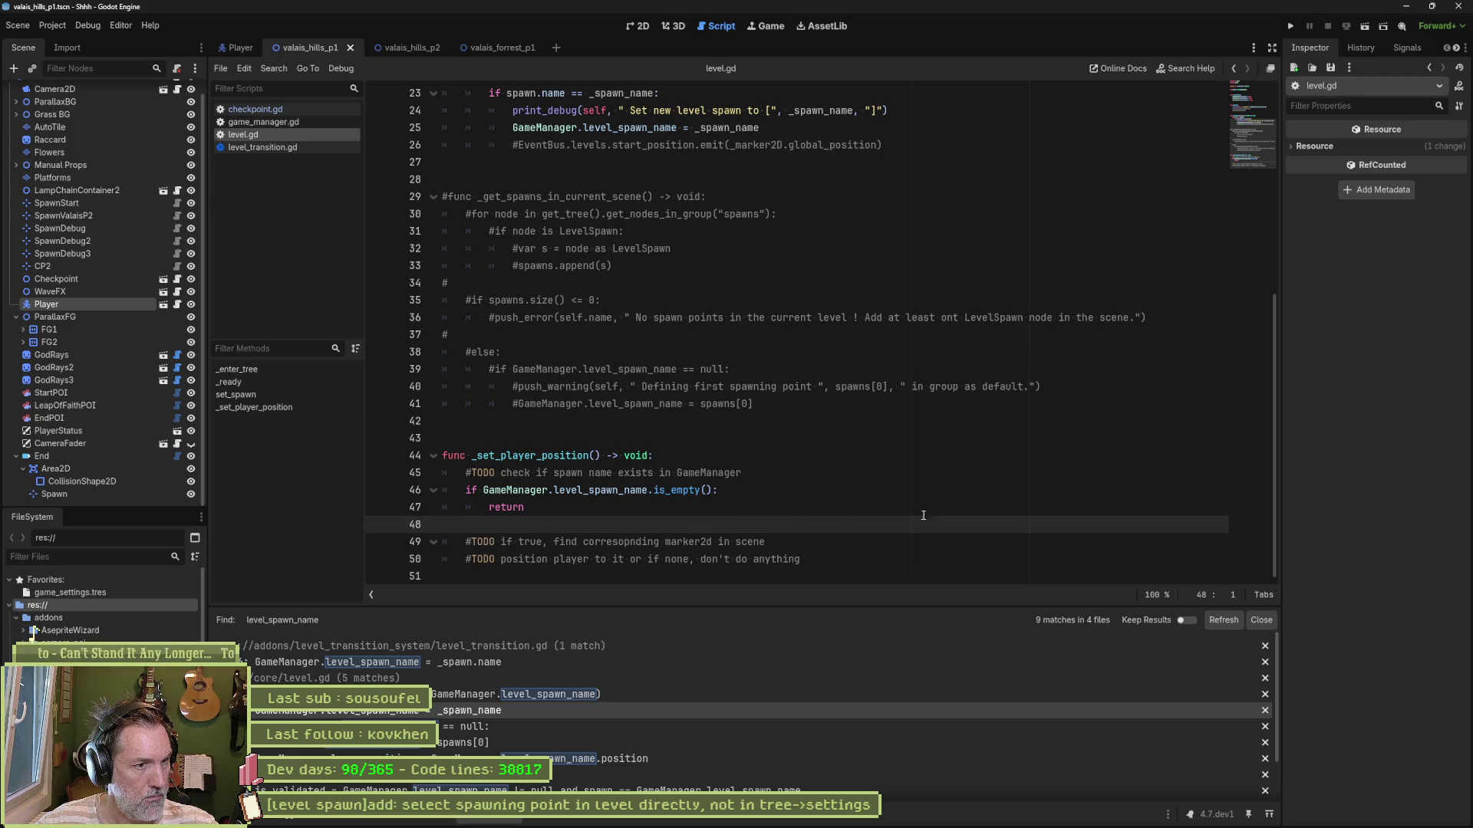
{"action": "key", "text": "Tab"}
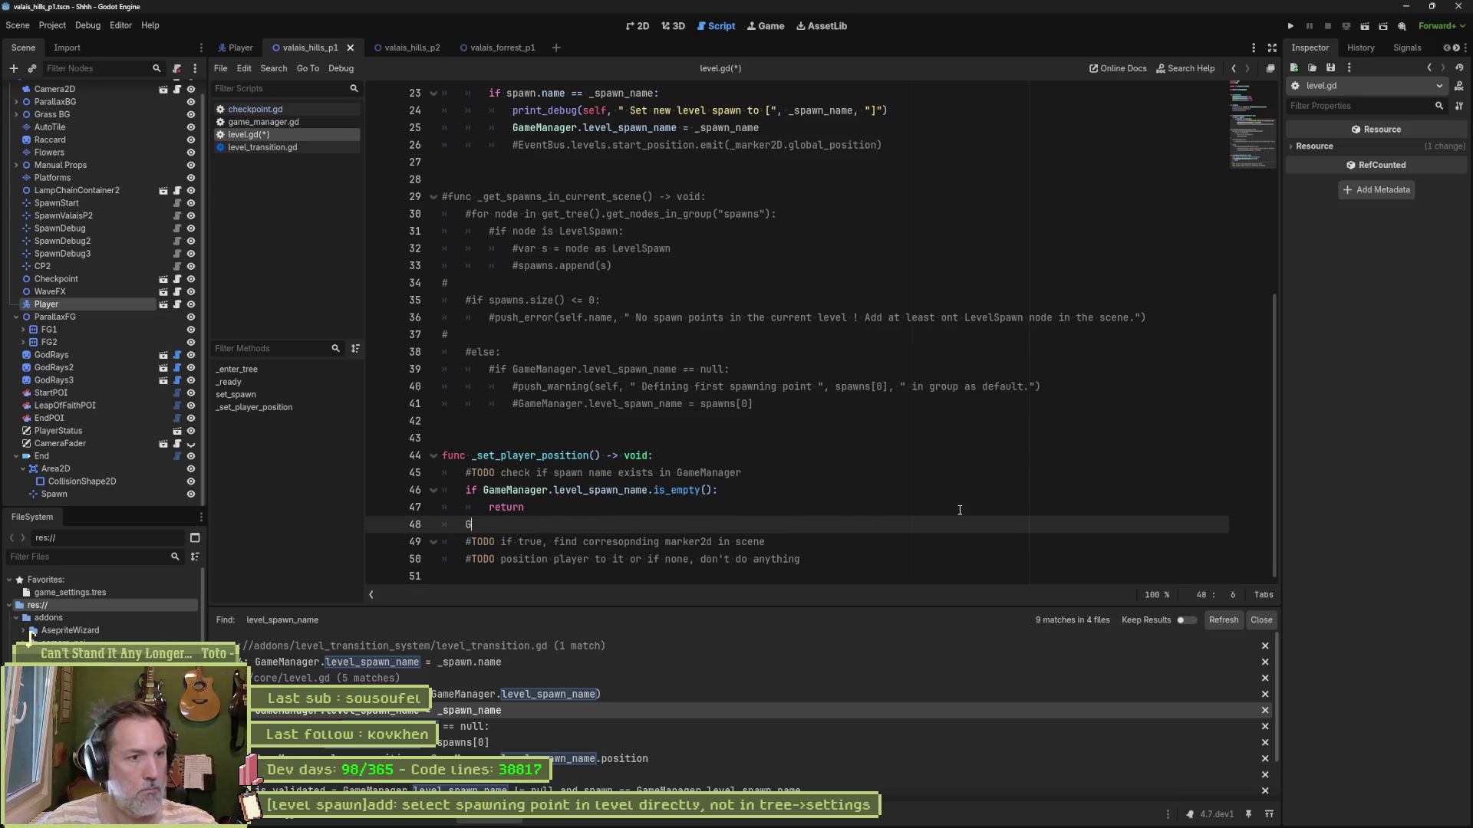
{"action": "type", "text": "amem"}
{"action": "key", "text": "Return"}
{"action": "type", "text": ".player.glo"}
{"action": "key", "text": "Return"}
{"action": "type", "text": "= Game"}
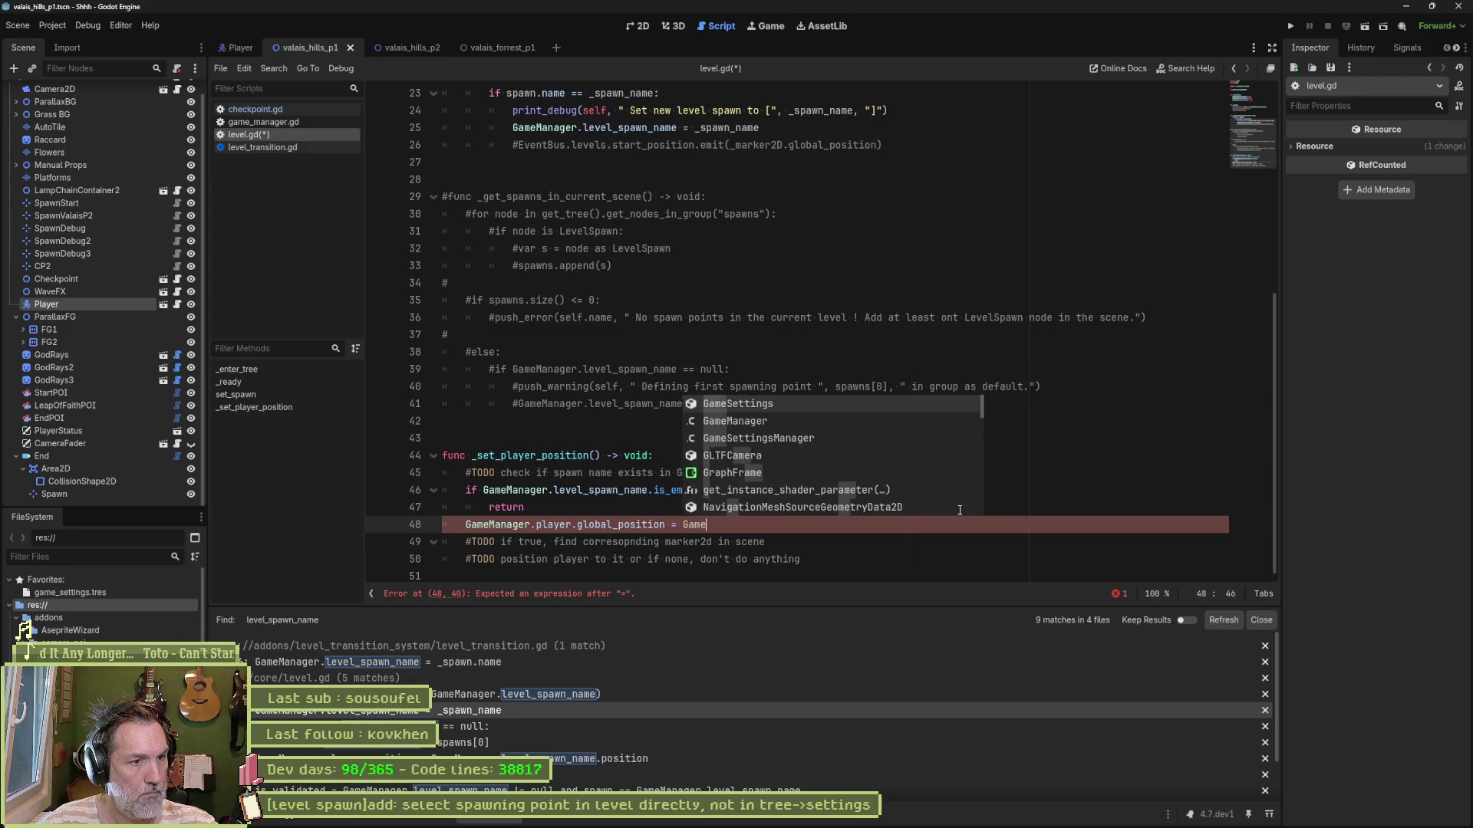
{"action": "type", "text": "m"}
{"action": "key", "text": "BackSpace"}
{"action": "key", "text": "BackSpace"}
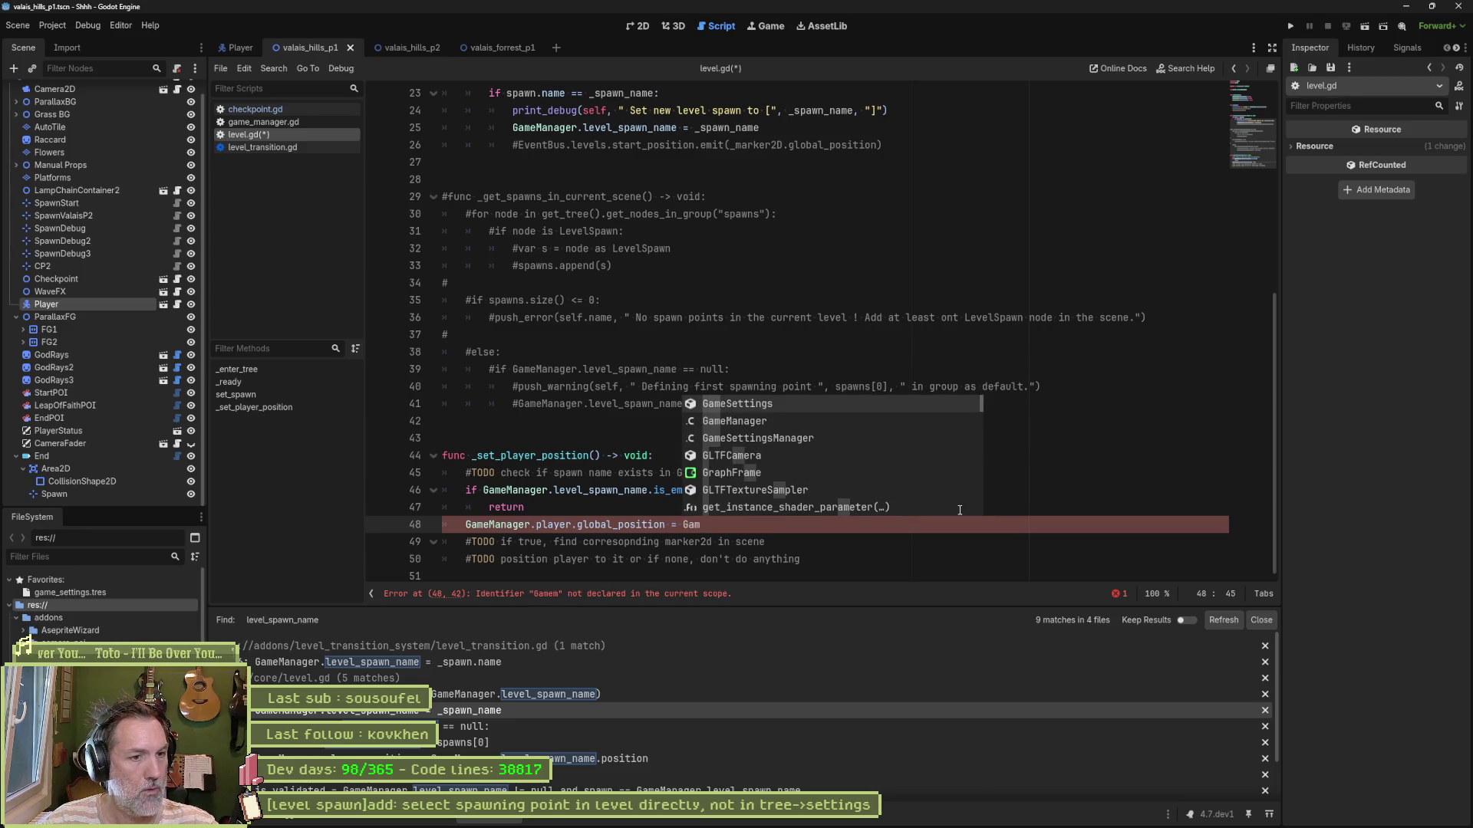
{"action": "key", "text": "Escape"}
{"action": "key", "text": "ctrl+shift+Return"}
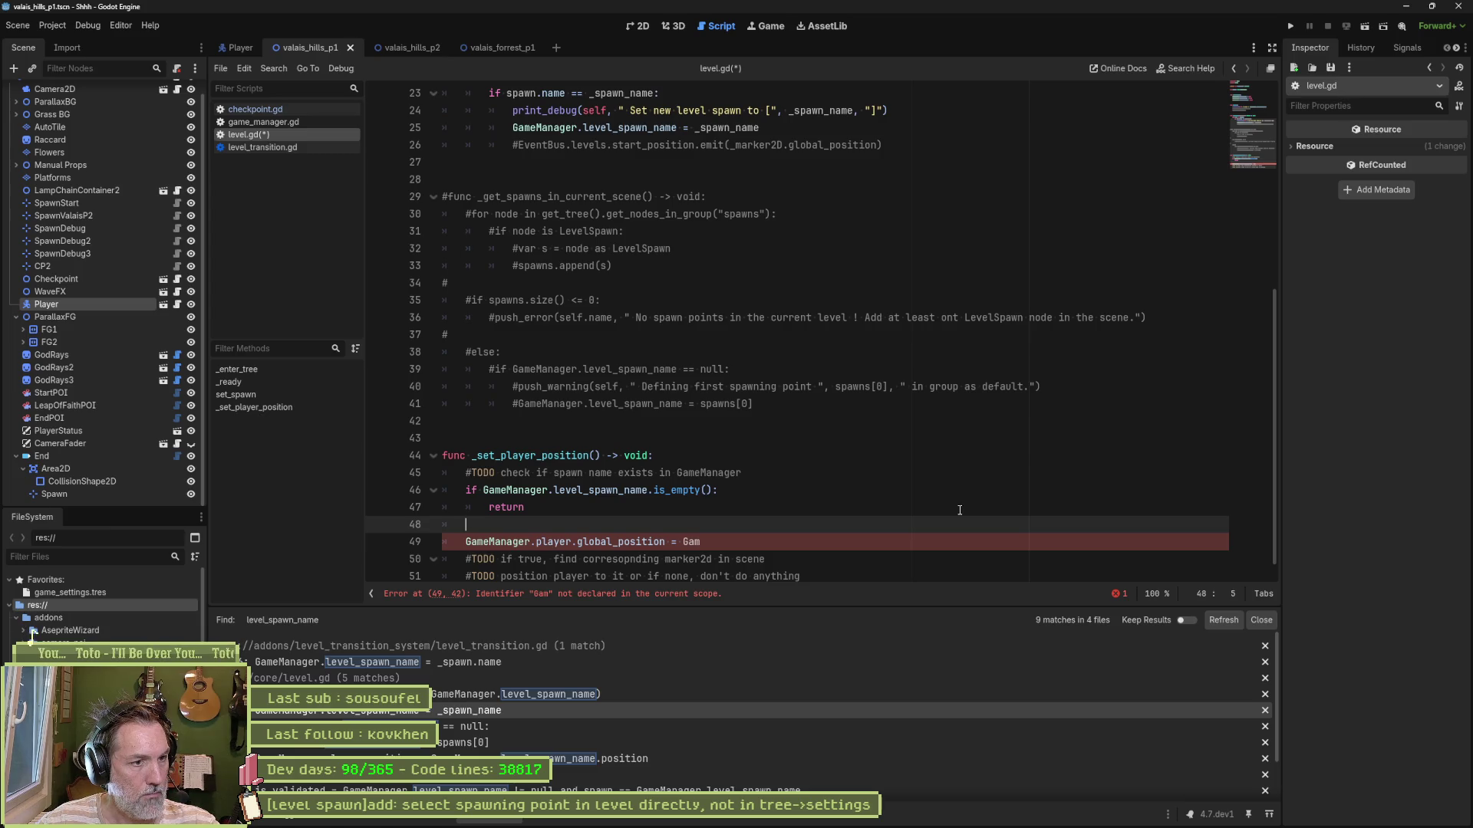
Step: Add 'var spawn_position = _get_spawn_position()' above it and assign spawn_position to the player
{"action": "type", "text": "var"}
{"action": "key", "text": "Return"}
{"action": "type", "text": "var spawn"}
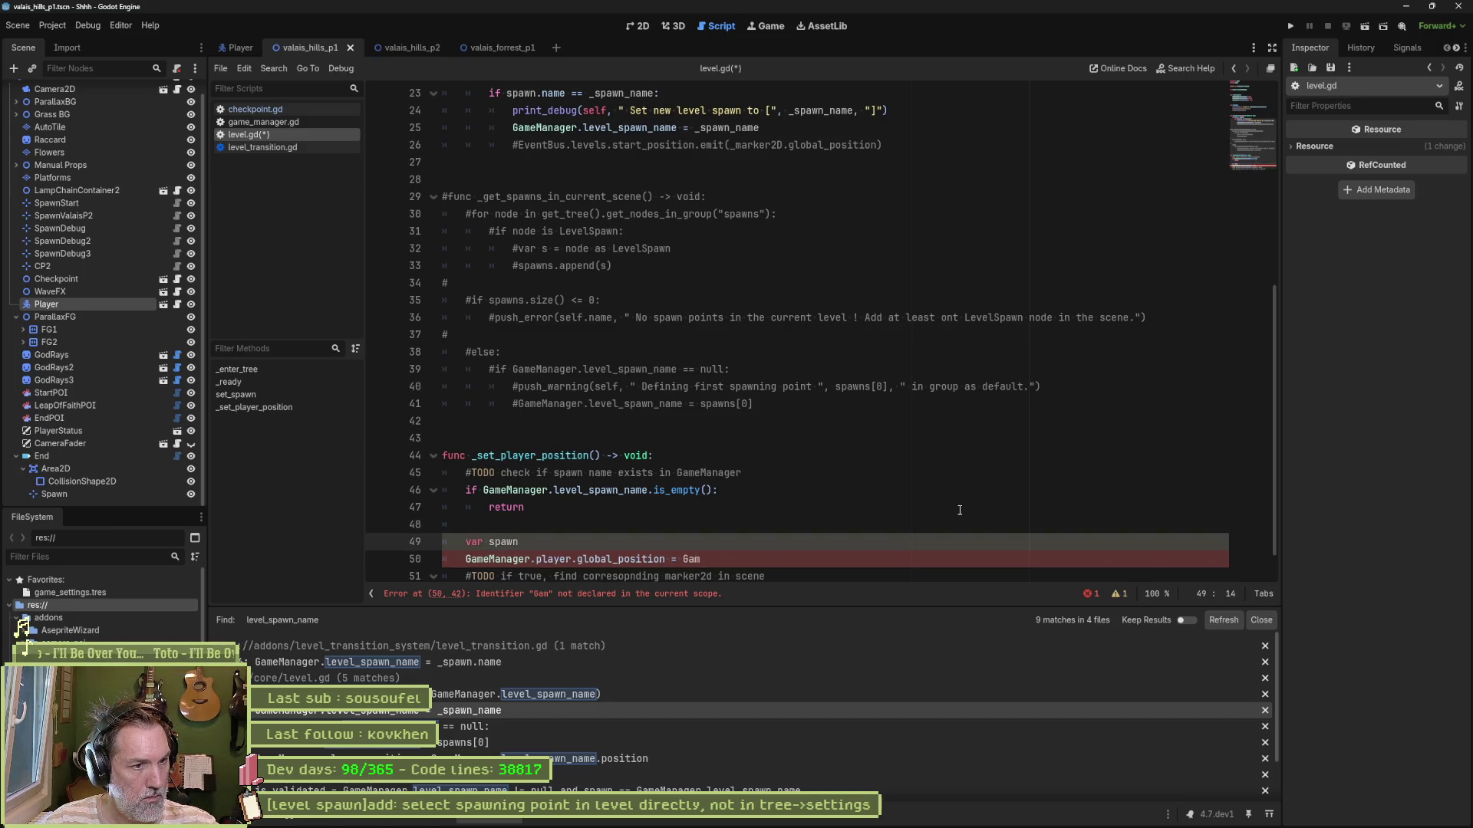
{"action": "type", "text": "_position = "}
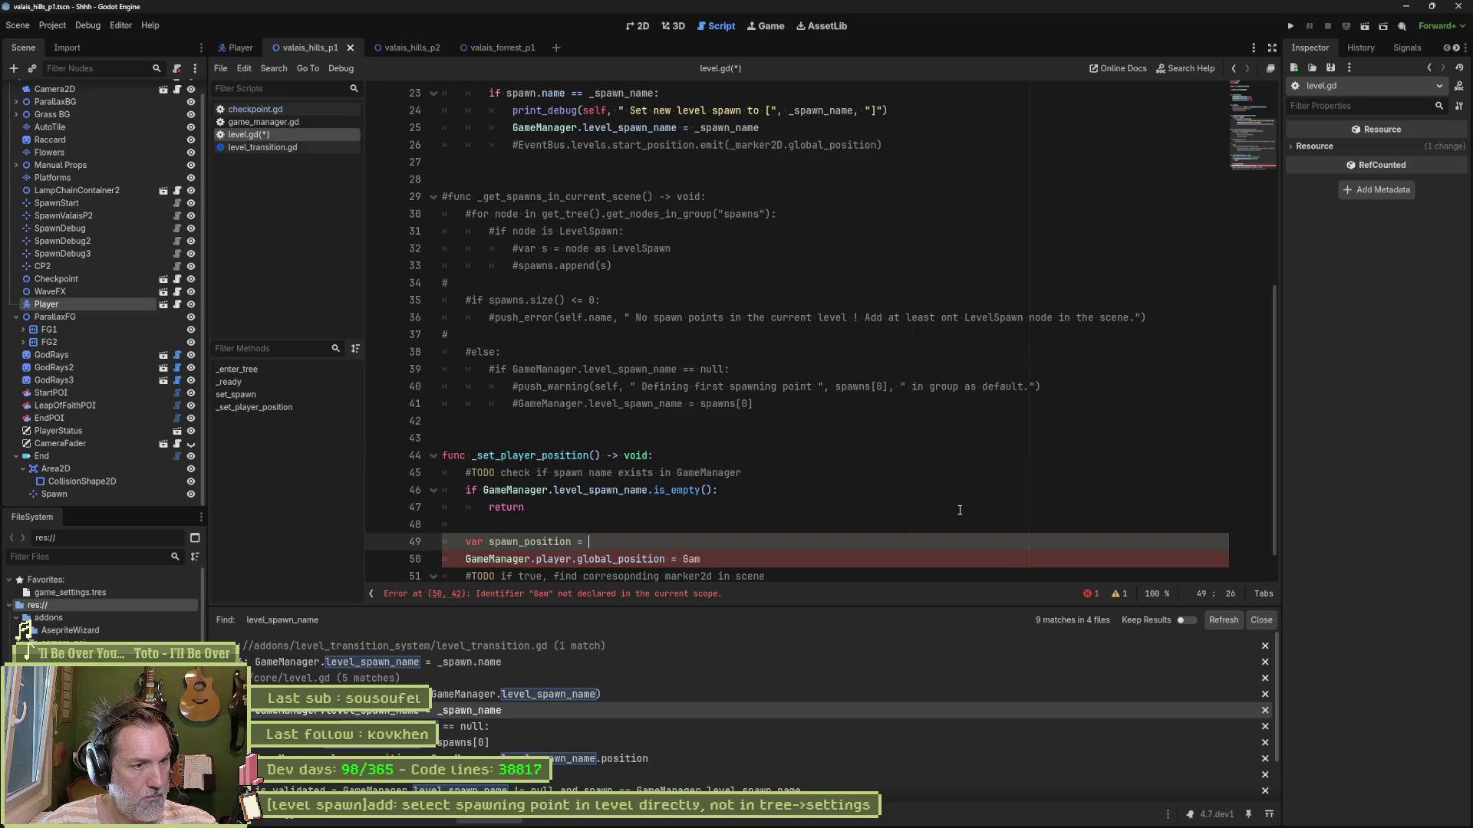
{"action": "type", "text": "_get_sp"}
{"action": "type", "text": "awn_"}
{"action": "type", "text": "position"}
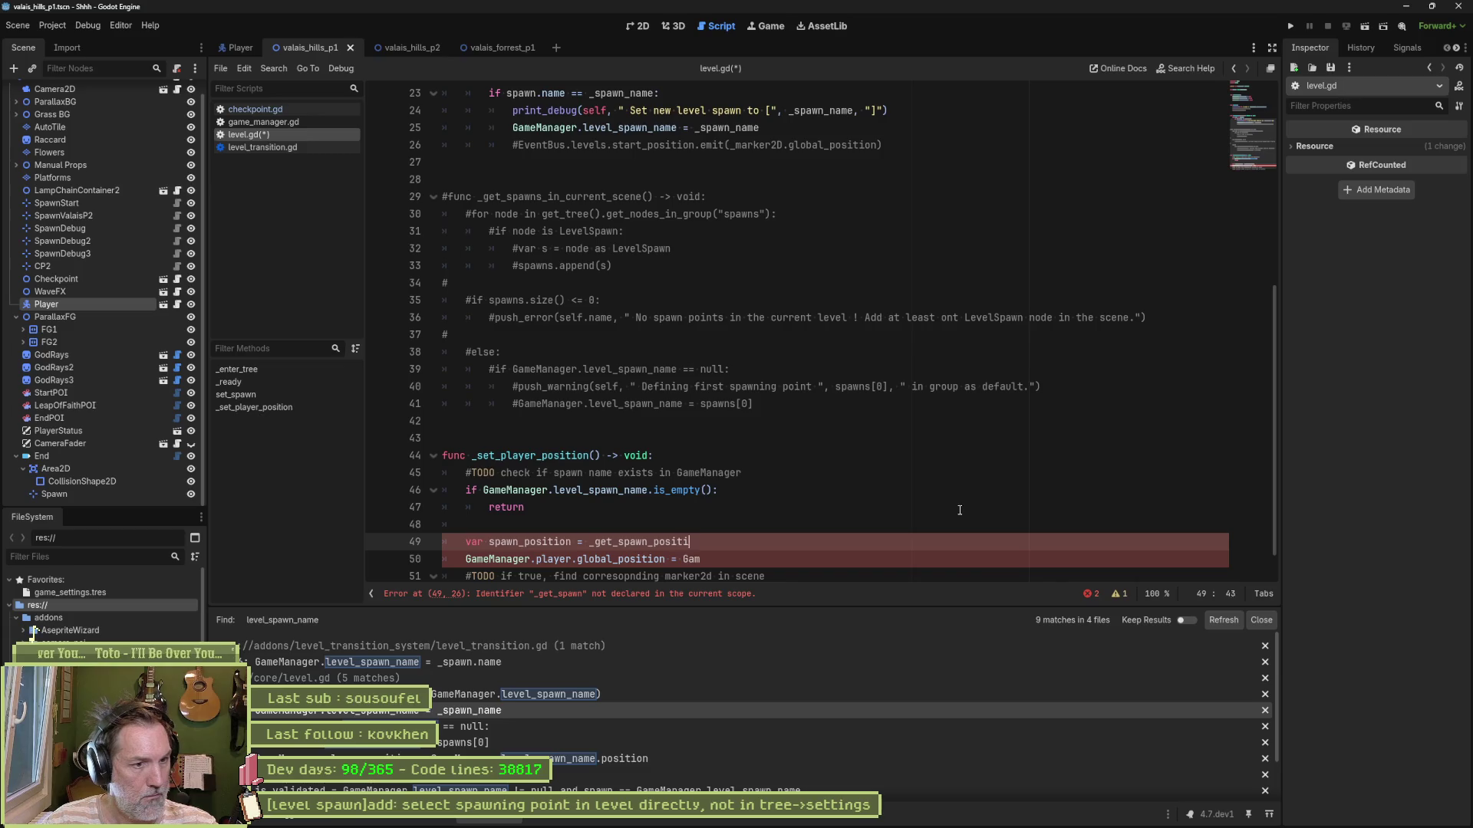
{"action": "type", "text": "("}
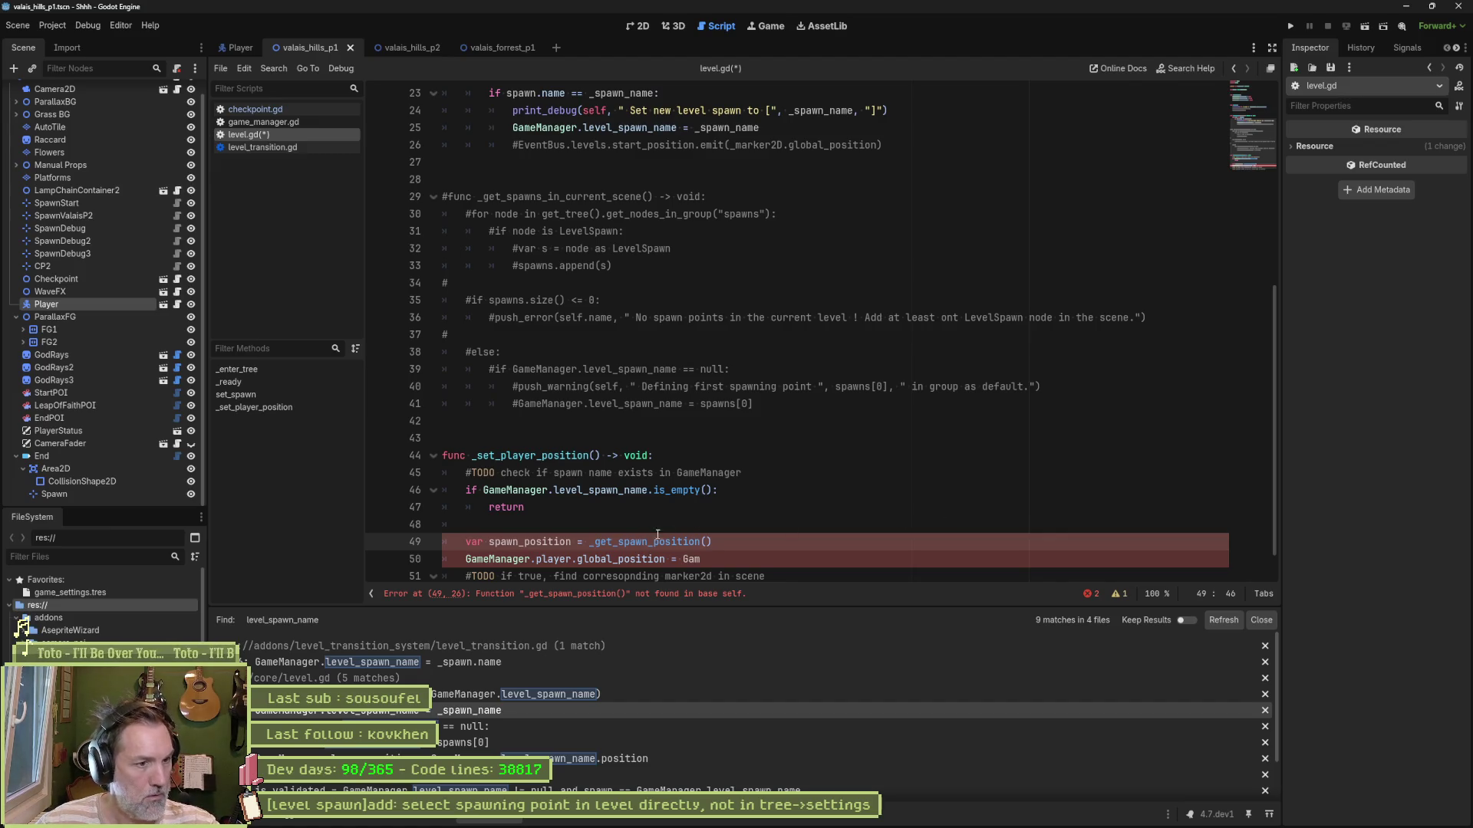
{"action": "key", "text": "Down"}
{"action": "key", "text": "BackSpace"}
{"action": "key", "text": "BackSpace"}
{"action": "key", "text": "BackSpace"}
{"action": "type", "text": "spawn_position"}
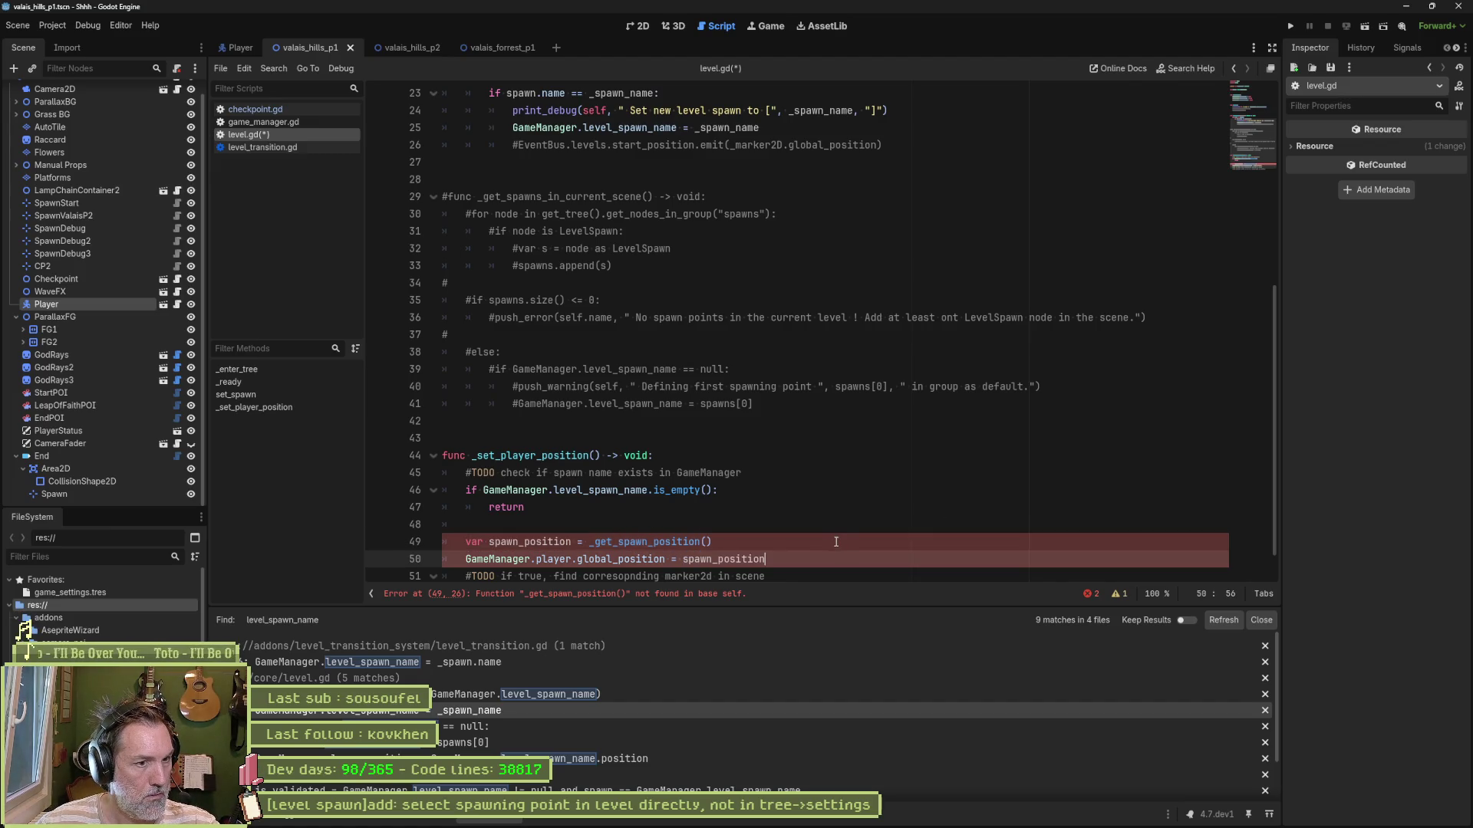
{"action": "left_click", "coordinate": [578, 541]}
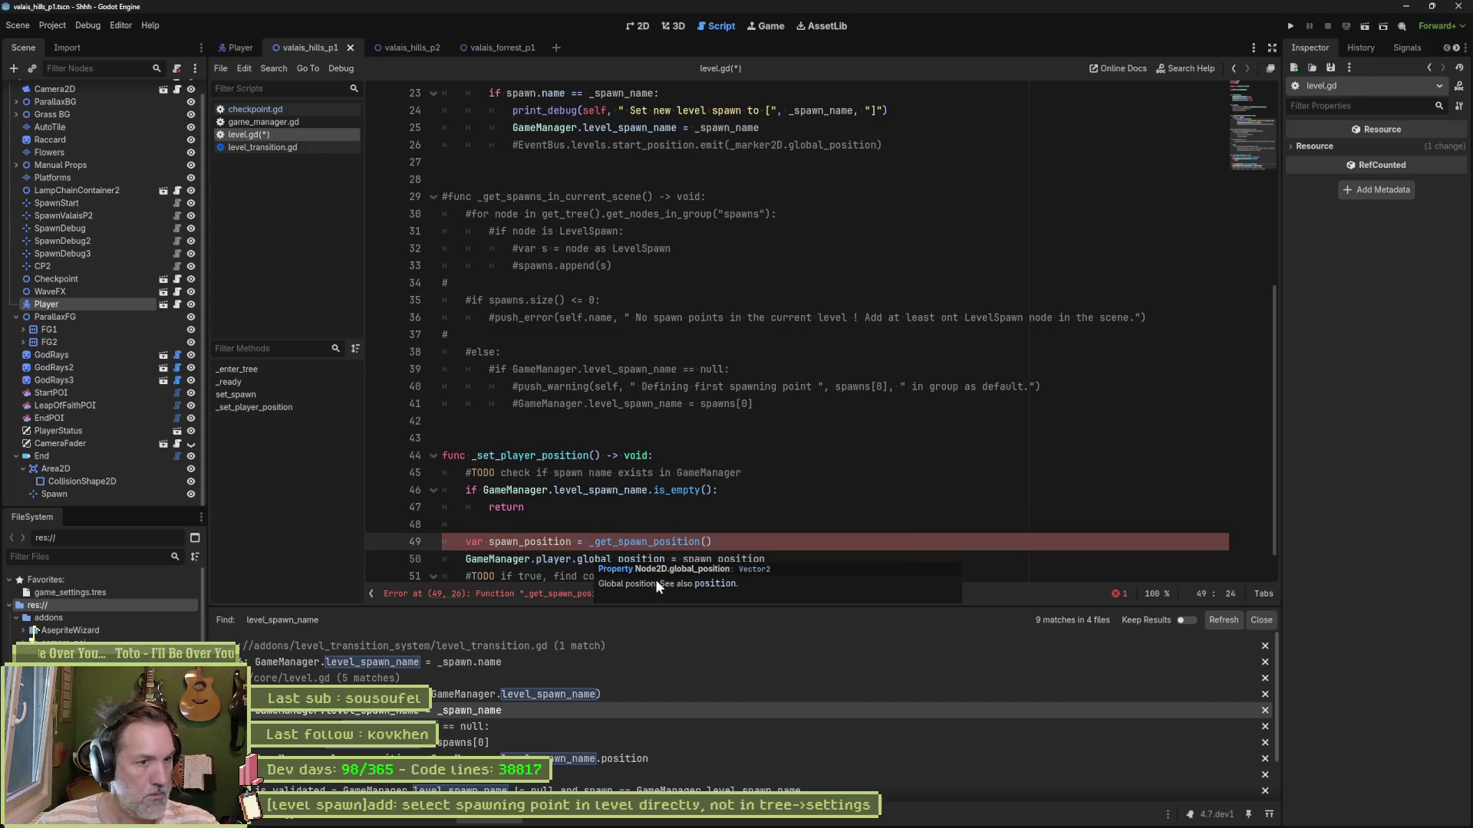
{"action": "left_click_drag", "start_coordinate": [712, 542], "coordinate": [591, 540]}
{"action": "left_click", "coordinate": [631, 439]}
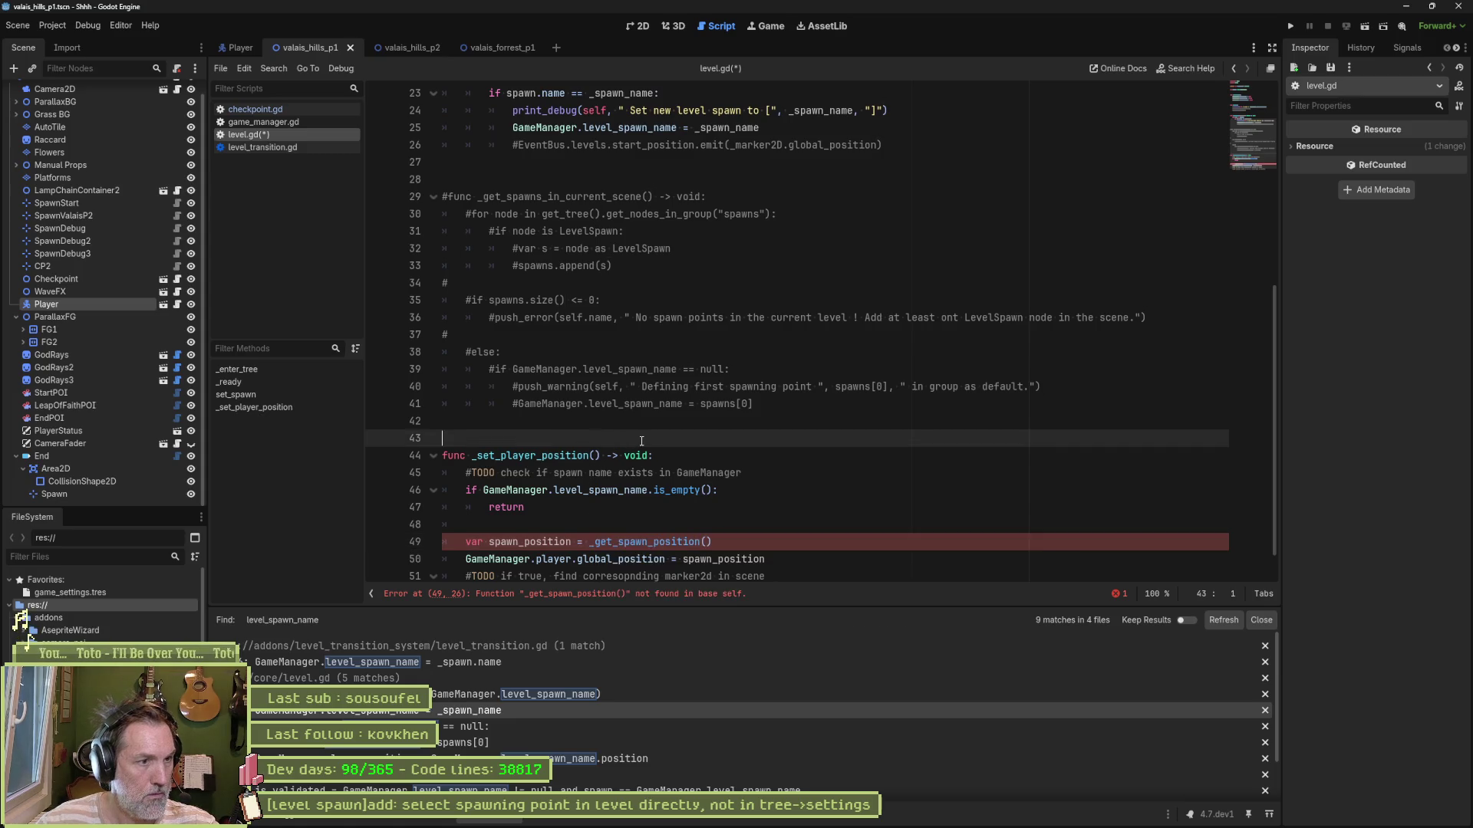
Step: Add a stub func _get_spawn_position() -> Vector2 that returns Vector2.ZERO
{"action": "key", "text": "Return"}
{"action": "key", "text": "Return"}
{"action": "key", "text": "Return"}
{"action": "key", "text": "Up"}
{"action": "key", "text": "Up"}
{"action": "type", "text": "func "}
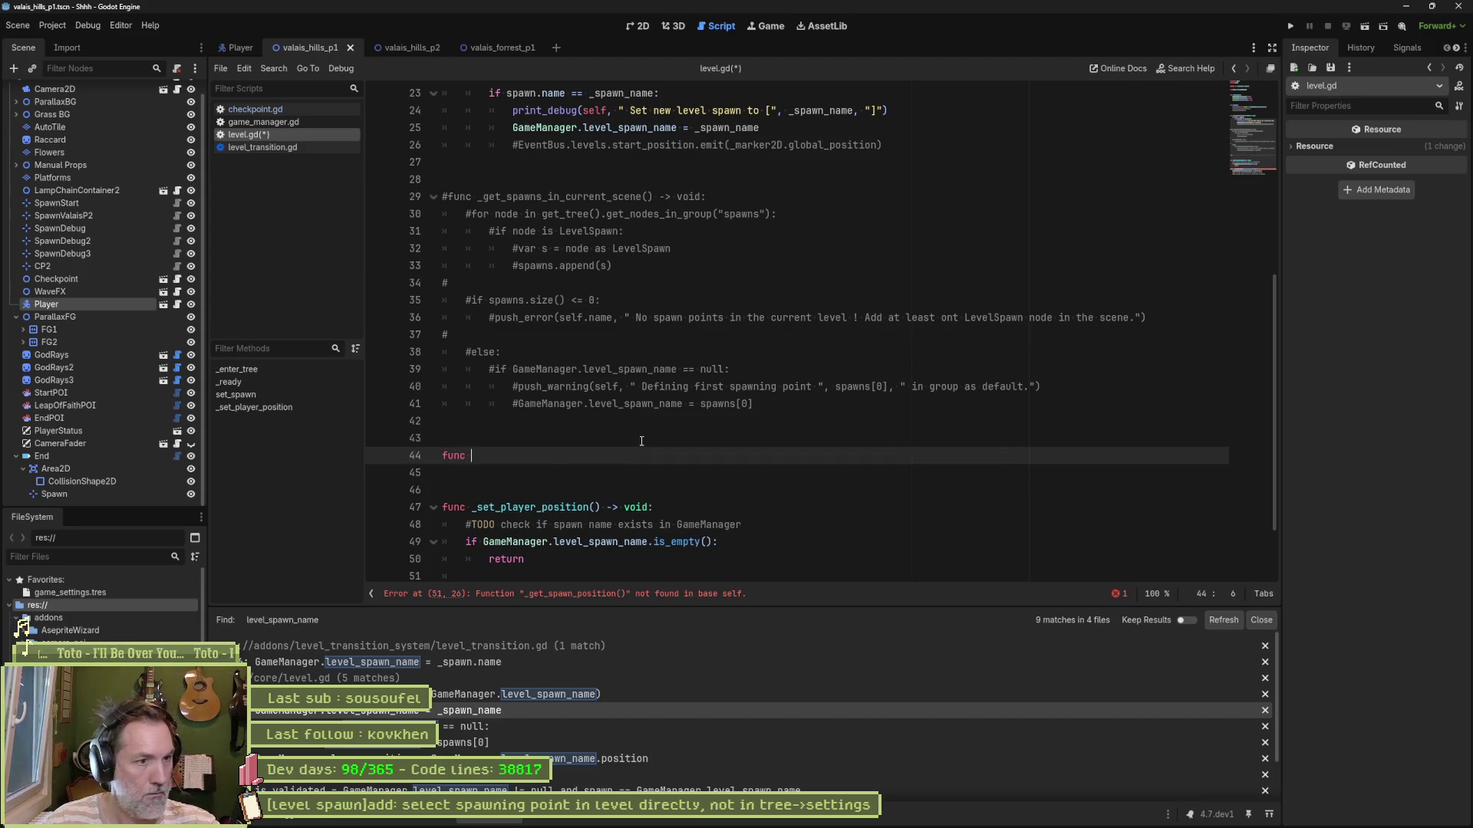
{"action": "type", "text": "_get_spawn_position() -> "}
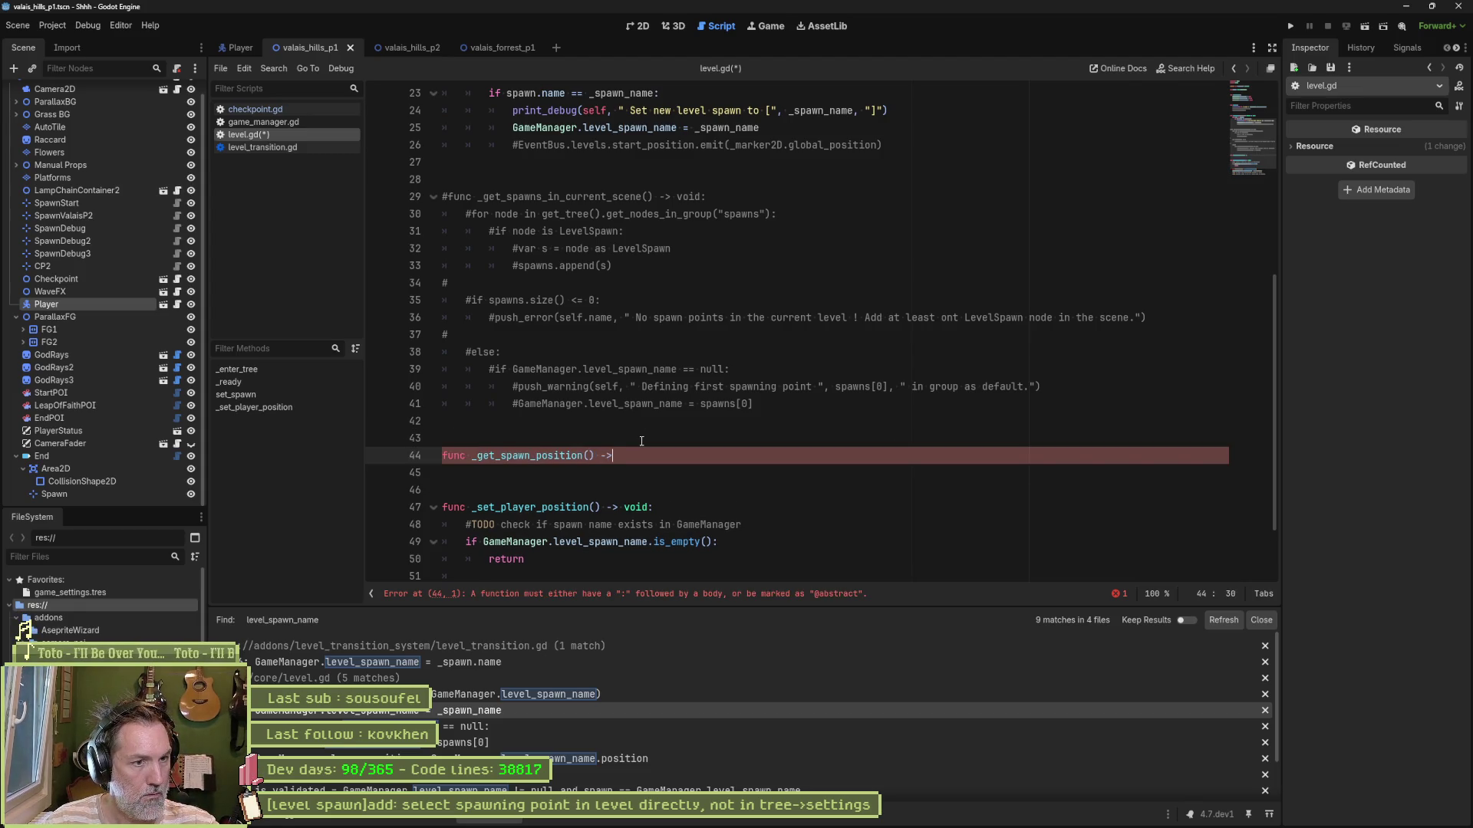
{"action": "type", "text": "Vector2:"}
{"action": "key", "text": "Return"}
{"action": "type", "text": "return Ve"}
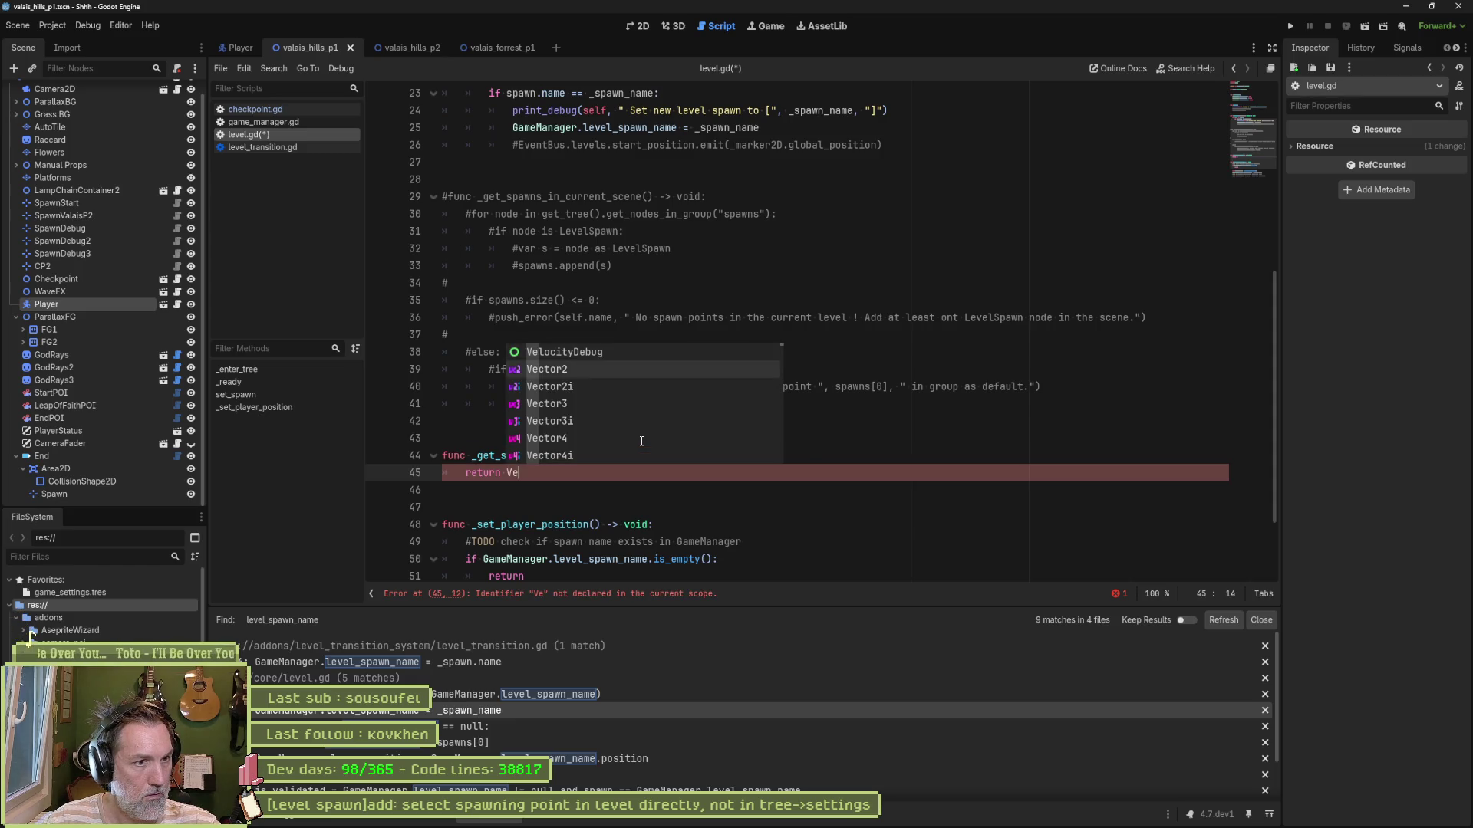
{"action": "key", "text": "Return"}
{"action": "key", "text": "Return"}
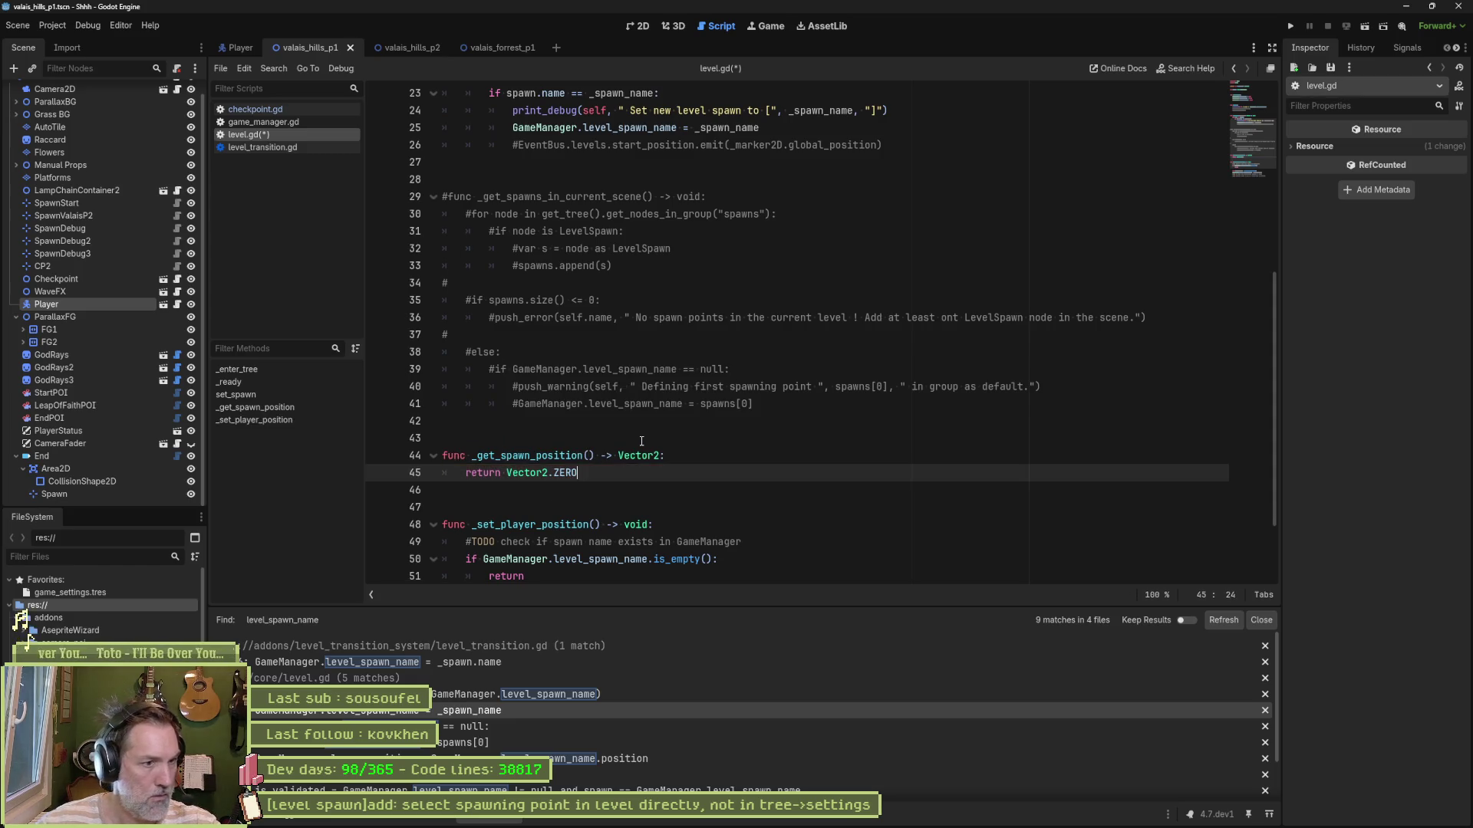
Step: Delete the two leftover TODOs and assign _get_spawn_position() directly to the player's global_position
{"action": "scroll", "coordinate": [651, 441], "scroll_direction": "down", "scroll_amount": 2}
{"action": "left_click_drag", "start_coordinate": [815, 560], "coordinate": [816, 528]}
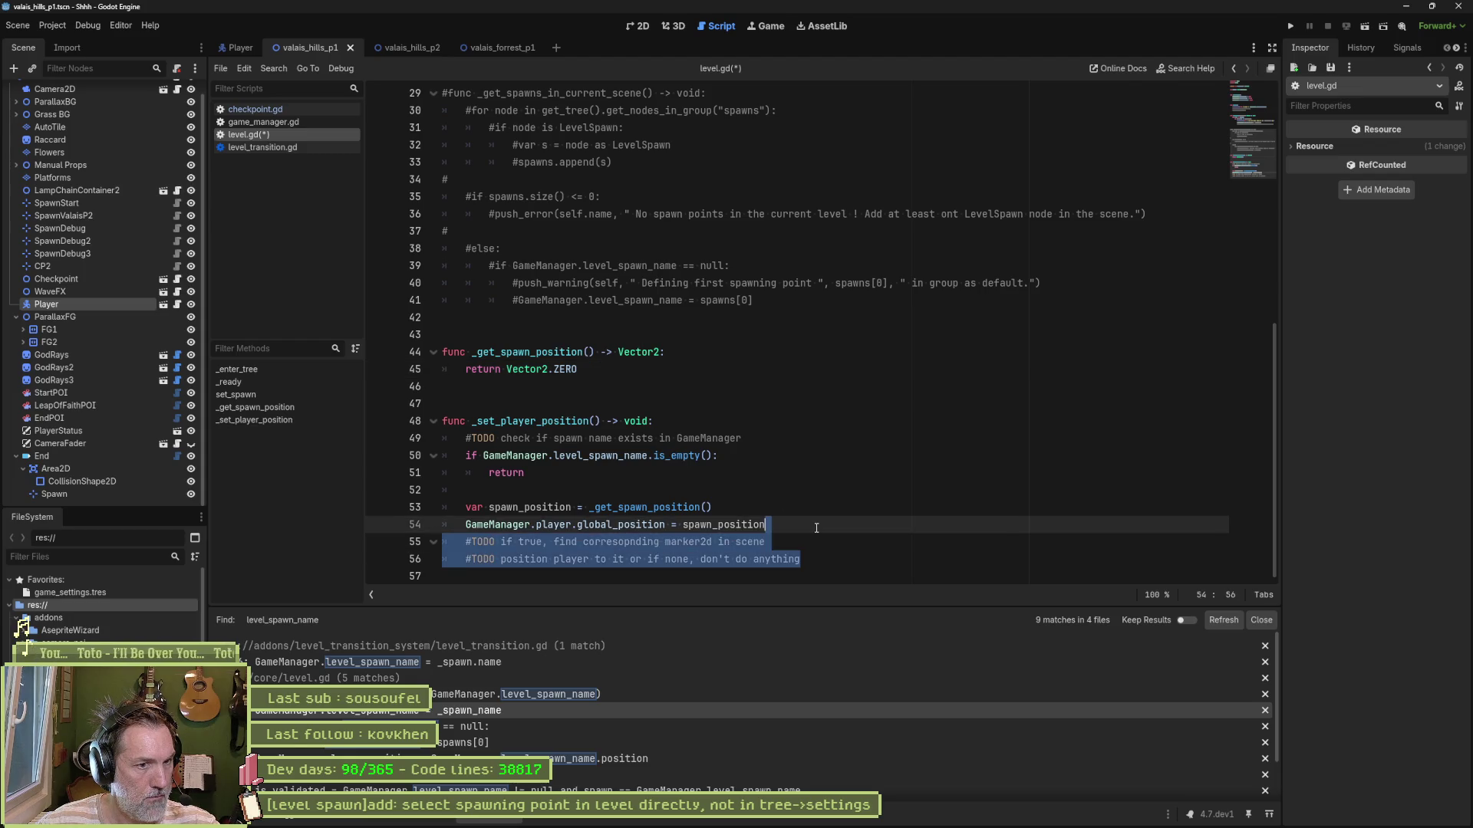
{"action": "key", "text": "Delete"}
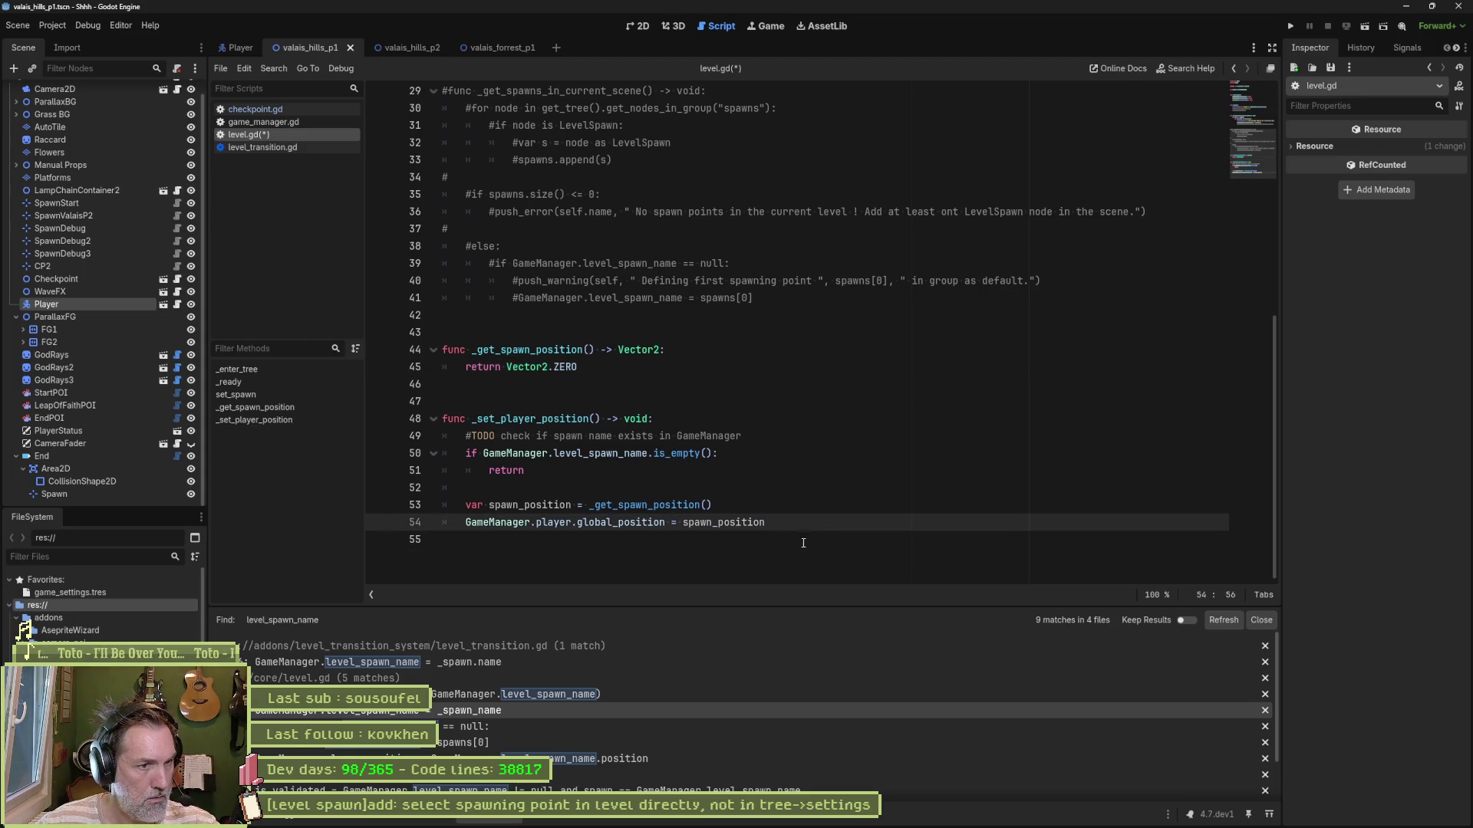
{"action": "left_click_drag", "start_coordinate": [590, 507], "coordinate": [715, 502]}
{"action": "key", "text": "ctrl+c"}
{"action": "double_click", "coordinate": [710, 522]}
{"action": "key", "text": "ctrl+v"}
Step: Remove the unused spawn_position variable line and the outdated TODO check comment, then save
{"action": "scroll", "coordinate": [756, 503], "scroll_direction": "up", "scroll_amount": 1}
{"action": "left_click", "coordinate": [755, 495]}
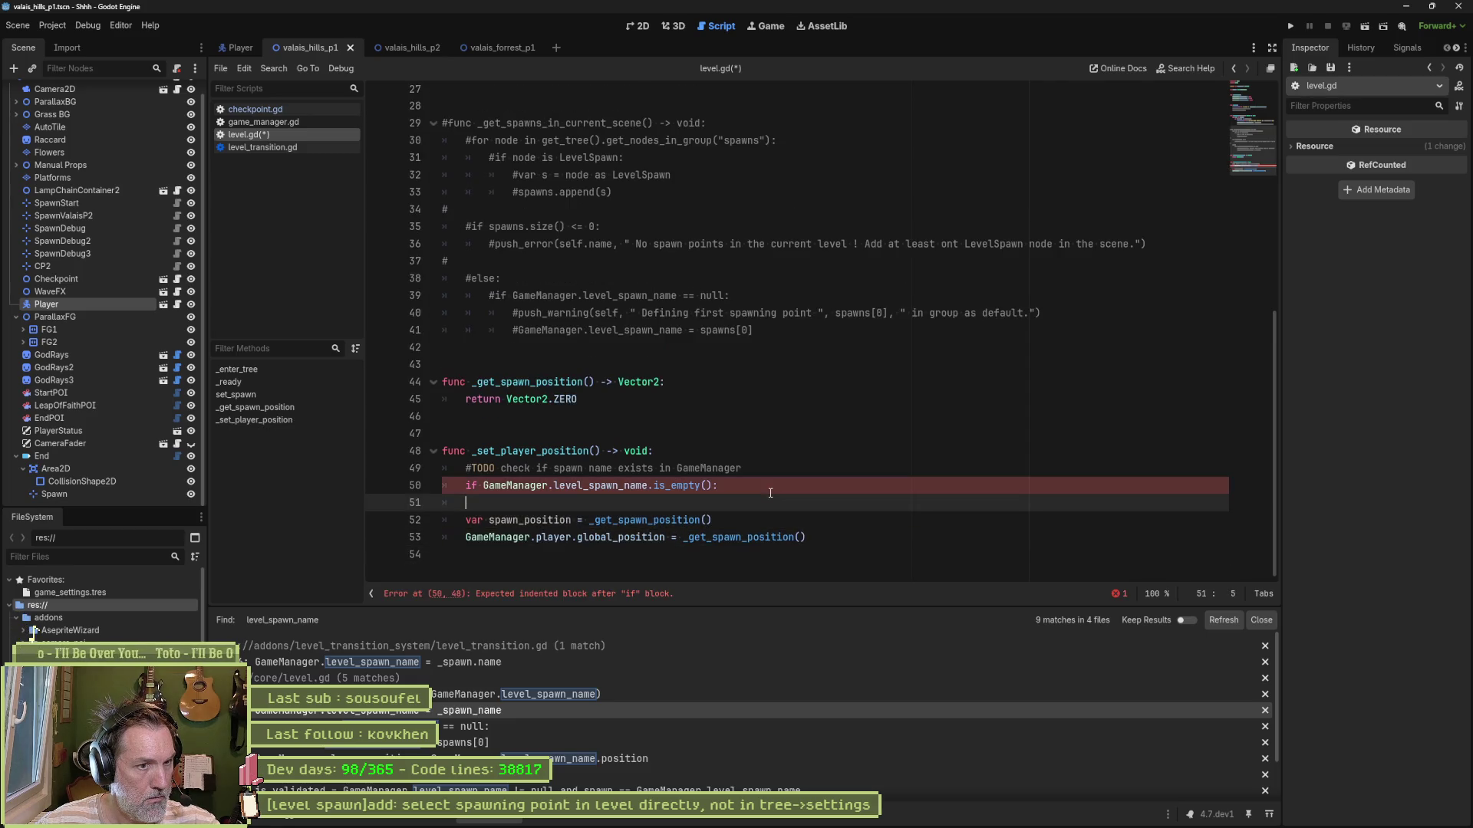
{"action": "type", "text": "return"}
{"action": "left_click", "coordinate": [709, 537]}
{"action": "key", "text": "ctrl+shift+k"}
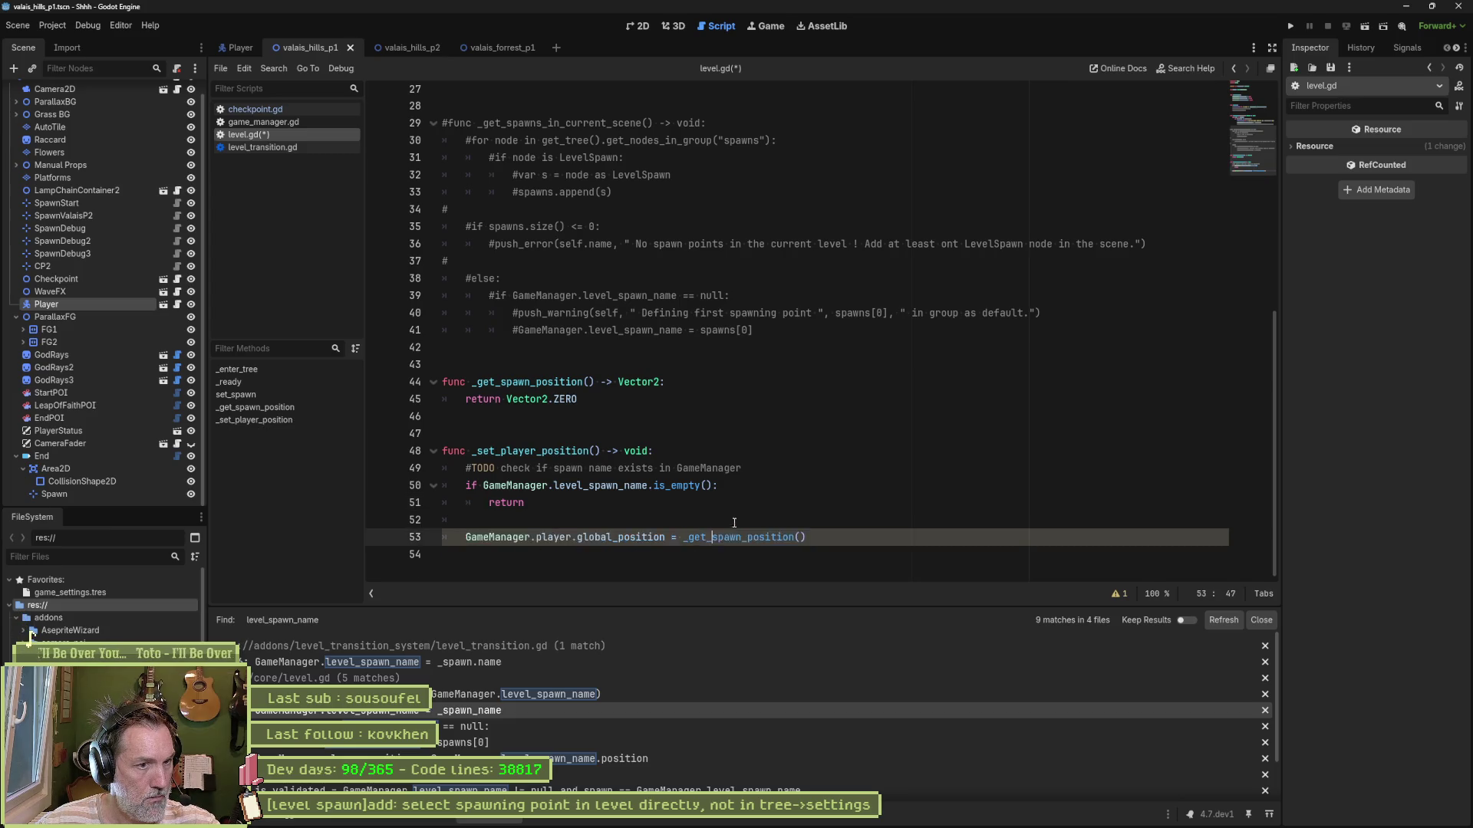
{"action": "left_click", "coordinate": [590, 541]}
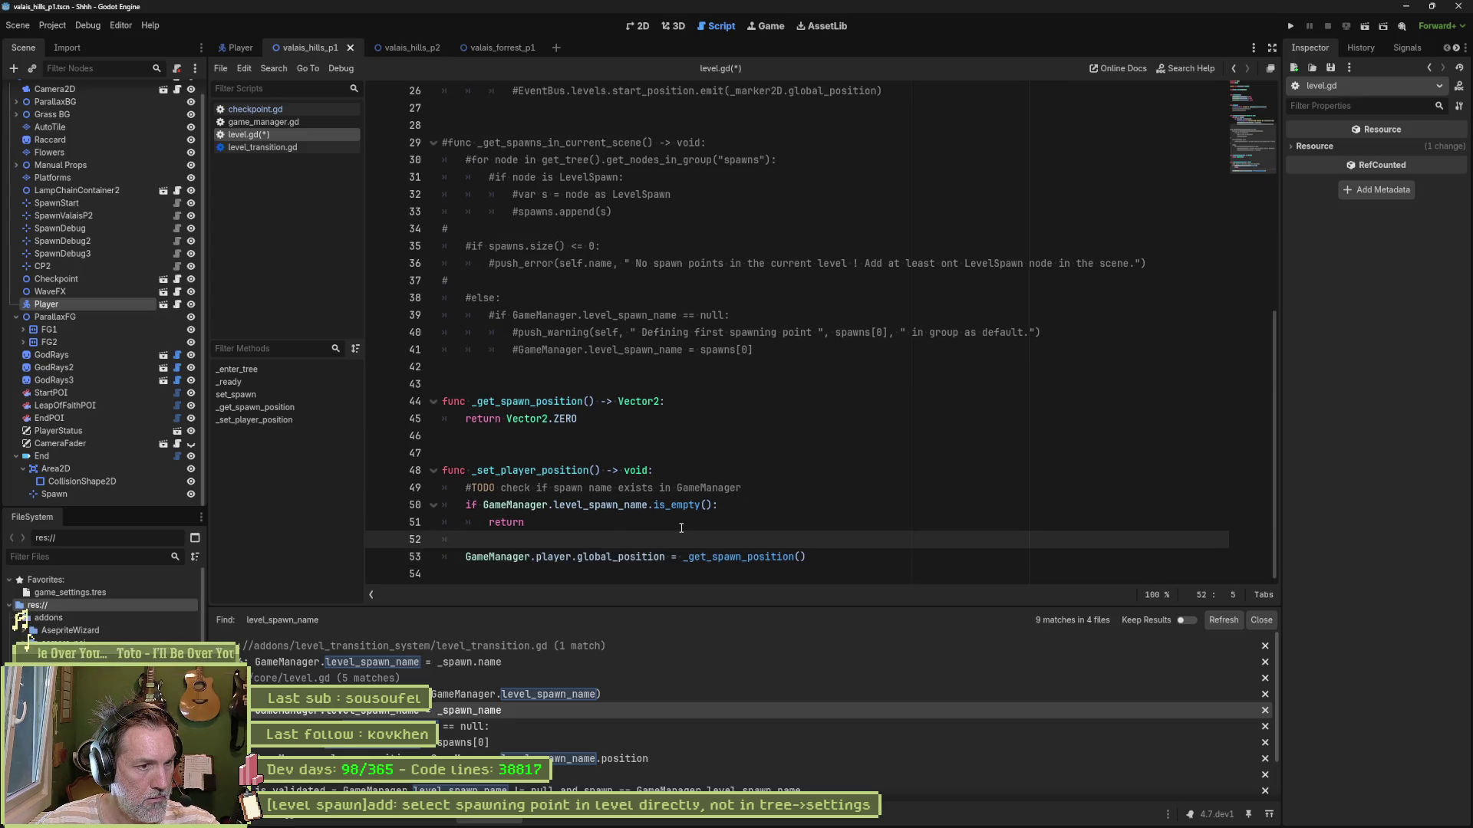
{"action": "left_click", "coordinate": [609, 490]}
{"action": "key", "text": "ctrl+shift+k"}
{"action": "key", "text": "ctrl+s"}
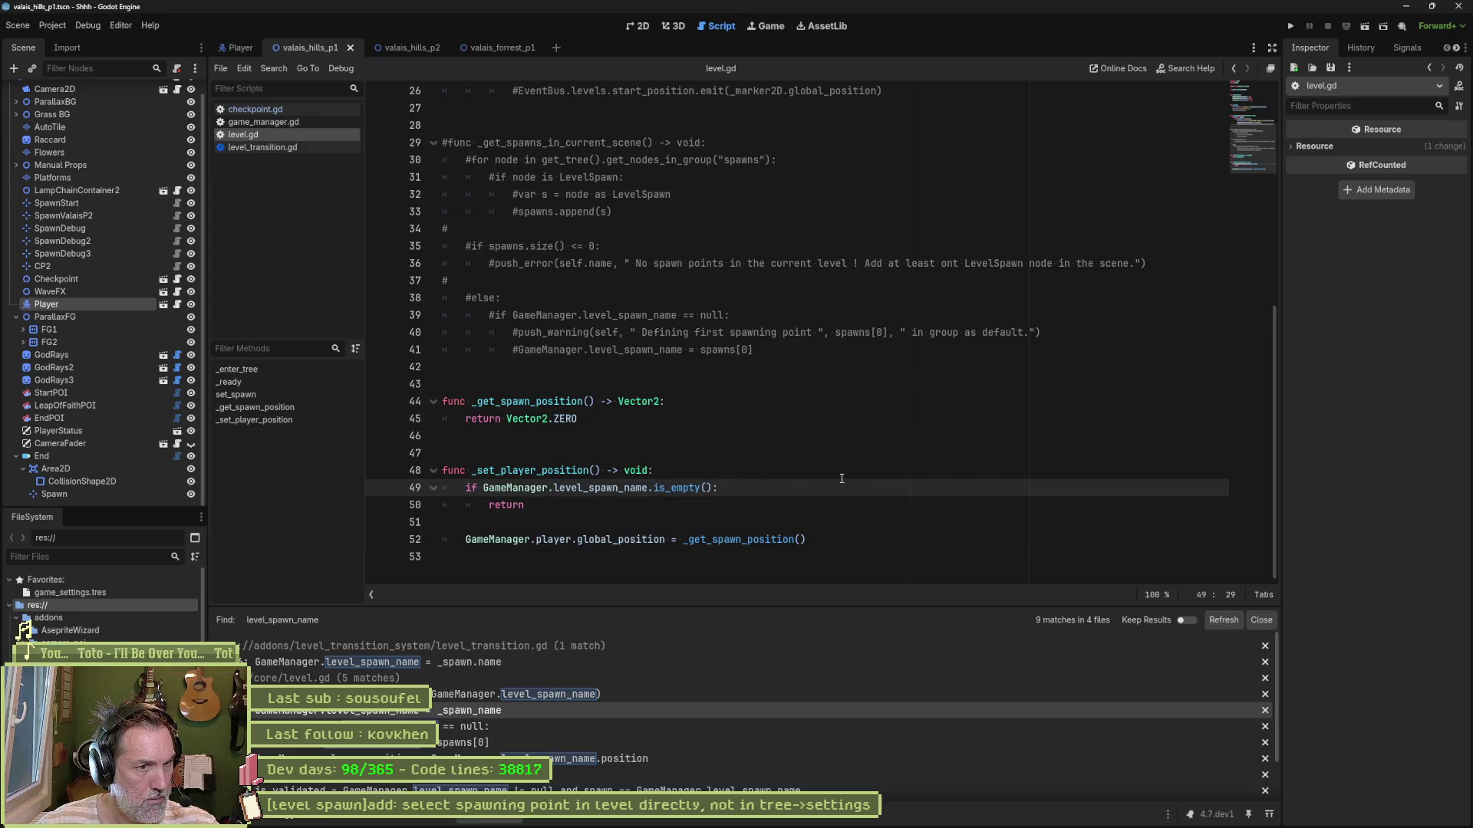
Step: Invert the check to 'if not ... is_empty()', drop the return, and indent the assignment under it
{"action": "left_click", "coordinate": [483, 488]}
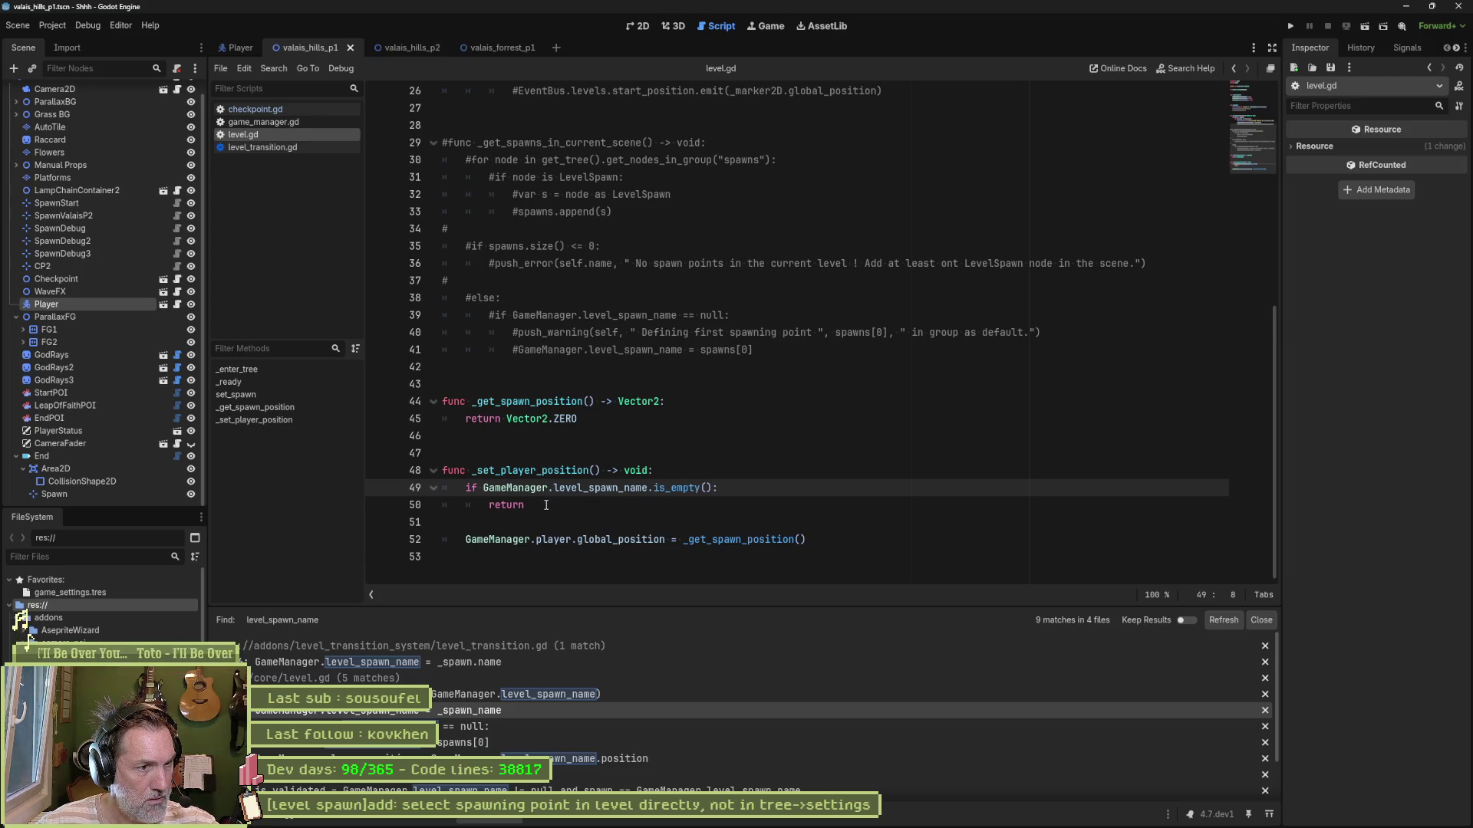
{"action": "type", "text": "not"}
{"action": "key", "text": "Down"}
{"action": "key", "text": "ctrl+shift+k"}
{"action": "key", "text": "Delete"}
{"action": "key", "text": "Tab"}
{"action": "key", "text": "ctrl+s"}
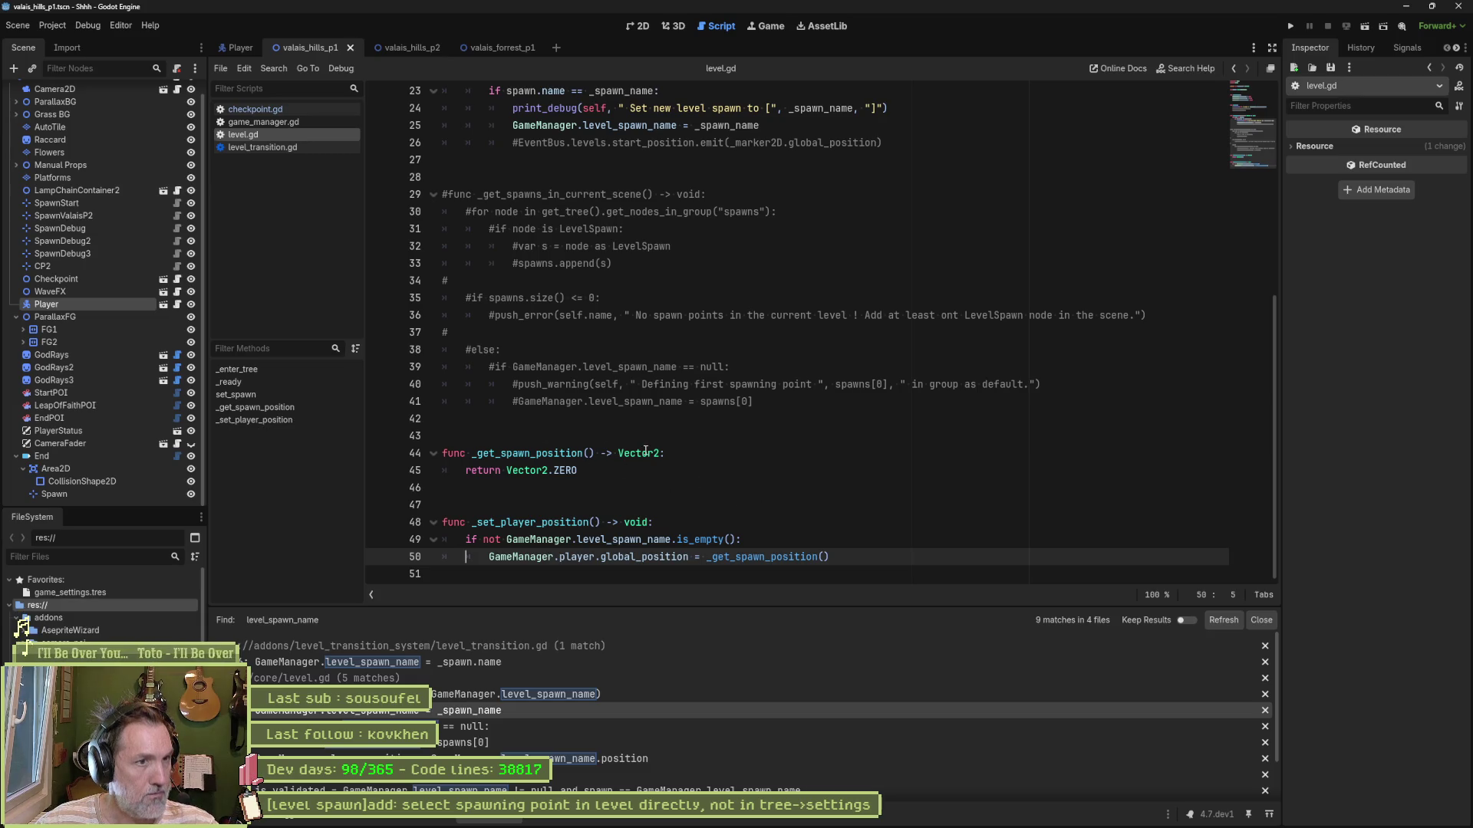
Step: Add a TODO comment in _get_spawn_position about finding the spawn and returning its position, then save
{"action": "left_click", "coordinate": [691, 451]}
{"action": "key", "text": "Return"}
{"action": "type", "text": "ODO get spawn position"}
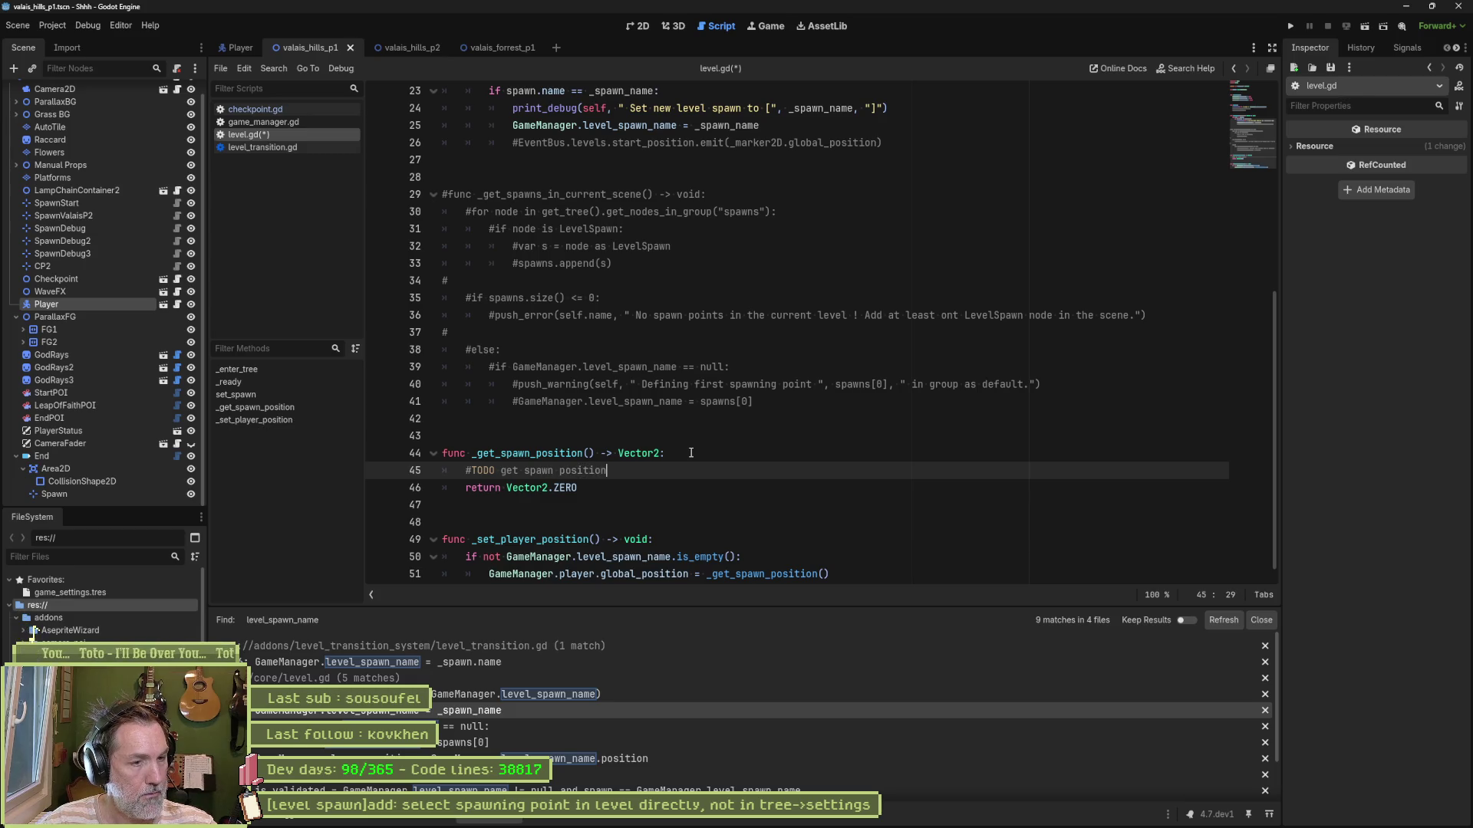
{"action": "key", "text": "ctrl+Left"}
{"action": "type", "text": "find "}
{"action": "type", "text": "spawn name and set"}
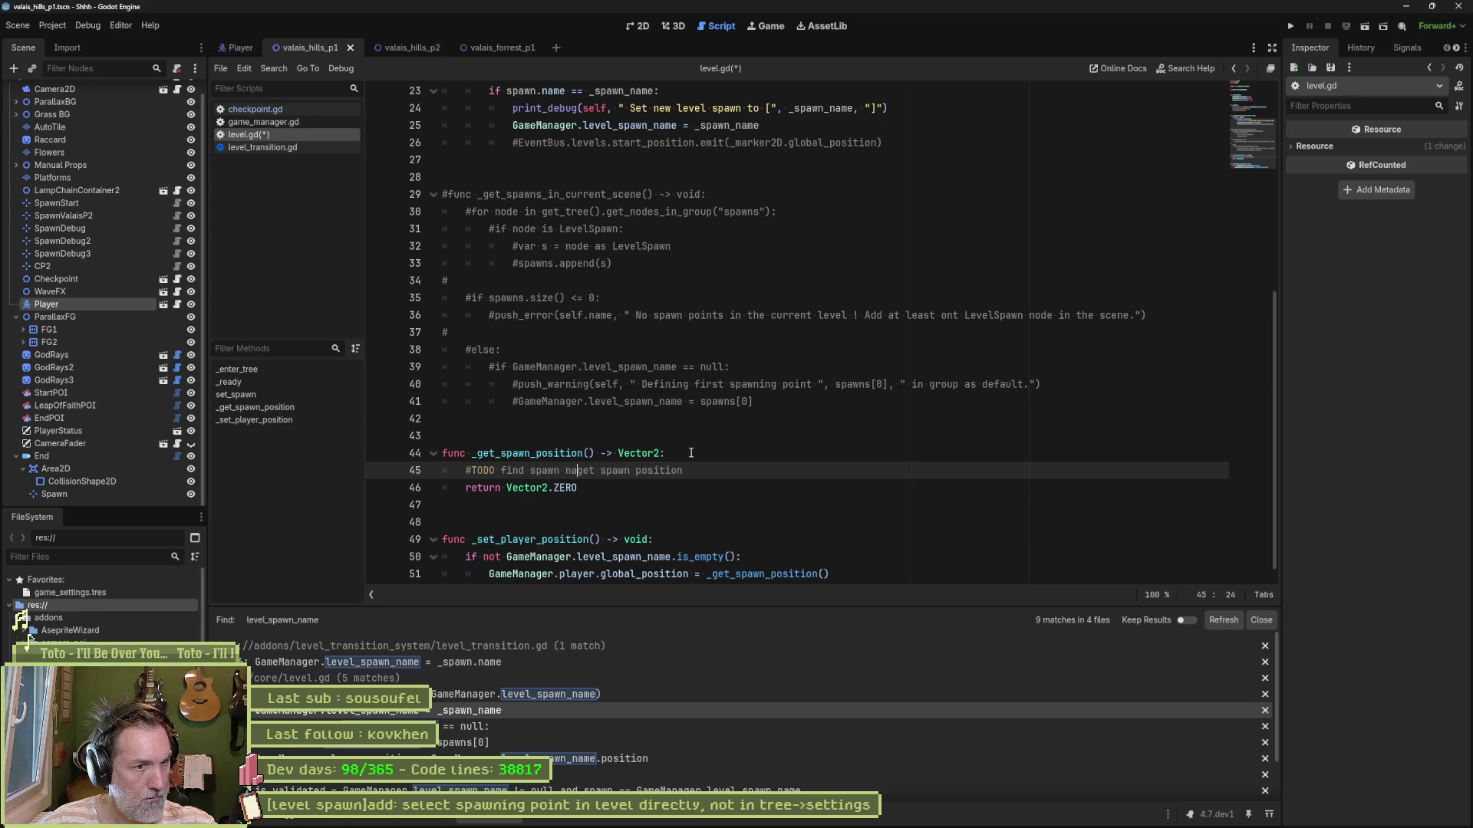
{"action": "key", "text": "Delete"}
{"action": "key", "text": "Delete"}
{"action": "key", "text": "Delete"}
{"action": "key", "text": "BackSpace"}
{"action": "key", "text": "BackSpace"}
{"action": "key", "text": "BackSpace"}
{"action": "type", "text": "return"}
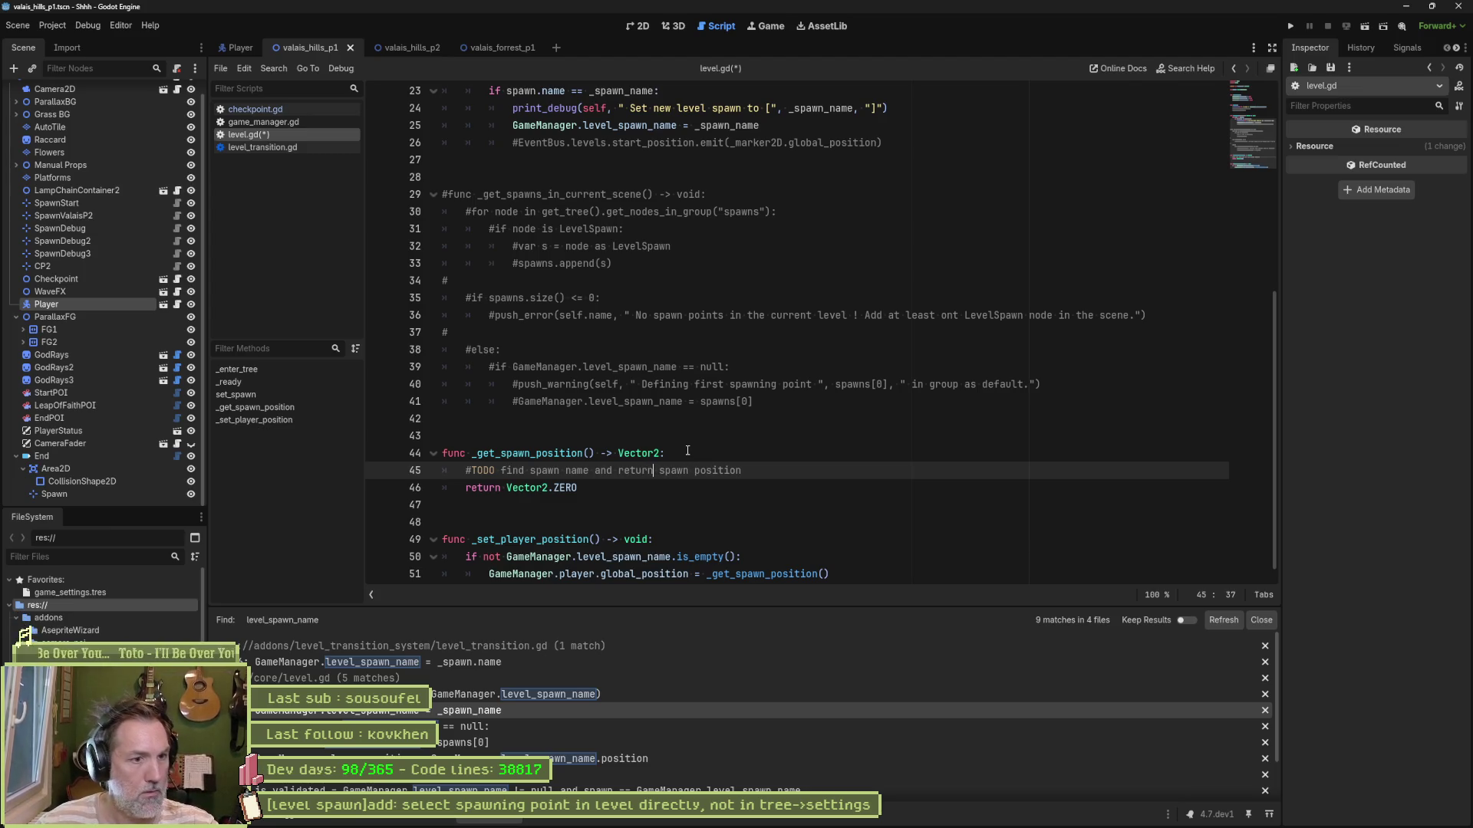
{"action": "key", "text": "Delete"}
{"action": "key", "text": "Delete"}
{"action": "key", "text": "Delete"}
{"action": "type", "text": "its"}
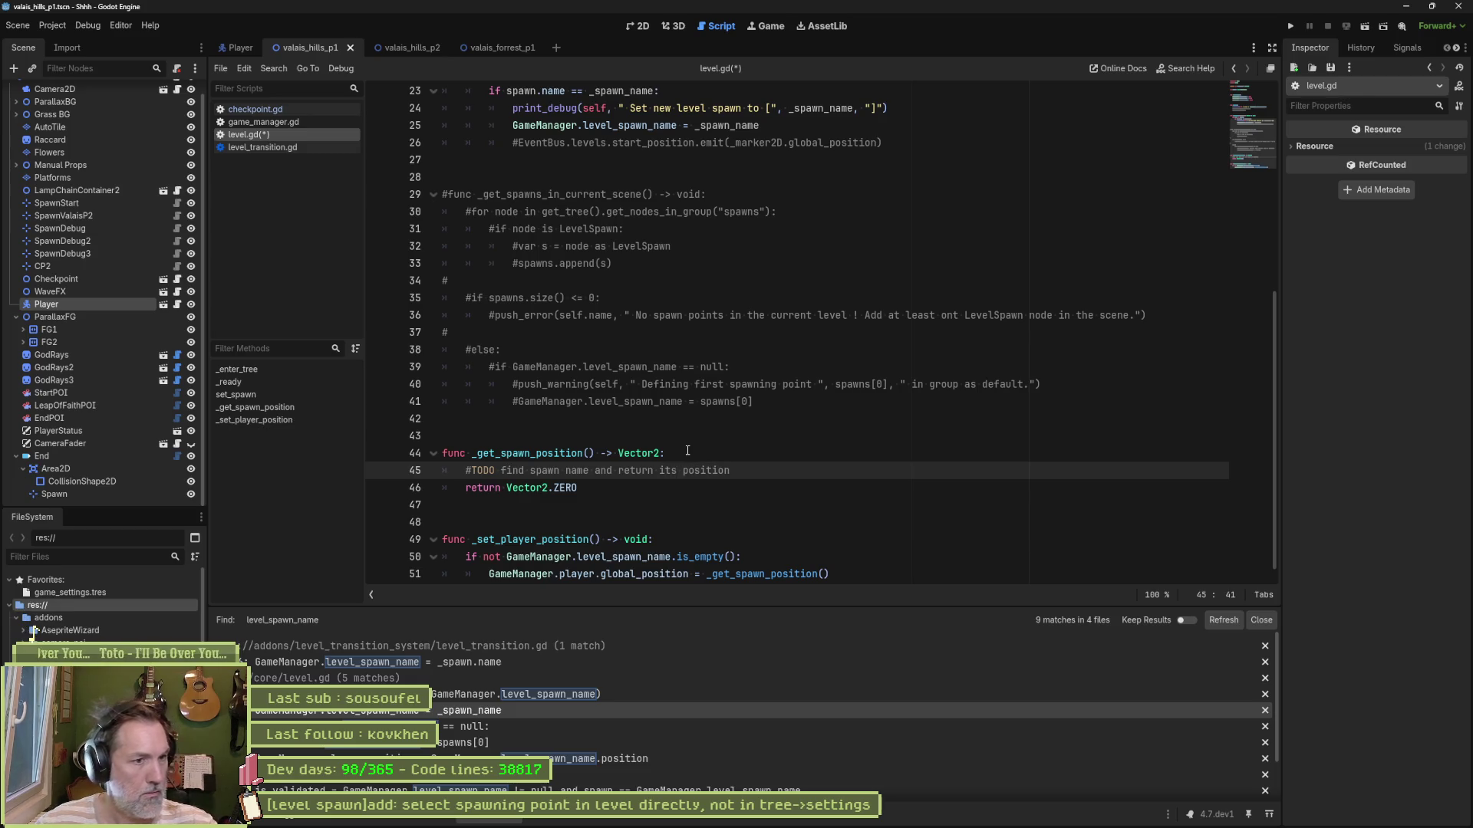
{"action": "key", "text": "ctrl+s"}
{"action": "scroll", "coordinate": [748, 490], "scroll_direction": "down", "scroll_amount": 1}
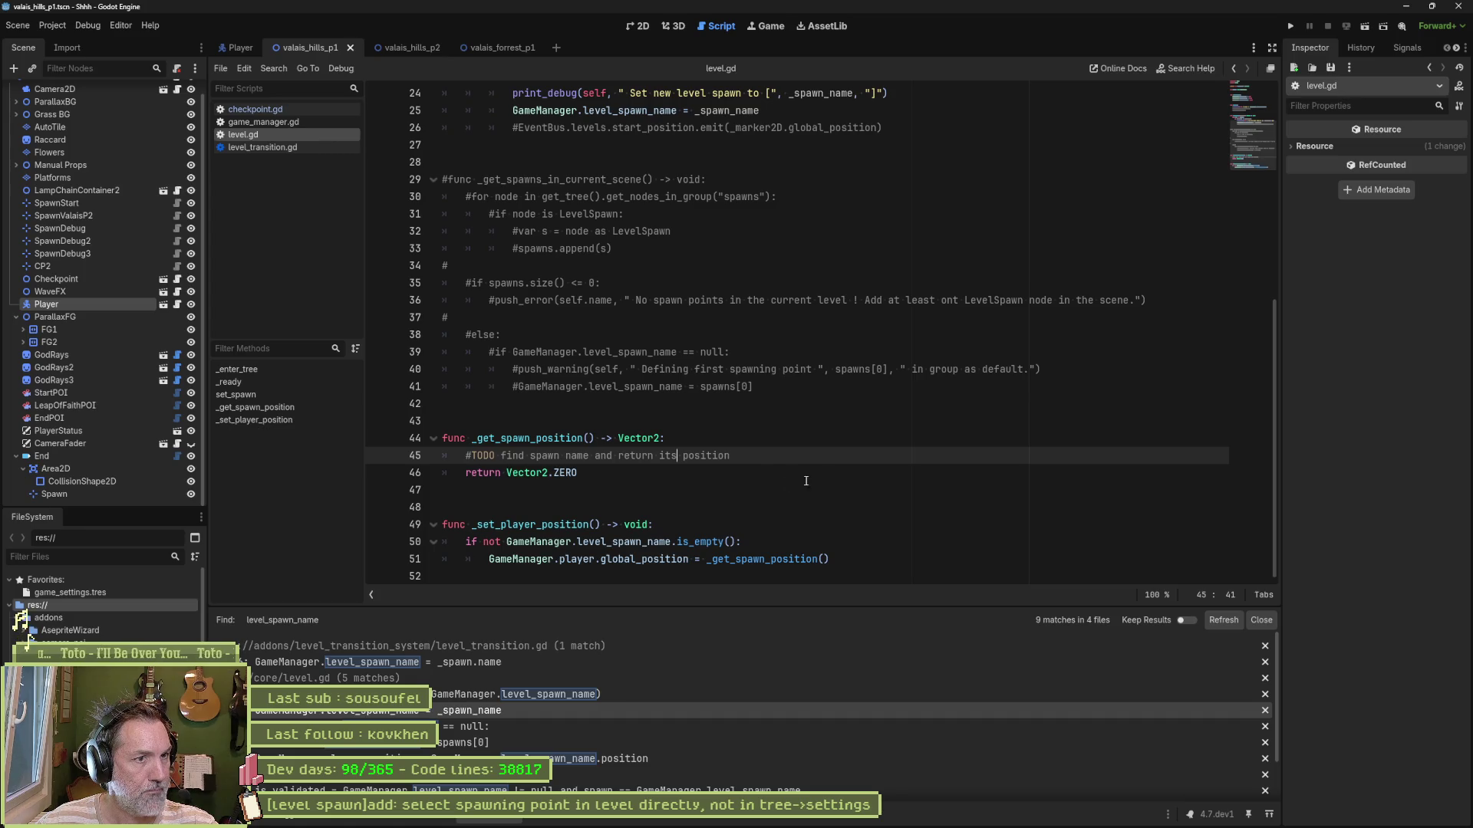
{"action": "scroll", "coordinate": [828, 479], "scroll_direction": "up", "scroll_amount": 2}
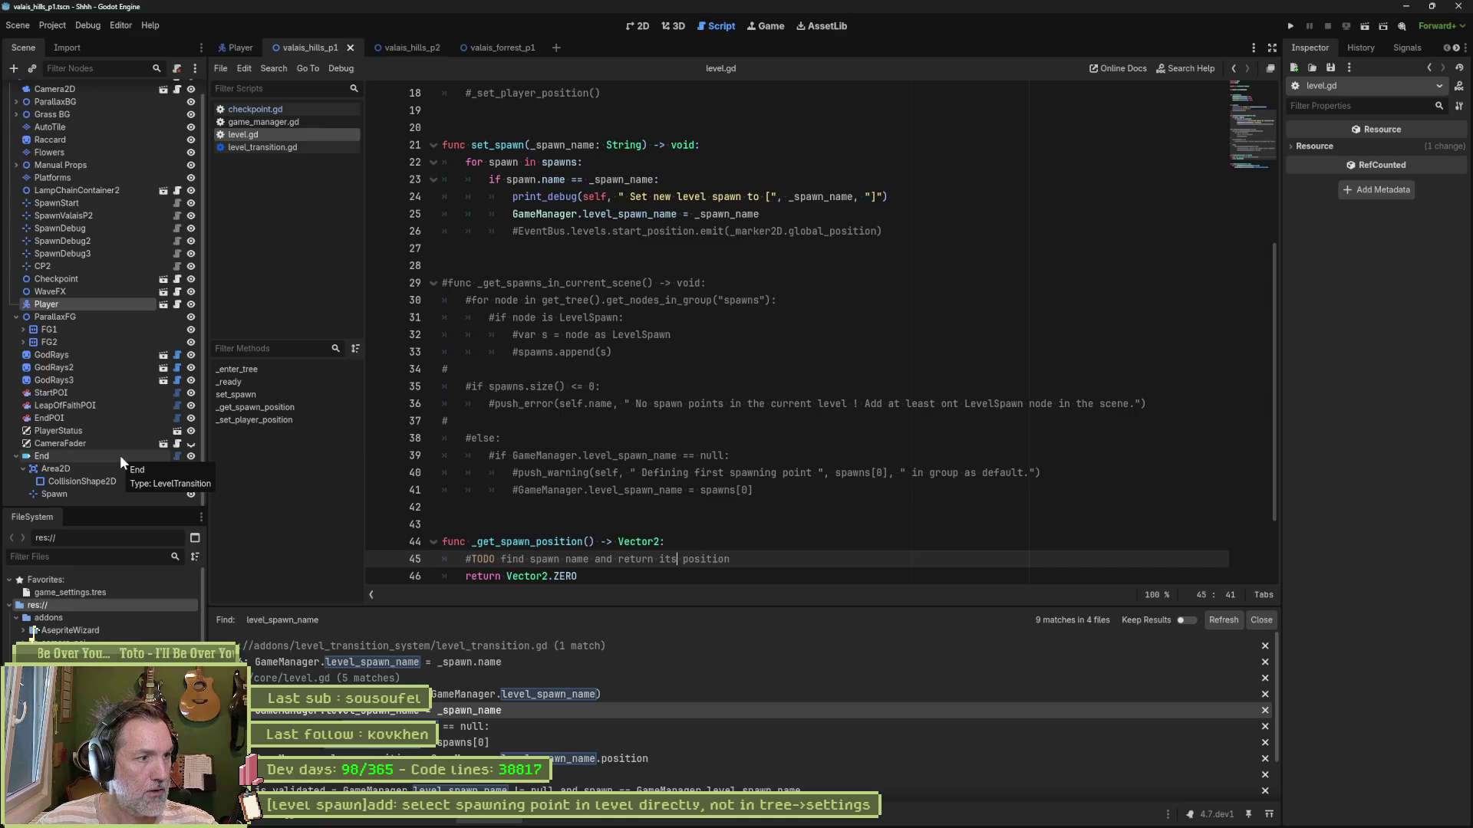
Step: Open level_transition.gd and rename the _spawn variable declaration to spawn
{"action": "left_click", "coordinate": [177, 456]}
{"action": "left_click", "coordinate": [1255, 118]}
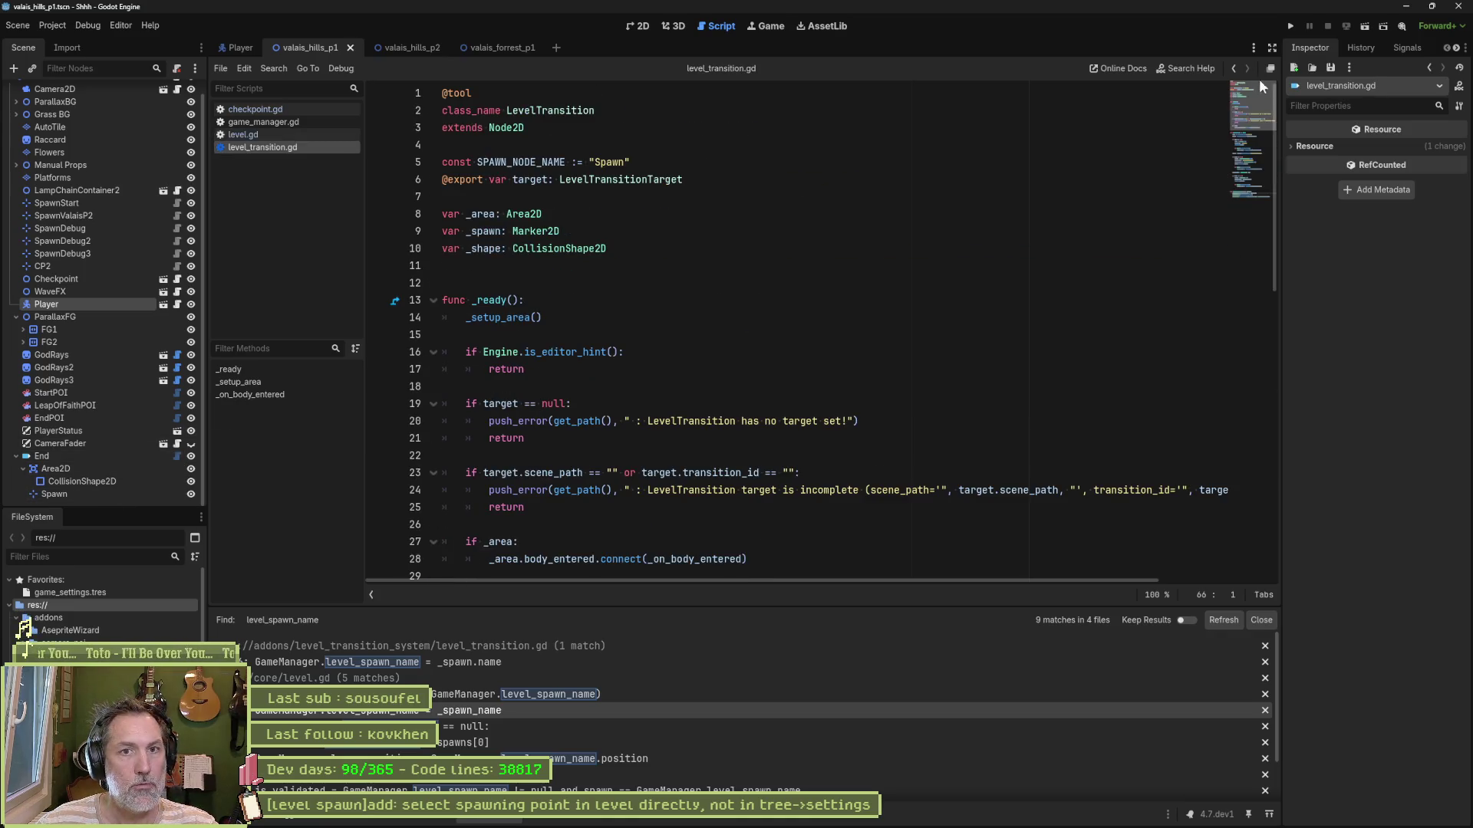
{"action": "double_click", "coordinate": [489, 232]}
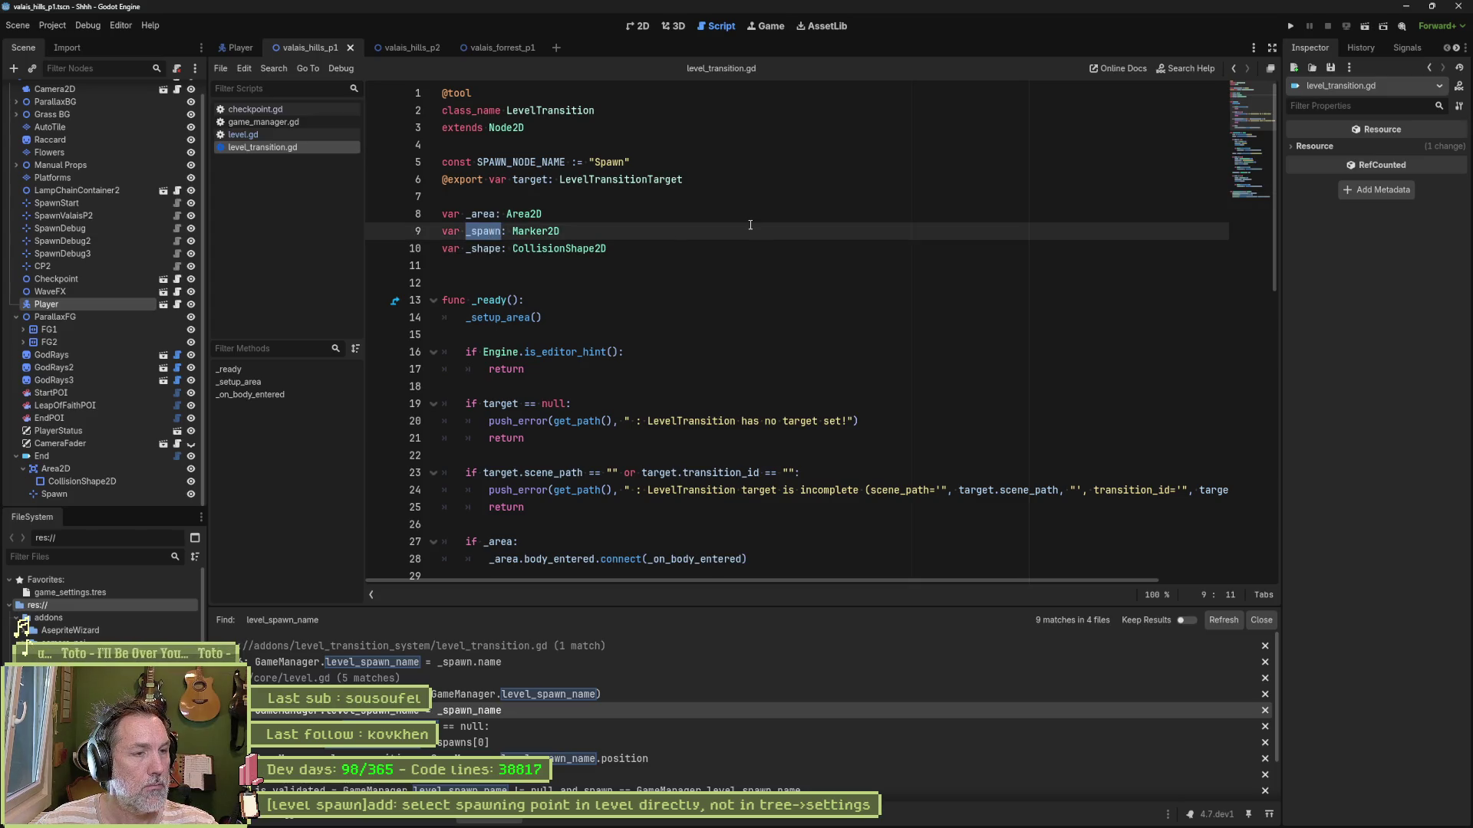
{"action": "key", "text": "Left"}
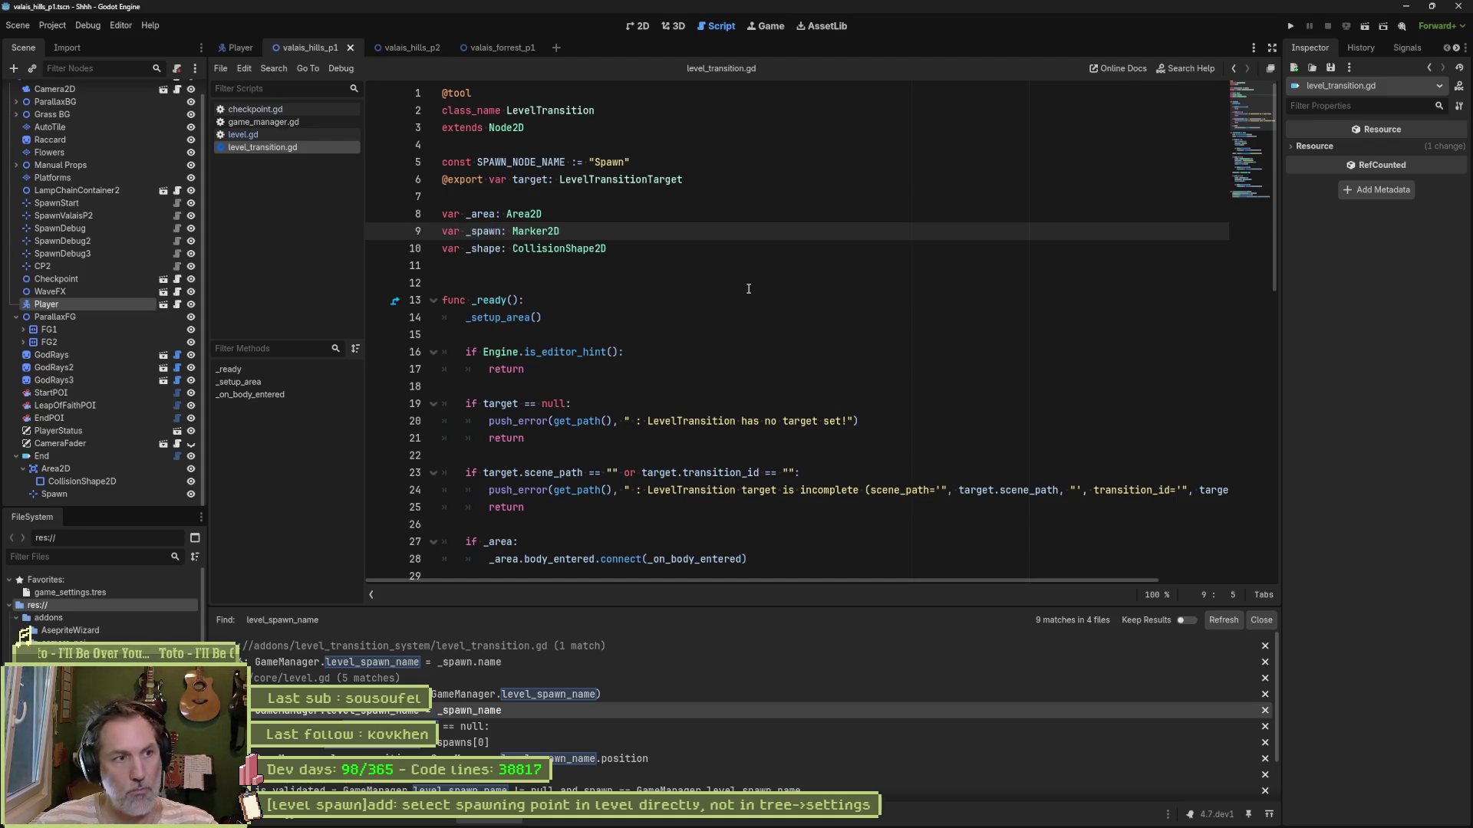
{"action": "key", "text": "Delete"}
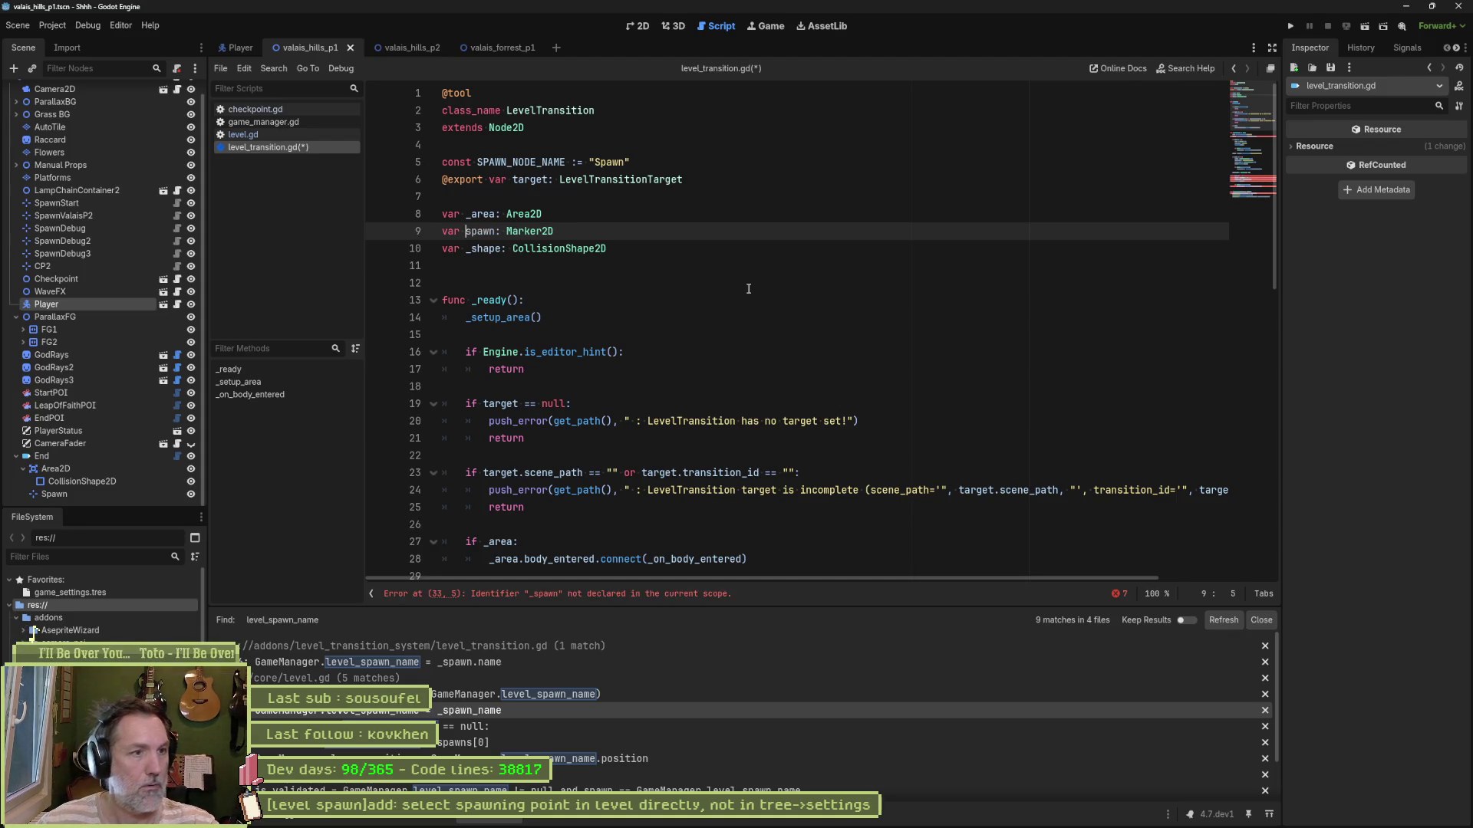
{"action": "key", "text": "alt+Up"}
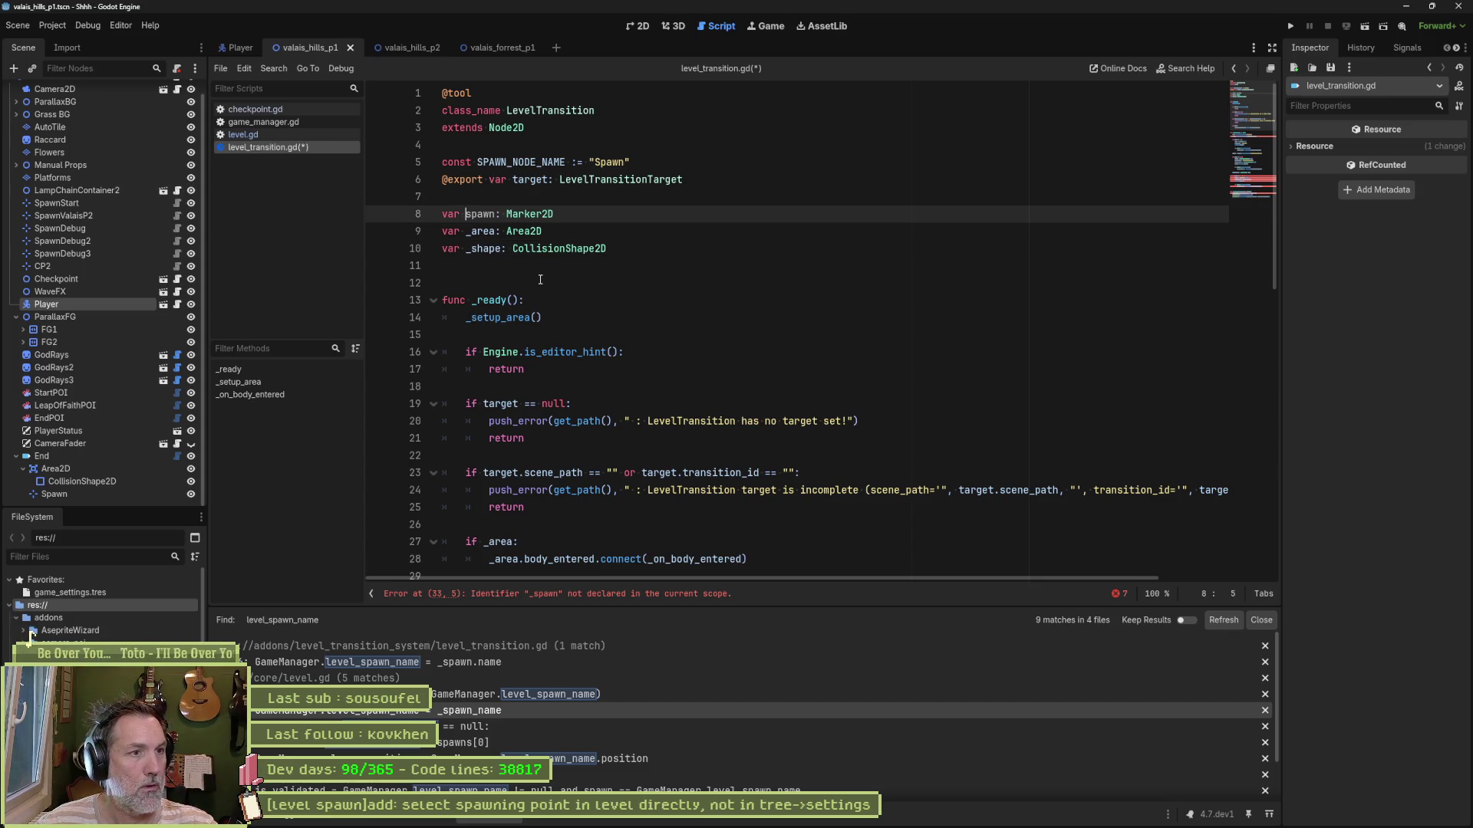
Step: Replace _spawn with spawn on lines 33, 56–59, 62 and 66, then save and close the script
{"action": "left_click", "coordinate": [568, 593]}
{"action": "double_click", "coordinate": [485, 341]}
{"action": "type", "text": "spawn = get_node_or_null(SPAWN_NODE_NAME"}
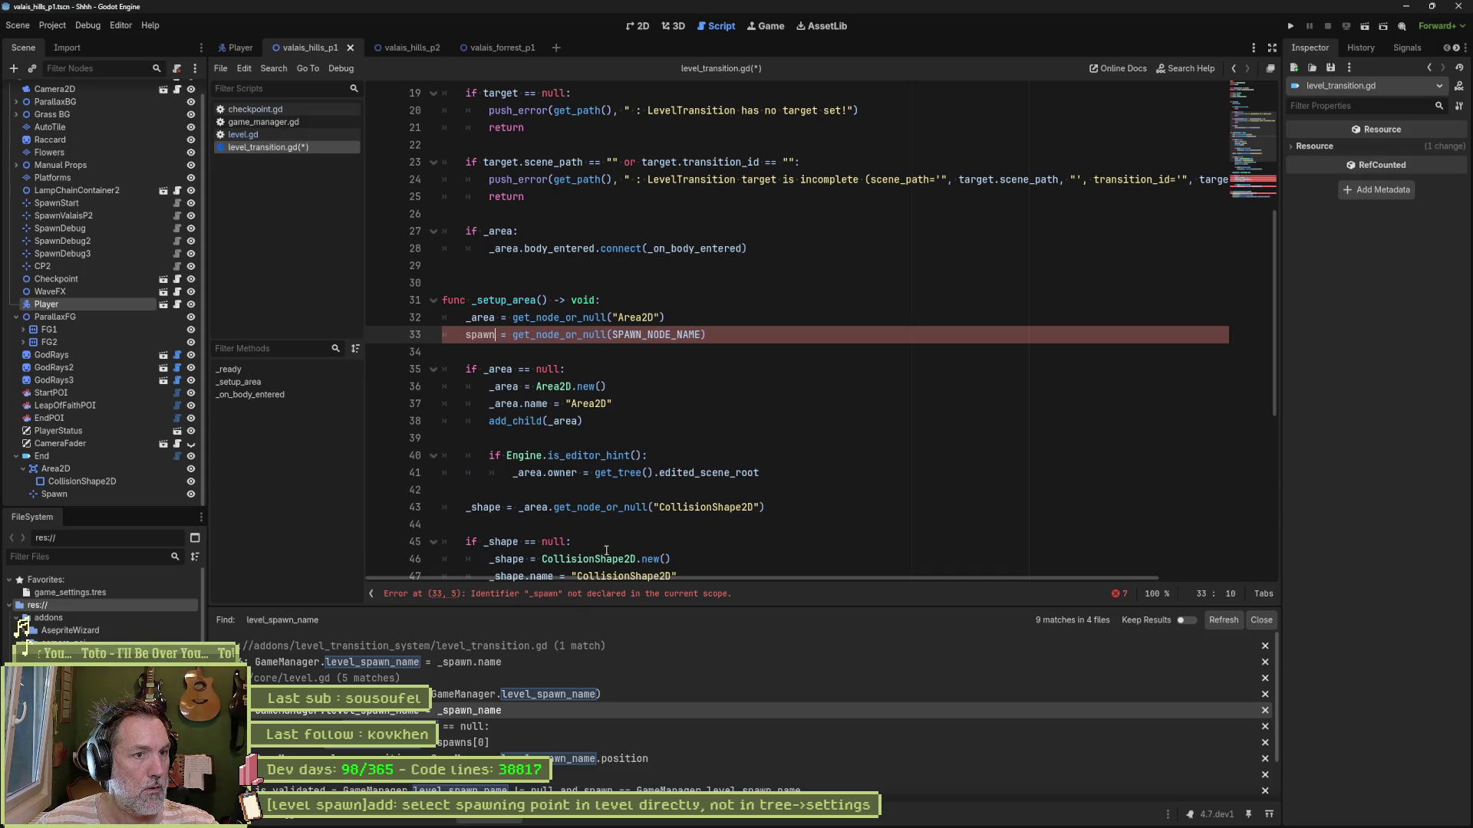
{"action": "left_click", "coordinate": [568, 594]}
{"action": "double_click", "coordinate": [485, 340]}
{"action": "type", "text": "spawn"}
{"action": "double_click", "coordinate": [506, 357]}
{"action": "type", "text": "spawn"}
{"action": "double_click", "coordinate": [507, 373]}
{"action": "type", "text": "spawn"}
{"action": "double_click", "coordinate": [565, 391]}
{"action": "type", "text": "spawn"}
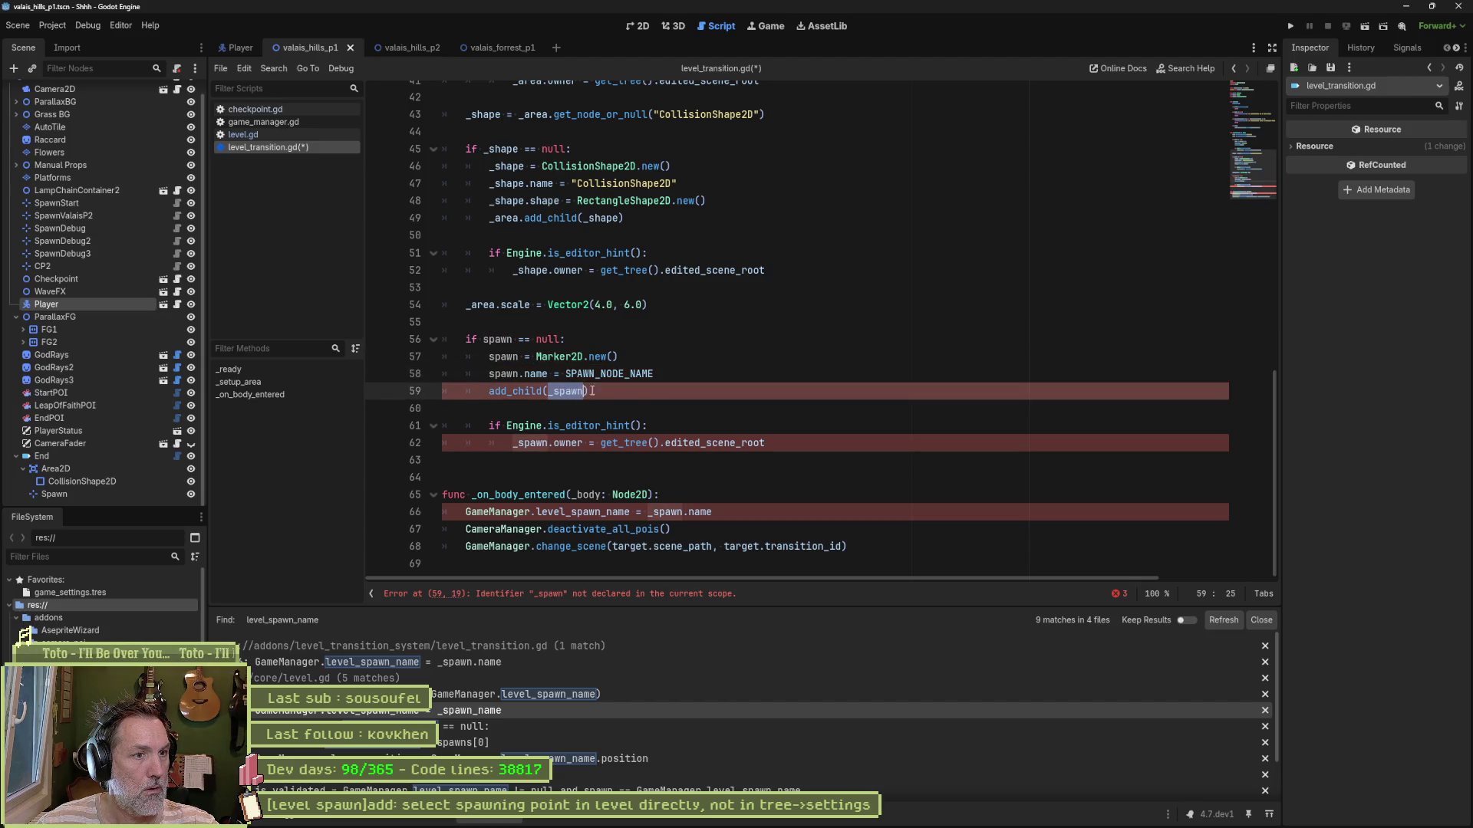
{"action": "double_click", "coordinate": [529, 443]}
{"action": "type", "text": "spawn"}
{"action": "double_click", "coordinate": [663, 512]}
{"action": "type", "text": "spawn"}
{"action": "key", "text": "ctrl+s"}
{"action": "key", "text": "ctrl+w"}
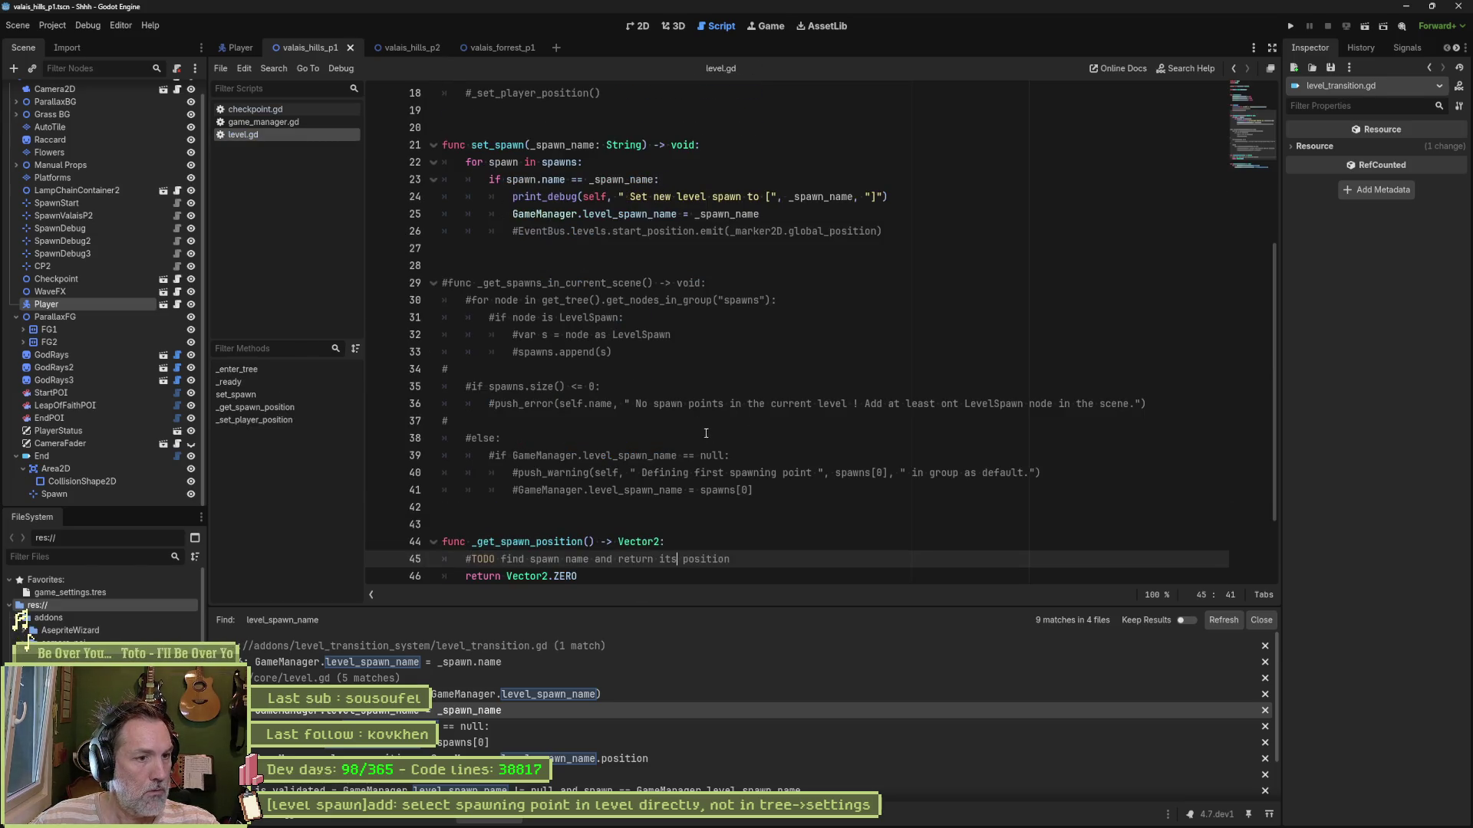
Step: Uncomment lines 29–41 of level.gd with Ctrl+K
{"action": "scroll", "coordinate": [734, 448], "scroll_direction": "down", "scroll_amount": 2}
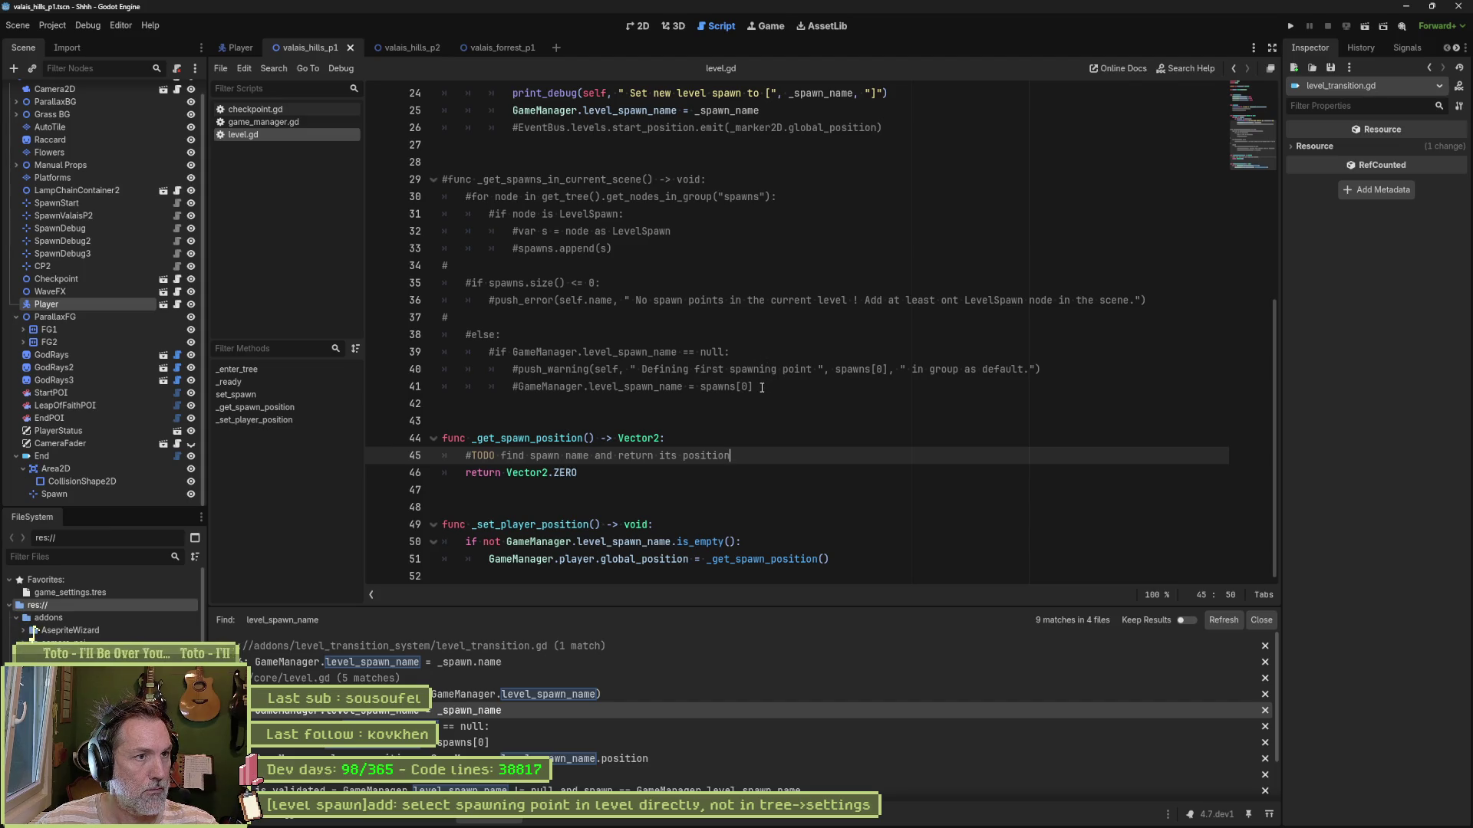
{"action": "mouse_move", "coordinate": [542, 180]}
{"action": "left_mouse_down"}
{"action": "mouse_move", "coordinate": [537, 316]}
{"action": "mouse_move", "coordinate": [580, 387]}
{"action": "left_mouse_up"}
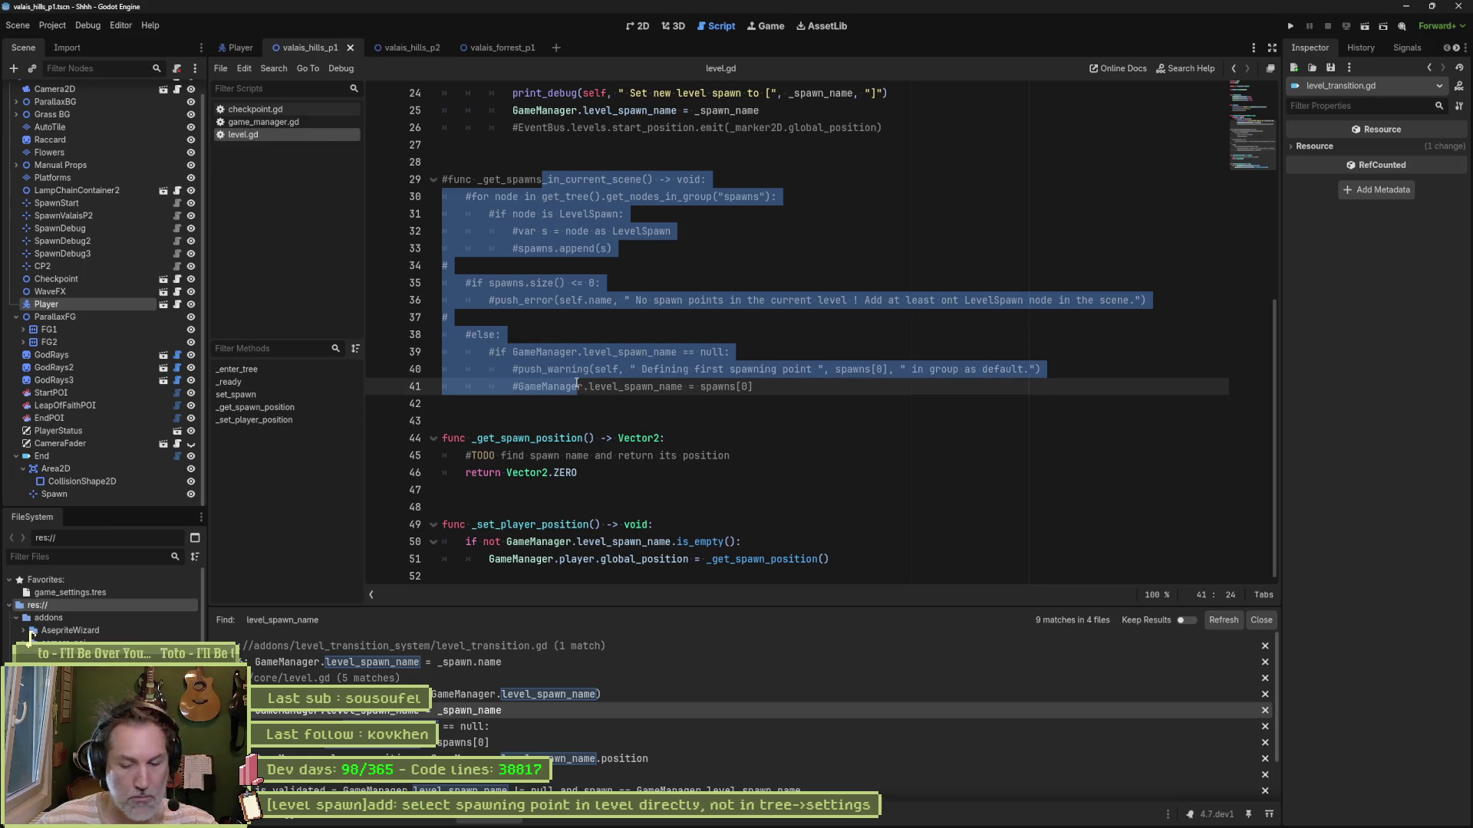
{"action": "key", "text": "ctrl+k"}
{"action": "left_click", "coordinate": [687, 231]}
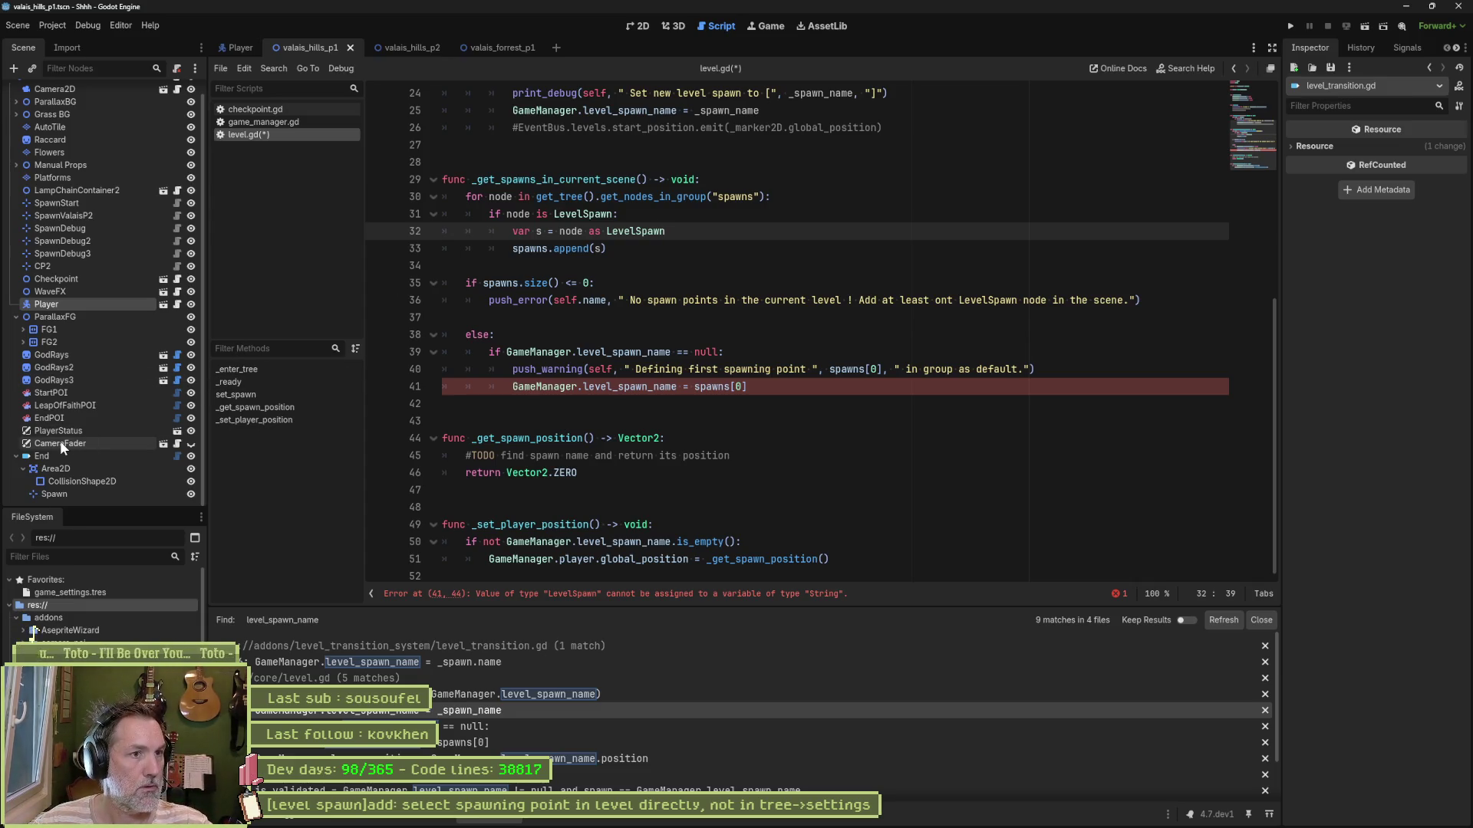
Step: Check the Spawn node's properties, then copy the _get_spawns_in_current_scene function below line 41
{"action": "left_click", "coordinate": [69, 496]}
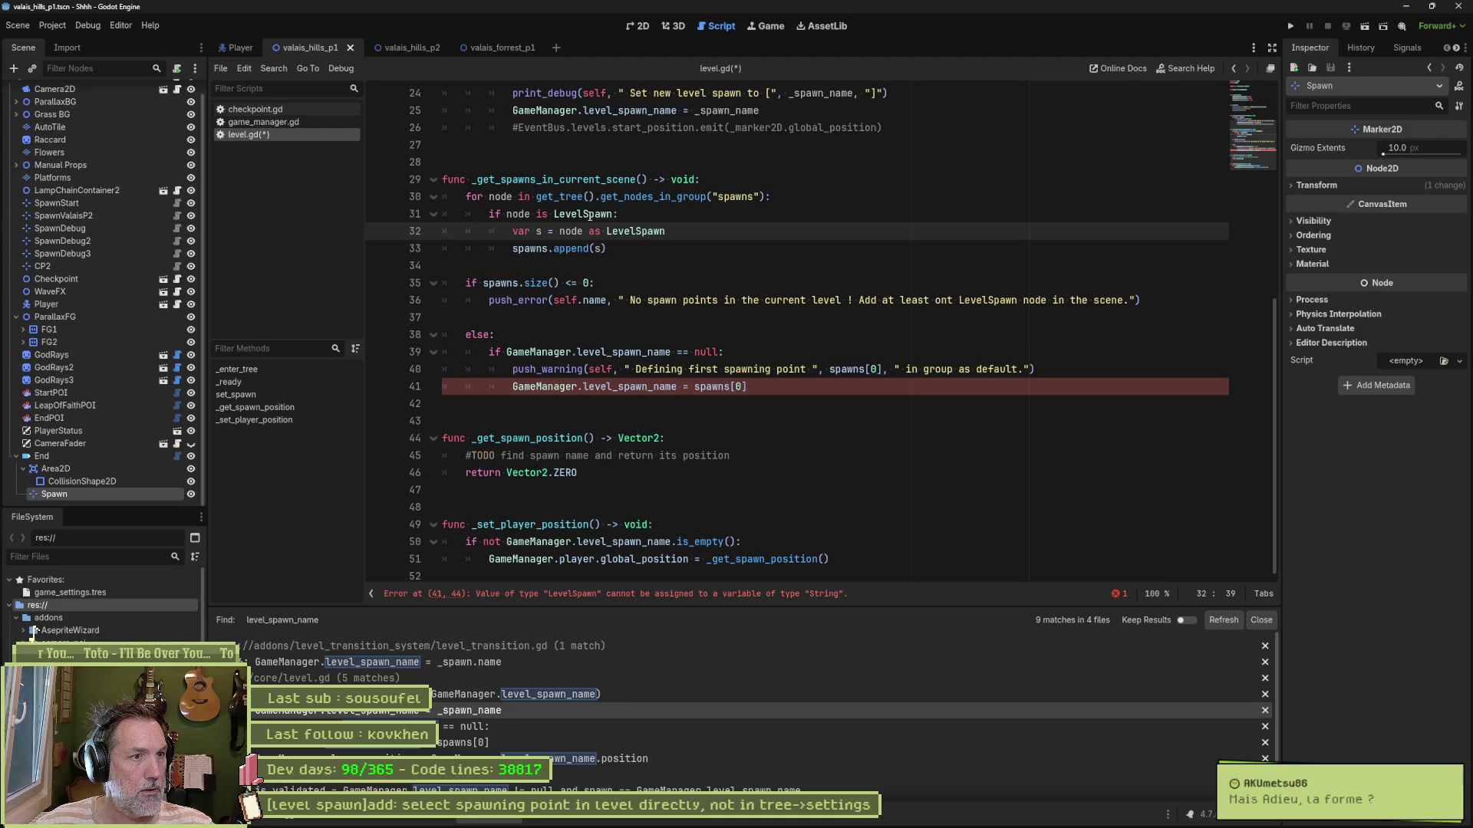
{"action": "double_click", "coordinate": [585, 214]}
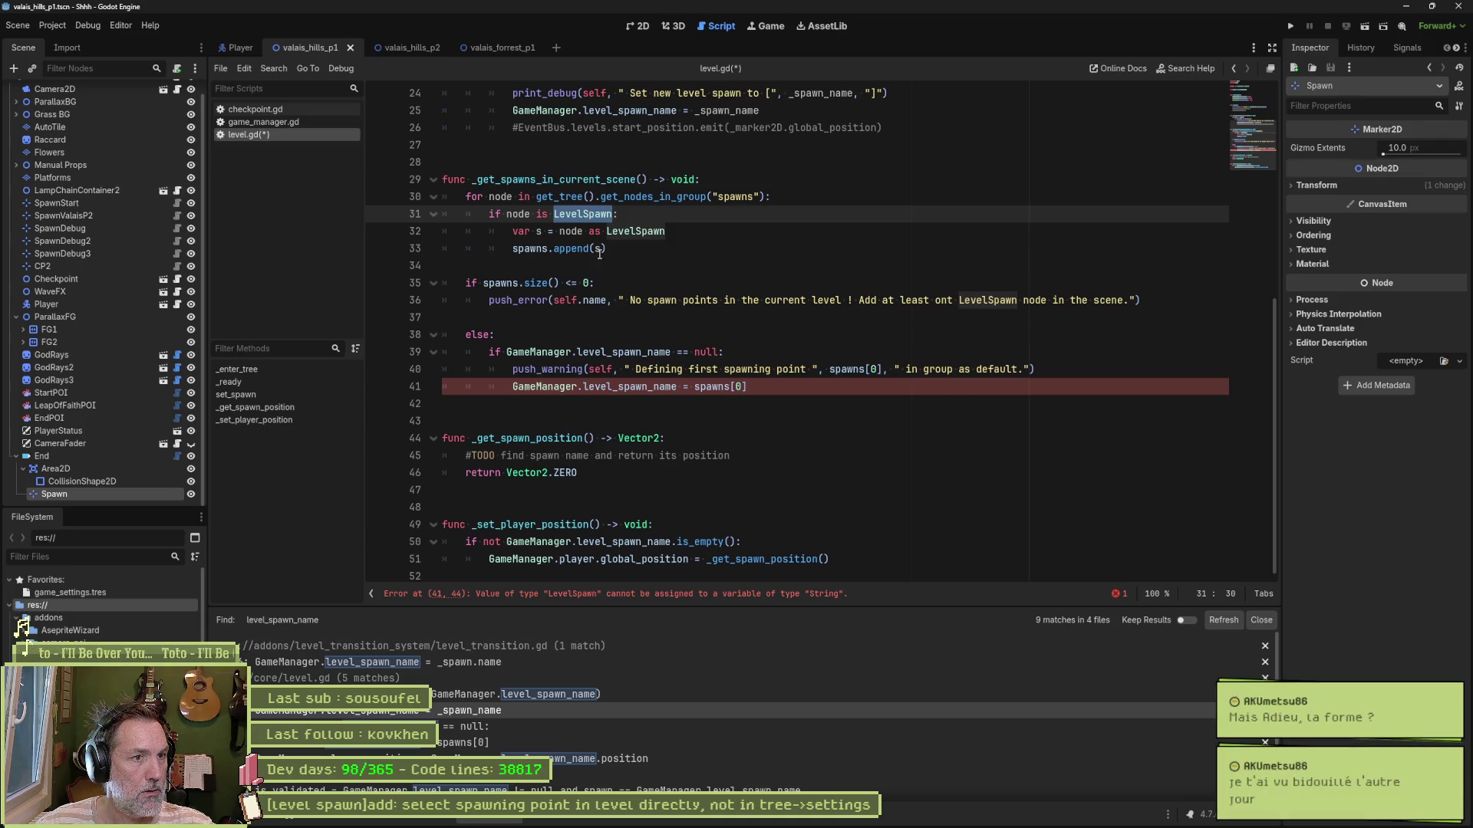
{"action": "left_click", "coordinate": [550, 245]}
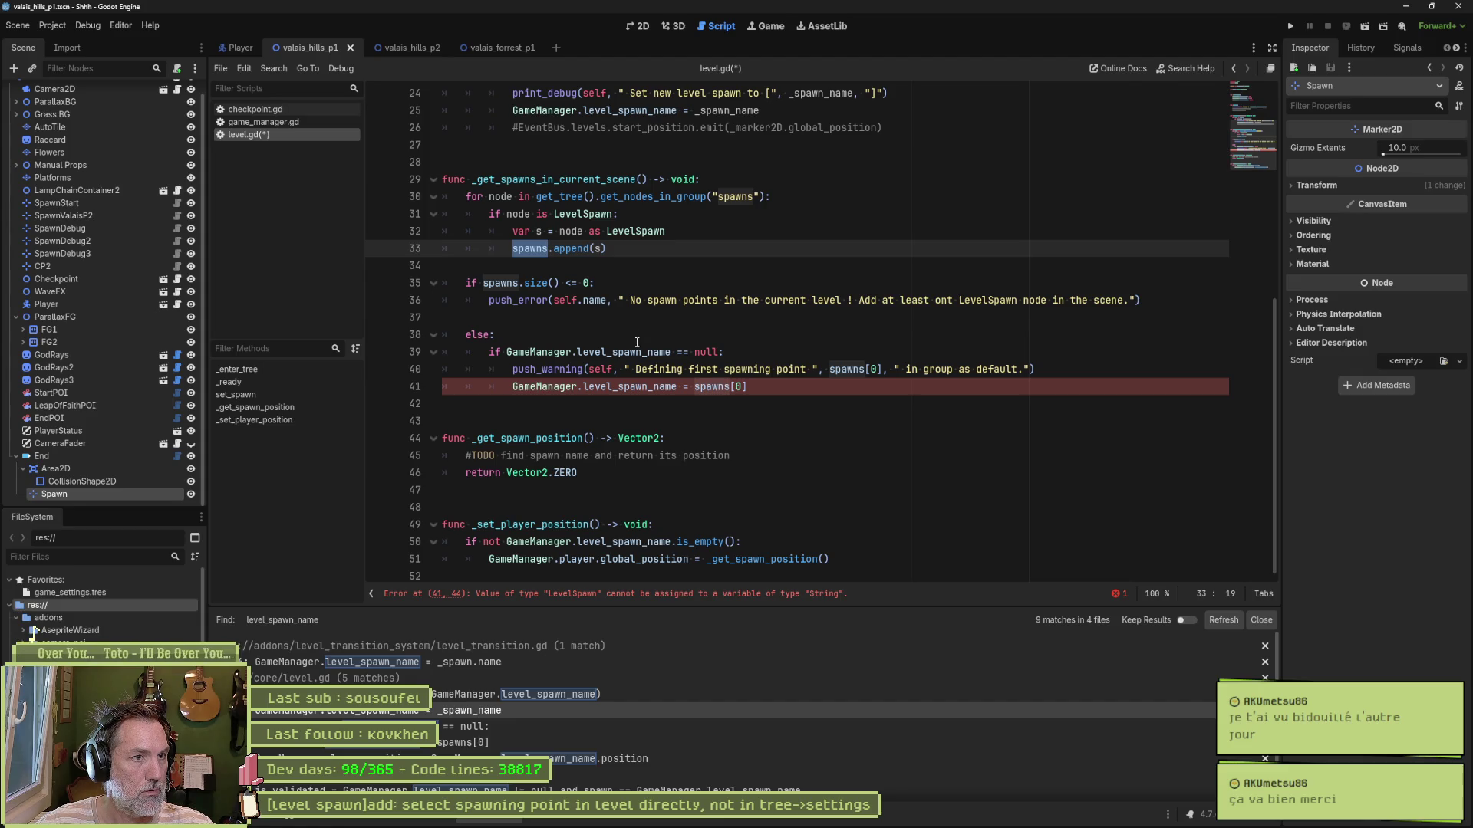
{"action": "mouse_move", "coordinate": [806, 385]}
{"action": "left_mouse_down"}
{"action": "mouse_move", "coordinate": [438, 352]}
{"action": "mouse_move", "coordinate": [408, 170]}
{"action": "left_mouse_up"}
{"action": "key", "text": "ctrl+c"}
{"action": "left_click", "coordinate": [792, 392]}
{"action": "key", "text": "Return"}
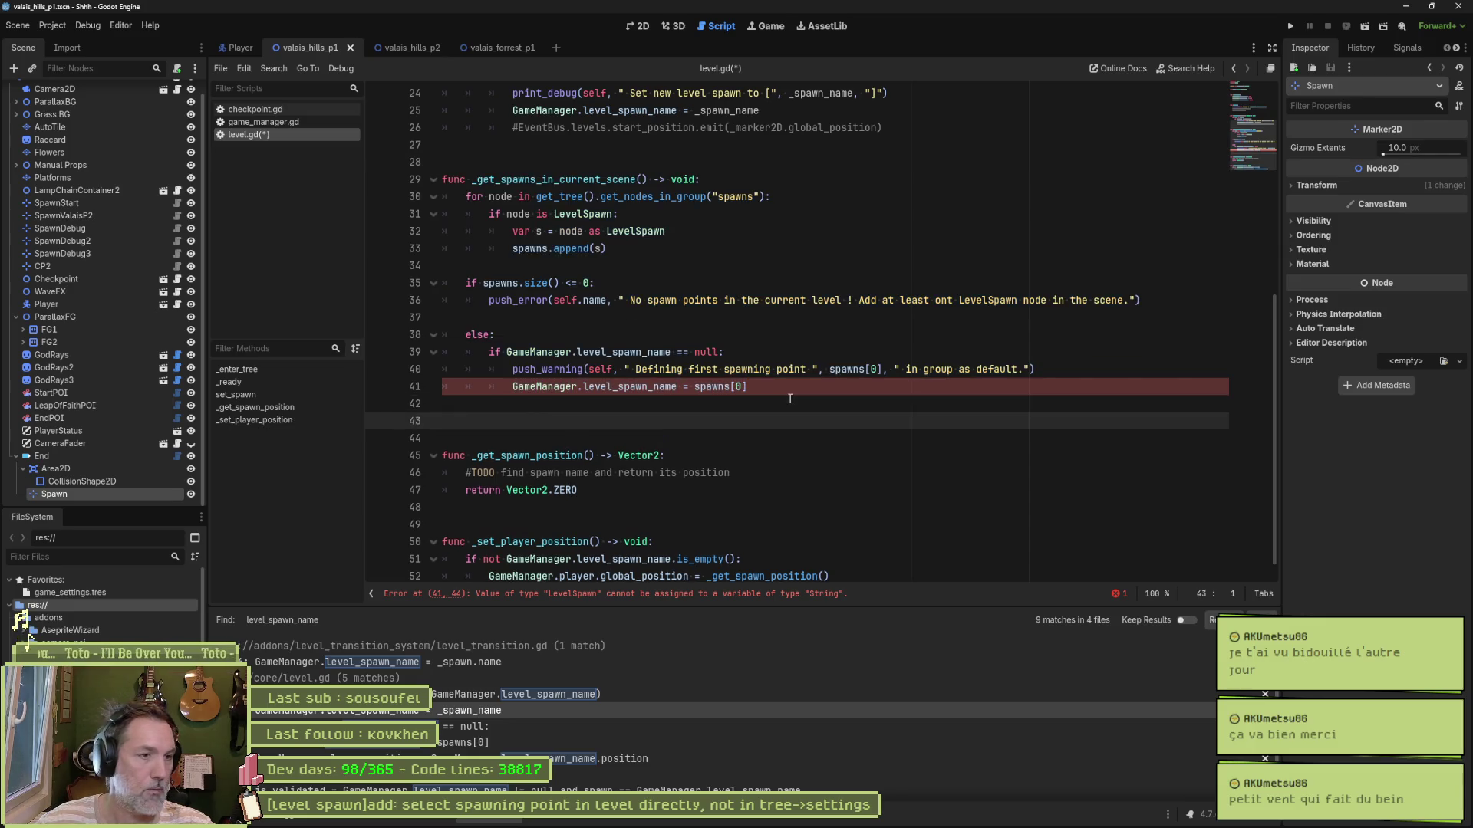
Step: Paste a duplicate of the spawn function and re-comment the original on lines 29–41
{"action": "key", "text": "ctrl+v"}
{"action": "scroll", "coordinate": [706, 306], "scroll_direction": "up", "scroll_amount": 2}
{"action": "left_click_drag", "start_coordinate": [572, 209], "coordinate": [591, 414]}
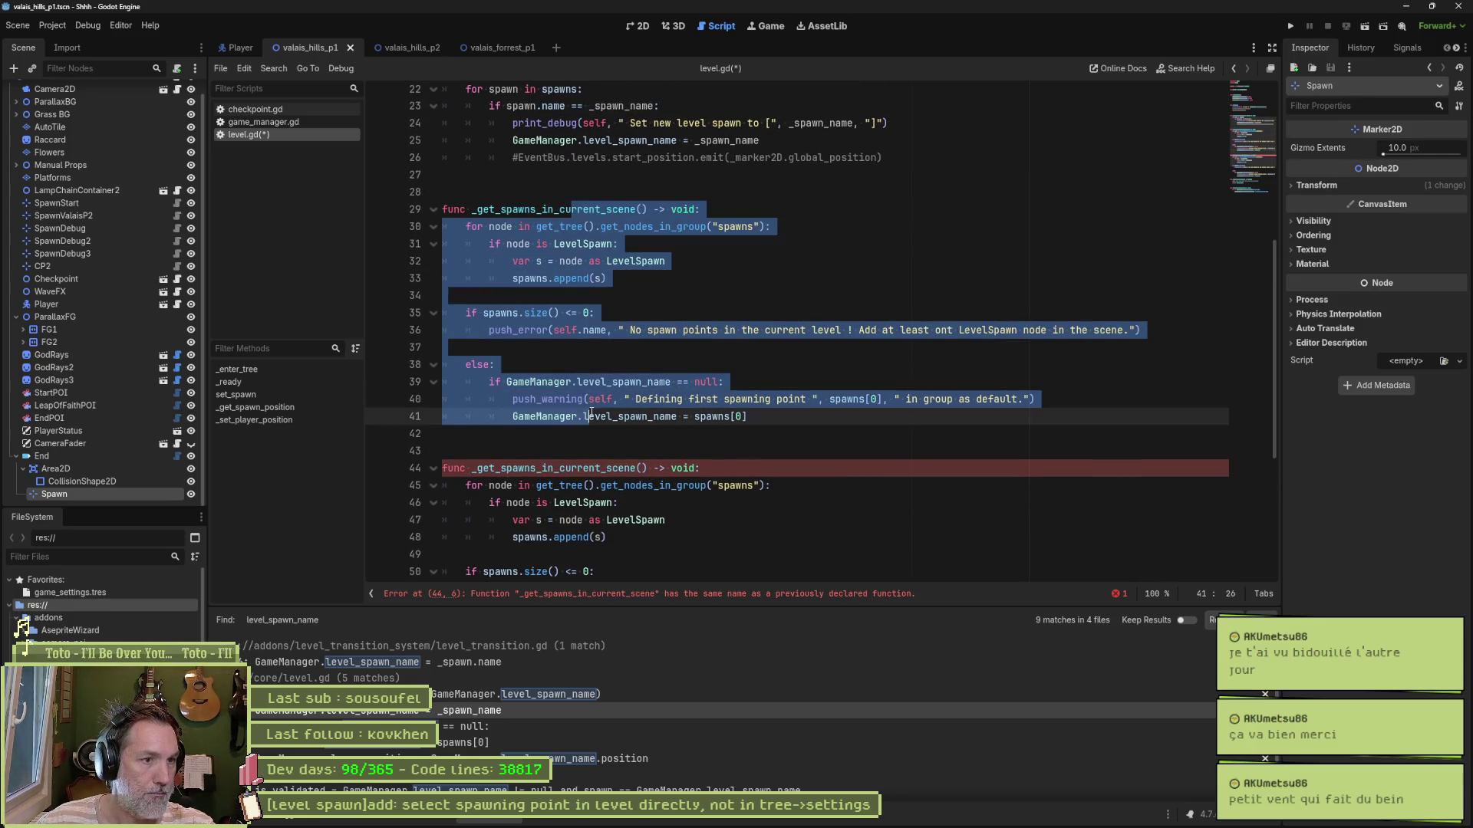
{"action": "key", "text": "ctrl+k"}
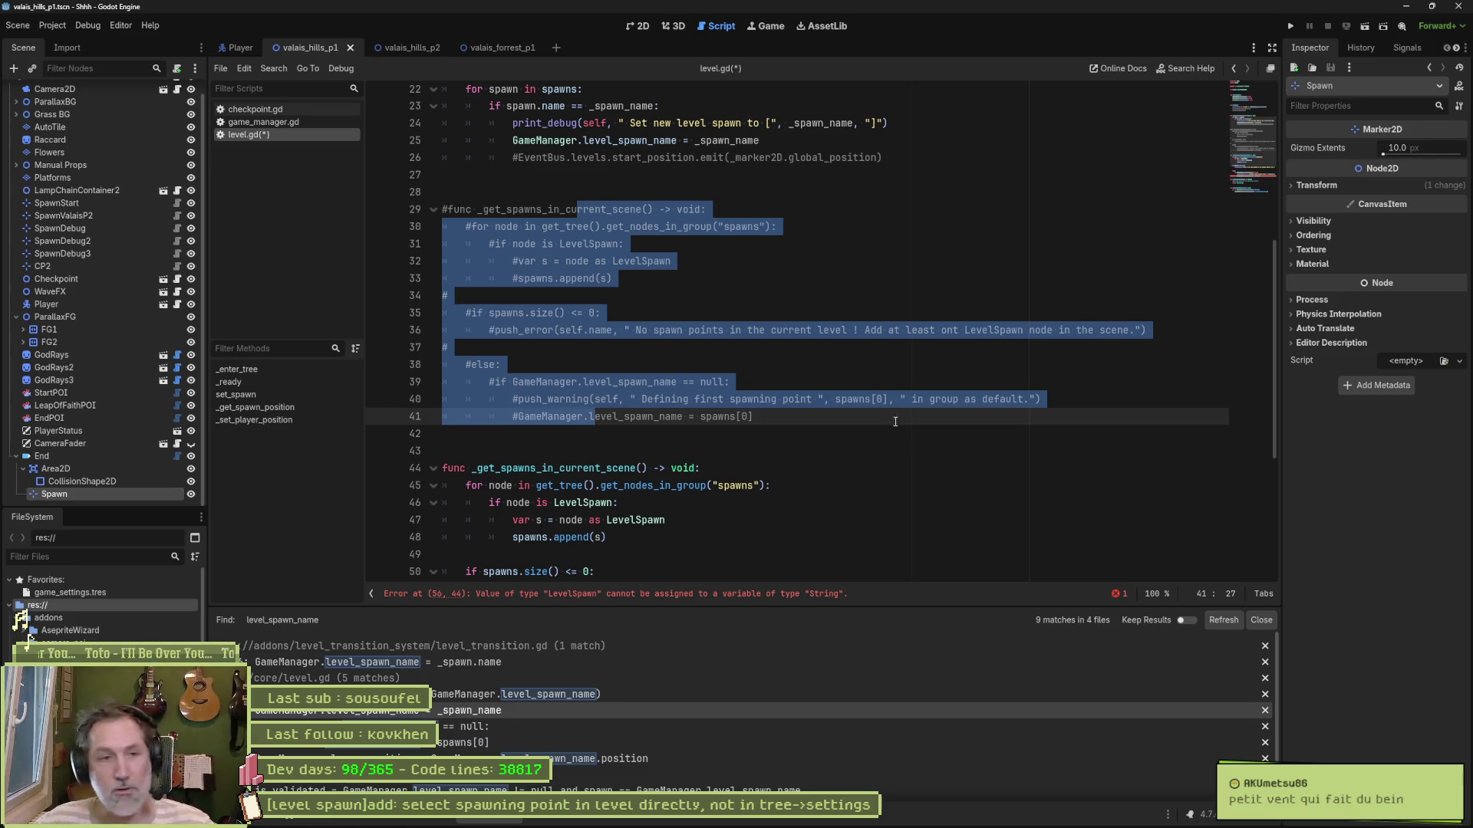
{"action": "left_click", "coordinate": [764, 365]}
Step: Copy the duplicate's spawn loop into the body of _get_spawn_position
{"action": "scroll", "coordinate": [764, 410], "scroll_direction": "down", "scroll_amount": 2}
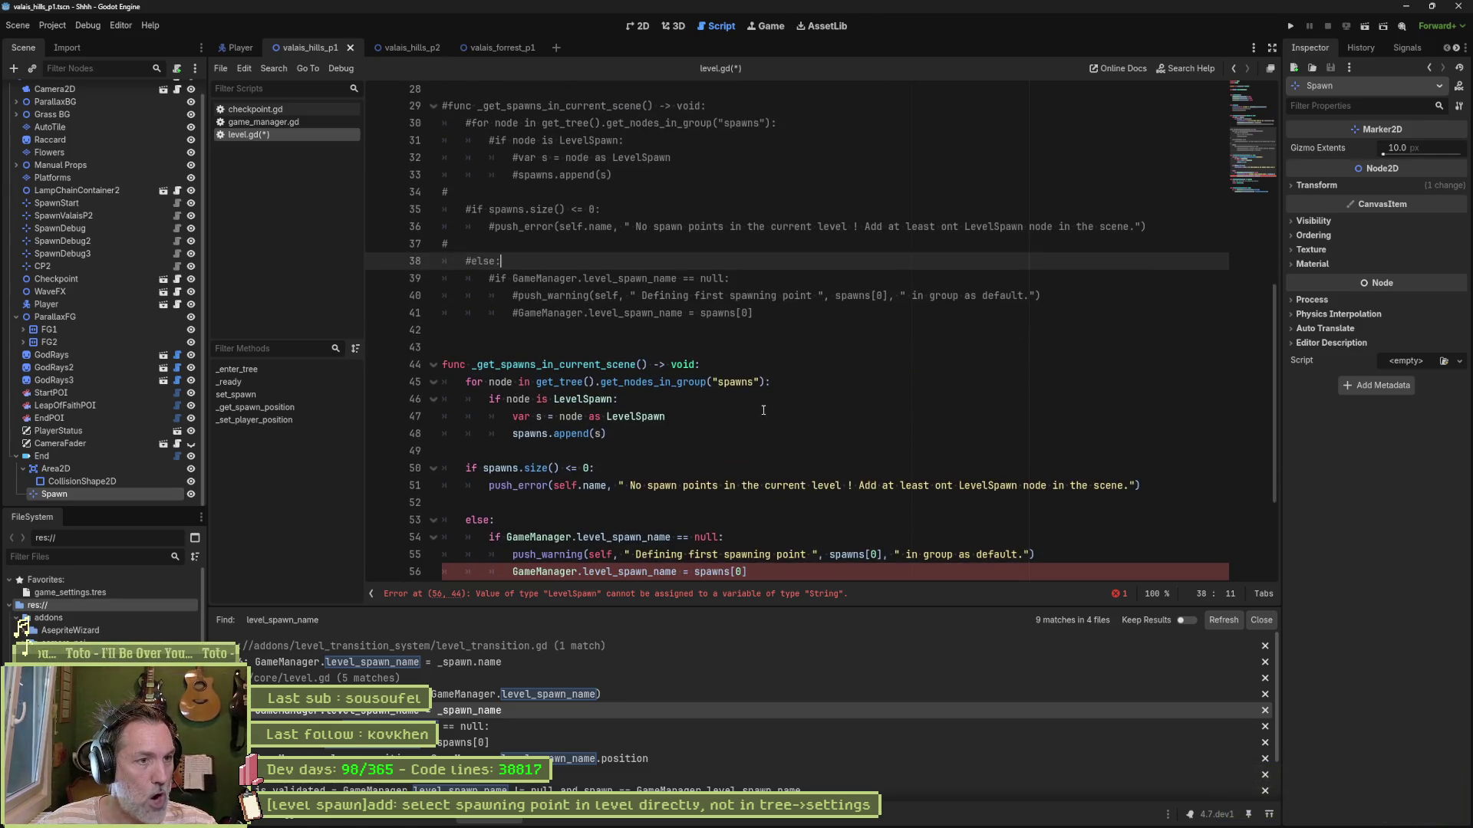
{"action": "scroll", "coordinate": [646, 498], "scroll_direction": "down", "scroll_amount": 3}
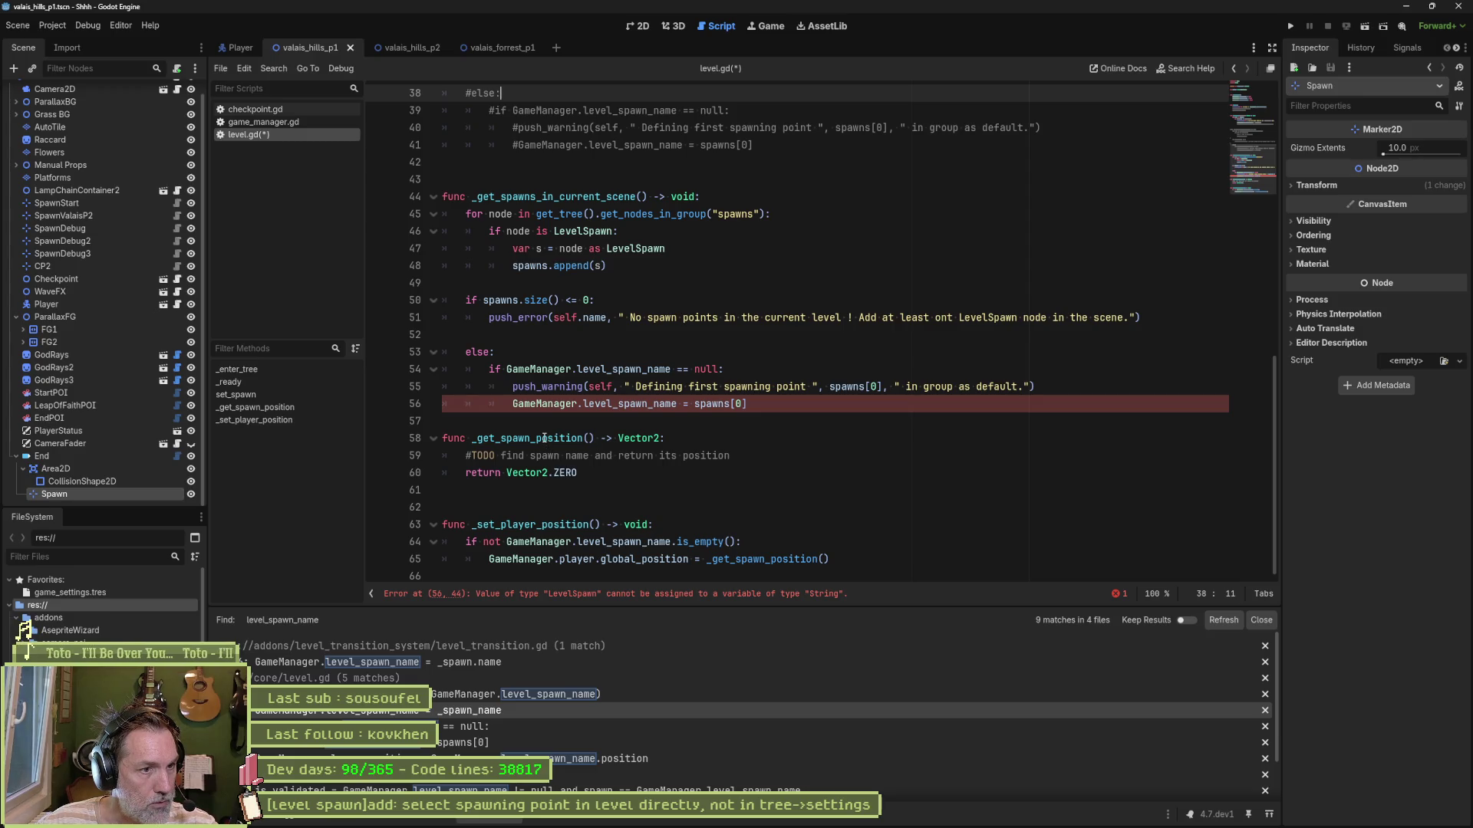
{"action": "left_click_drag", "start_coordinate": [773, 404], "coordinate": [741, 196]}
{"action": "key", "text": "ctrl+c"}
{"action": "left_click", "coordinate": [665, 438]}
{"action": "key", "text": "ctrl+v"}
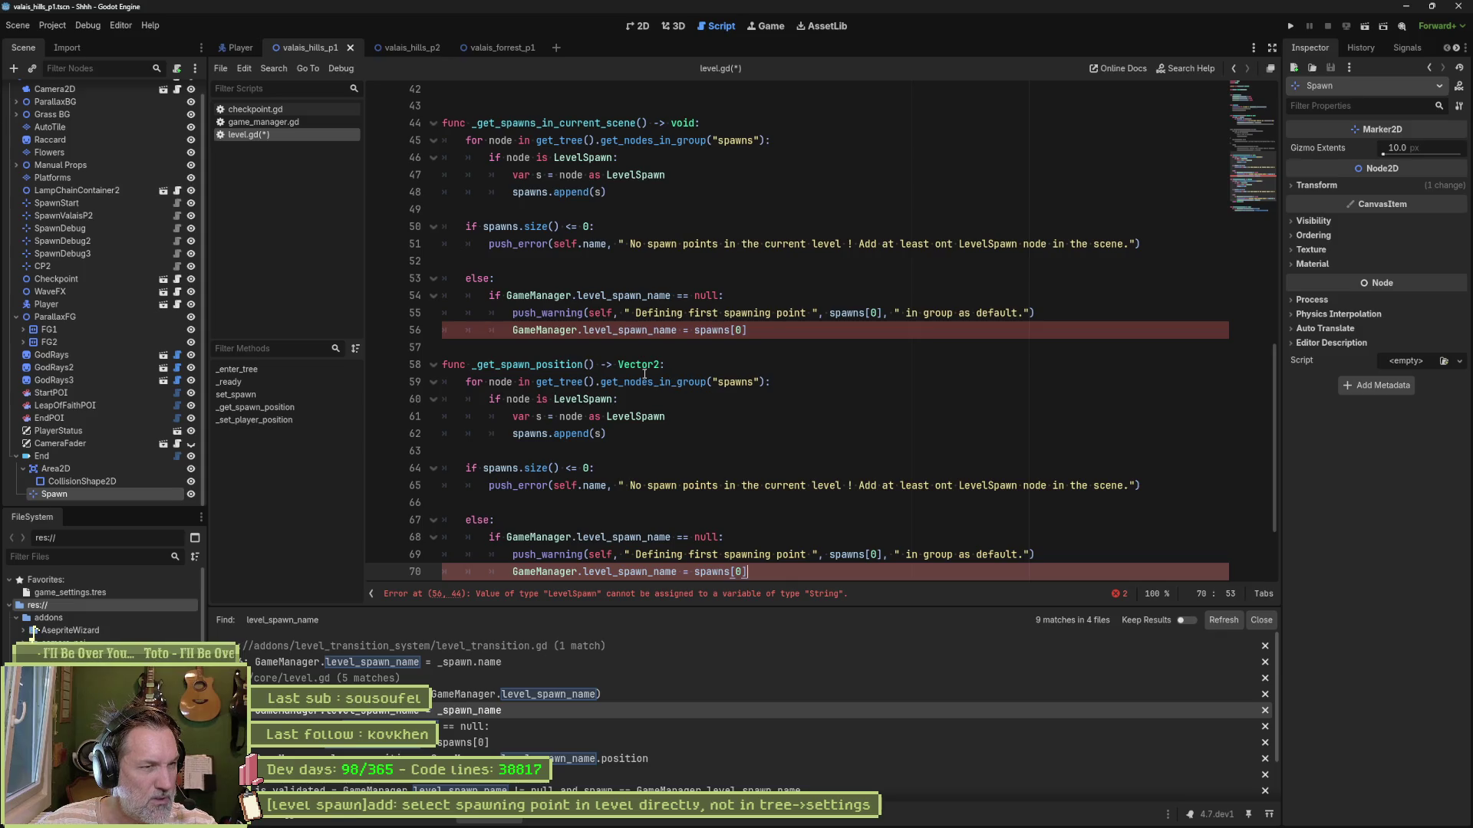
Step: Delete the duplicated _get_spawns_in_current_scene function, add a blank line before the return, and save level.gd
{"action": "scroll", "coordinate": [644, 373], "scroll_direction": "up", "scroll_amount": 1}
{"action": "mouse_move", "coordinate": [767, 382]}
{"action": "left_mouse_down"}
{"action": "mouse_move", "coordinate": [806, 176]}
{"action": "mouse_move", "coordinate": [847, 160]}
{"action": "left_mouse_up"}
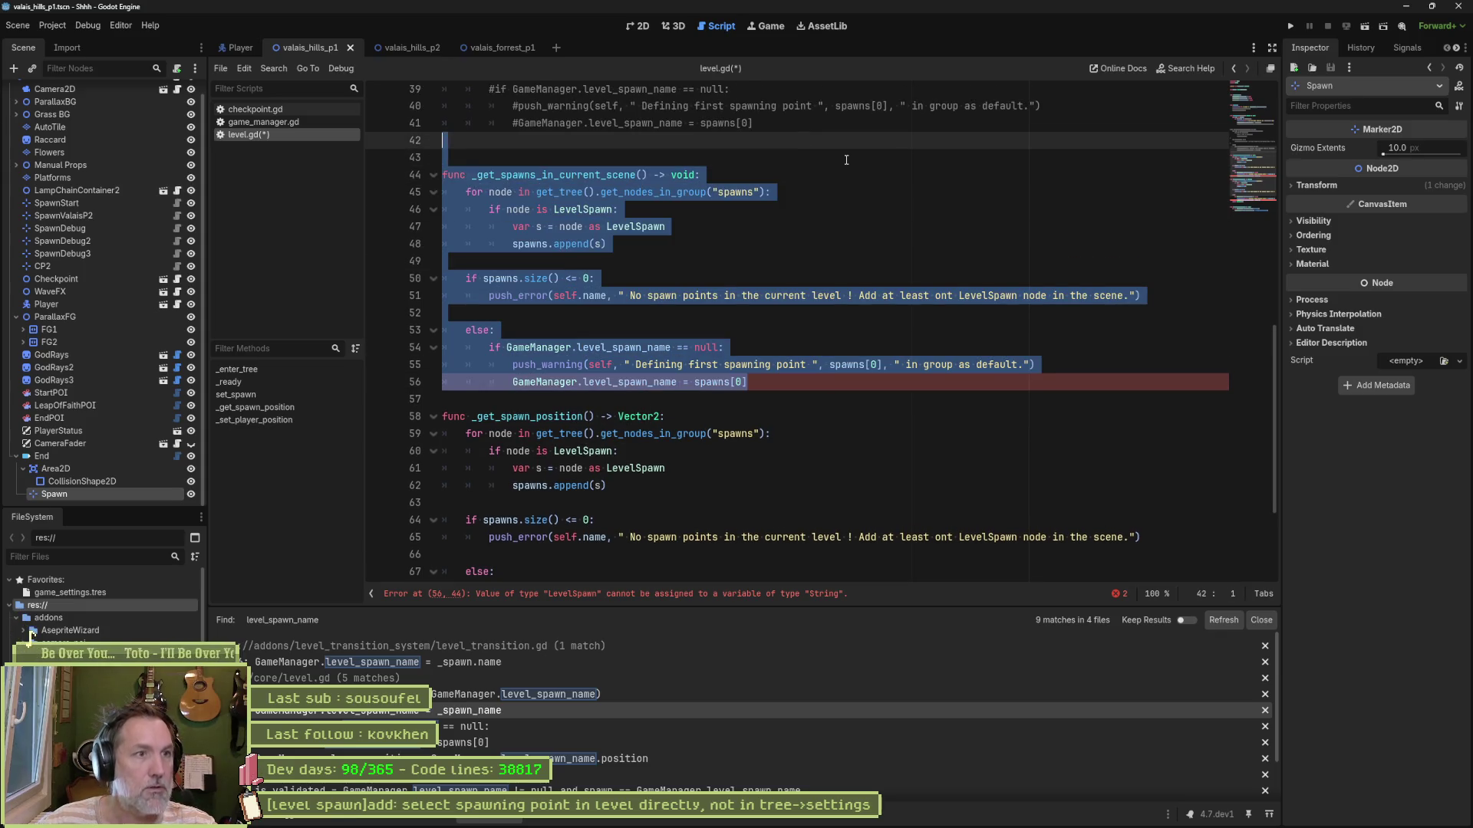
{"action": "key", "text": "Delete"}
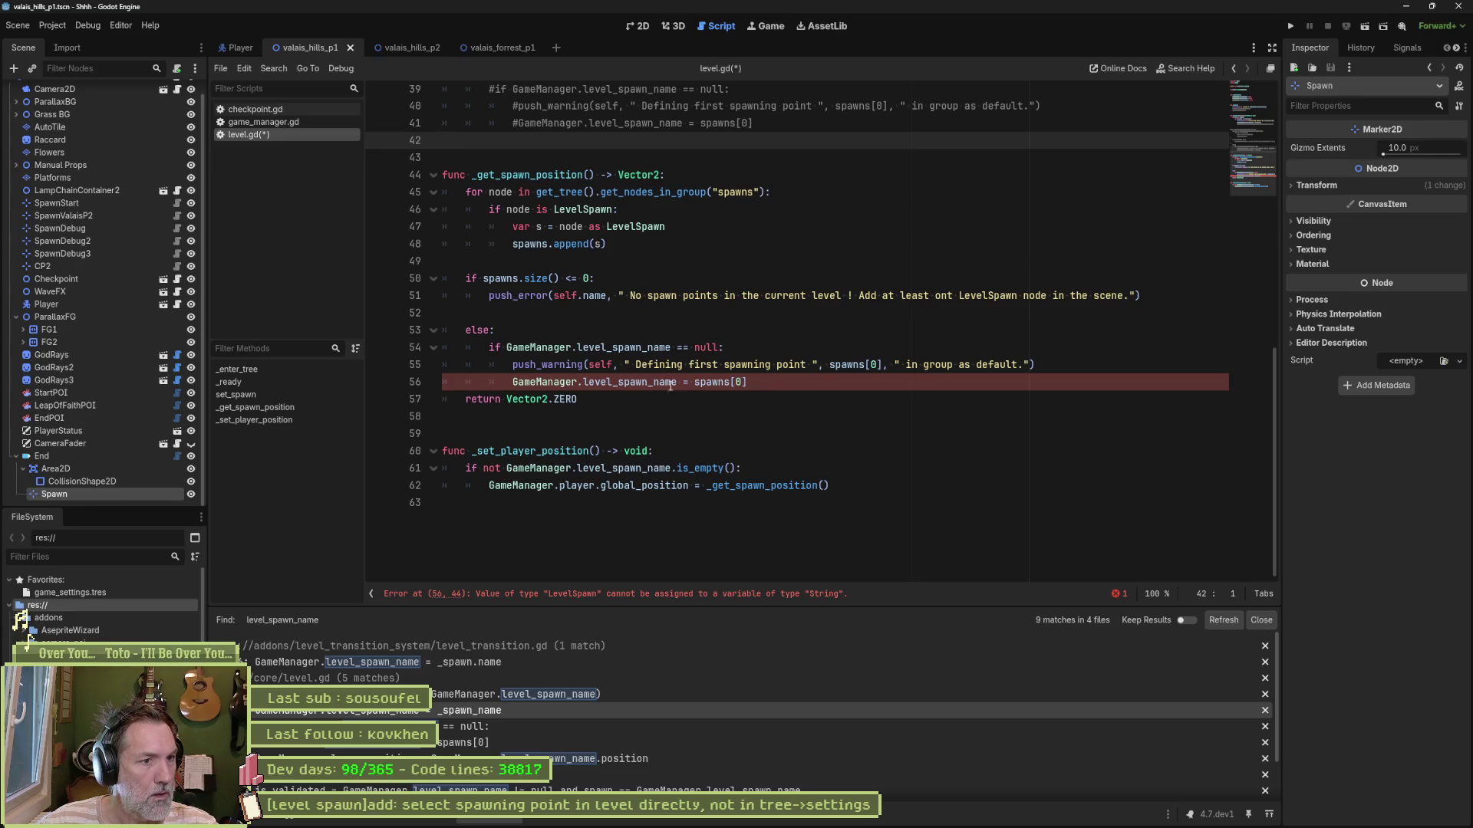
{"action": "left_click", "coordinate": [767, 382]}
{"action": "key", "text": "Return"}
{"action": "key", "text": "ctrl+s"}
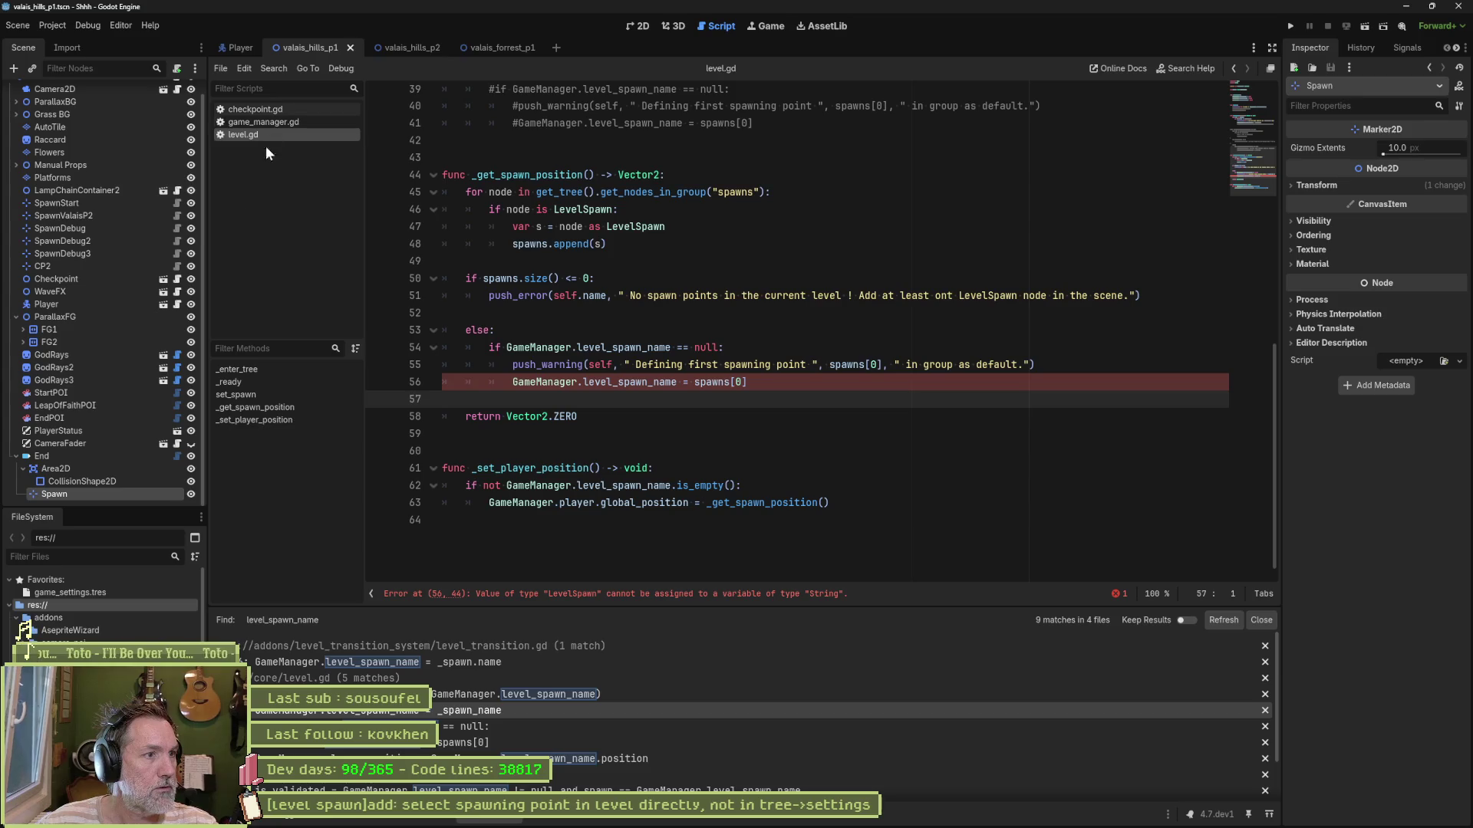
Step: In level_transition.gd, insert a spawn.add_to_group() call after the spawn.name line
{"action": "left_click", "coordinate": [178, 457]}
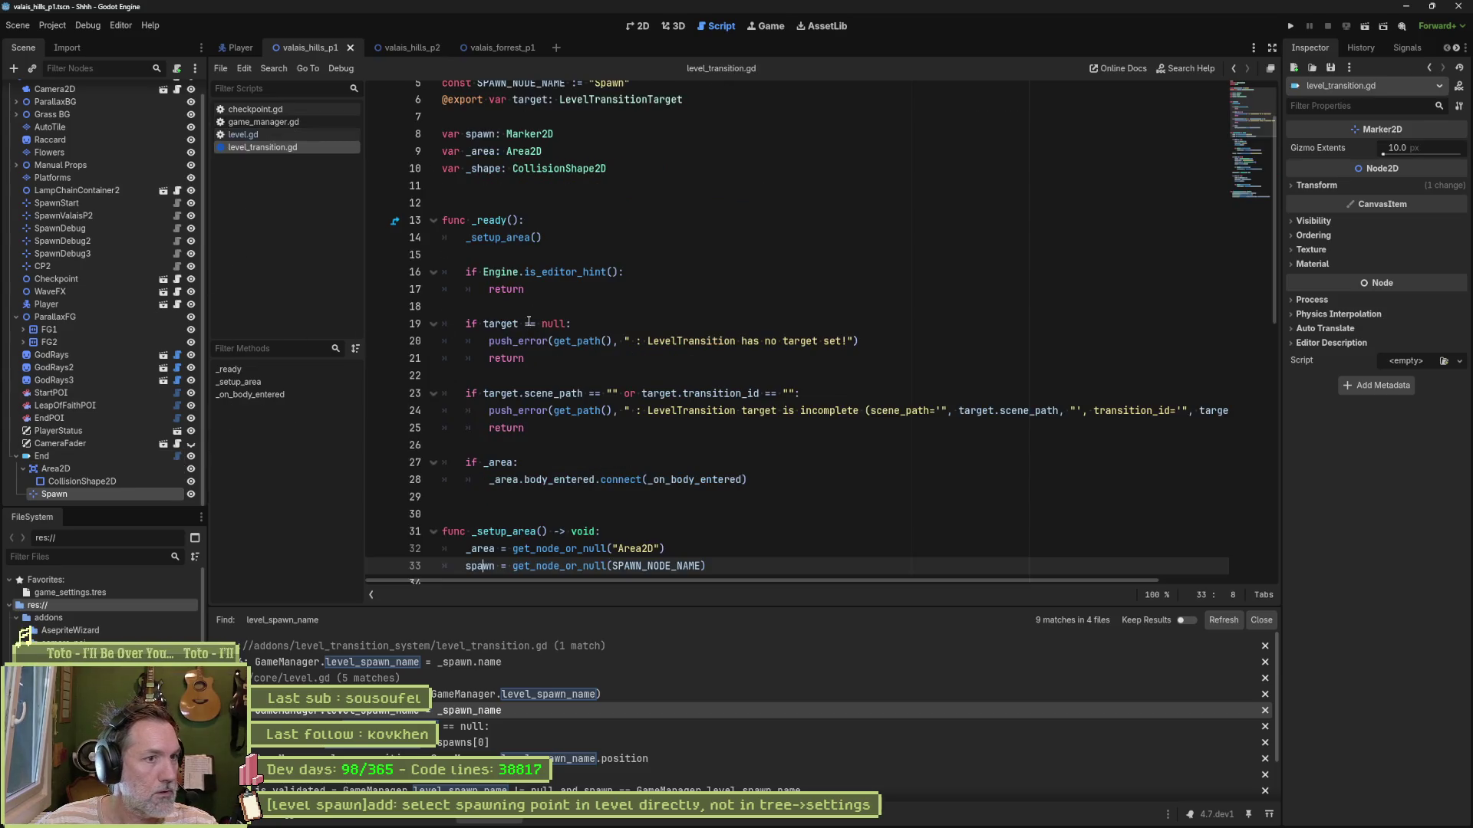
{"action": "scroll", "coordinate": [583, 368], "scroll_direction": "down", "scroll_amount": 5}
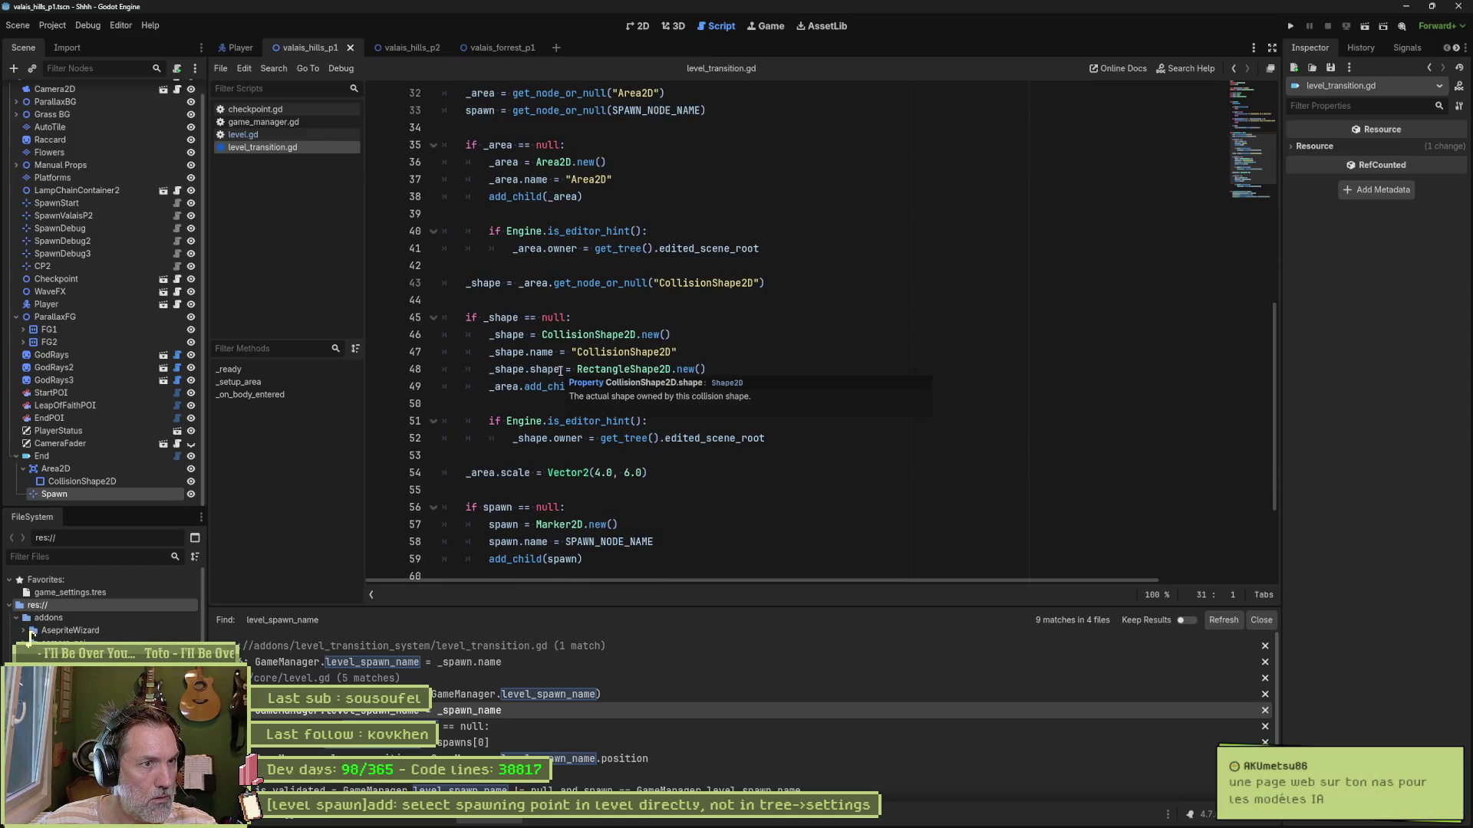
{"action": "scroll", "coordinate": [560, 366], "scroll_direction": "down", "scroll_amount": 3}
{"action": "left_click", "coordinate": [561, 360]}
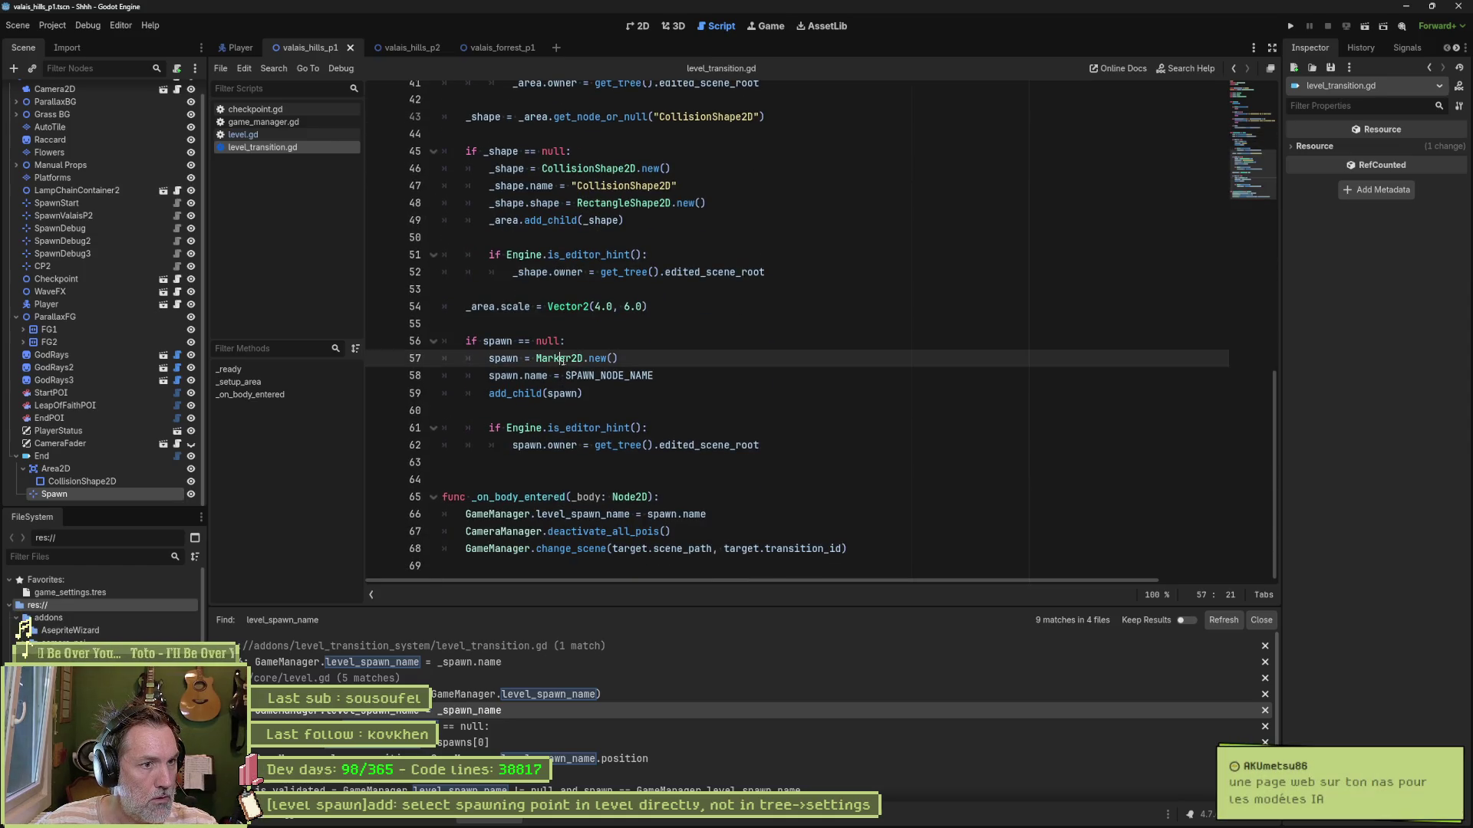
{"action": "left_click", "coordinate": [675, 378]}
{"action": "key", "text": "Return"}
{"action": "type", "text": "spawn.grou"}
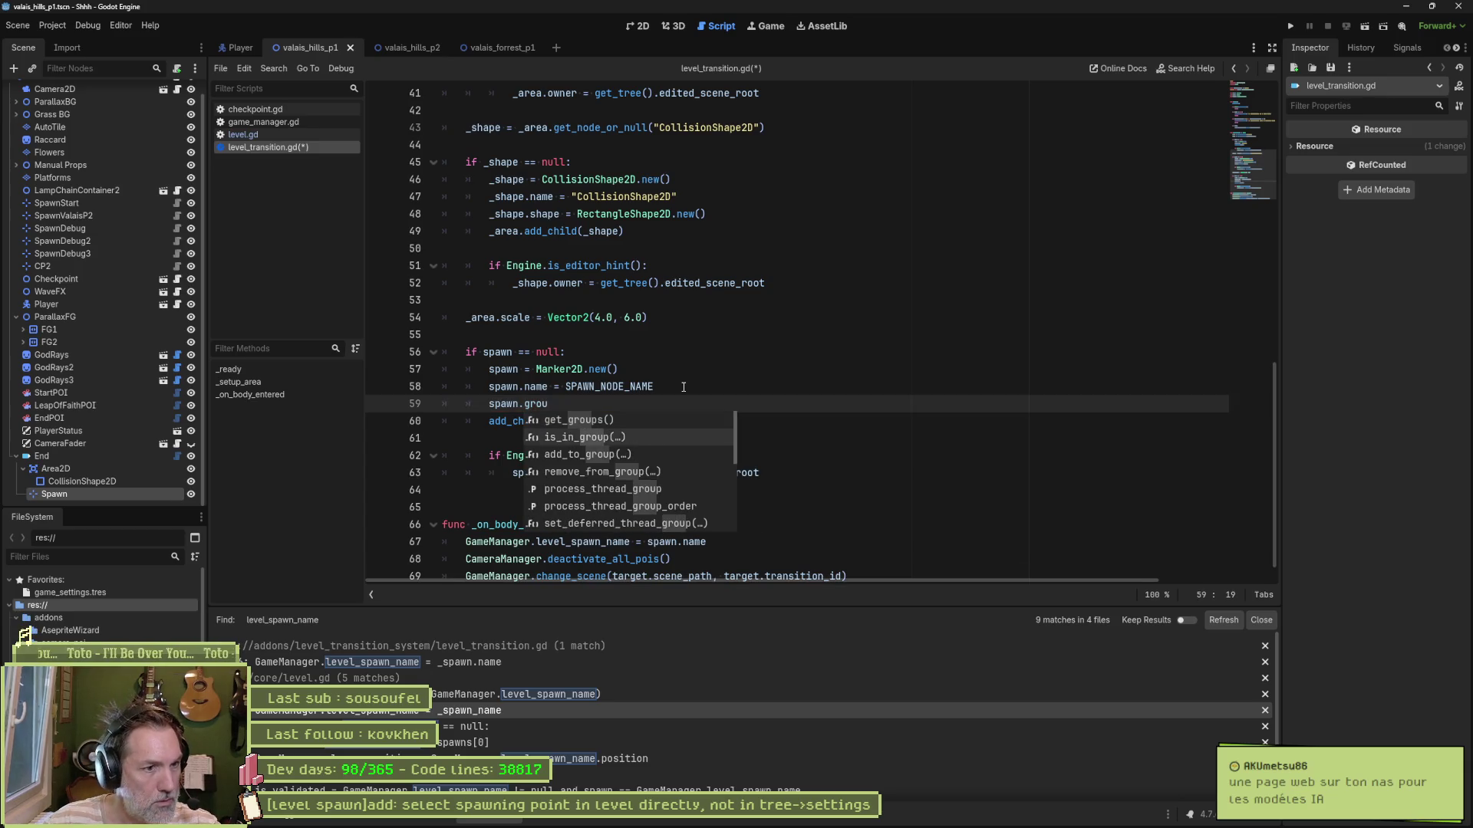
{"action": "key", "text": "Down"}
{"action": "key", "text": "Return"}
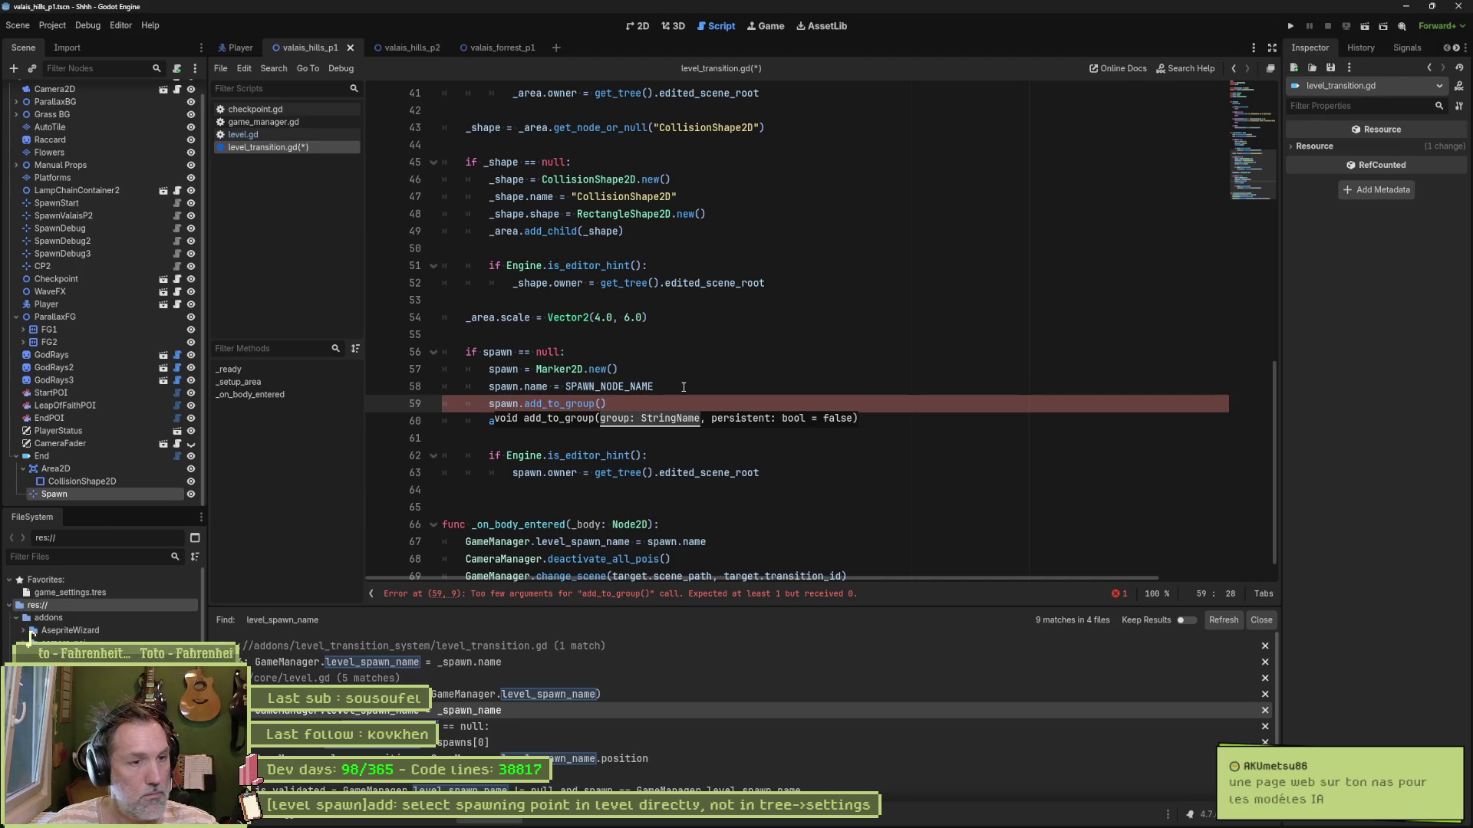
Step: Try a GameSettings argument, remove it again, and view game_settings.tres in the inspector
{"action": "type", "text": "games"}
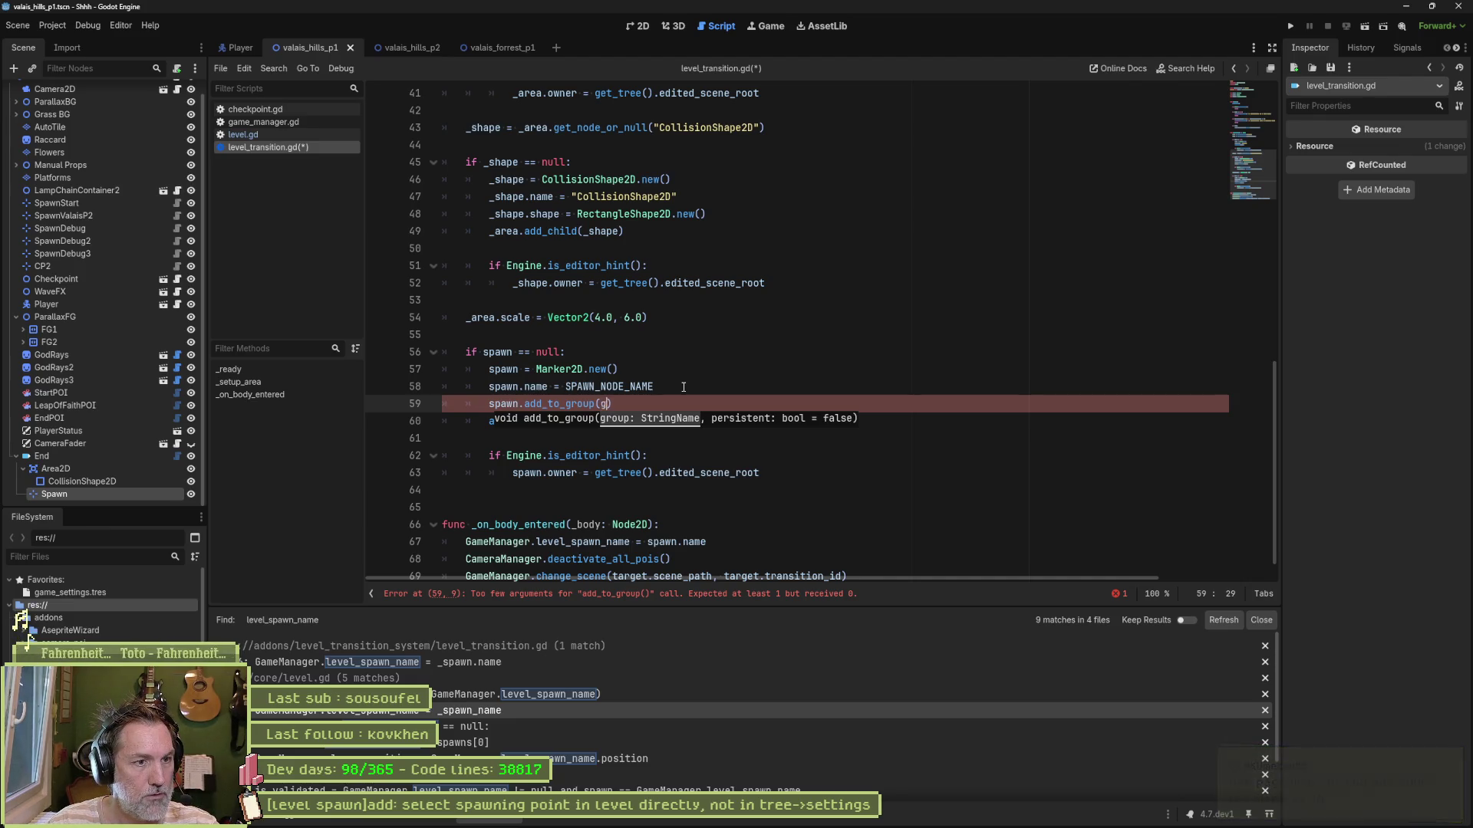
{"action": "key", "text": "Return"}
{"action": "type", "text": ".gr"}
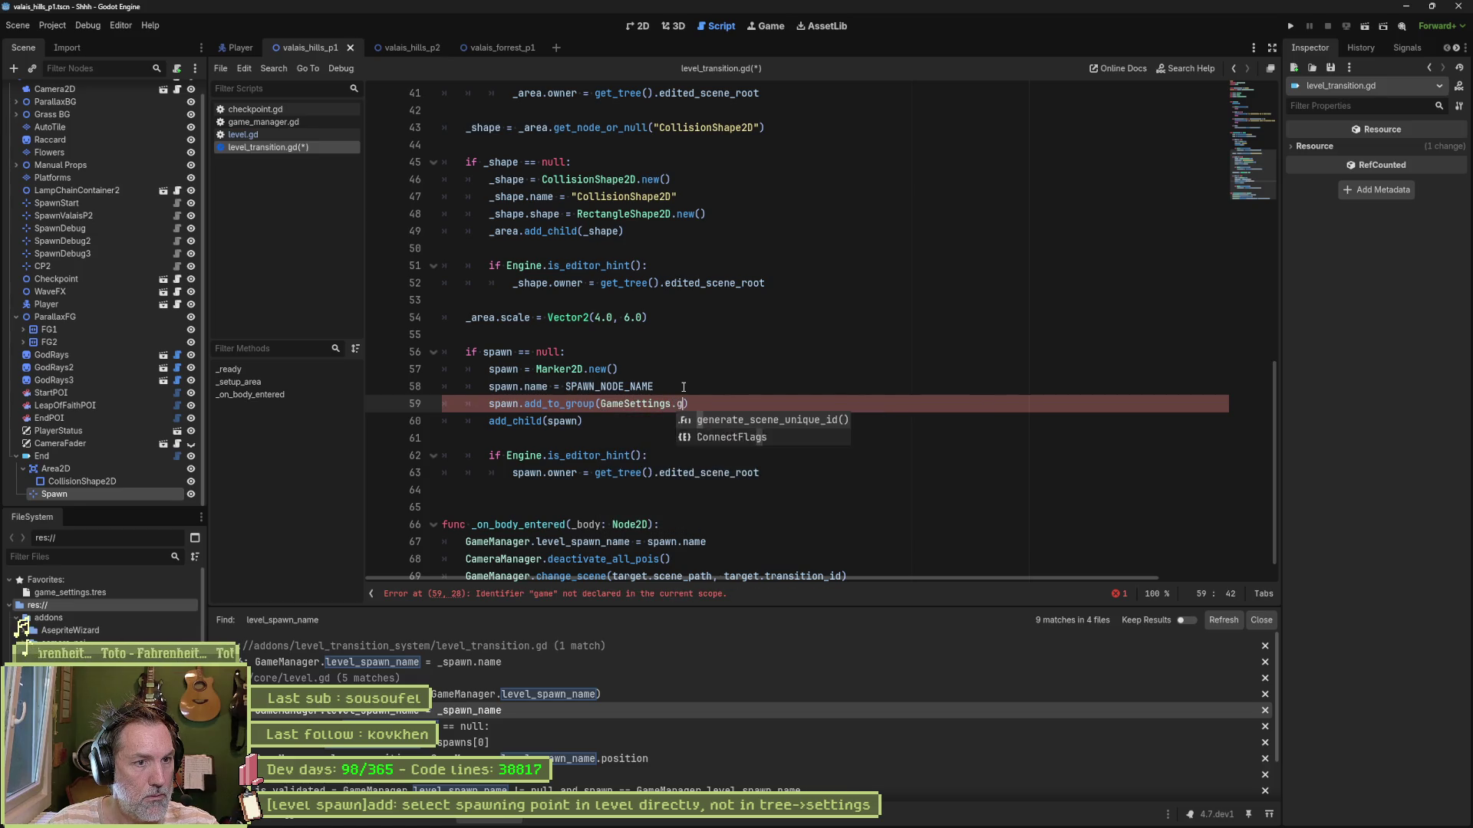
{"action": "key", "text": "BackSpace"}
{"action": "key", "text": "BackSpace"}
{"action": "key", "text": "BackSpace"}
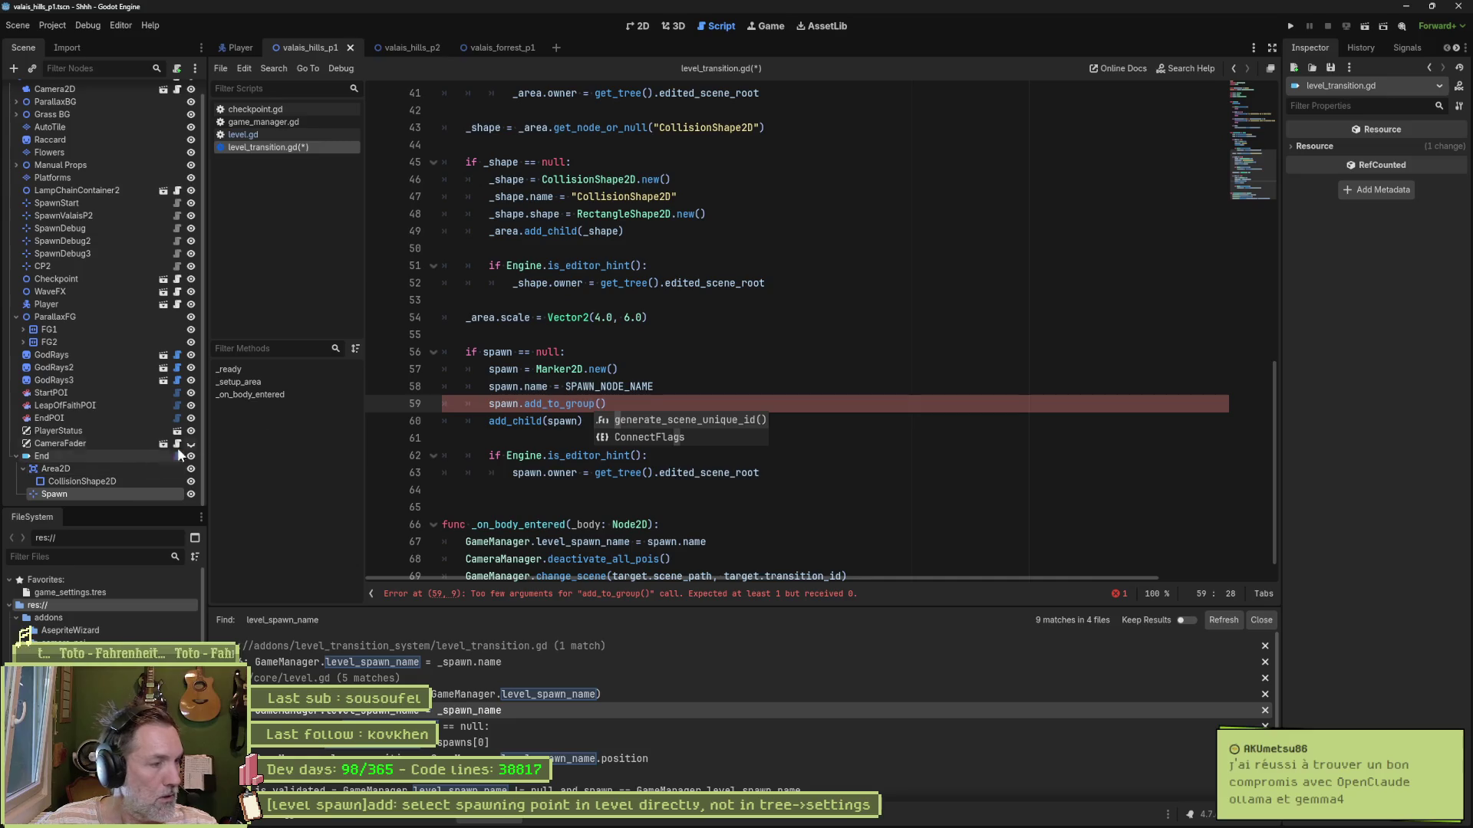
{"action": "left_click", "coordinate": [95, 595]}
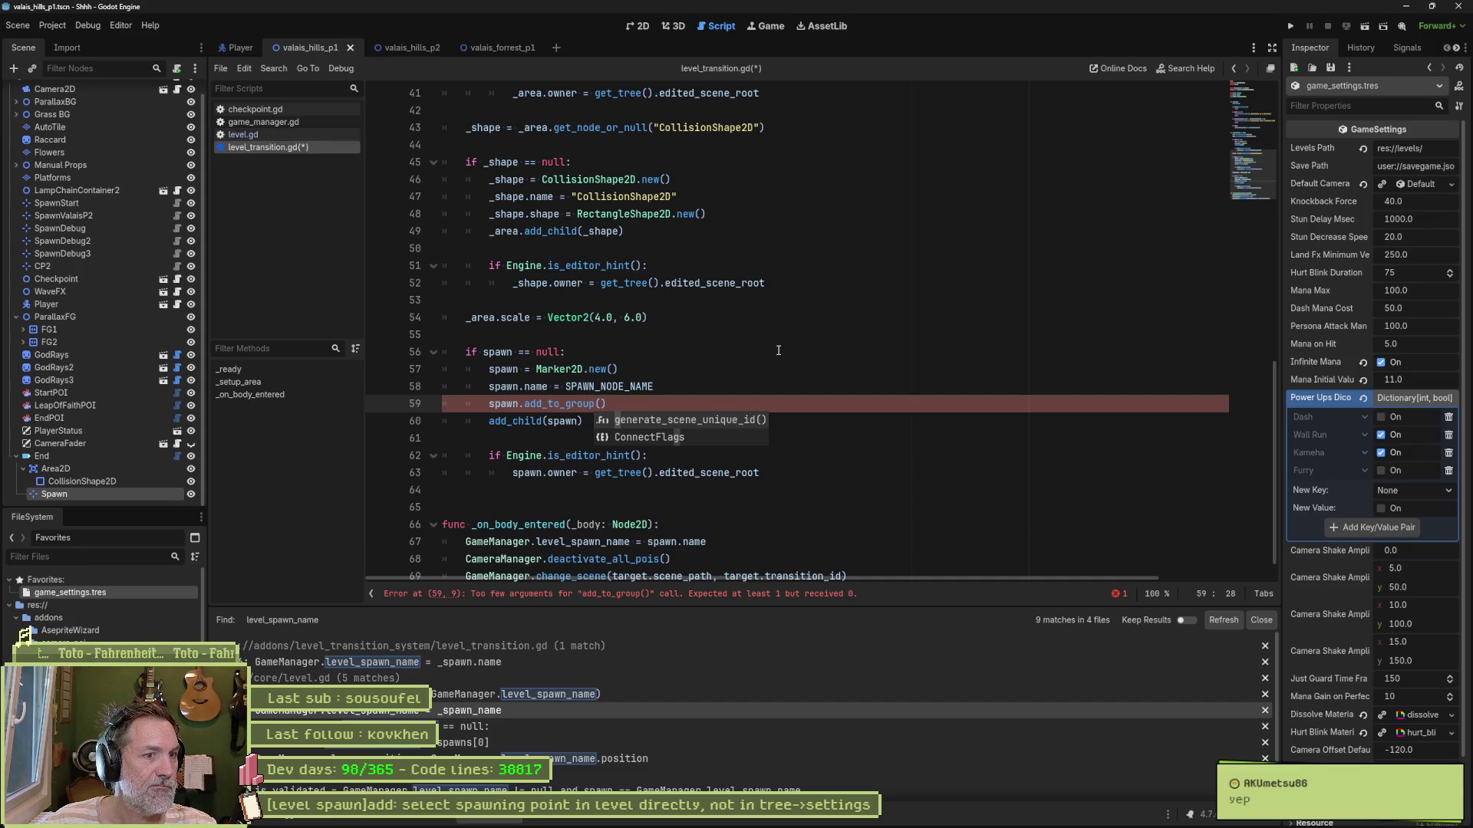
Step: Back in level.gd, inspect the "spawns" group lookup on line 30
{"action": "scroll", "coordinate": [778, 350], "scroll_direction": "up", "scroll_amount": 6}
{"action": "scroll", "coordinate": [739, 339], "scroll_direction": "down", "scroll_amount": 5}
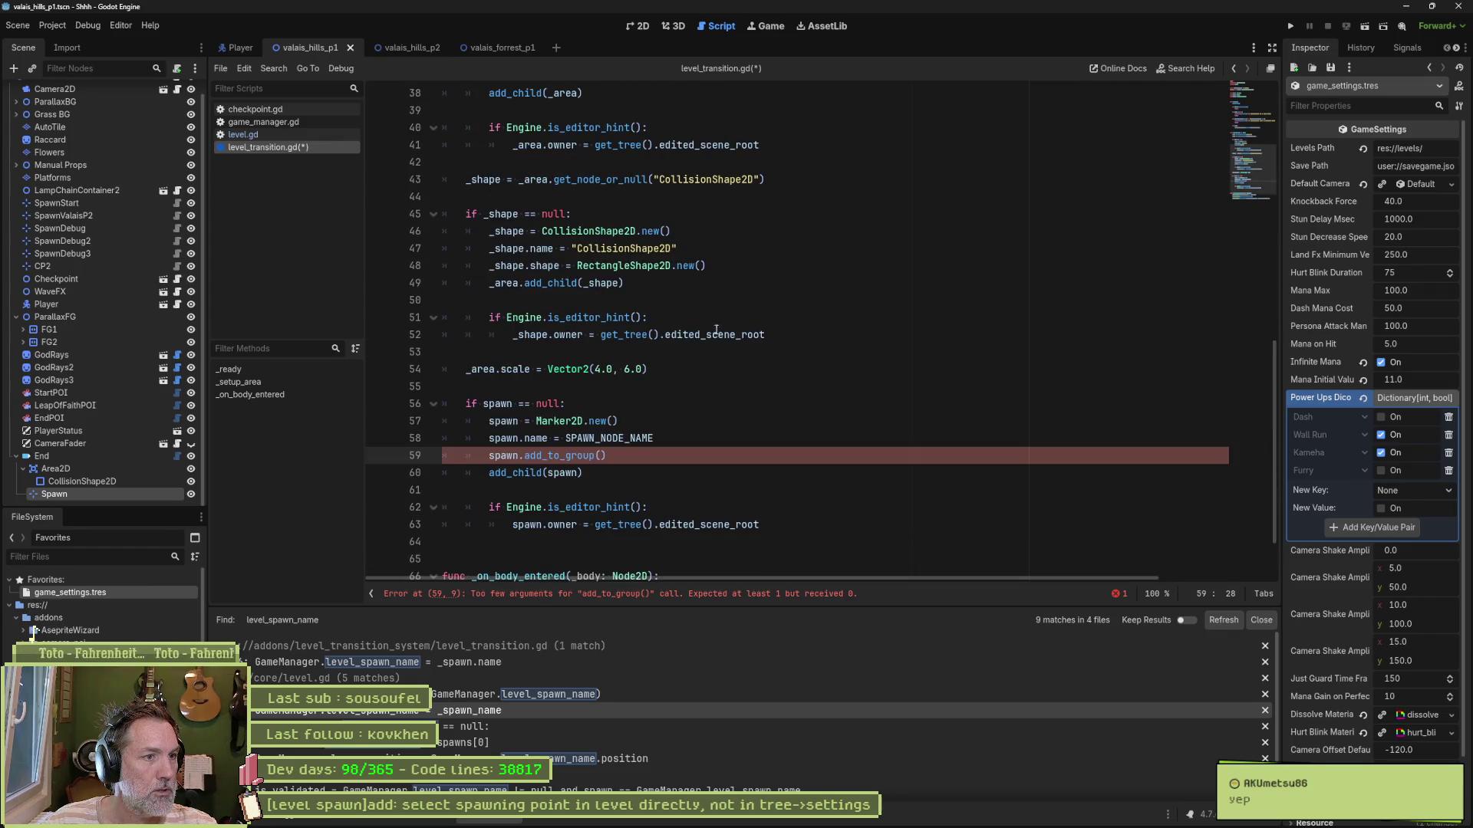
{"action": "left_click", "coordinate": [290, 131]}
{"action": "scroll", "coordinate": [710, 351], "scroll_direction": "up", "scroll_amount": 5}
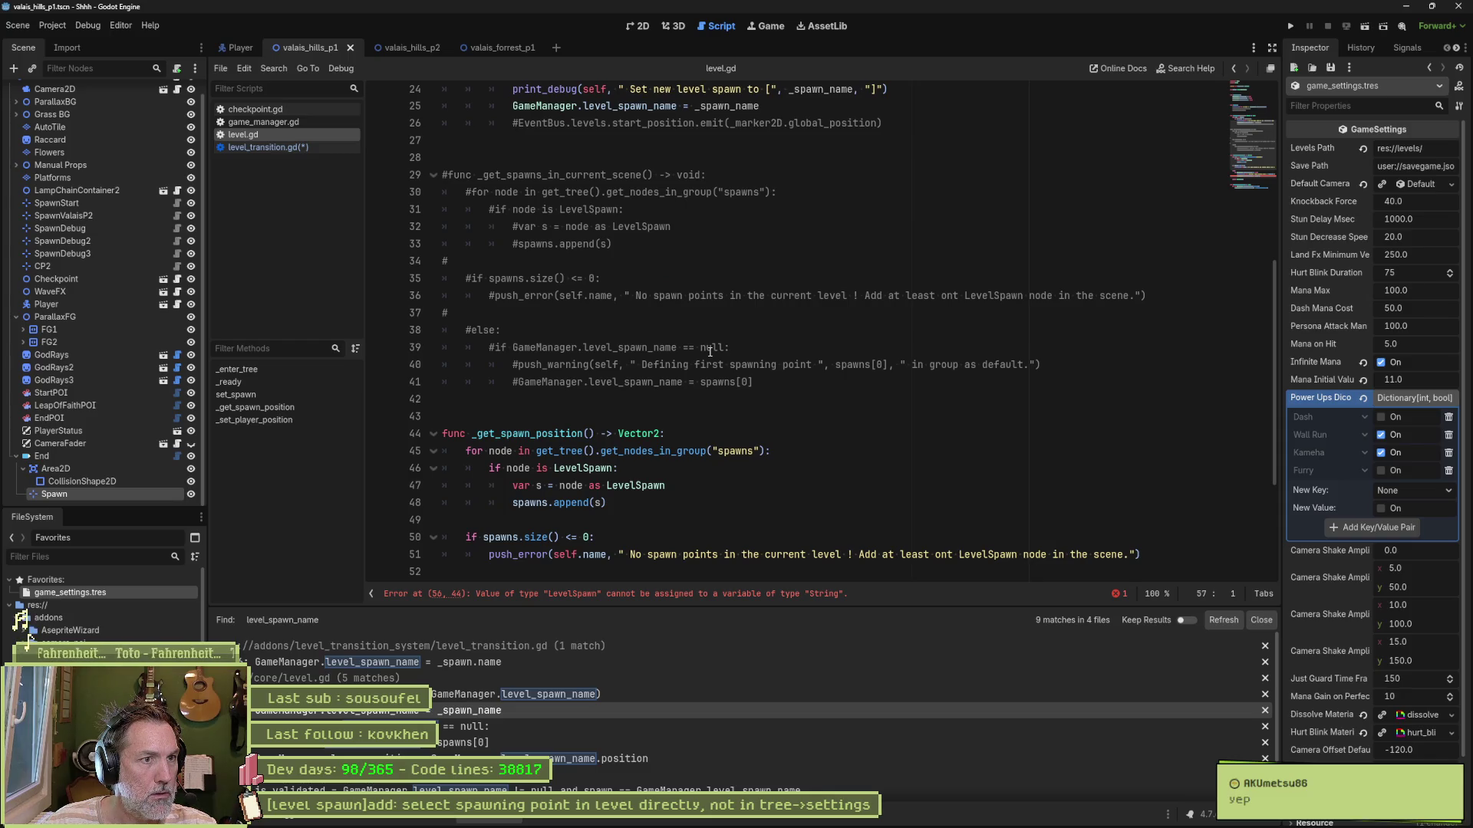
{"action": "double_click", "coordinate": [714, 191]}
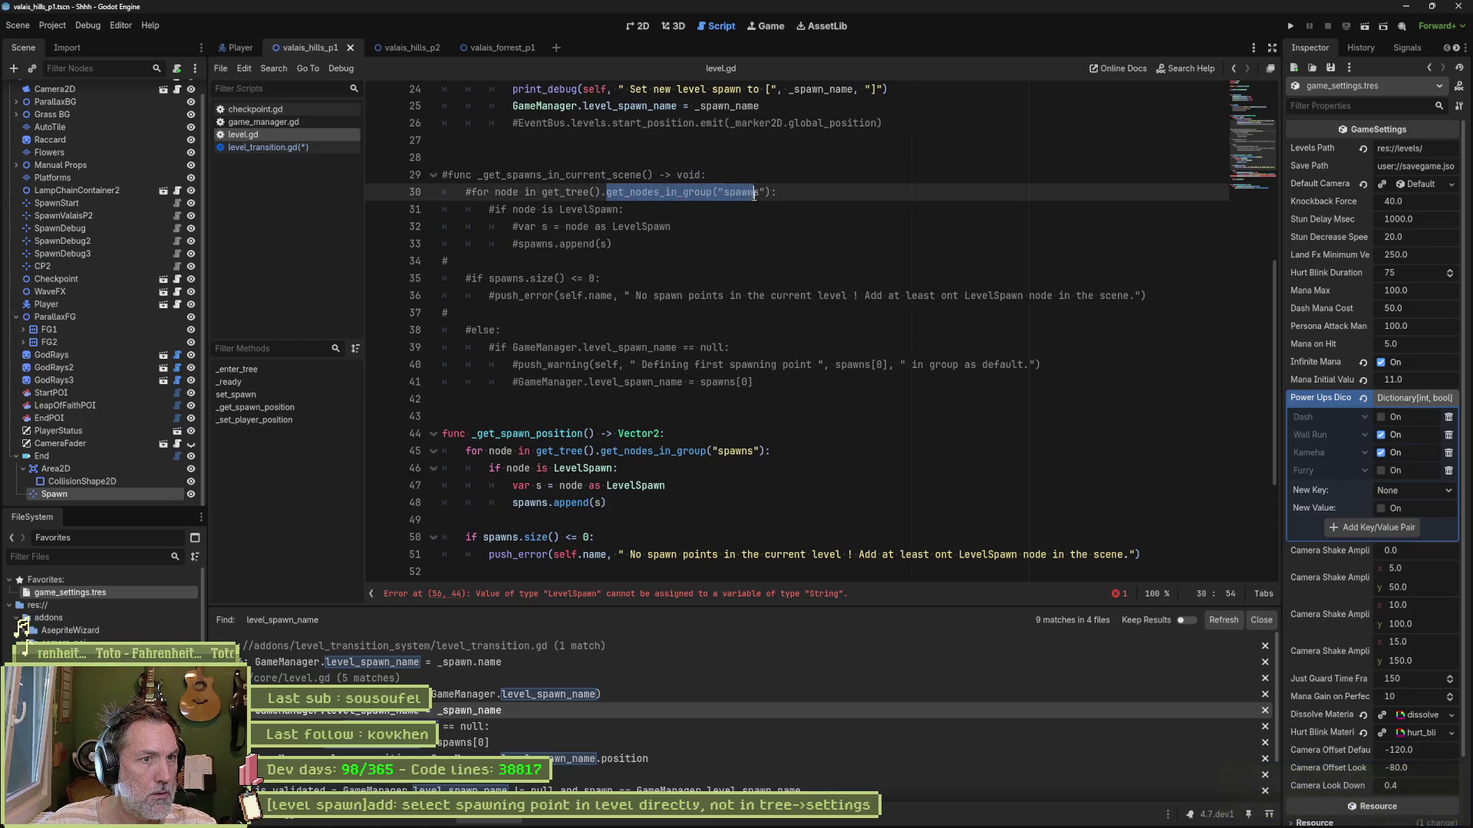
{"action": "key", "text": "End"}
{"action": "left_click_drag", "start_coordinate": [714, 191], "coordinate": [771, 193]}
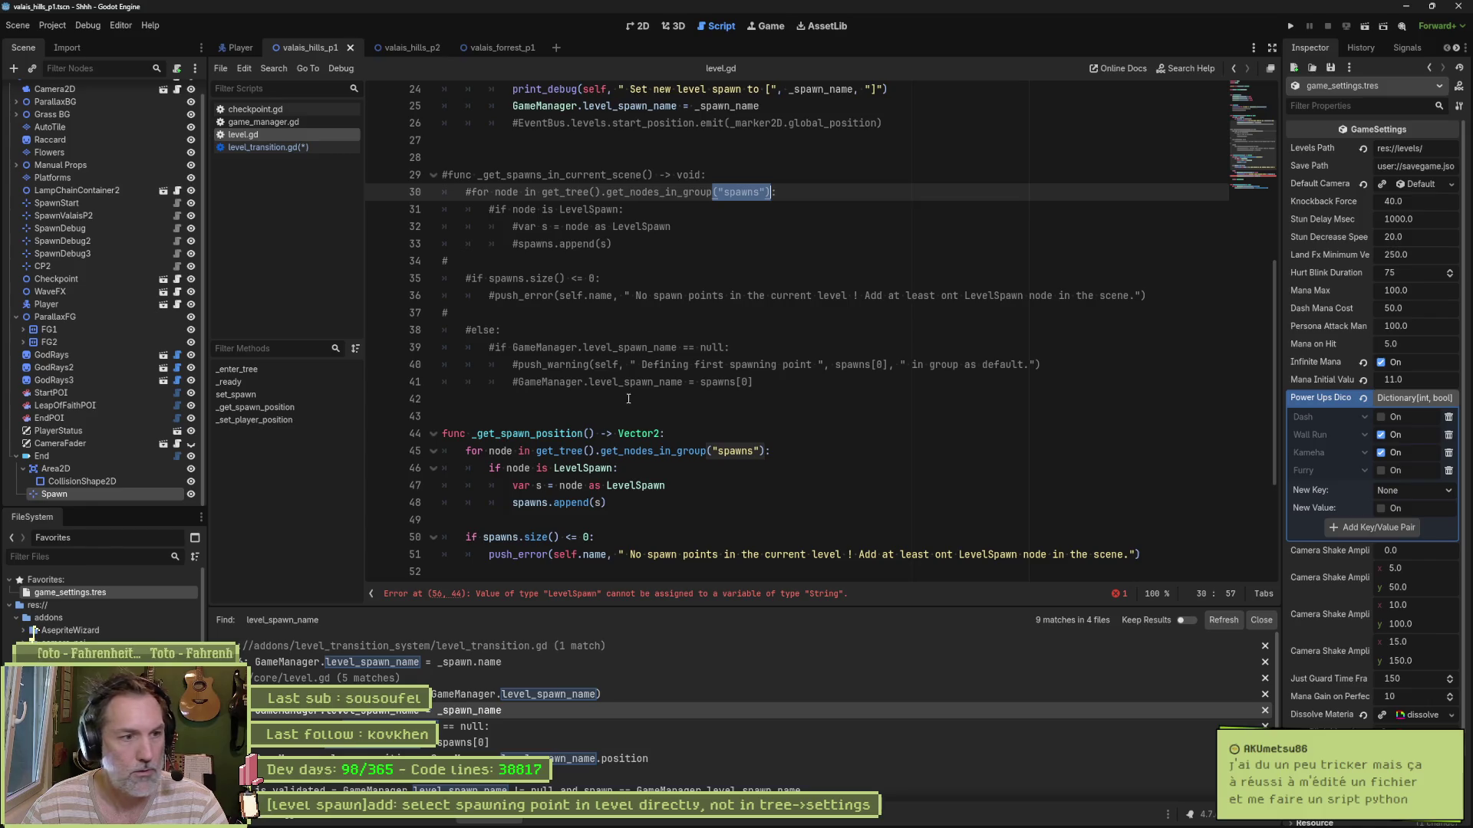
{"action": "scroll", "coordinate": [607, 426], "scroll_direction": "down", "scroll_amount": 3}
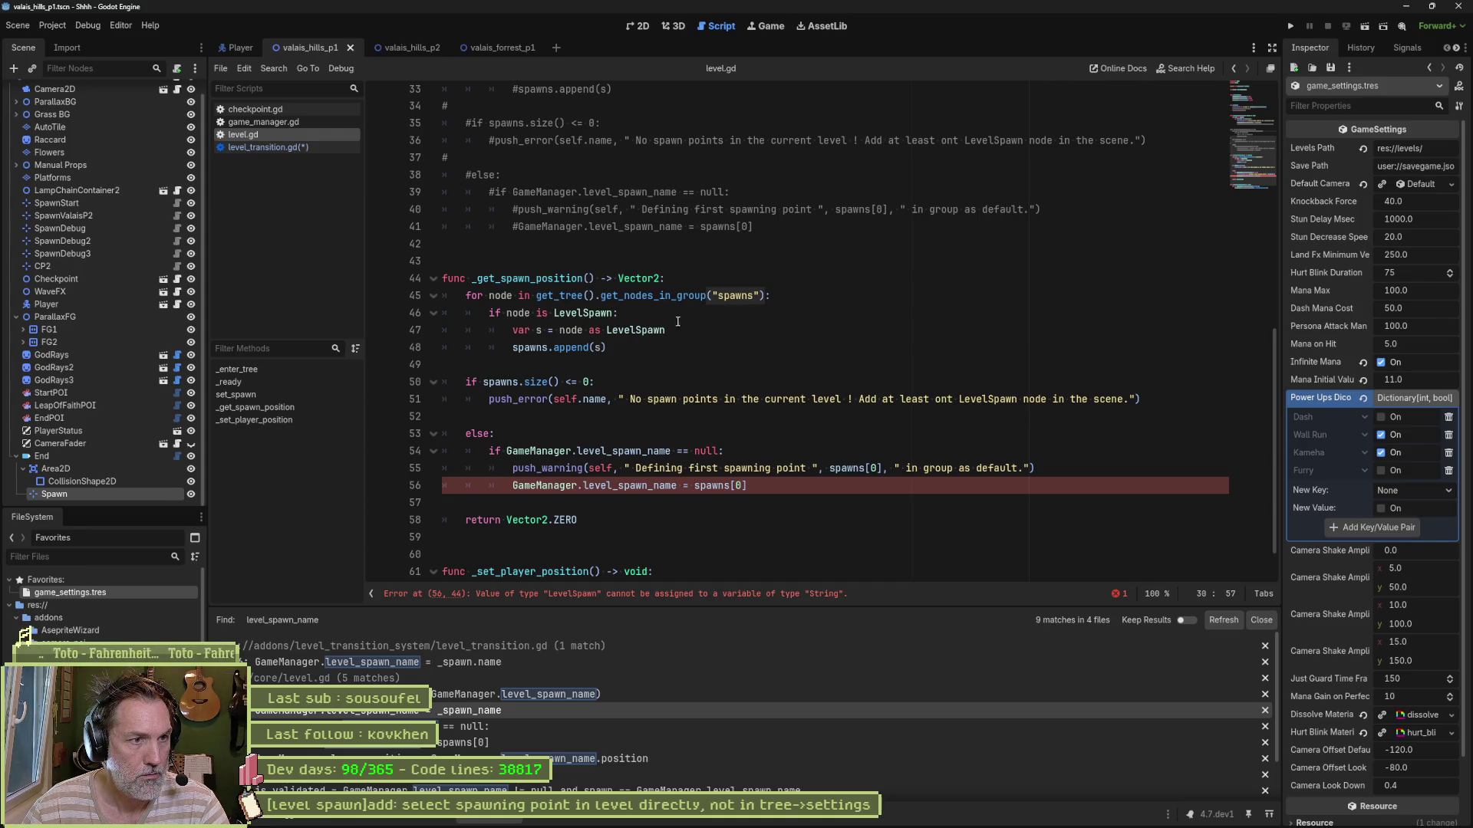
Step: Replace the LevelSpawn type check with a node.name == GameManager.level_spawn_name comparison
{"action": "left_click", "coordinate": [710, 316]}
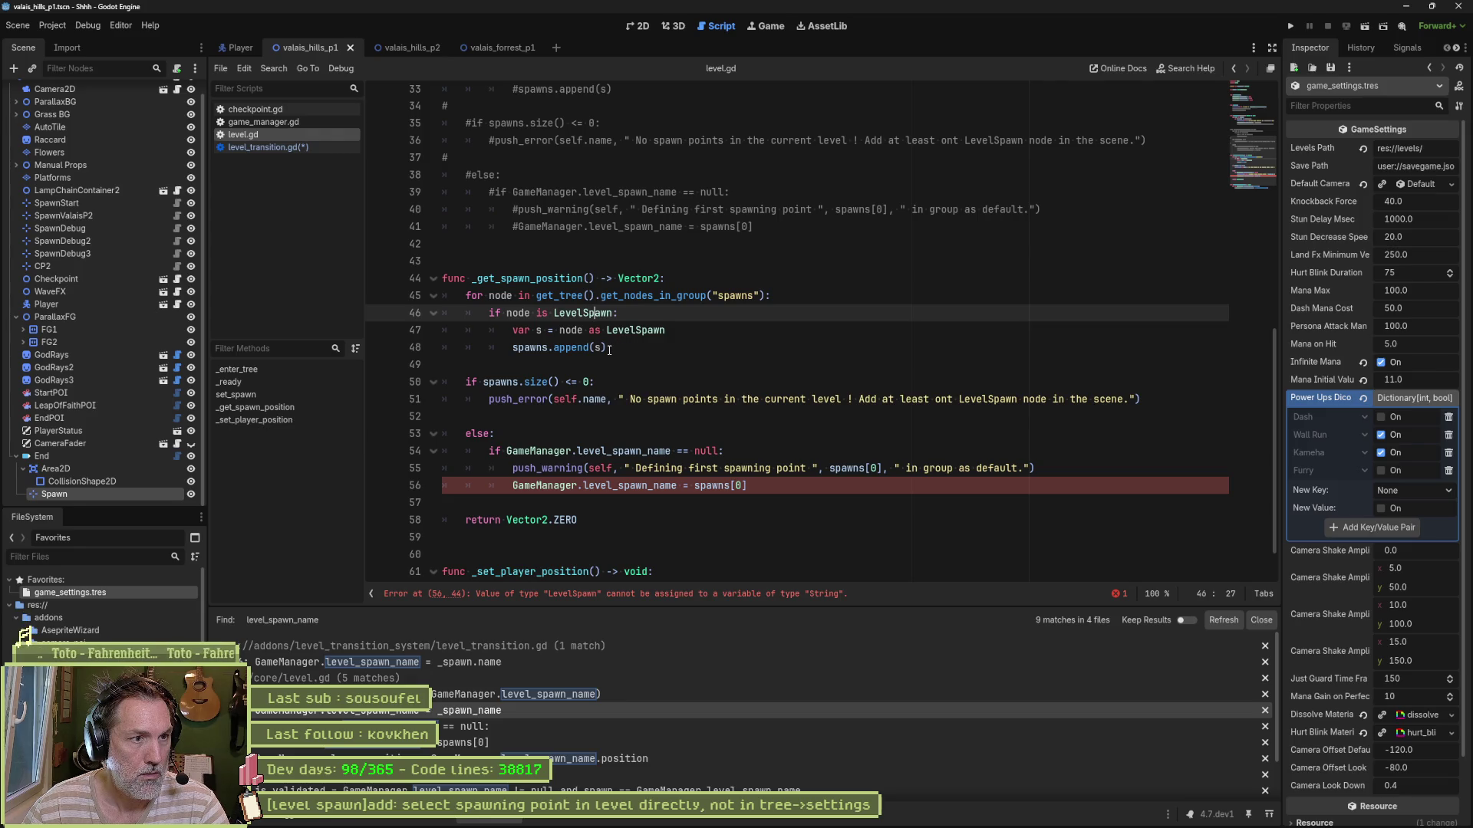
{"action": "left_click_drag", "start_coordinate": [609, 349], "coordinate": [506, 313]}
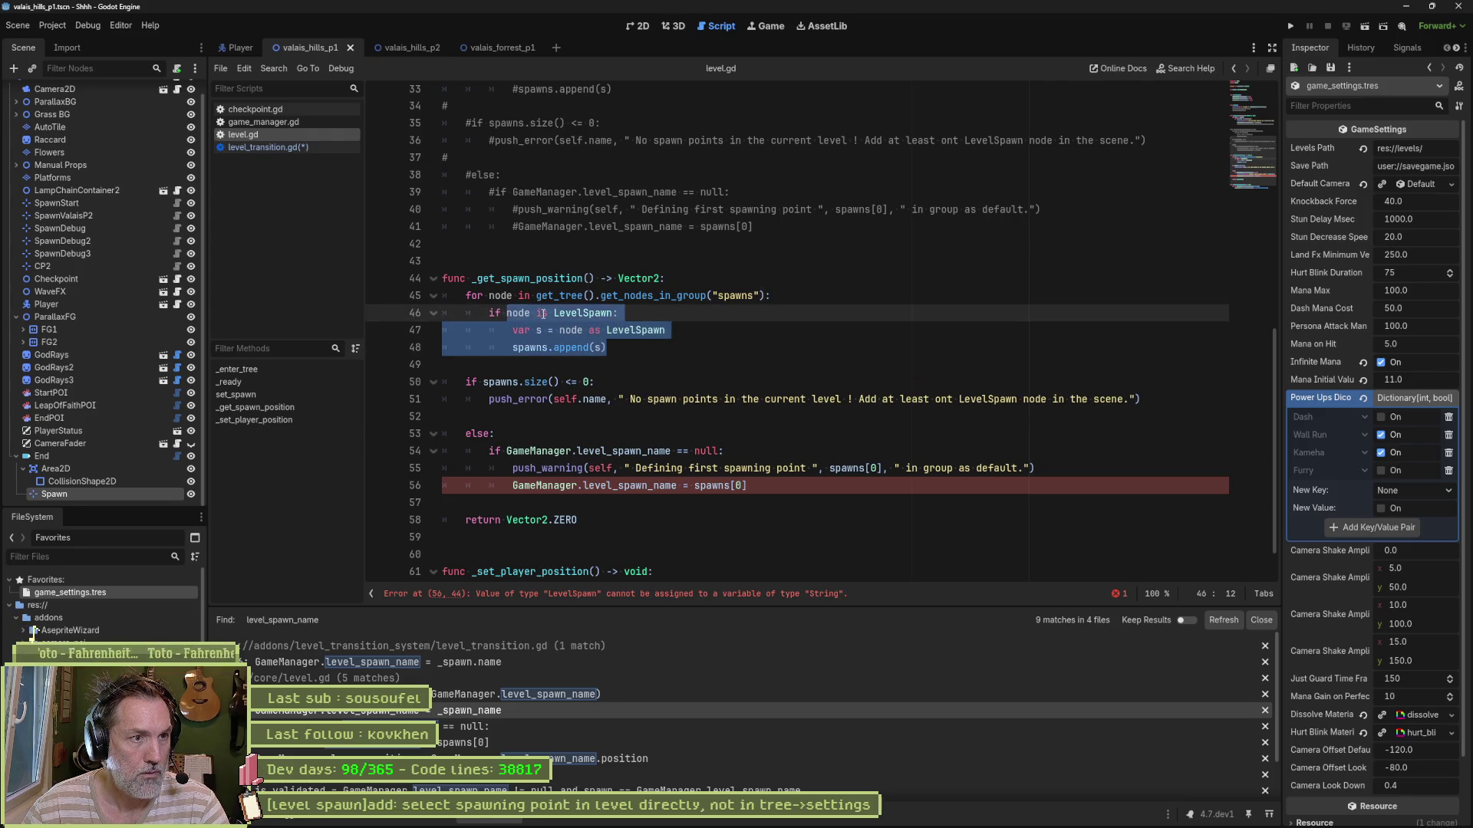
{"action": "type", "text": "node "}
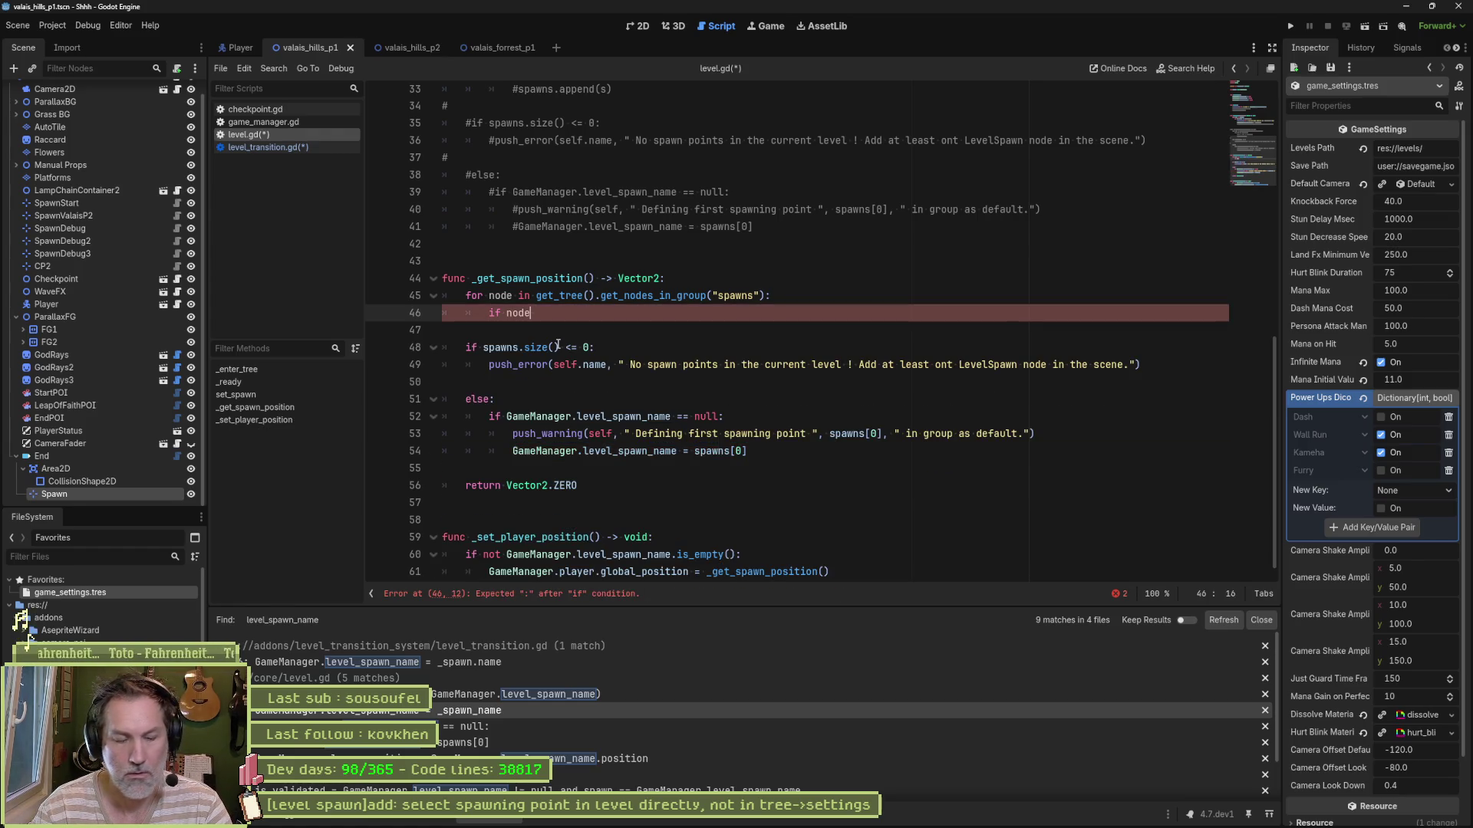
{"action": "type", "text": ".name =="}
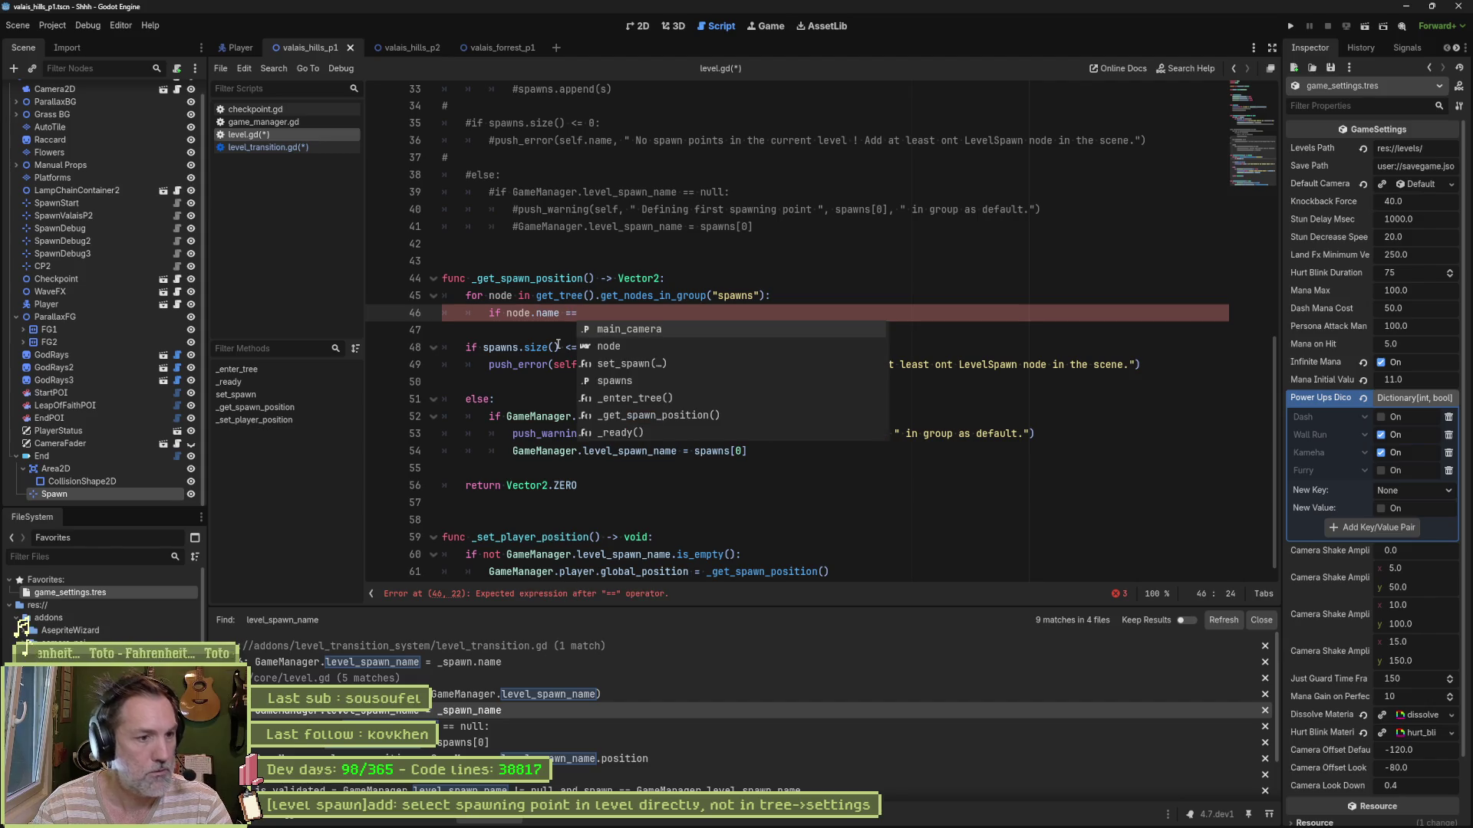
{"action": "left_click", "coordinate": [520, 415]}
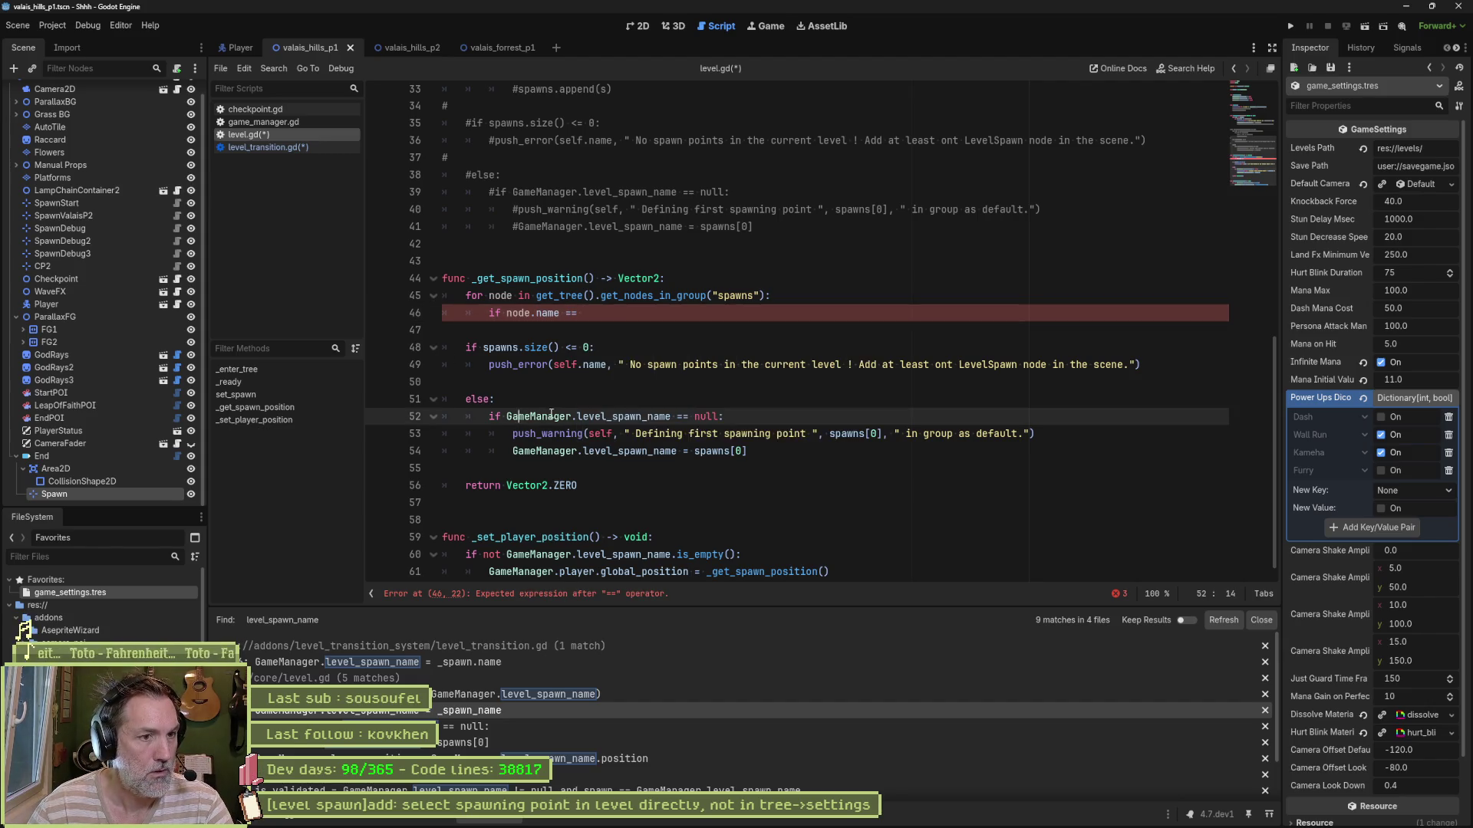
{"action": "left_click_drag", "start_coordinate": [509, 417], "coordinate": [672, 417]}
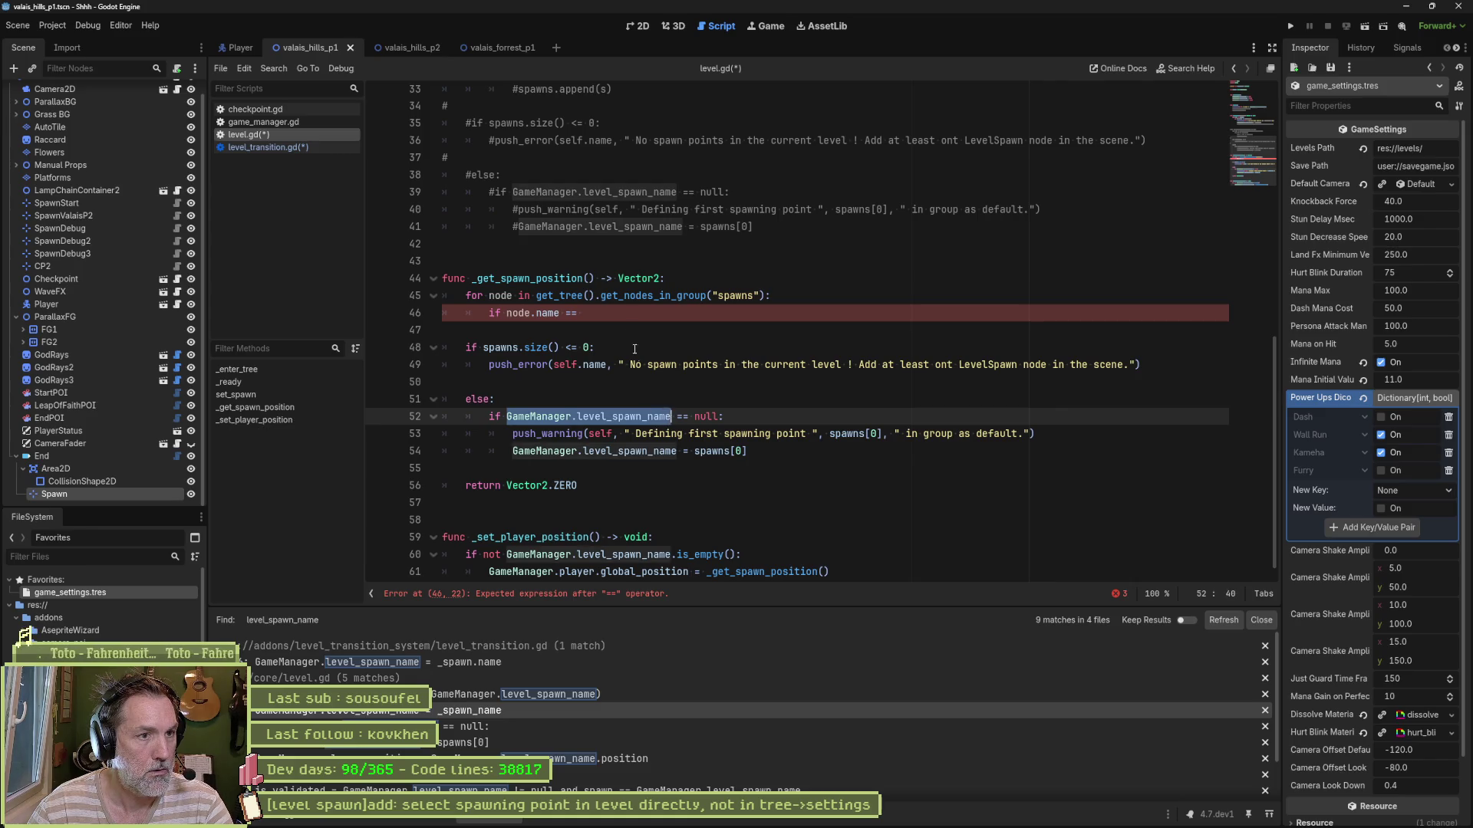
{"action": "left_click", "coordinate": [690, 313]}
{"action": "type", "text": "GameManager.level_spawn_name"}
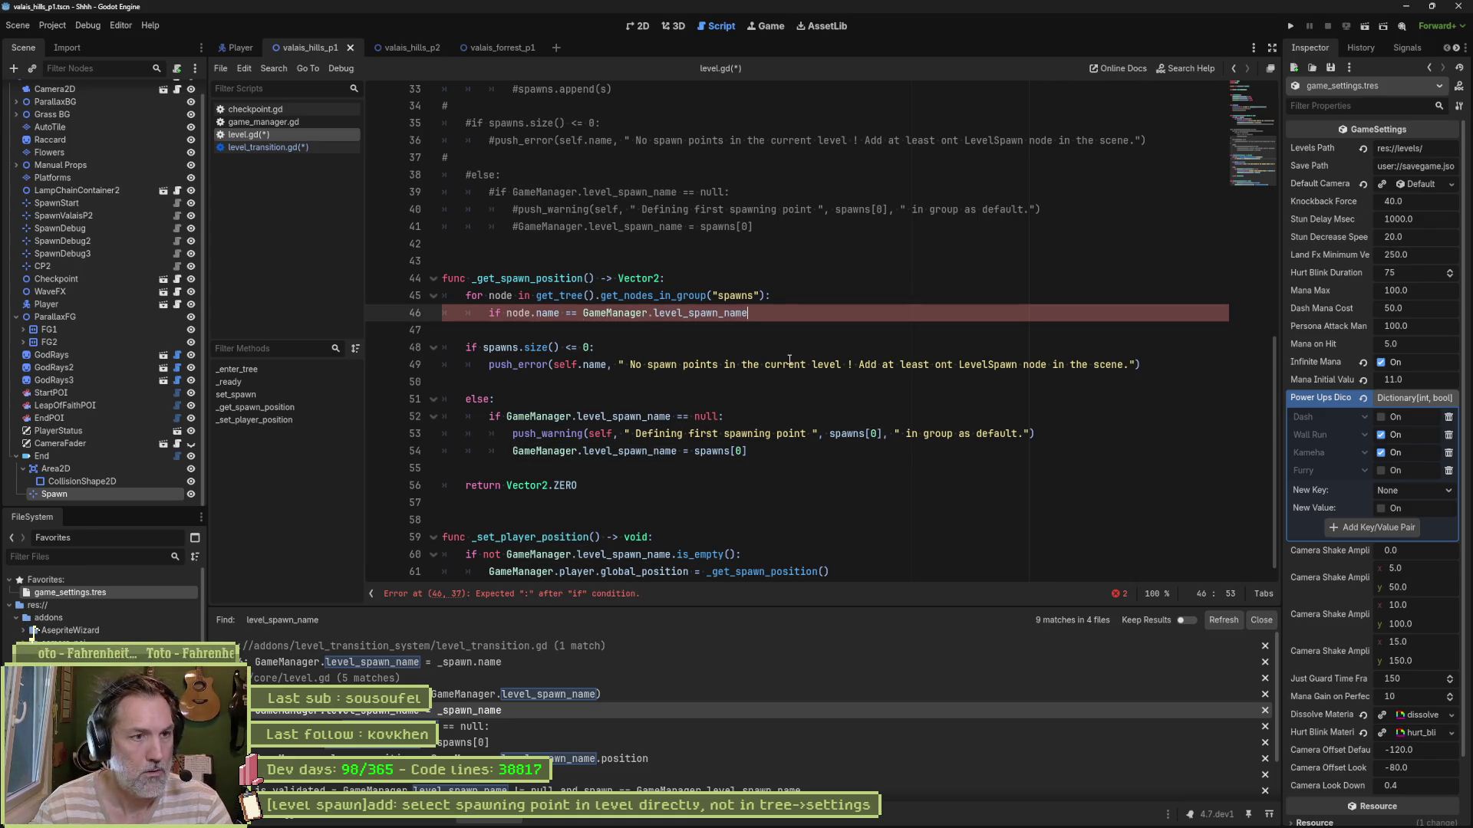
Step: Add a return node line under the name comparison
{"action": "key", "text": "Return"}
{"action": "type", "text": "return node"}
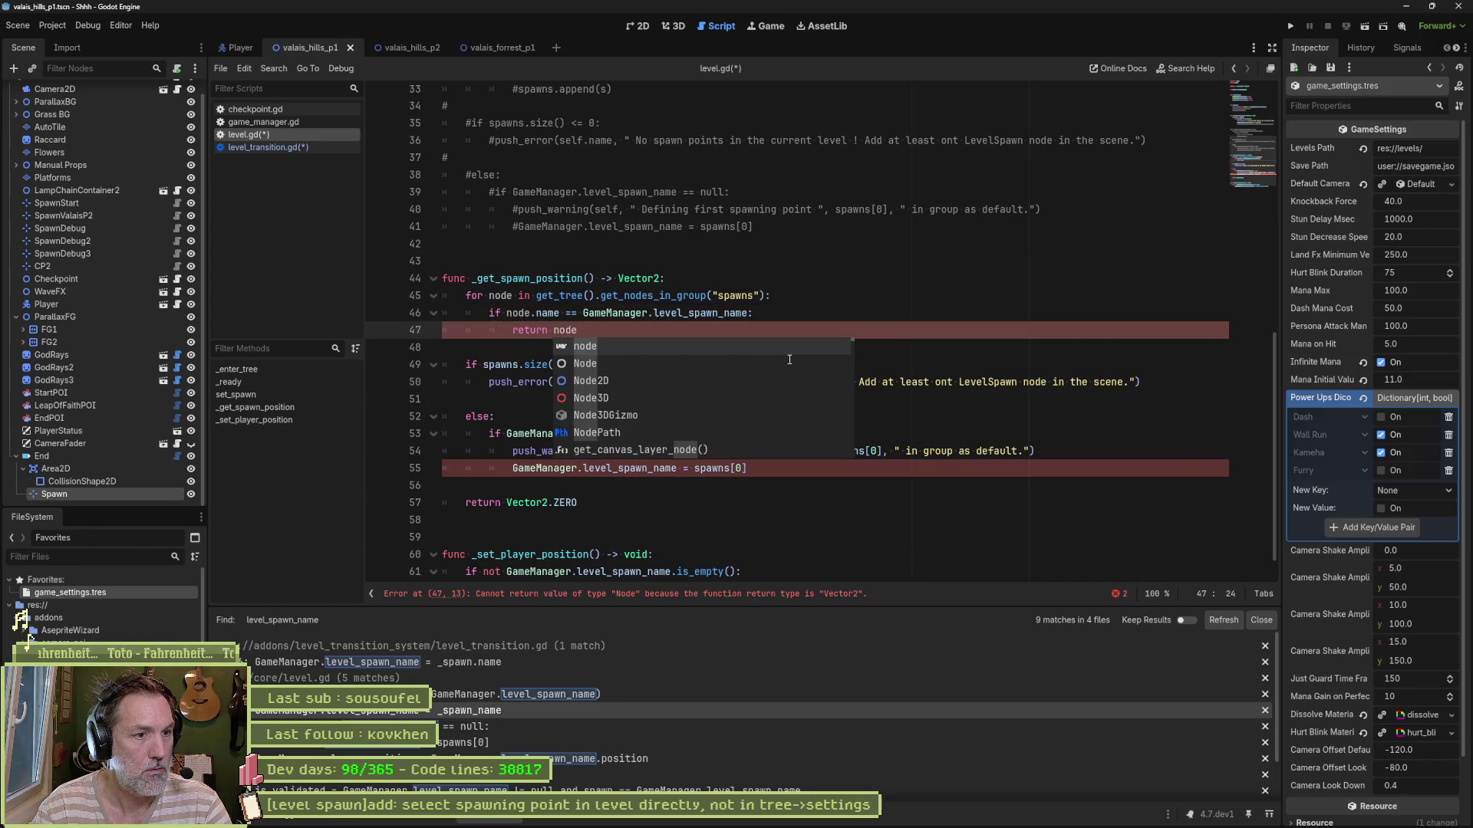
{"action": "type", "text": ".glo"}
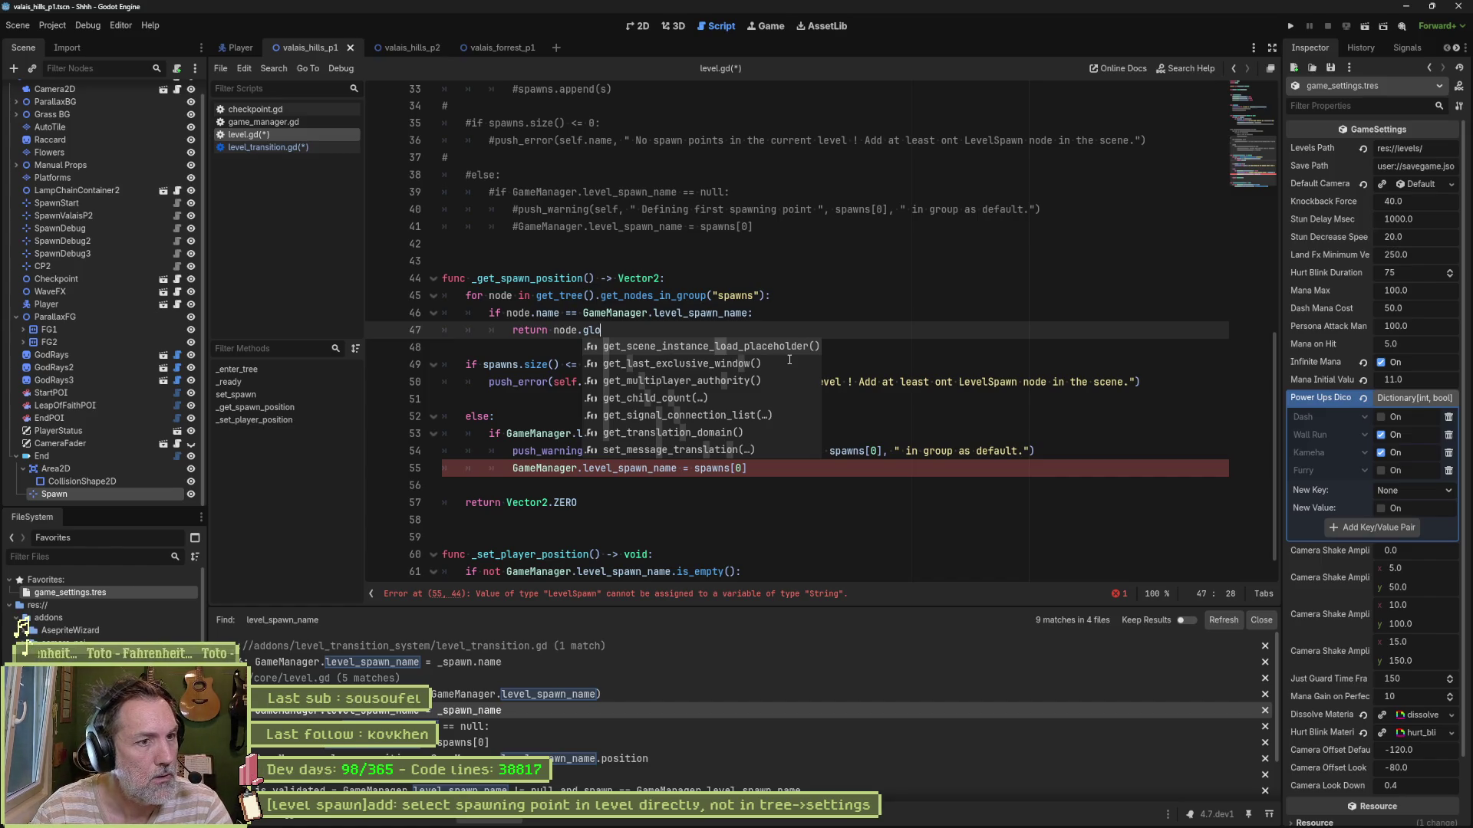
{"action": "key", "text": "BackSpace"}
{"action": "key", "text": "BackSpace"}
{"action": "key", "text": "BackSpace"}
{"action": "type", "text": "tra"}
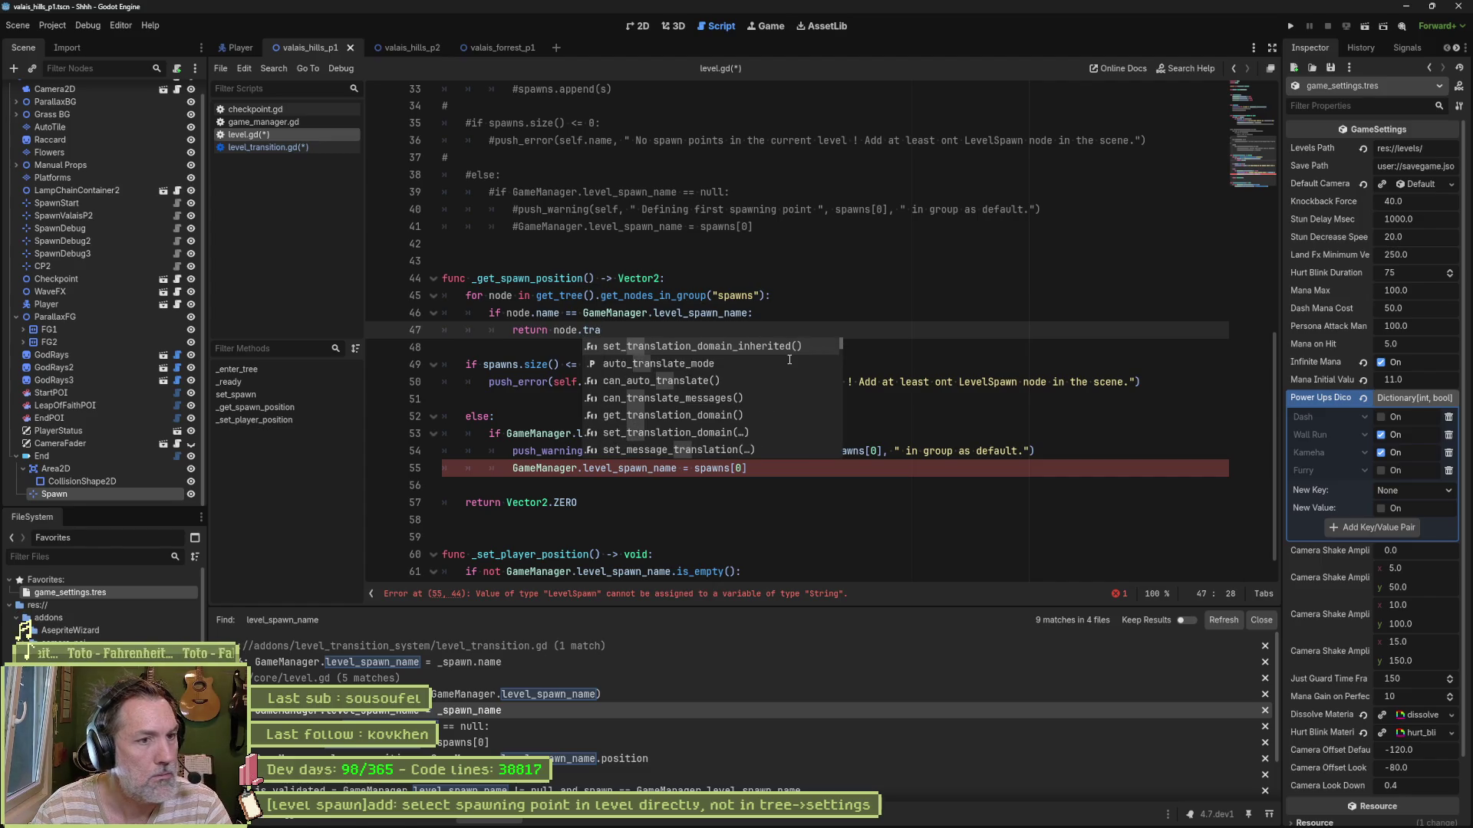
{"action": "key", "text": "BackSpace"}
{"action": "key", "text": "BackSpace"}
{"action": "key", "text": "BackSpace"}
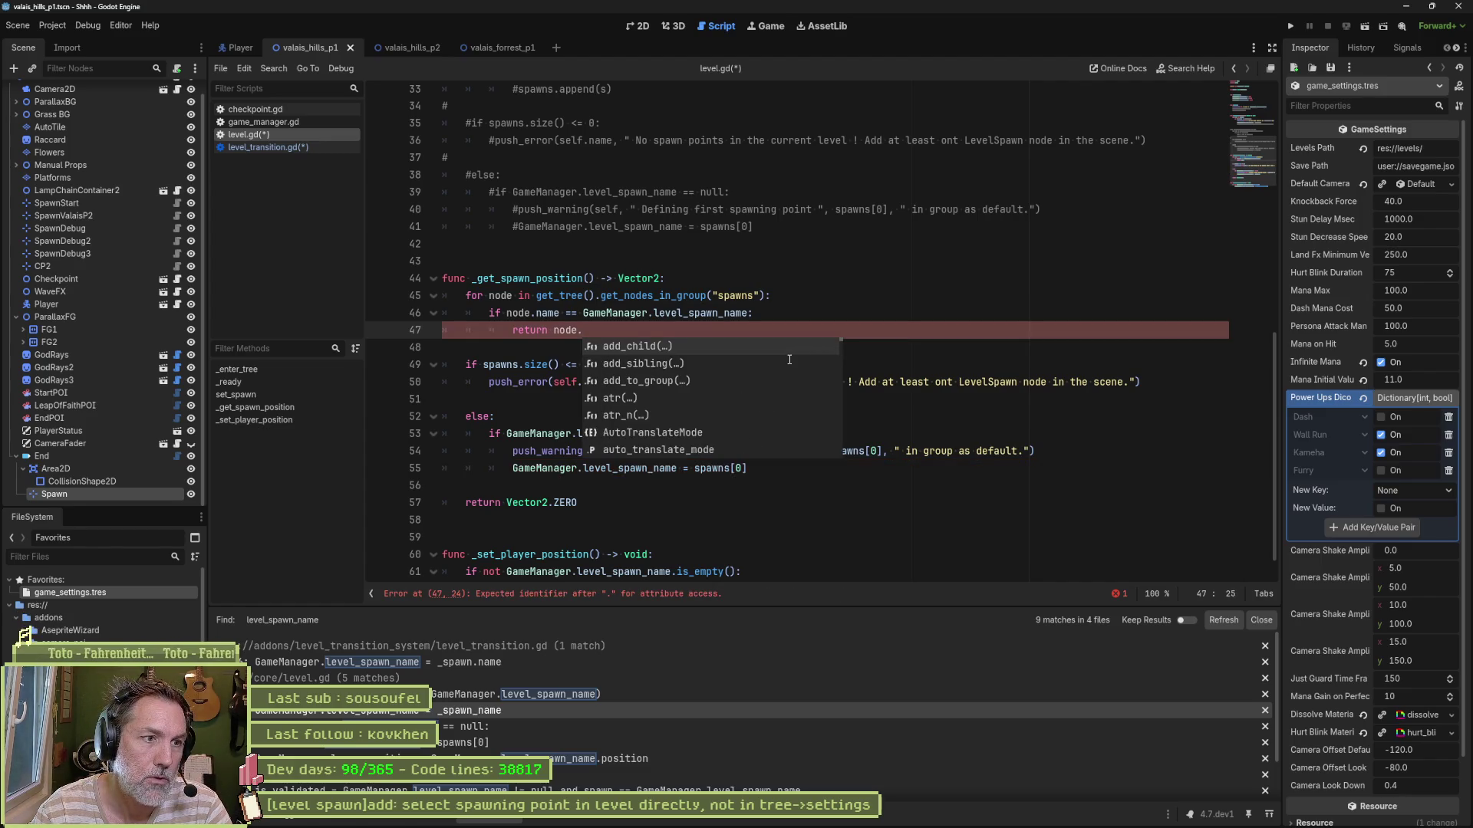
Step: Cast node to Marker2D, return marker.global_position, and delete the old spawn-count and else checks
{"action": "left_click", "coordinate": [756, 312]}
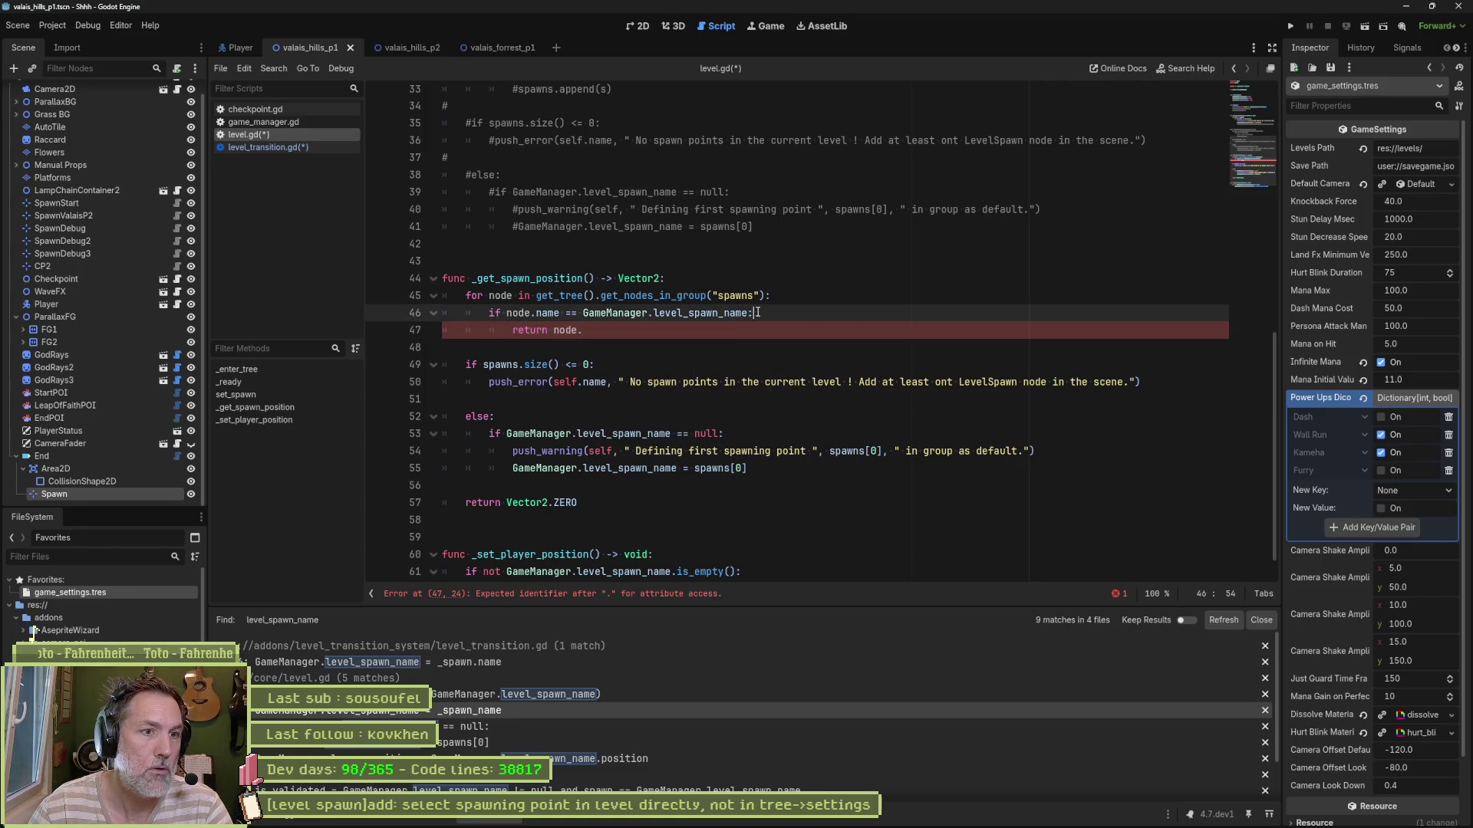
{"action": "key", "text": "Return"}
{"action": "type", "text": "var "}
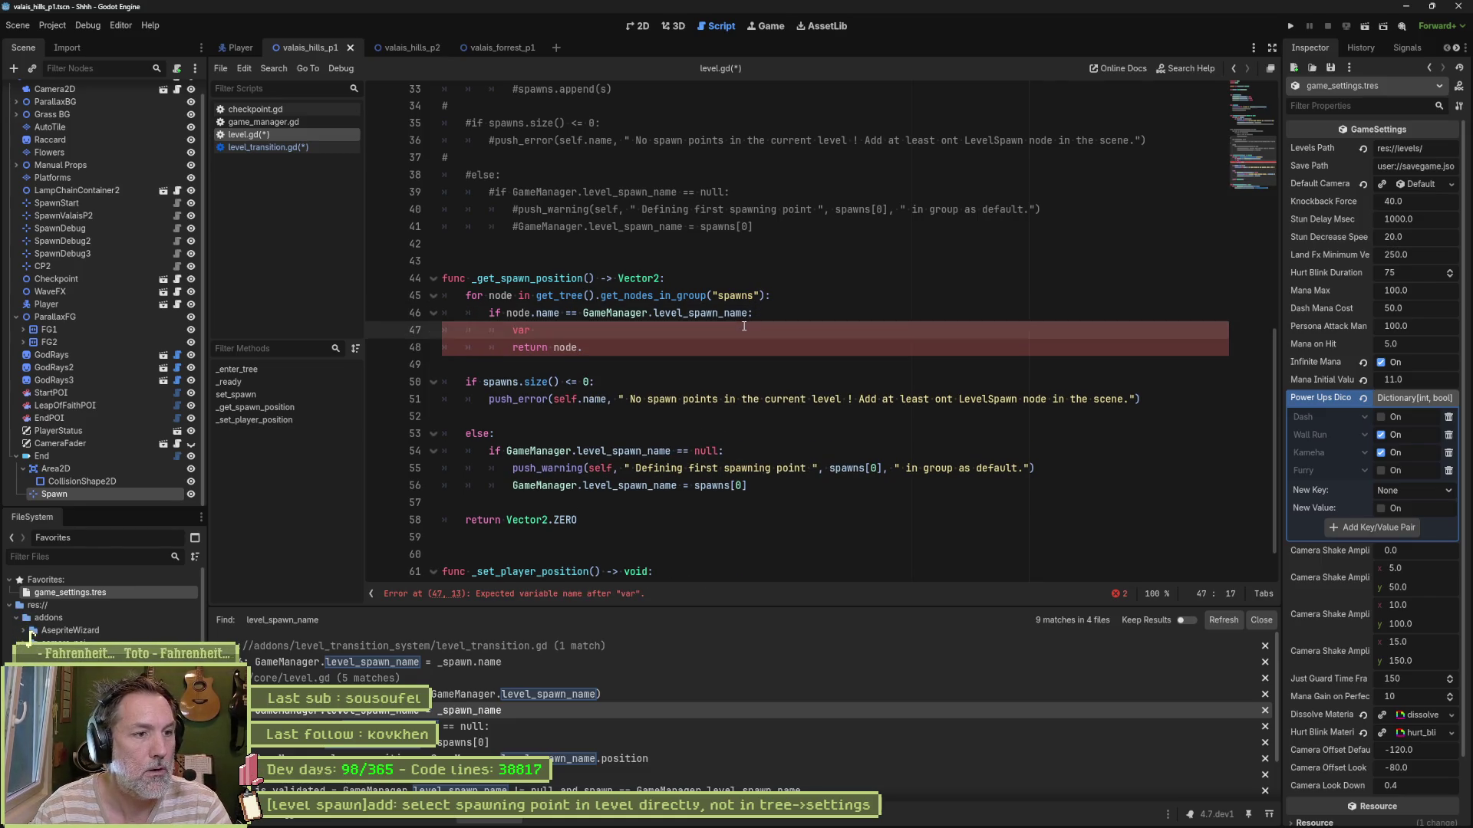
{"action": "type", "text": "marker = node as"}
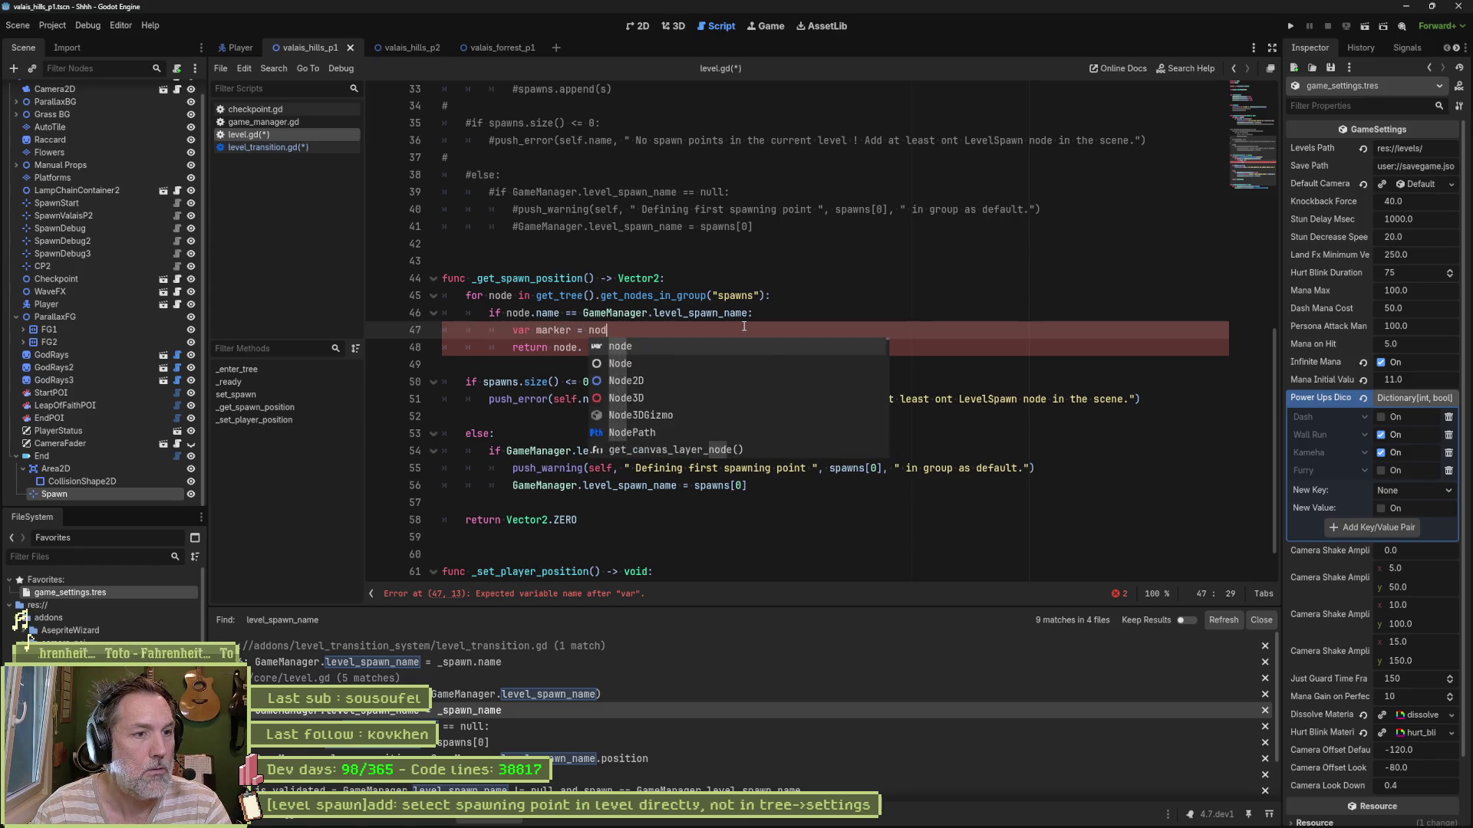
{"action": "type", "text": " Mar"}
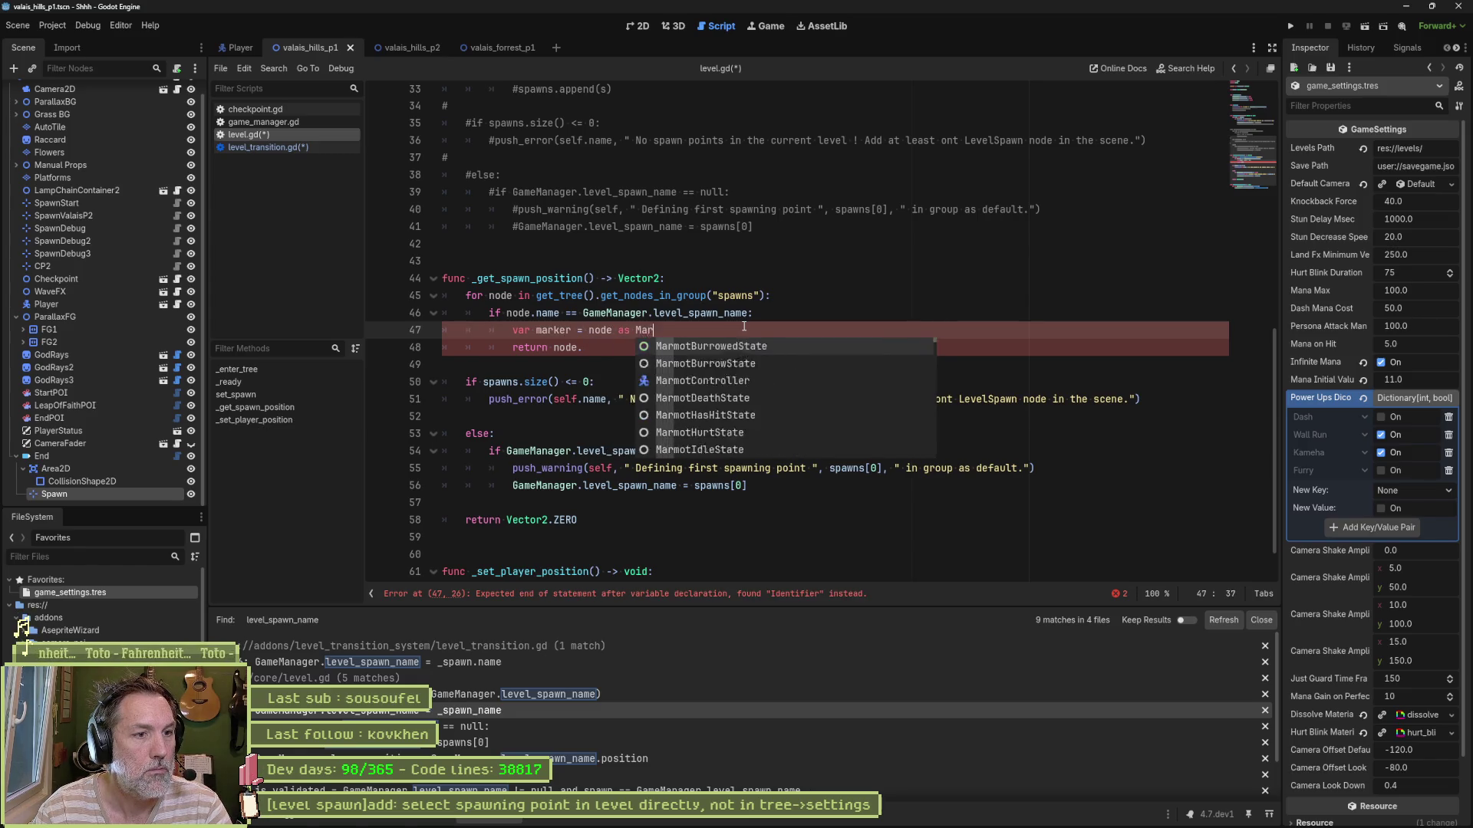
{"action": "key", "text": "Return"}
{"action": "key", "text": "Down"}
{"action": "key", "text": "BackSpace"}
{"action": "key", "text": "BackSpace"}
{"action": "key", "text": "BackSpace"}
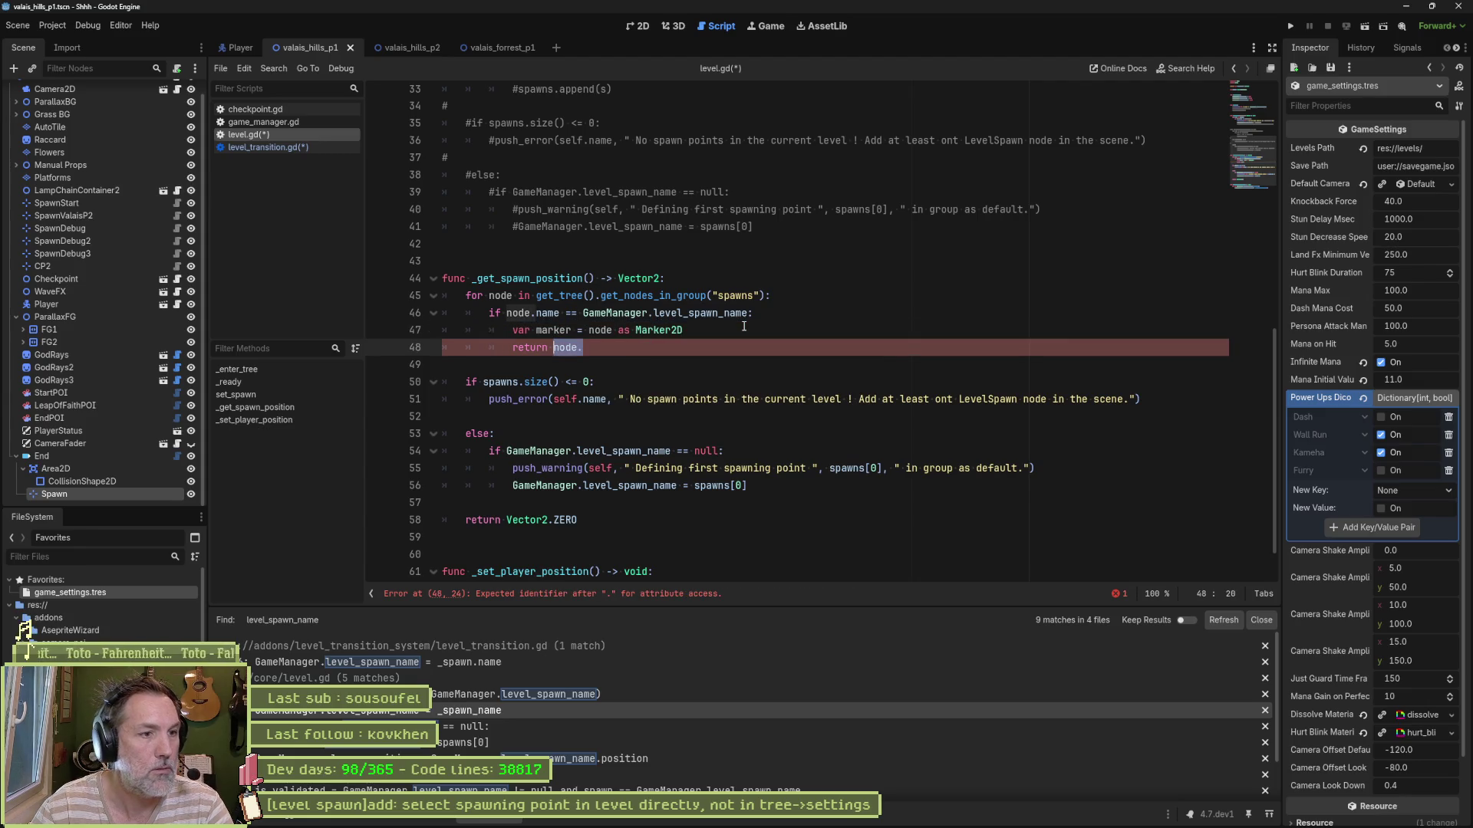
{"action": "type", "text": "marker.glo"}
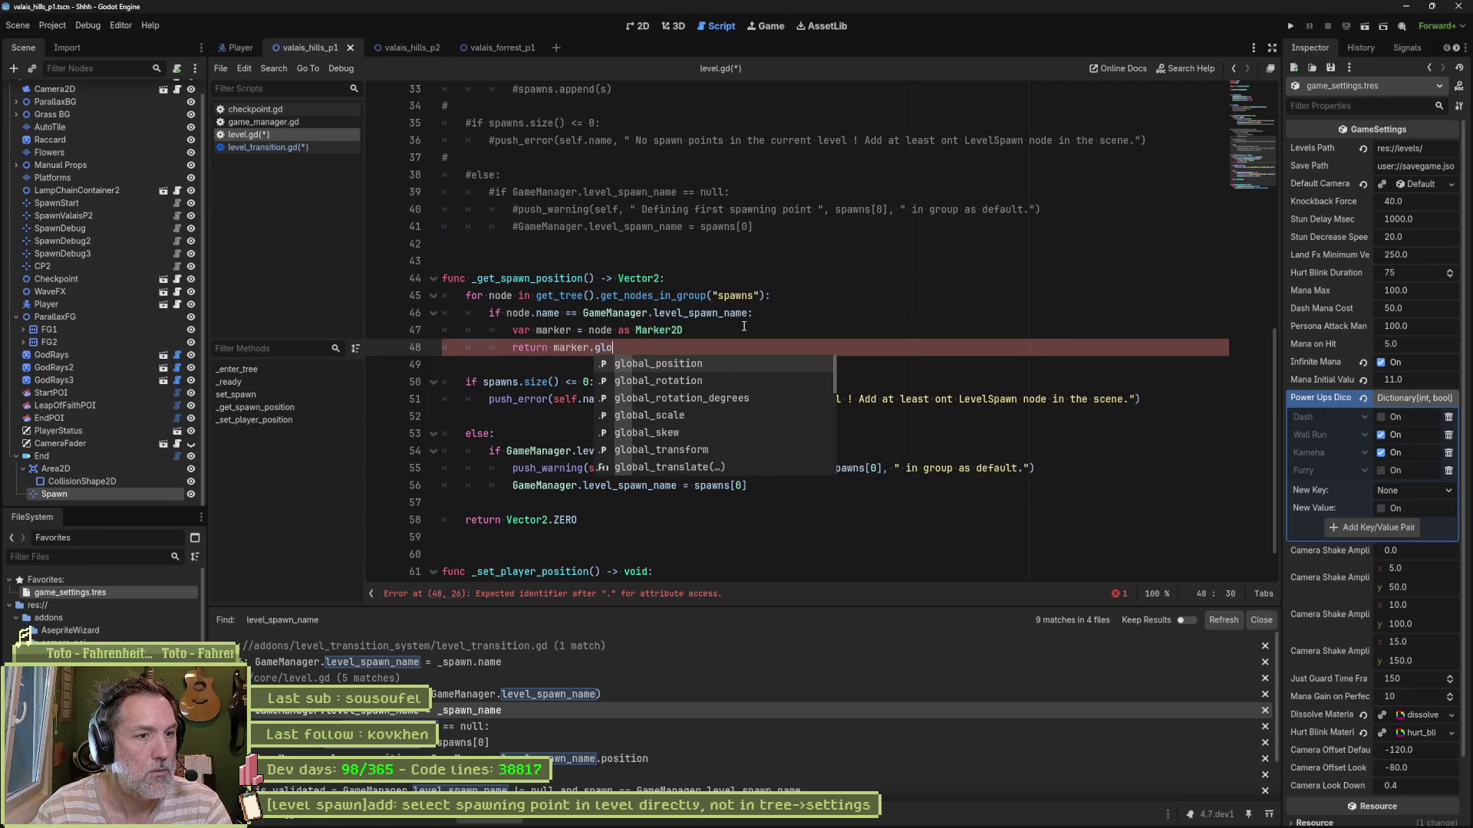
{"action": "key", "text": "Return"}
{"action": "left_click", "coordinate": [624, 364]}
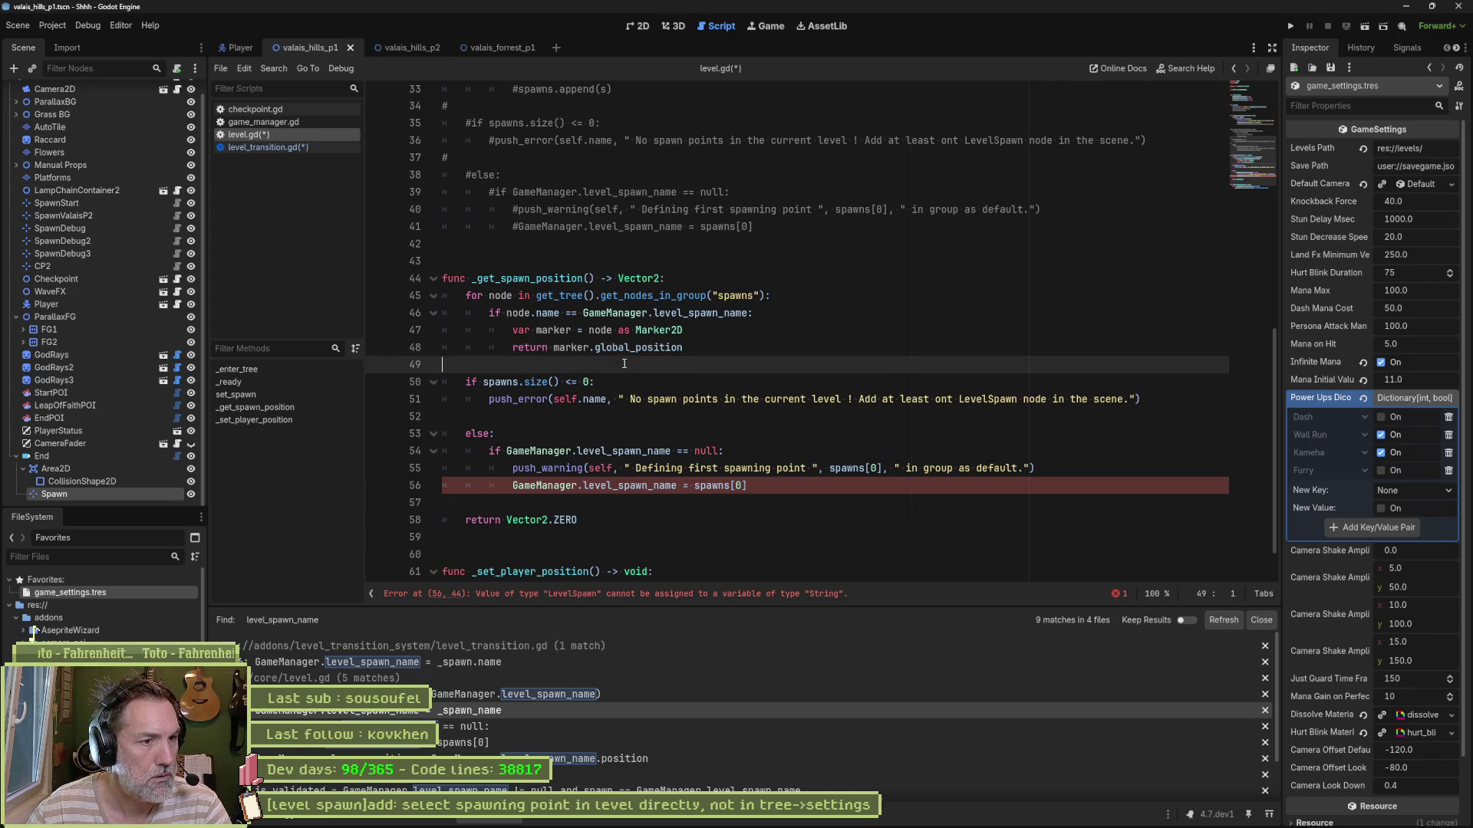
{"action": "key", "text": "ctrl+shift+k"}
{"action": "key", "text": "ctrl+shift+k"}
{"action": "key", "text": "ctrl+shift+k"}
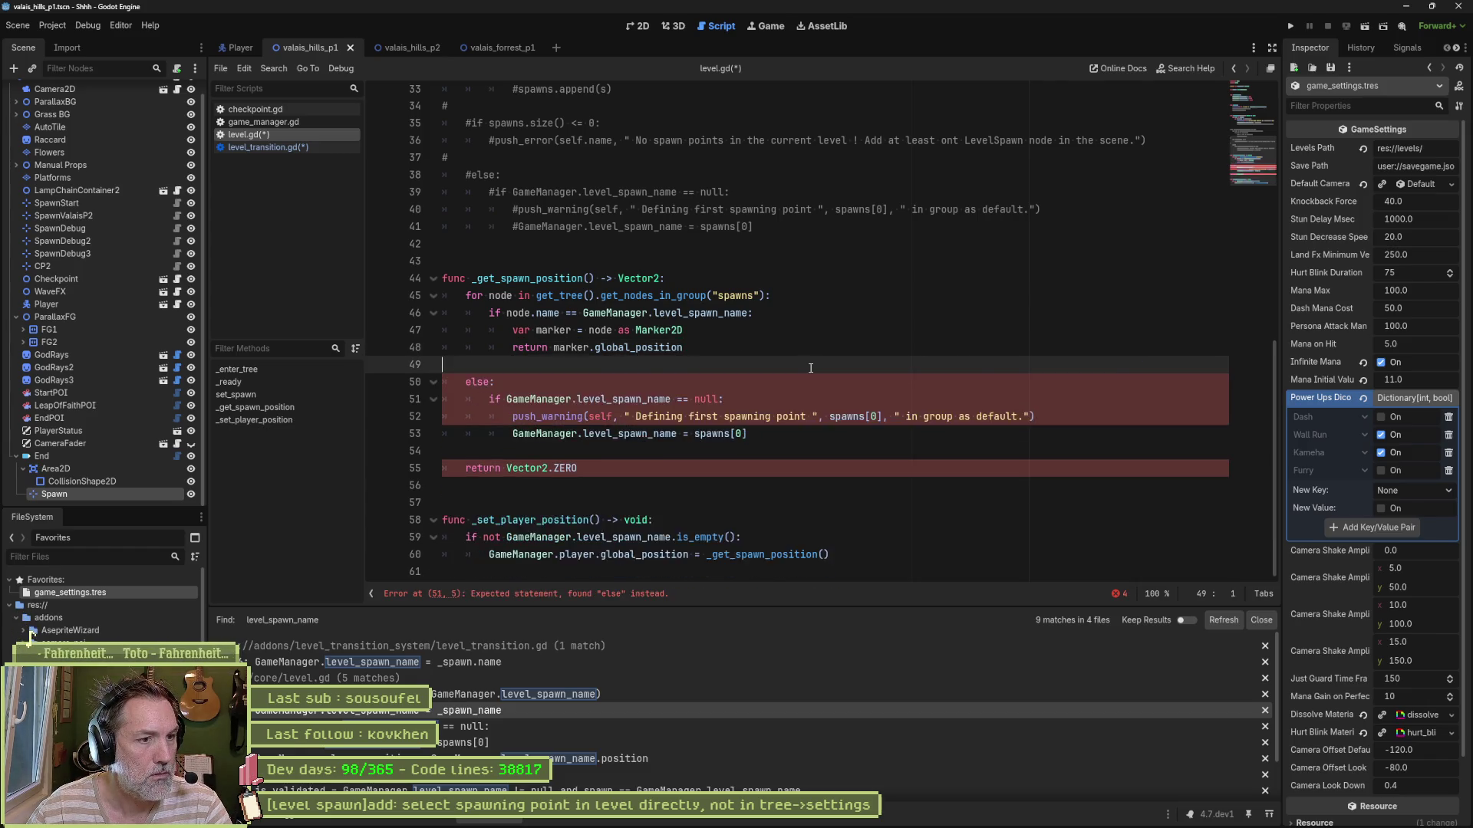
{"action": "key", "text": "ctrl+shift+k"}
{"action": "key", "text": "ctrl+shift+k"}
{"action": "key", "text": "ctrl+shift+k"}
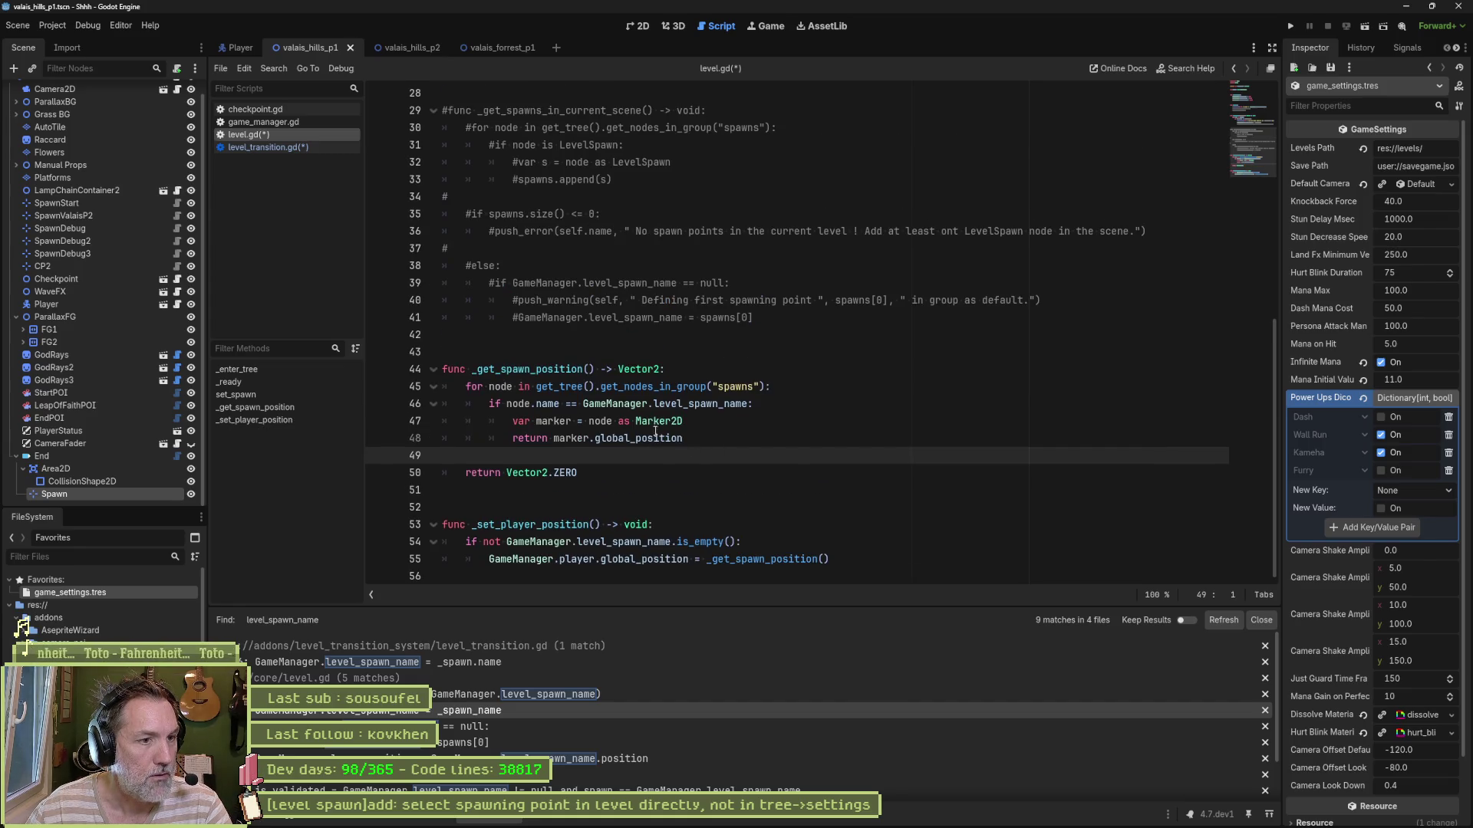
Step: Change the fallback return from Vector2.ZERO to Vector2.INF and save
{"action": "mouse_move", "coordinate": [579, 474]}
{"action": "left_mouse_down"}
{"action": "mouse_move", "coordinate": [594, 476]}
{"action": "mouse_move", "coordinate": [507, 473]}
{"action": "left_mouse_up"}
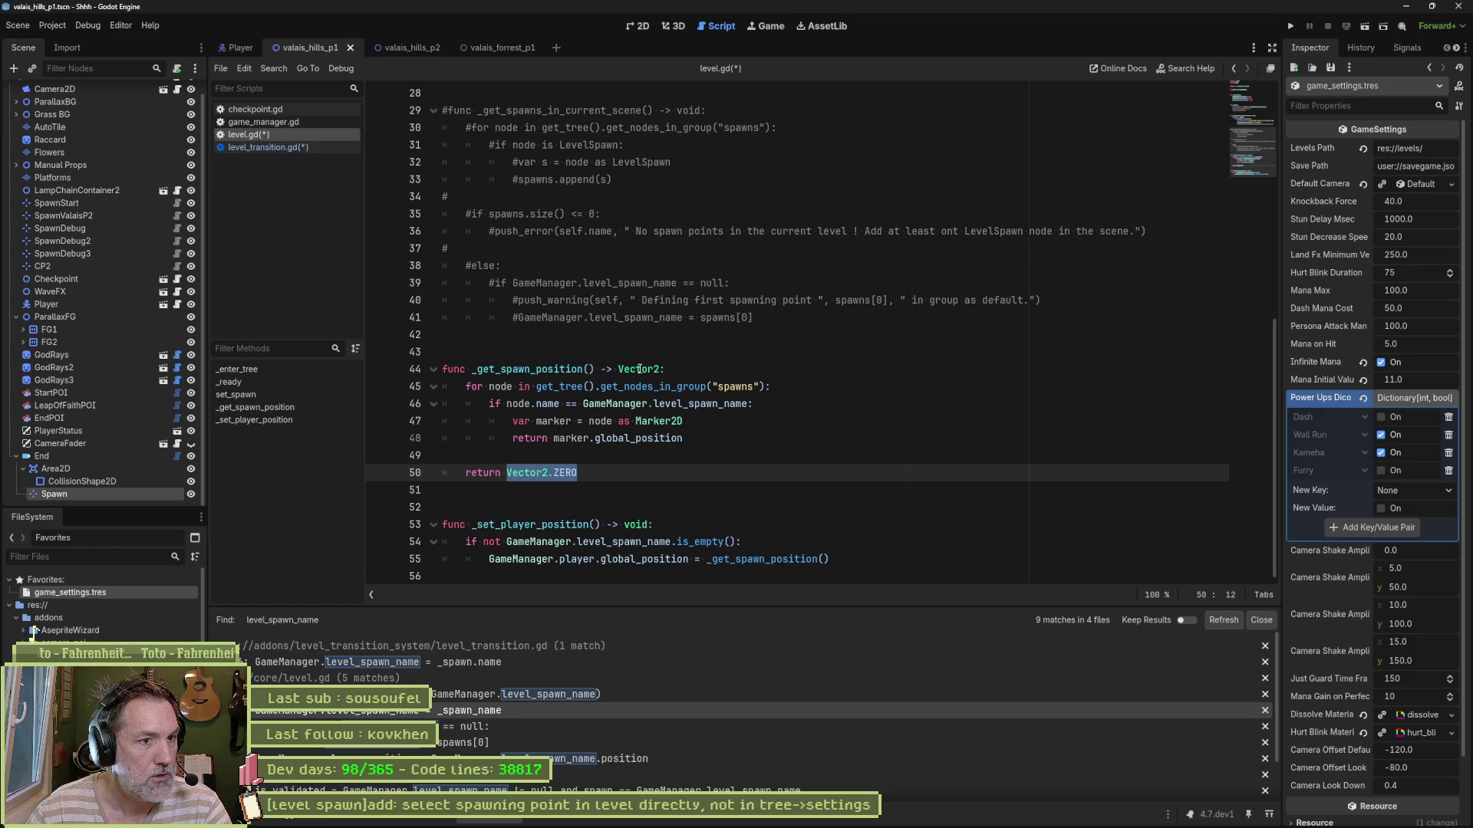
{"action": "mouse_move", "coordinate": [640, 369]}
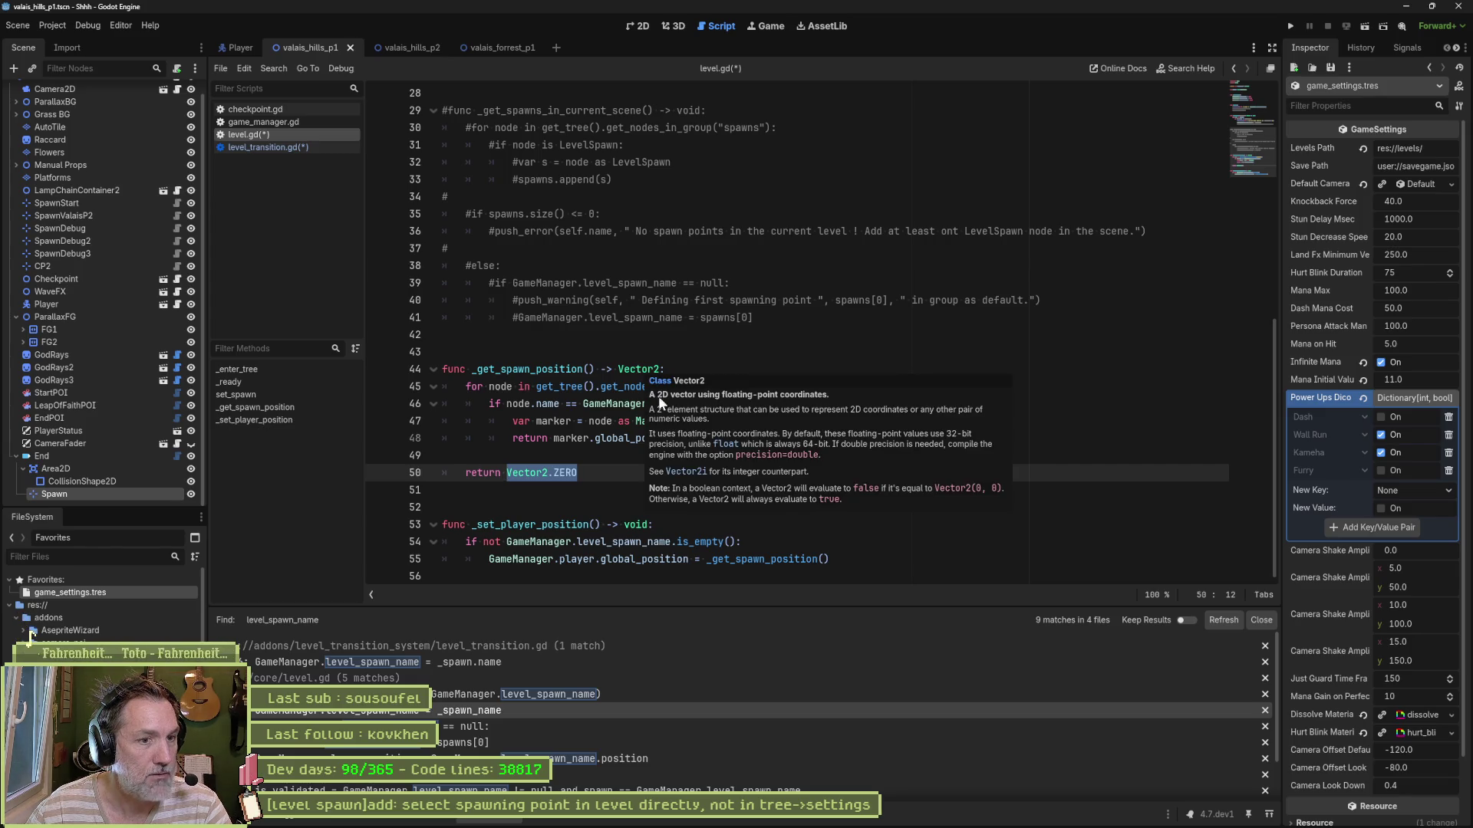
{"action": "type", "text": "null"}
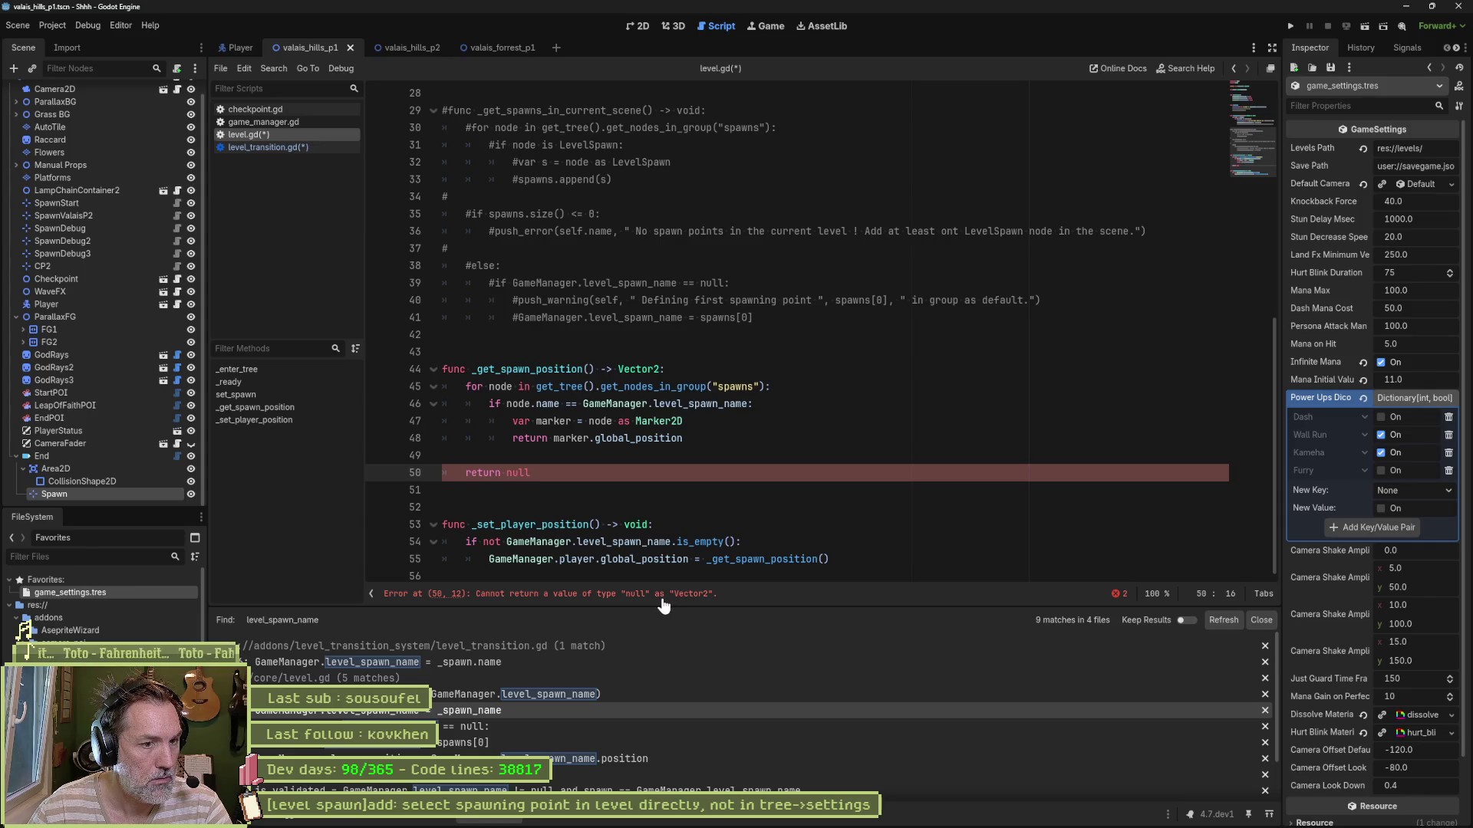
{"action": "key", "text": "ctrl+z"}
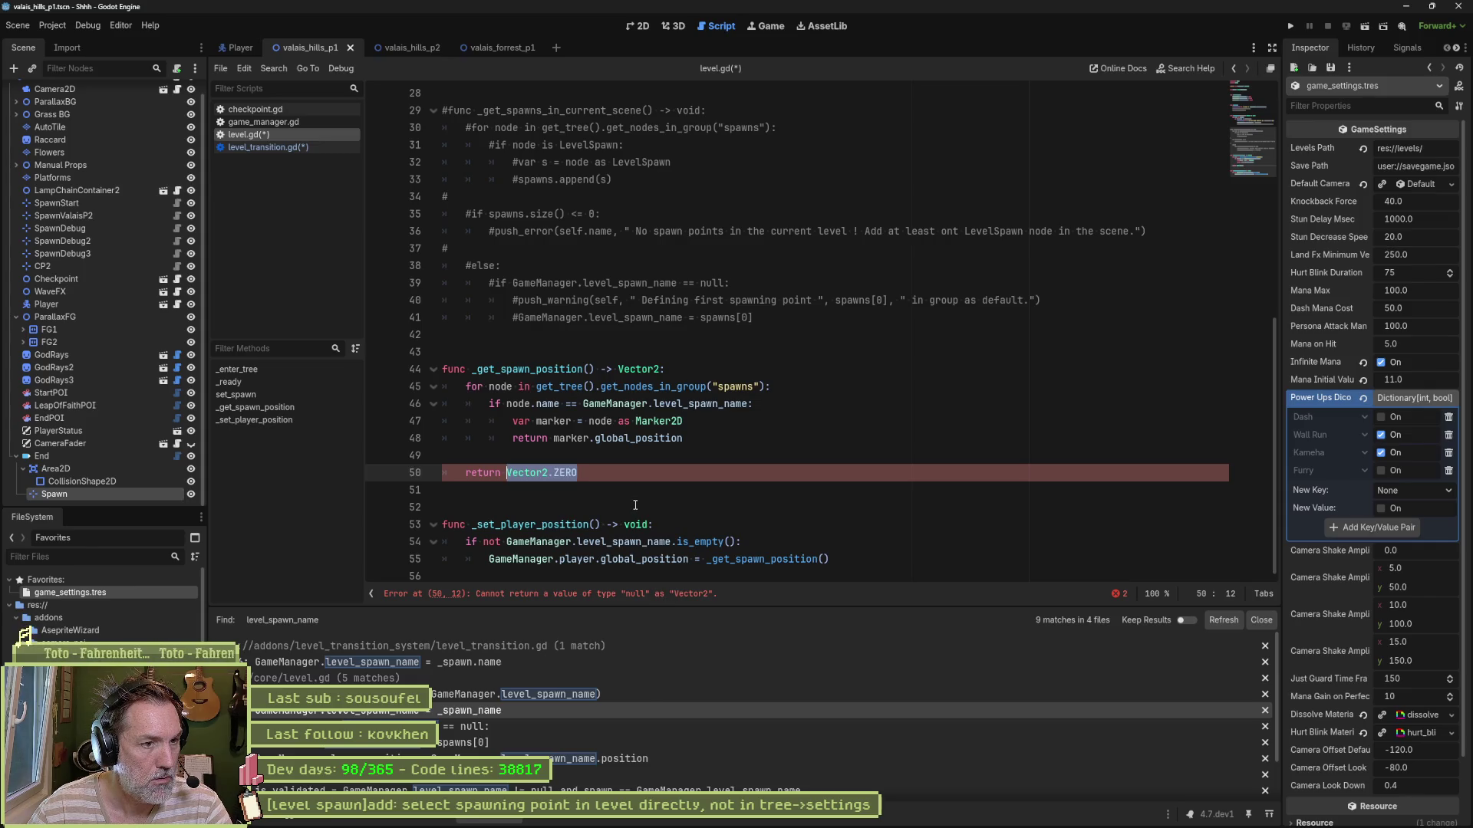
{"action": "double_click", "coordinate": [574, 473]}
{"action": "key", "text": "BackSpace"}
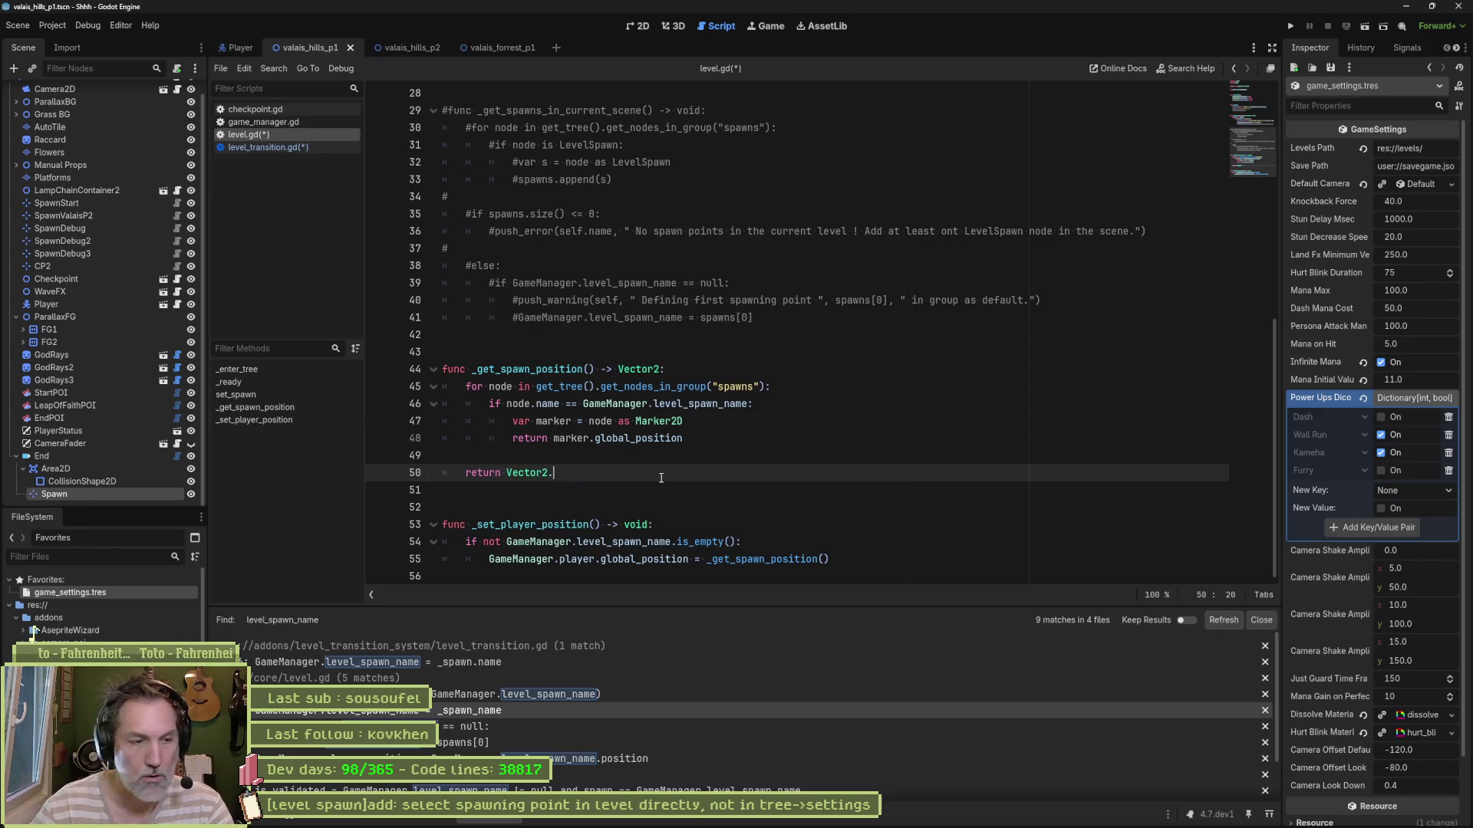
{"action": "scroll", "coordinate": [583, 422], "scroll_direction": "down", "scroll_amount": 1}
{"action": "scroll", "coordinate": [598, 426], "scroll_direction": "up", "scroll_amount": 1}
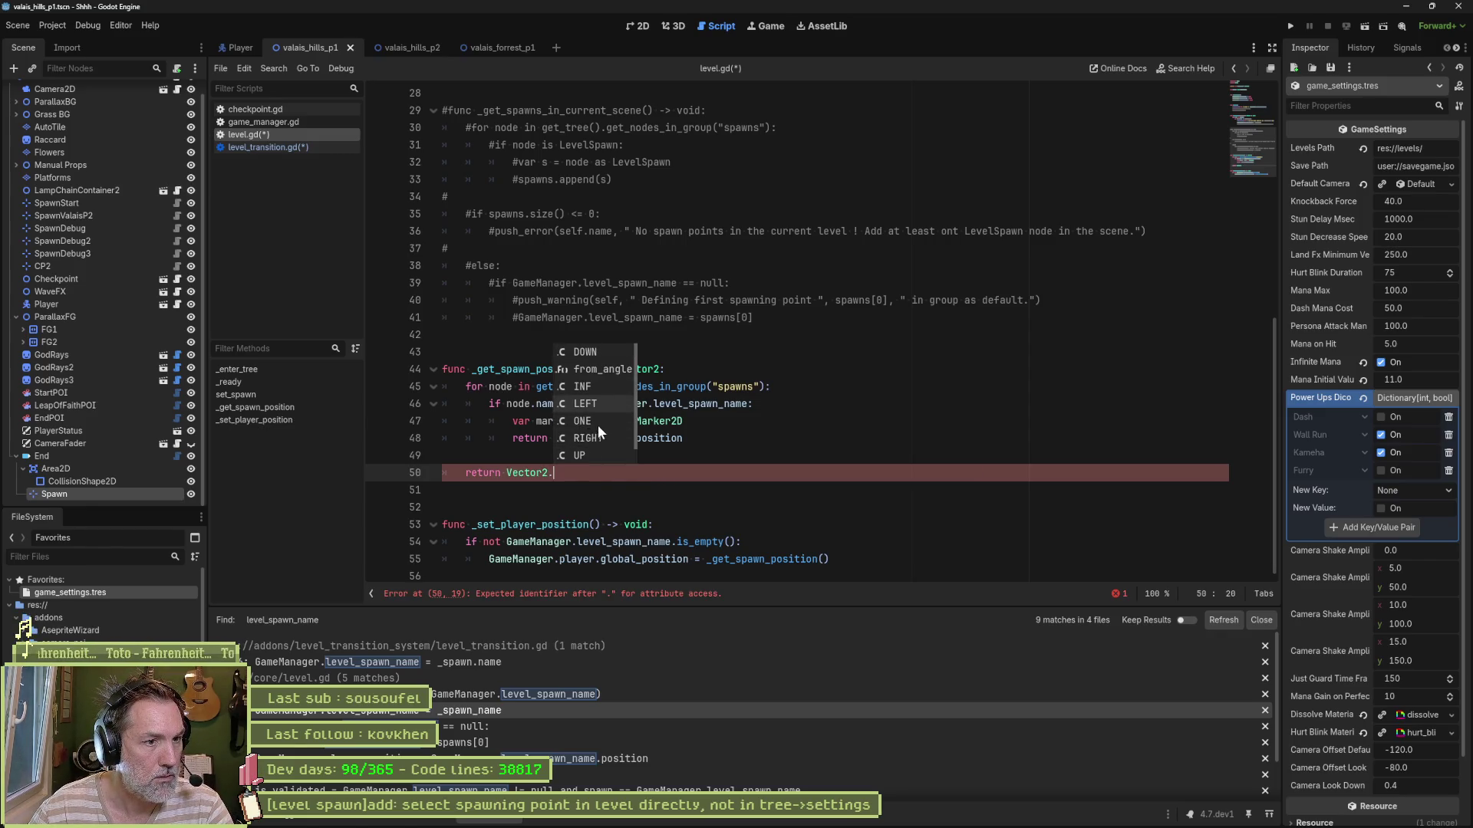
{"action": "left_click", "coordinate": [591, 386]}
{"action": "key", "text": "ctrl+s"}
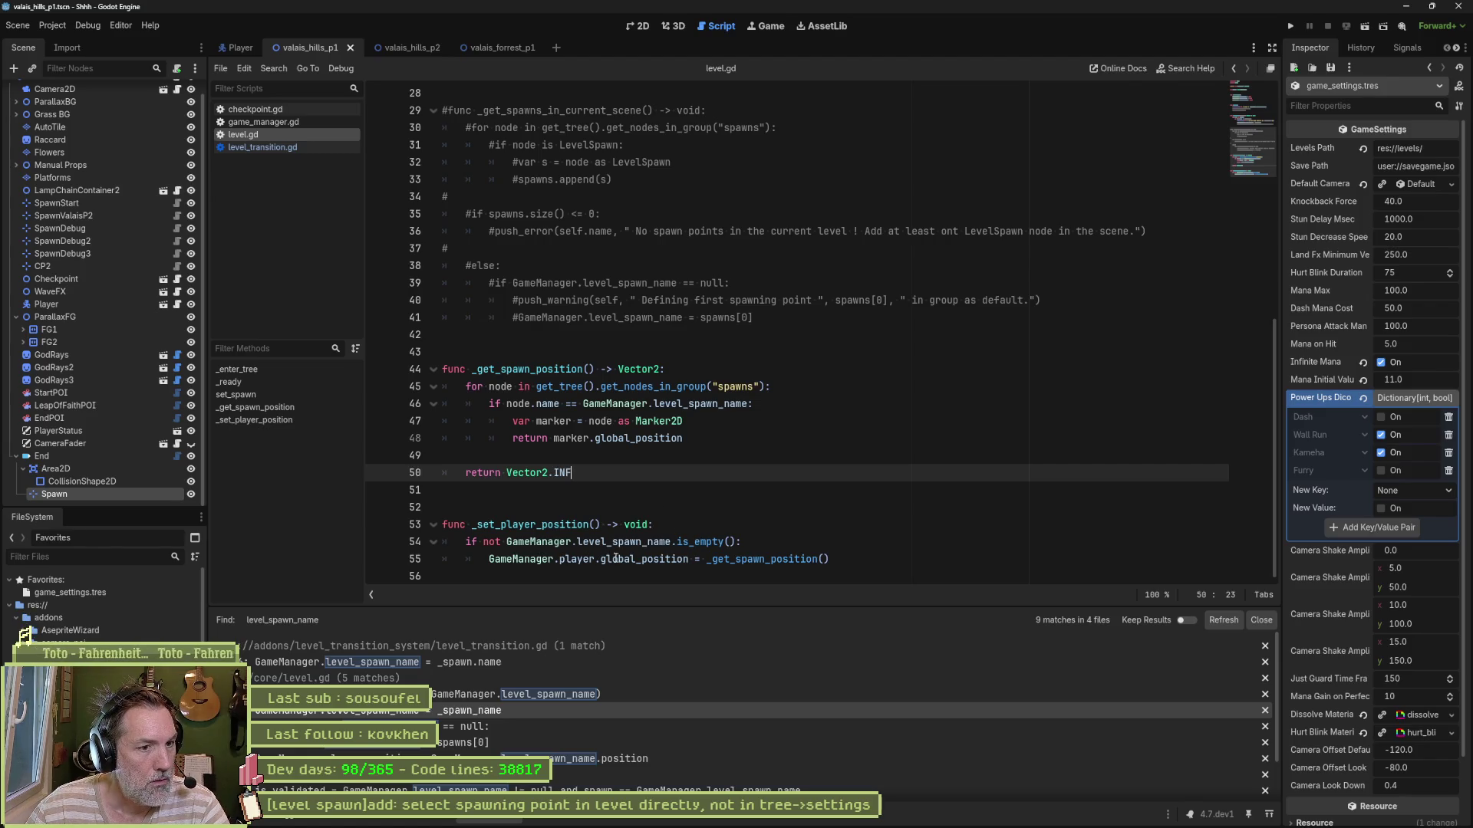
Step: Replace Vector2.INF with GameManager.player.global_position from line 55 and save level.gd
{"action": "left_click_drag", "start_coordinate": [708, 560], "coordinate": [829, 560]}
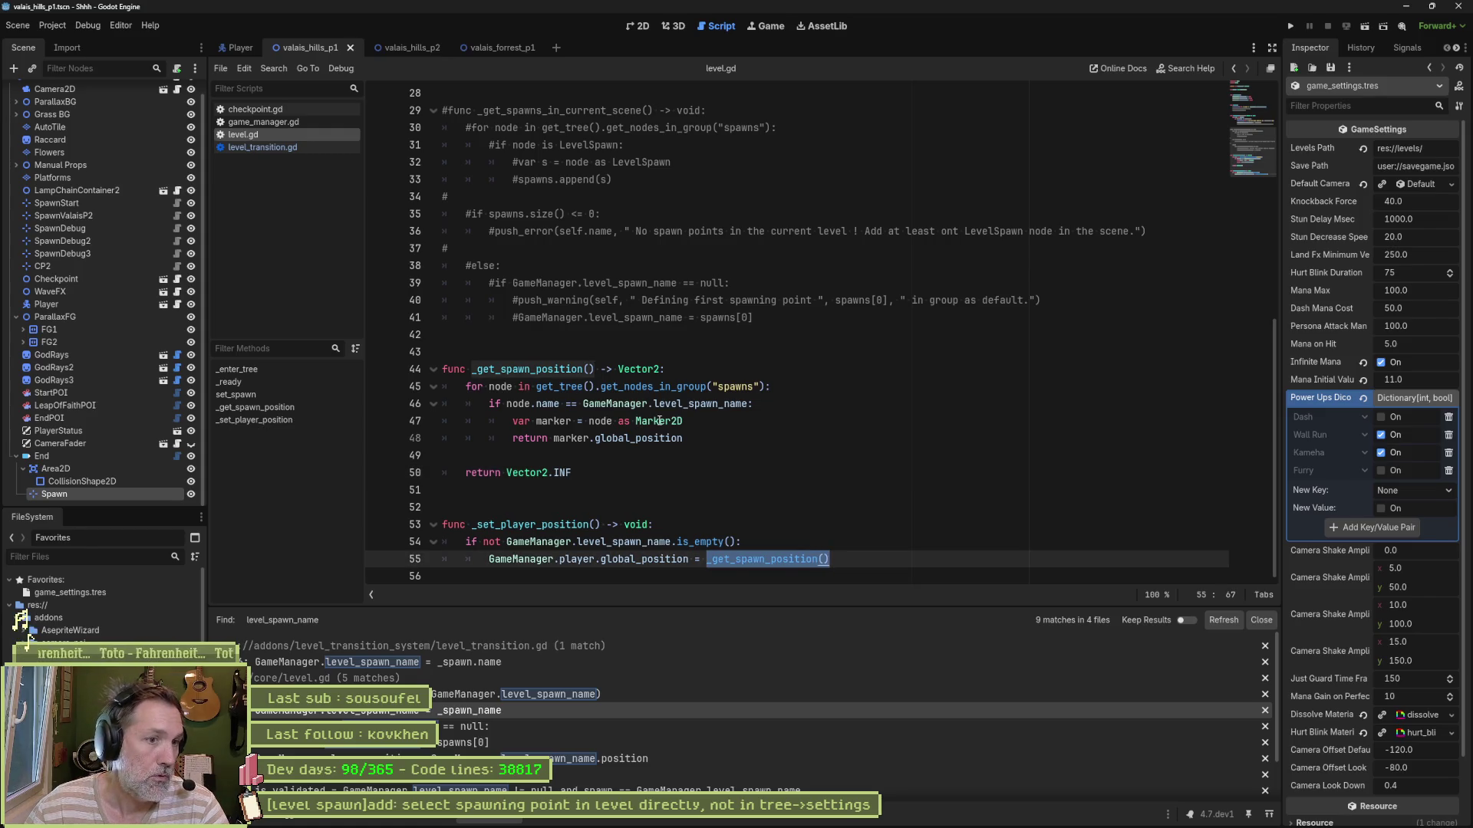
{"action": "mouse_move", "coordinate": [647, 434]}
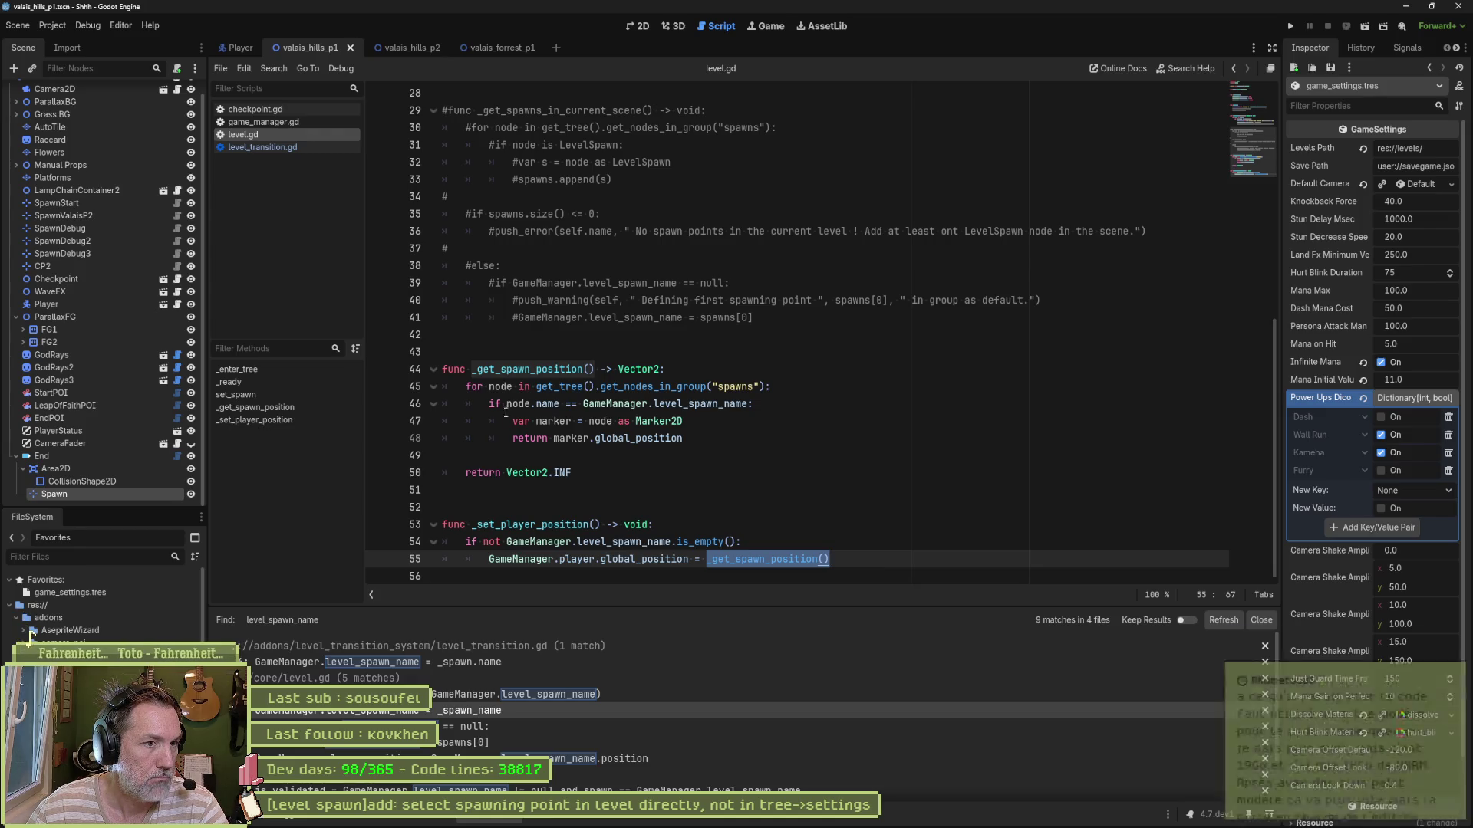
{"action": "left_click", "coordinate": [561, 560]}
{"action": "left_click_drag", "start_coordinate": [489, 559], "coordinate": [690, 560]}
{"action": "key", "text": "ctrl+c"}
{"action": "left_click_drag", "start_coordinate": [507, 473], "coordinate": [574, 473]}
{"action": "key", "text": "ctrl+v"}
{"action": "key", "text": "ctrl+s"}
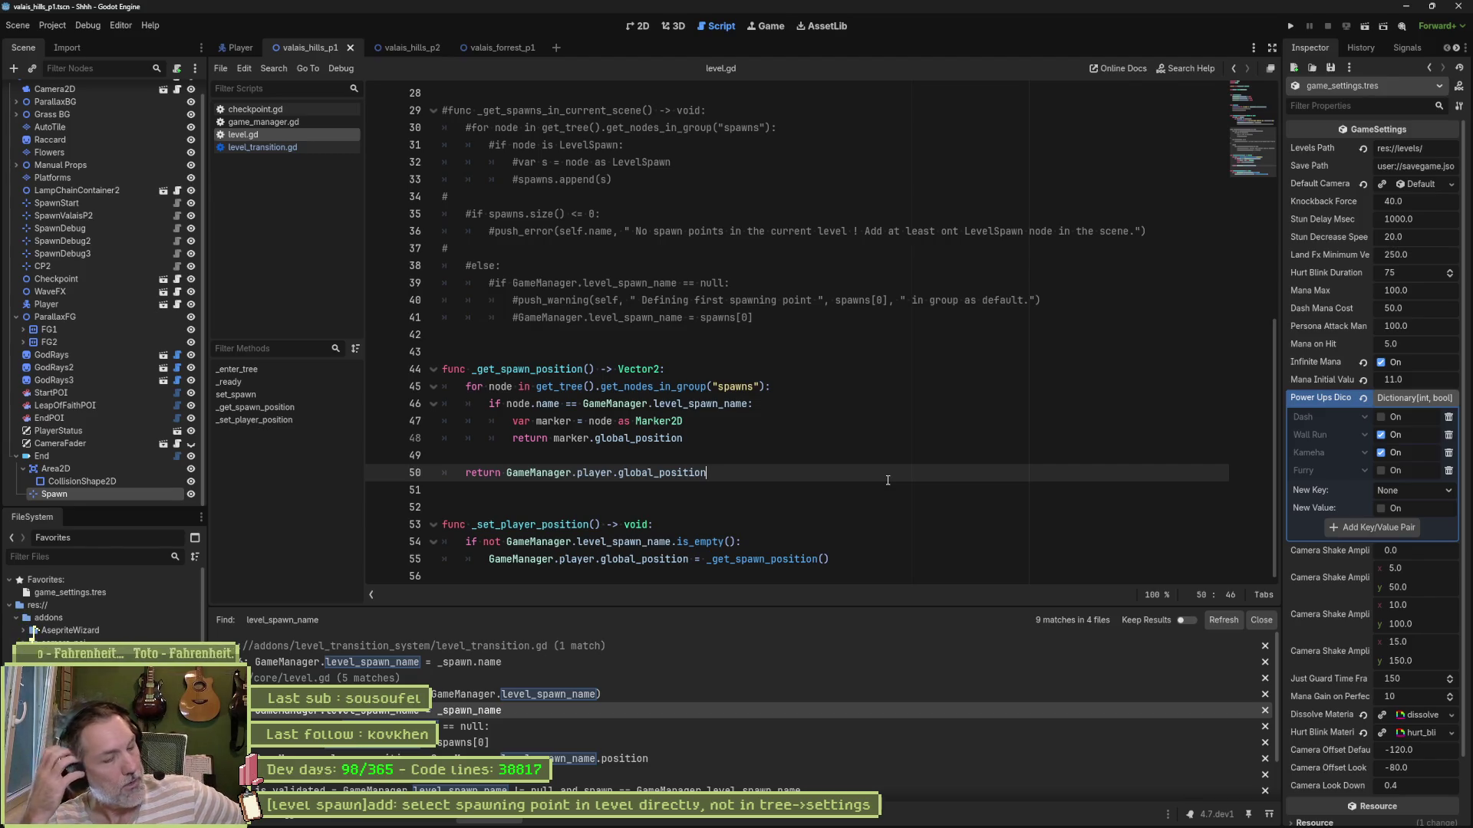
{"action": "mouse_move", "coordinate": [667, 825]}
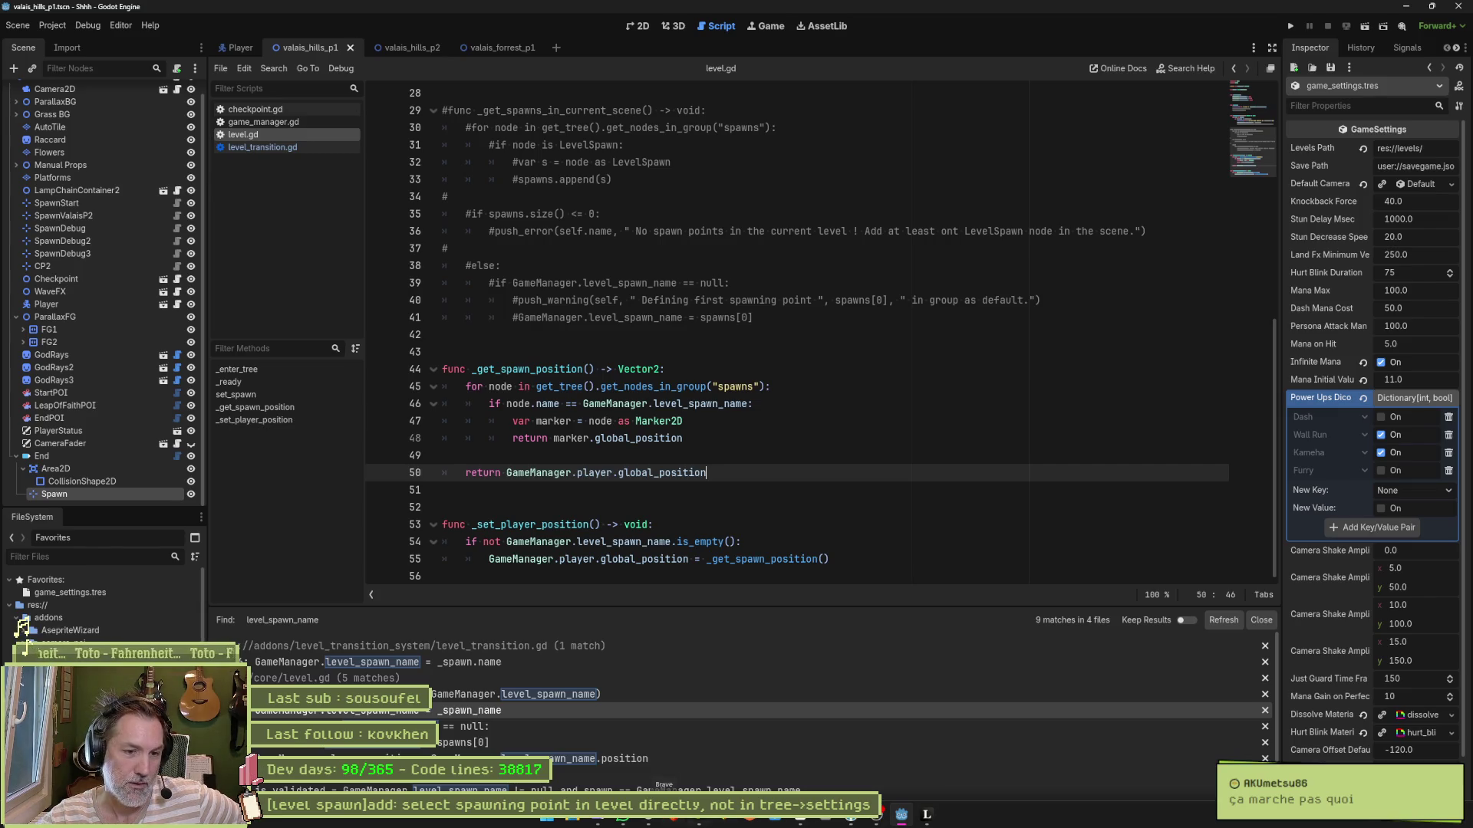
{"action": "left_click", "coordinate": [652, 824]}
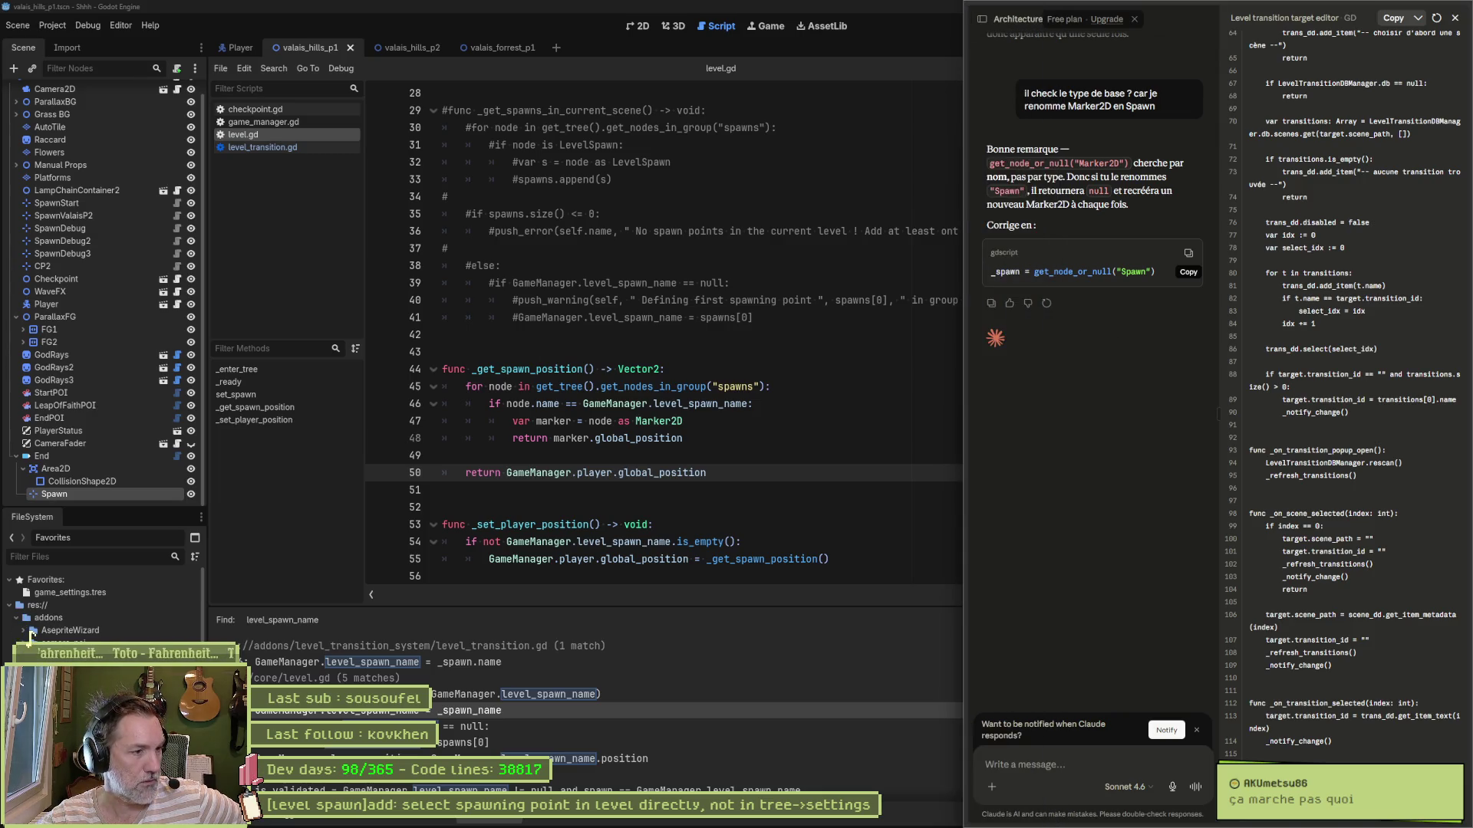
{"action": "left_click", "coordinate": [1188, 253]}
{"action": "key", "text": "alt+Tab"}
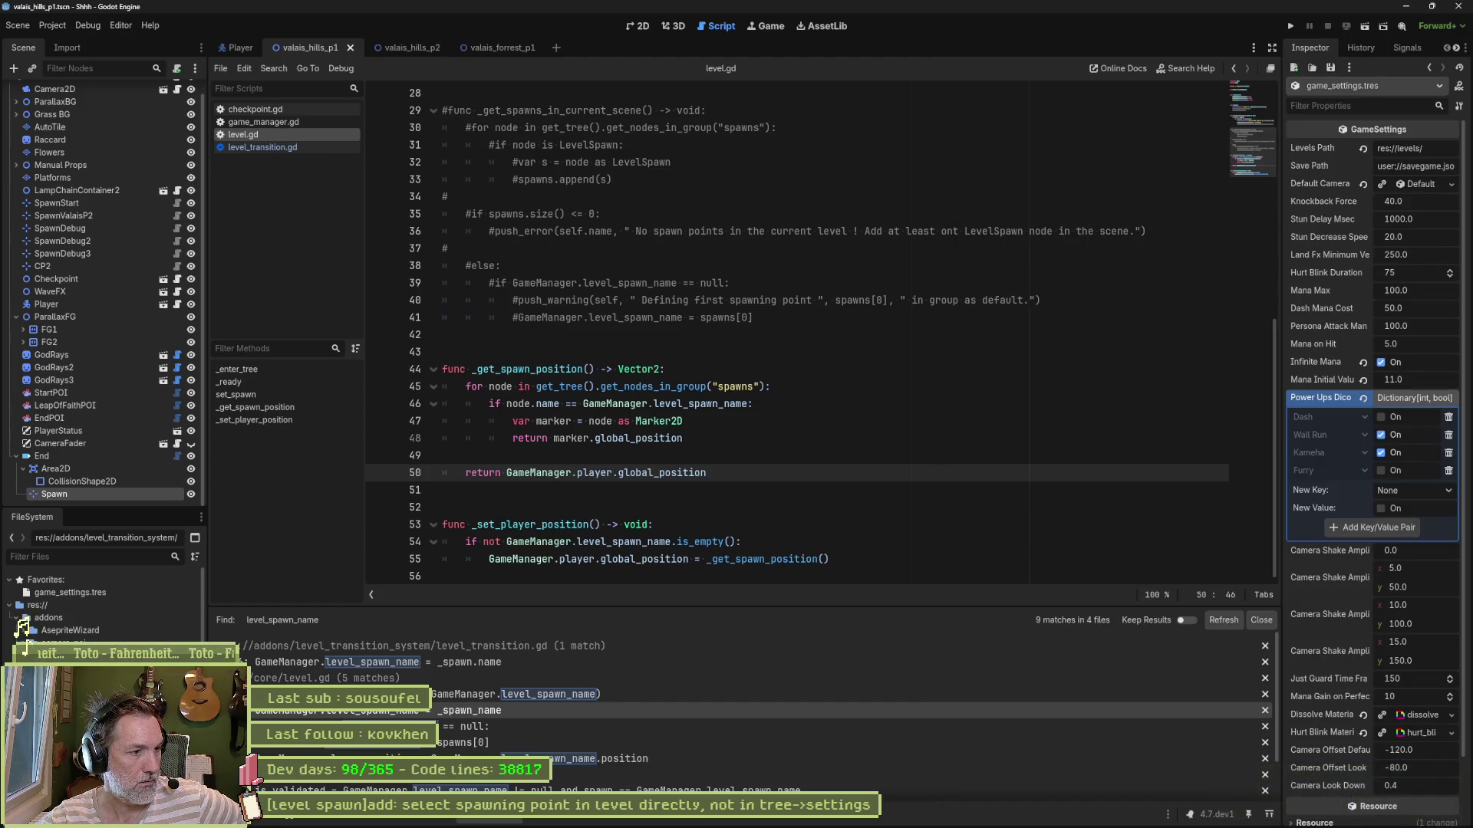
{"action": "mouse_move", "coordinate": [794, 821]}
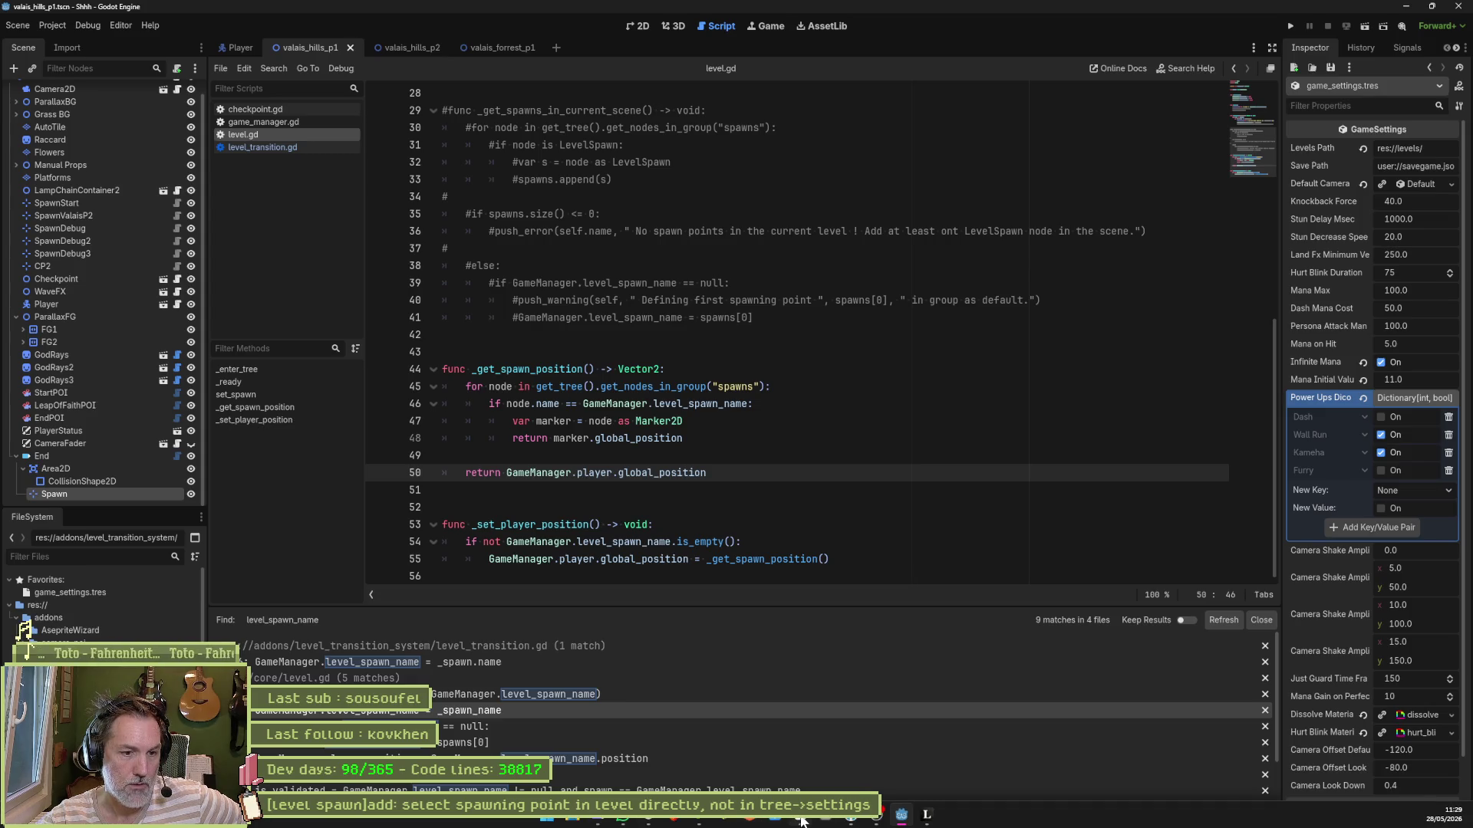
{"action": "left_click", "coordinate": [674, 819]}
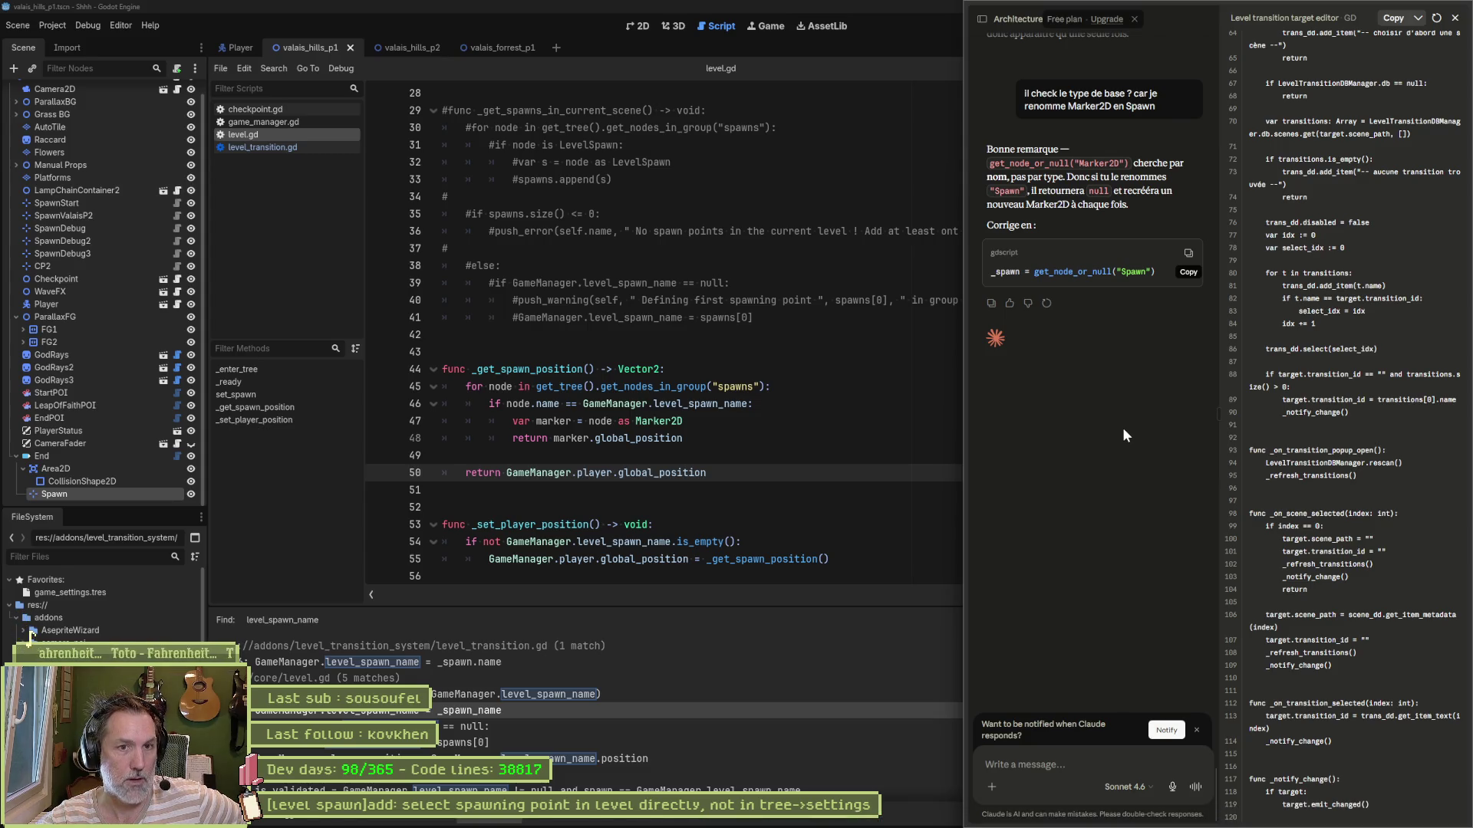
{"action": "scroll", "coordinate": [1124, 426], "scroll_direction": "up", "scroll_amount": 3}
{"action": "scroll", "coordinate": [1125, 425], "scroll_direction": "down", "scroll_amount": 3}
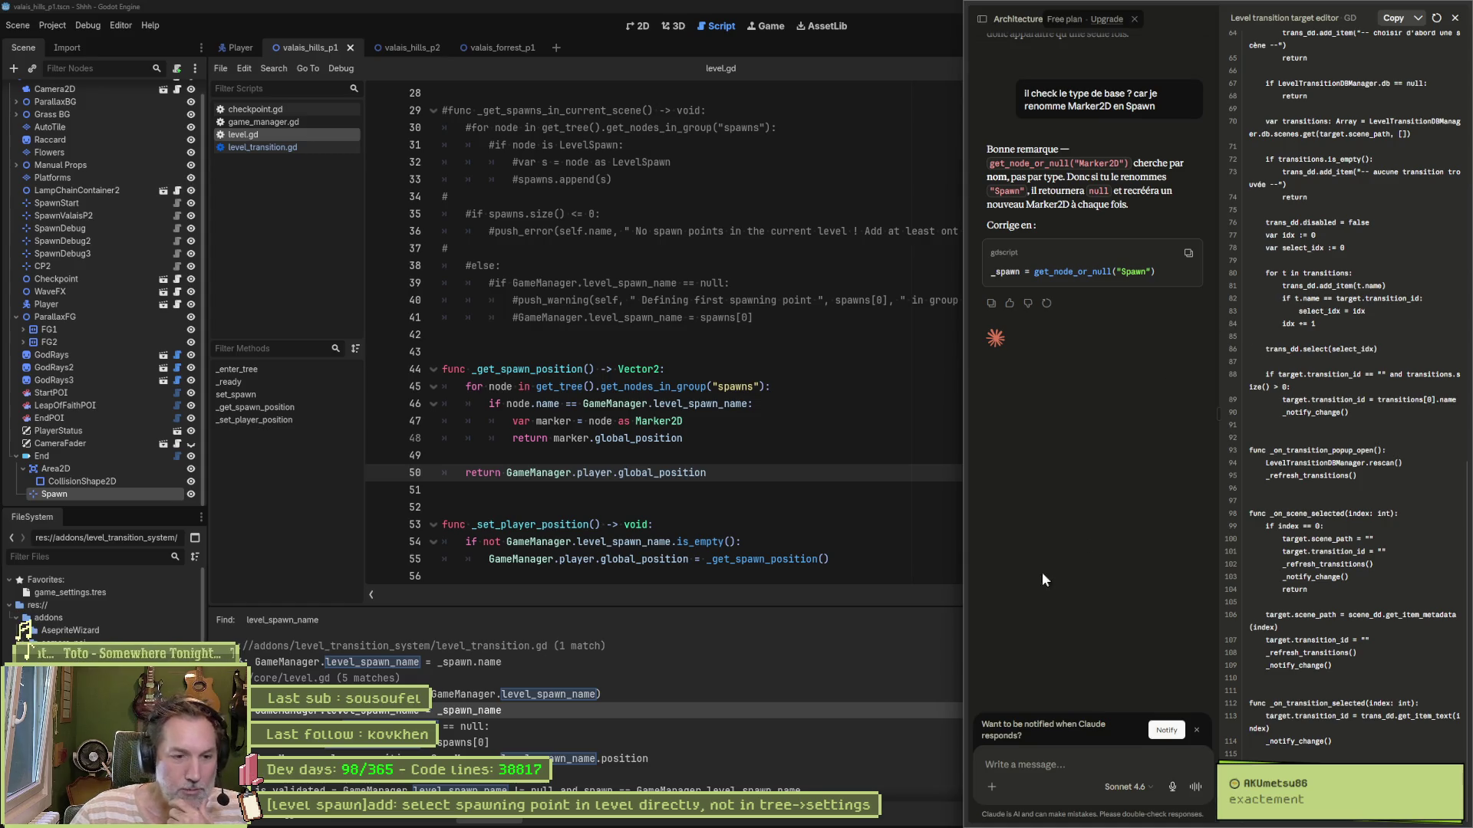
{"action": "mouse_move", "coordinate": [875, 815]}
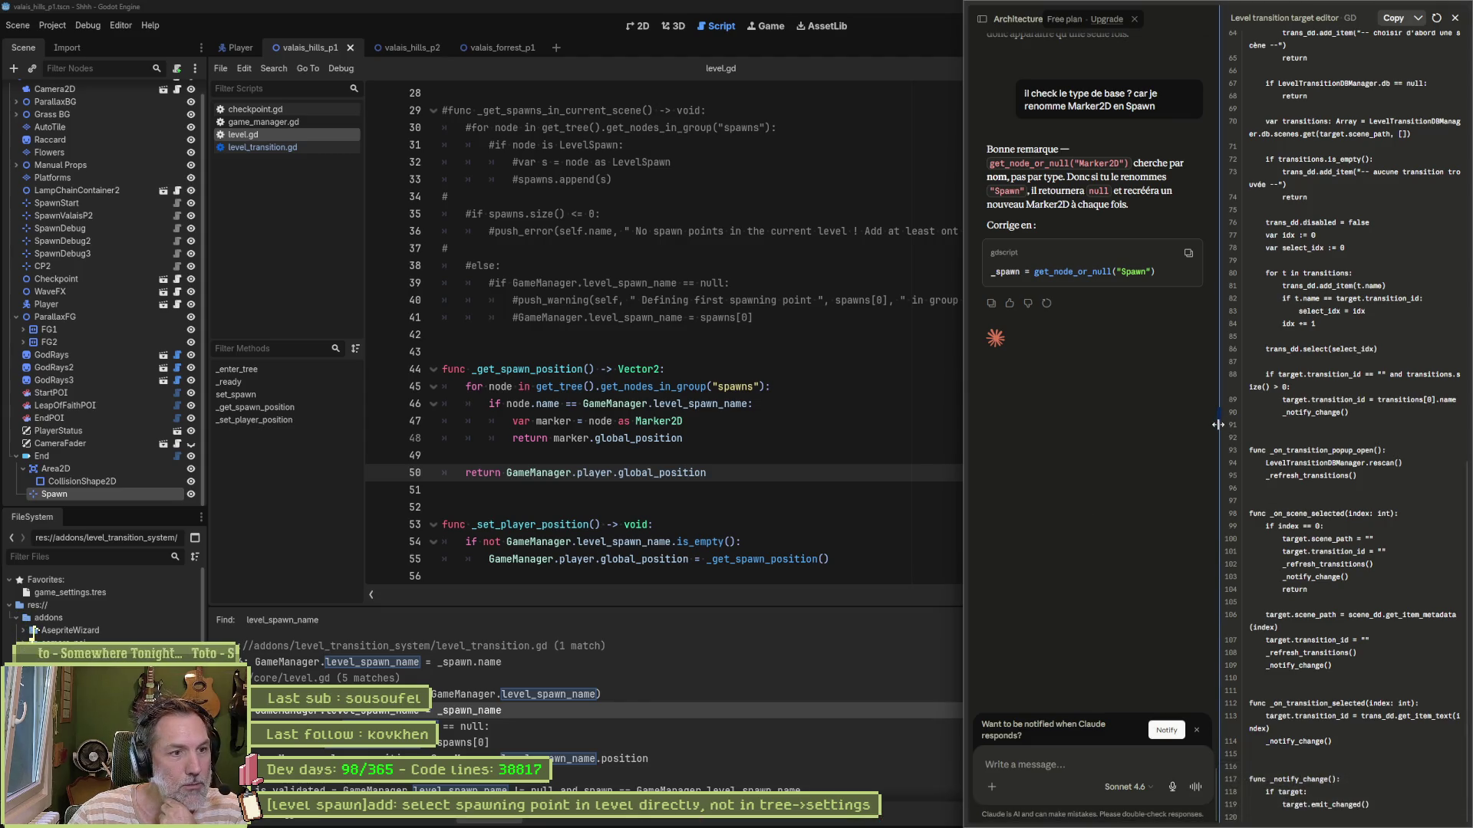
{"action": "mouse_move", "coordinate": [978, 426]}
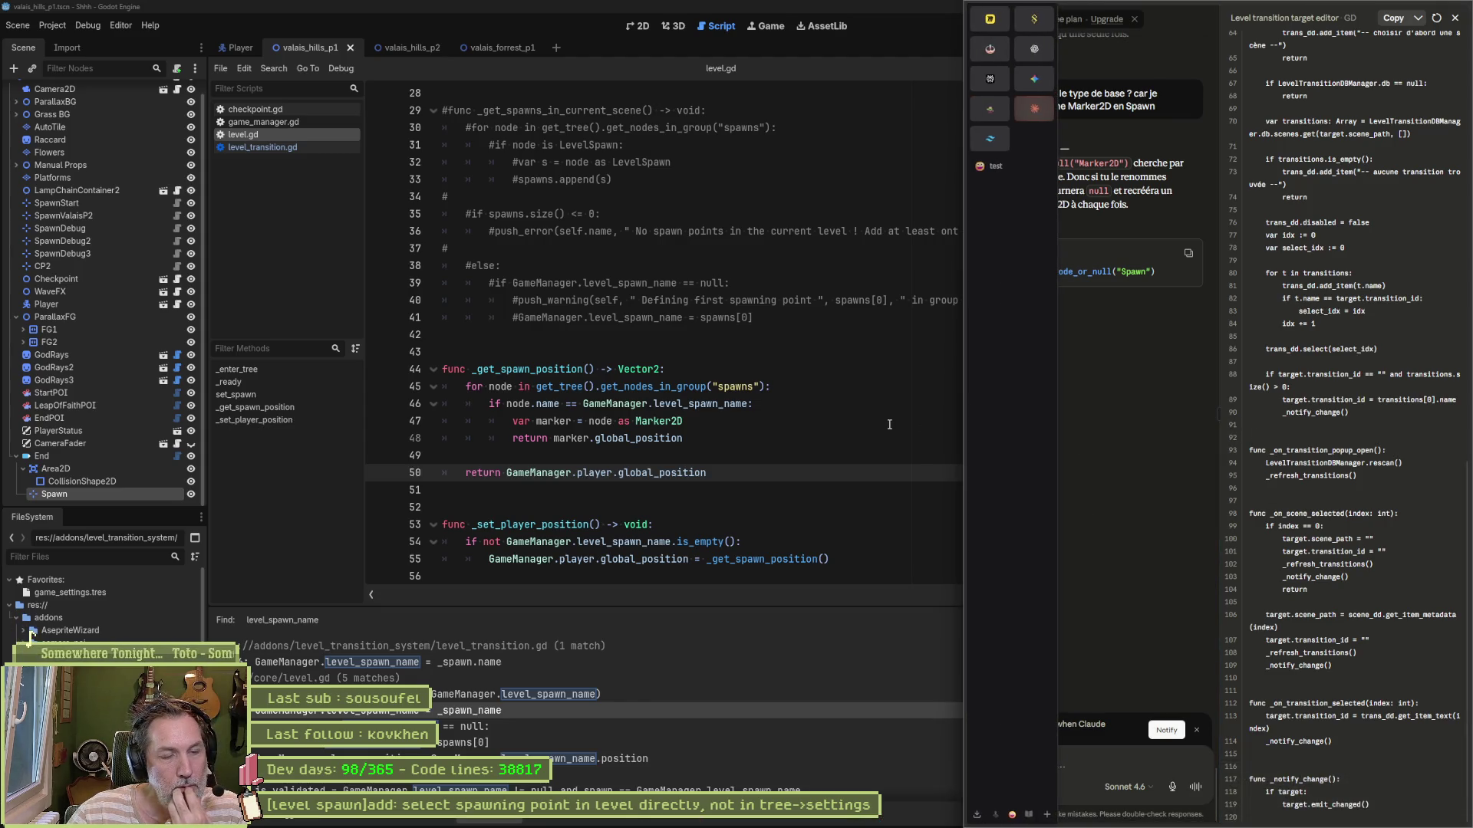
{"action": "left_click", "coordinate": [804, 443]}
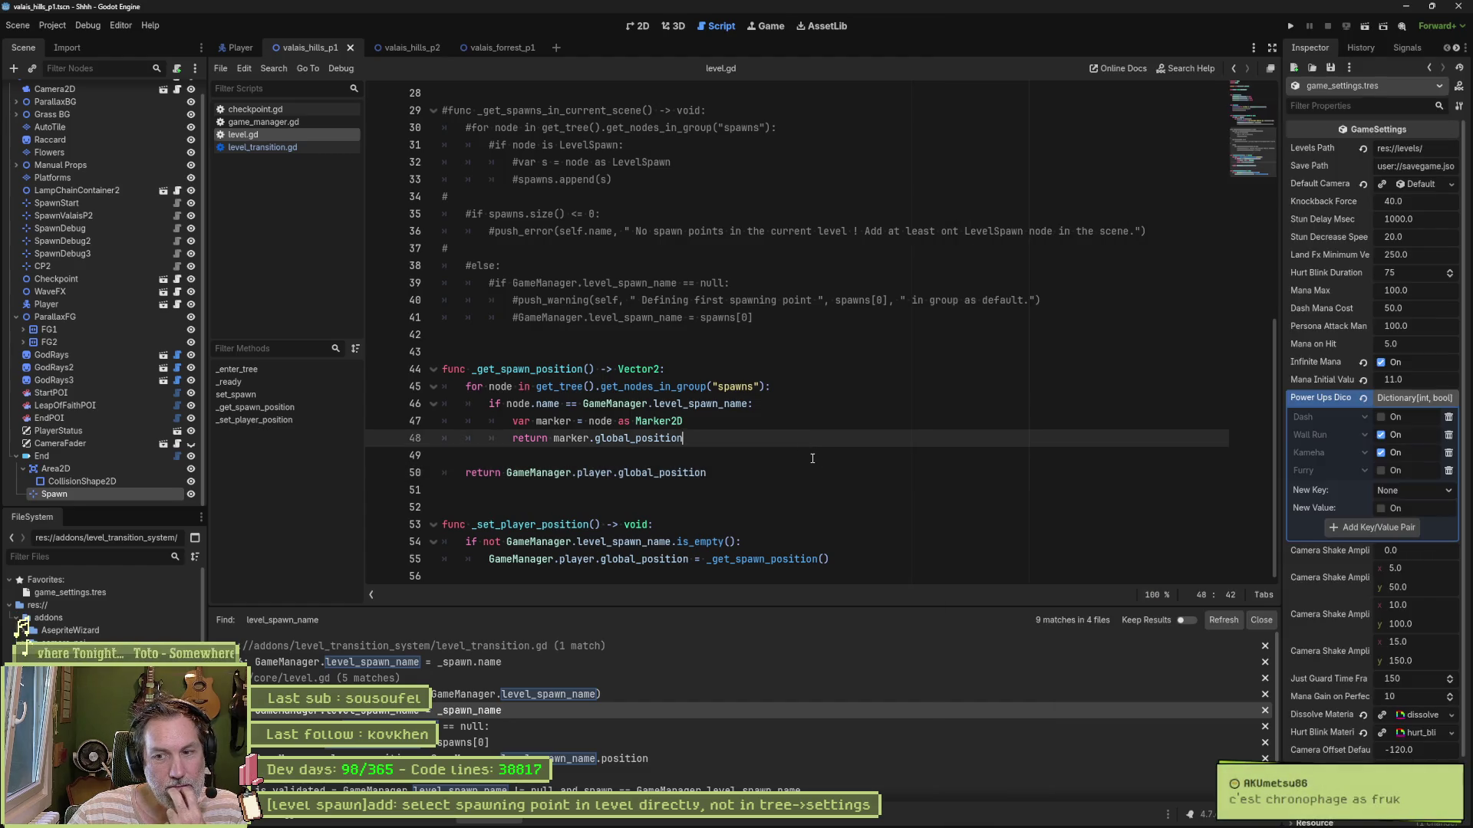
{"action": "left_click", "coordinate": [742, 473]}
{"action": "left_click_drag", "start_coordinate": [687, 438], "coordinate": [798, 403]}
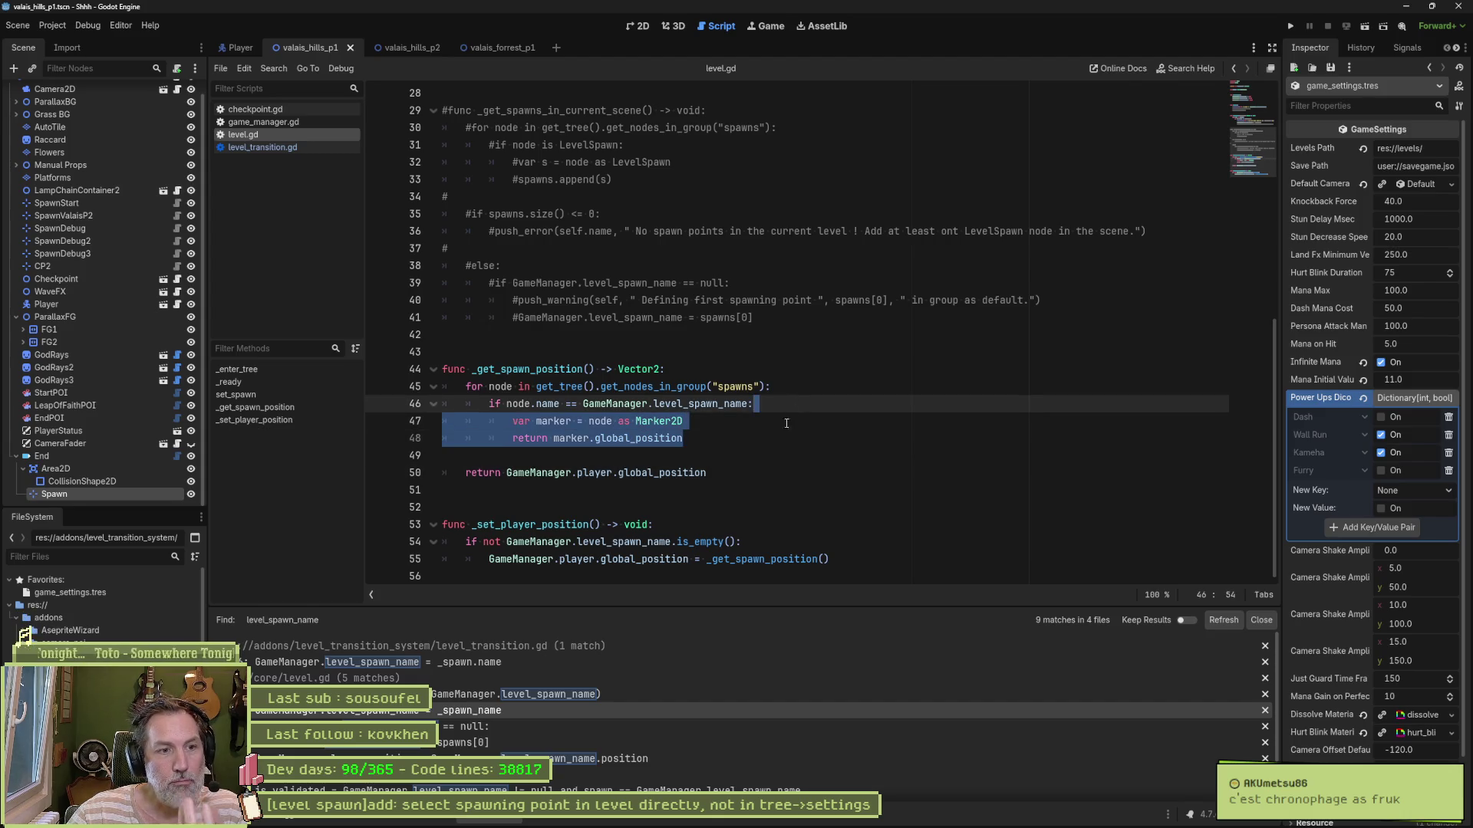
{"action": "left_click", "coordinate": [766, 454]}
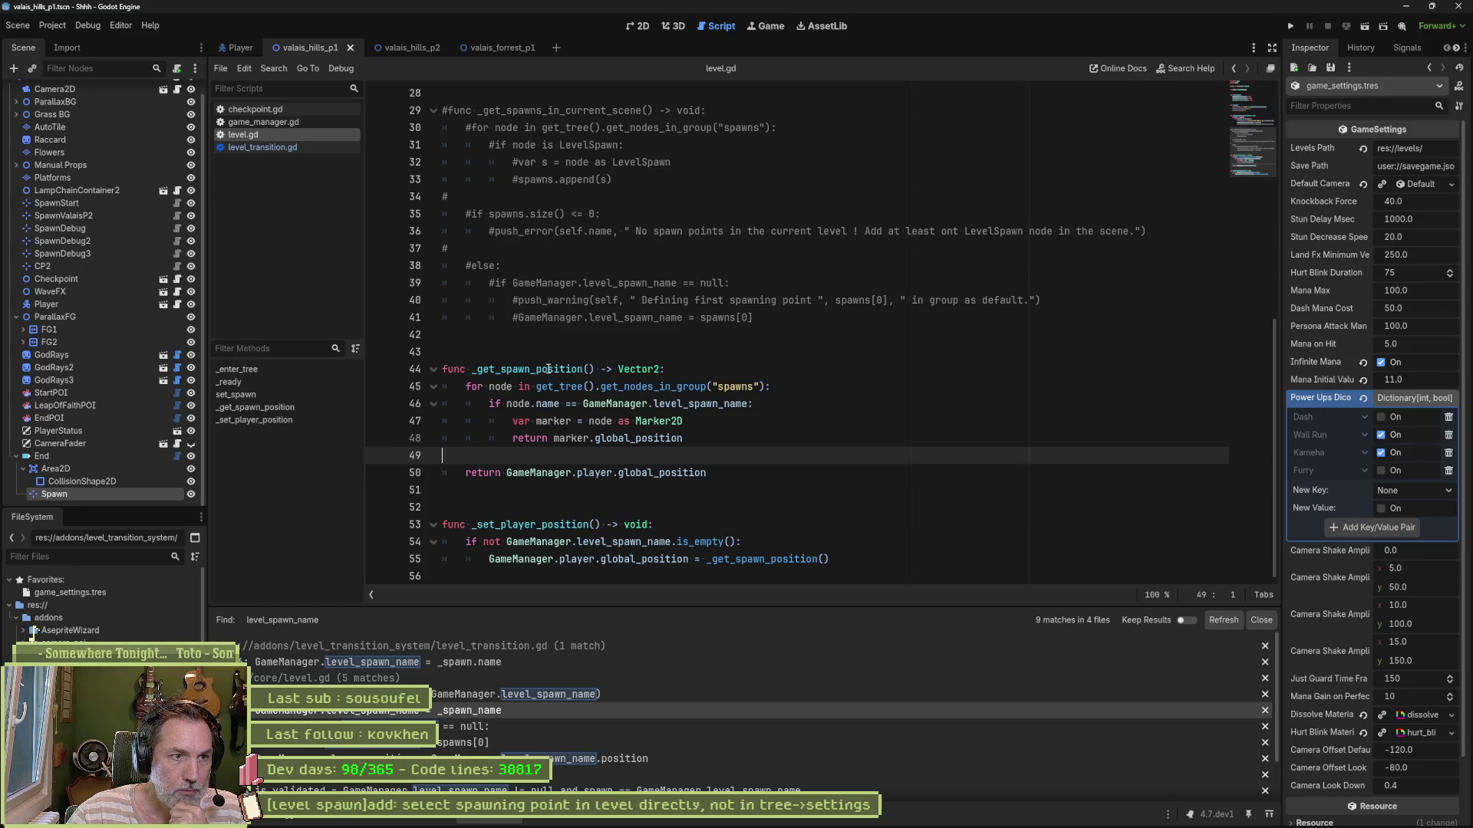
{"action": "scroll", "coordinate": [774, 426], "scroll_direction": "up", "scroll_amount": 2}
Step: Delete the commented-out spawn code plus the _ready and set_spawn functions
{"action": "mouse_move", "coordinate": [774, 427]}
{"action": "left_mouse_down"}
{"action": "mouse_move", "coordinate": [905, 165]}
{"action": "mouse_move", "coordinate": [936, 149]}
{"action": "left_mouse_up"}
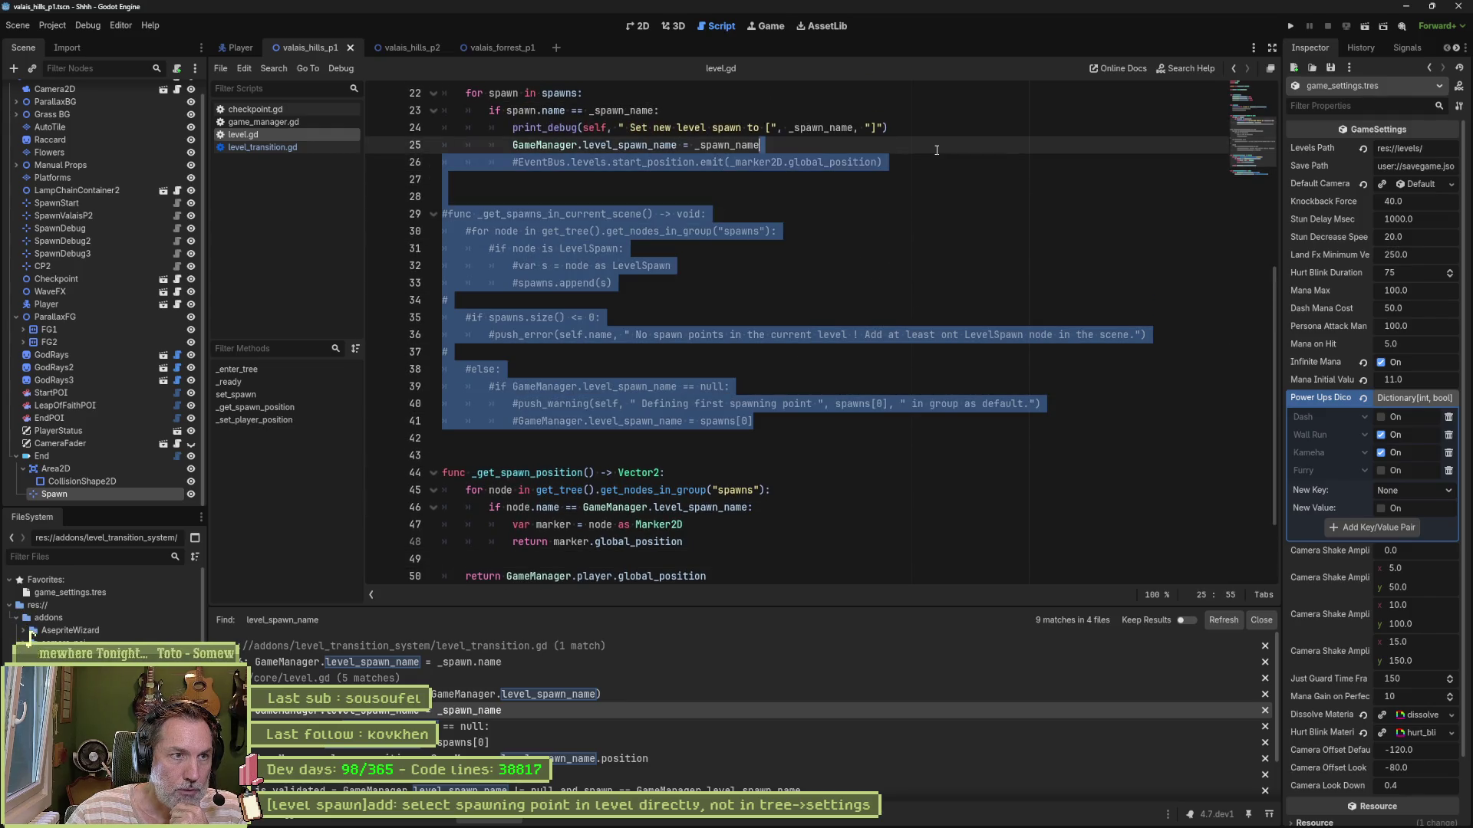
{"action": "key", "text": "Delete"}
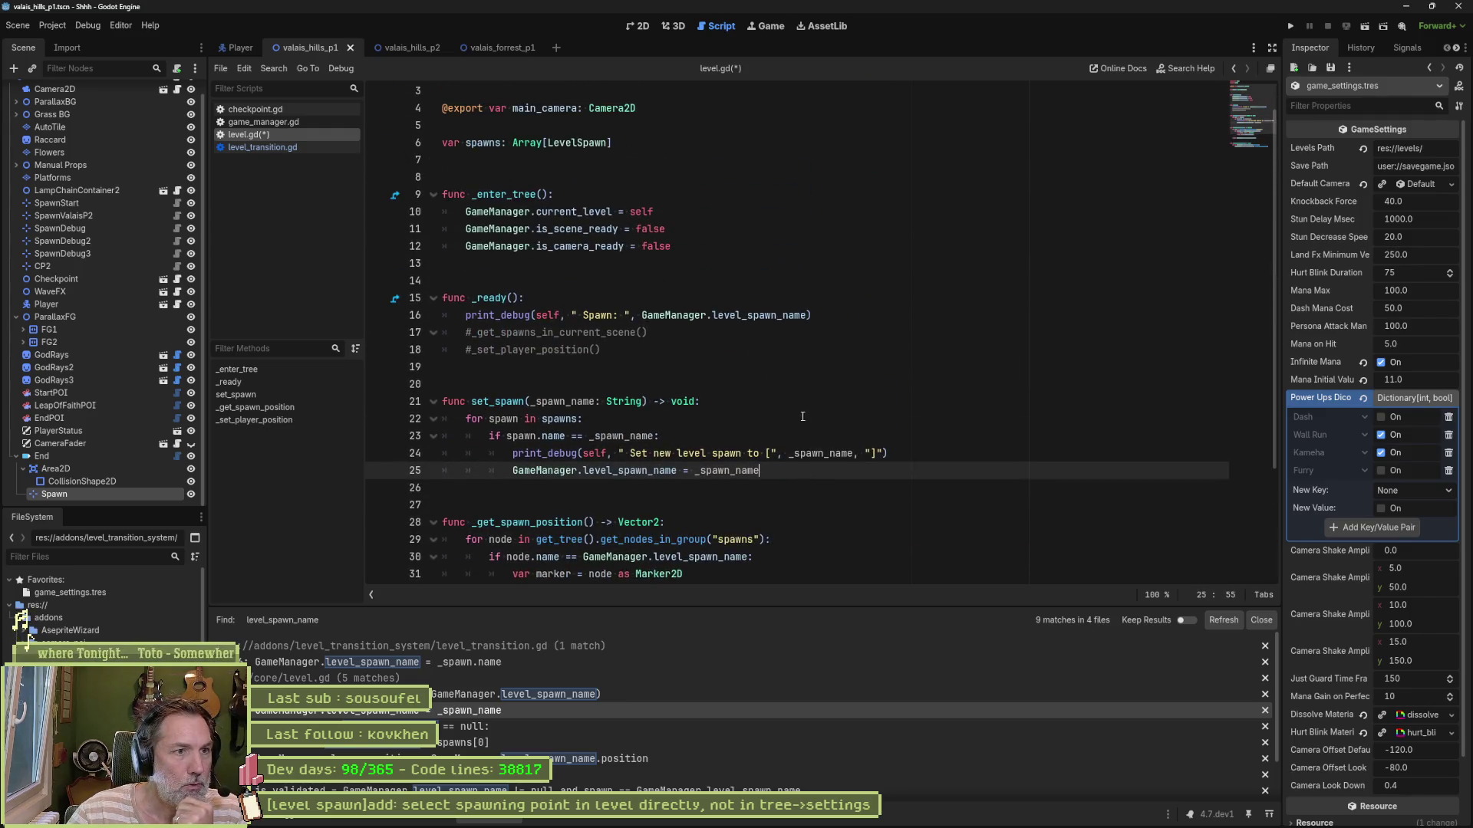
{"action": "mouse_move", "coordinate": [787, 471]}
{"action": "left_mouse_down"}
{"action": "mouse_move", "coordinate": [900, 311]}
{"action": "mouse_move", "coordinate": [841, 250]}
{"action": "left_mouse_up"}
{"action": "key", "text": "Delete"}
{"action": "key", "text": "Delete"}
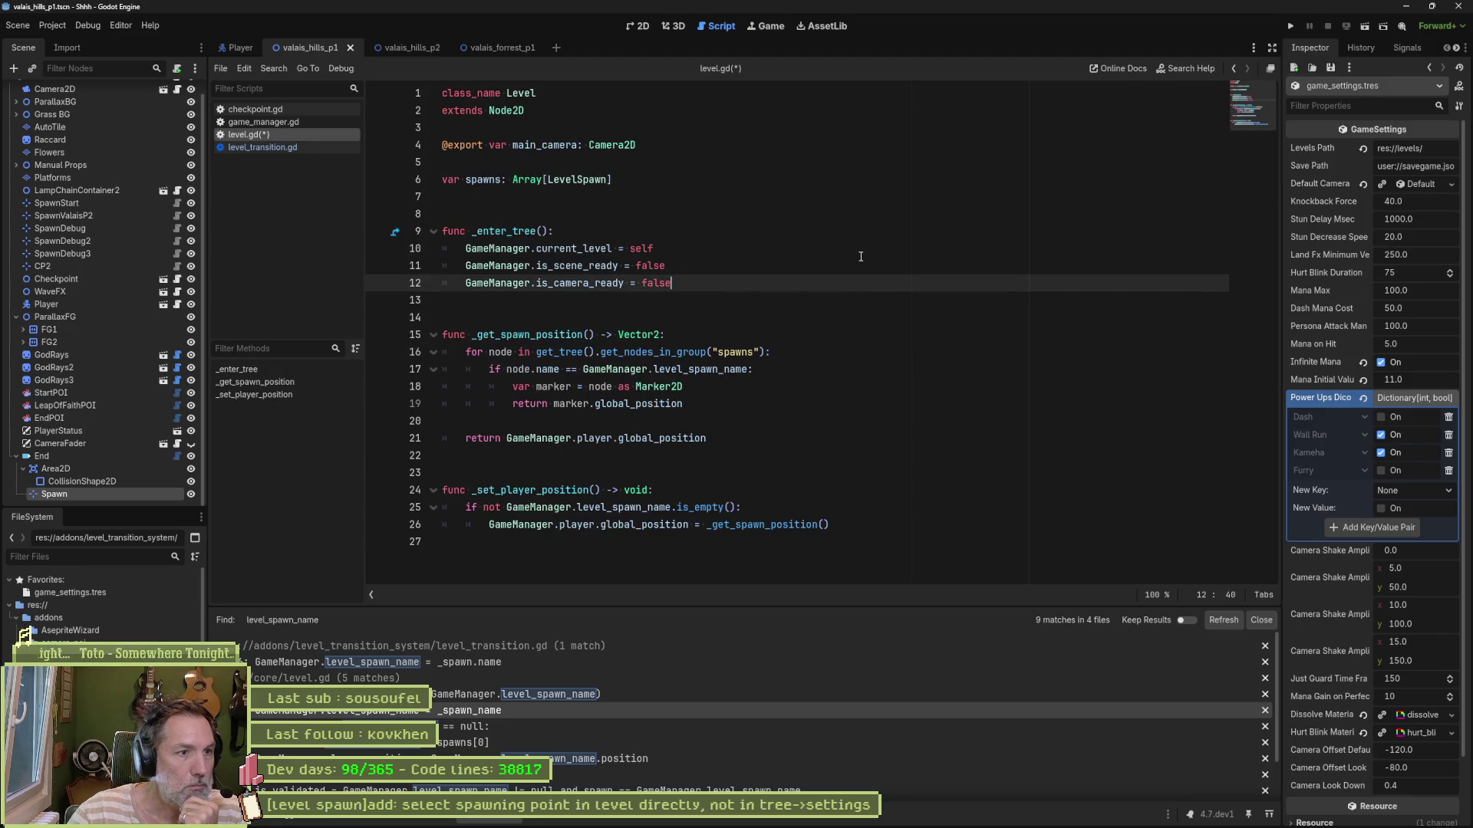
Step: Remove the unused spawns array declaration and its blank line, then save level.gd
{"action": "left_click", "coordinate": [712, 183]}
{"action": "key", "text": "ctrl+x"}
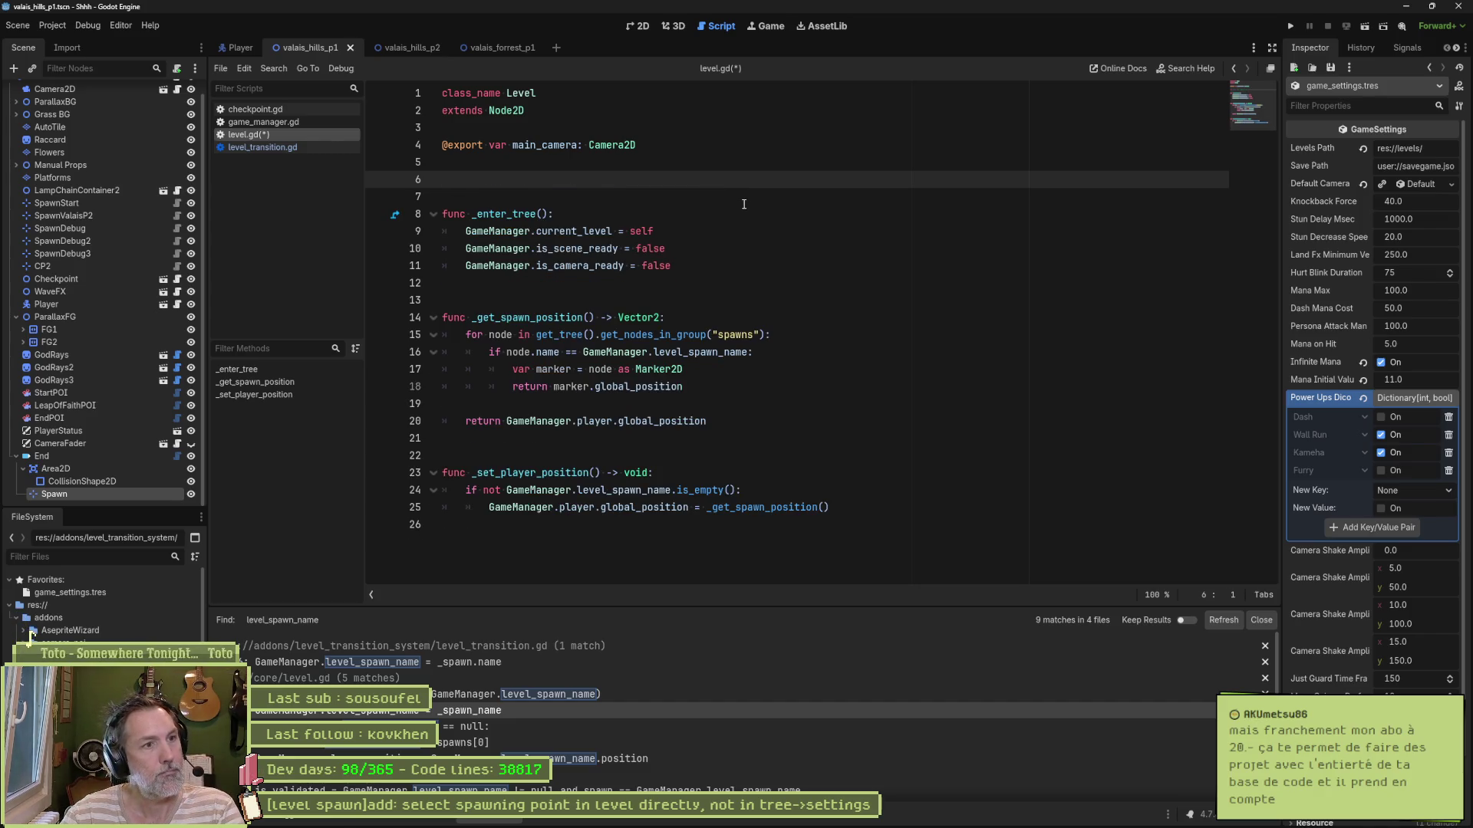
{"action": "key", "text": "Delete"}
{"action": "key", "text": "ctrl+s"}
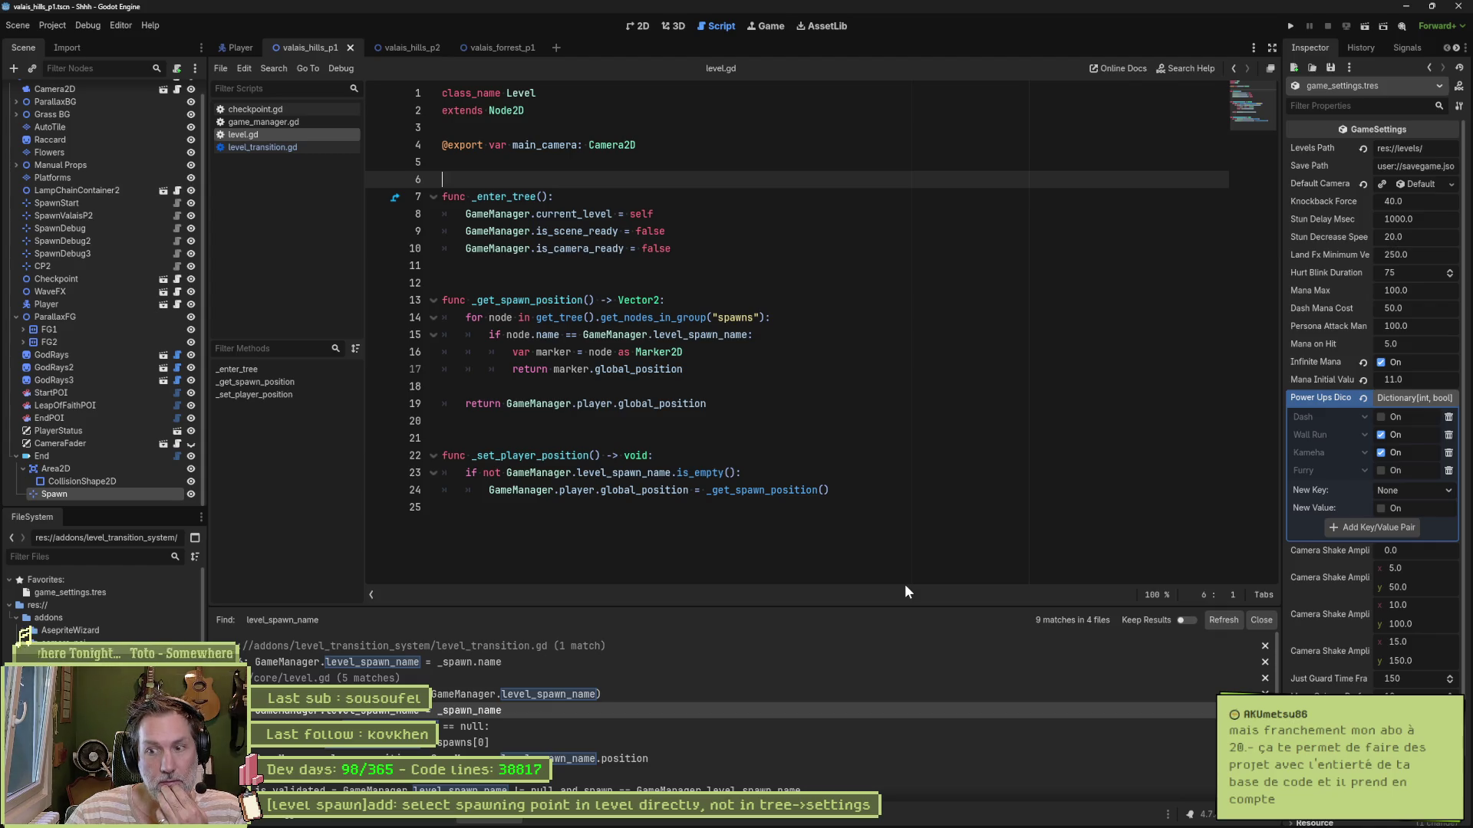
{"action": "mouse_move", "coordinate": [725, 827]}
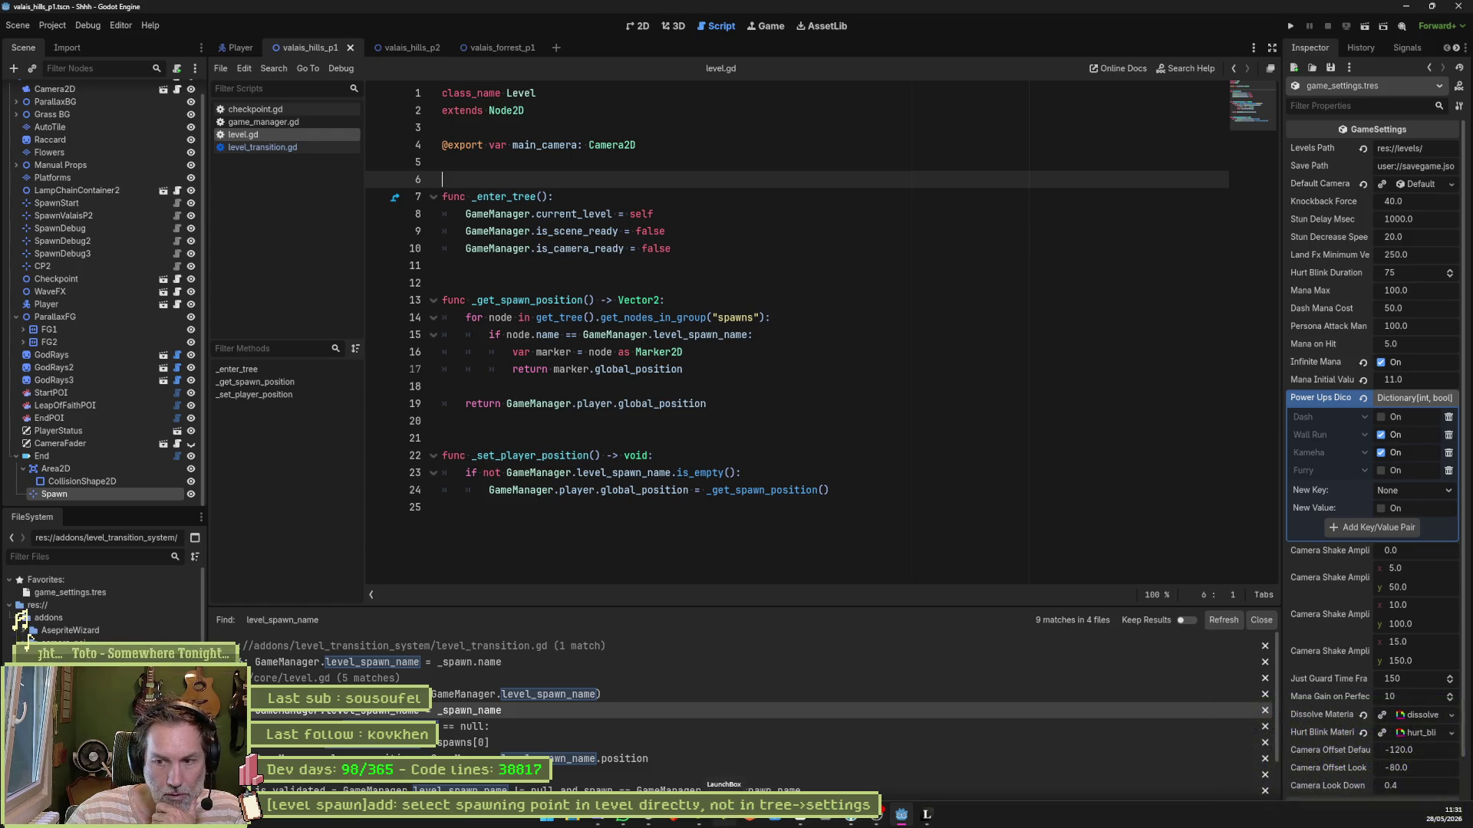
{"action": "mouse_move", "coordinate": [656, 823]}
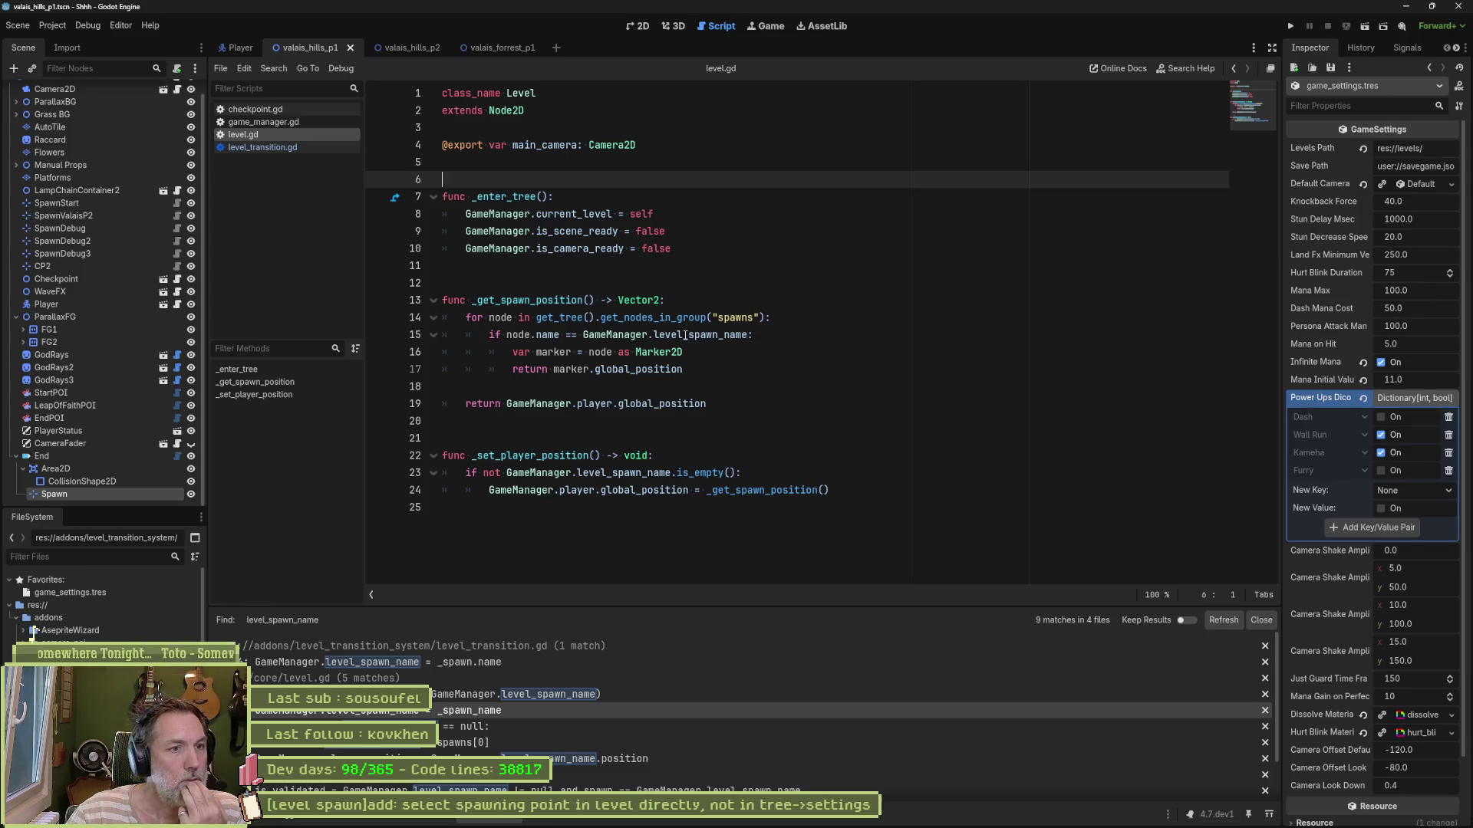
{"action": "double_click", "coordinate": [606, 231]}
{"action": "double_click", "coordinate": [596, 249]}
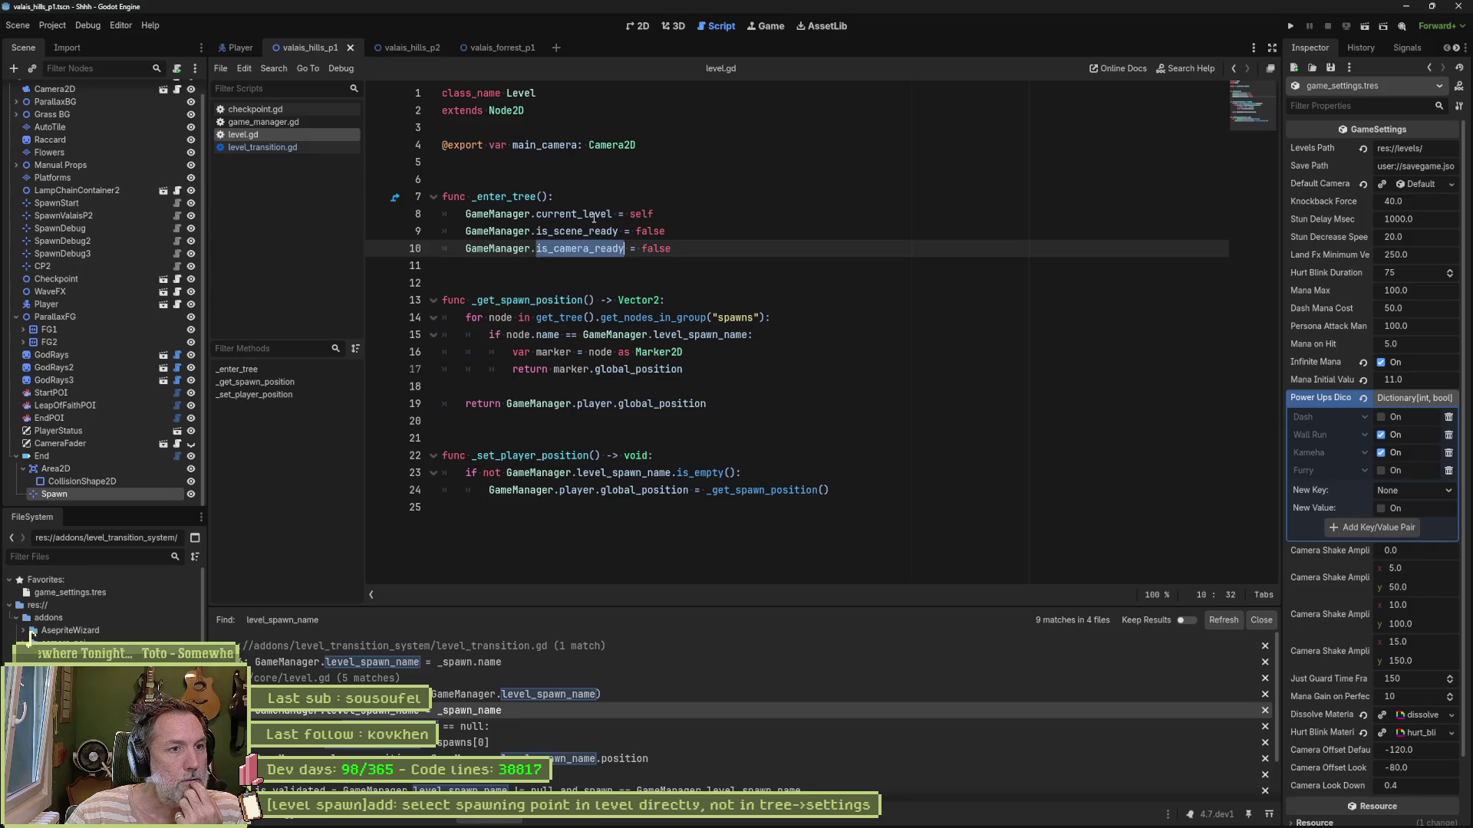
{"action": "double_click", "coordinate": [611, 214]}
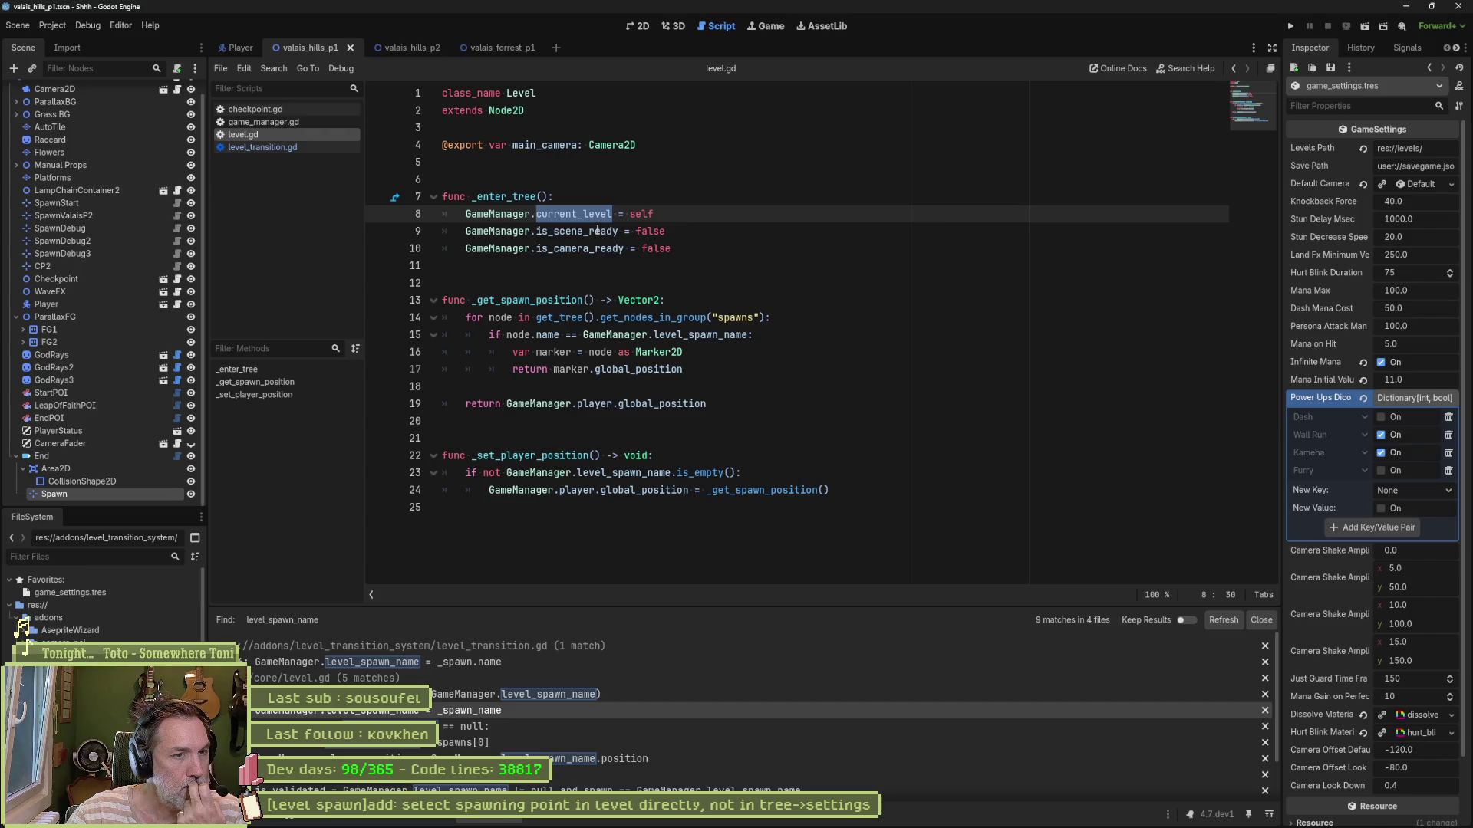
{"action": "mouse_move", "coordinate": [588, 249]}
{"action": "left_mouse_down"}
{"action": "mouse_move", "coordinate": [585, 231]}
{"action": "mouse_move", "coordinate": [572, 248]}
{"action": "left_mouse_up"}
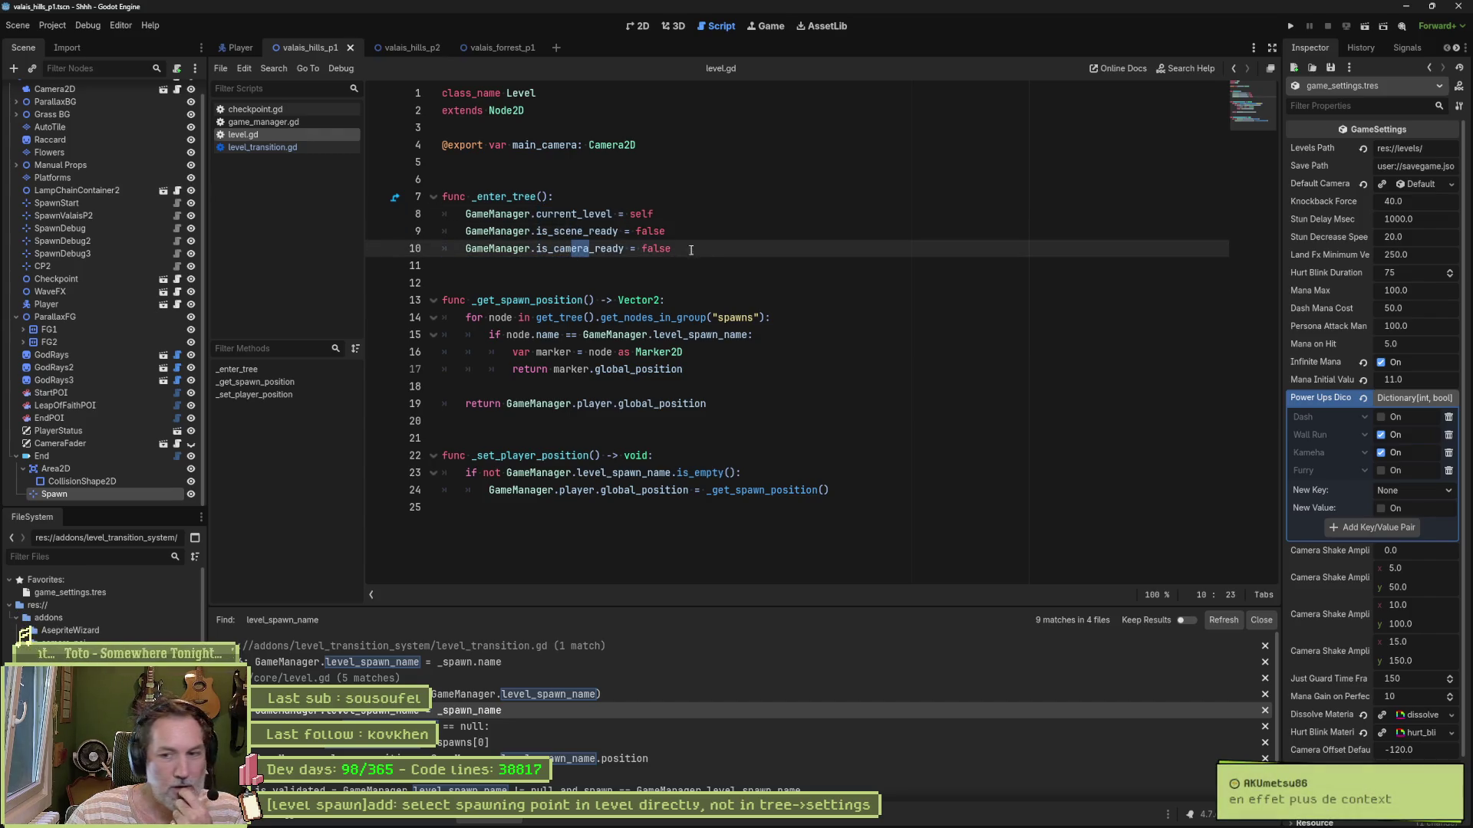
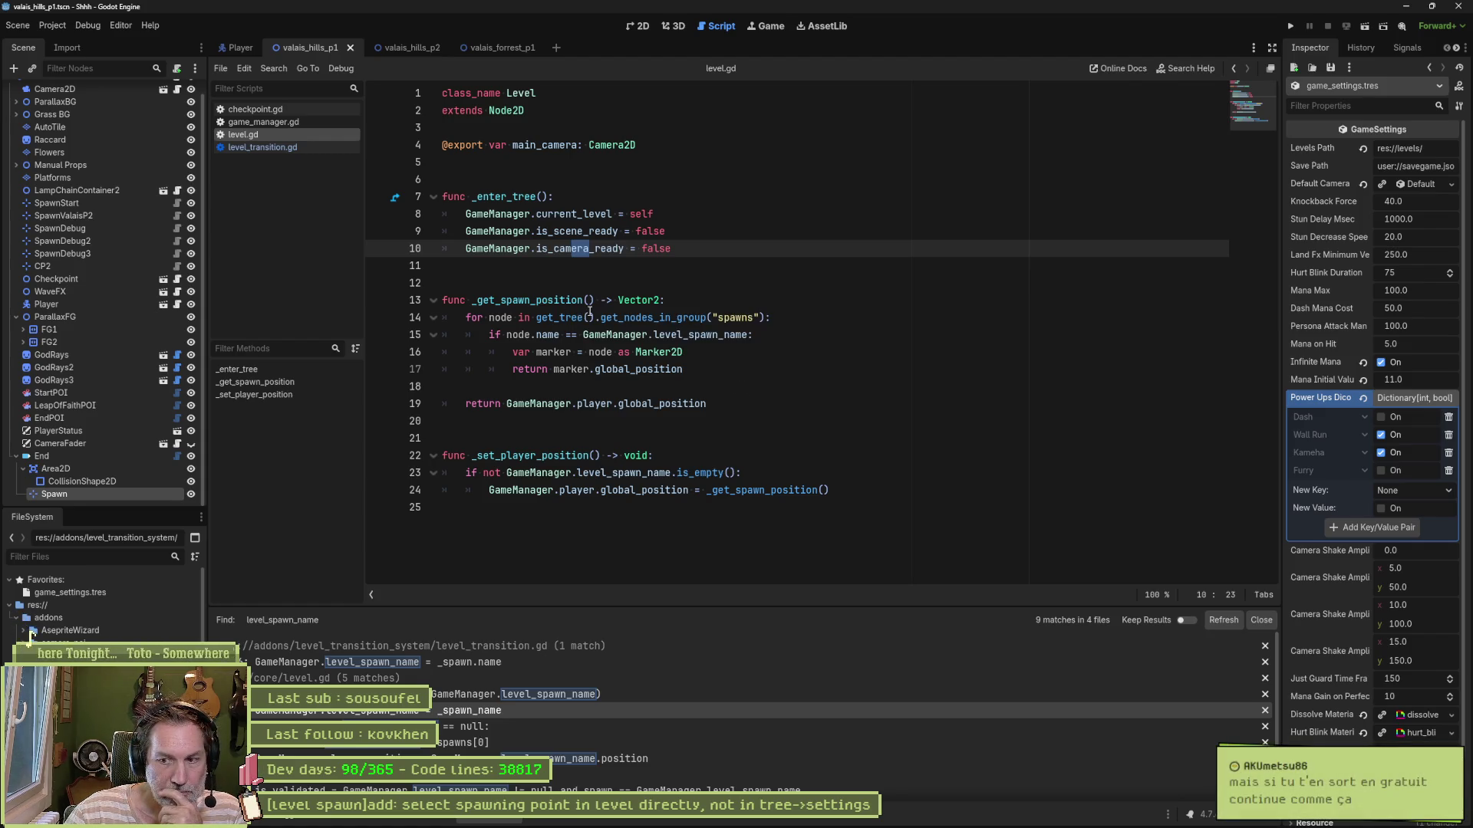
Step: Add a _ready function after _enter_tree that calls _set_player_position(), and save level.gd
{"action": "mouse_move", "coordinate": [652, 374]}
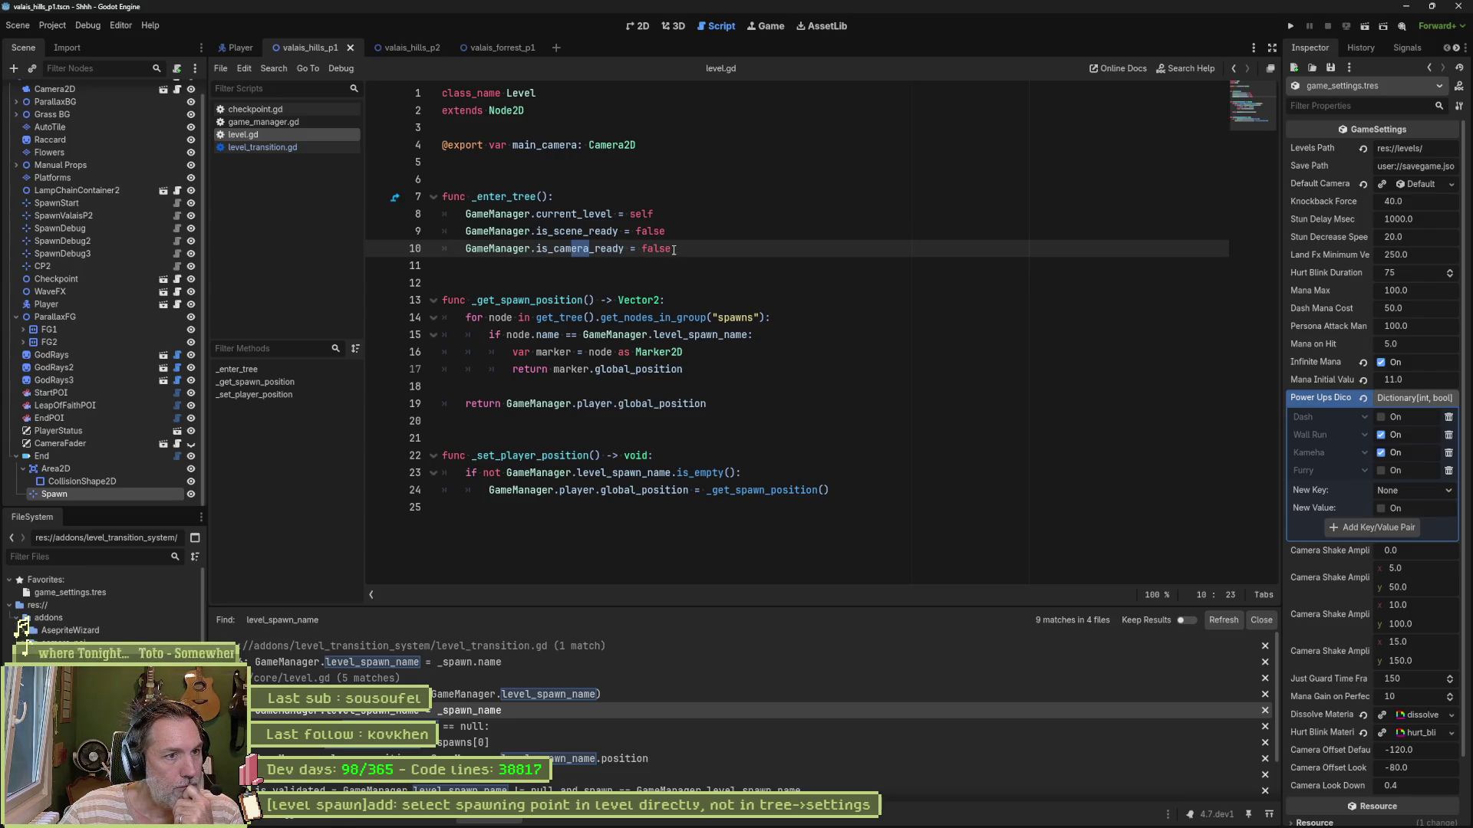
{"action": "double_click", "coordinate": [555, 459]}
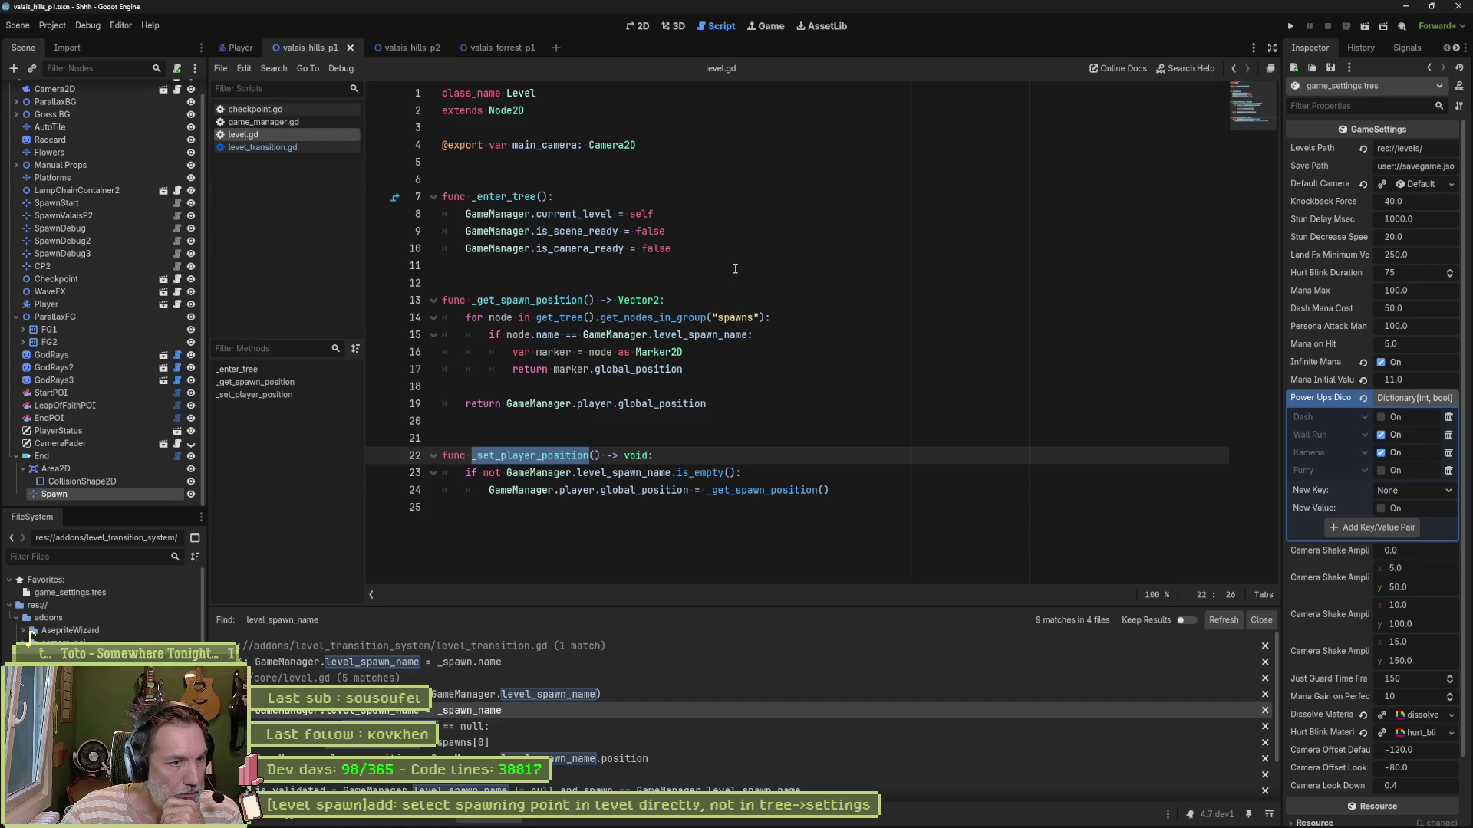
{"action": "left_click", "coordinate": [704, 256]}
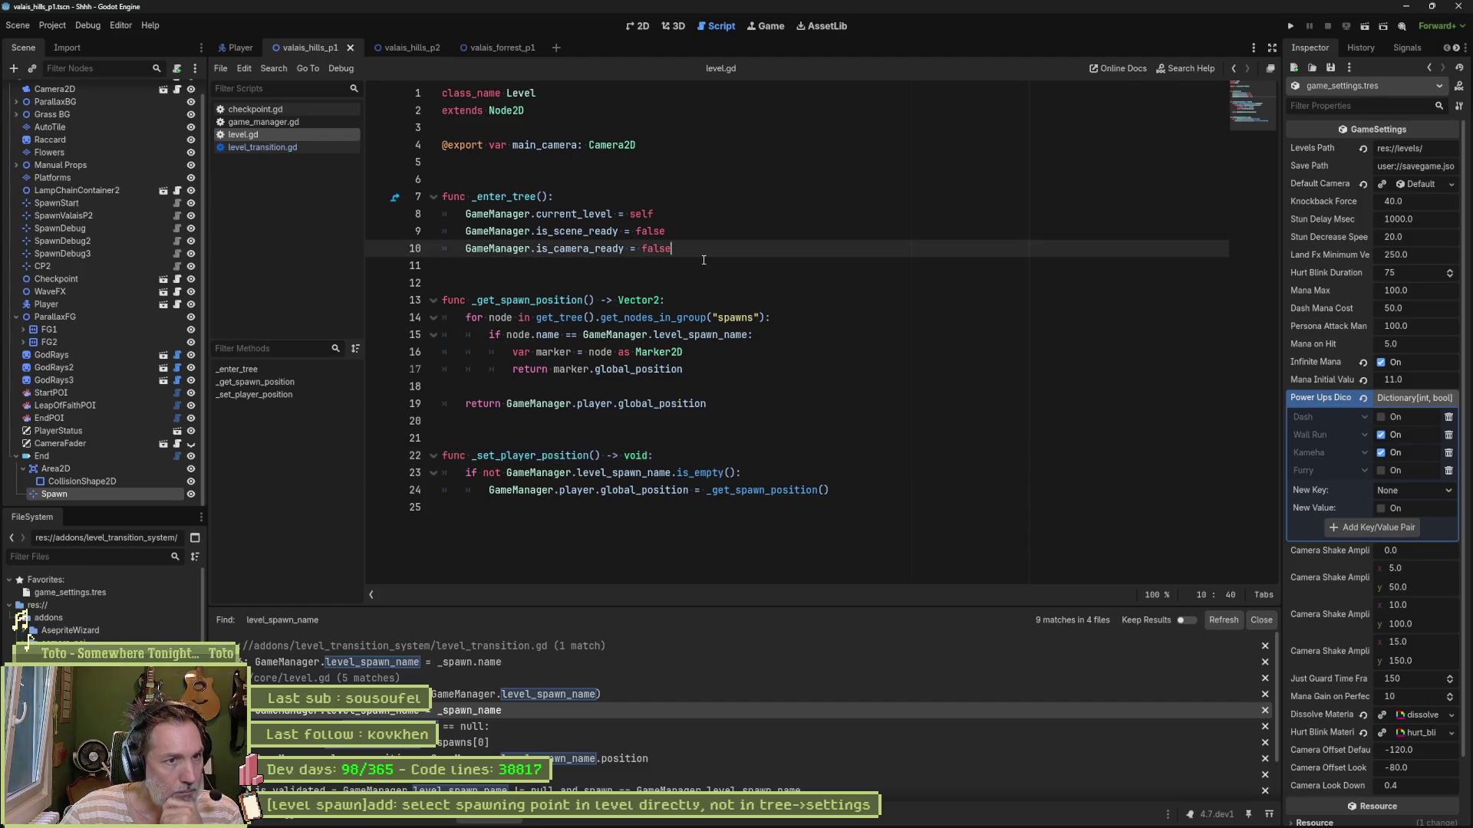
{"action": "key", "text": "Return"}
{"action": "key", "text": "Return"}
{"action": "key", "text": "Return"}
{"action": "type", "text": "f"}
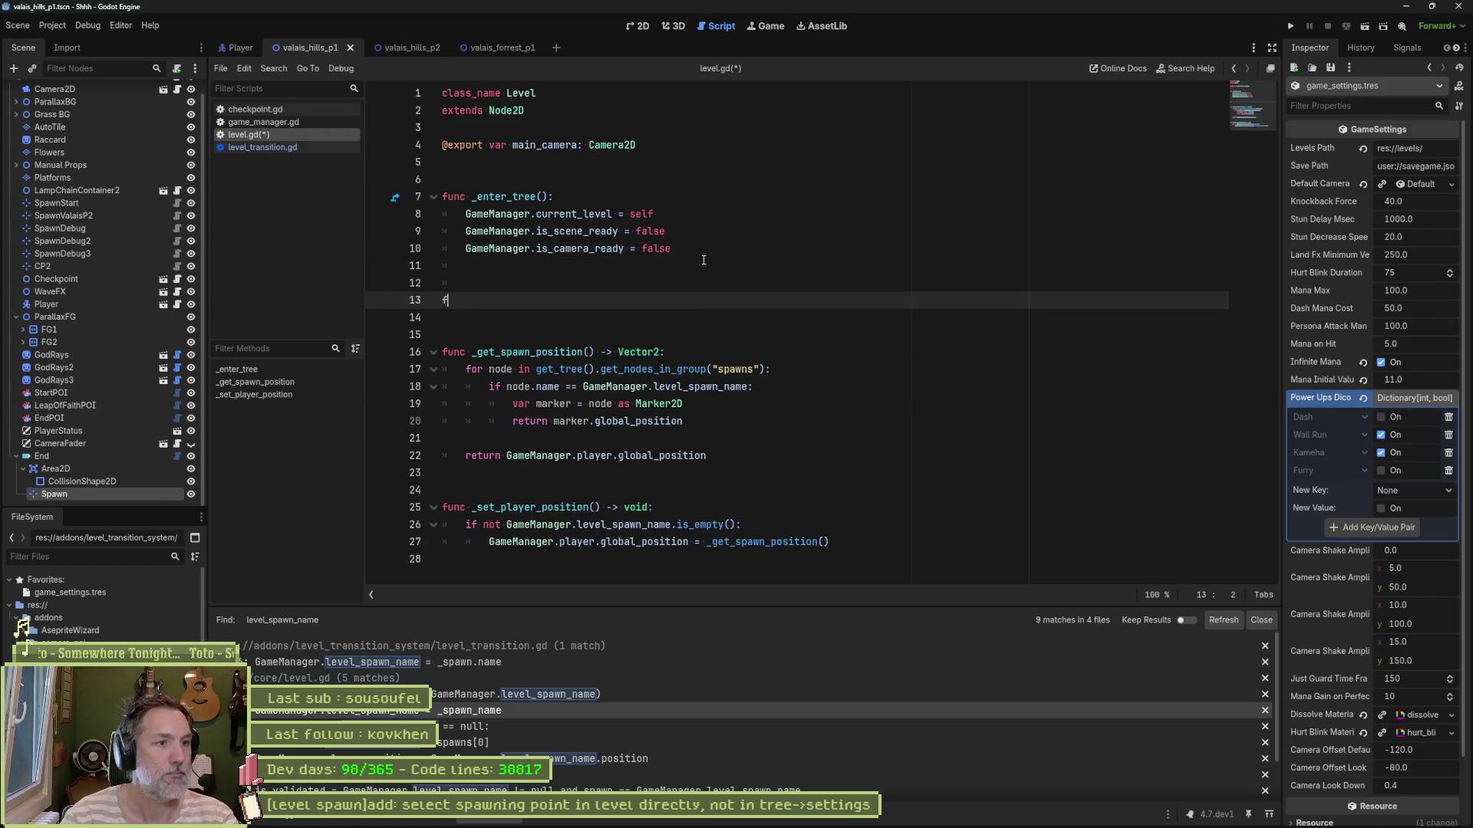
{"action": "type", "text": "unc _ready():"}
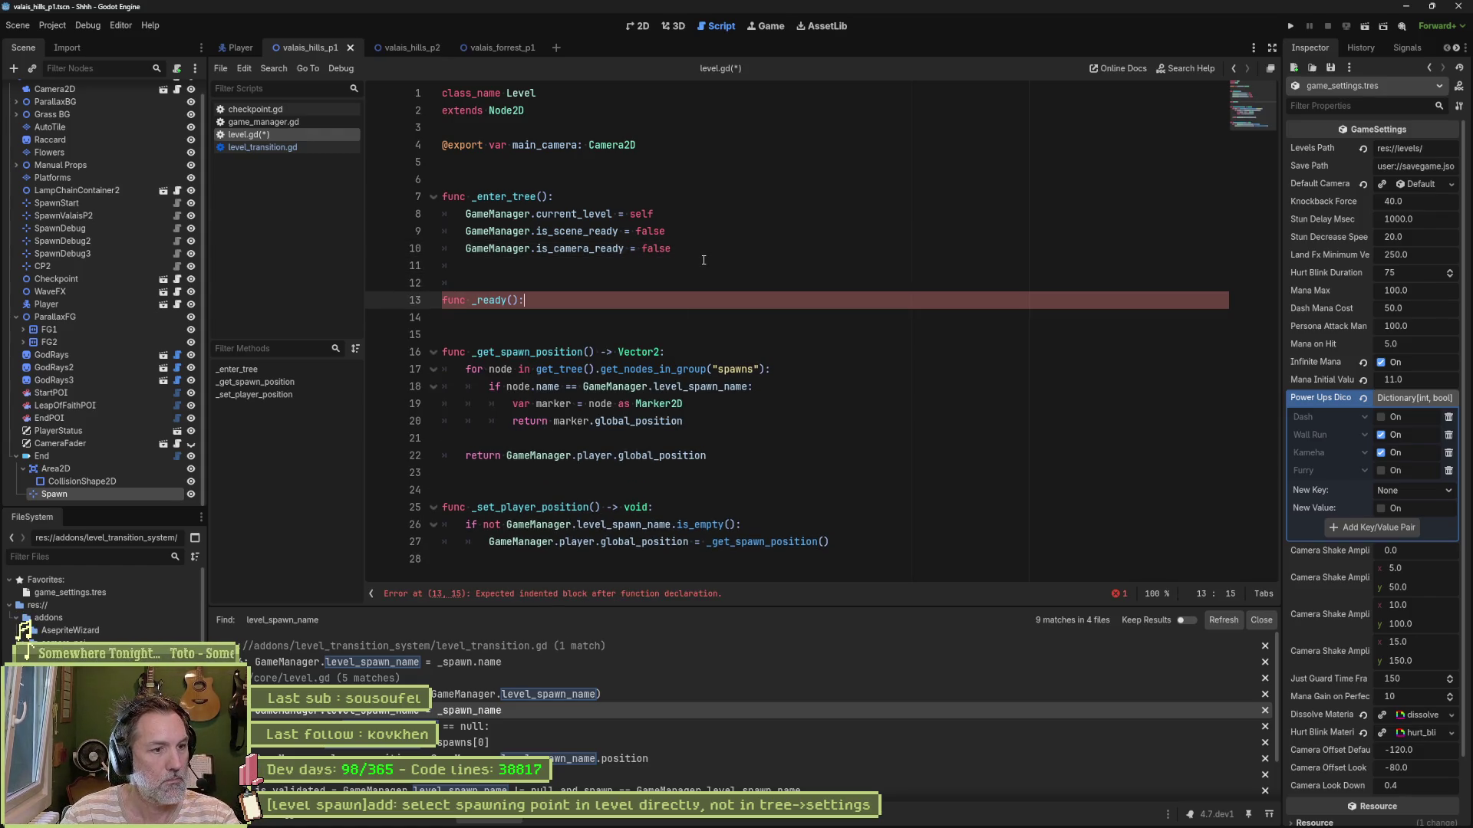
{"action": "key", "text": "Return"}
{"action": "type", "text": "_set"}
{"action": "key", "text": "Return"}
{"action": "key", "text": "ctrl+s"}
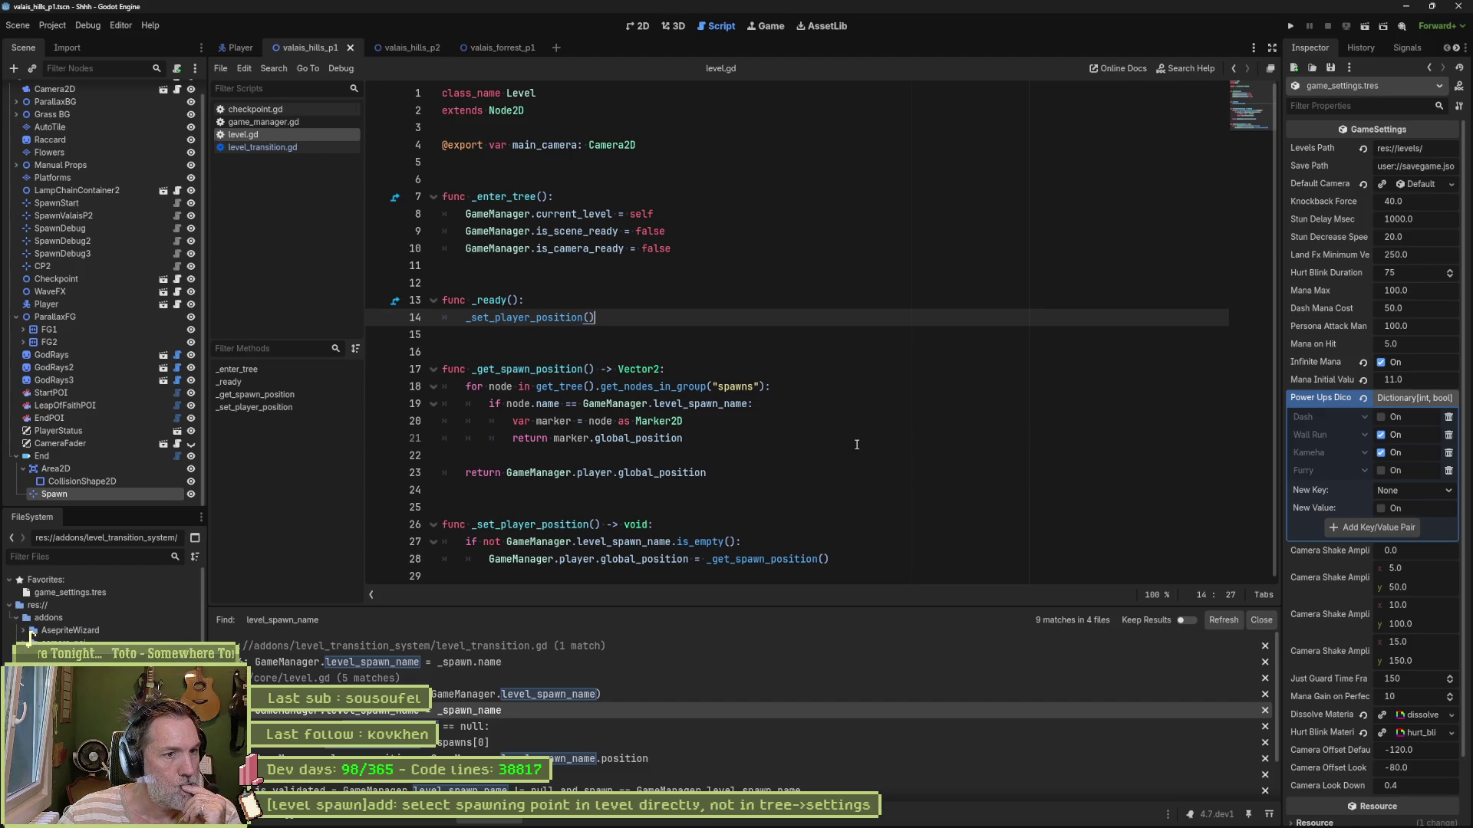
Step: Below the marker assignment, add print_debug(self, " found spawn location at ", marker.global_position) and save
{"action": "left_click", "coordinate": [804, 405]}
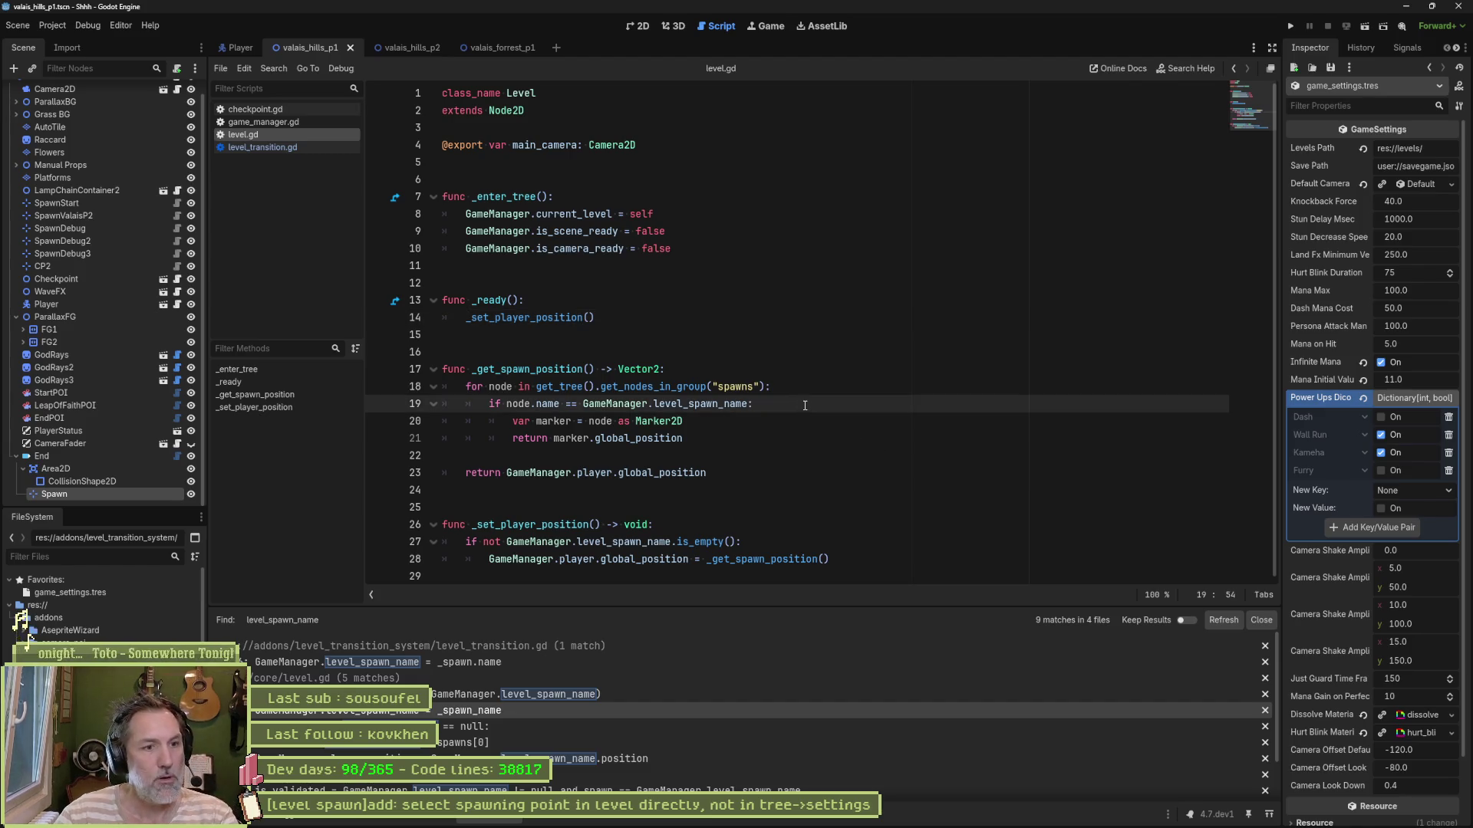
{"action": "key", "text": "Down"}
{"action": "key", "text": "Return"}
{"action": "type", "text": "print_Debug"}
{"action": "key", "text": "Return"}
{"action": "type", "text": "self, \" f"}
{"action": "type", "text": "ound spawn"}
{"action": "type", "text": " location at \","}
{"action": "type", "text": " maerk."}
{"action": "key", "text": "BackSpace"}
{"action": "key", "text": "BackSpace"}
{"action": "key", "text": "BackSpace"}
{"action": "type", "text": "rker.glob)"}
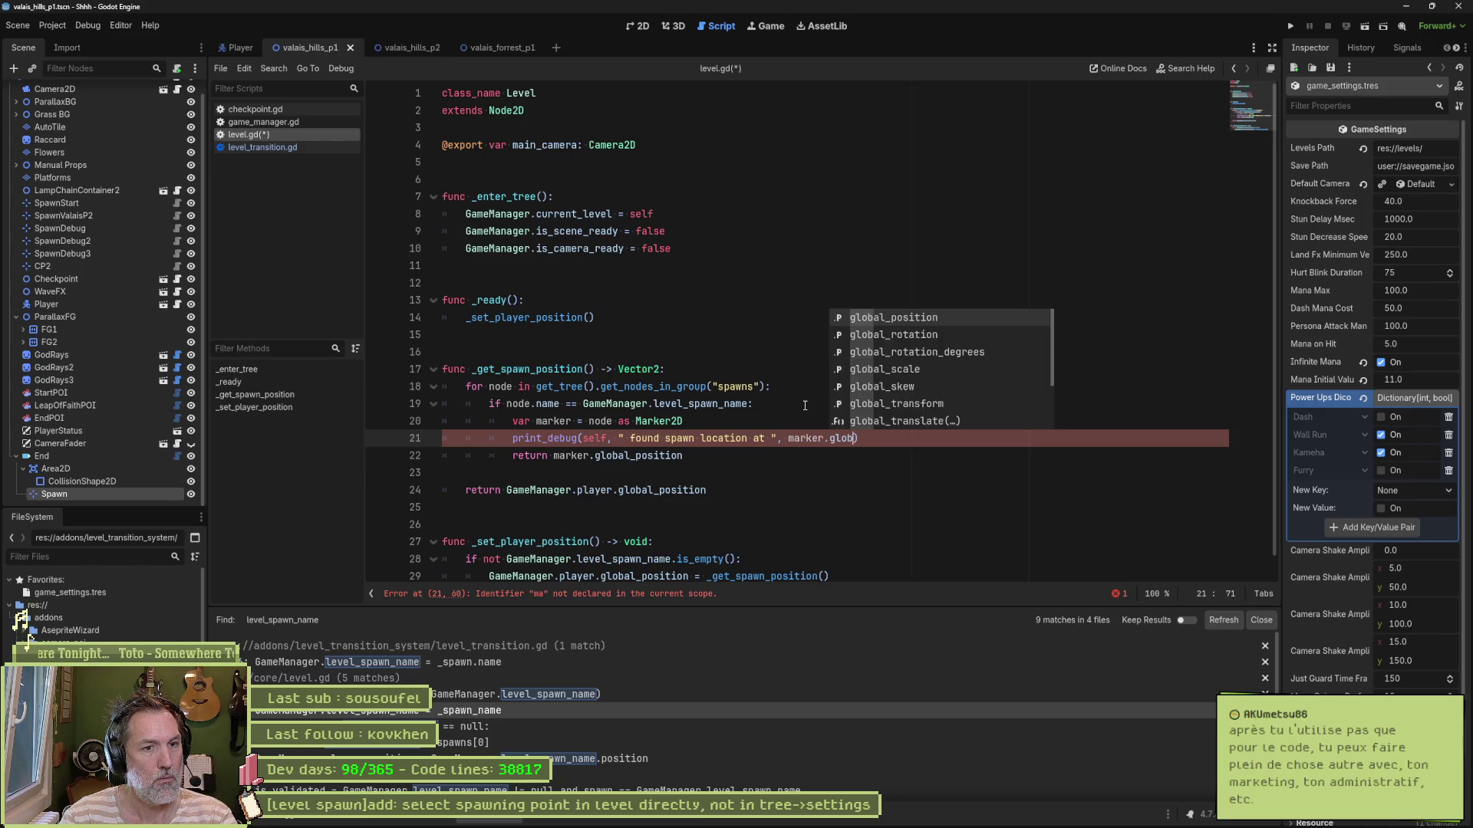
{"action": "key", "text": "Return"}
{"action": "key", "text": "ctrl+s"}
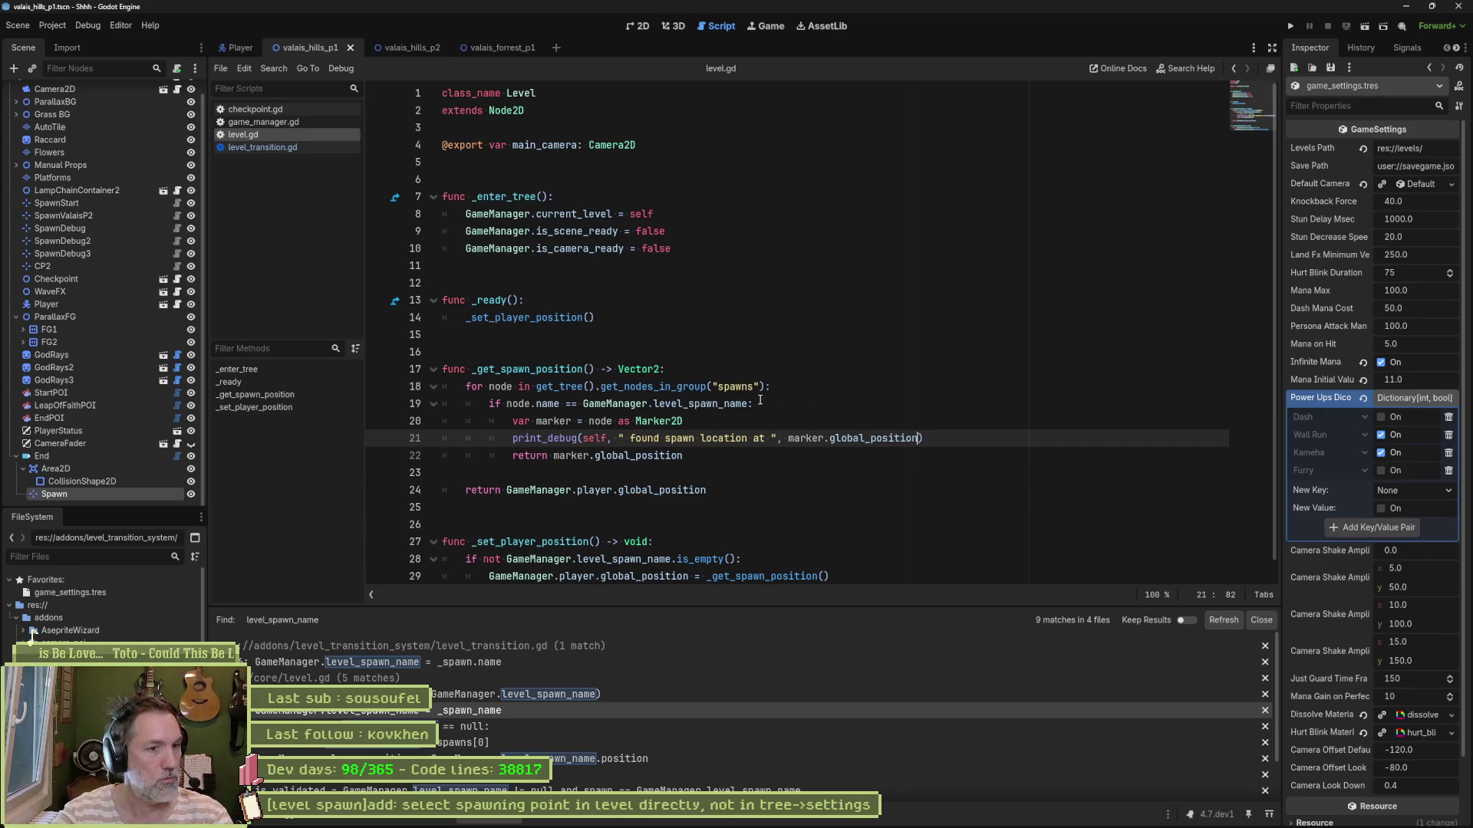
Step: Review the level_spawn_name check and player-position lines 28–29 in level.gd, then switch to game_manager.gd
{"action": "left_click", "coordinate": [716, 424]}
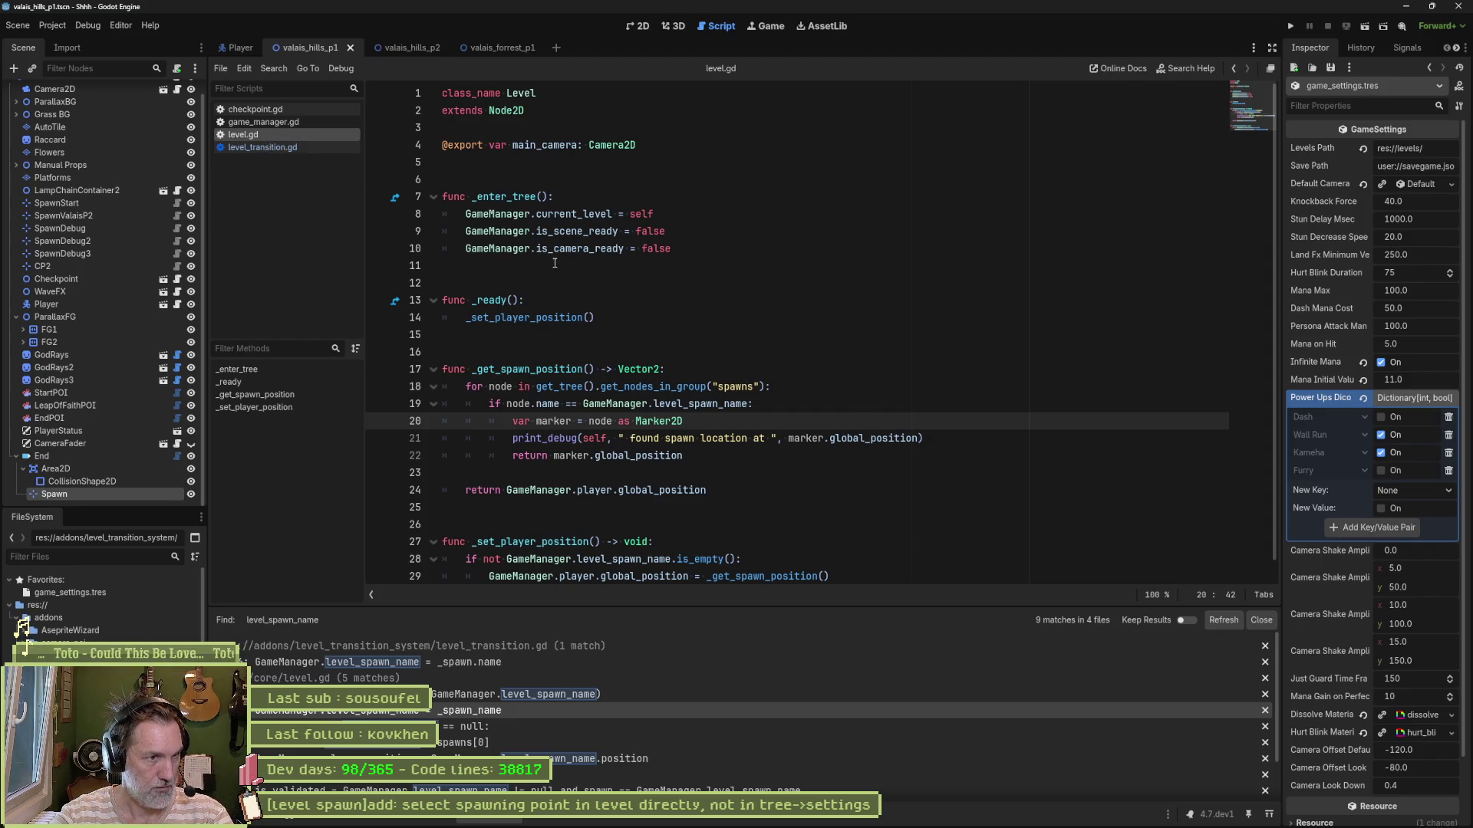
{"action": "double_click", "coordinate": [526, 317]}
{"action": "scroll", "coordinate": [679, 428], "scroll_direction": "down", "scroll_amount": 1}
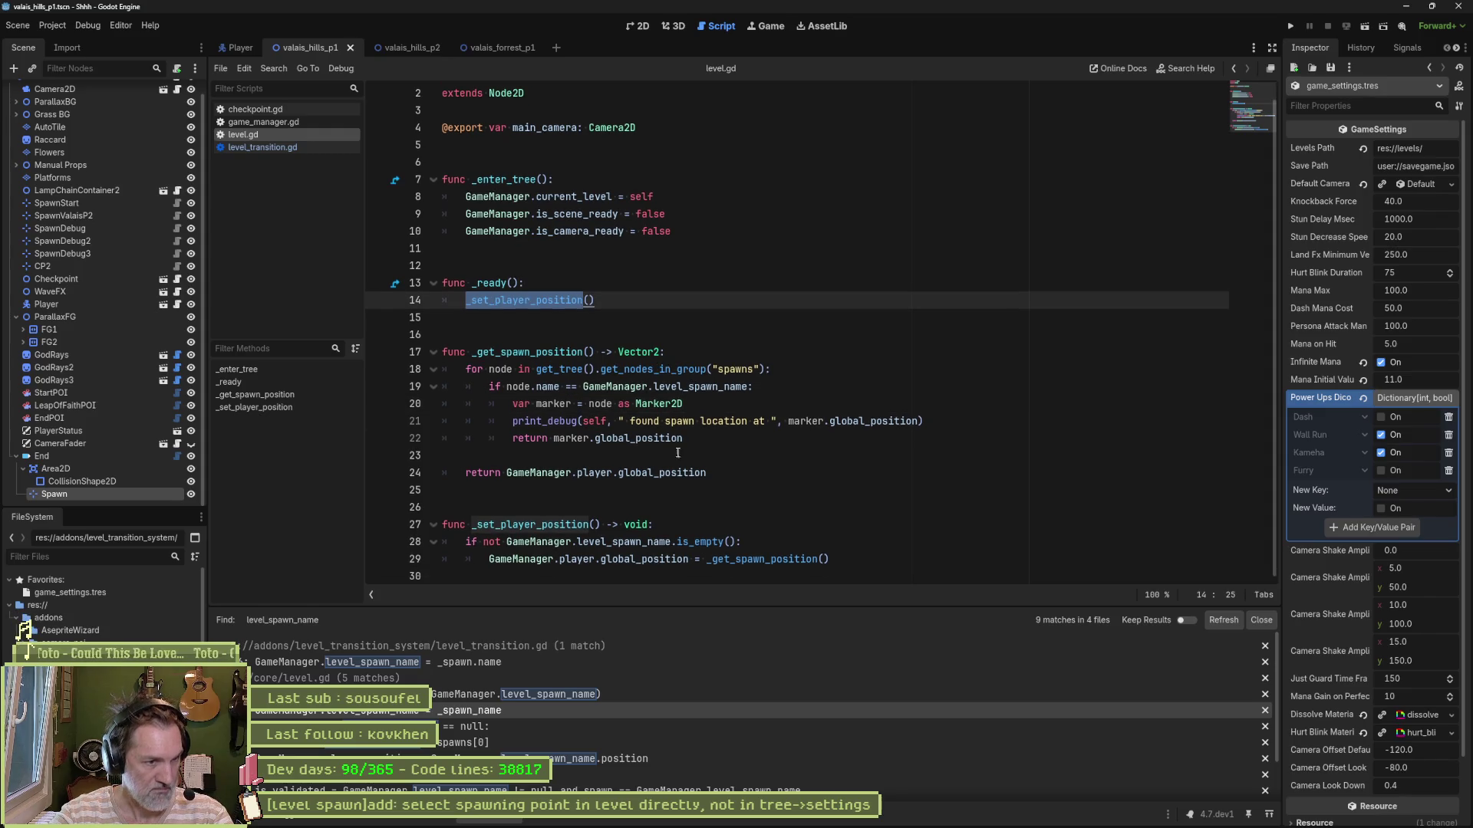
{"action": "left_click_drag", "start_coordinate": [735, 542], "coordinate": [573, 542]}
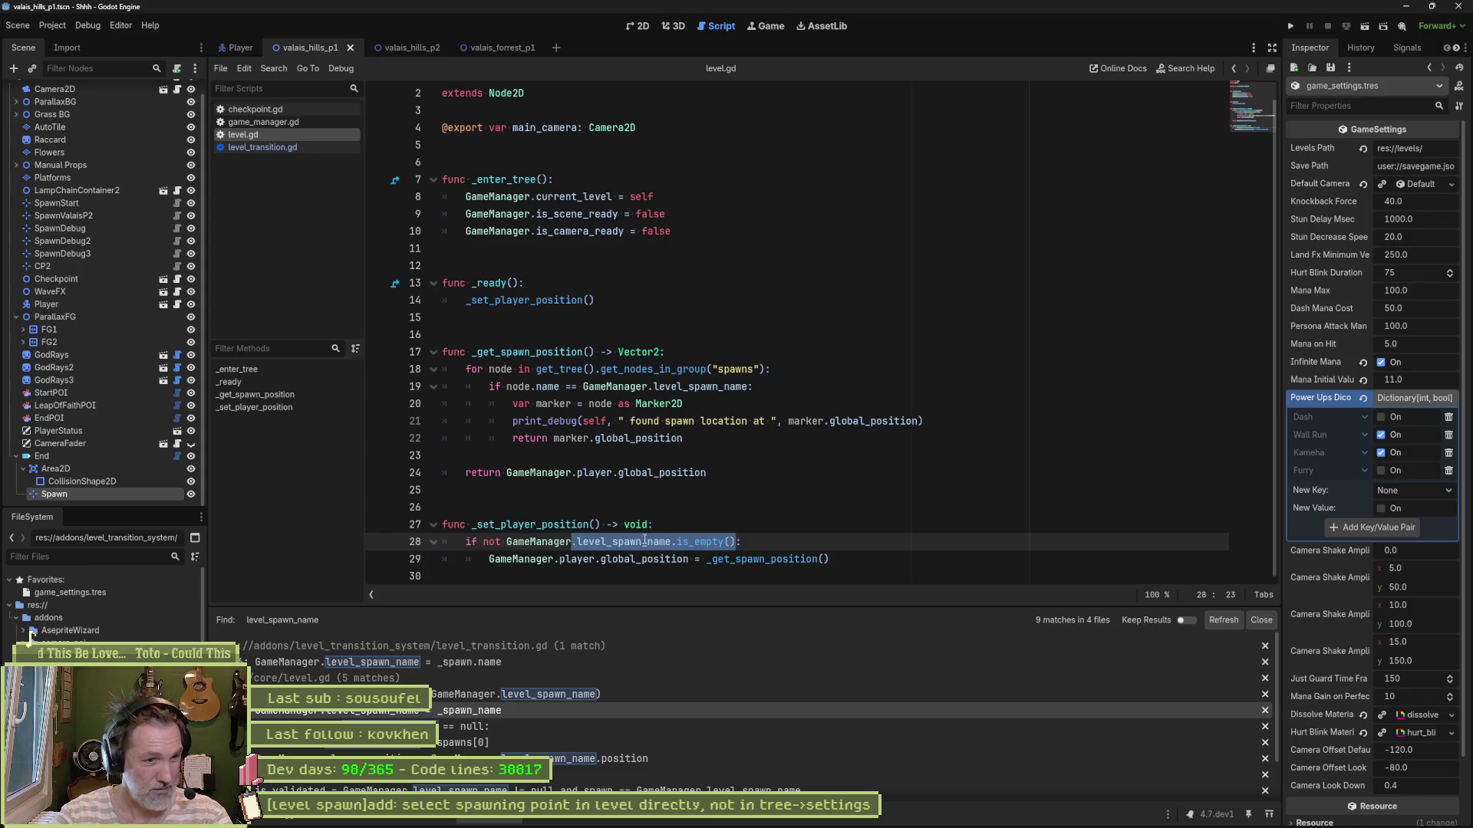
{"action": "left_click_drag", "start_coordinate": [827, 560], "coordinate": [706, 559]}
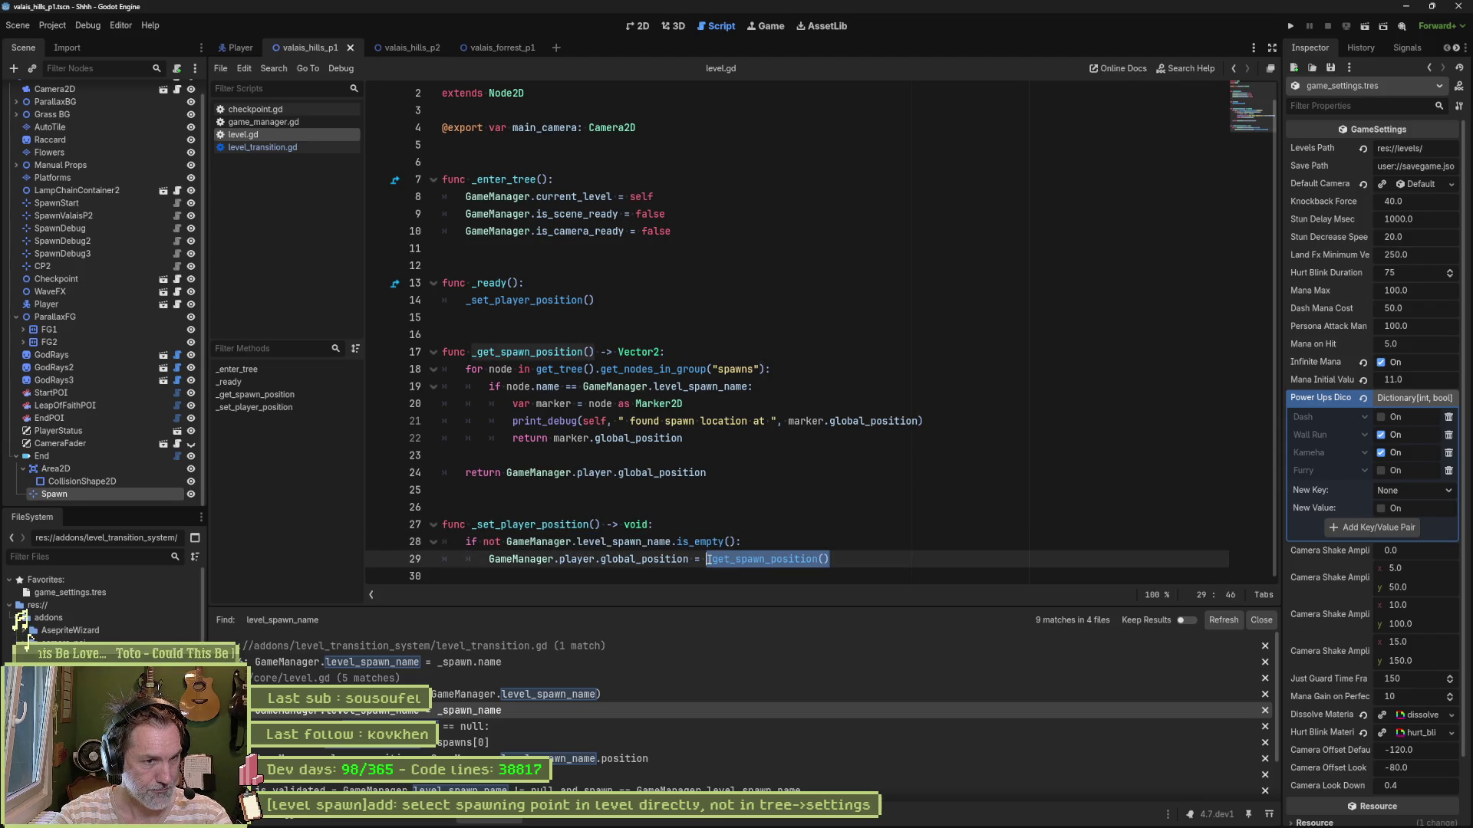
{"action": "left_click_drag", "start_coordinate": [488, 559], "coordinate": [686, 557]}
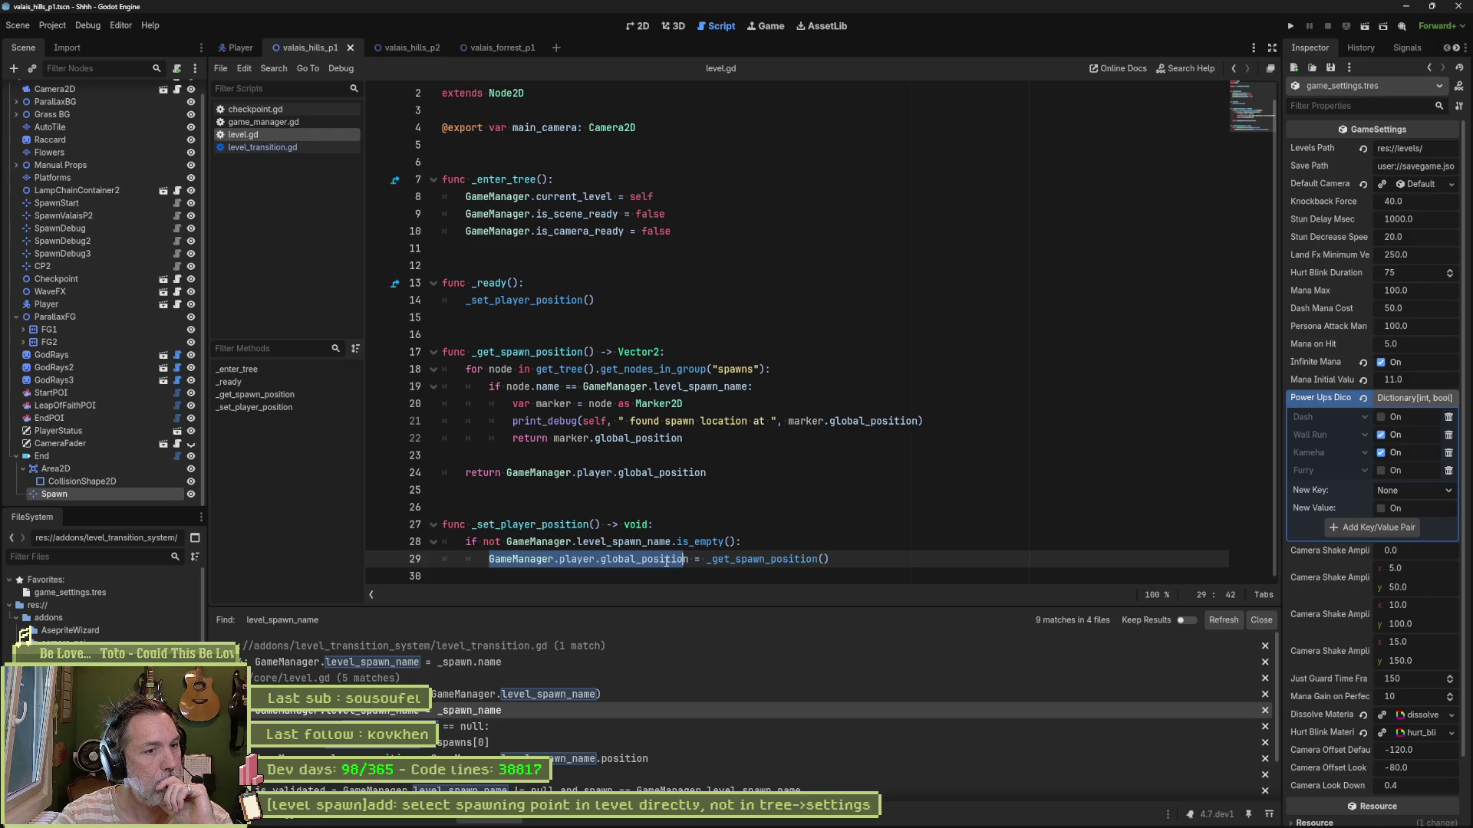
{"action": "mouse_move", "coordinate": [666, 560]}
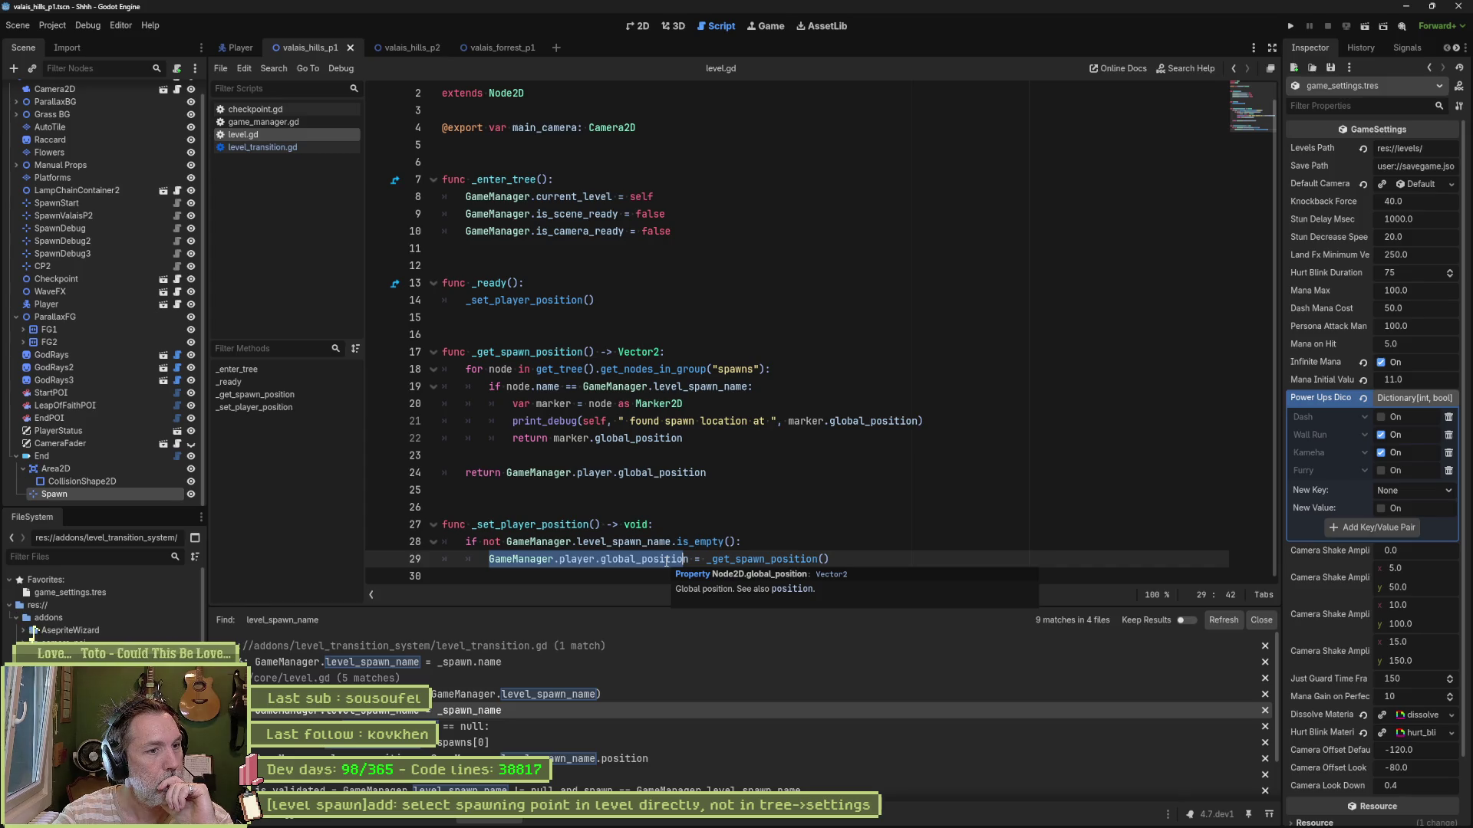
{"action": "mouse_move", "coordinate": [619, 375]}
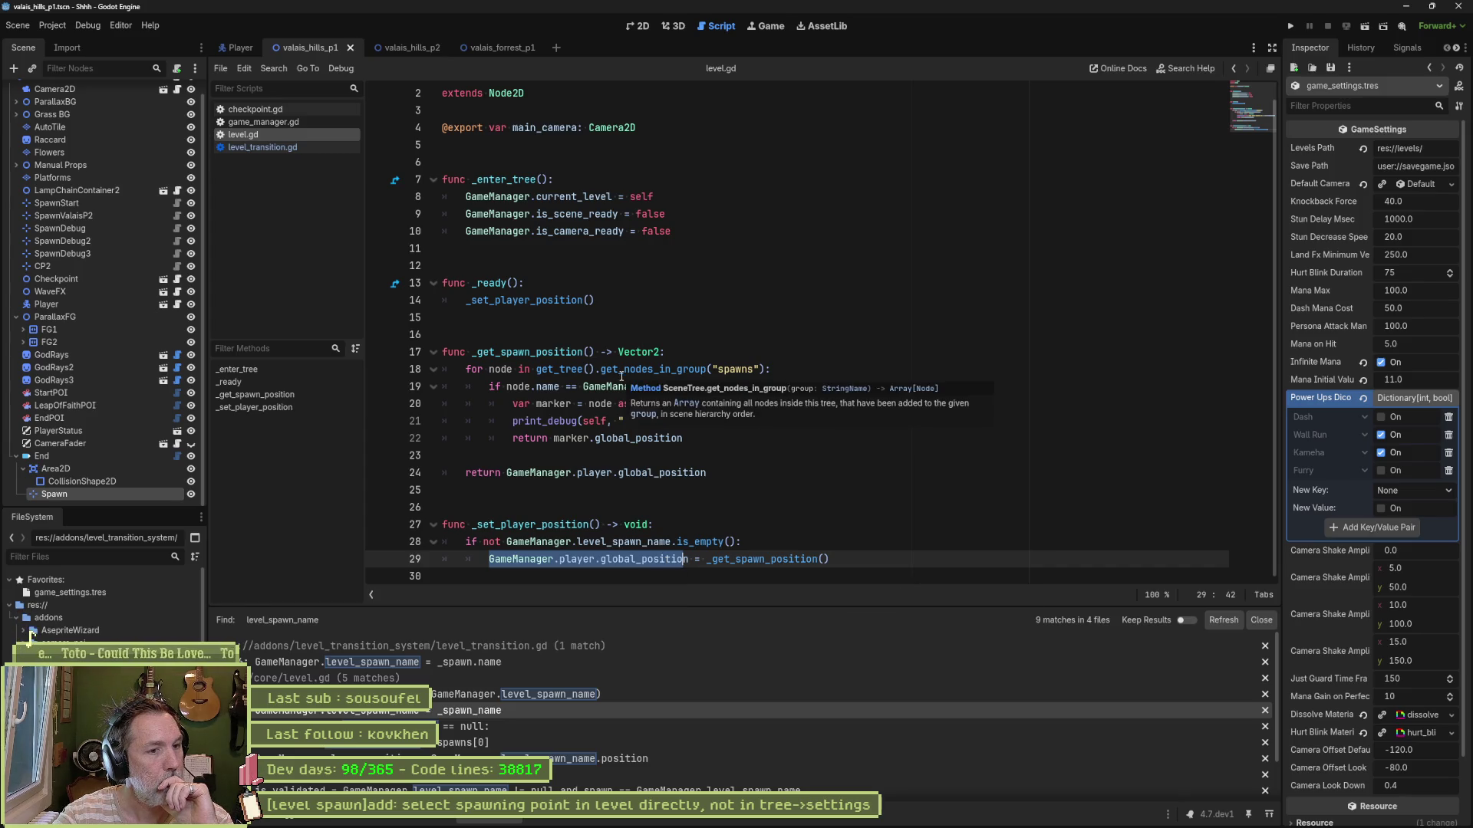
{"action": "left_click_drag", "start_coordinate": [506, 542], "coordinate": [669, 541]}
{"action": "key", "text": "ctrl+c"}
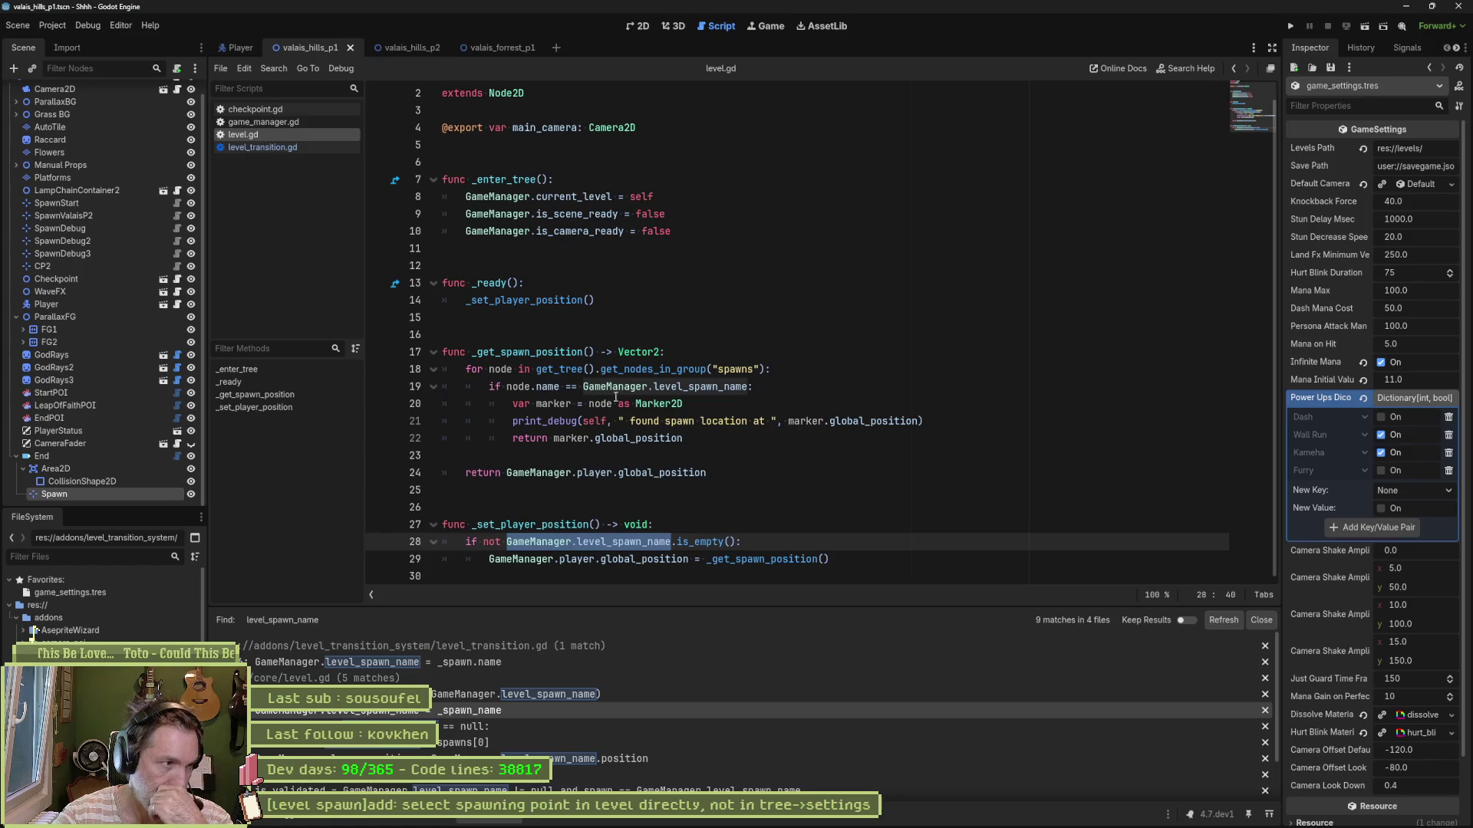
{"action": "left_click", "coordinate": [258, 122]}
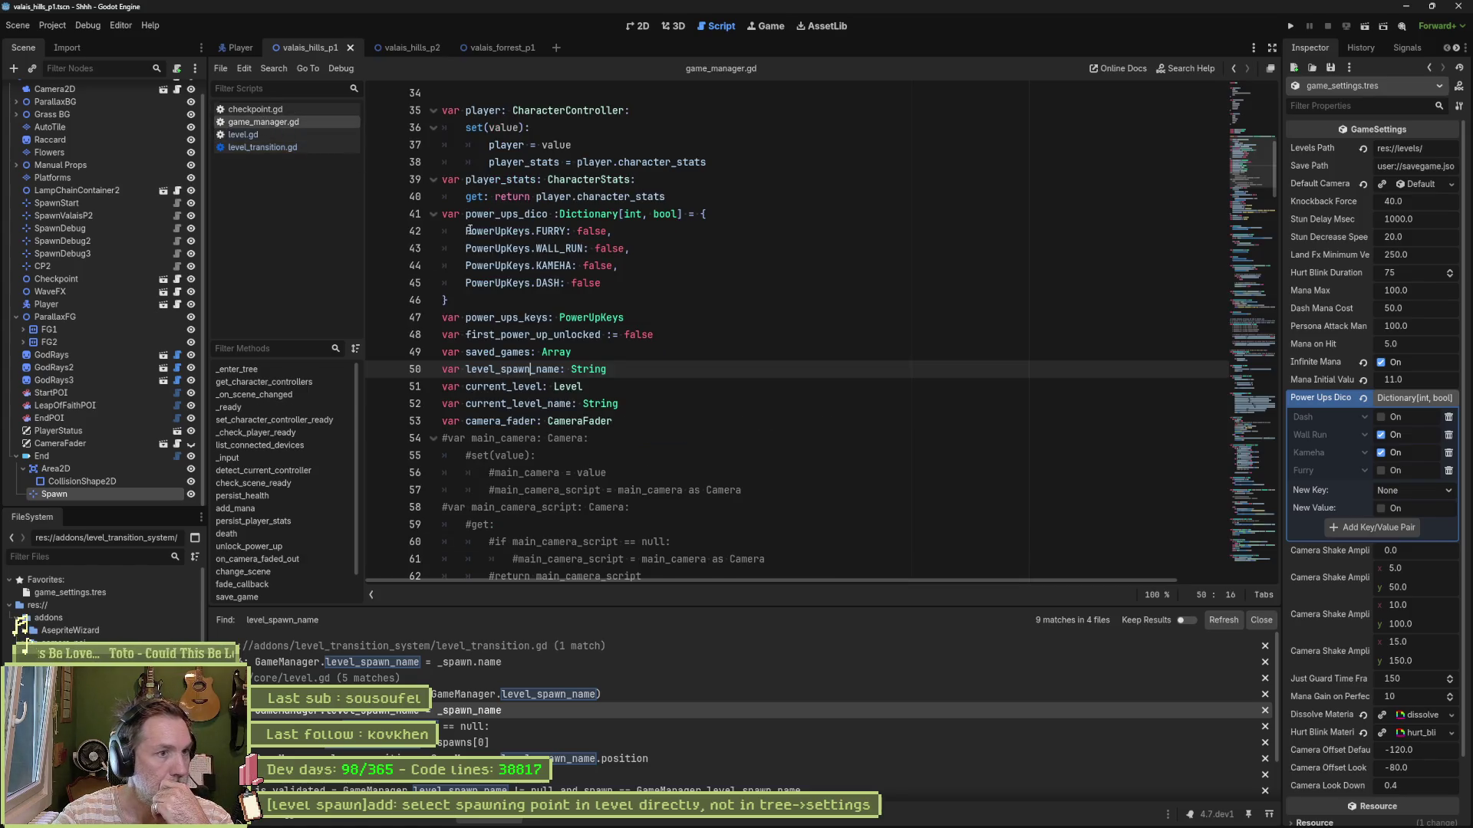
Step: Inspect the _enter_tree and _ready functions in game_manager.gd
{"action": "left_click", "coordinate": [260, 367]}
{"action": "left_click", "coordinate": [261, 403]}
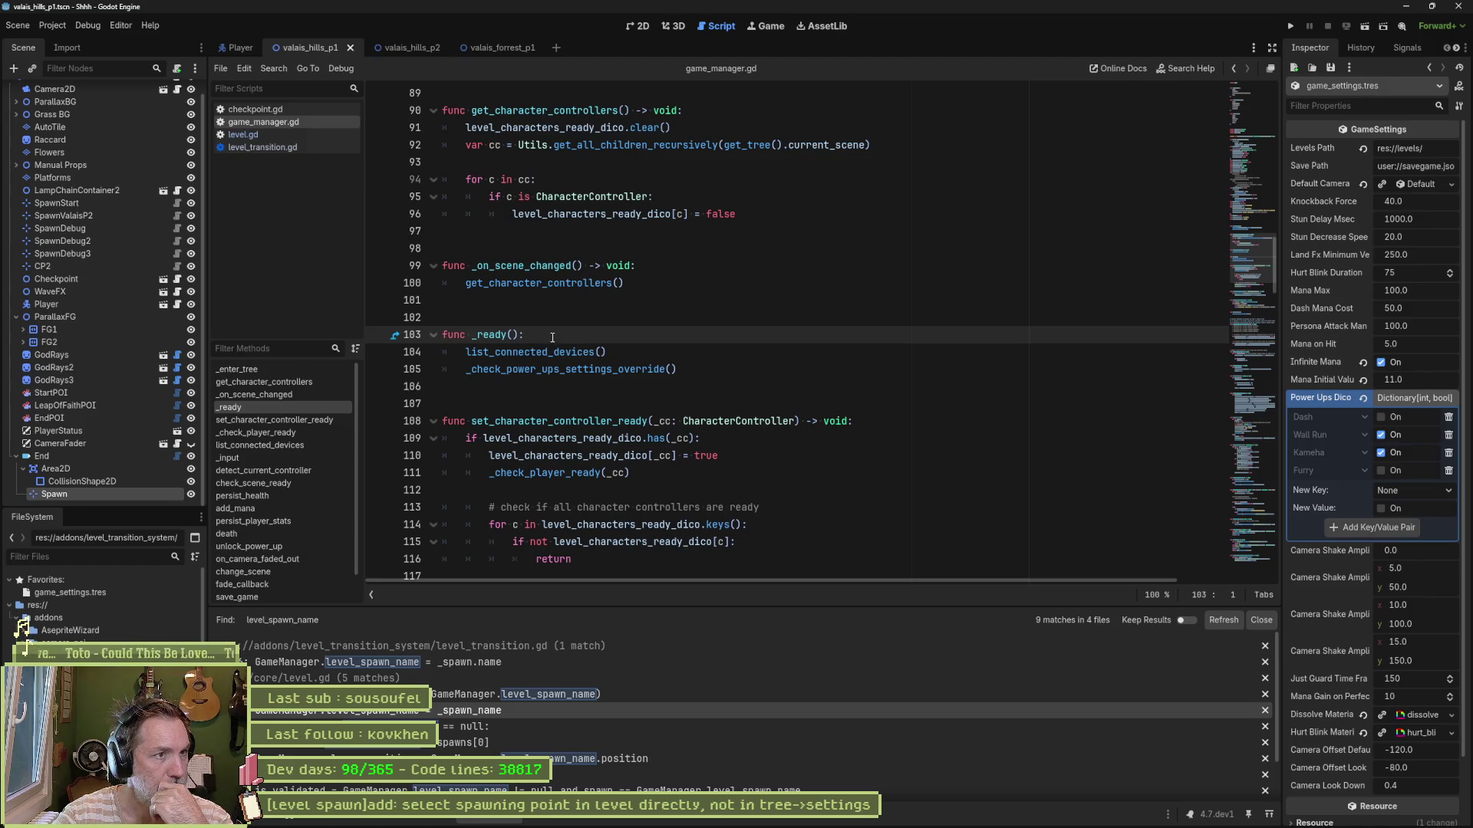
{"action": "left_click", "coordinate": [307, 369]}
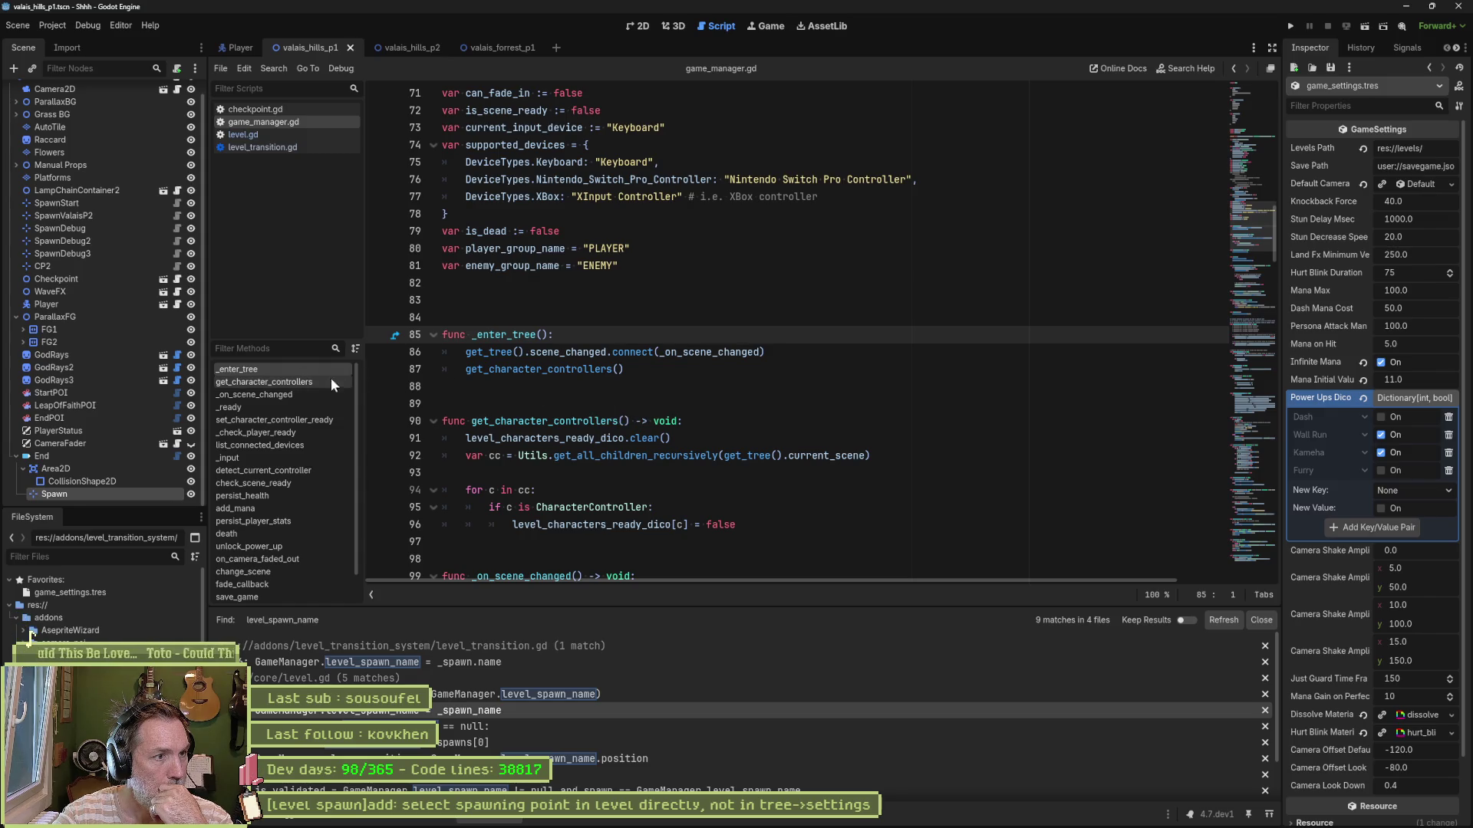
{"action": "left_click", "coordinate": [299, 407]}
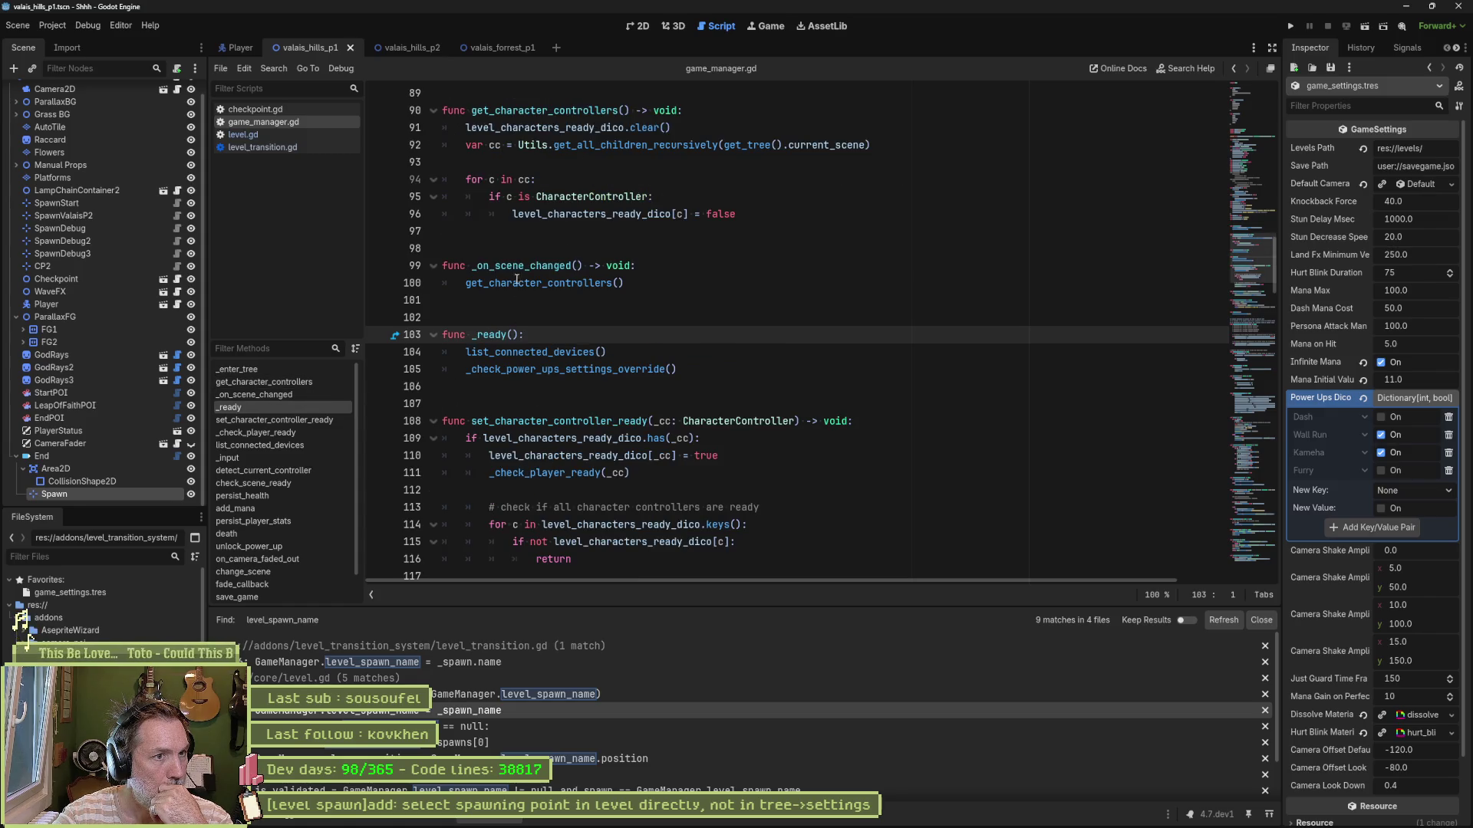
Step: Make level_spawn_name = "" the first line of _ready and save game_manager.gd
{"action": "left_click", "coordinate": [546, 330]}
{"action": "key", "text": "Return"}
{"action": "key", "text": "ctrl+v"}
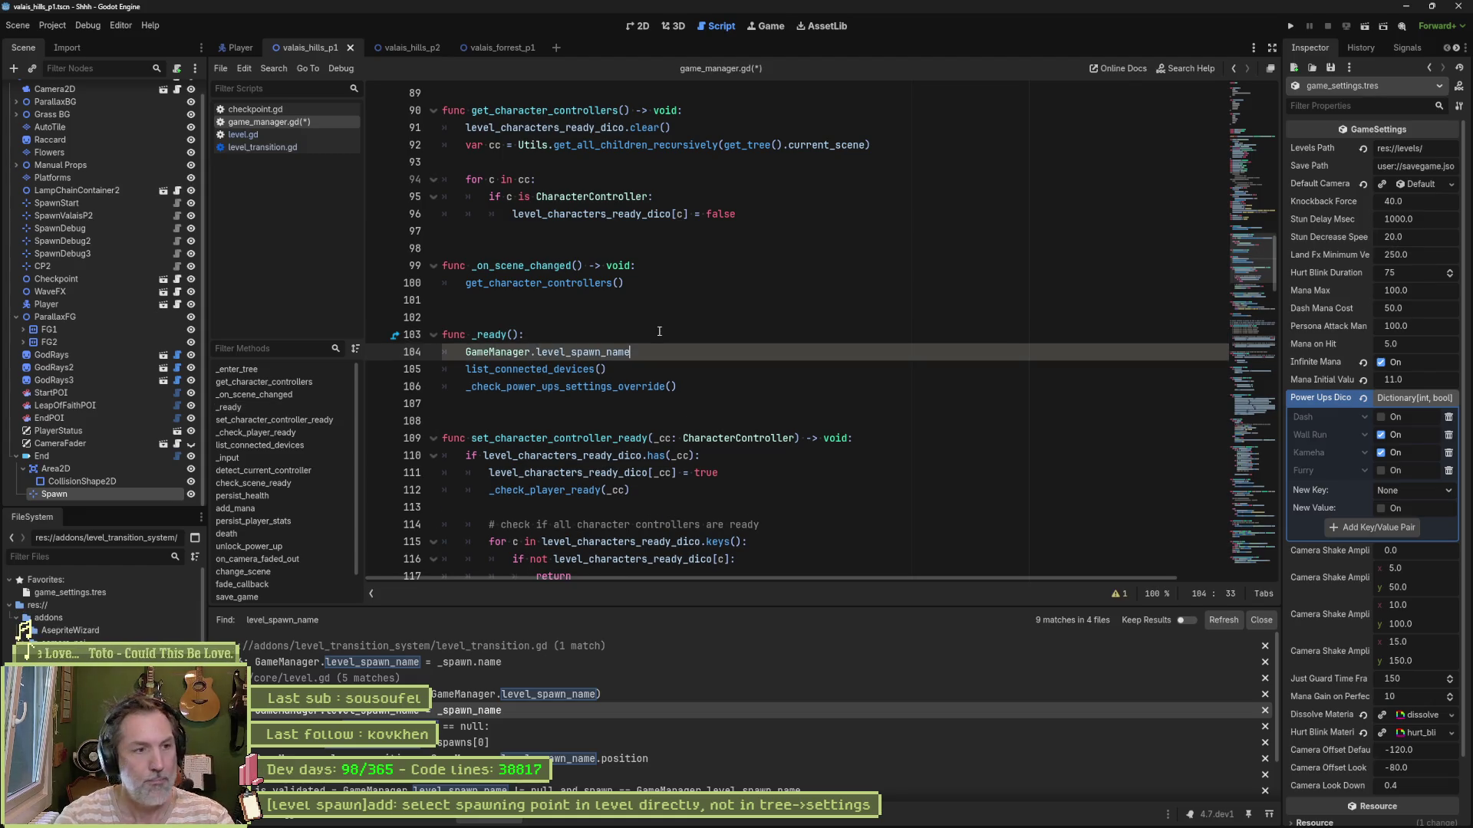
{"action": "type", "text": " = \"\""}
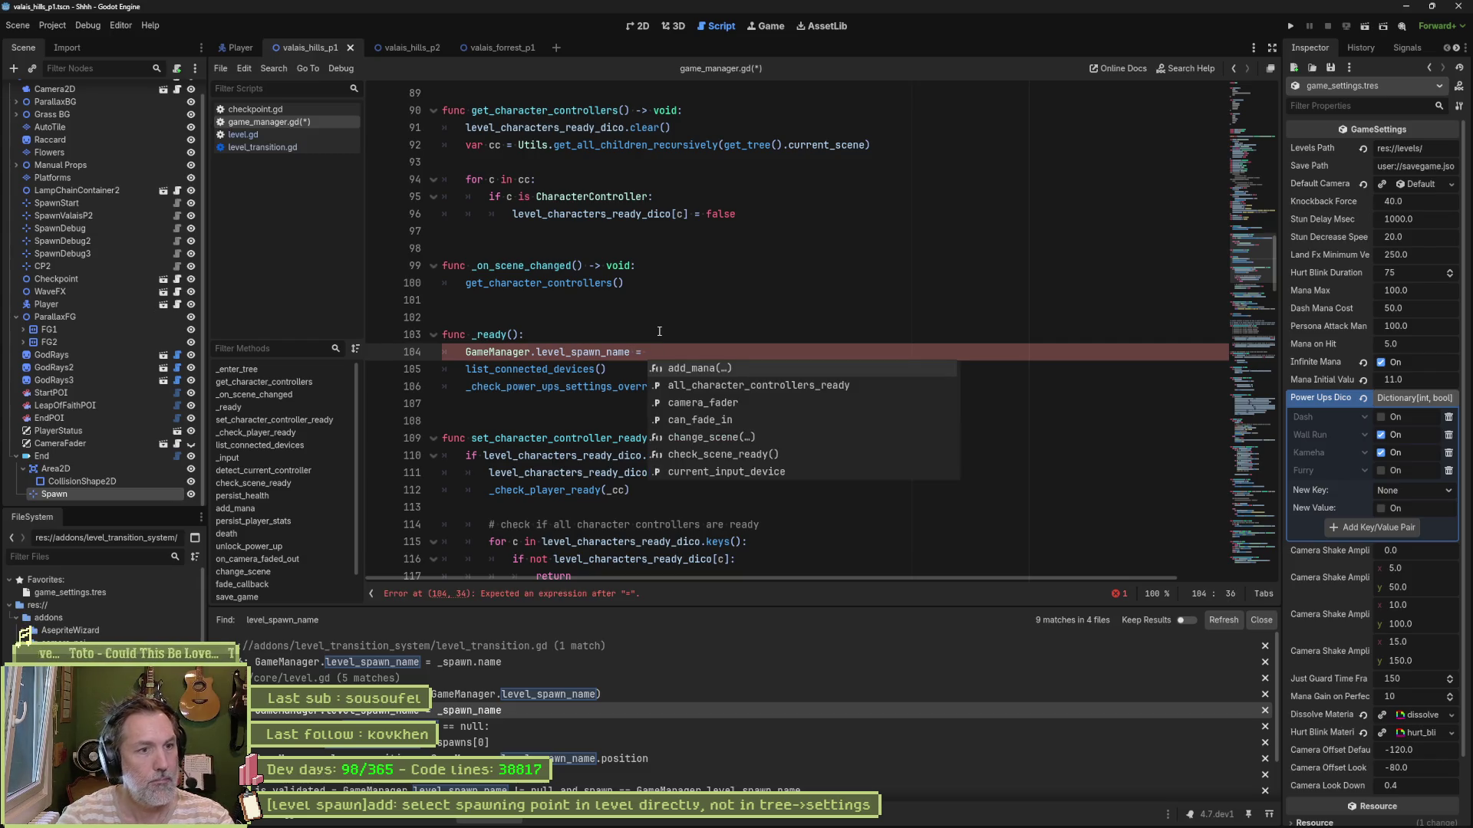
{"action": "key", "text": "Home"}
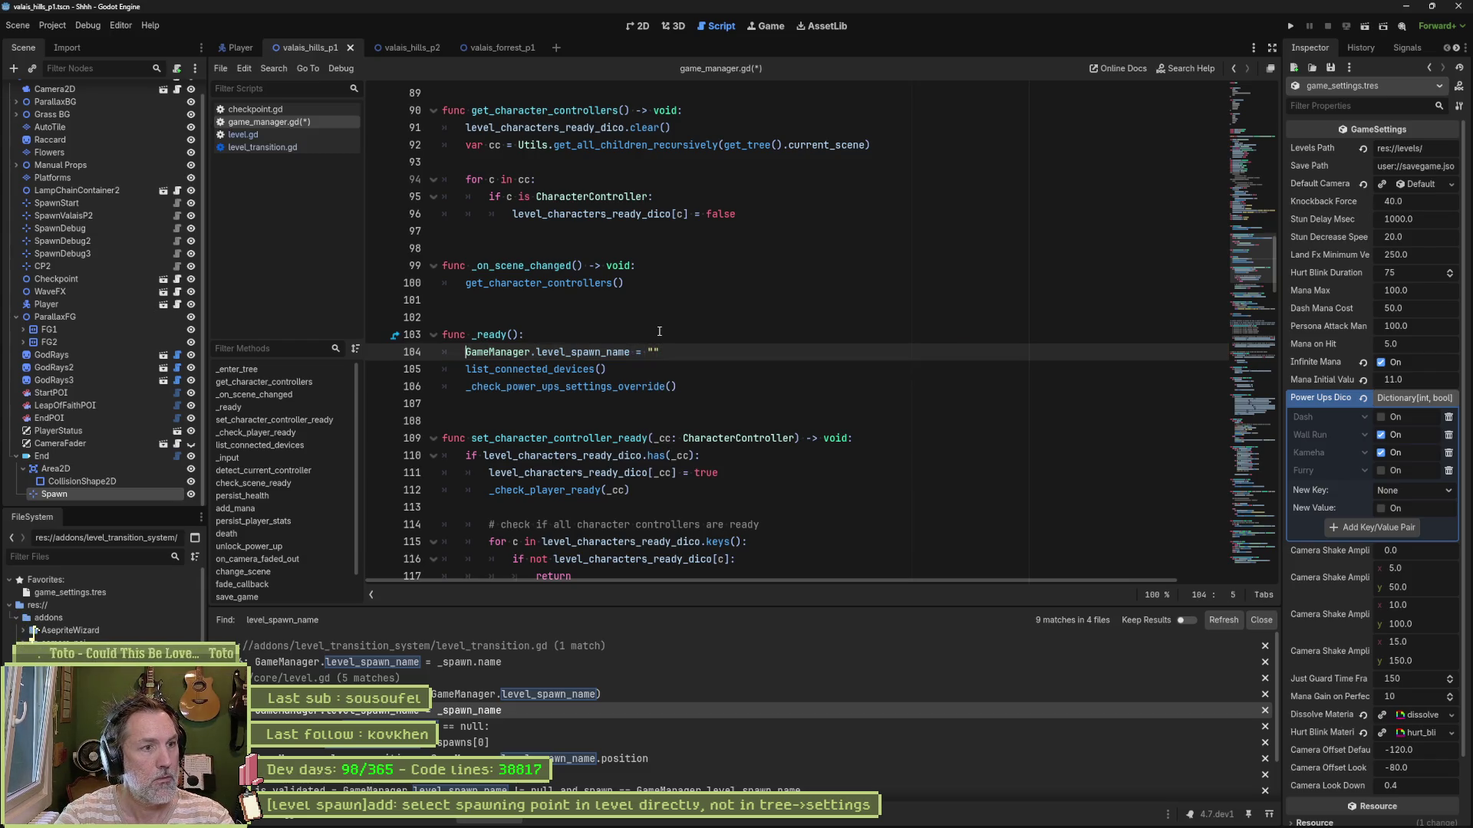
{"action": "key", "text": "shift+ctrl+Right"}
{"action": "key", "text": "shift+ctrl+Right"}
{"action": "key", "text": "Delete"}
{"action": "key", "text": "ctrl+s"}
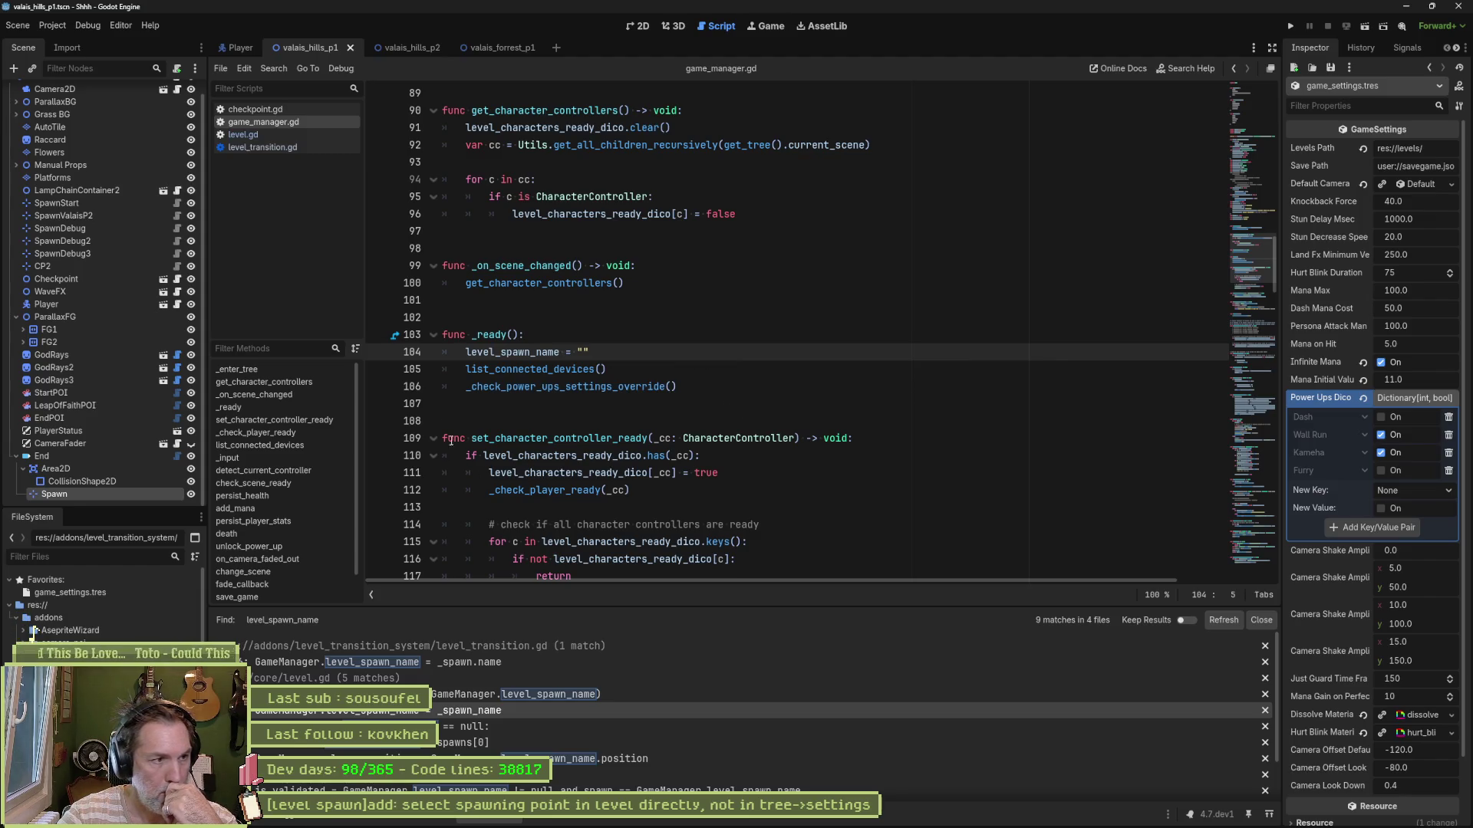
{"action": "left_click", "coordinate": [284, 147]}
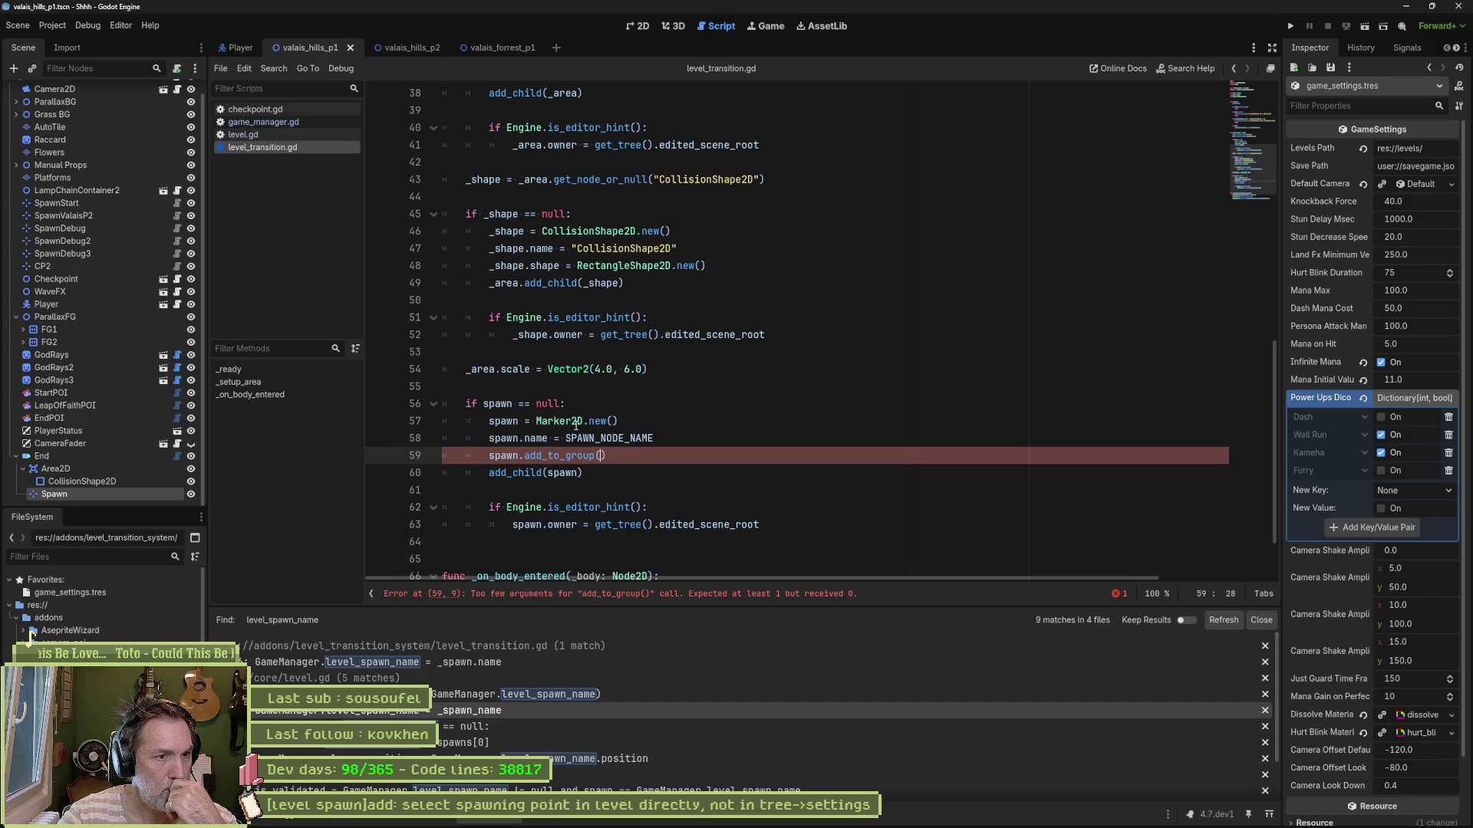
Step: In level_transition.gd's _on_body_entered, select target.transition_id on line 69
{"action": "left_click", "coordinate": [285, 399]}
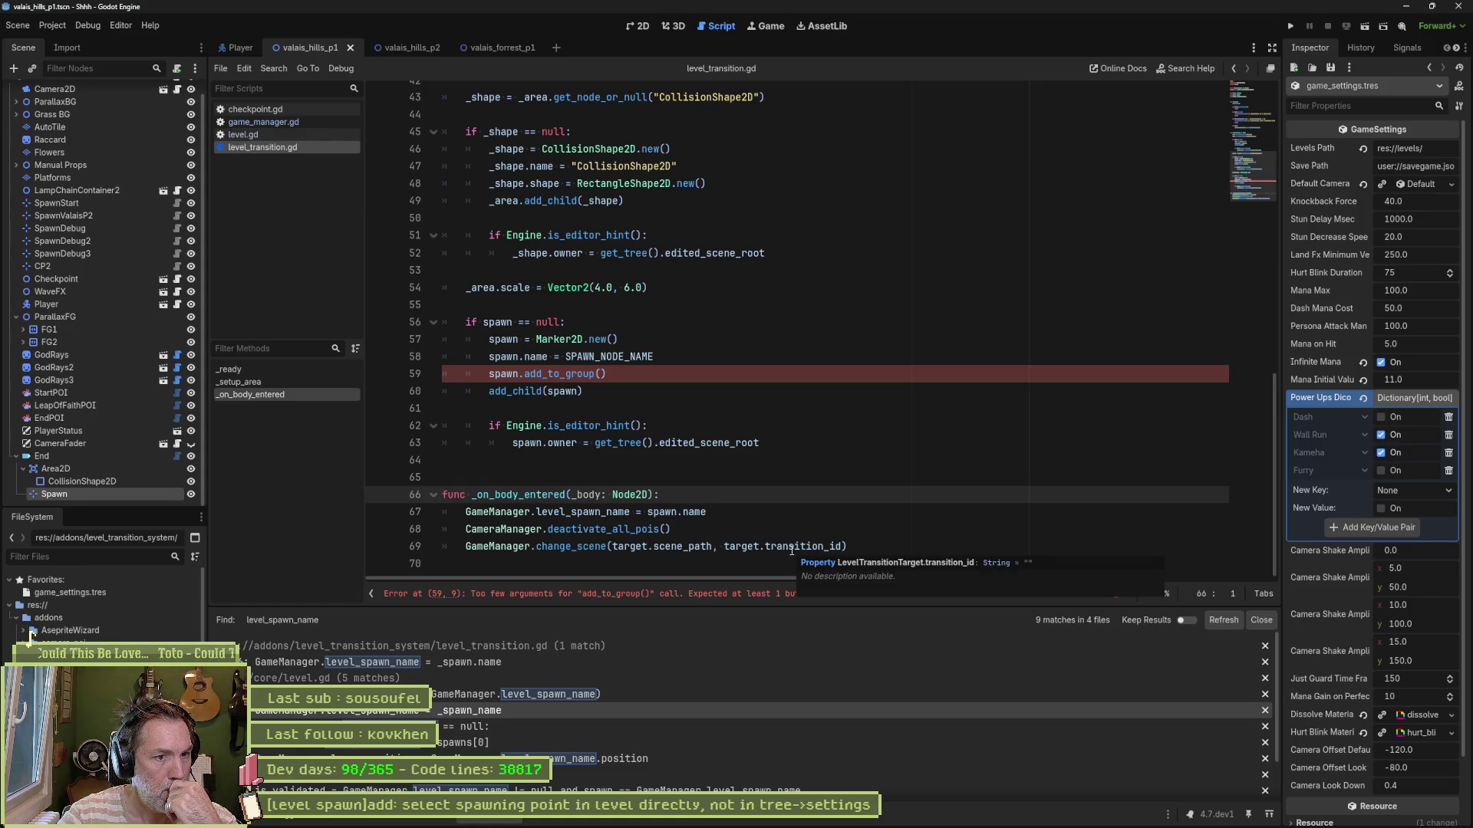
{"action": "double_click", "coordinate": [792, 551]}
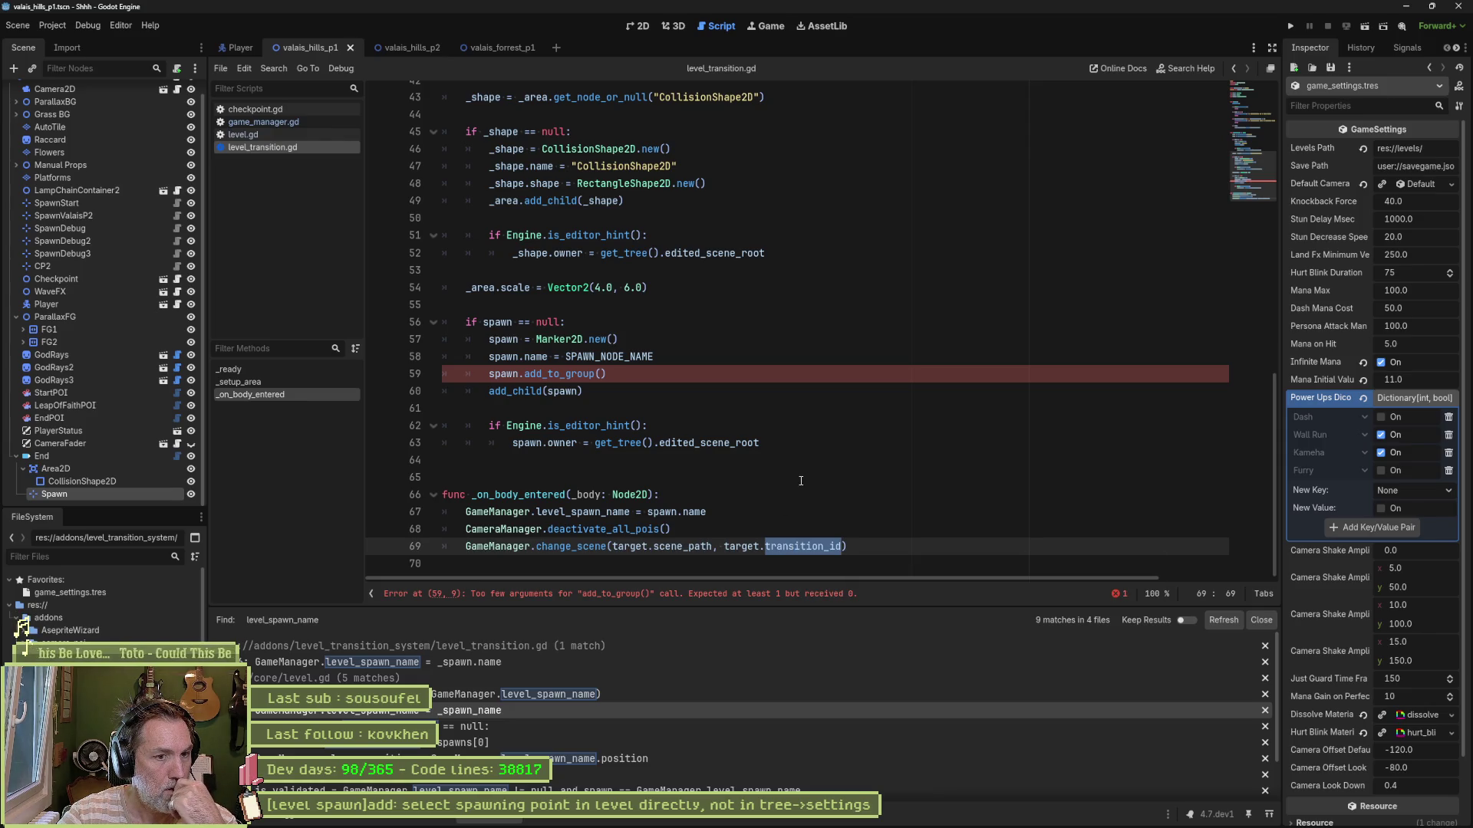
{"action": "left_click", "coordinate": [584, 548]}
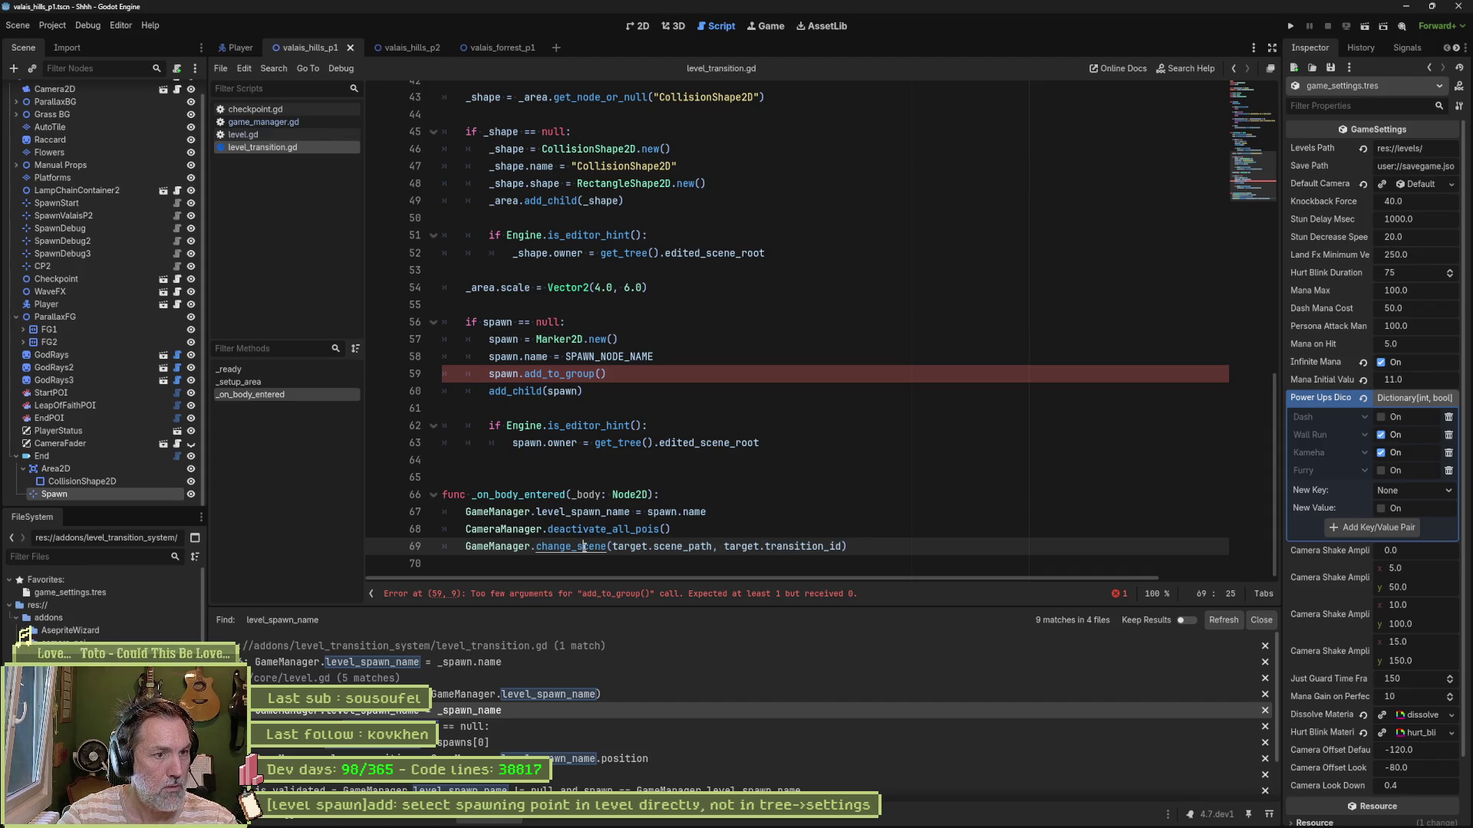
{"action": "left_click_drag", "start_coordinate": [706, 512], "coordinate": [465, 511]}
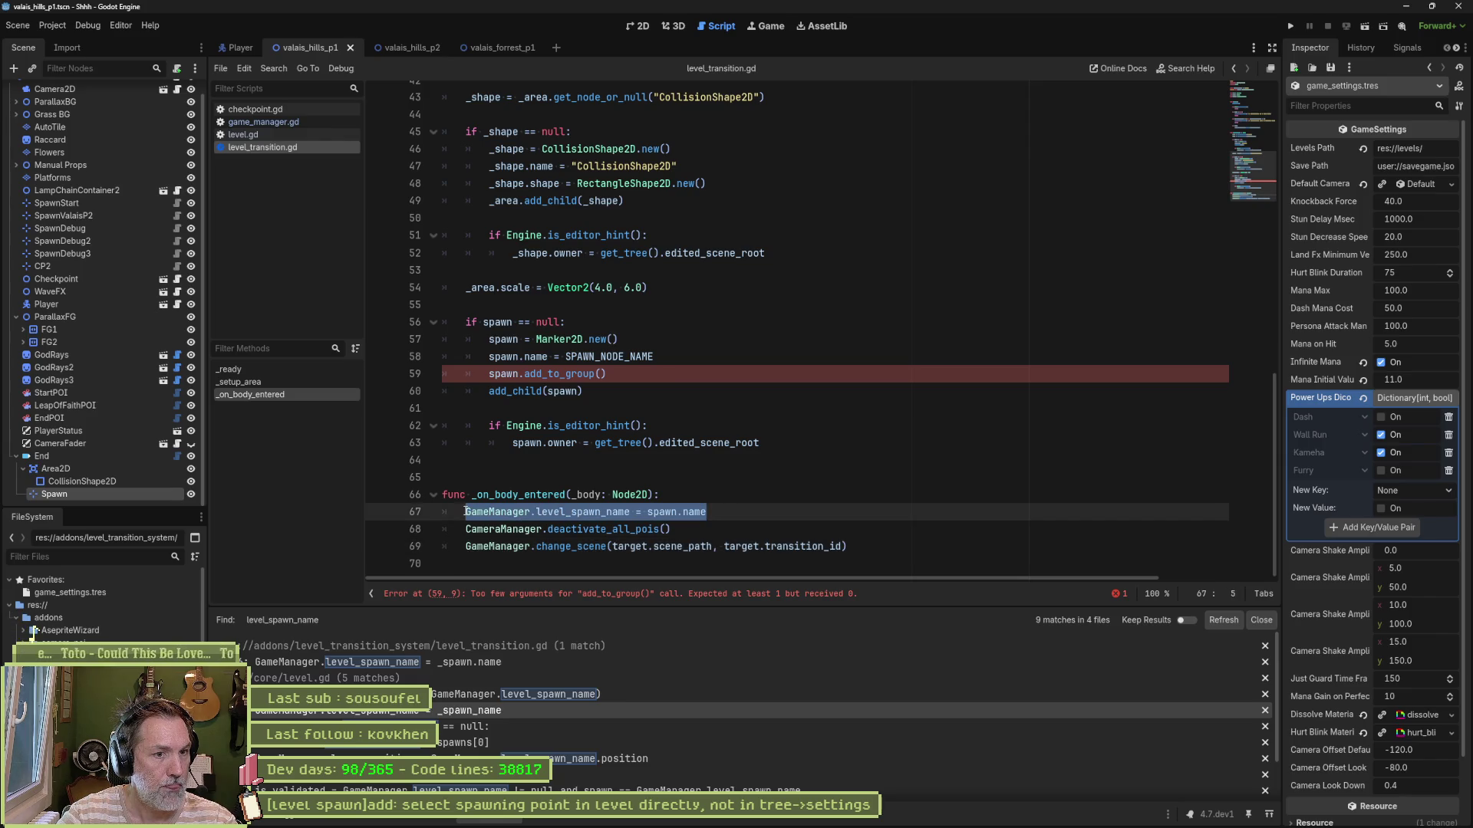
{"action": "double_click", "coordinate": [738, 547]}
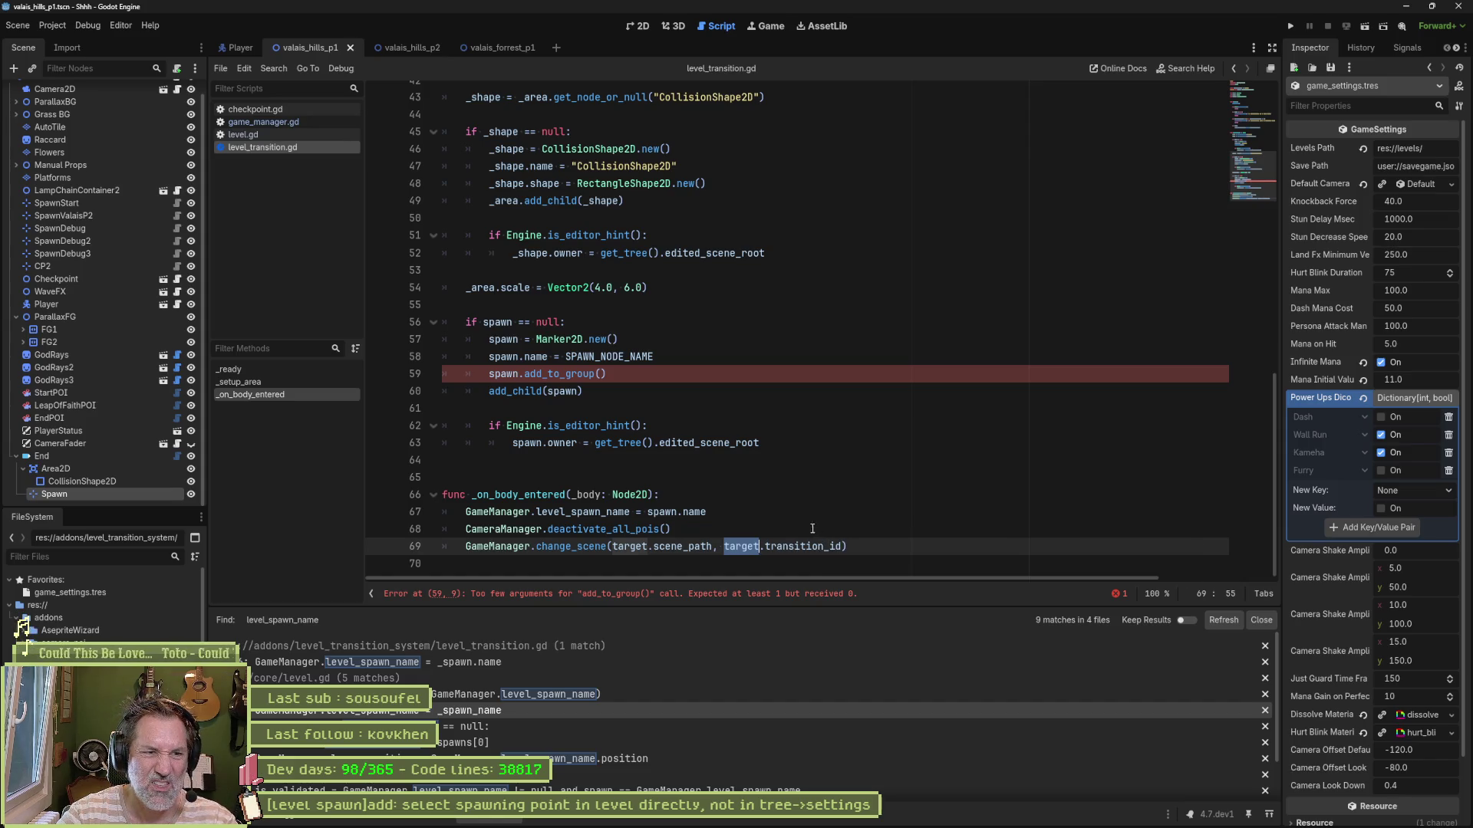
{"action": "left_click", "coordinate": [760, 543]}
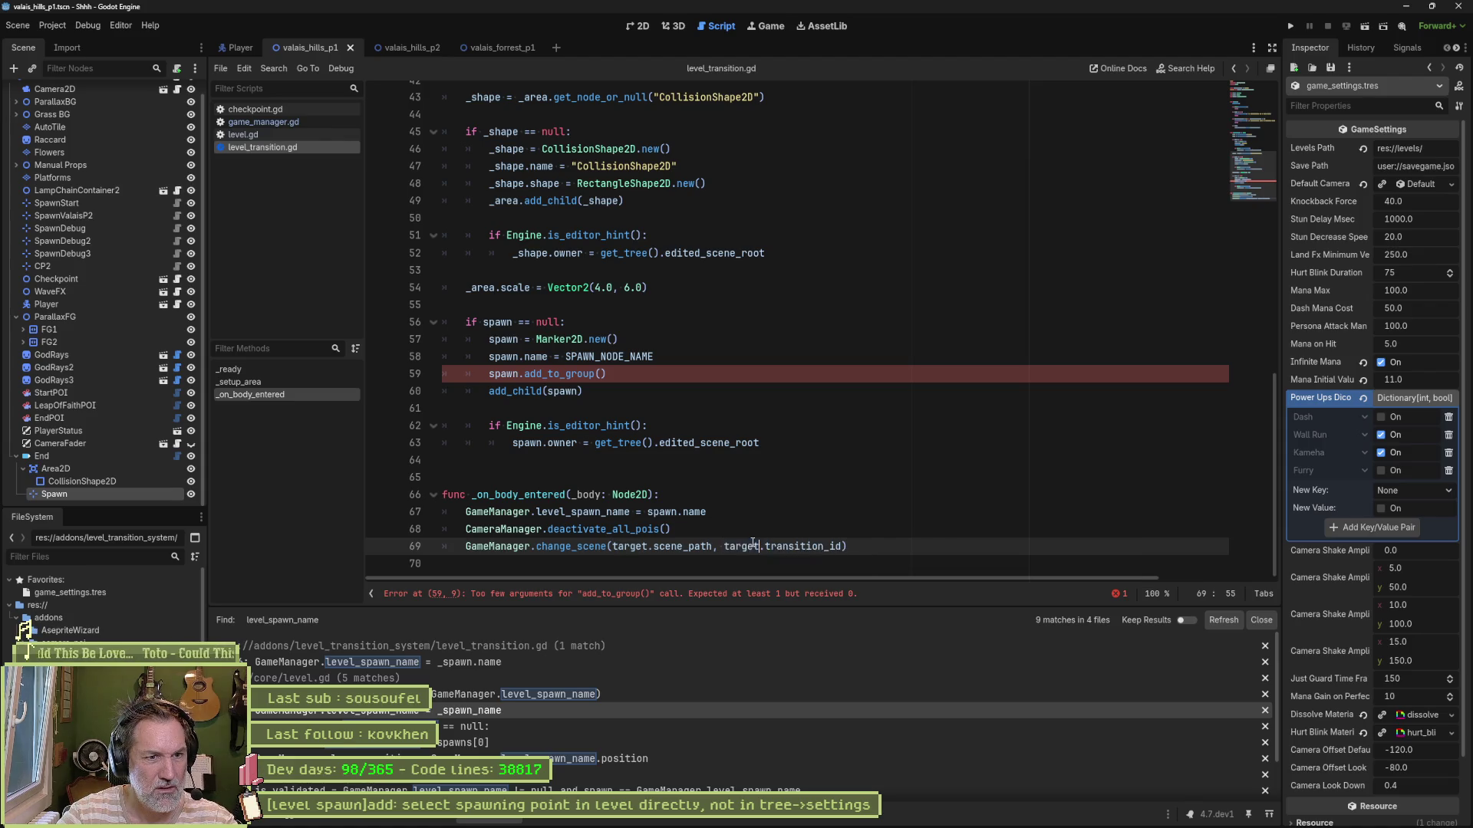
{"action": "mouse_move", "coordinate": [727, 548]}
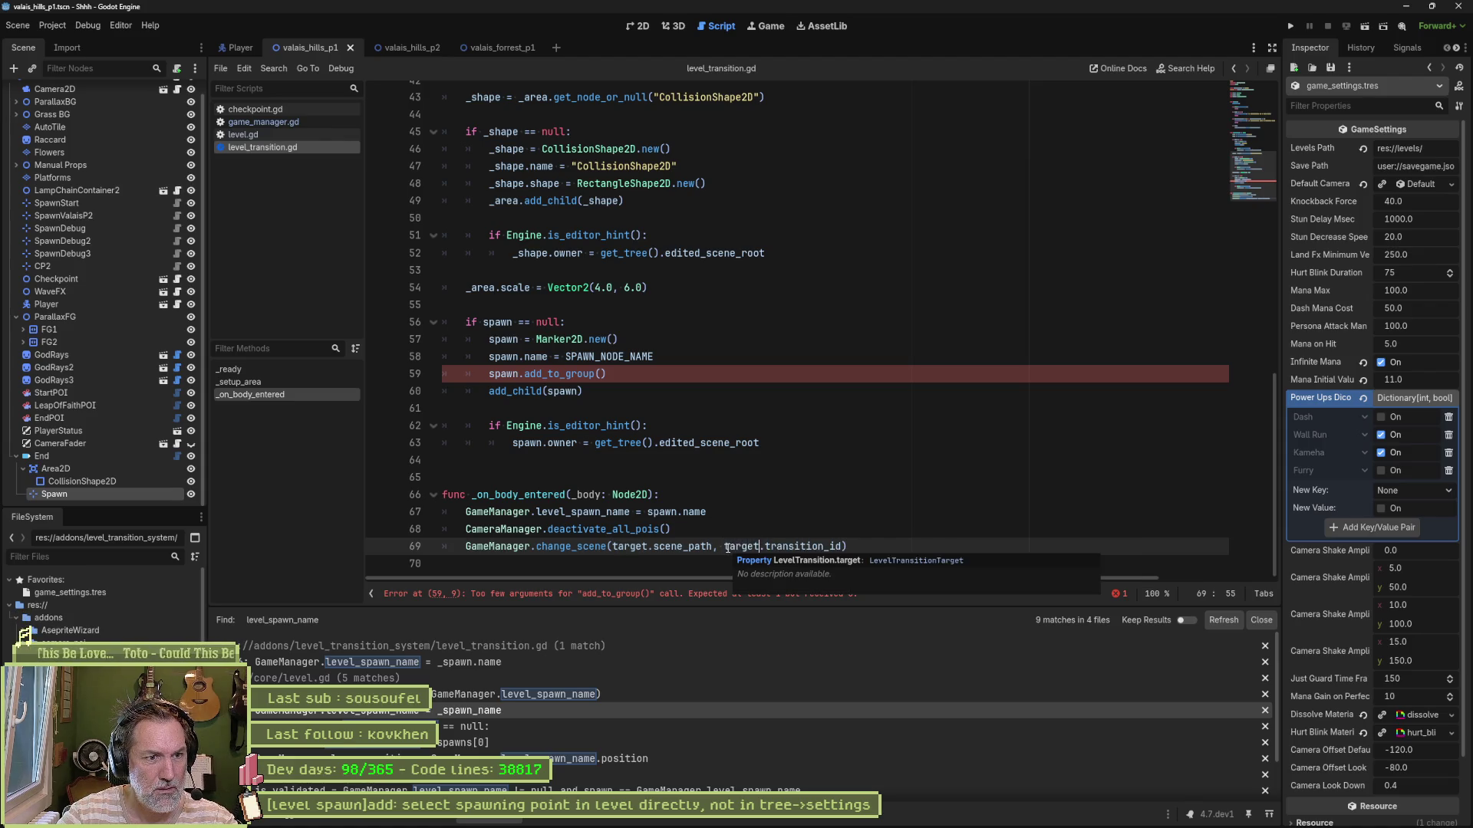
{"action": "left_click_drag", "start_coordinate": [726, 546], "coordinate": [832, 546]}
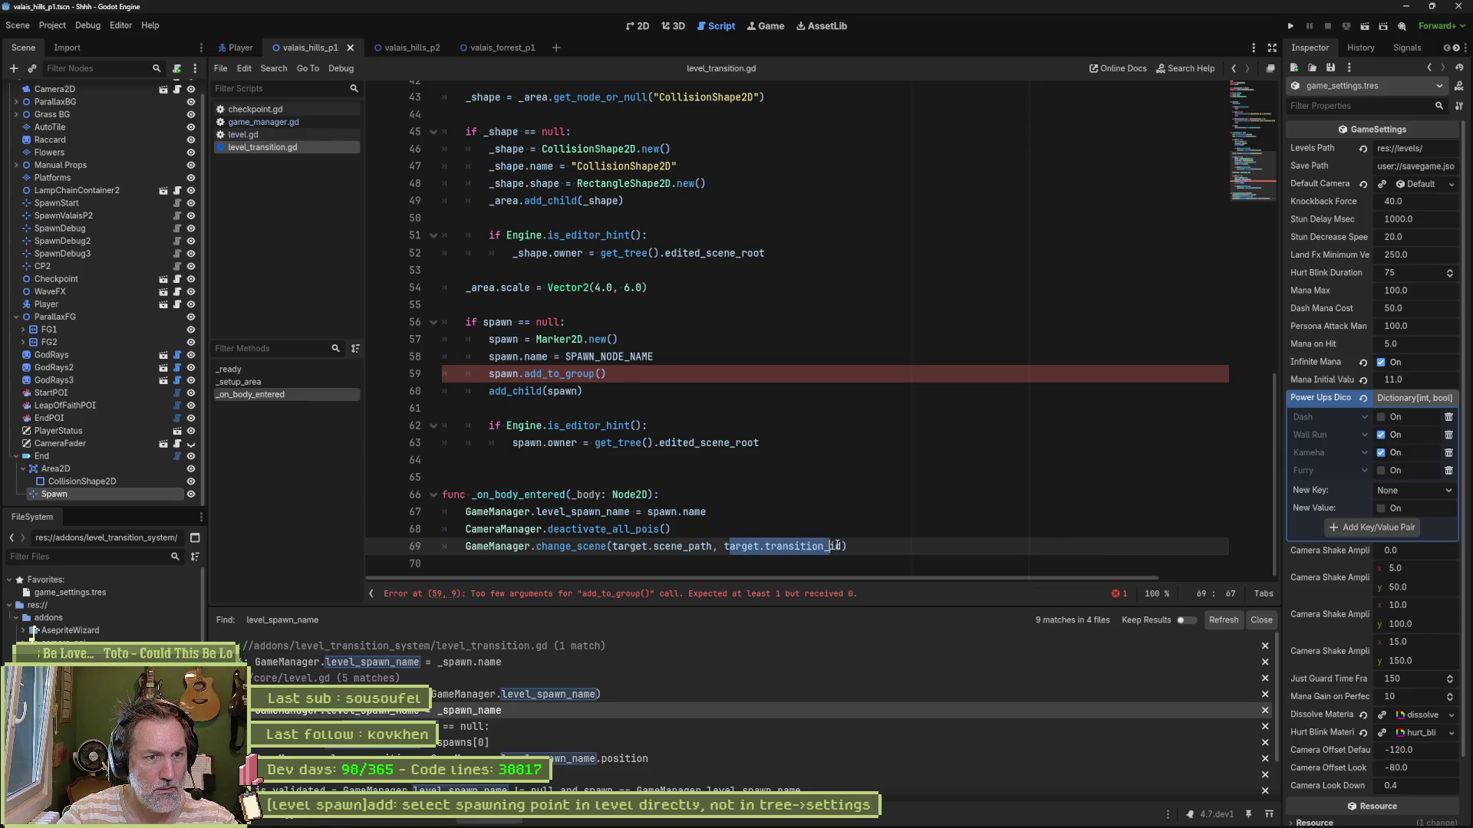
{"action": "left_click", "coordinate": [837, 546]}
{"action": "left_click_drag", "start_coordinate": [724, 546], "coordinate": [844, 546]}
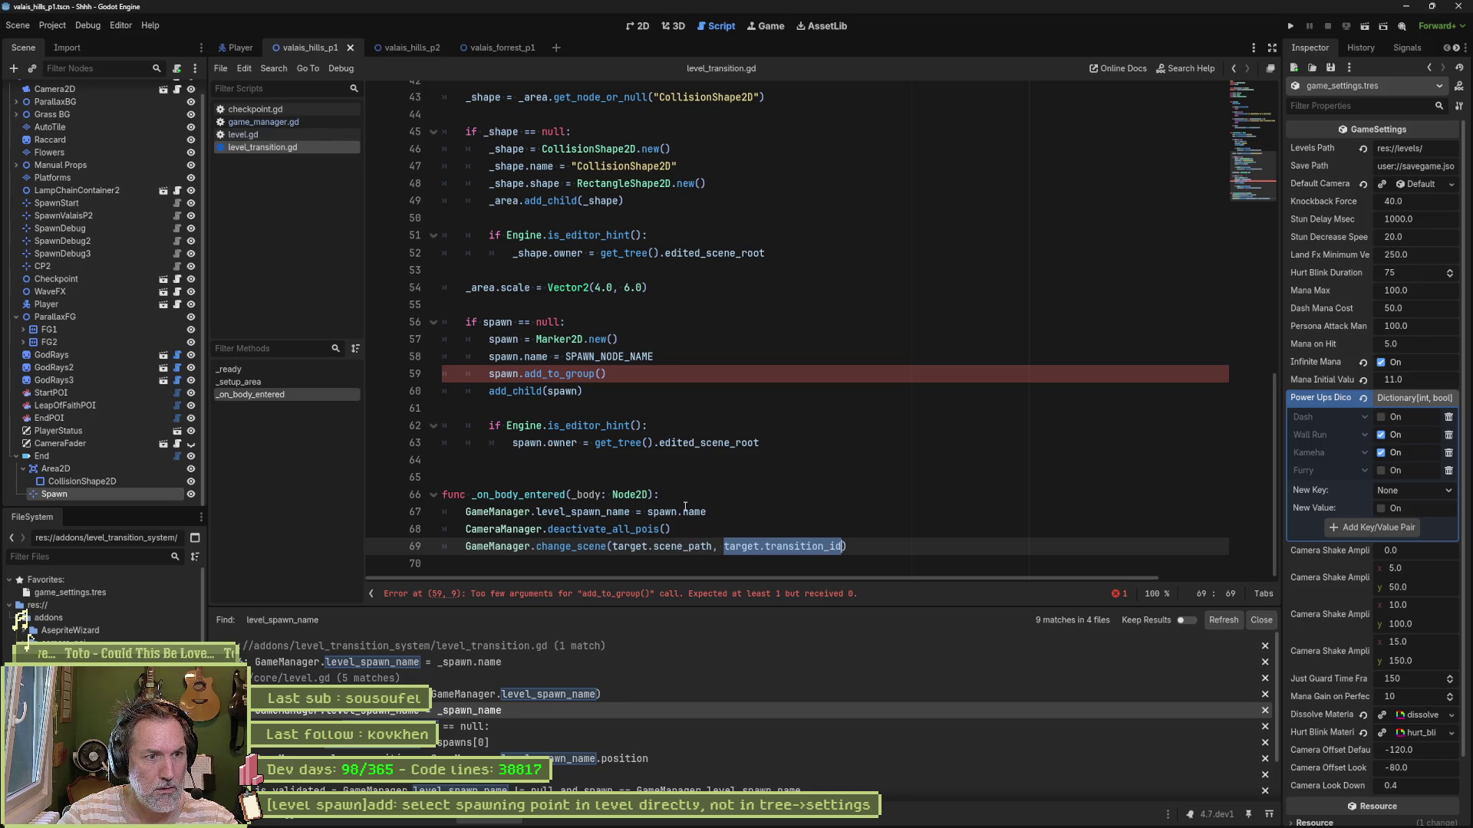
Step: Replace spawn.name on line 67 with target.transition_id
{"action": "left_click_drag", "start_coordinate": [649, 511], "coordinate": [702, 515]}
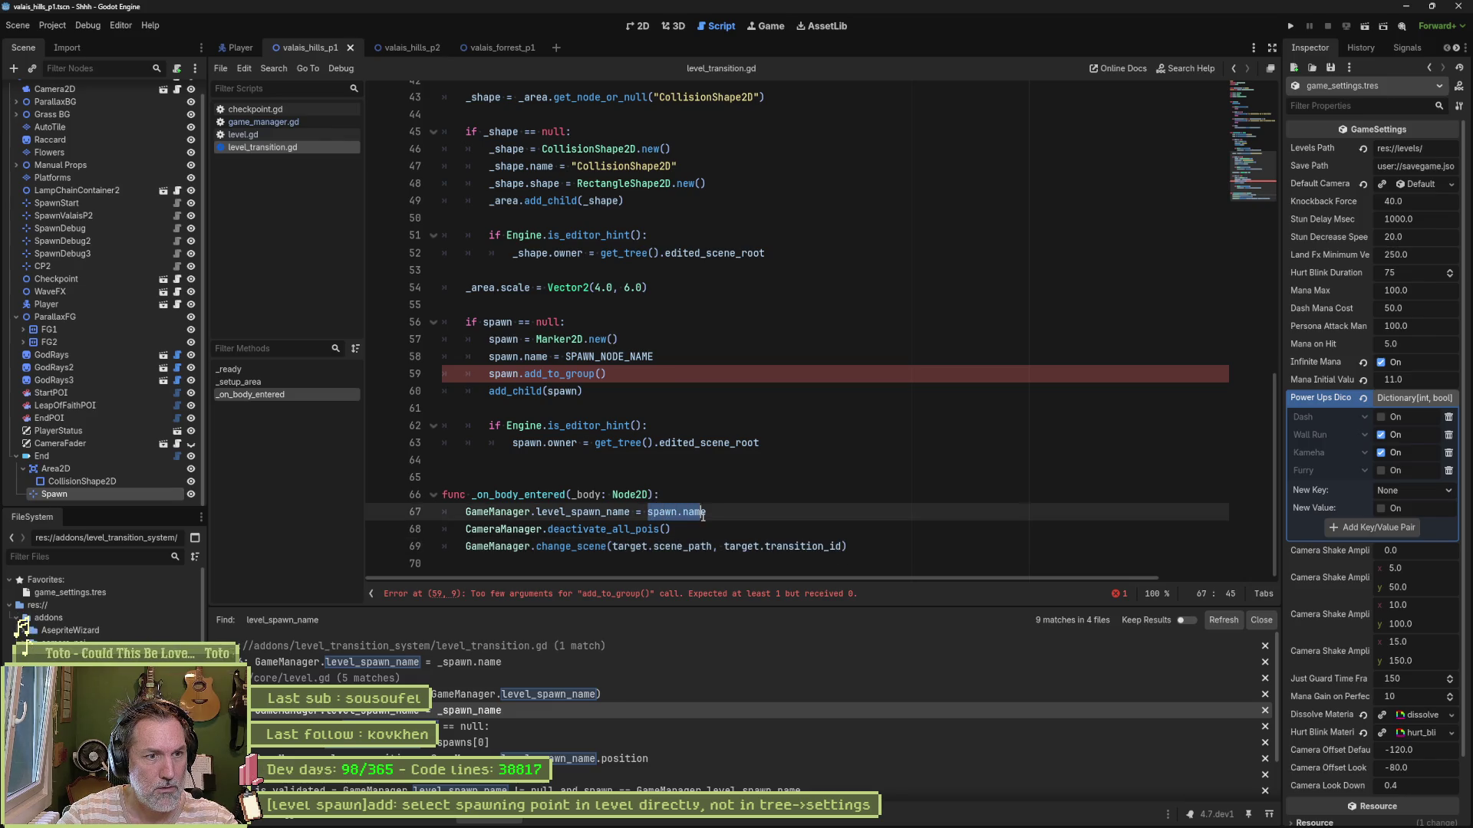
{"action": "type", "text": "target.transition_id"}
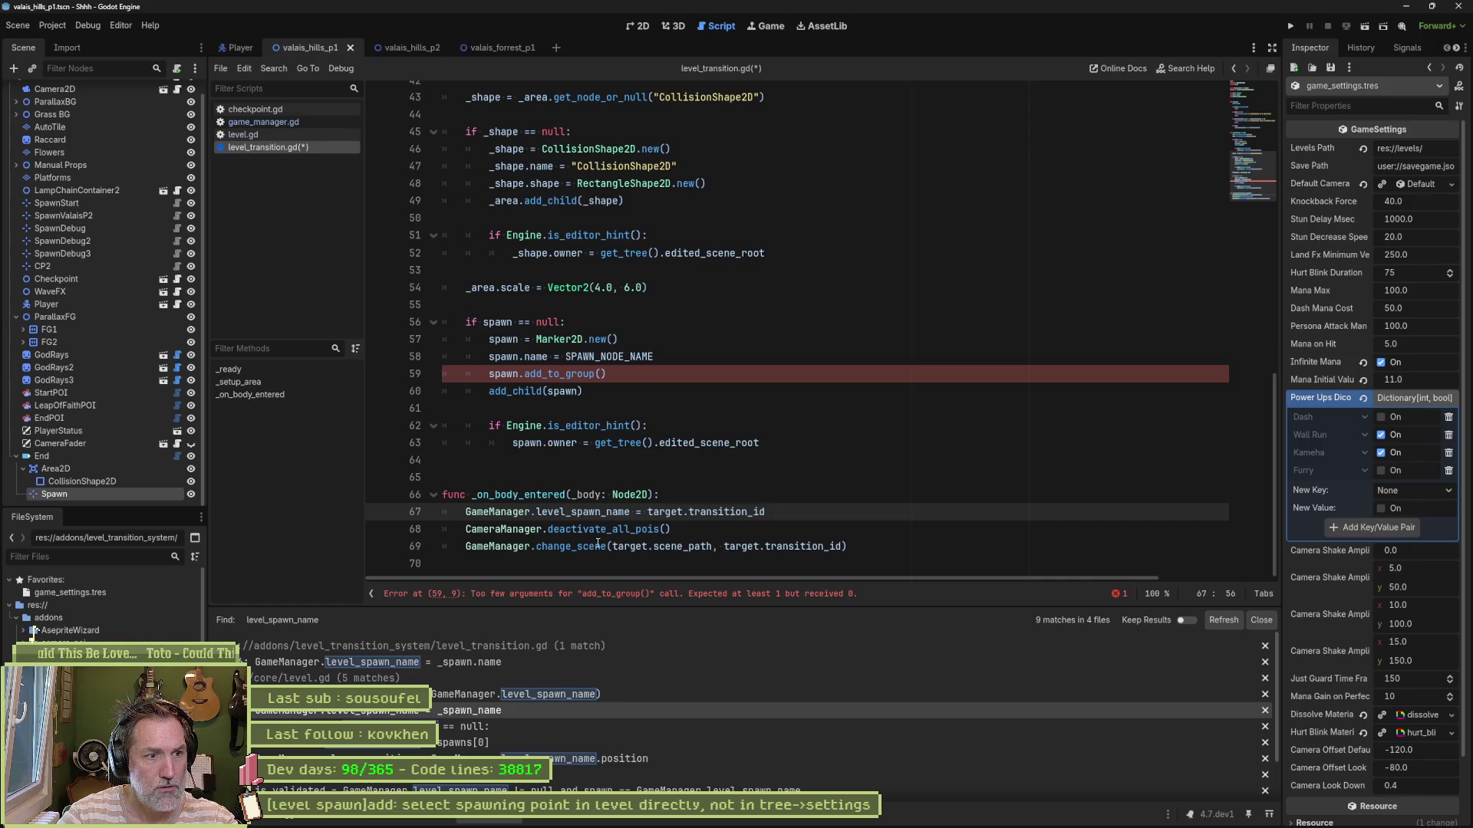
{"action": "key", "text": "shift+Up"}
{"action": "key", "text": "ctrl+c"}
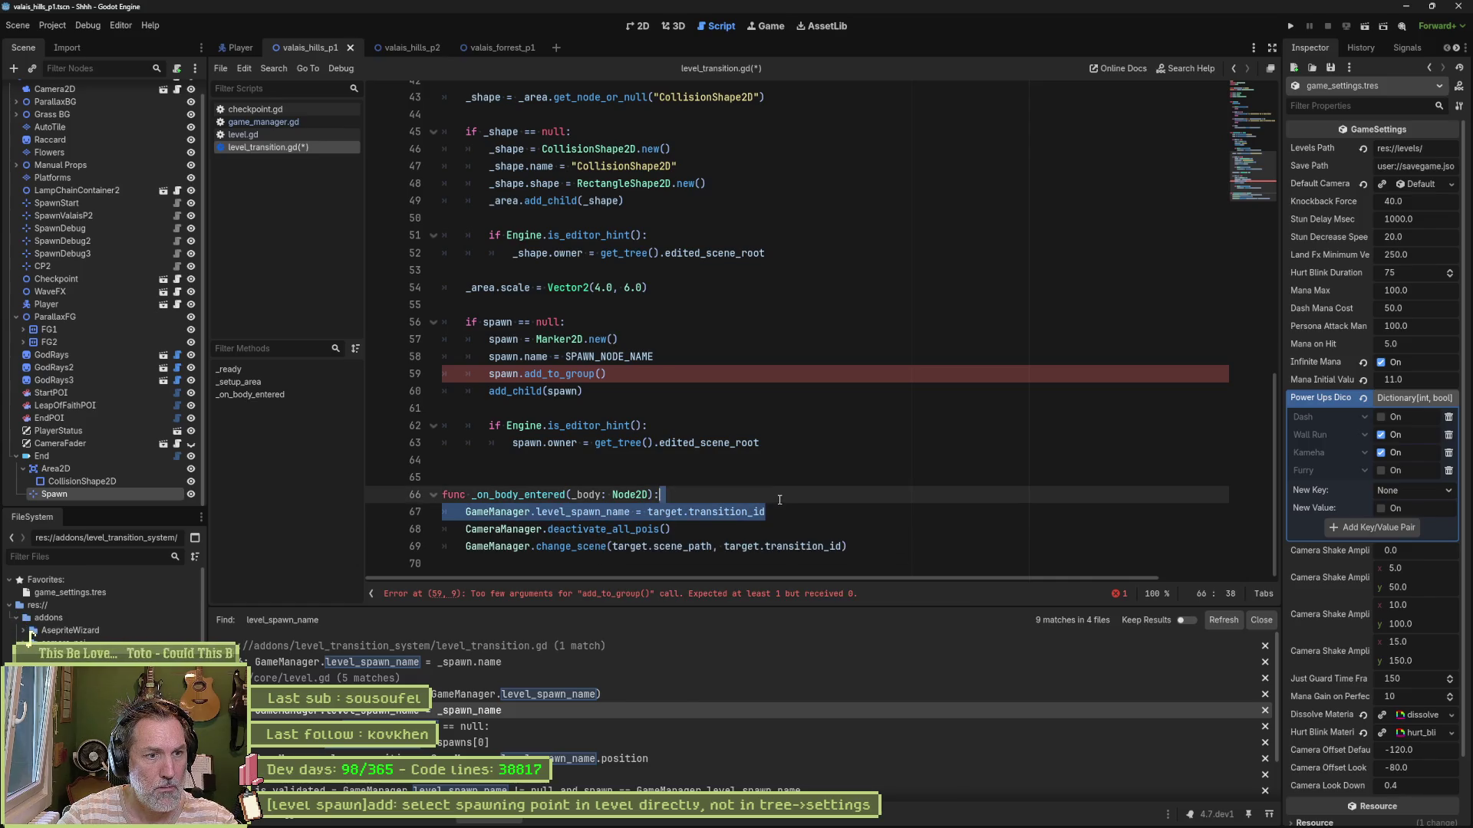
{"action": "left_click", "coordinate": [597, 547], "text": "ctrl"}
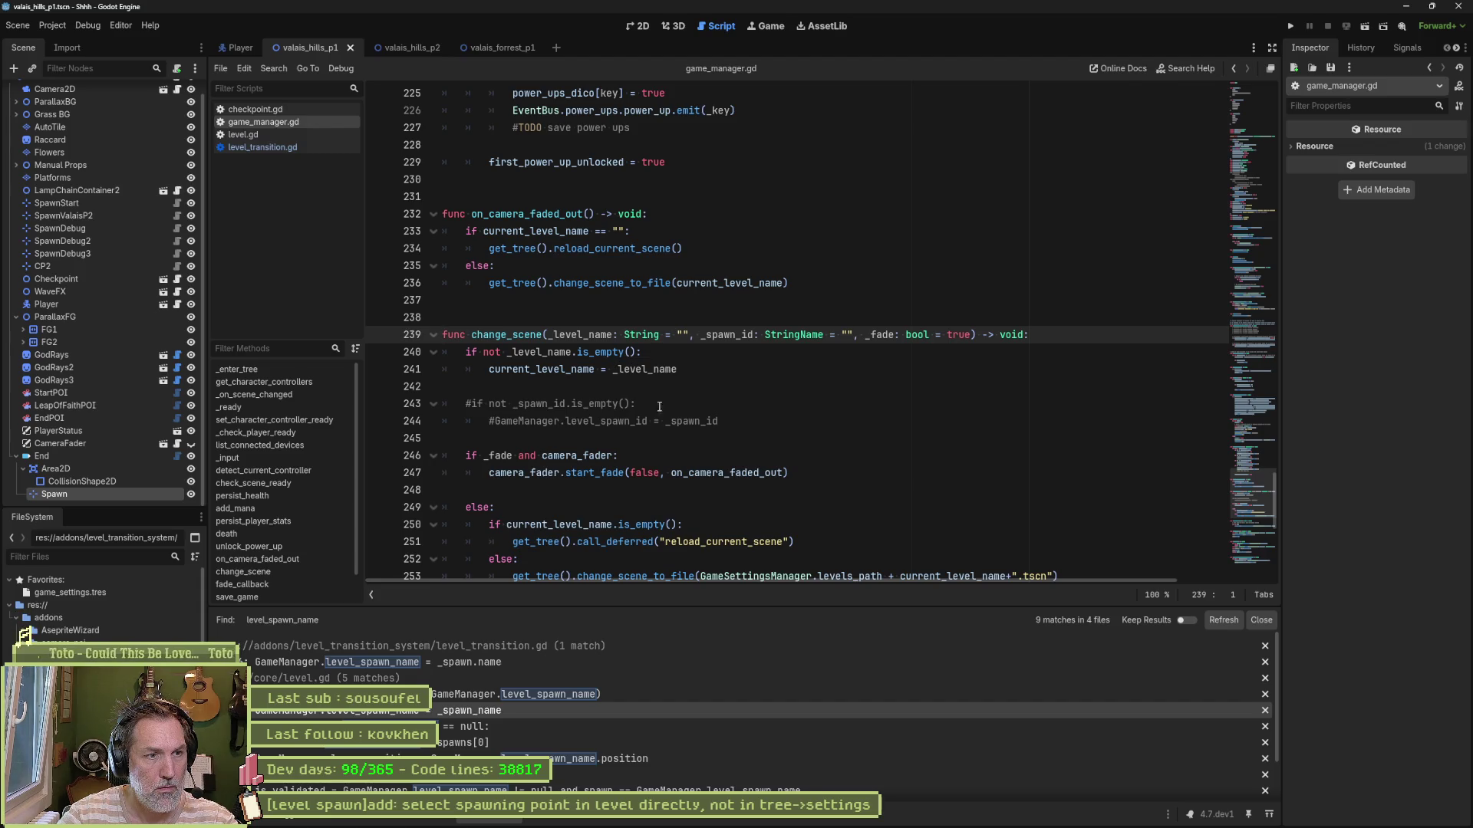
Step: Paste the level_spawn_name assignment into change_scene, using _spawn_id instead of target.transition_id
{"action": "left_click_drag", "start_coordinate": [563, 403], "coordinate": [565, 421]}
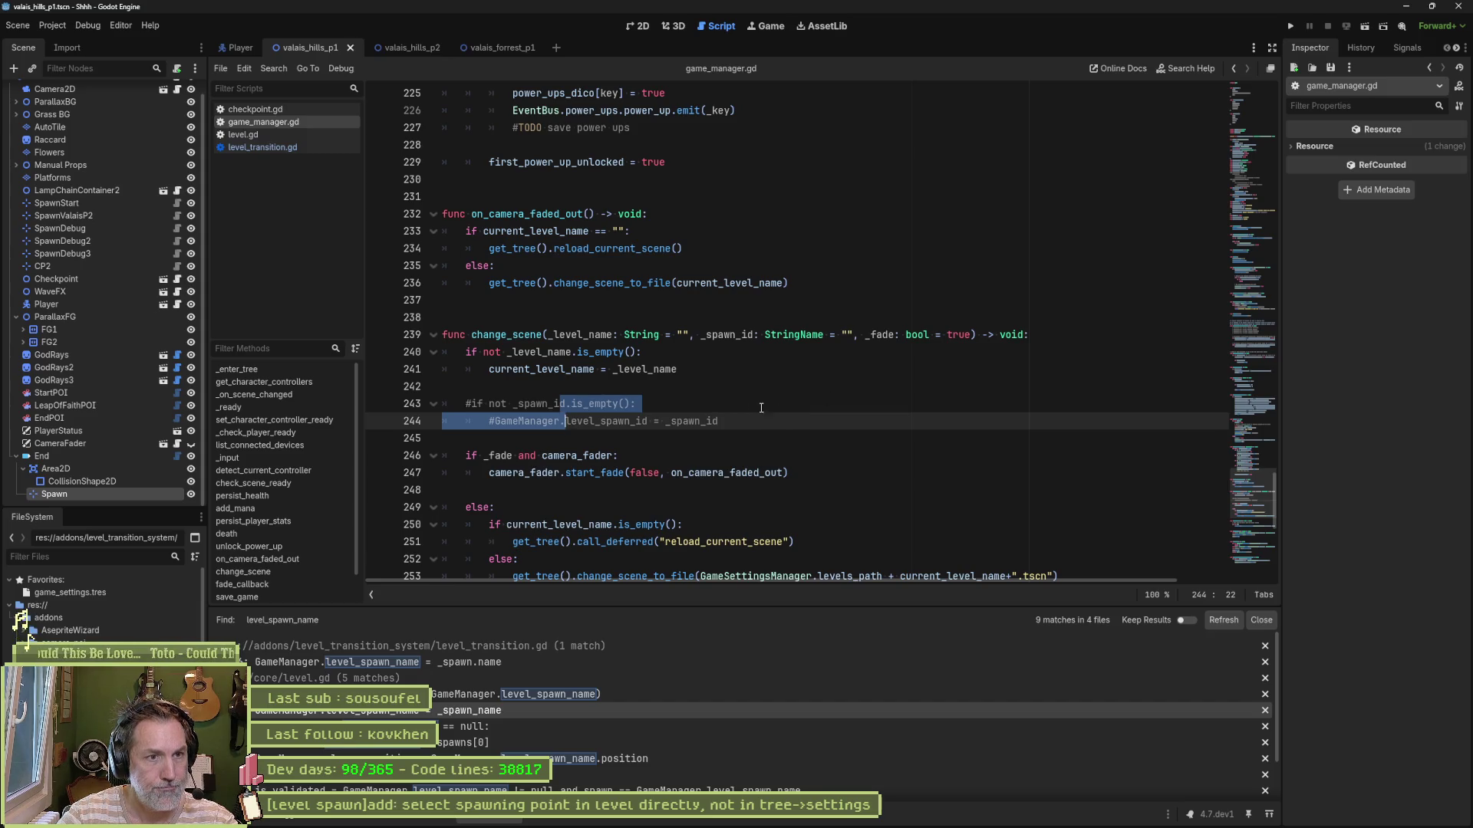
{"action": "key", "text": "End"}
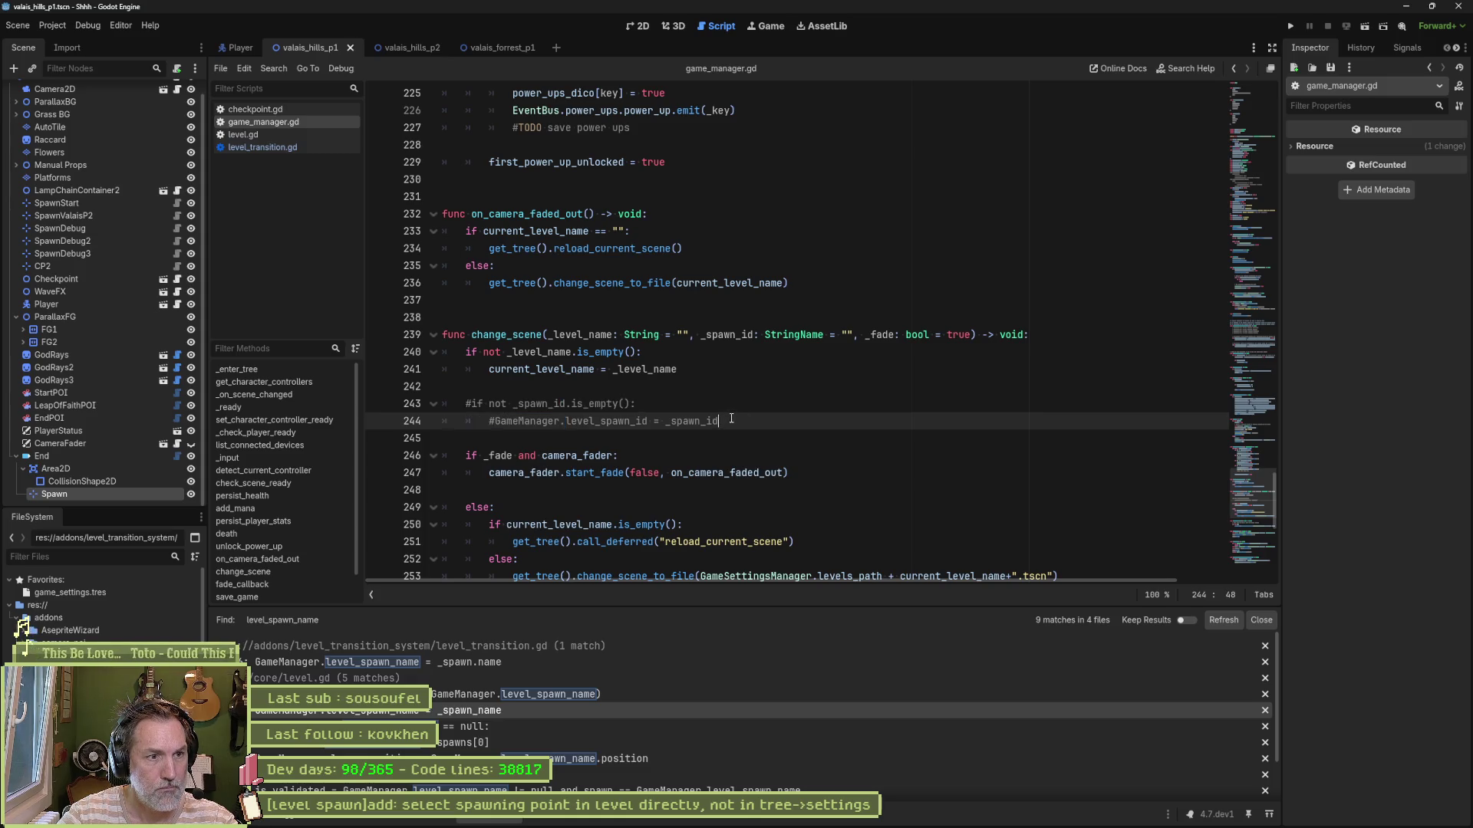
{"action": "key", "text": "Return"}
{"action": "key", "text": "ctrl+v"}
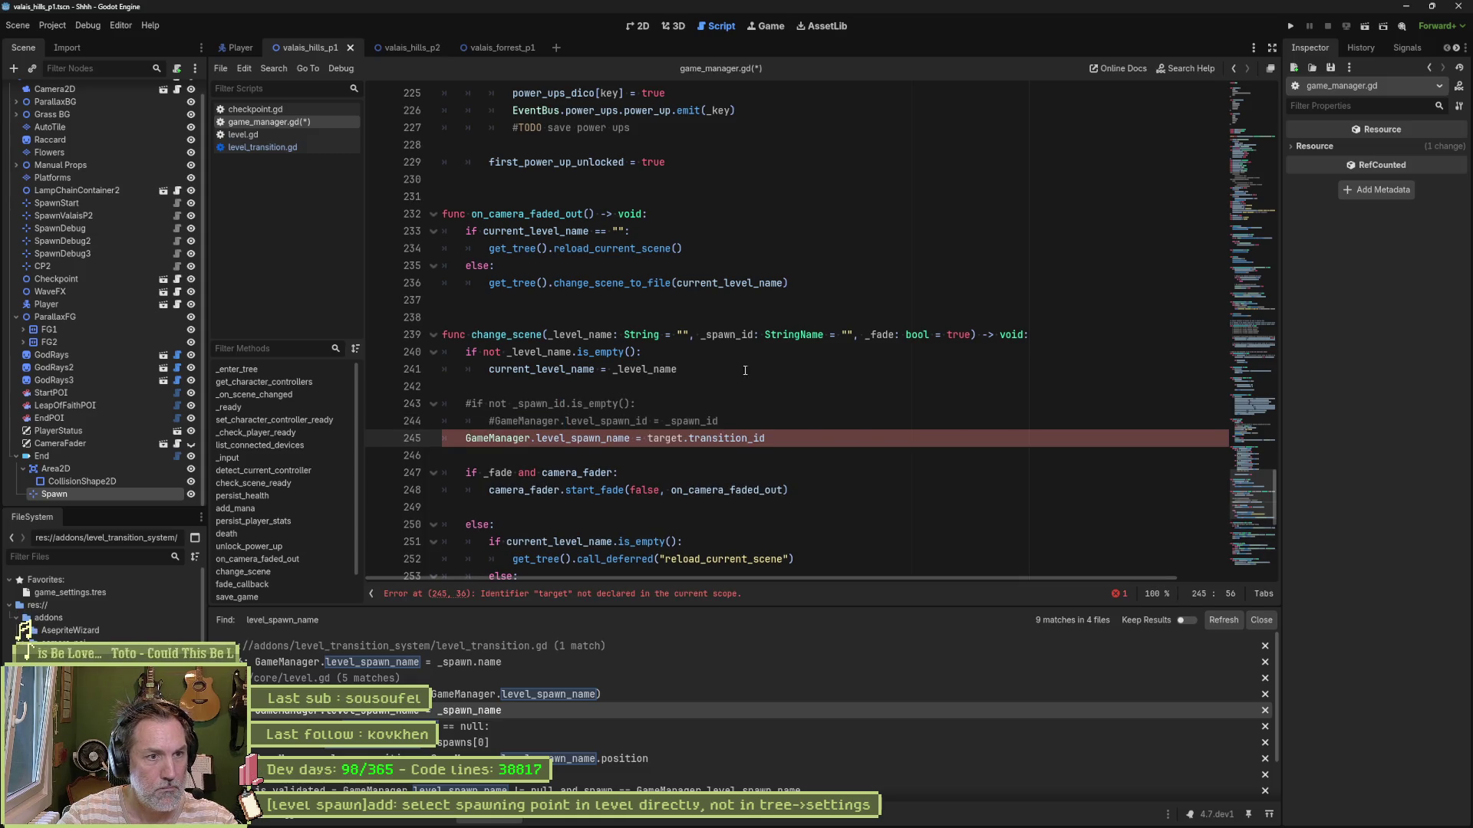
{"action": "double_click", "coordinate": [727, 335]}
{"action": "key", "text": "ctrl+c"}
{"action": "left_click_drag", "start_coordinate": [767, 438], "coordinate": [647, 438]}
{"action": "key", "text": "ctrl+v"}
Step: Delete the old commented-out spawn id lines and save game_manager.gd
{"action": "left_click", "coordinate": [737, 405]}
{"action": "key", "text": "ctrl+shift+k"}
{"action": "key", "text": "ctrl+shift+k"}
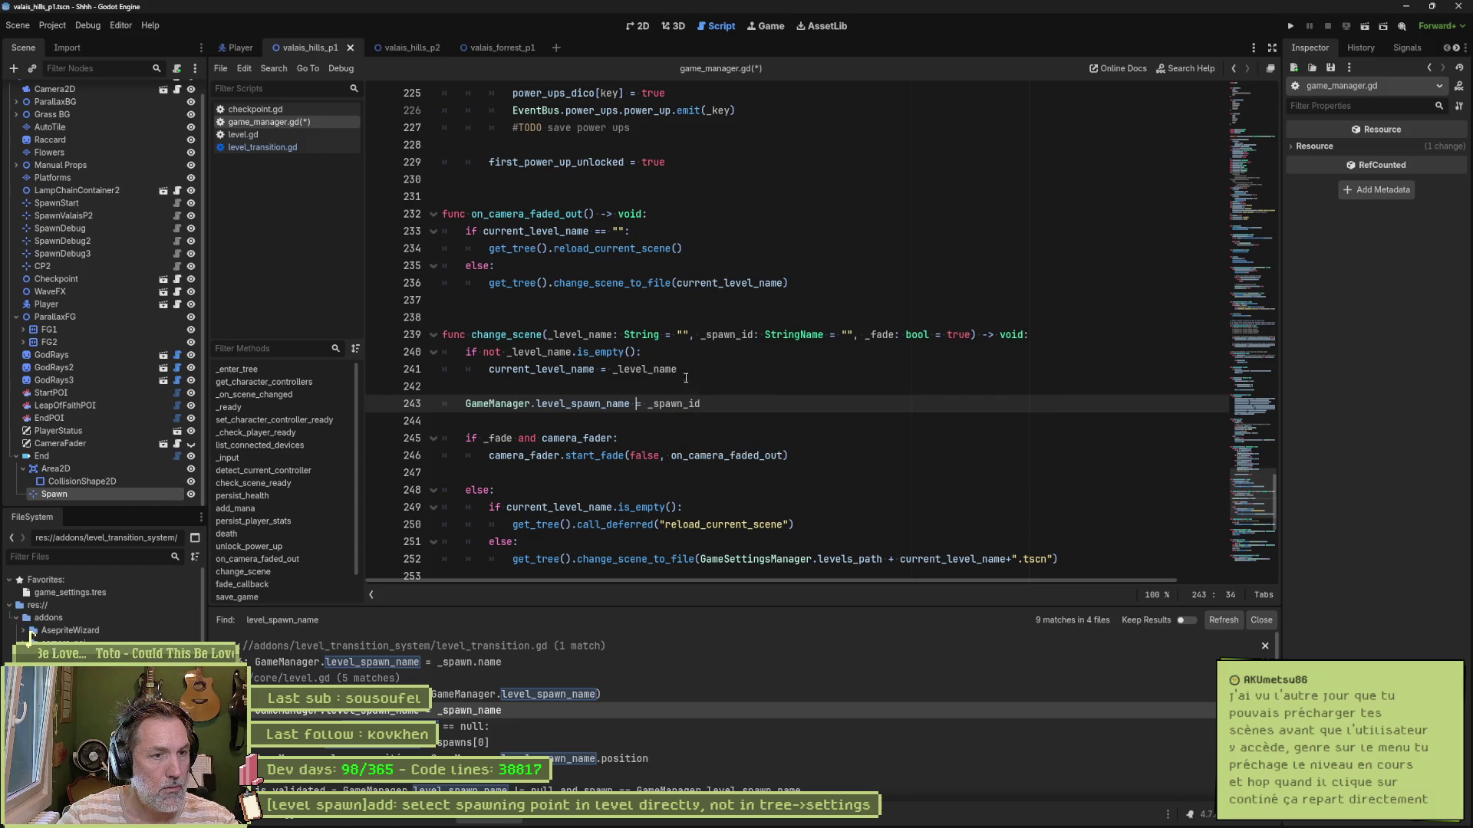
{"action": "left_click", "coordinate": [701, 375]}
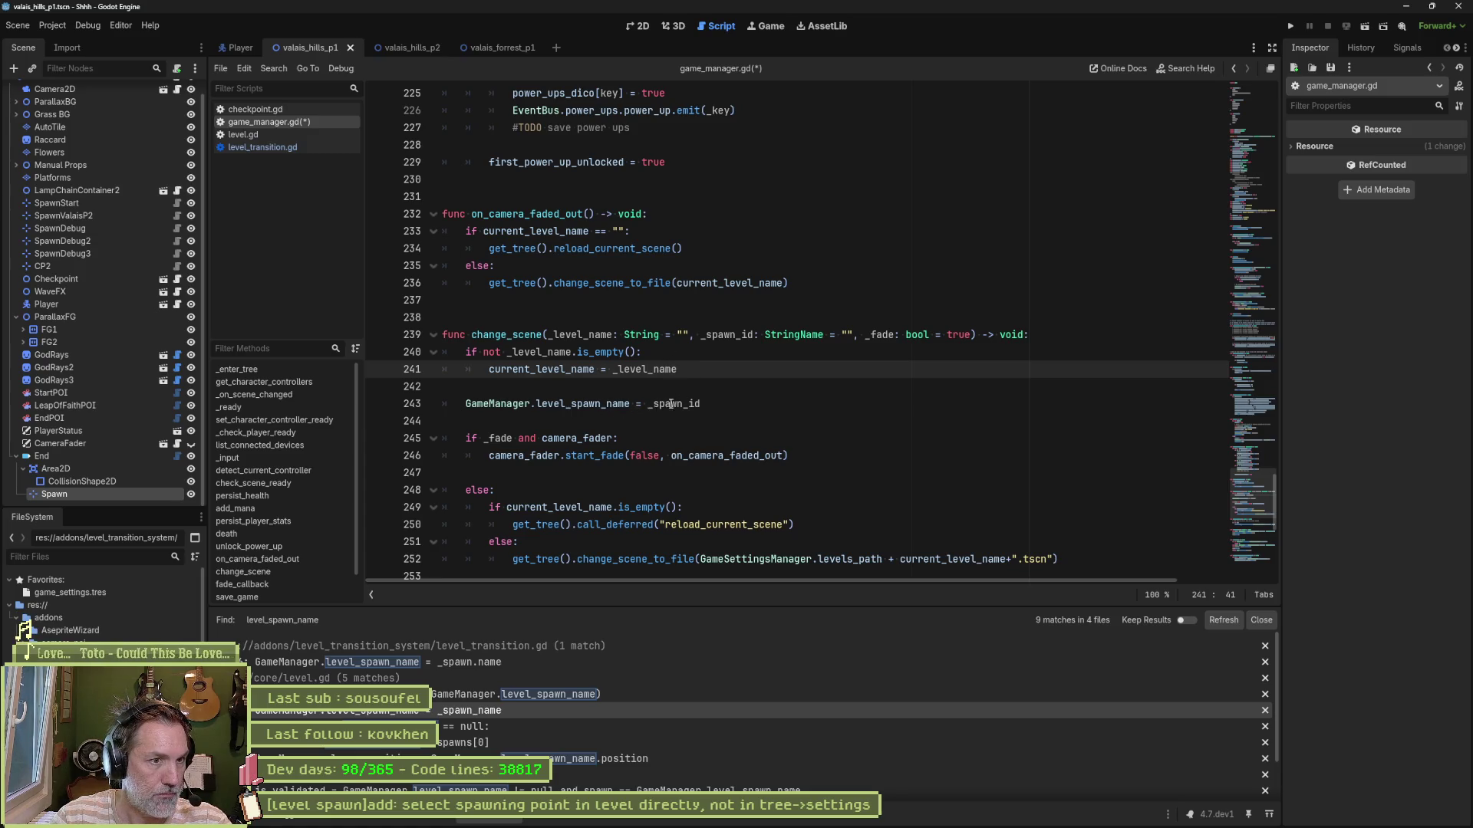
{"action": "mouse_move", "coordinate": [796, 824]}
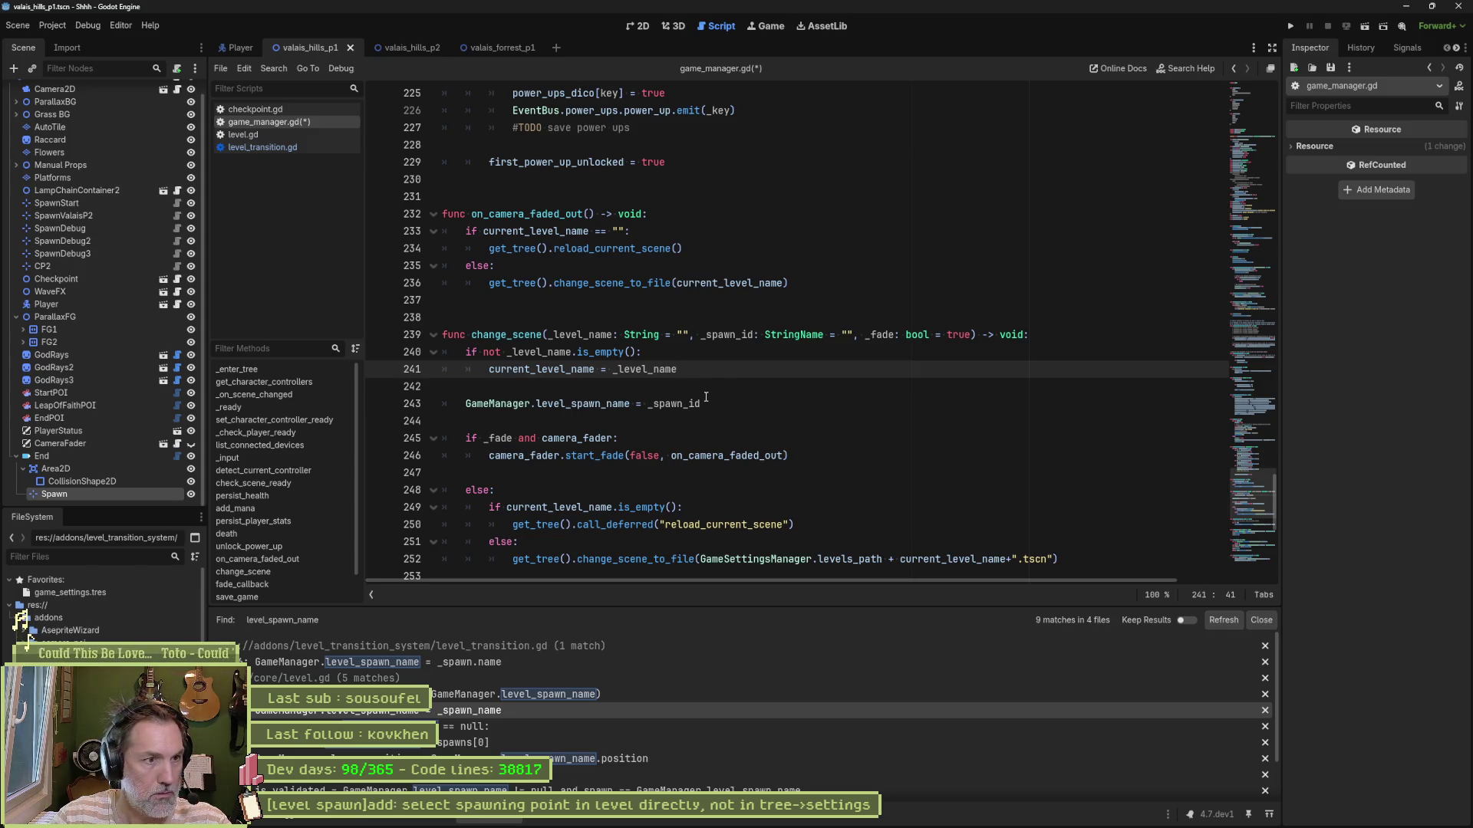
{"action": "key", "text": "ctrl+s"}
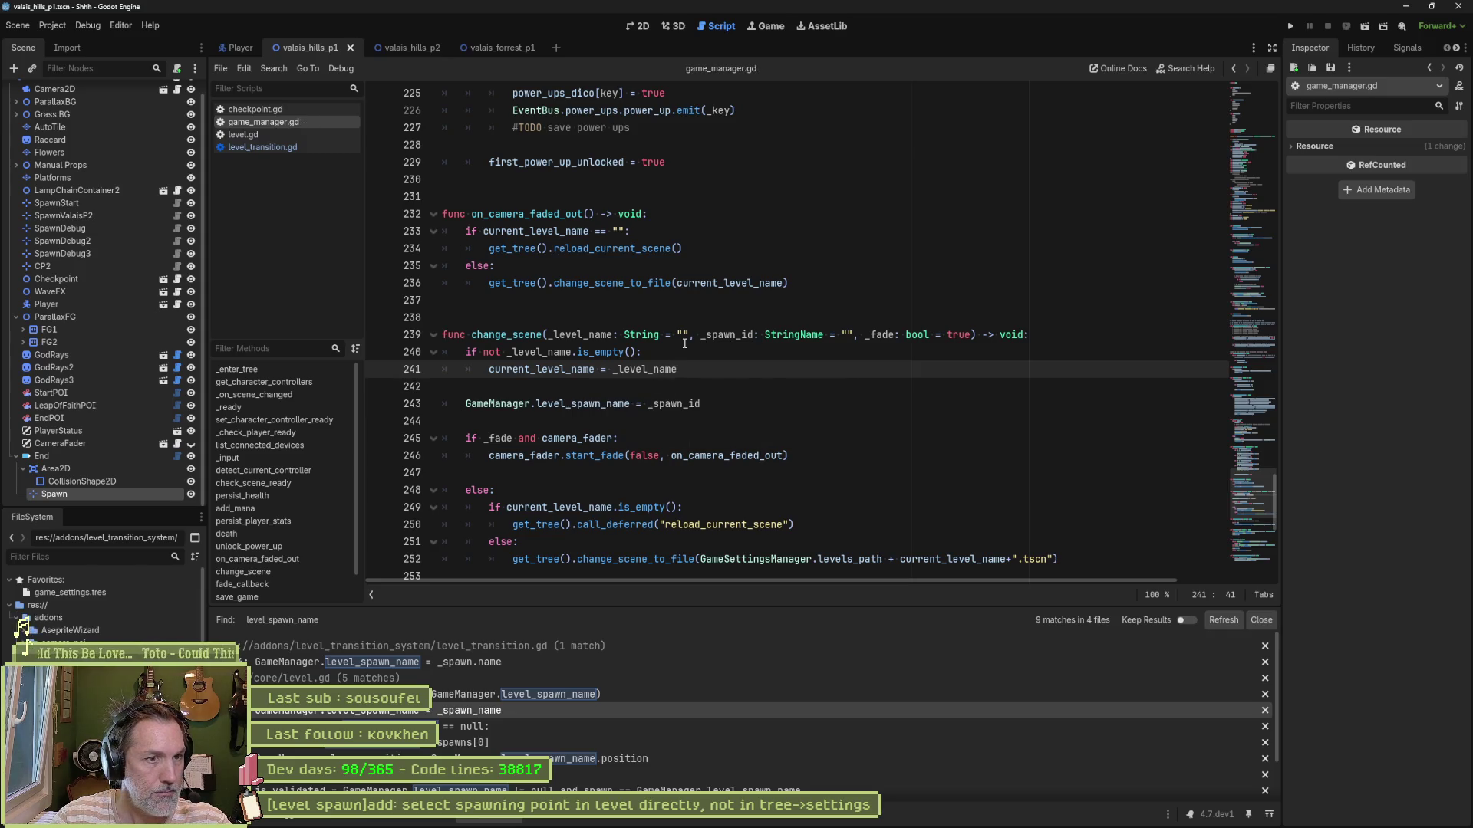
{"action": "key", "text": "alt+Left"}
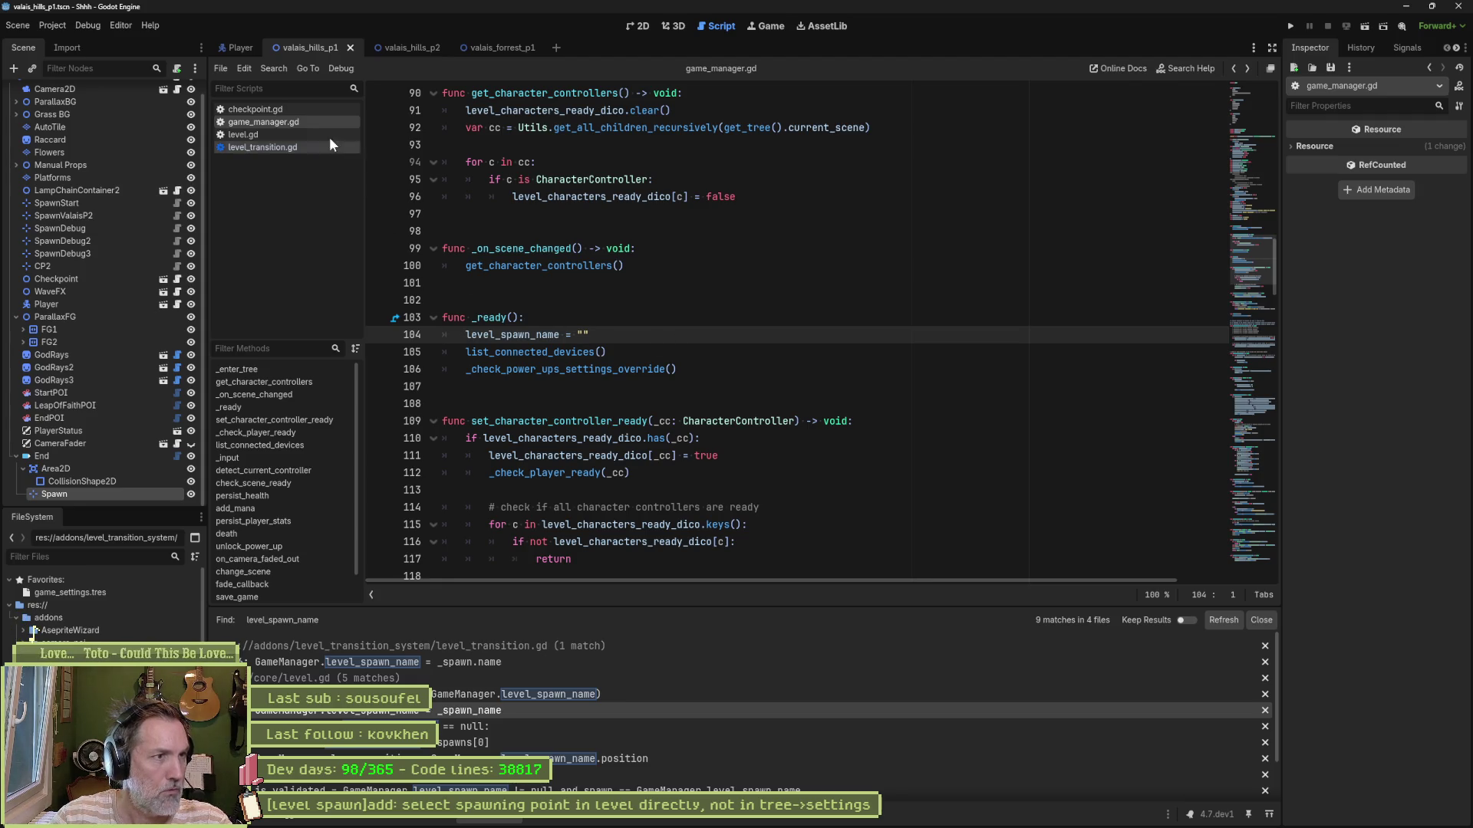
Step: Comment out the level_spawn_name assignment on line 67 of level_transition.gd
{"action": "left_click", "coordinate": [299, 145]}
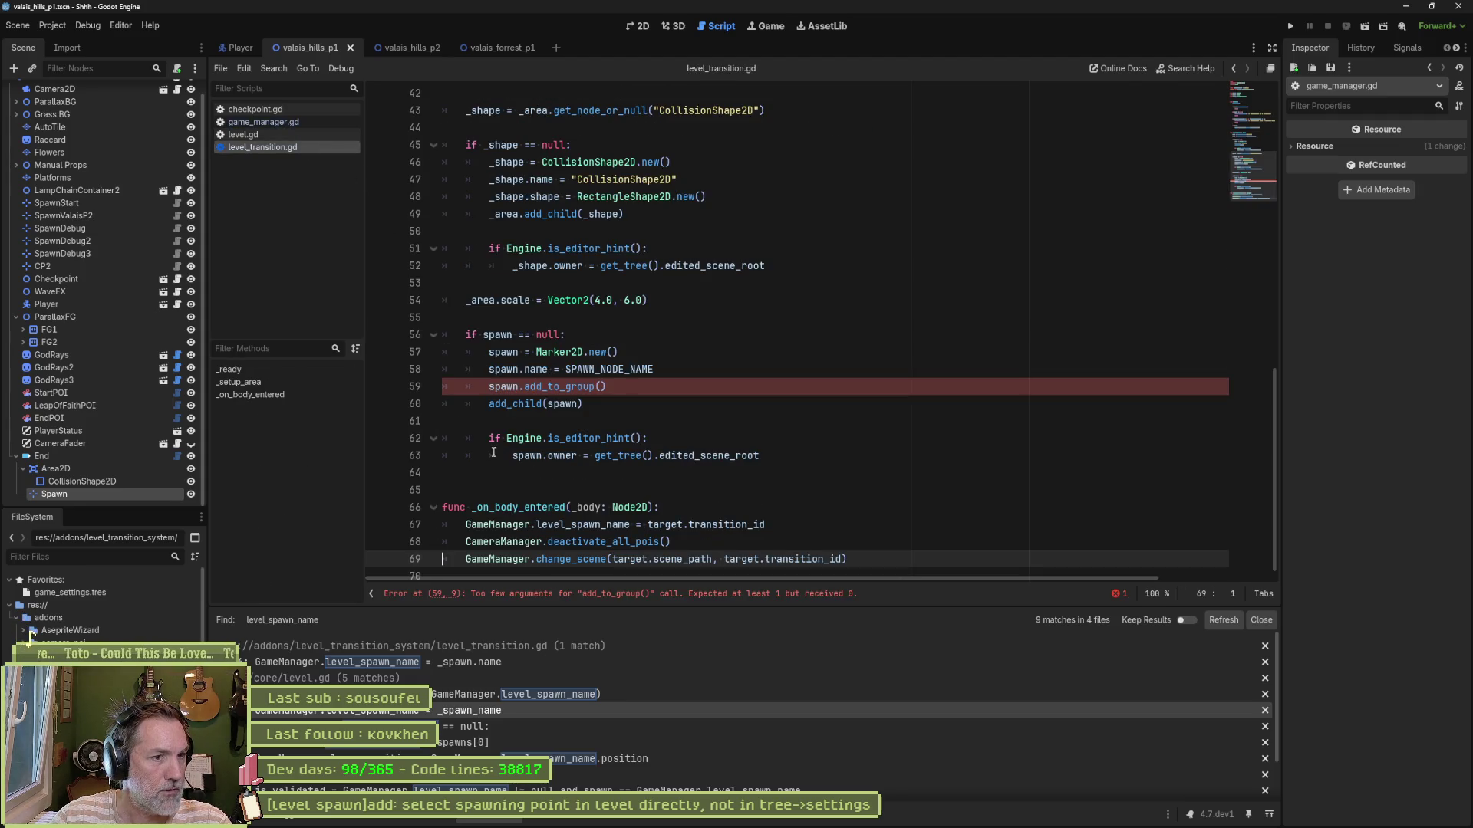
{"action": "left_click", "coordinate": [468, 526]}
{"action": "type", "text": "#"}
Step: Follow change_scene into game_manager.gd and open the change_scene_to_file documentation
{"action": "mouse_move", "coordinate": [587, 555]}
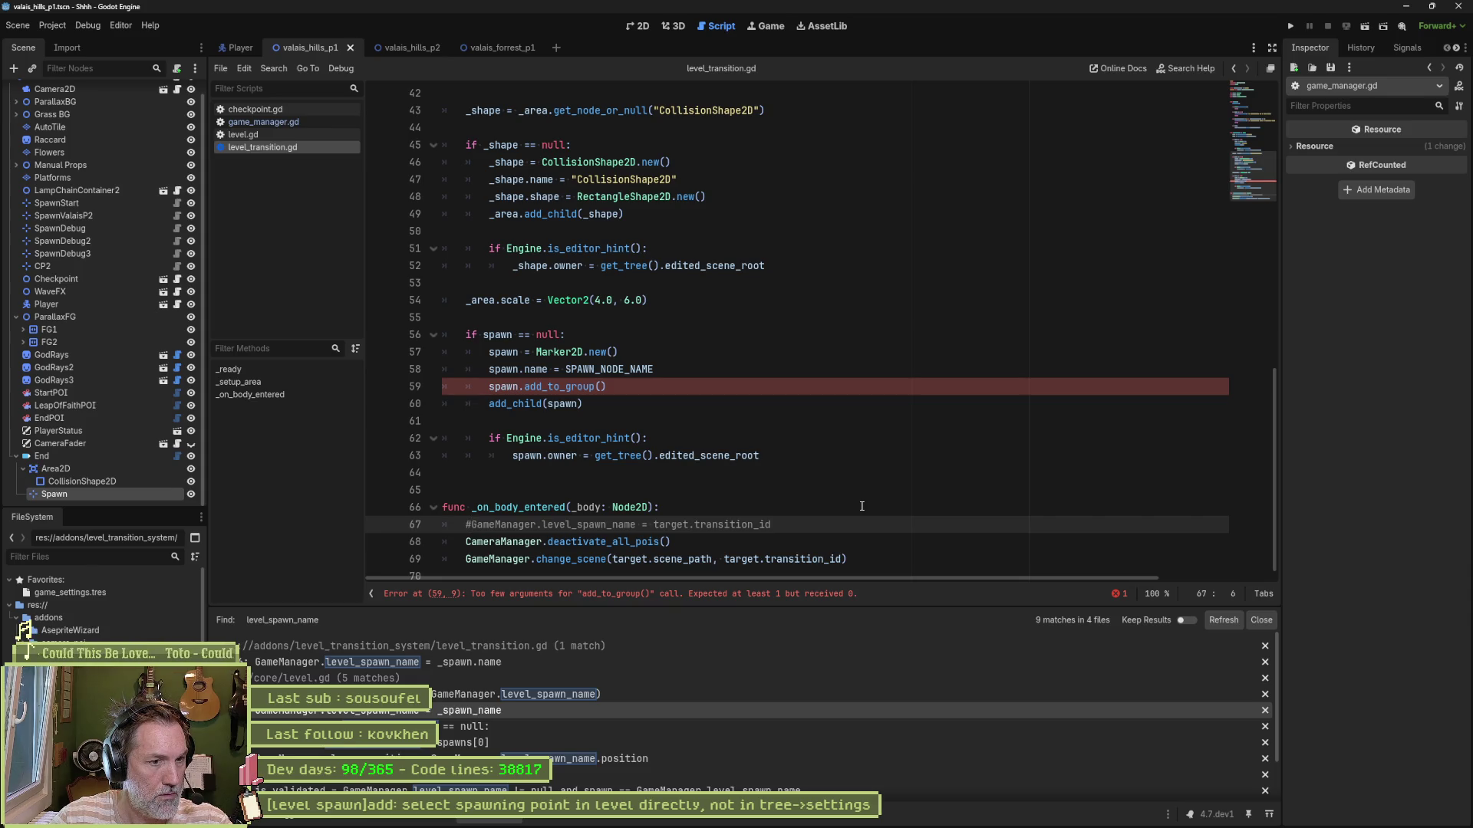
{"action": "left_click", "coordinate": [564, 559], "text": "ctrl"}
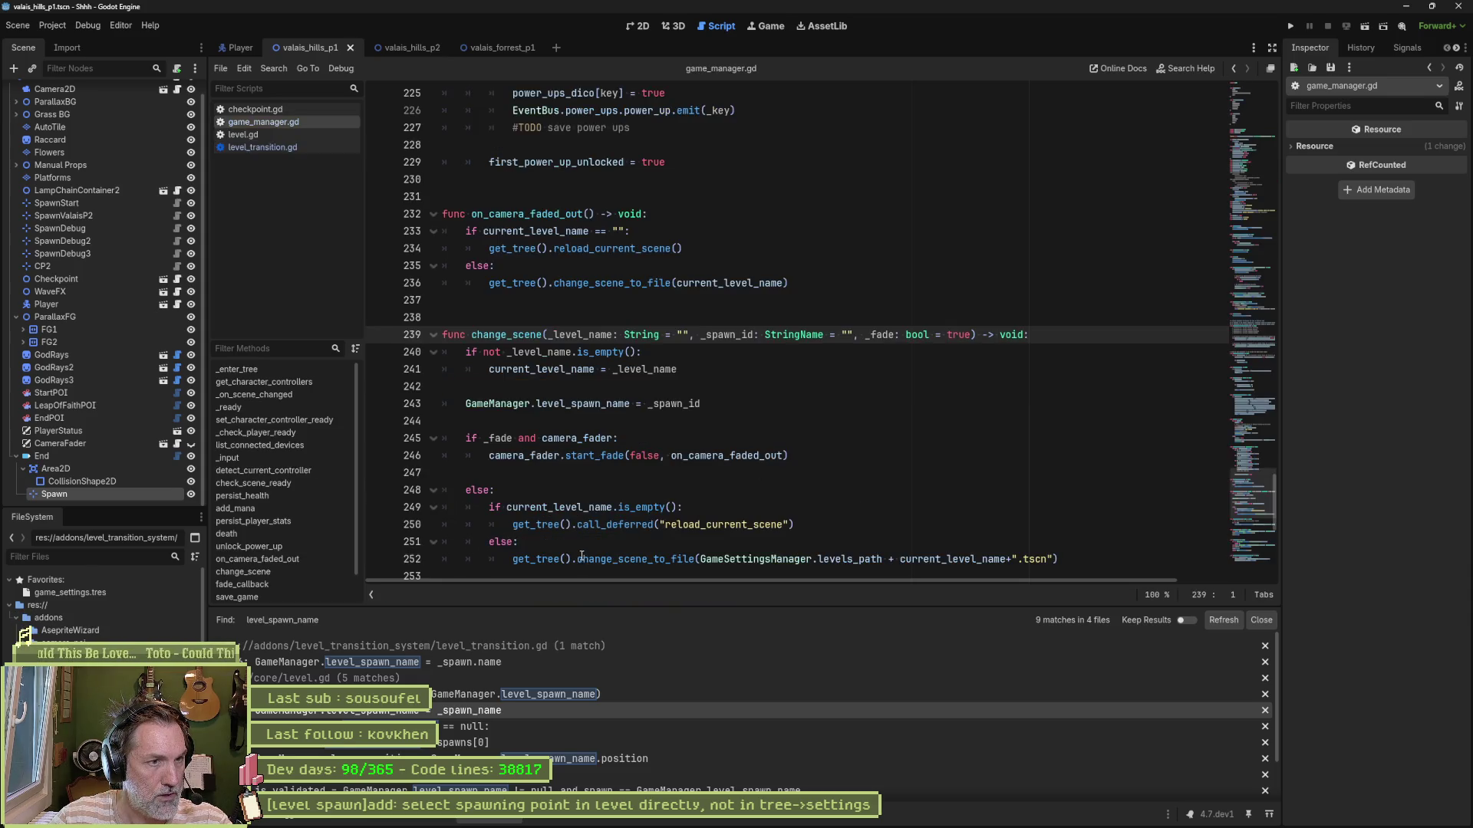
{"action": "scroll", "coordinate": [594, 372], "scroll_direction": "down", "scroll_amount": 2}
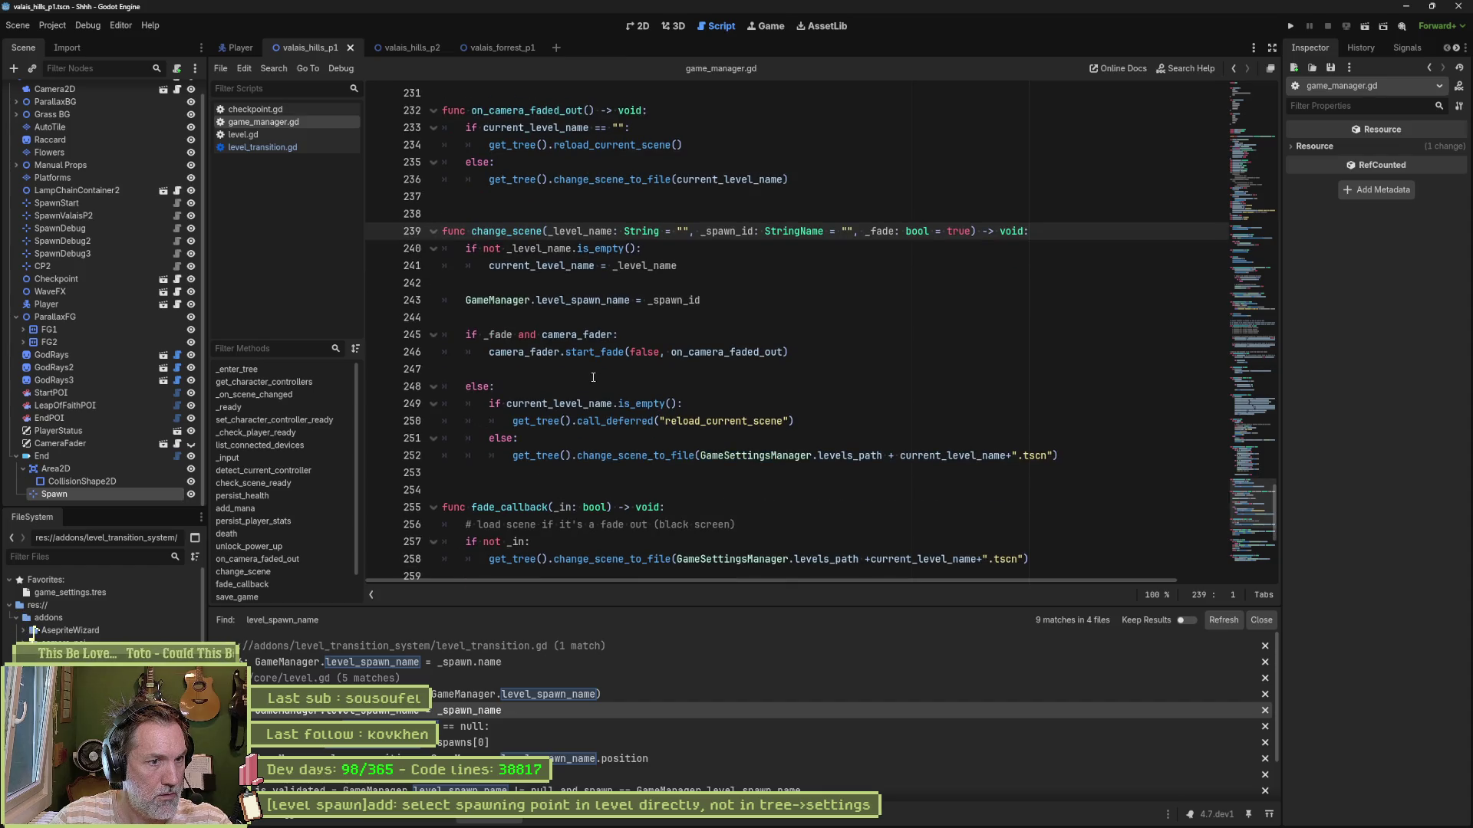
{"action": "left_click_drag", "start_coordinate": [560, 456], "coordinate": [759, 461]}
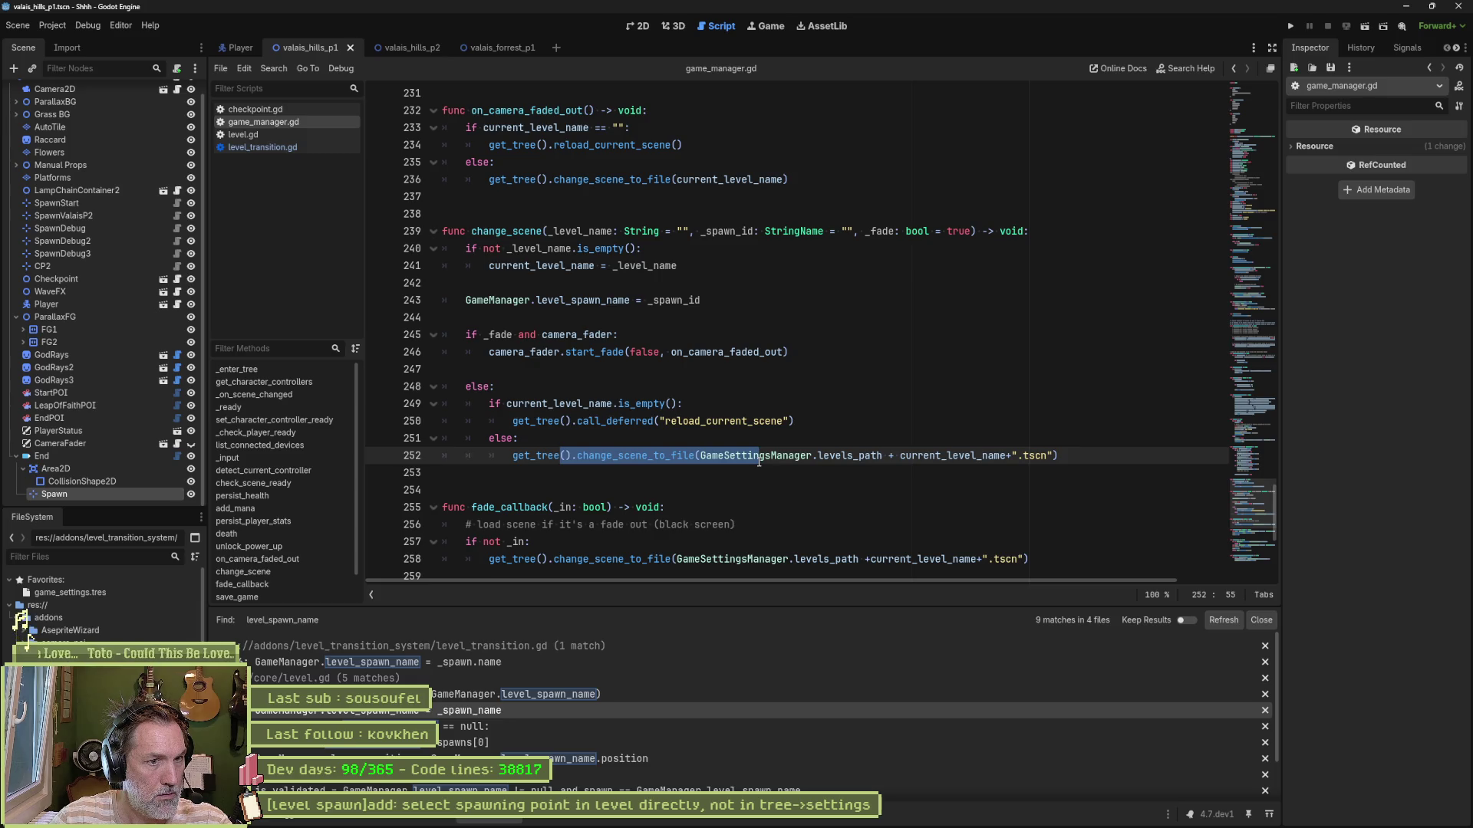
{"action": "left_click", "coordinate": [747, 422]}
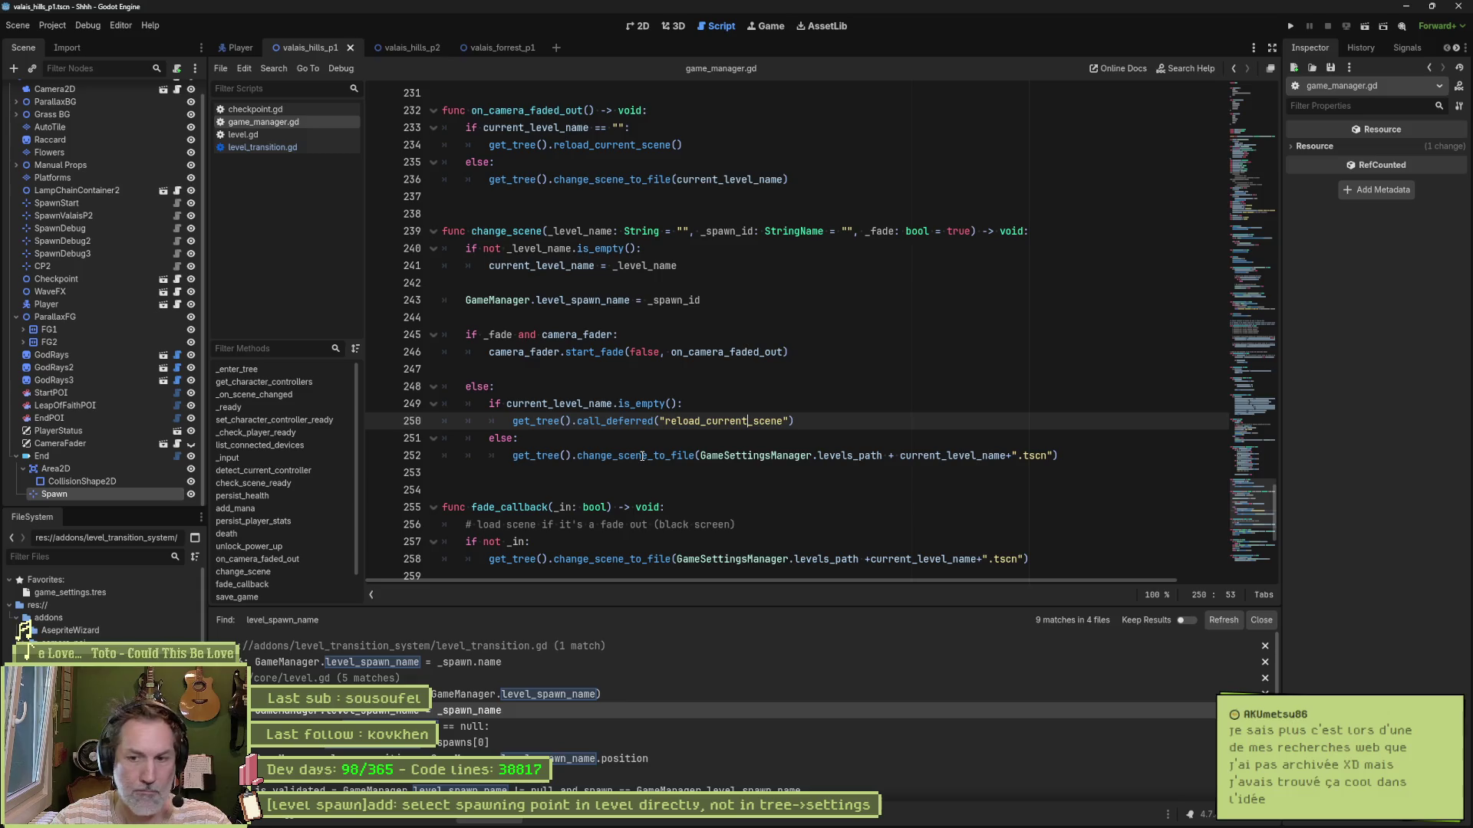
{"action": "mouse_move", "coordinate": [641, 457]}
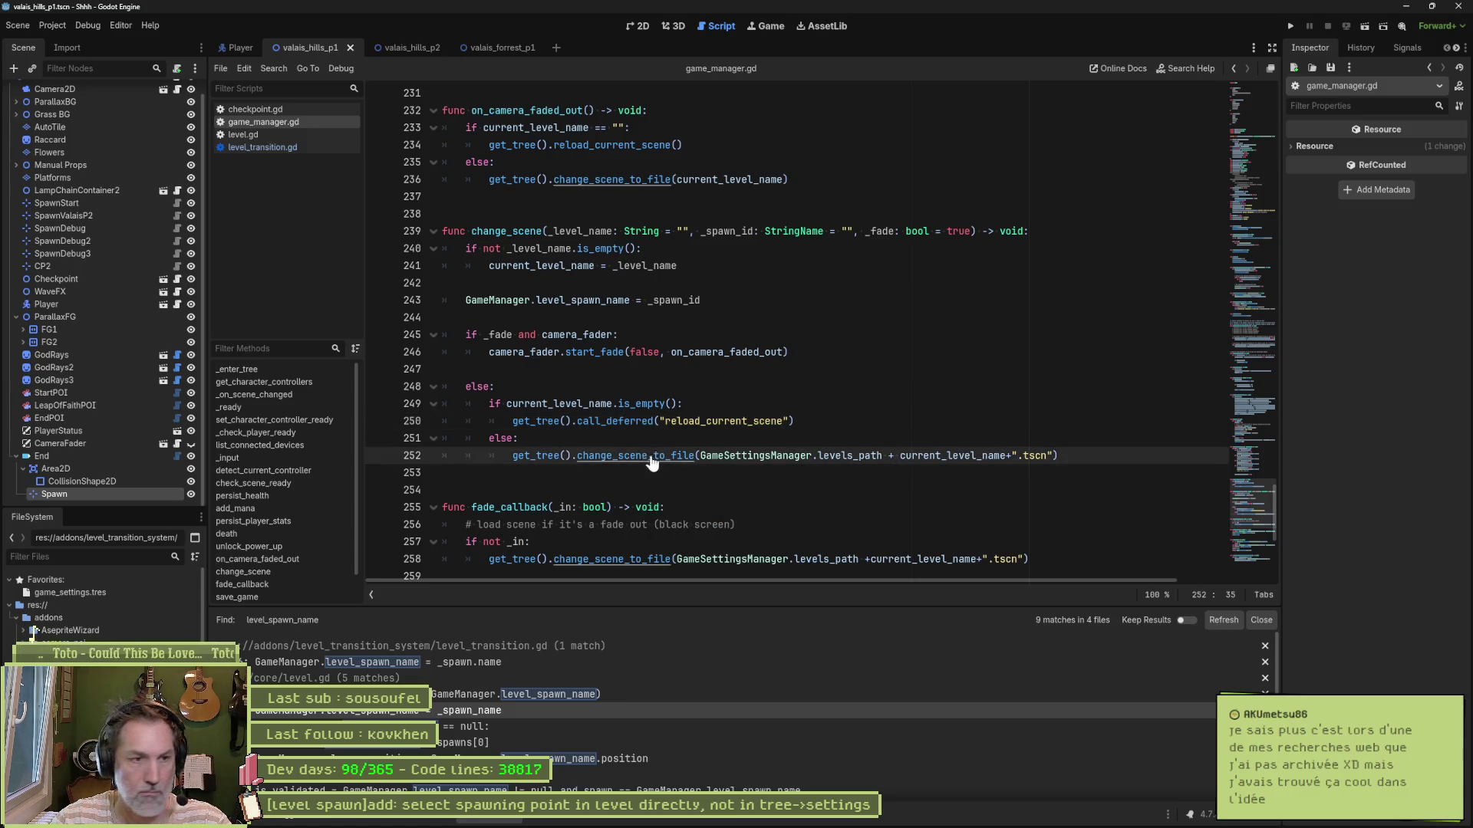
{"action": "left_click", "coordinate": [642, 456], "text": "ctrl"}
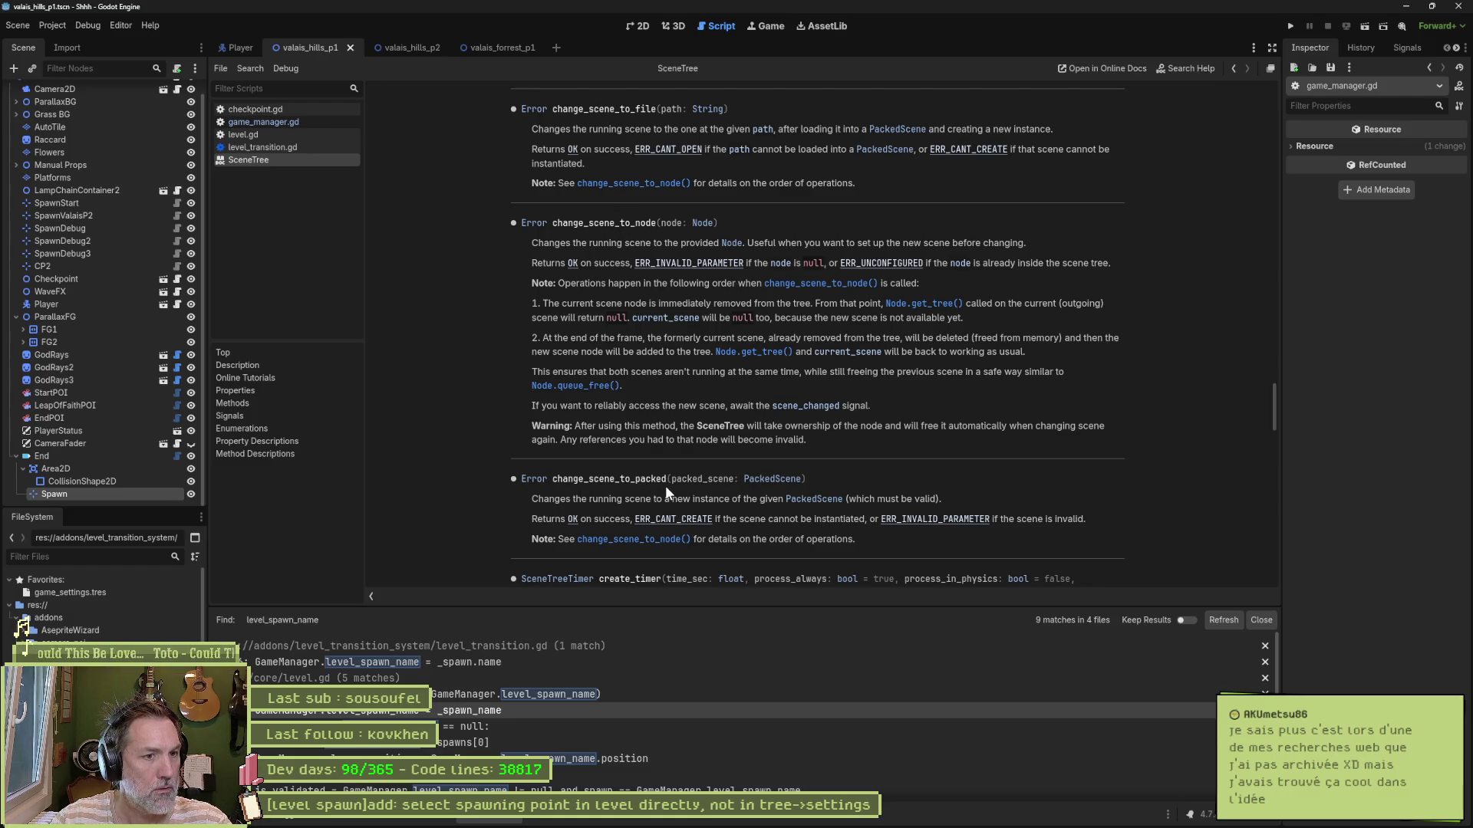
Step: Scroll through the SceneTree change_scene_to_file docs, then close the help page
{"action": "scroll", "coordinate": [673, 486], "scroll_direction": "down", "scroll_amount": 1}
{"action": "scroll", "coordinate": [633, 499], "scroll_direction": "down", "scroll_amount": 5}
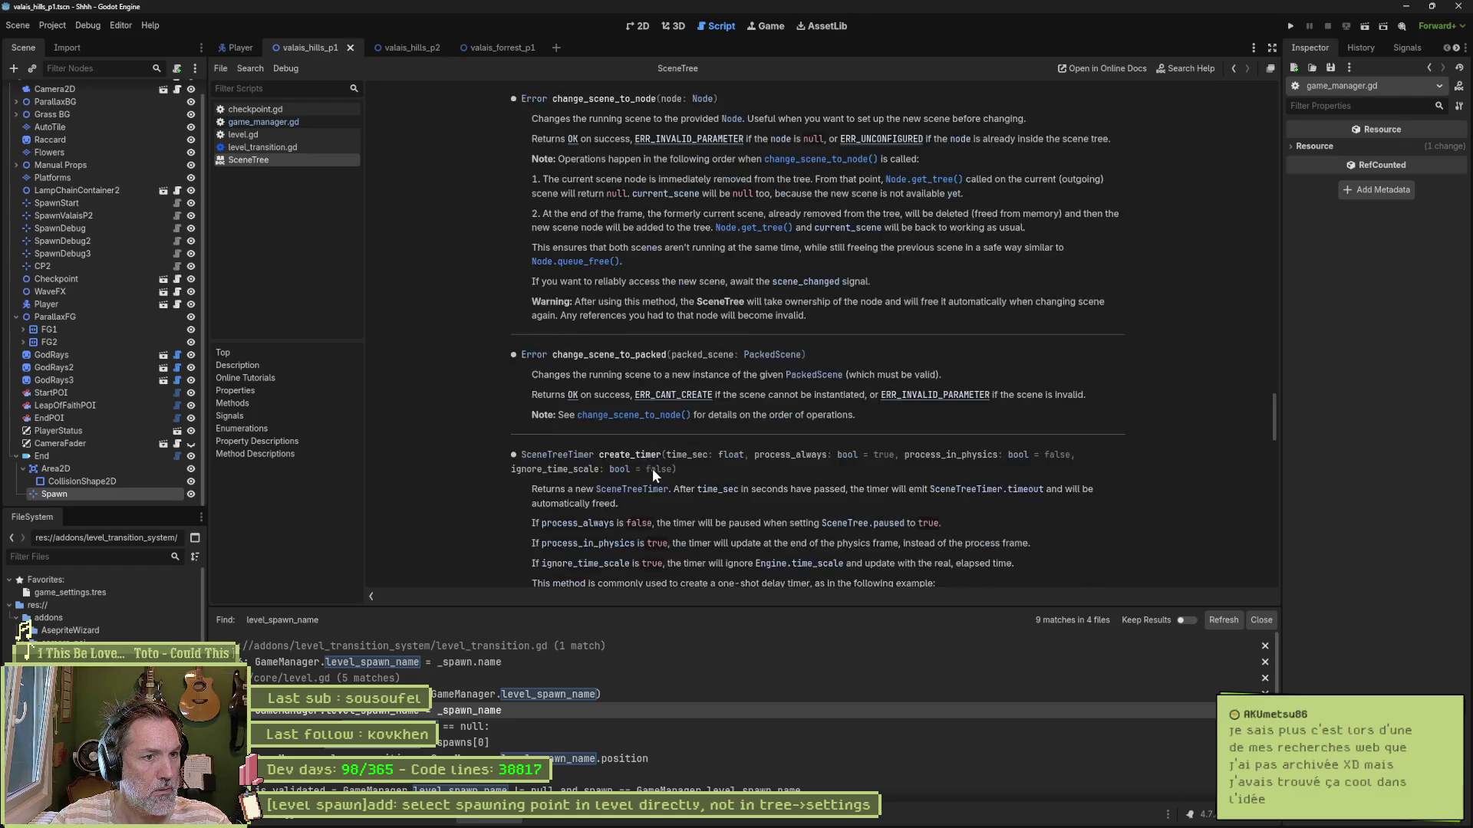
{"action": "scroll", "coordinate": [583, 491], "scroll_direction": "down", "scroll_amount": 3}
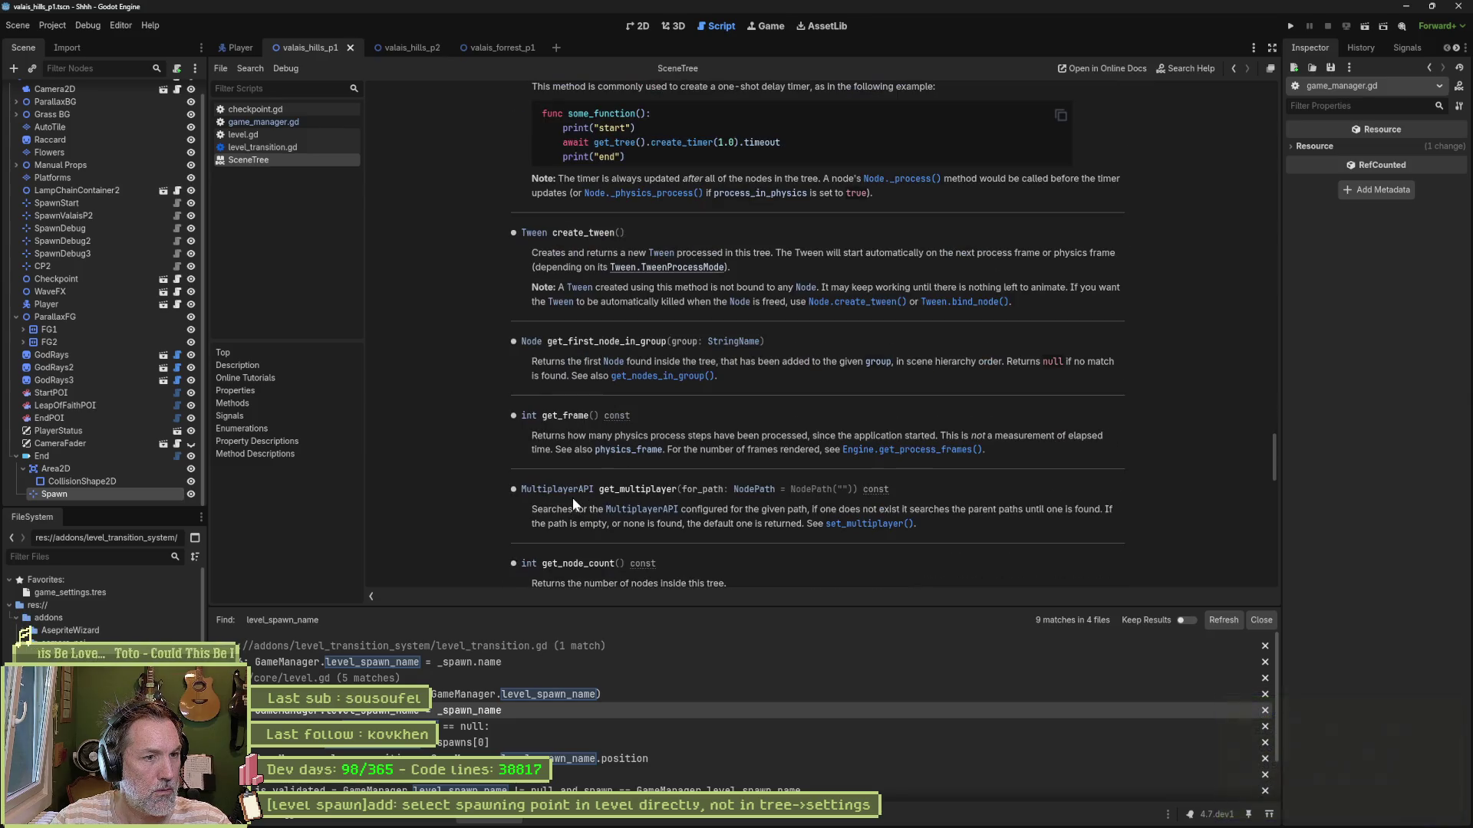
{"action": "scroll", "coordinate": [526, 468], "scroll_direction": "up", "scroll_amount": 8}
{"action": "scroll", "coordinate": [564, 379], "scroll_direction": "up", "scroll_amount": 6}
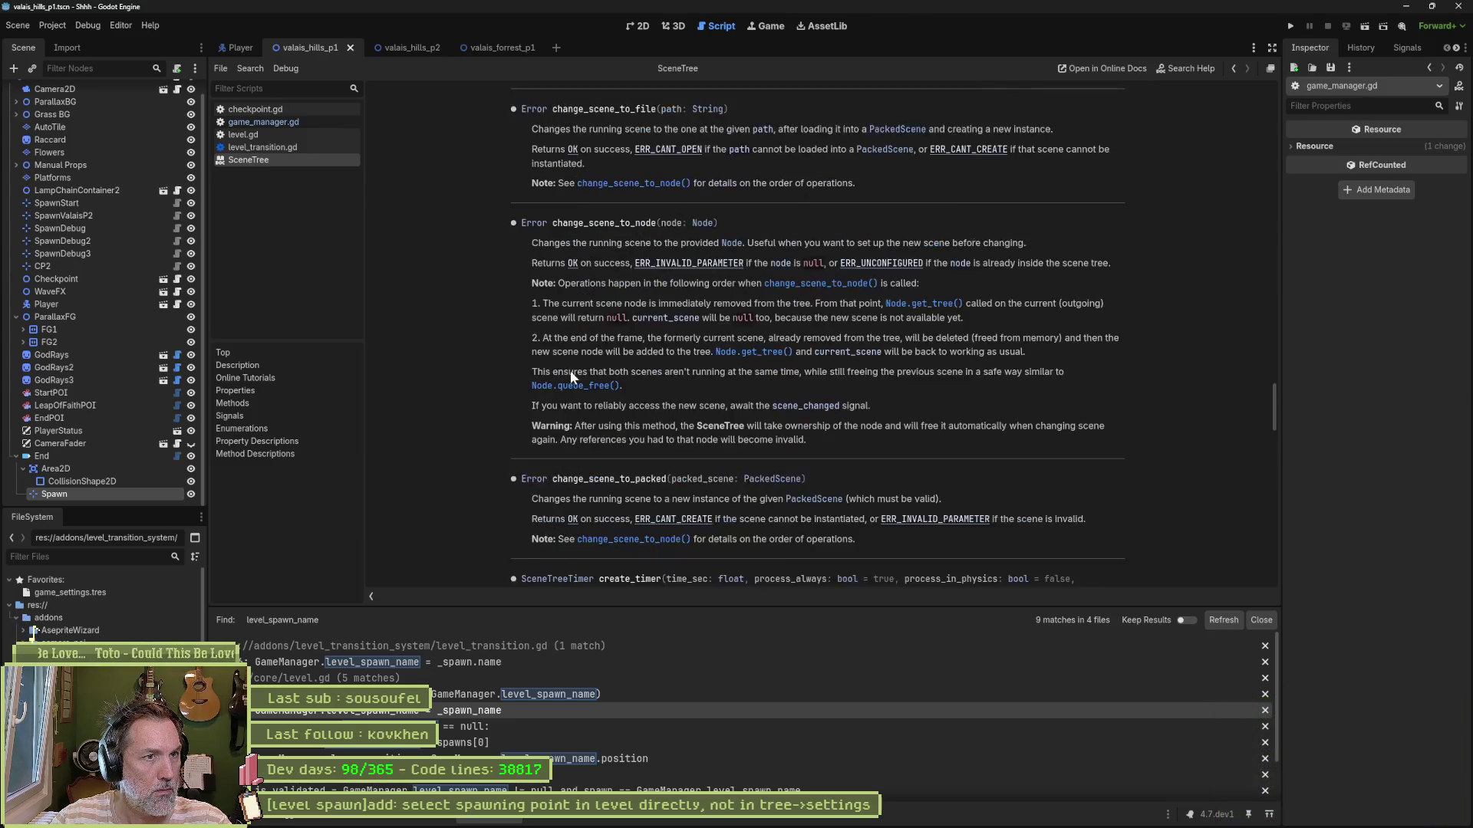
{"action": "scroll", "coordinate": [583, 233], "scroll_direction": "up", "scroll_amount": 3}
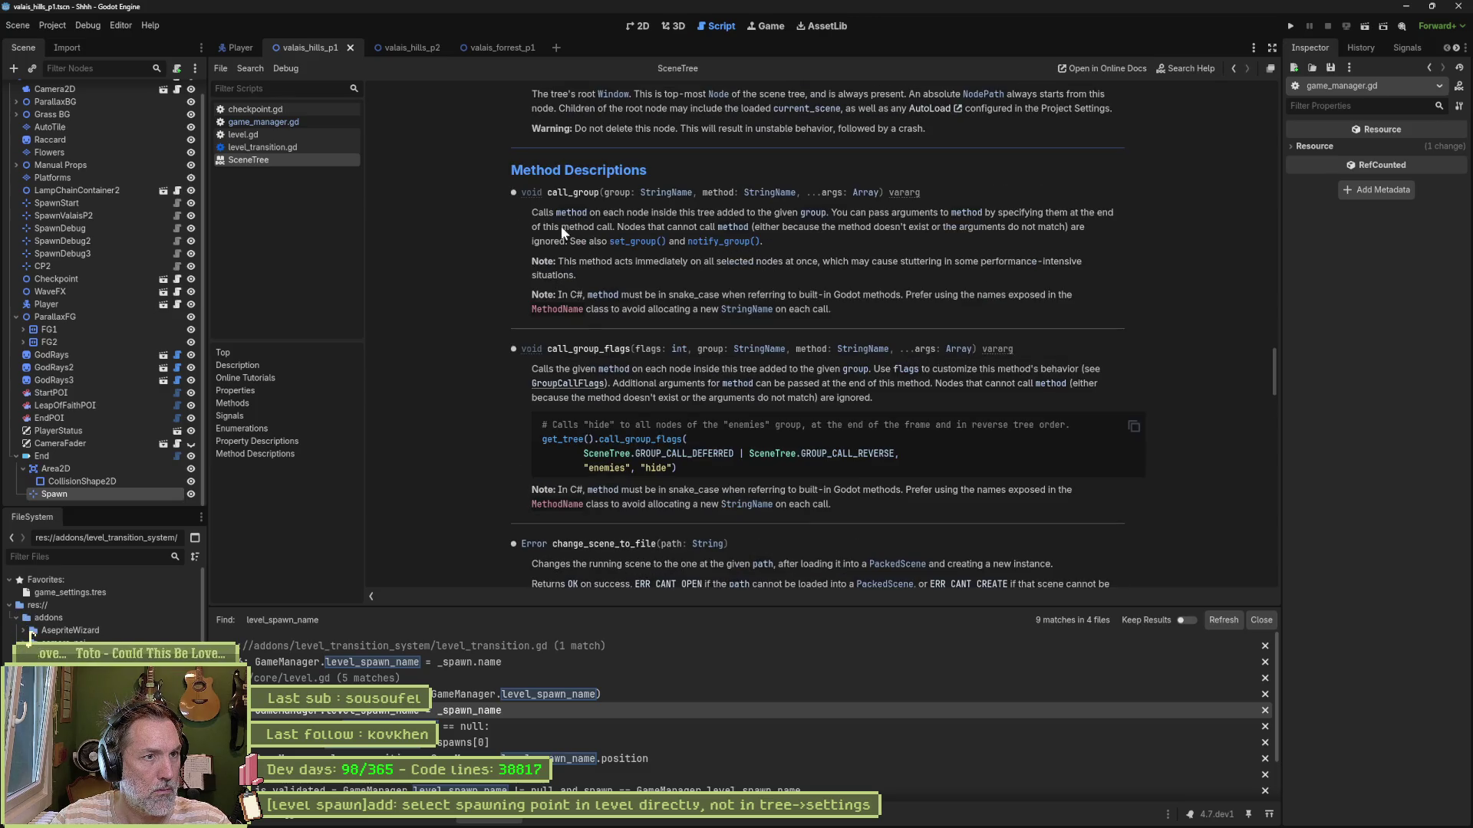
{"action": "scroll", "coordinate": [537, 276], "scroll_direction": "down", "scroll_amount": 5}
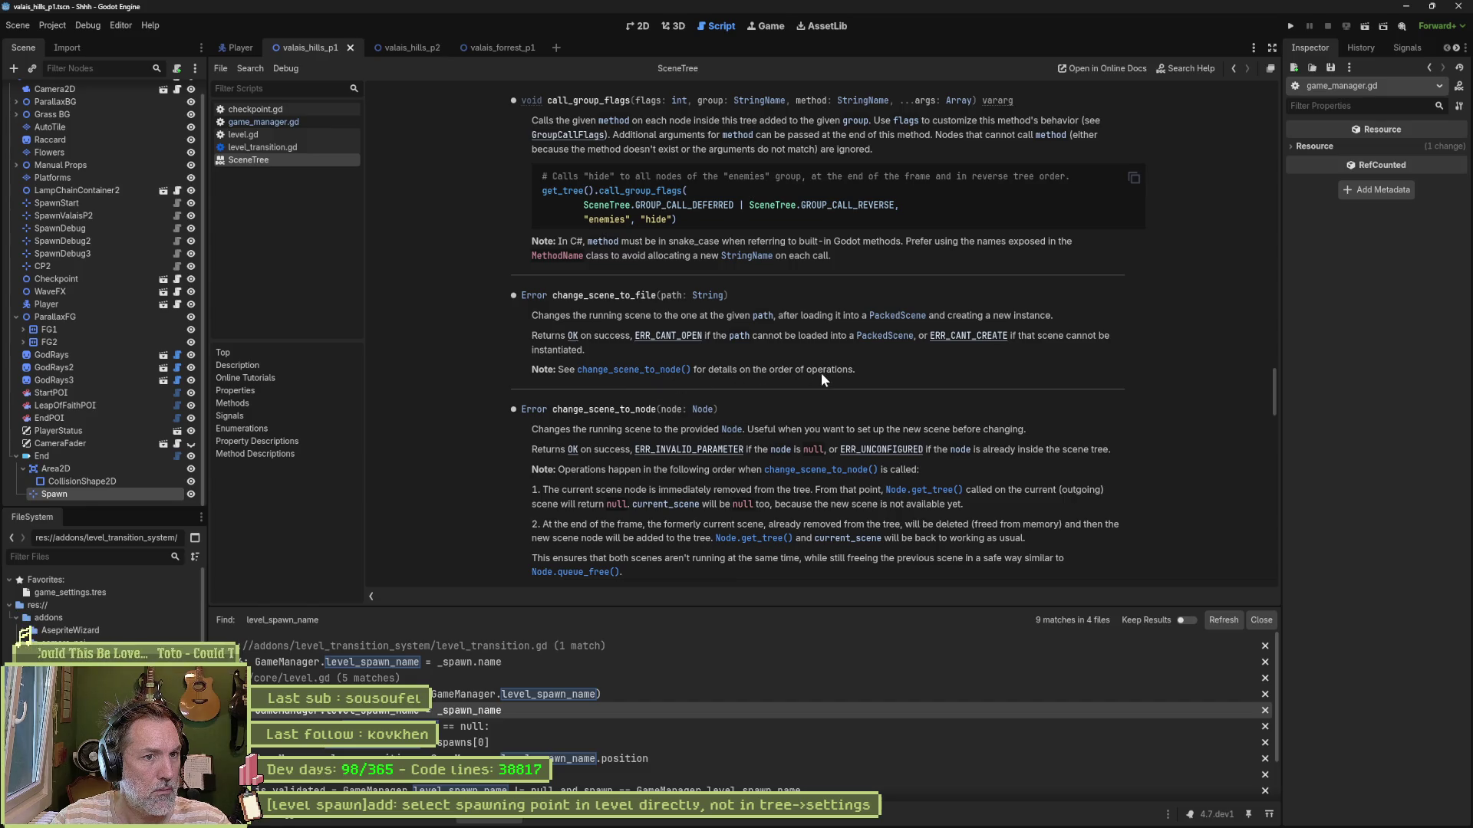
{"action": "key", "text": "ctrl+w"}
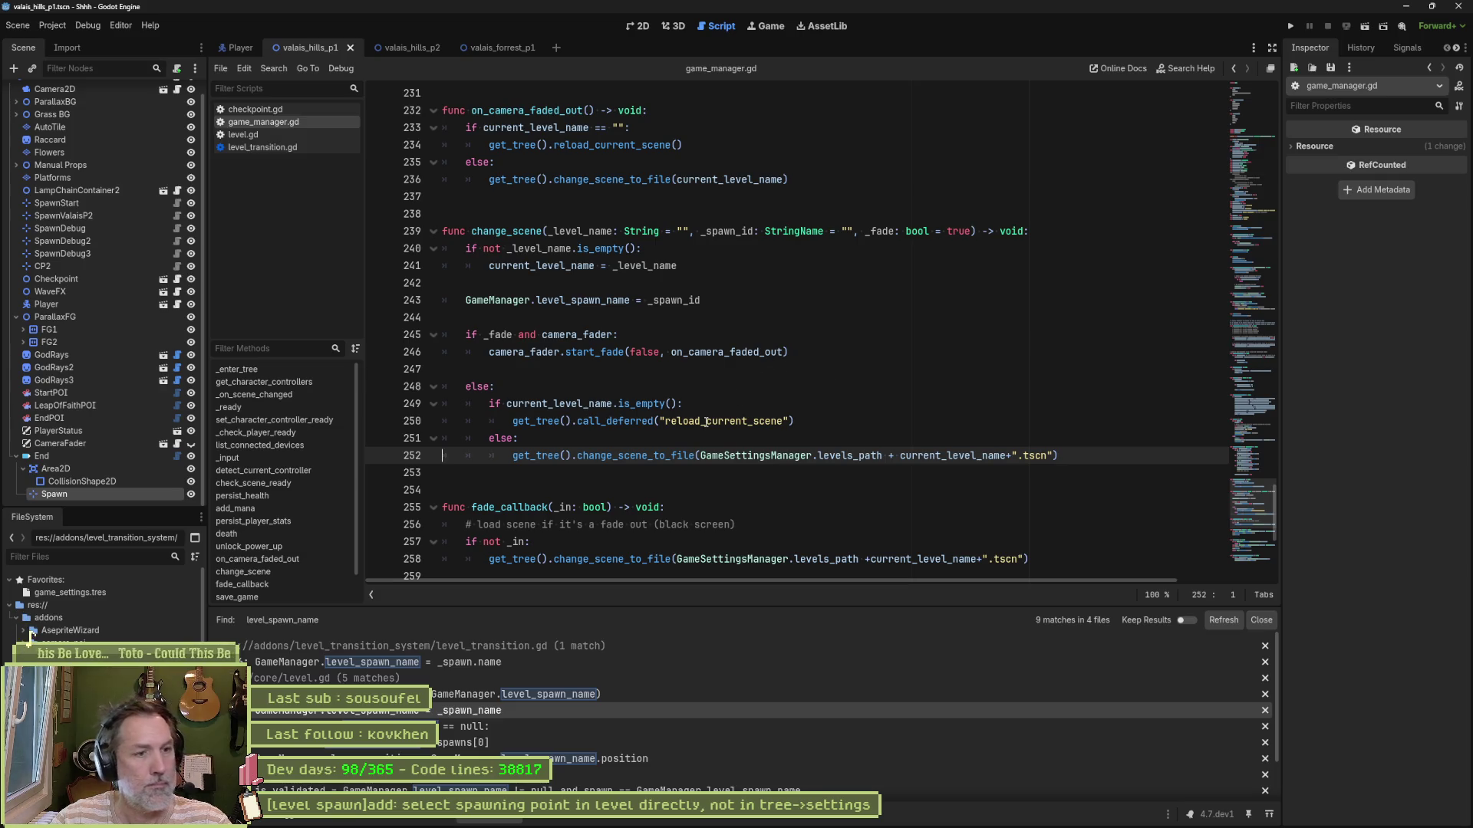
Step: Read the documentation tooltips for change_scene_to_file and call_deferred in change_scene
{"action": "mouse_move", "coordinate": [580, 454]}
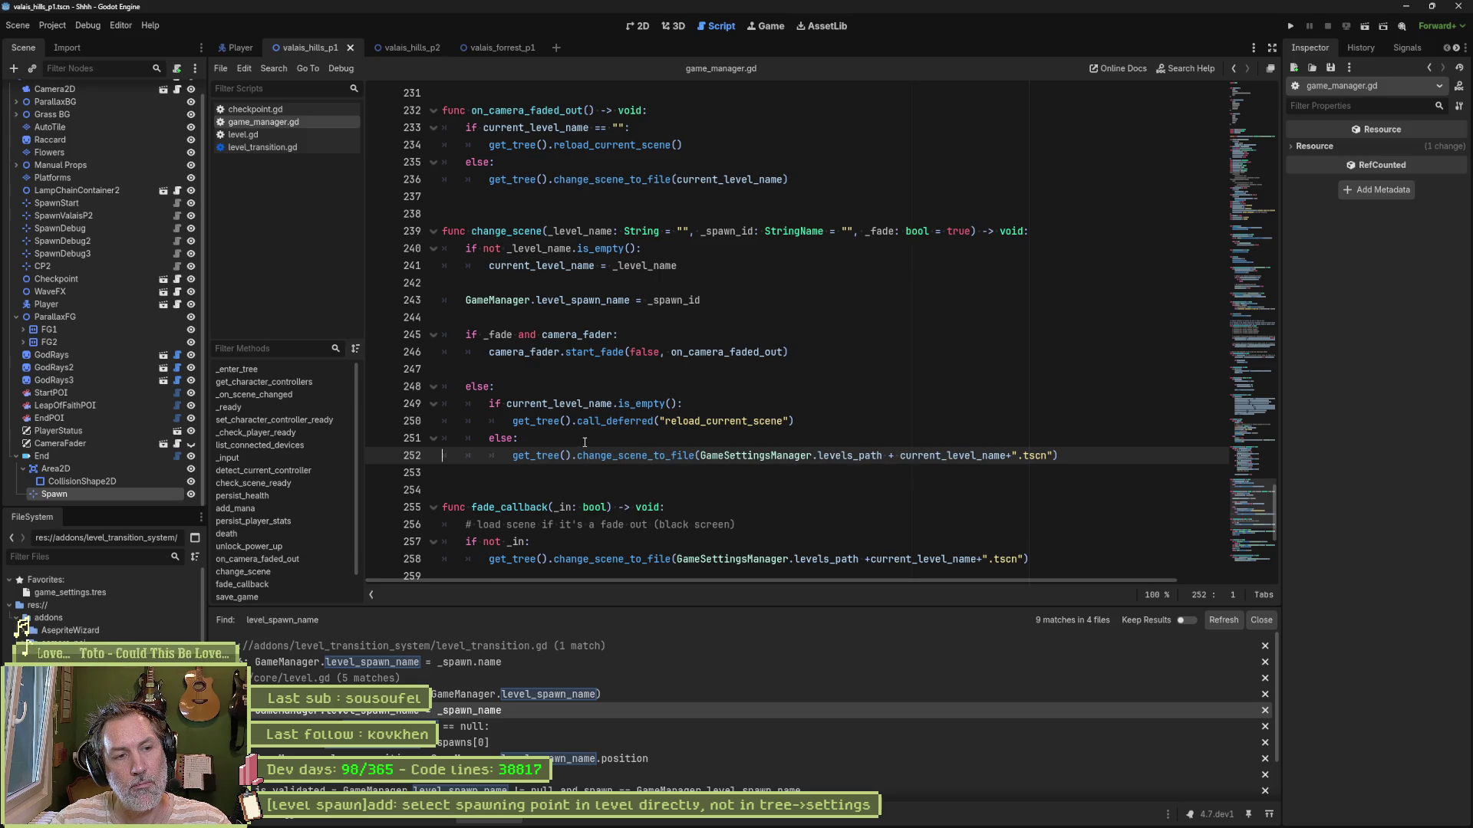
{"action": "mouse_move", "coordinate": [667, 455]}
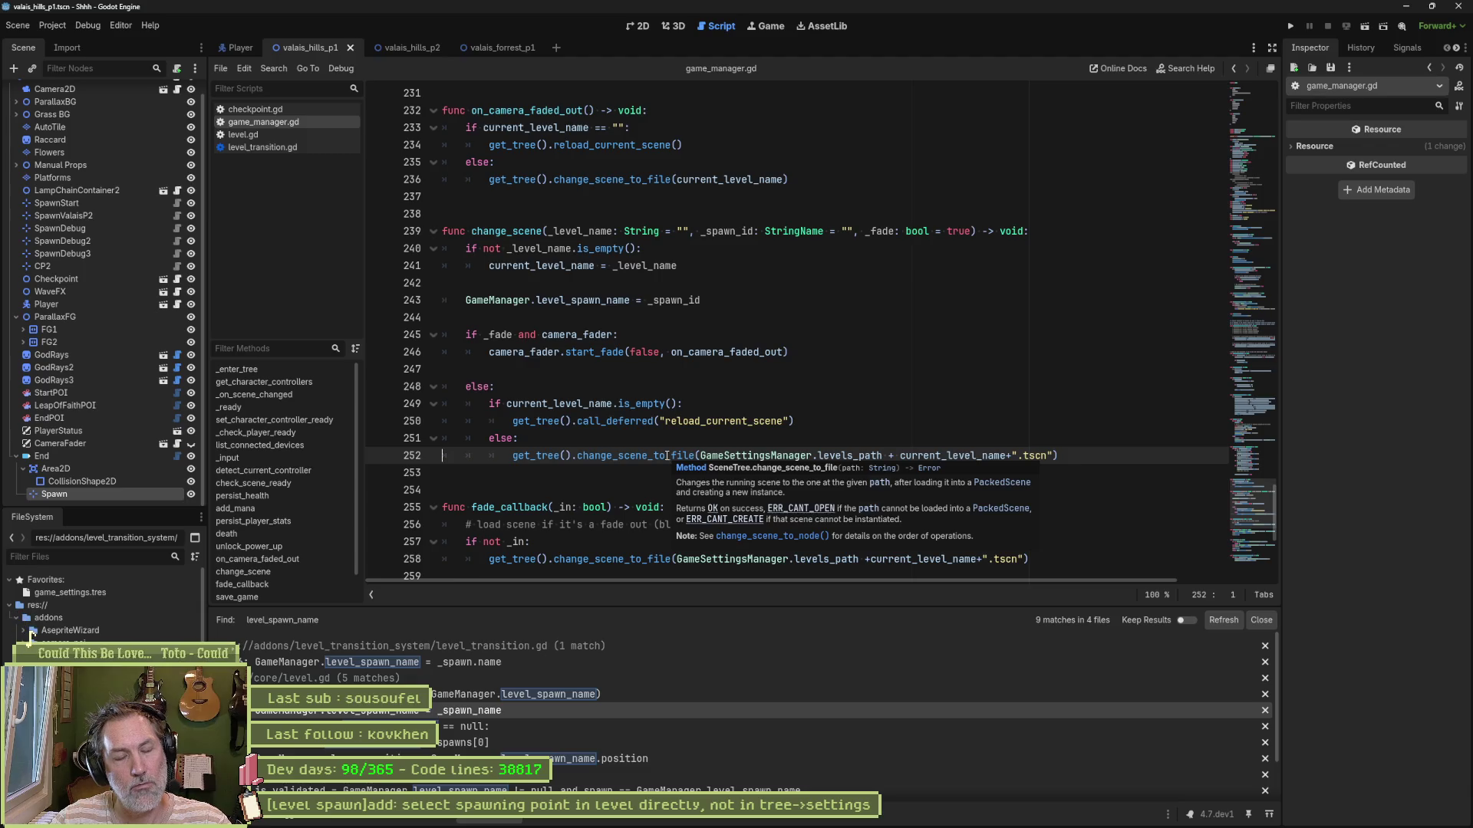
{"action": "left_click", "coordinate": [618, 439]}
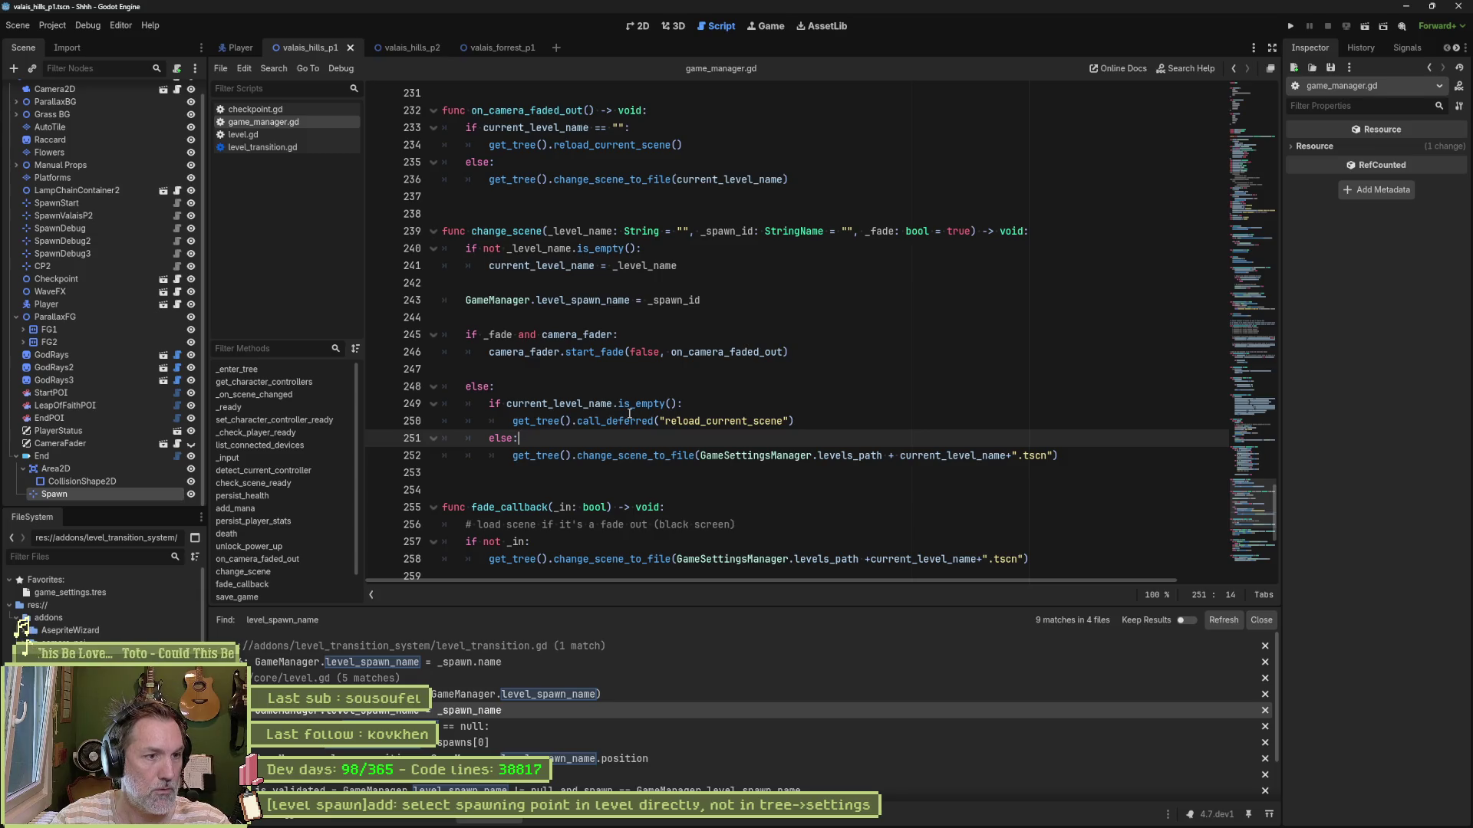
{"action": "mouse_move", "coordinate": [629, 414]}
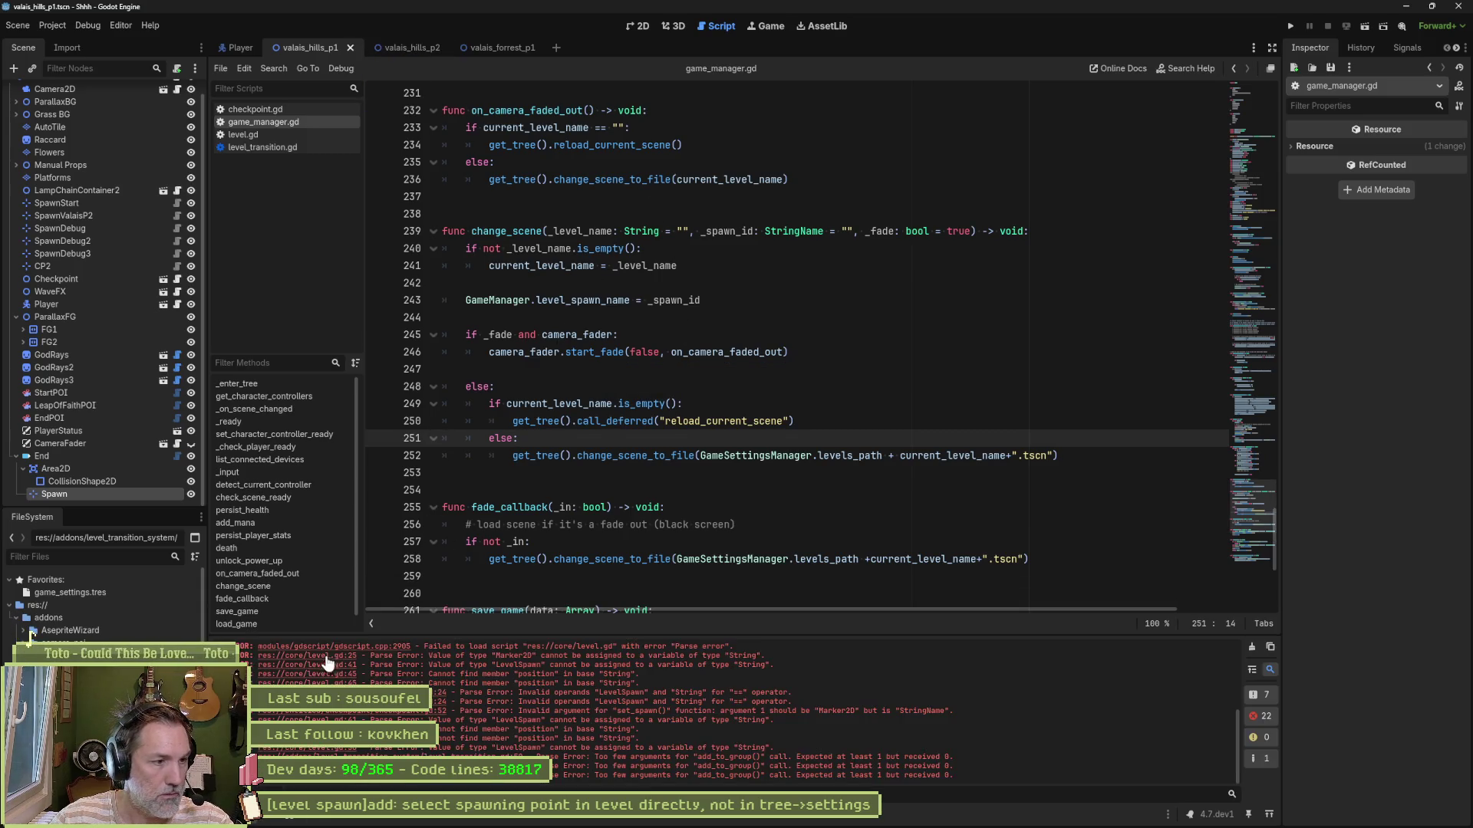
Step: Clear the listed errors and select the "spawns" group name on level.gd line 18
{"action": "left_click", "coordinate": [1252, 647]}
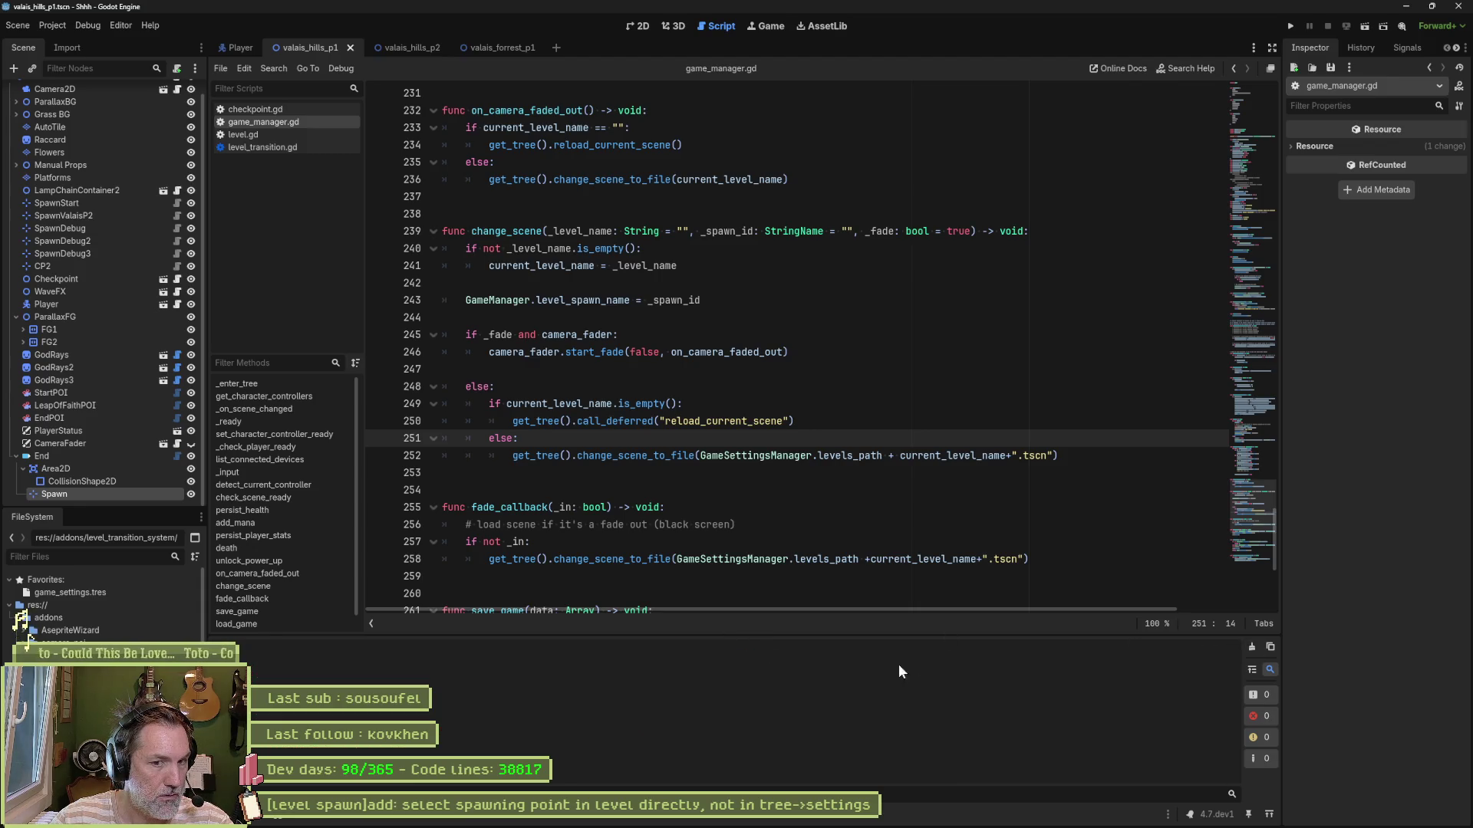
{"action": "left_click", "coordinate": [282, 108]}
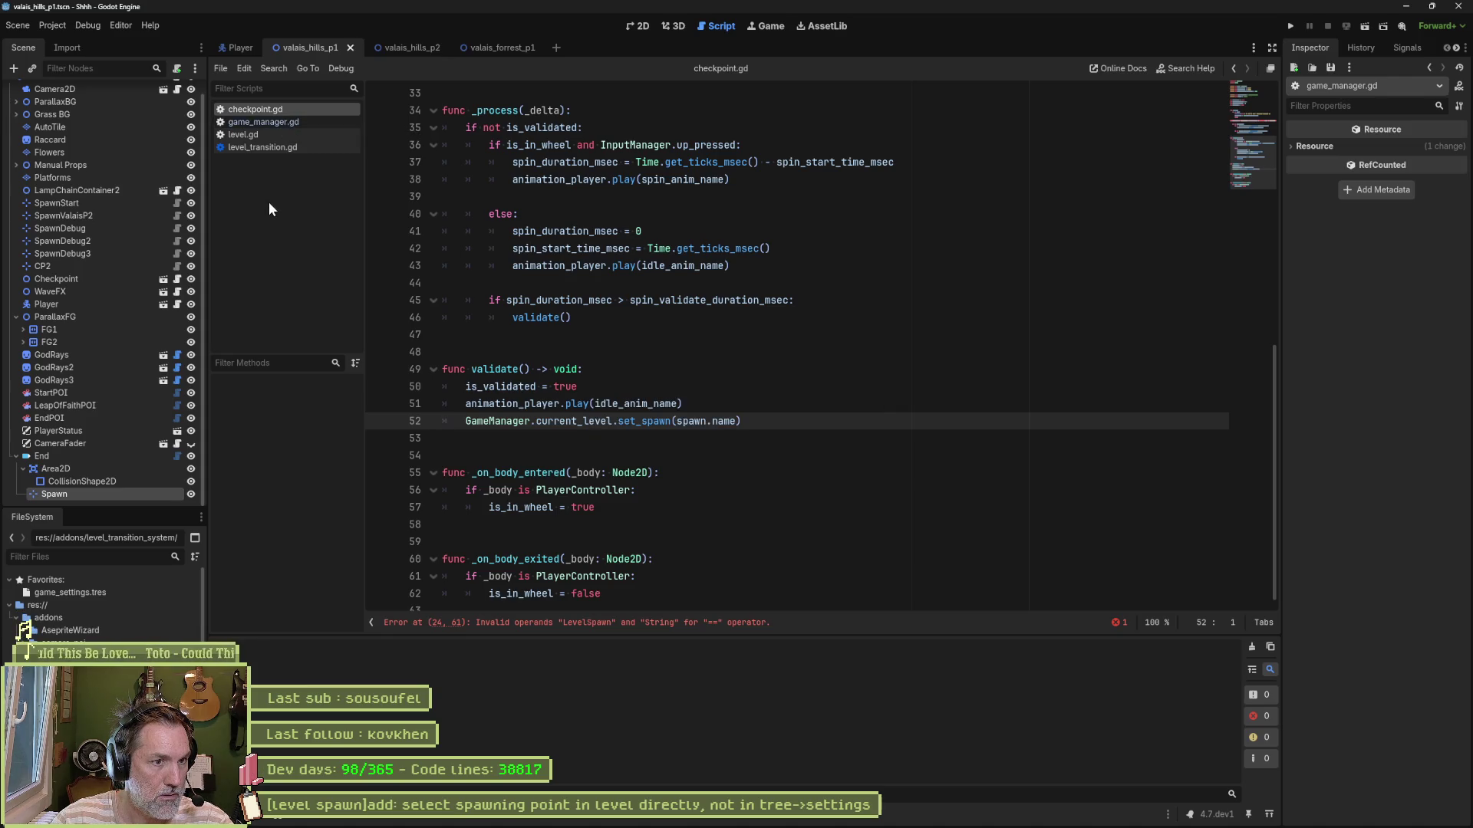
{"action": "left_click", "coordinate": [289, 147]}
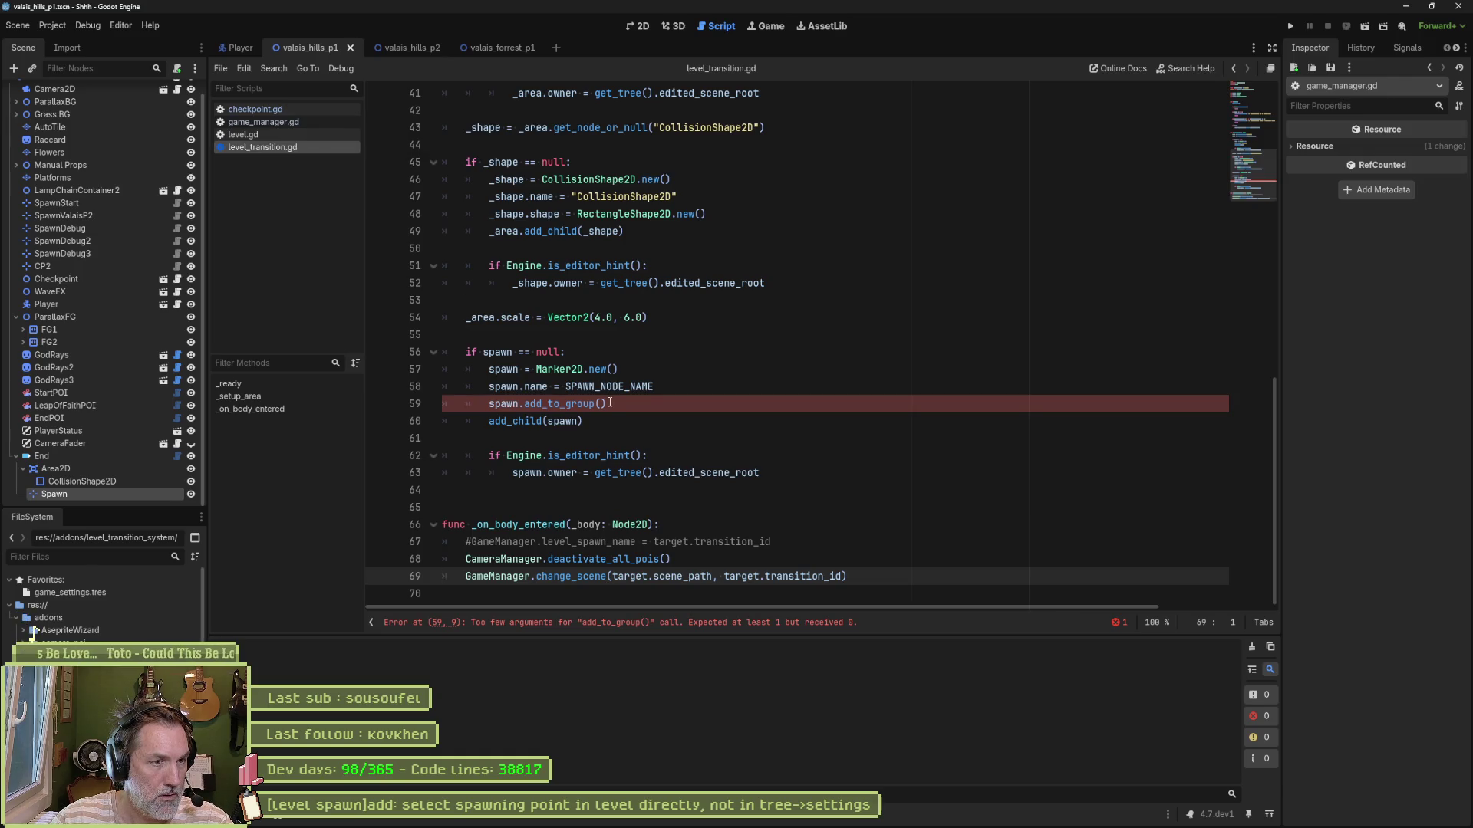
{"action": "left_click", "coordinate": [272, 135]}
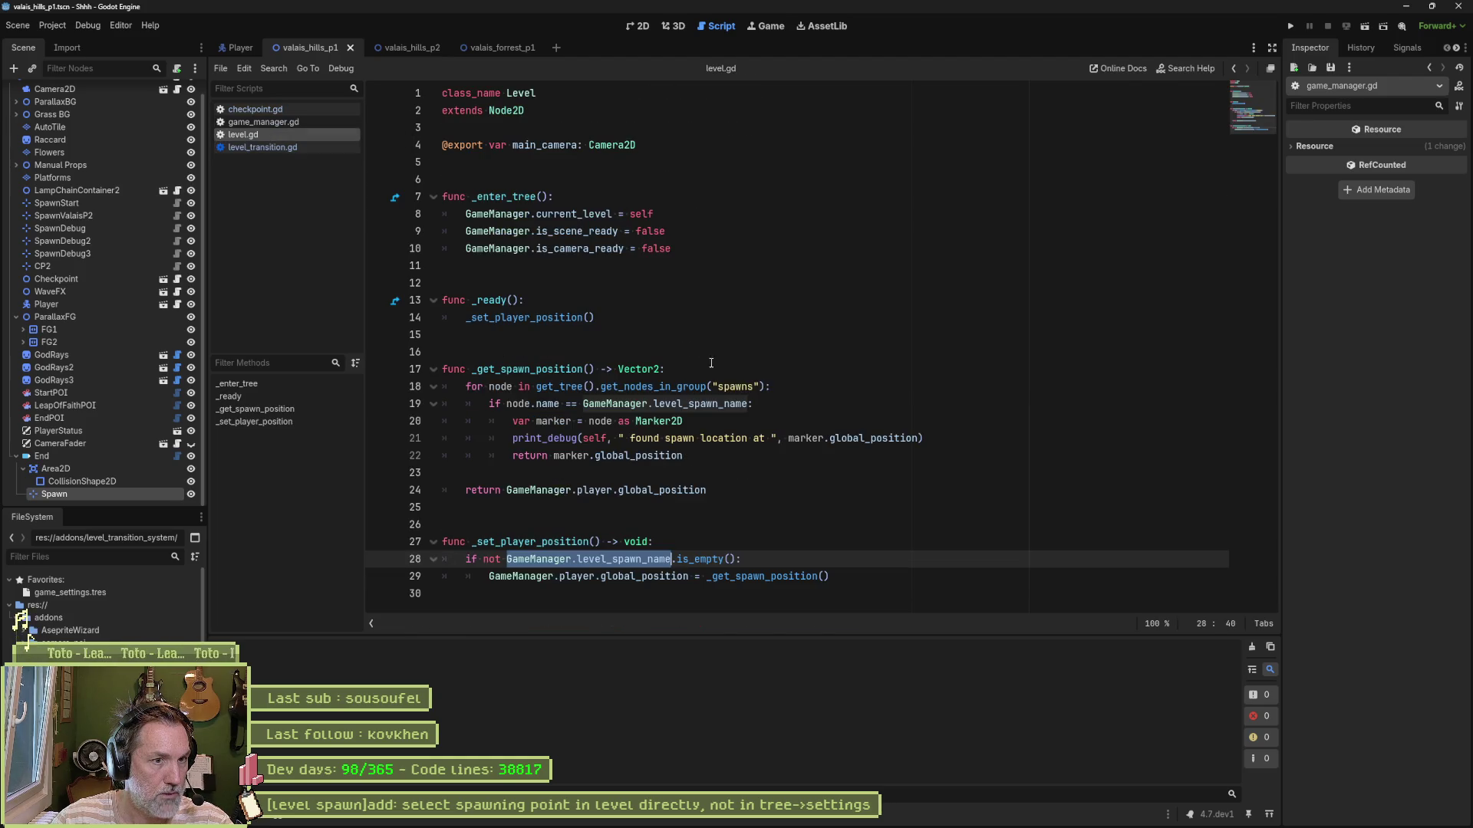
{"action": "left_click_drag", "start_coordinate": [713, 386], "coordinate": [761, 386]}
{"action": "key", "text": "ctrl+c"}
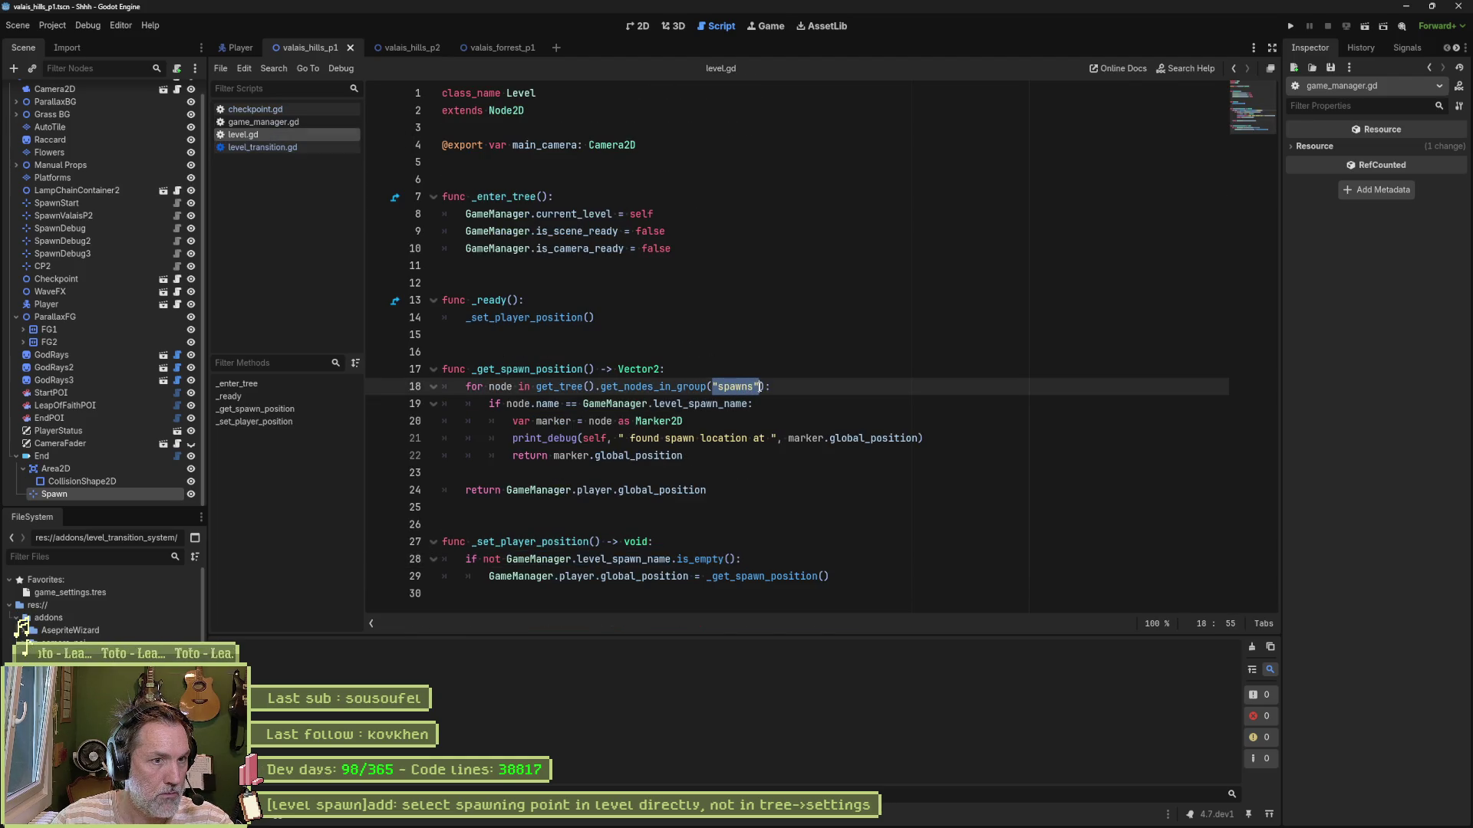
Step: Paste "spawns" into add_to_group() on level_transition.gd line 59 and run the game
{"action": "left_click", "coordinate": [274, 146]}
{"action": "left_click", "coordinate": [601, 403]}
{"action": "key", "text": "ctrl+v"}
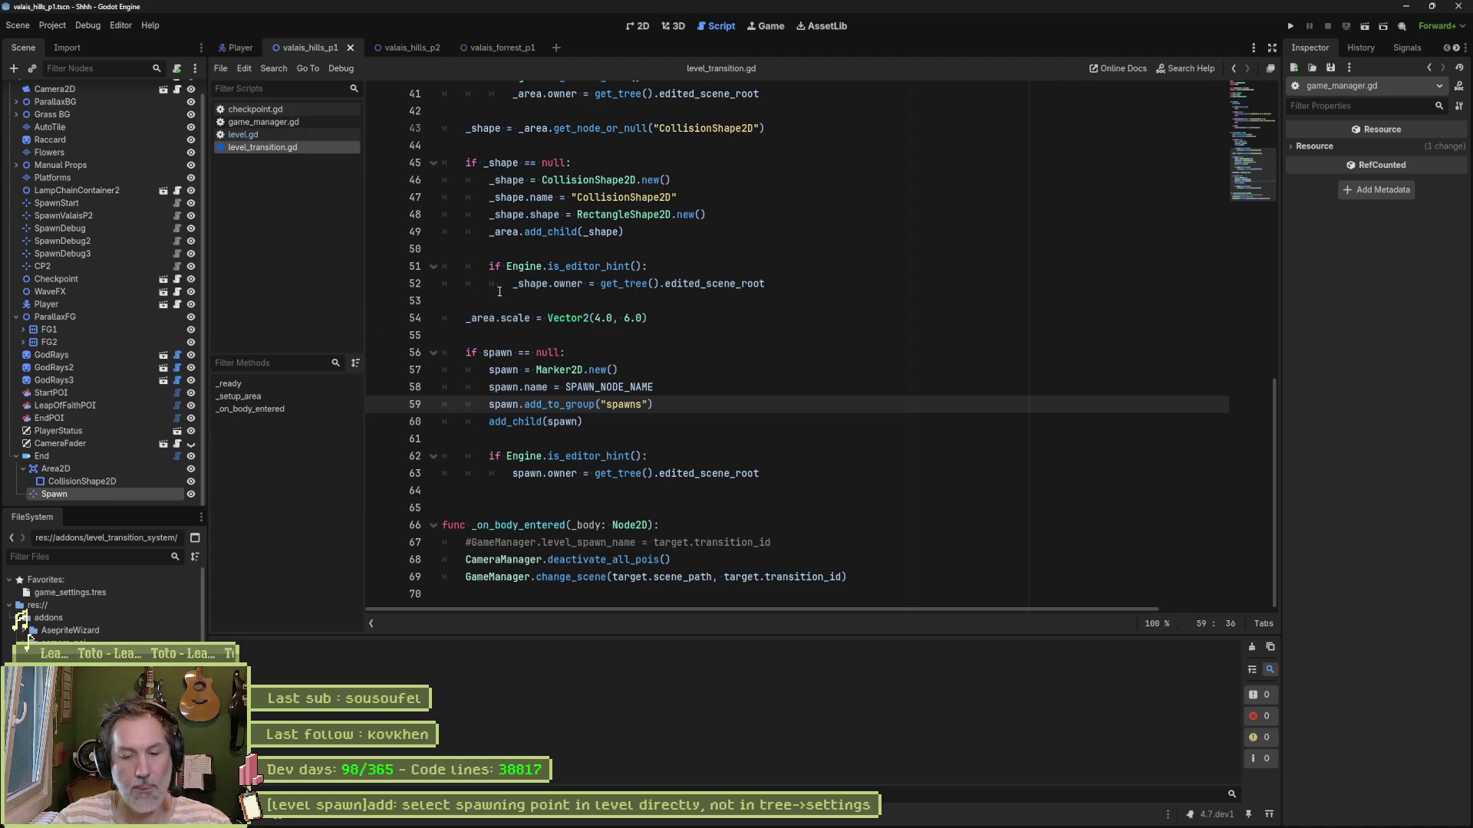
{"action": "key", "text": "F5"}
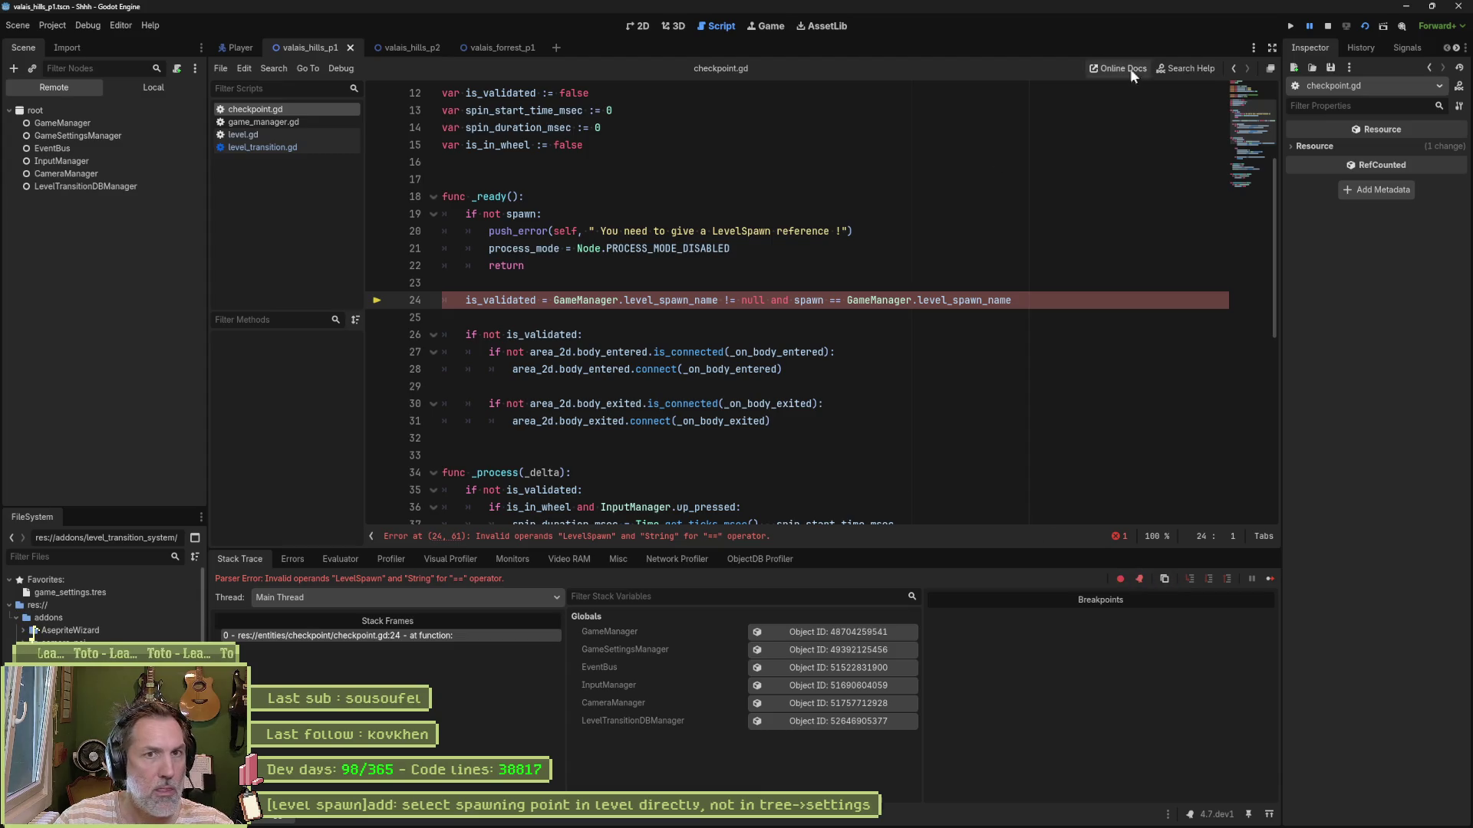
Step: Stop the game and rewrite checkpoint.gd line 24 as not GameManager.level_spawn_name.is_empty()
{"action": "left_click", "coordinate": [1327, 26]}
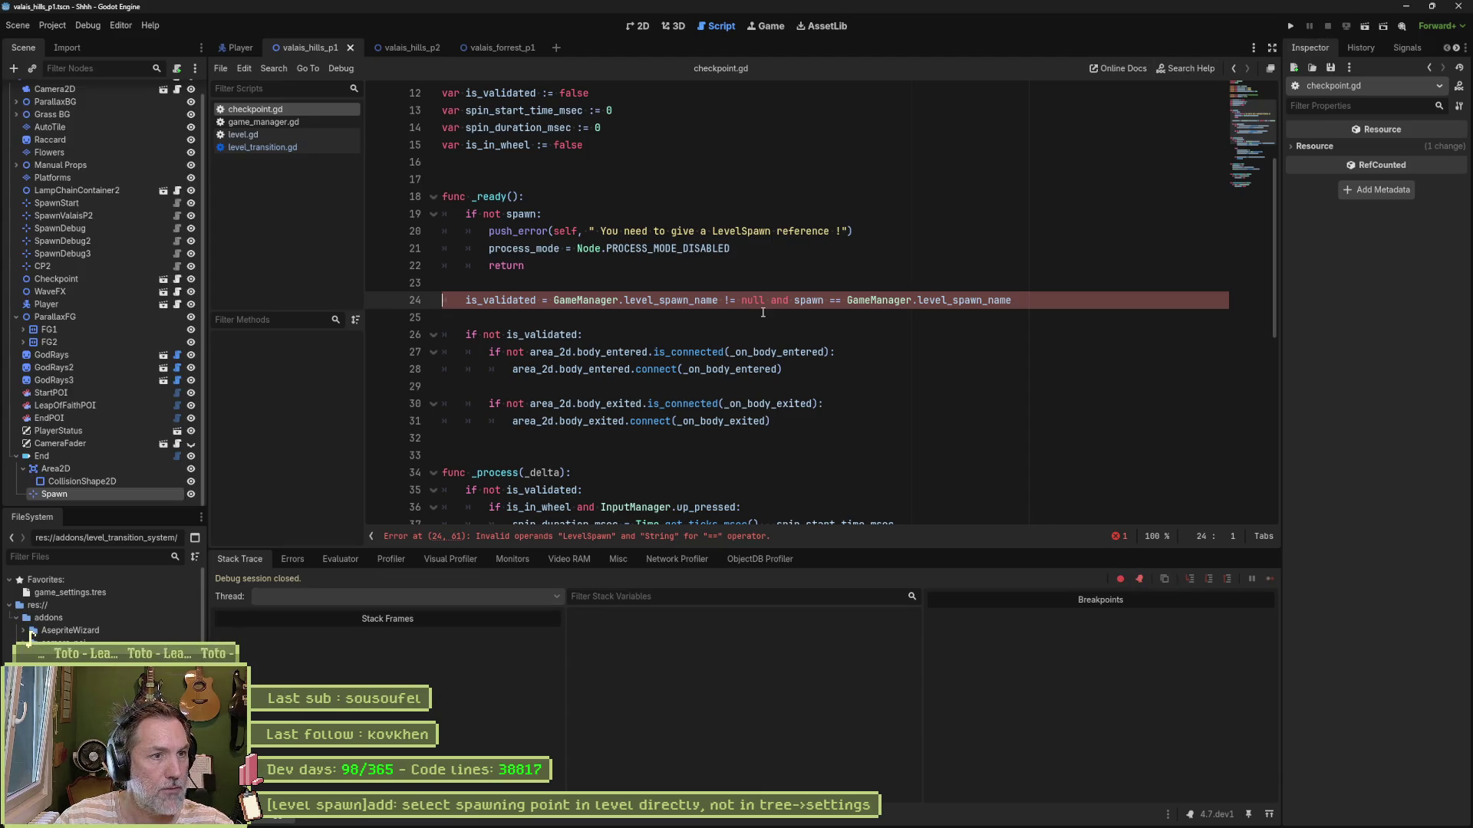
{"action": "double_click", "coordinate": [672, 300]}
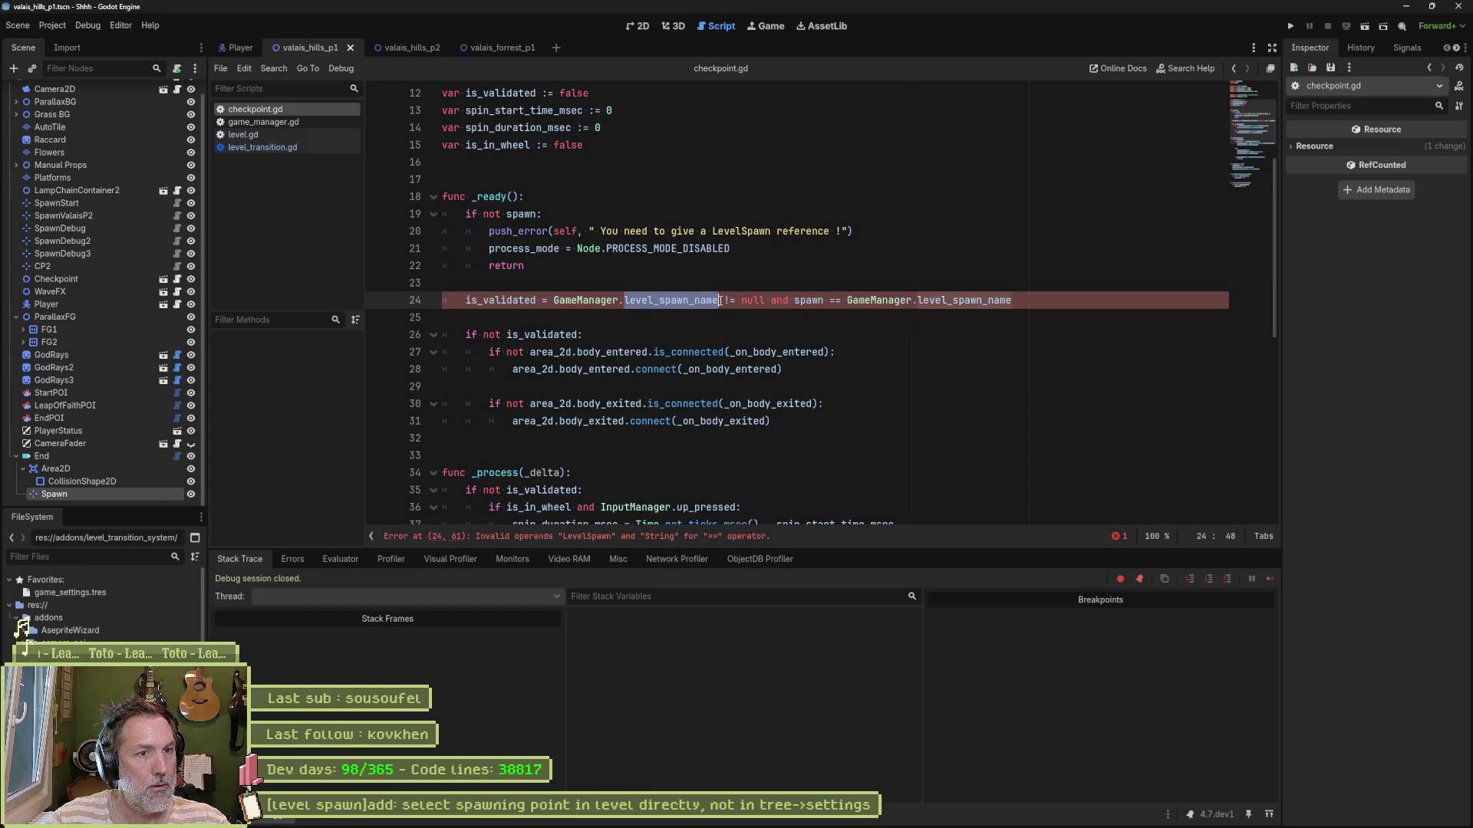
{"action": "left_click", "coordinate": [721, 300]}
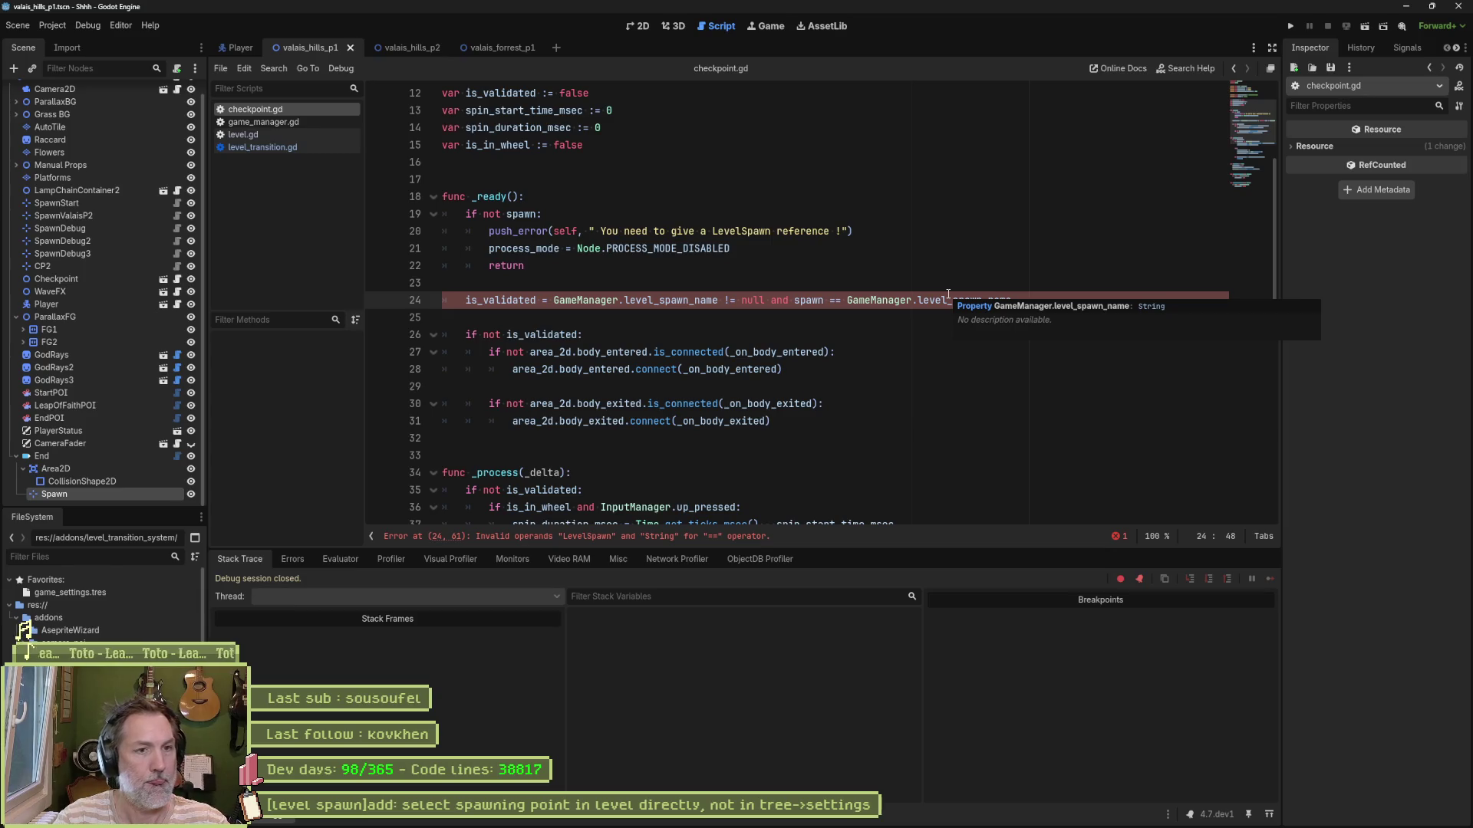
{"action": "type", "text": ".is"}
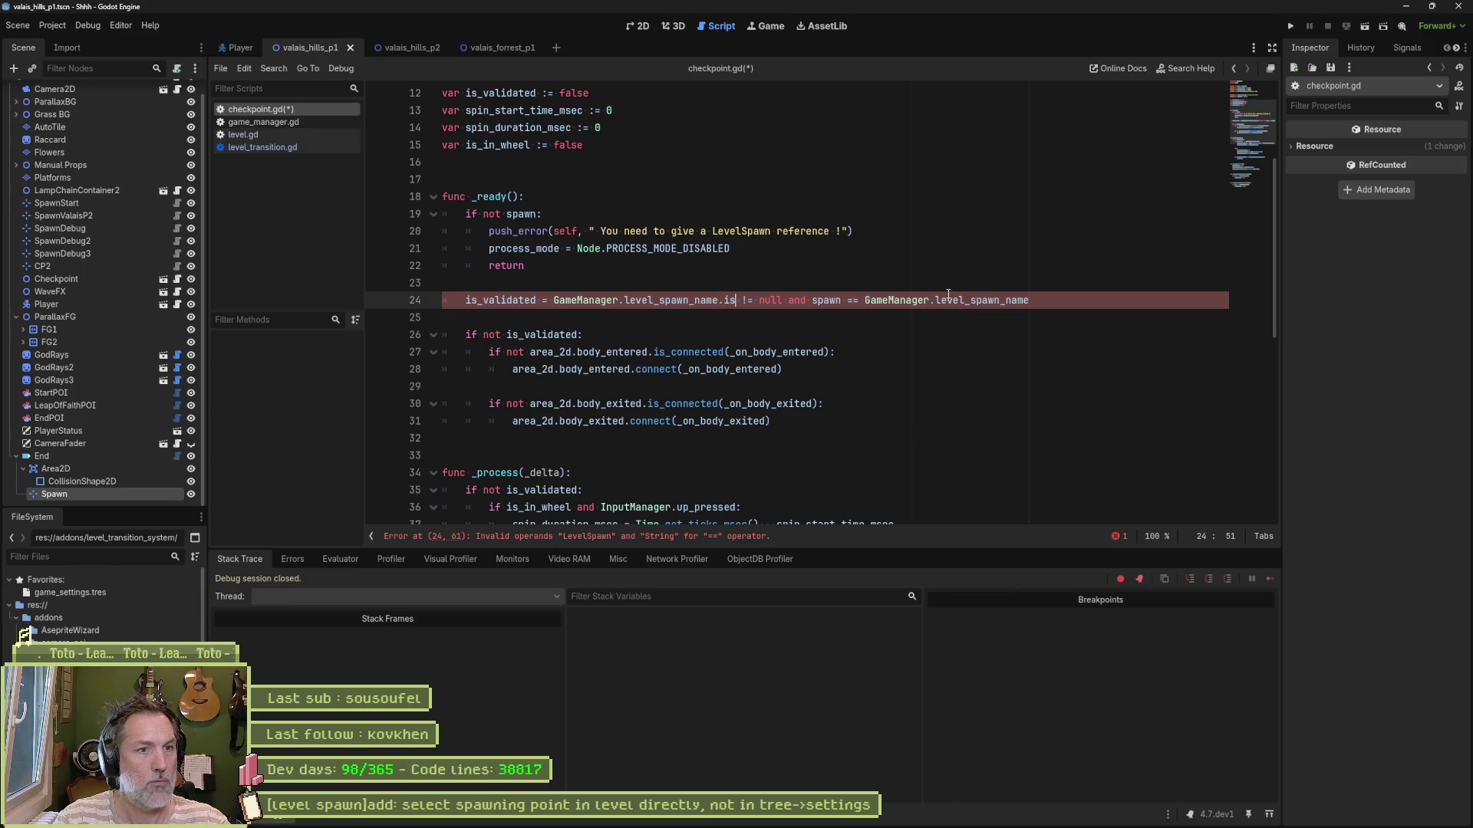
{"action": "key", "text": "Down"}
{"action": "key", "text": "Return"}
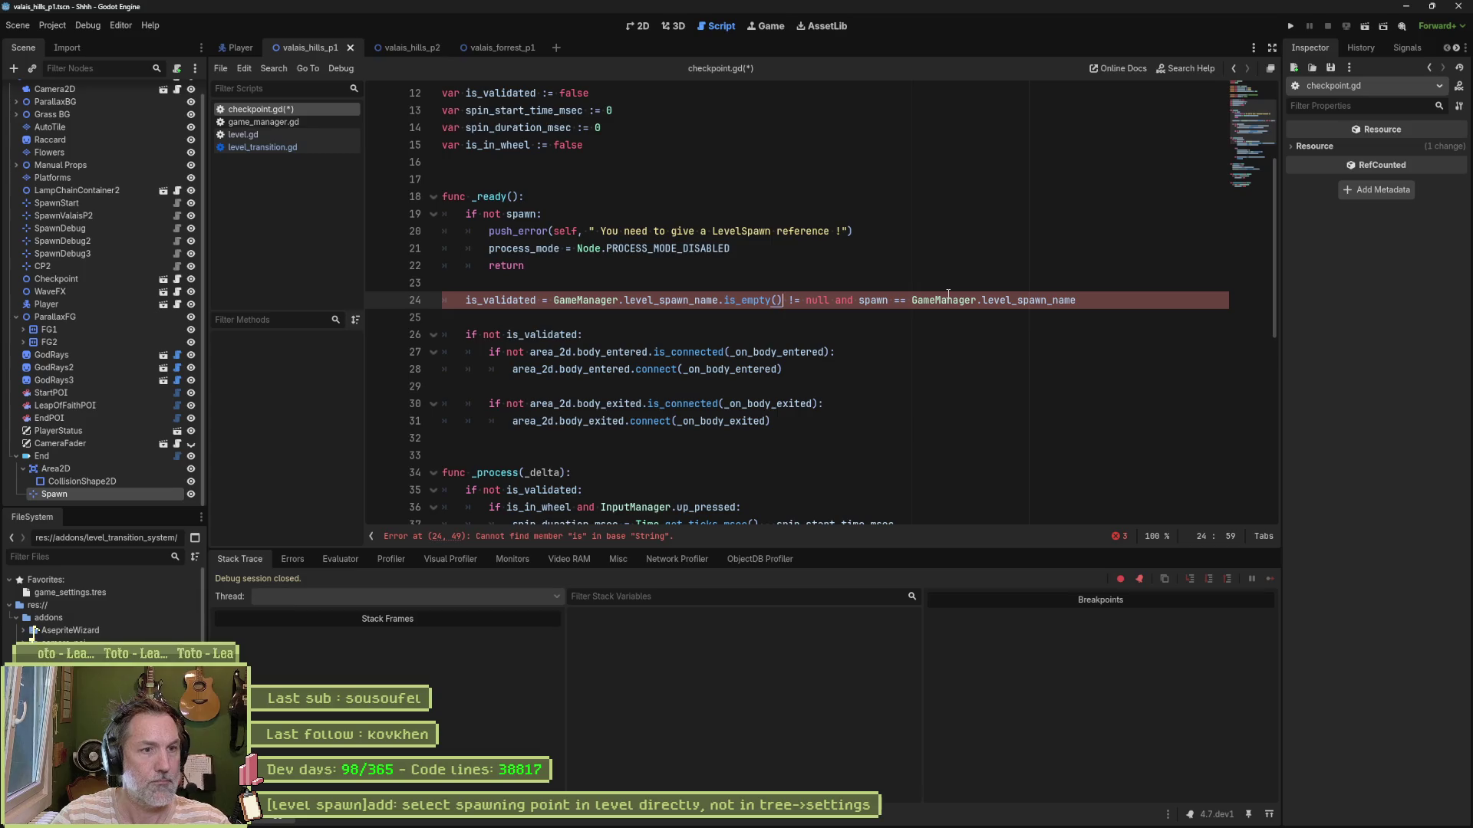
{"action": "type", "text": "not"}
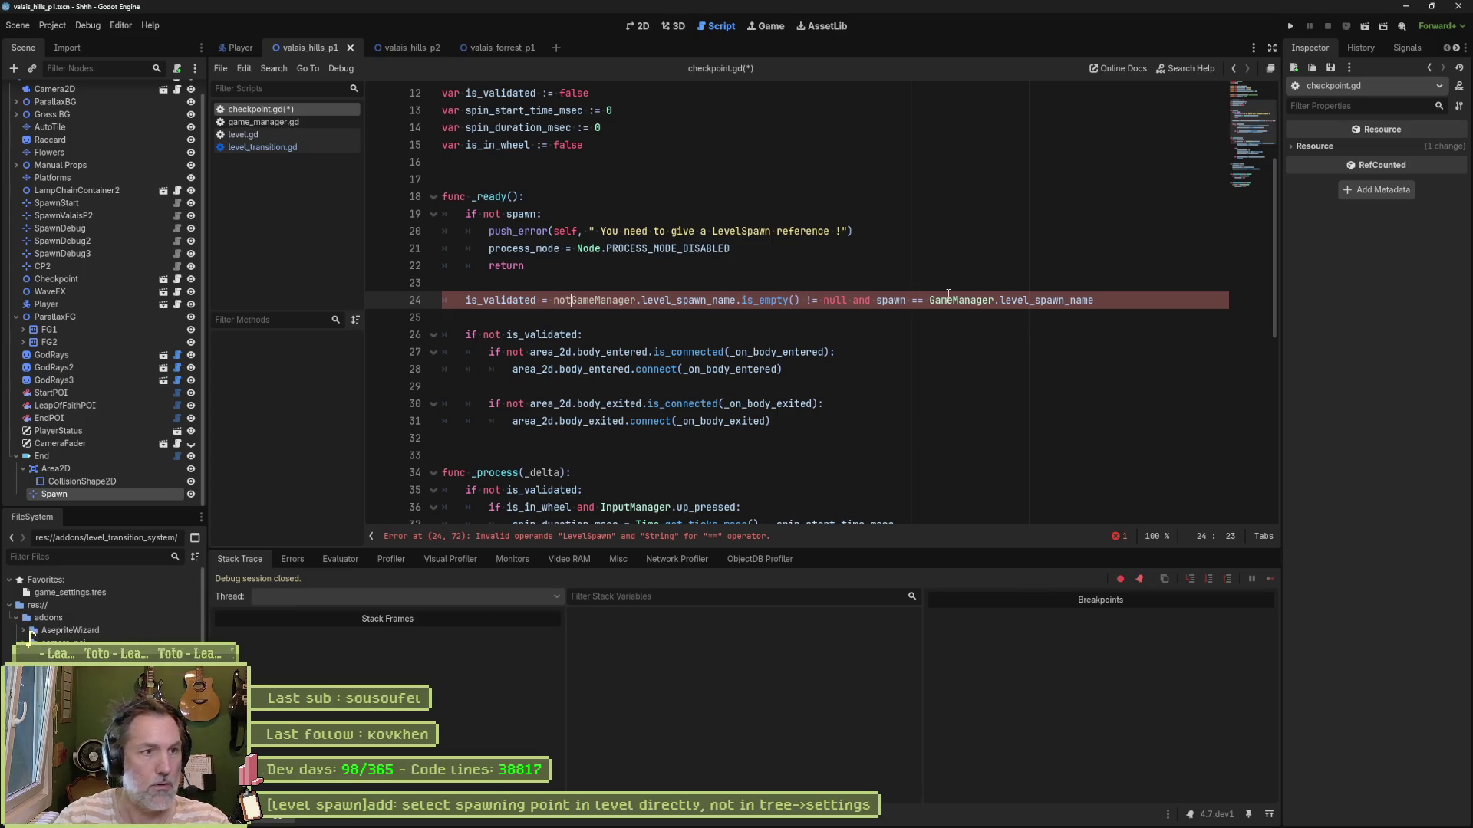
{"action": "key", "text": "ctrl+Right"}
{"action": "key", "text": "ctrl+Right"}
{"action": "key", "text": "ctrl+Right"}
{"action": "key", "text": "BackSpace"}
{"action": "key", "text": "BackSpace"}
{"action": "key", "text": "BackSpace"}
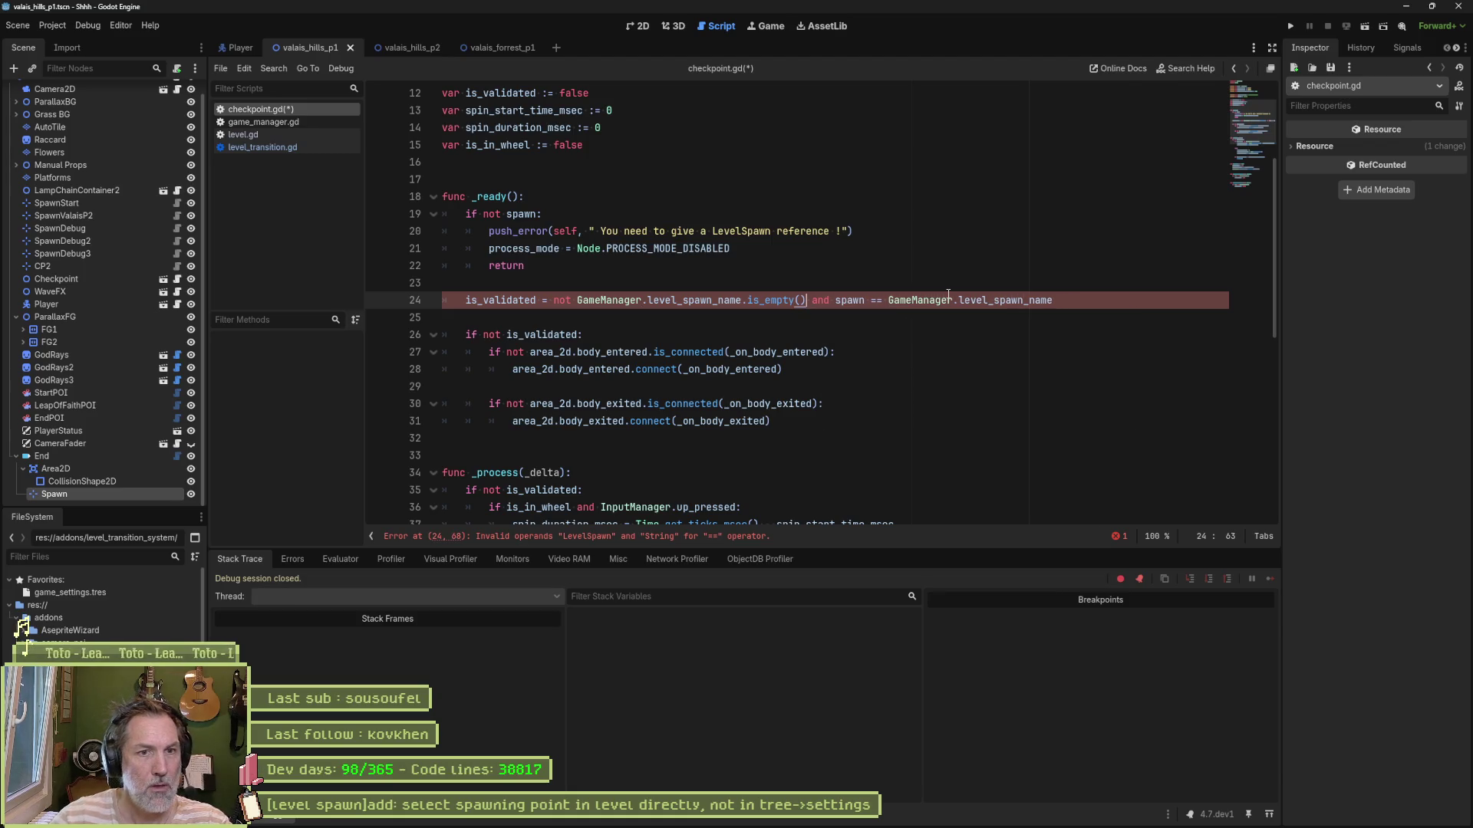
{"action": "double_click", "coordinate": [850, 300]}
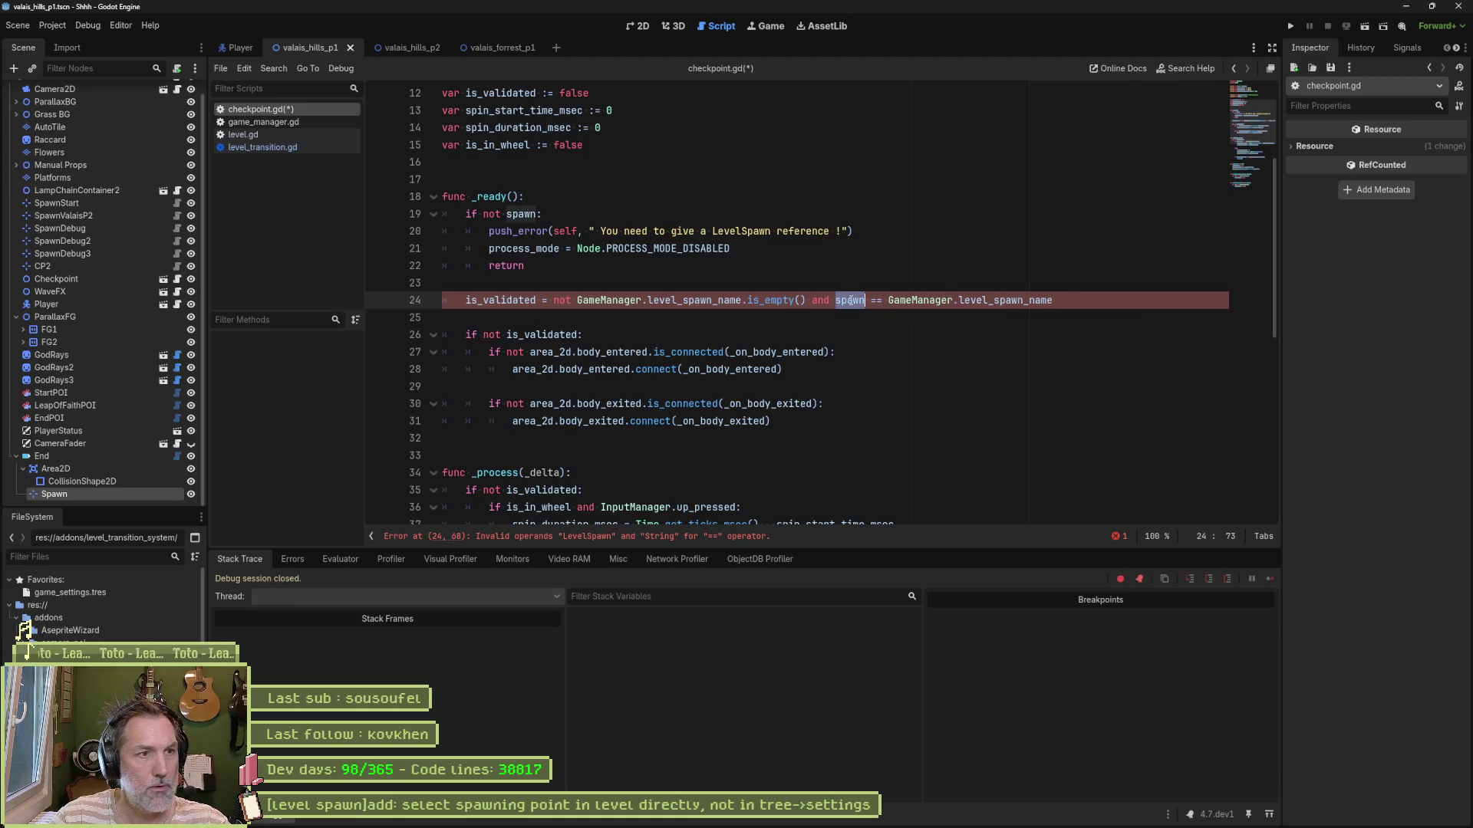
{"action": "scroll", "coordinate": [627, 165], "scroll_direction": "up", "scroll_amount": 4}
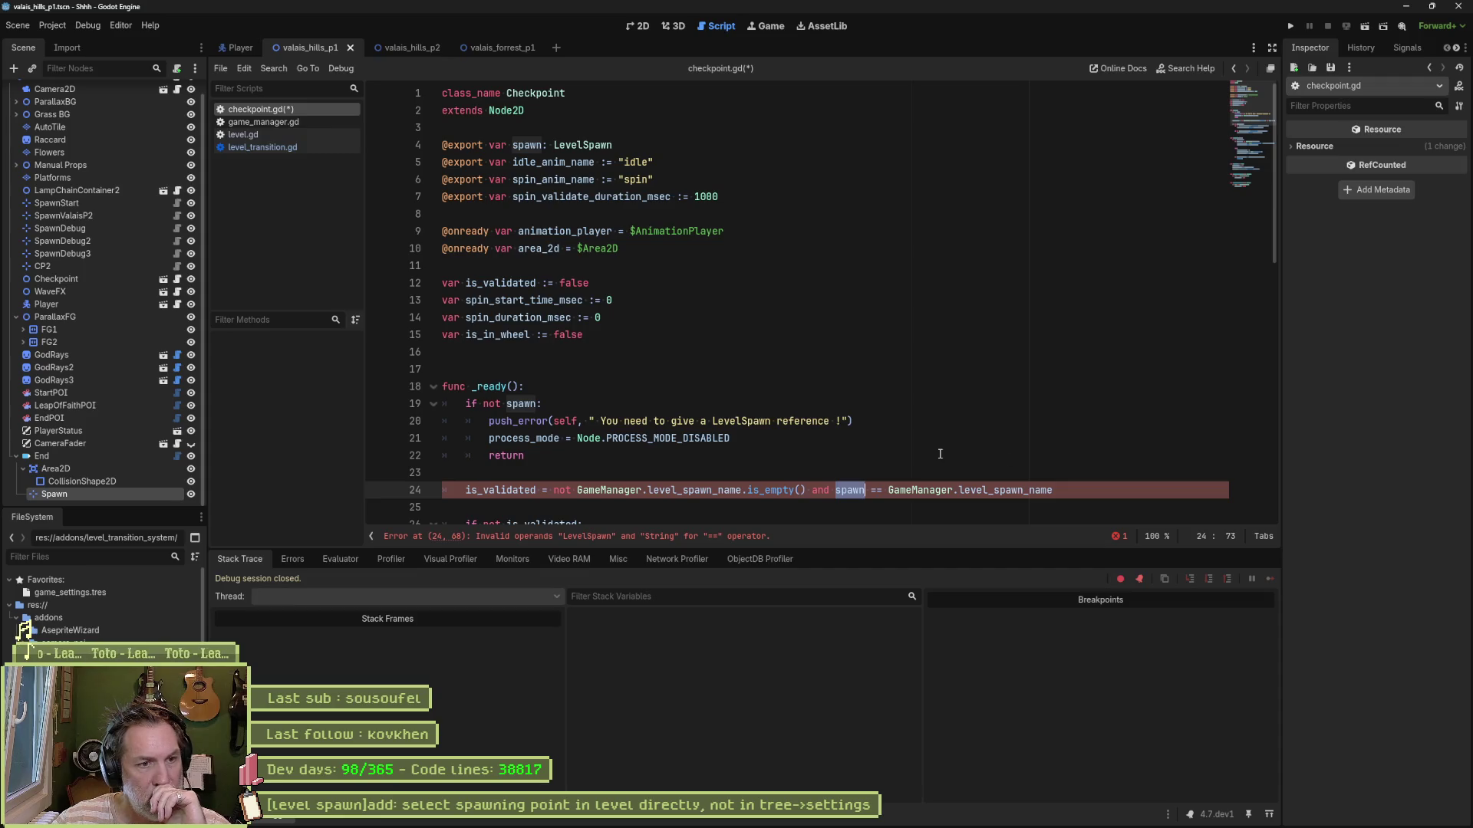
Step: Restore line 24 to compare GameManager.level_spawn_name != null and save checkpoint.gd
{"action": "left_click", "coordinate": [984, 458]}
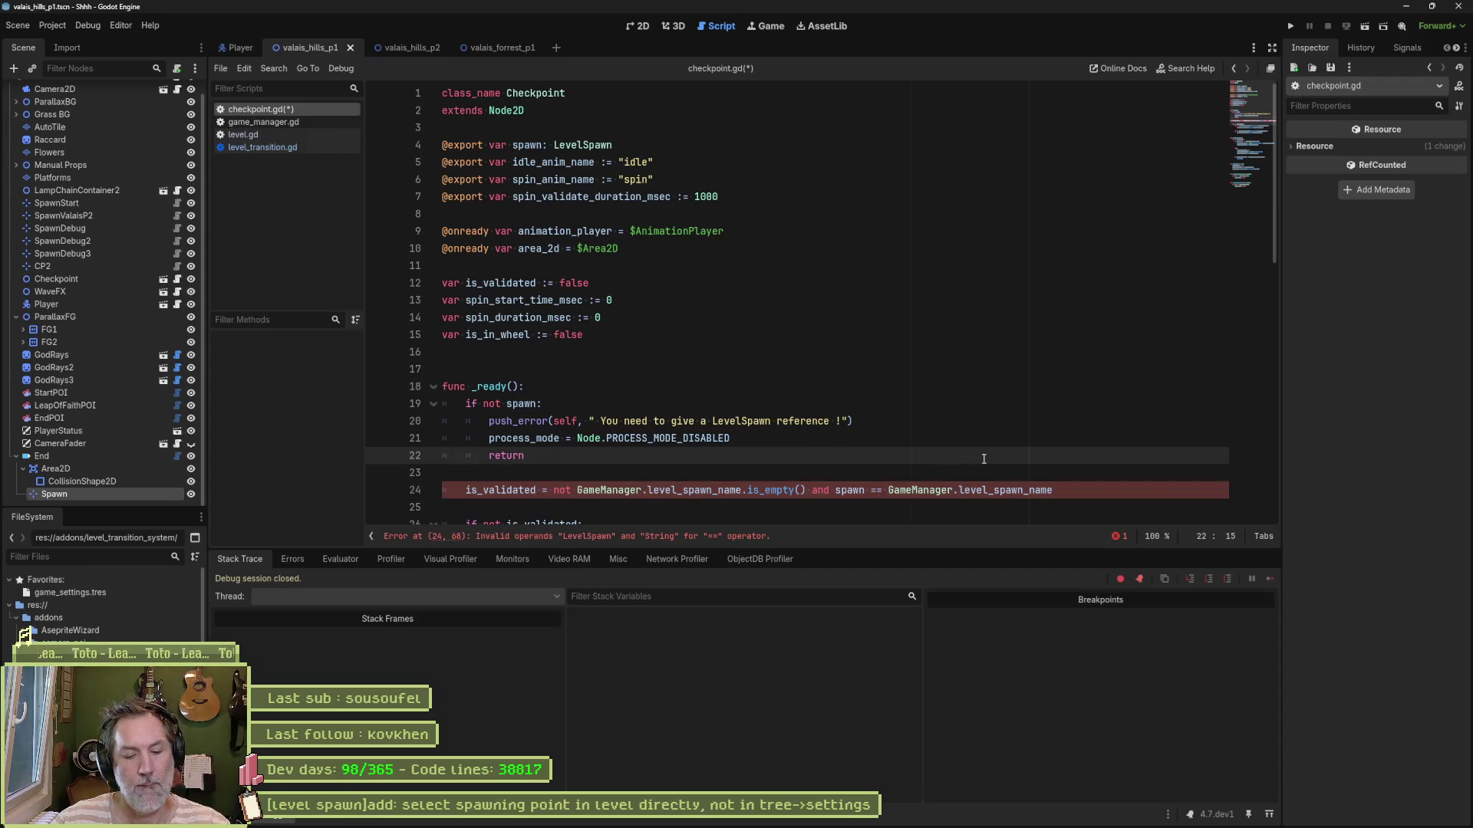
{"action": "type", "text": "!= null"}
{"action": "key", "text": "Home"}
{"action": "key", "text": "ctrl+Right"}
{"action": "key", "text": "ctrl+Right"}
{"action": "key", "text": "Delete"}
{"action": "key", "text": "Delete"}
{"action": "key", "text": "Delete"}
{"action": "key", "text": "ctrl+Right"}
{"action": "key", "text": "ctrl+Right"}
{"action": "key", "text": "Right"}
{"action": "key", "text": "Right"}
{"action": "key", "text": "Delete"}
{"action": "key", "text": "Delete"}
{"action": "key", "text": "Delete"}
{"action": "key", "text": "BackSpace"}
{"action": "key", "text": "BackSpace"}
{"action": "key", "text": "BackSpace"}
{"action": "key", "text": "ctrl+s"}
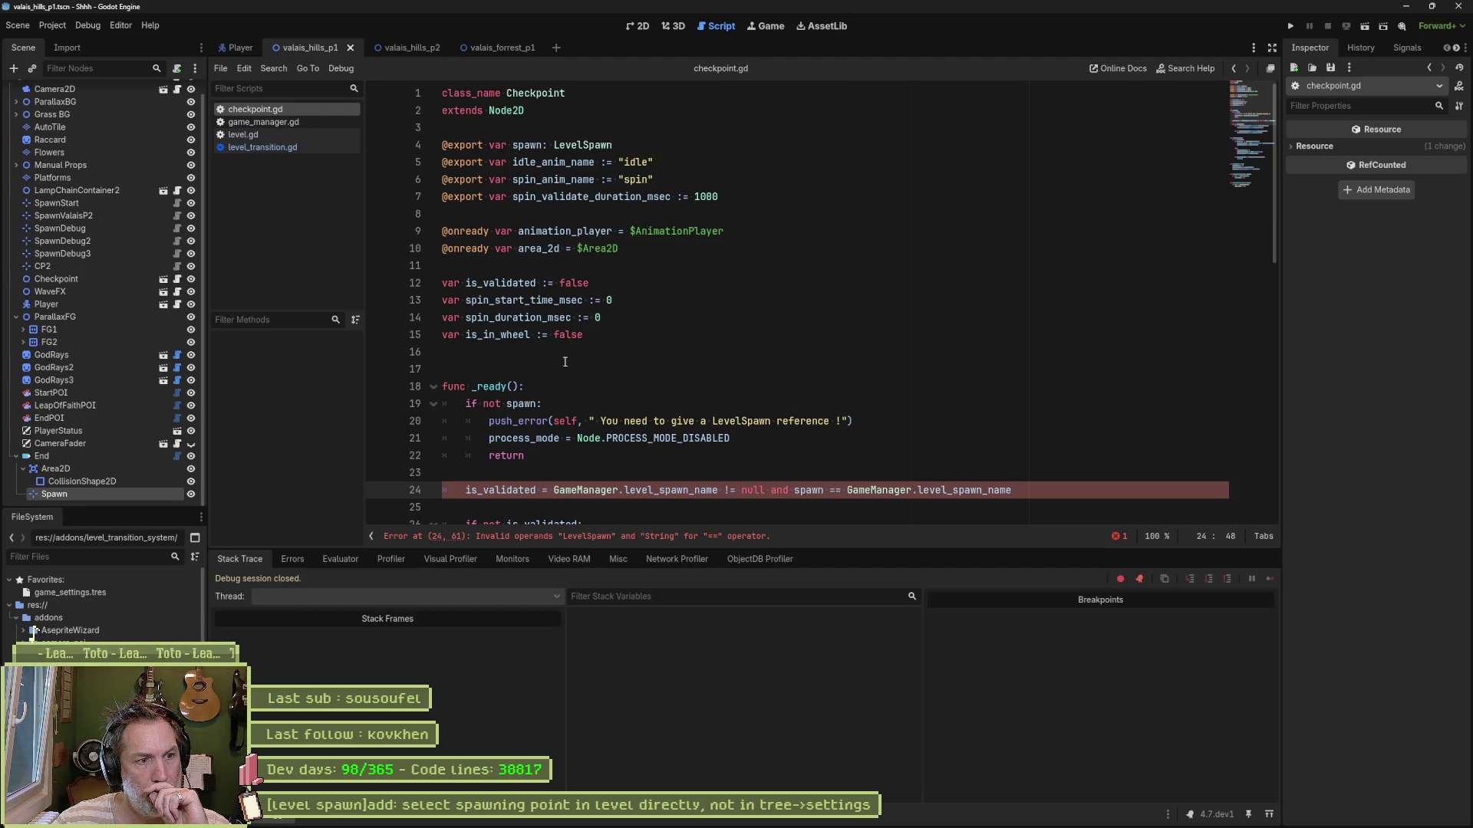
Step: Review line 24 by selecting is_validated and GameManager.level_spawn_name
{"action": "scroll", "coordinate": [564, 361], "scroll_direction": "down", "scroll_amount": 1}
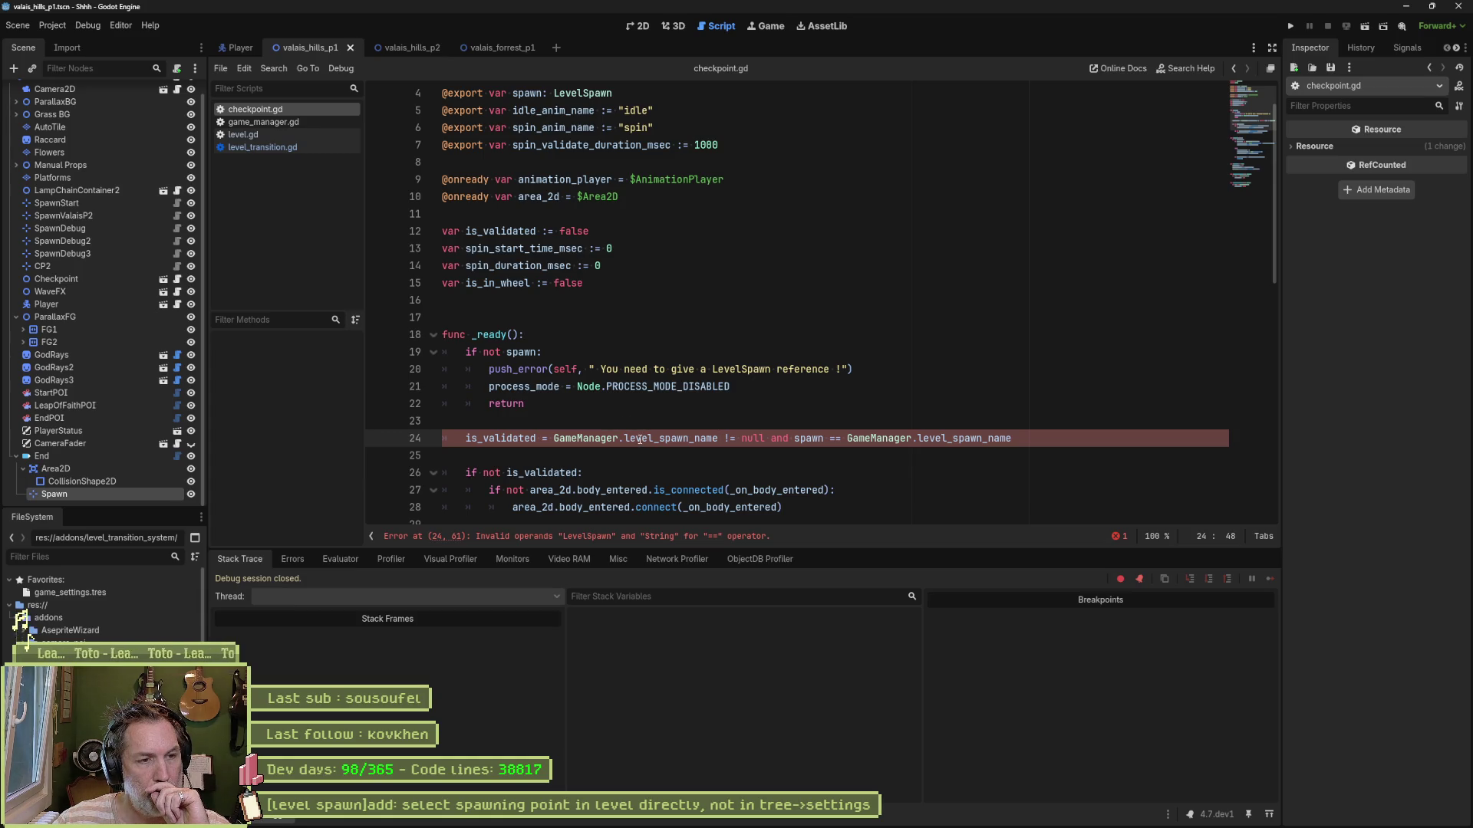
{"action": "mouse_move", "coordinate": [642, 433]}
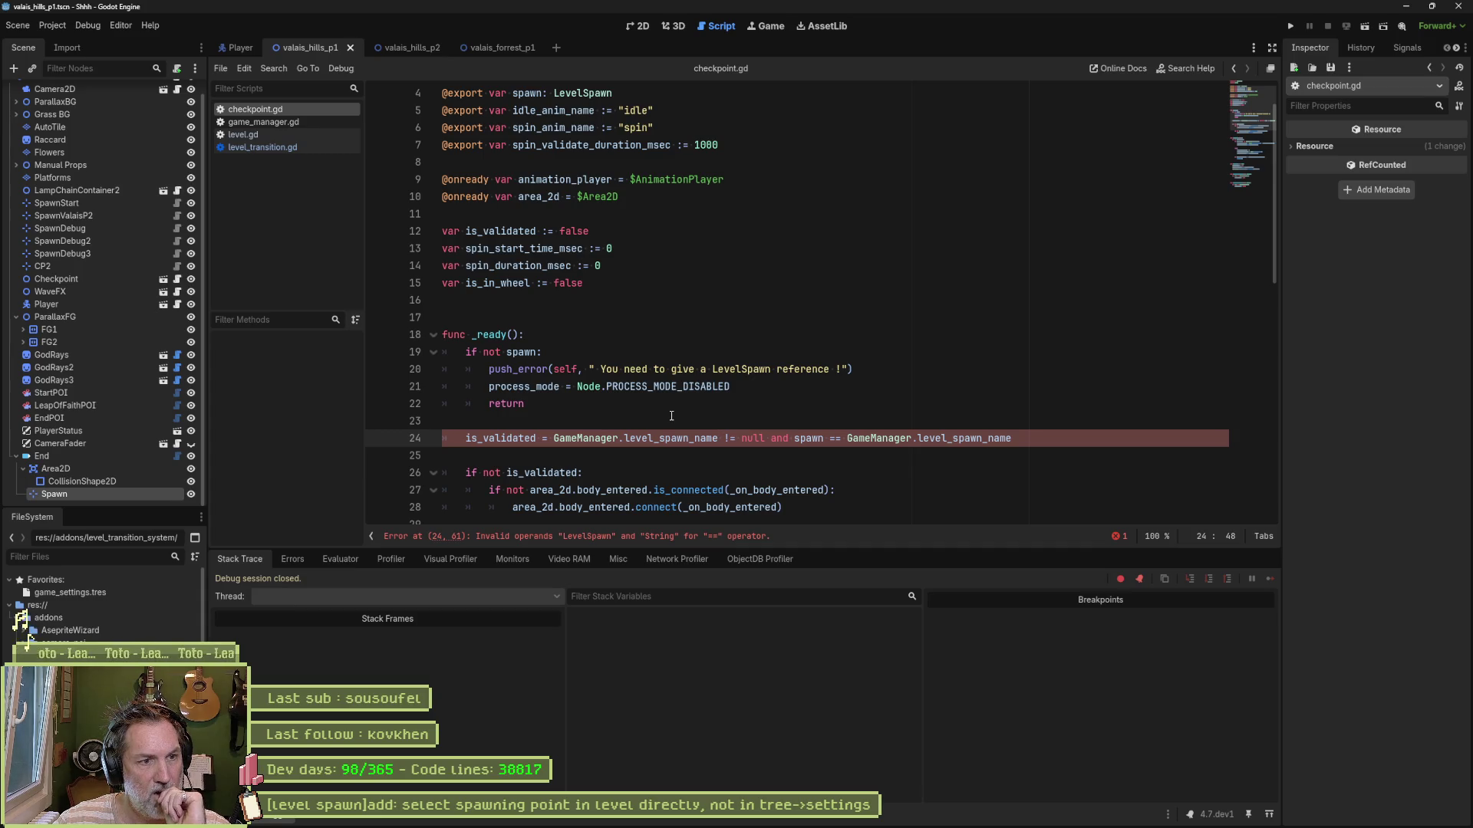
{"action": "double_click", "coordinate": [519, 439]}
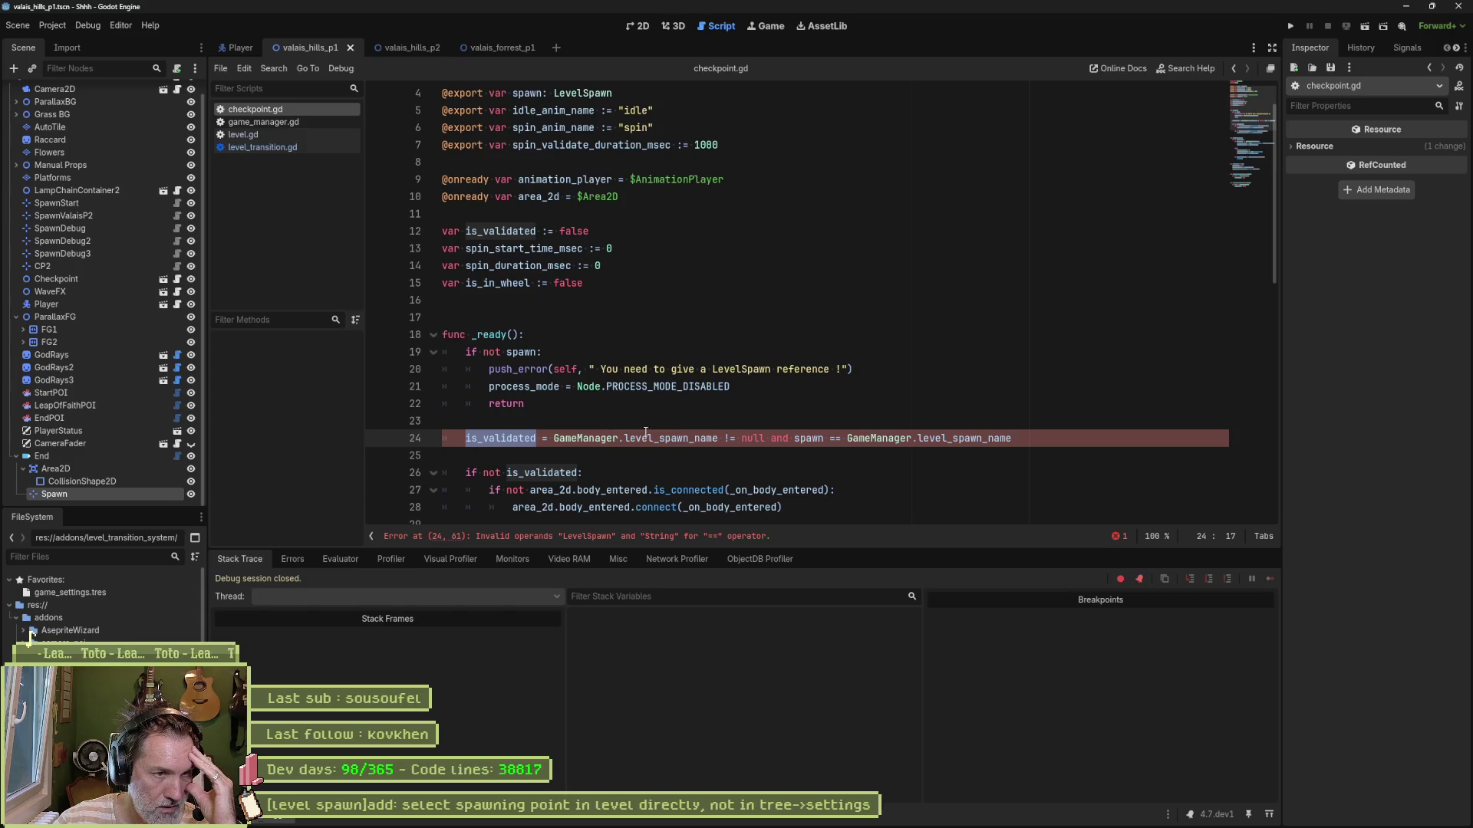
{"action": "left_click_drag", "start_coordinate": [555, 440], "coordinate": [756, 438]}
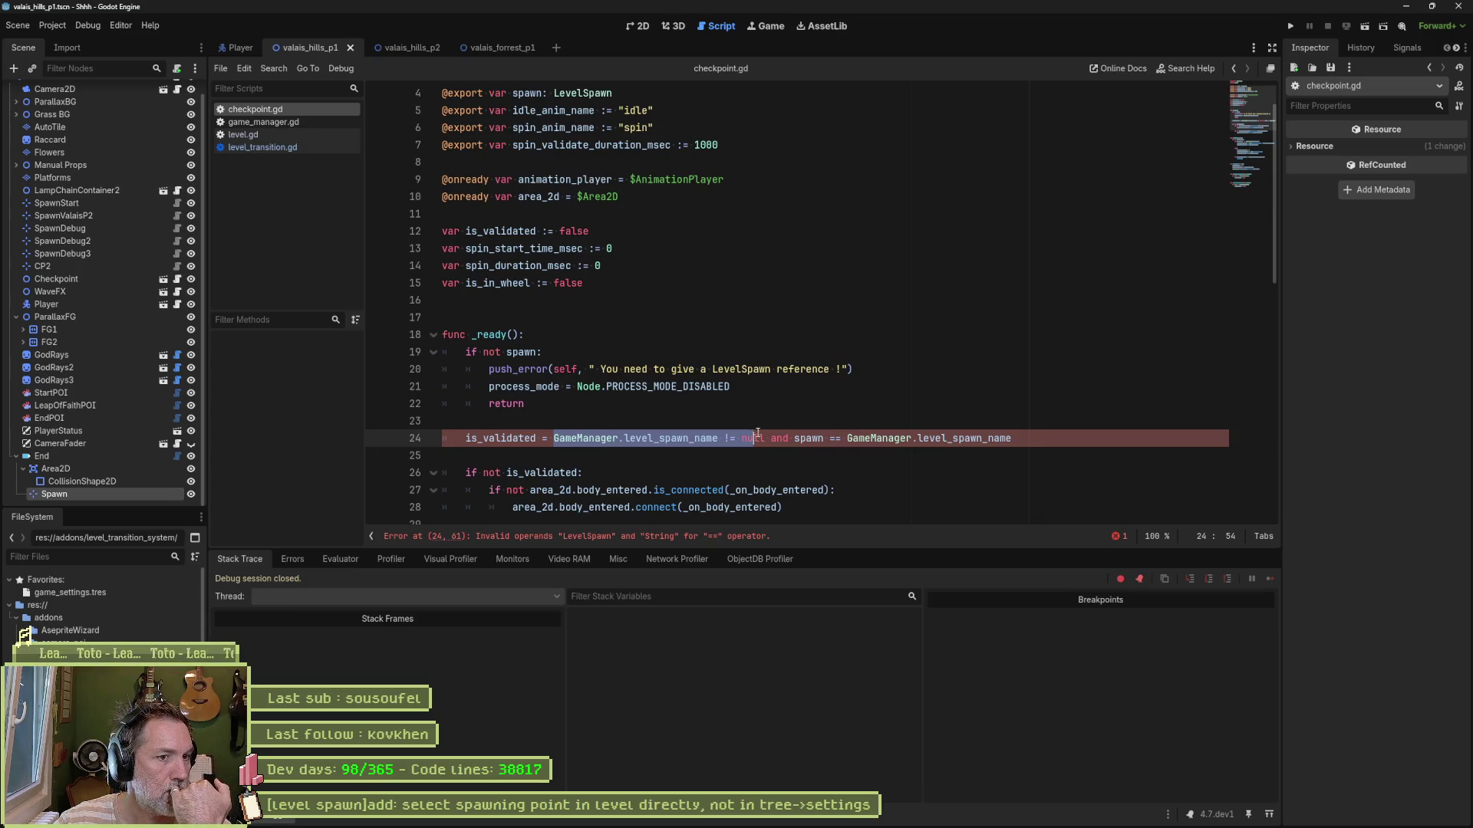
{"action": "left_click", "coordinate": [773, 424]}
Step: Add the comment '#TODO on death, player respawns, we check if this checkpoint is already validated'
{"action": "key", "text": "Return"}
{"action": "type", "text": "#TODO c"}
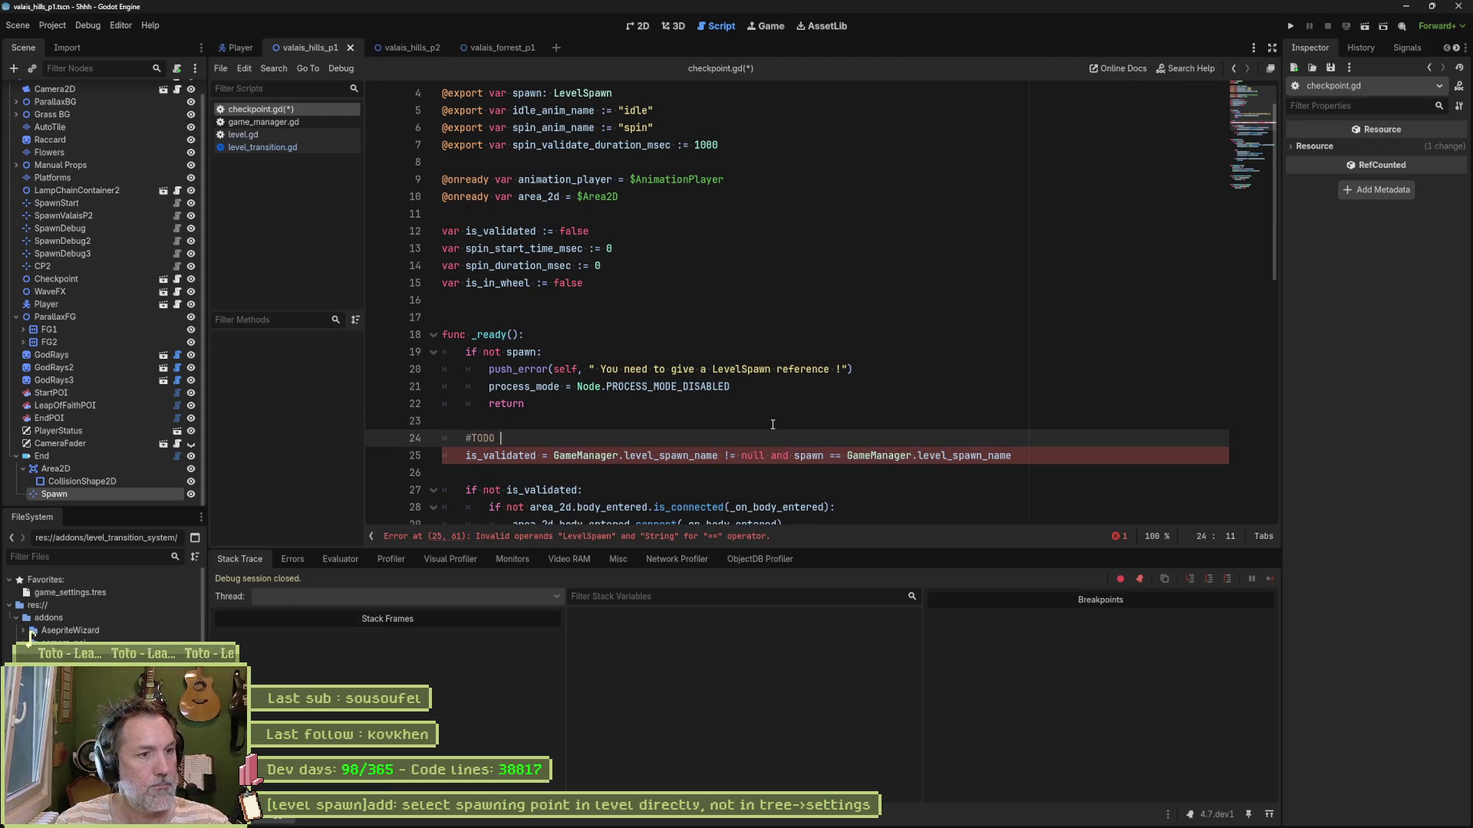
{"action": "type", "text": "on death, w"}
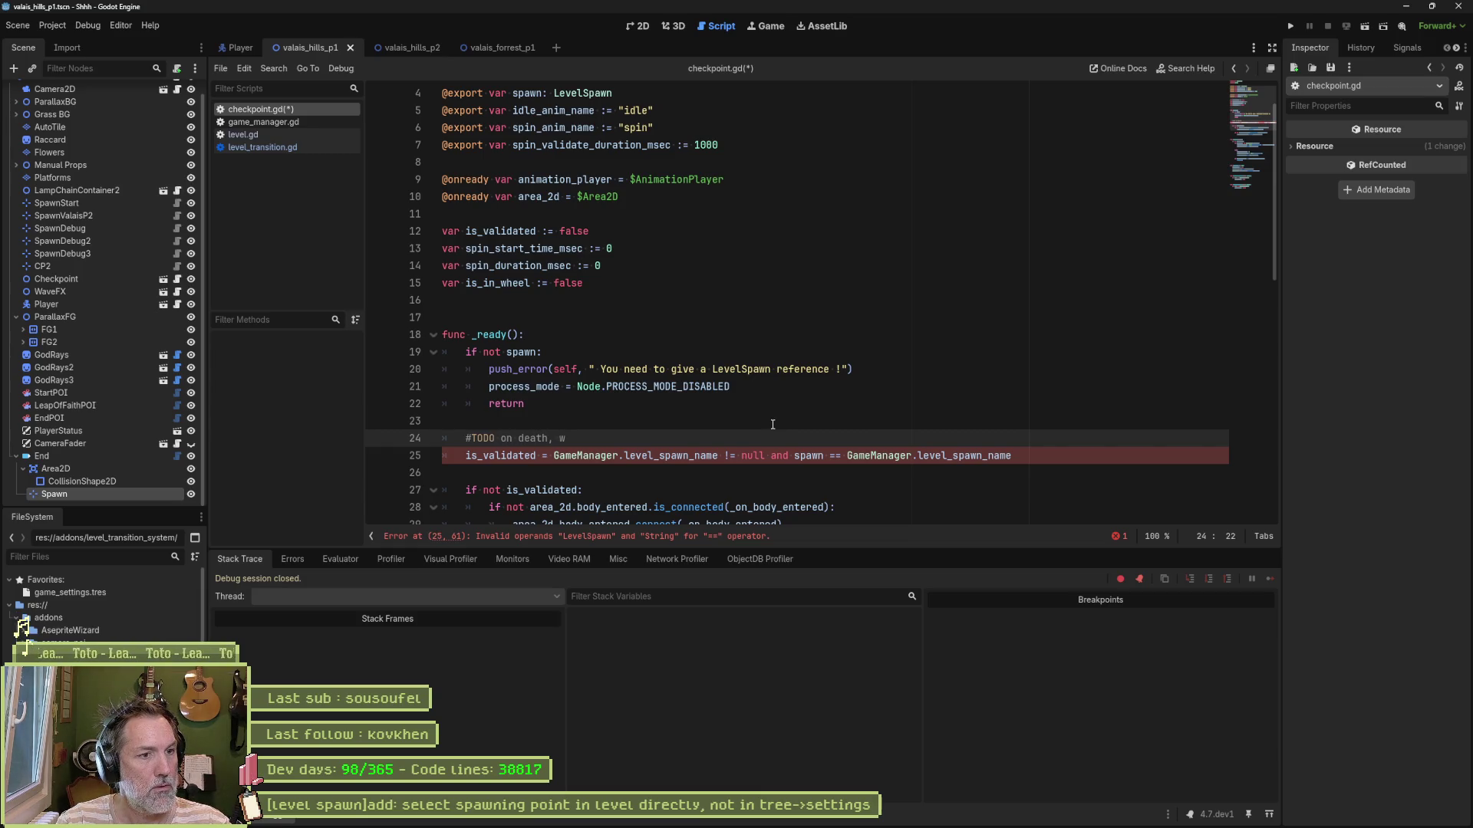
{"action": "key", "text": "BackSpace"}
{"action": "type", "text": "player respawns"}
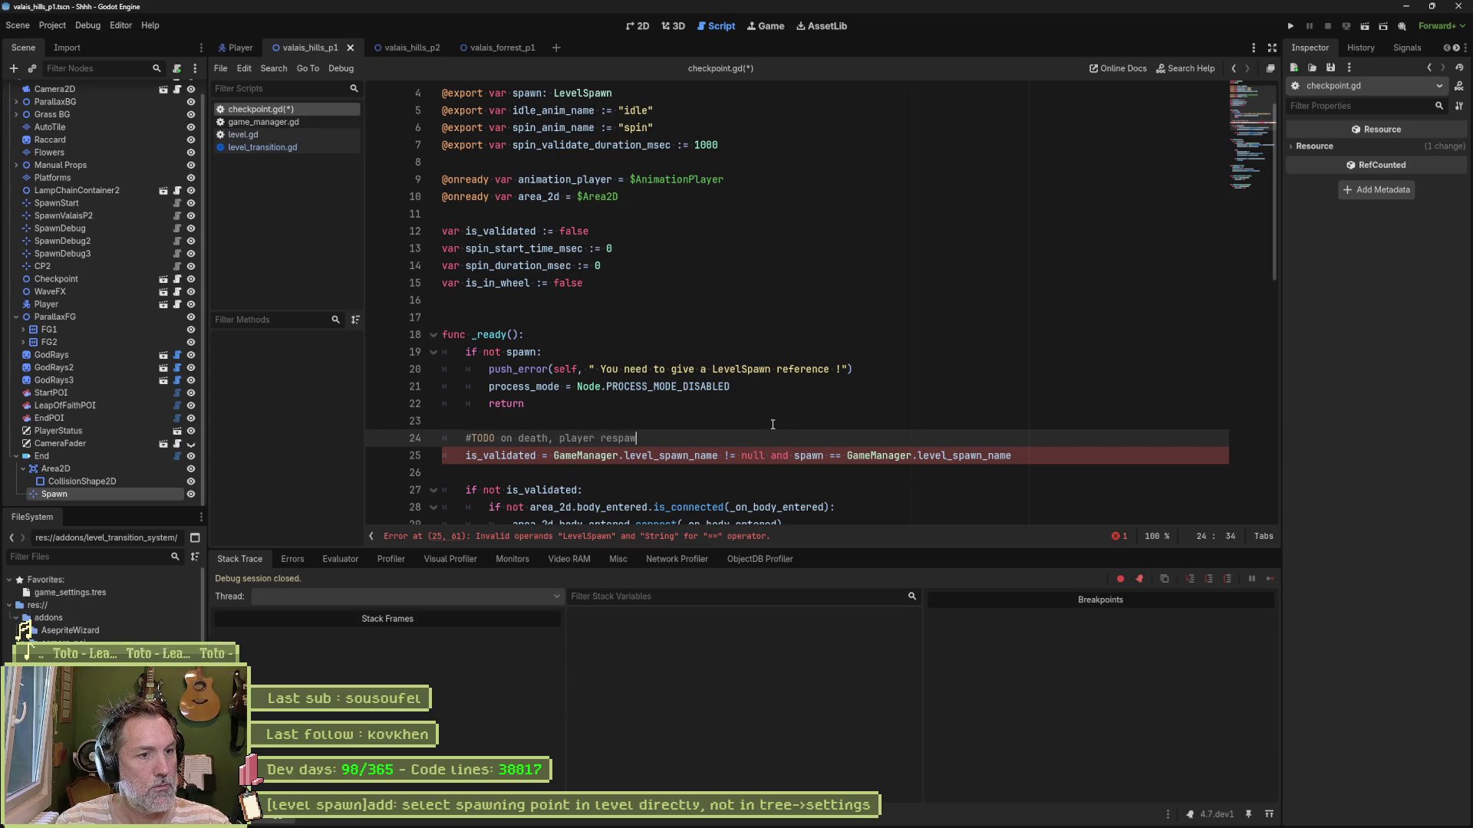
{"action": "type", "text": ", we check if"}
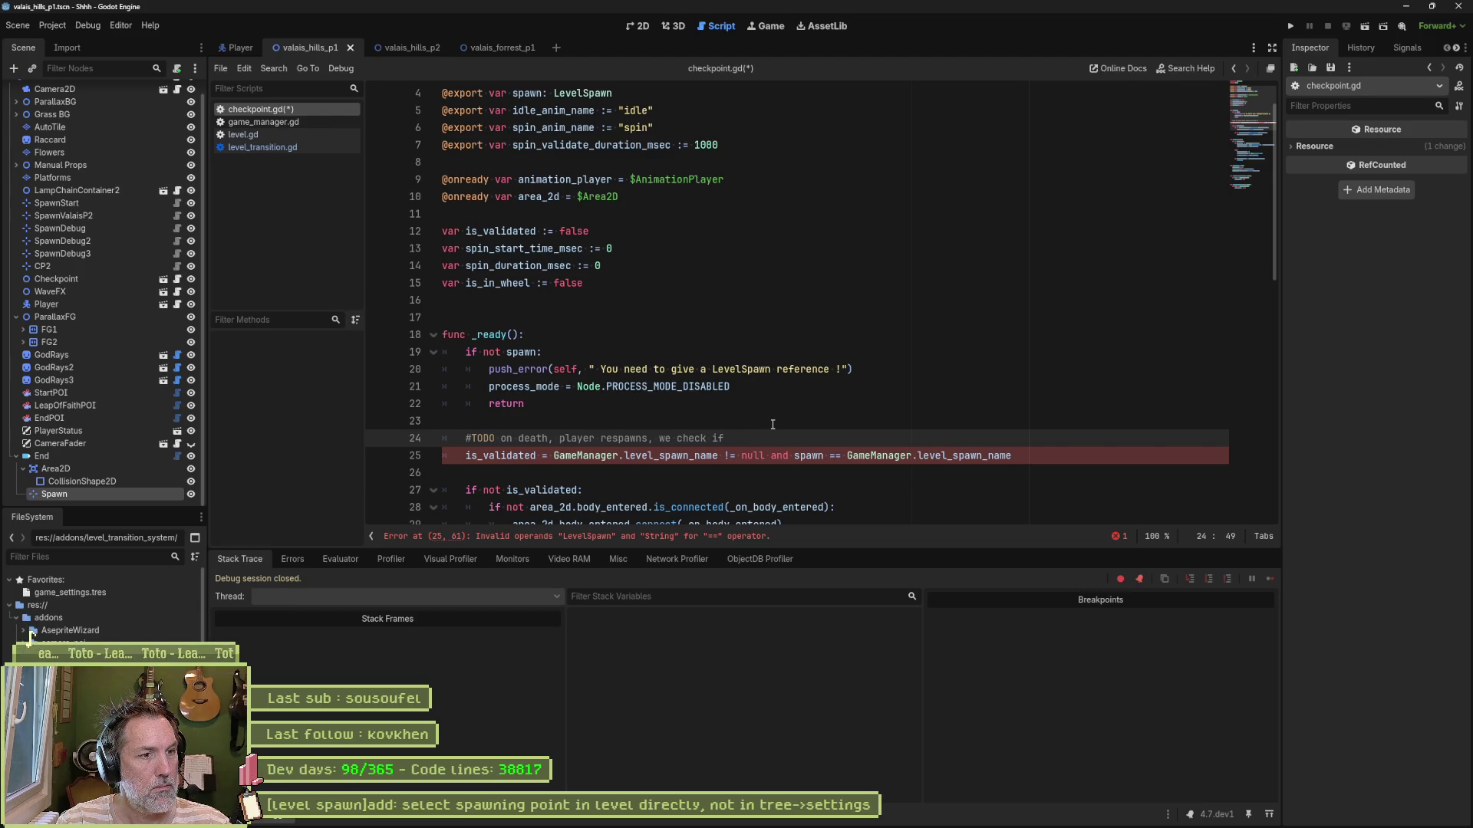
{"action": "type", "text": "this checkpoint is already validated"}
{"action": "key", "text": "ctrl+Left"}
{"action": "key", "text": "ctrl+Left"}
{"action": "key", "text": "Left"}
{"action": "key", "text": "Left"}
{"action": "key", "text": "Left"}
{"action": "key", "text": "Right"}
{"action": "type", "text": "o"}
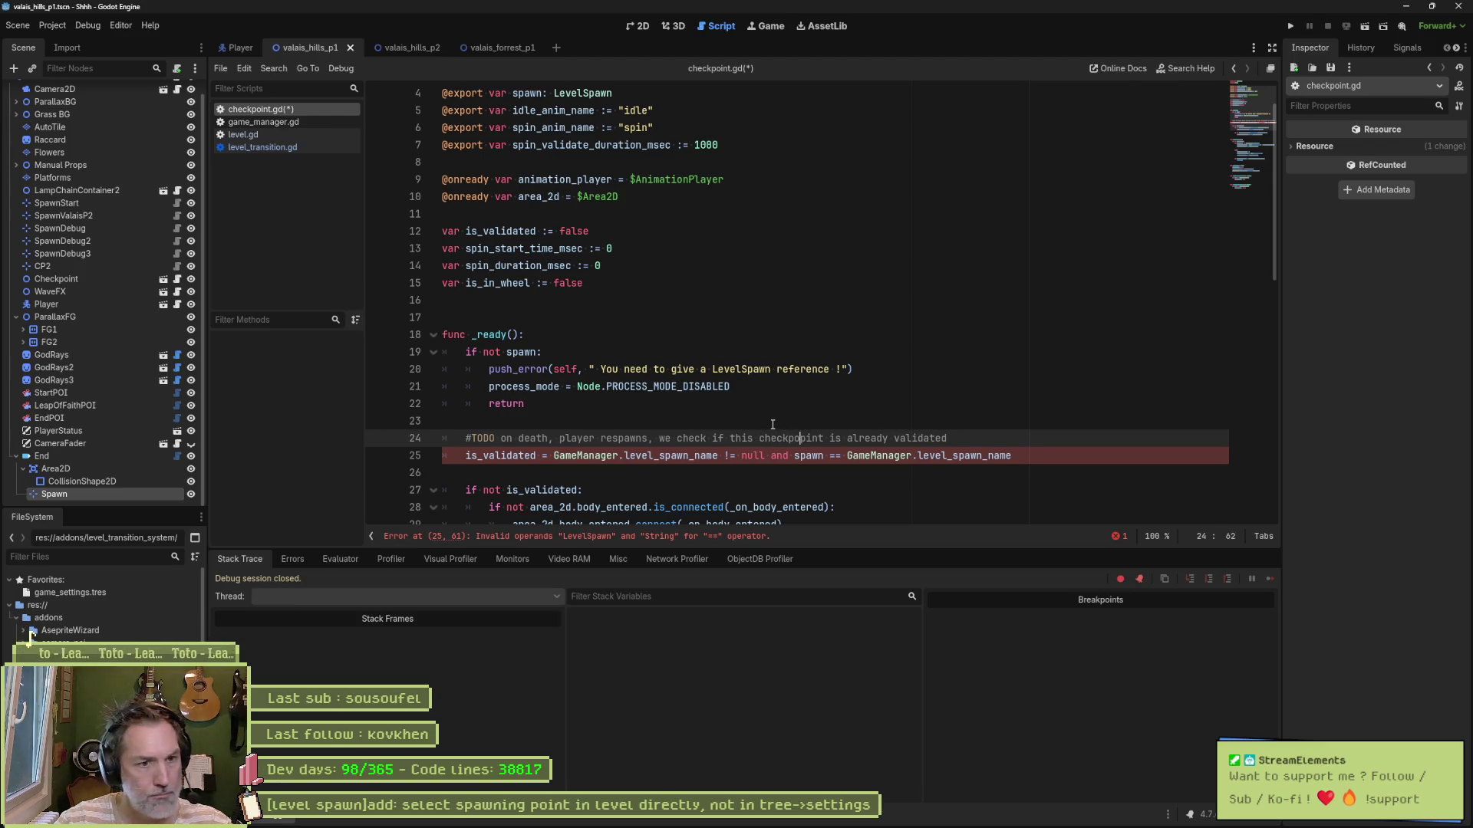
{"action": "key", "text": "Delete"}
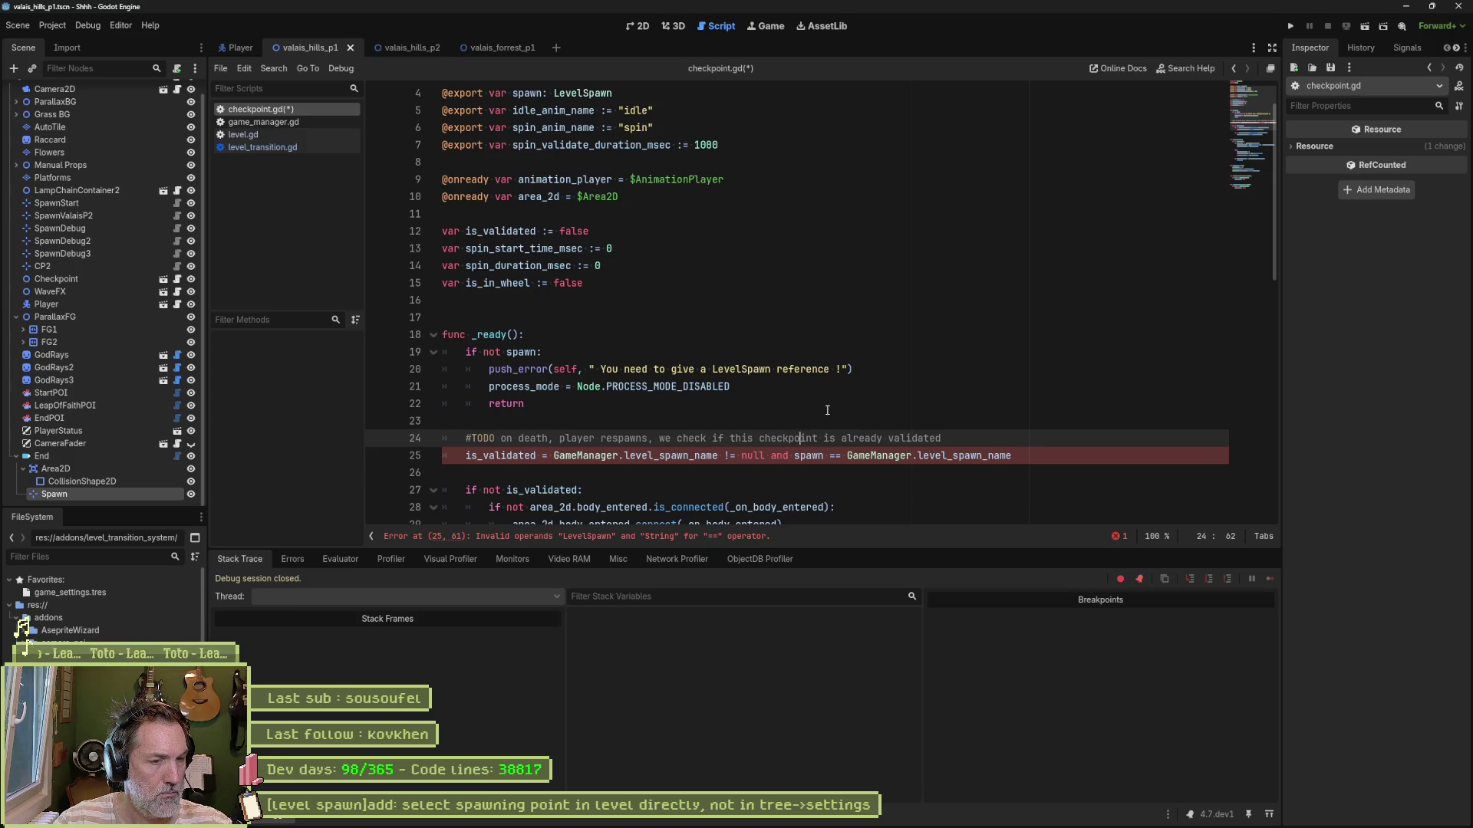
Step: Inspect level_spawn_name on line 25 and jump to the GameManager script
{"action": "left_click", "coordinate": [661, 459]}
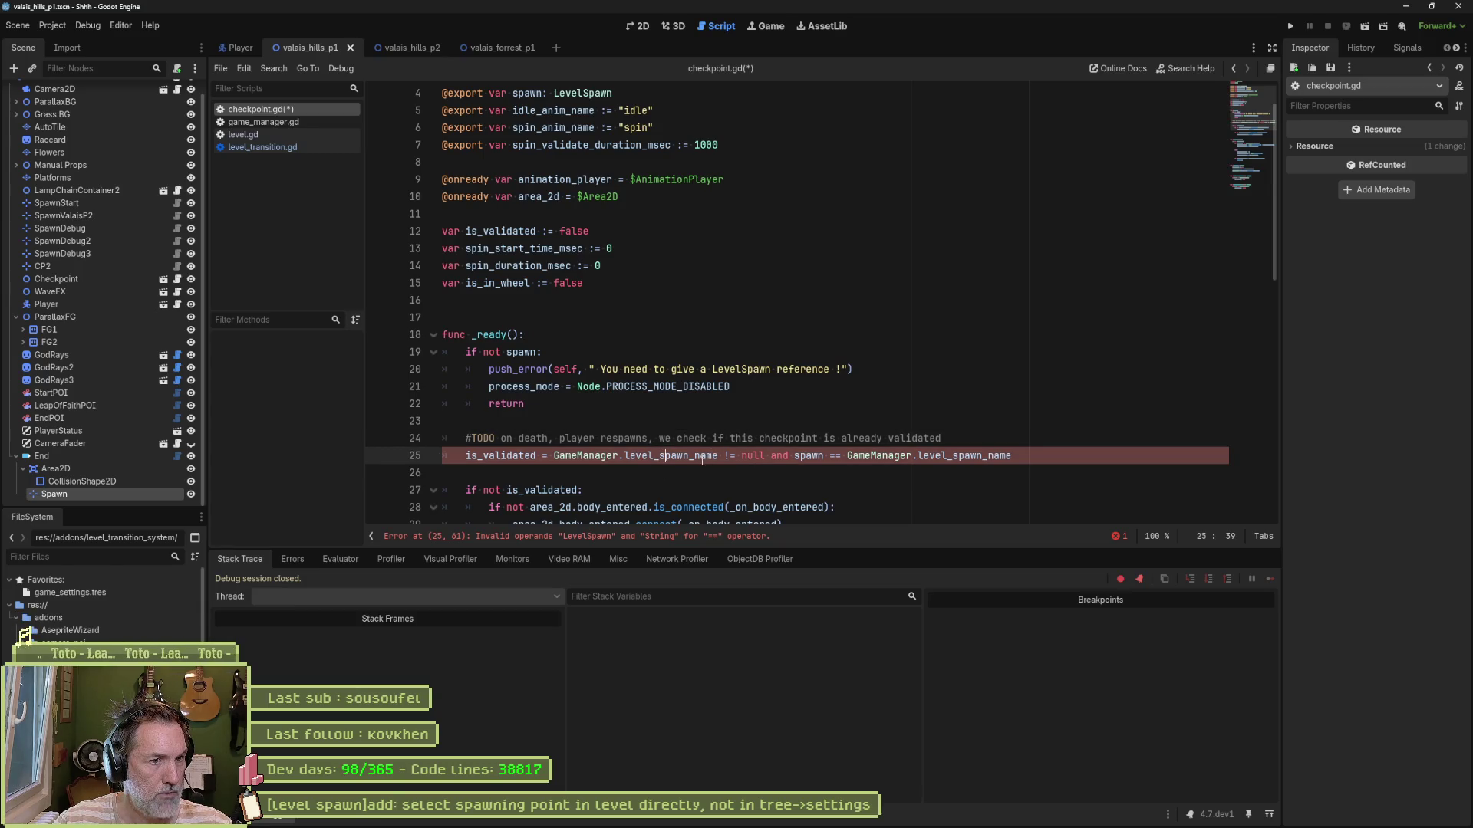
{"action": "mouse_move", "coordinate": [669, 469]}
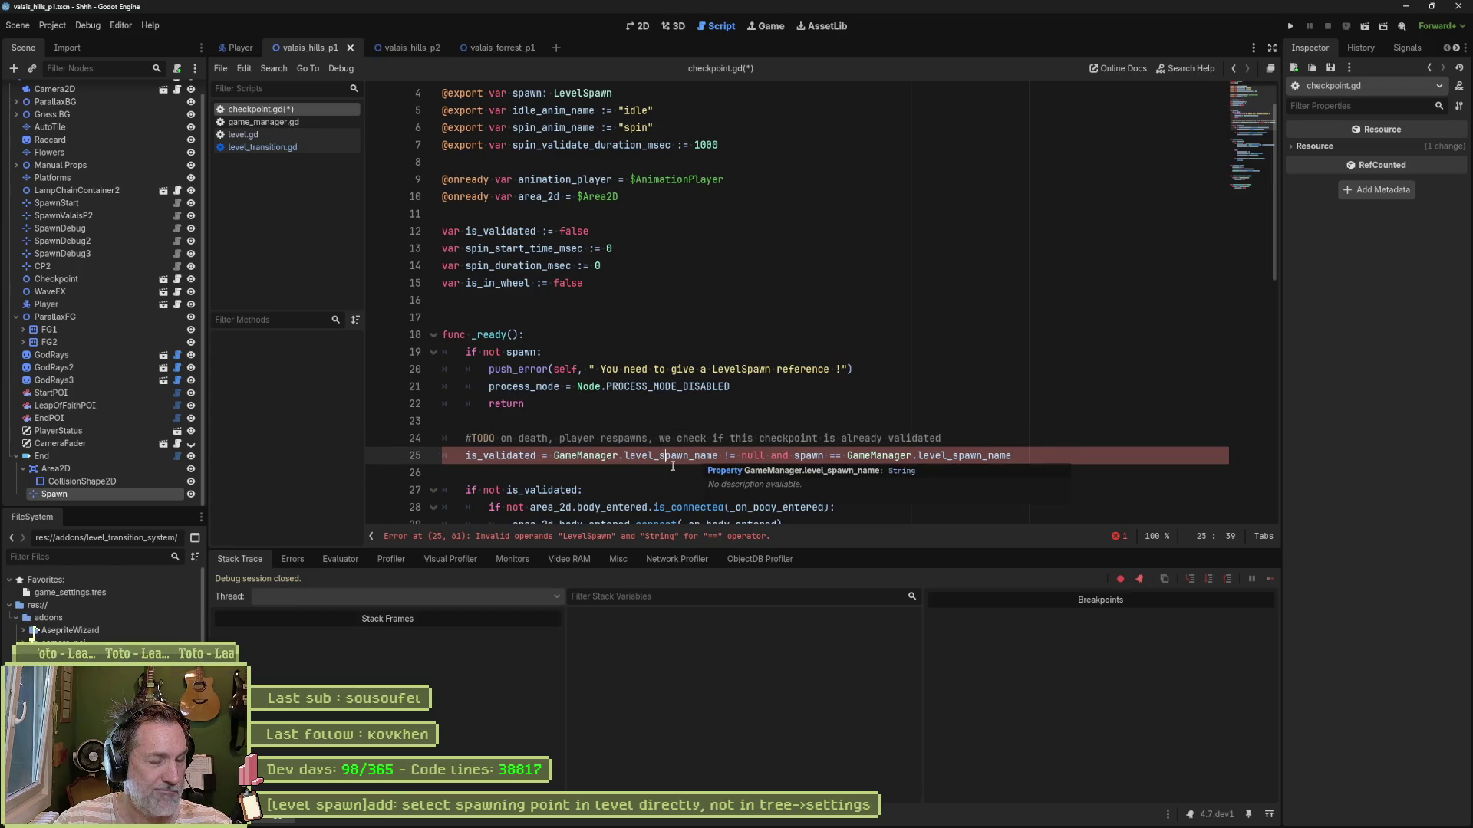
{"action": "left_click", "coordinate": [583, 457], "text": "ctrl"}
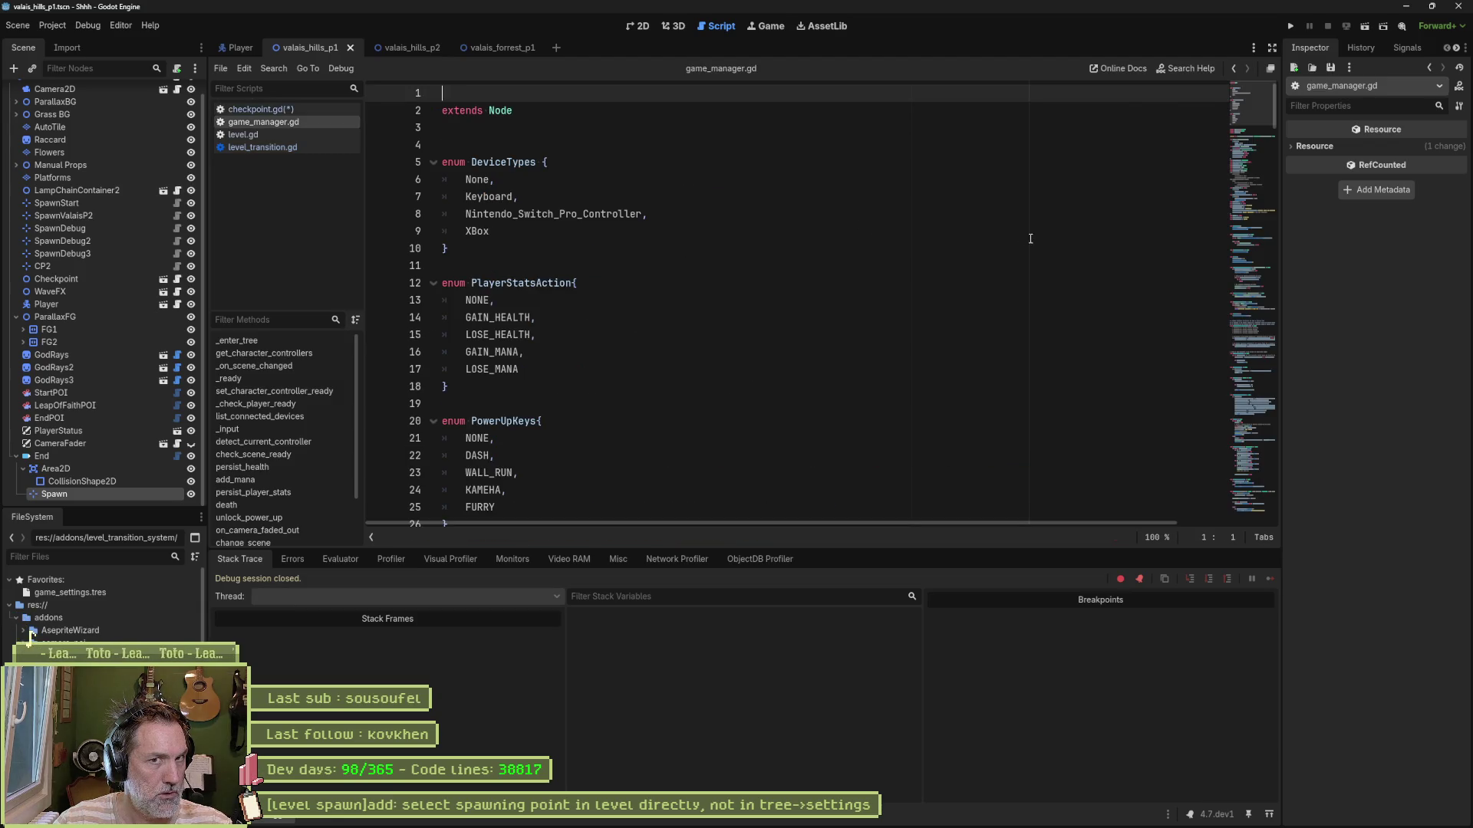
Step: Delete the commented-out main_camera code in game_manager.gd
{"action": "scroll", "coordinate": [687, 384], "scroll_direction": "down", "scroll_amount": 6}
{"action": "scroll", "coordinate": [634, 389], "scroll_direction": "down", "scroll_amount": 5}
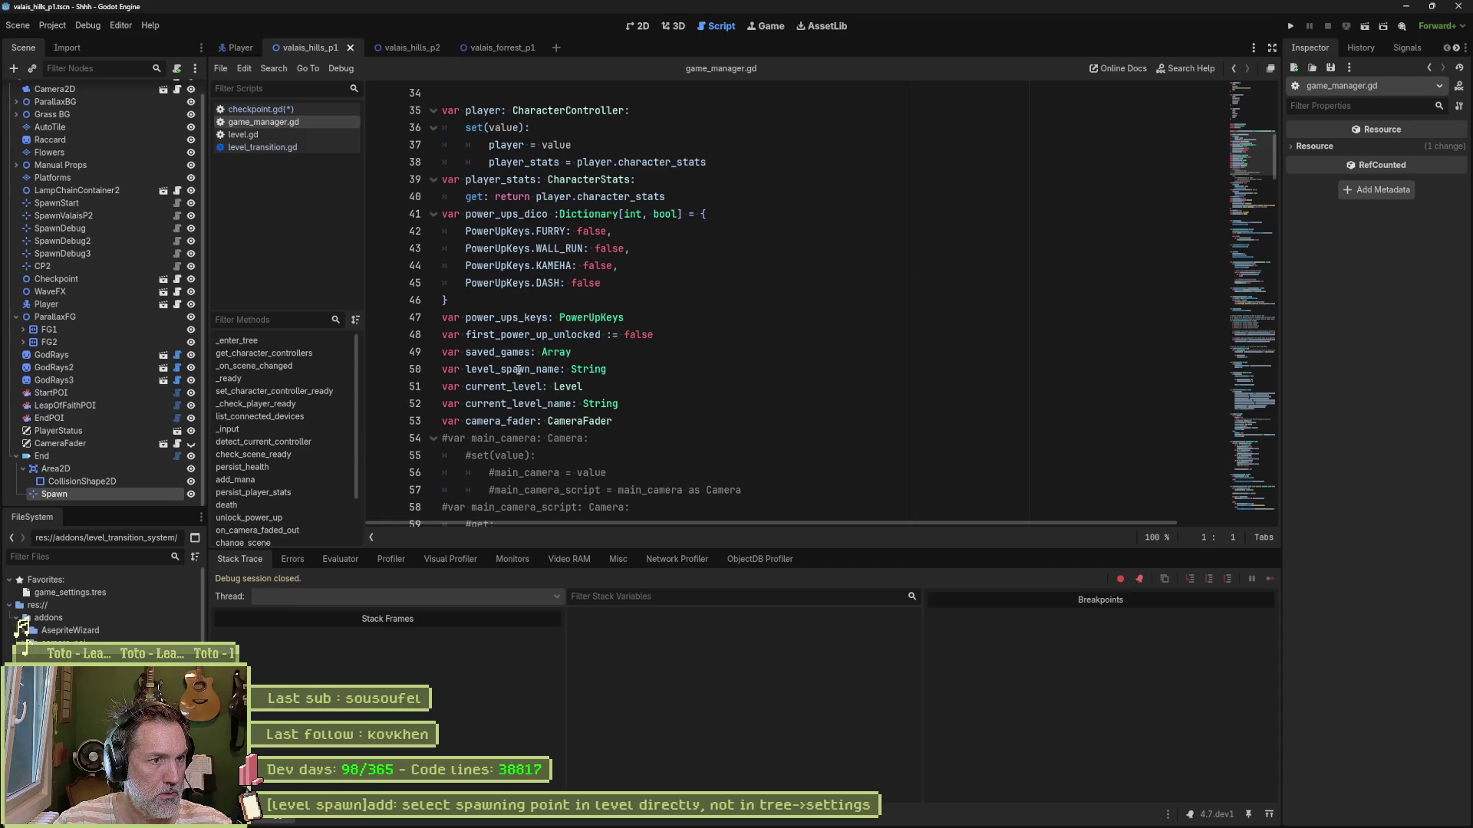
{"action": "double_click", "coordinate": [528, 370]}
{"action": "scroll", "coordinate": [913, 391], "scroll_direction": "down", "scroll_amount": 2}
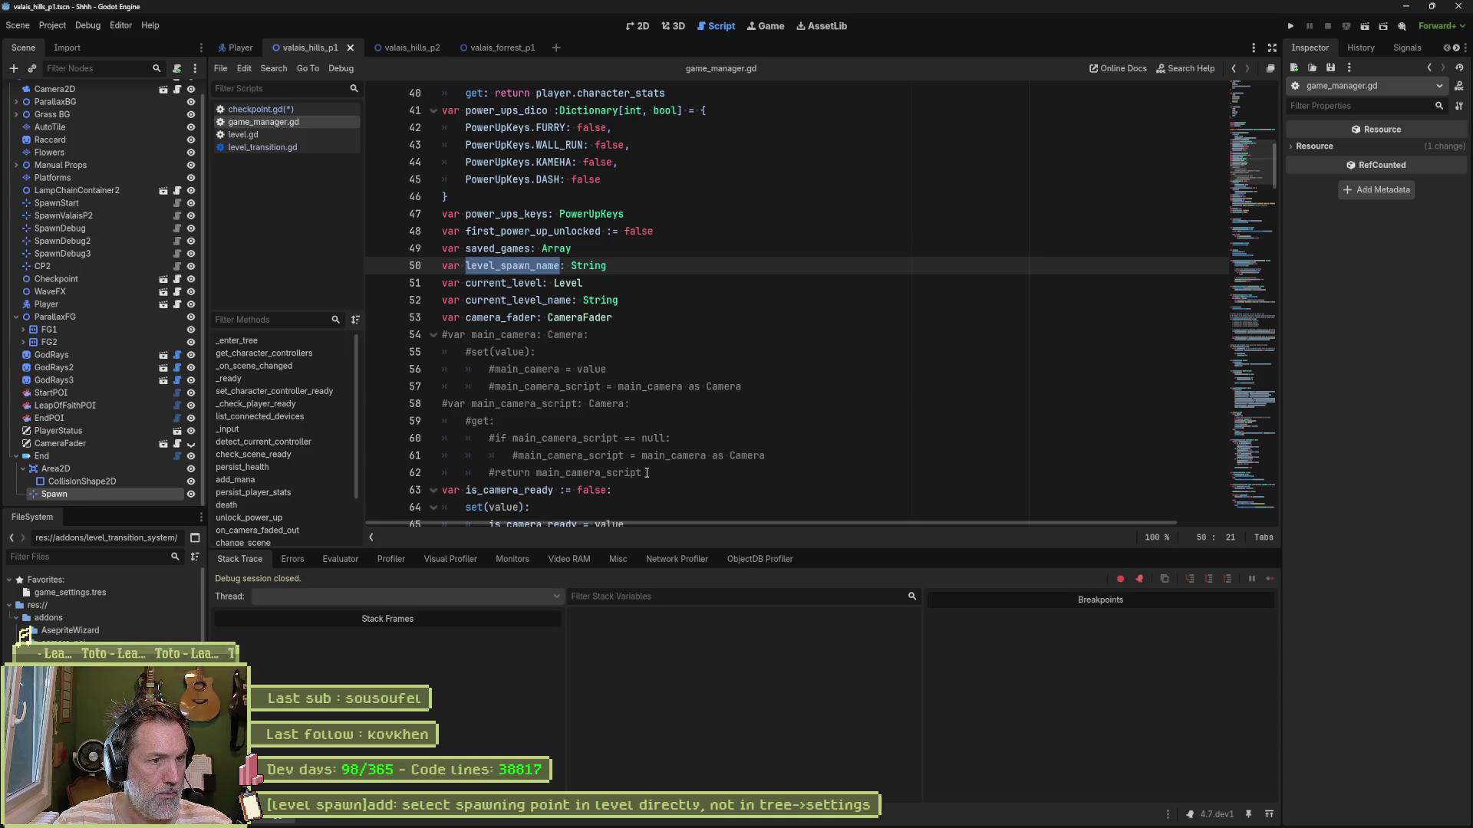
{"action": "left_click_drag", "start_coordinate": [648, 473], "coordinate": [663, 312]}
{"action": "key", "text": "BackSpace"}
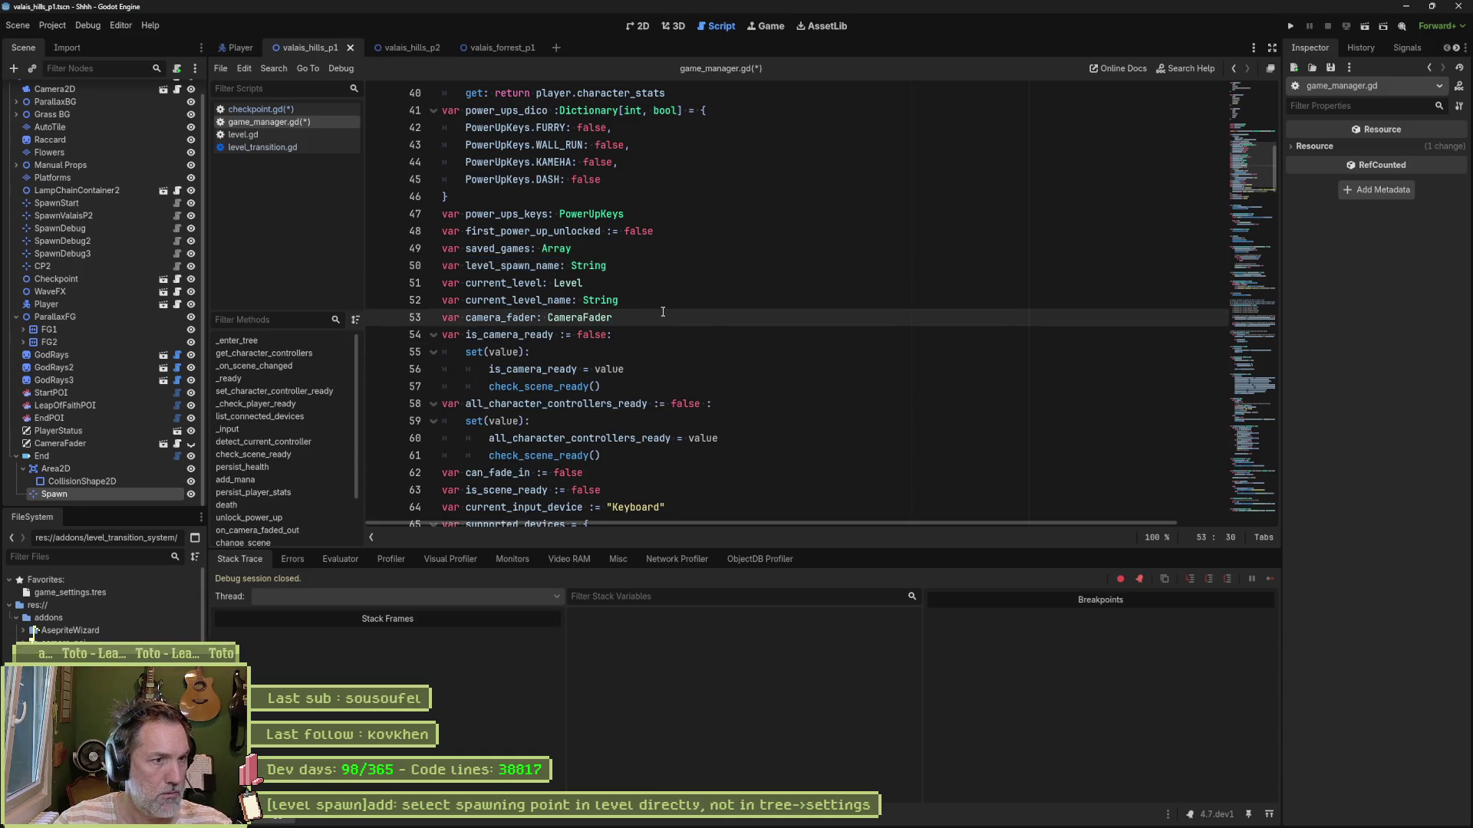
Step: Remove the extra blank line before _enter_tree
{"action": "scroll", "coordinate": [800, 389], "scroll_direction": "down", "scroll_amount": 3}
{"action": "scroll", "coordinate": [799, 389], "scroll_direction": "down", "scroll_amount": 3}
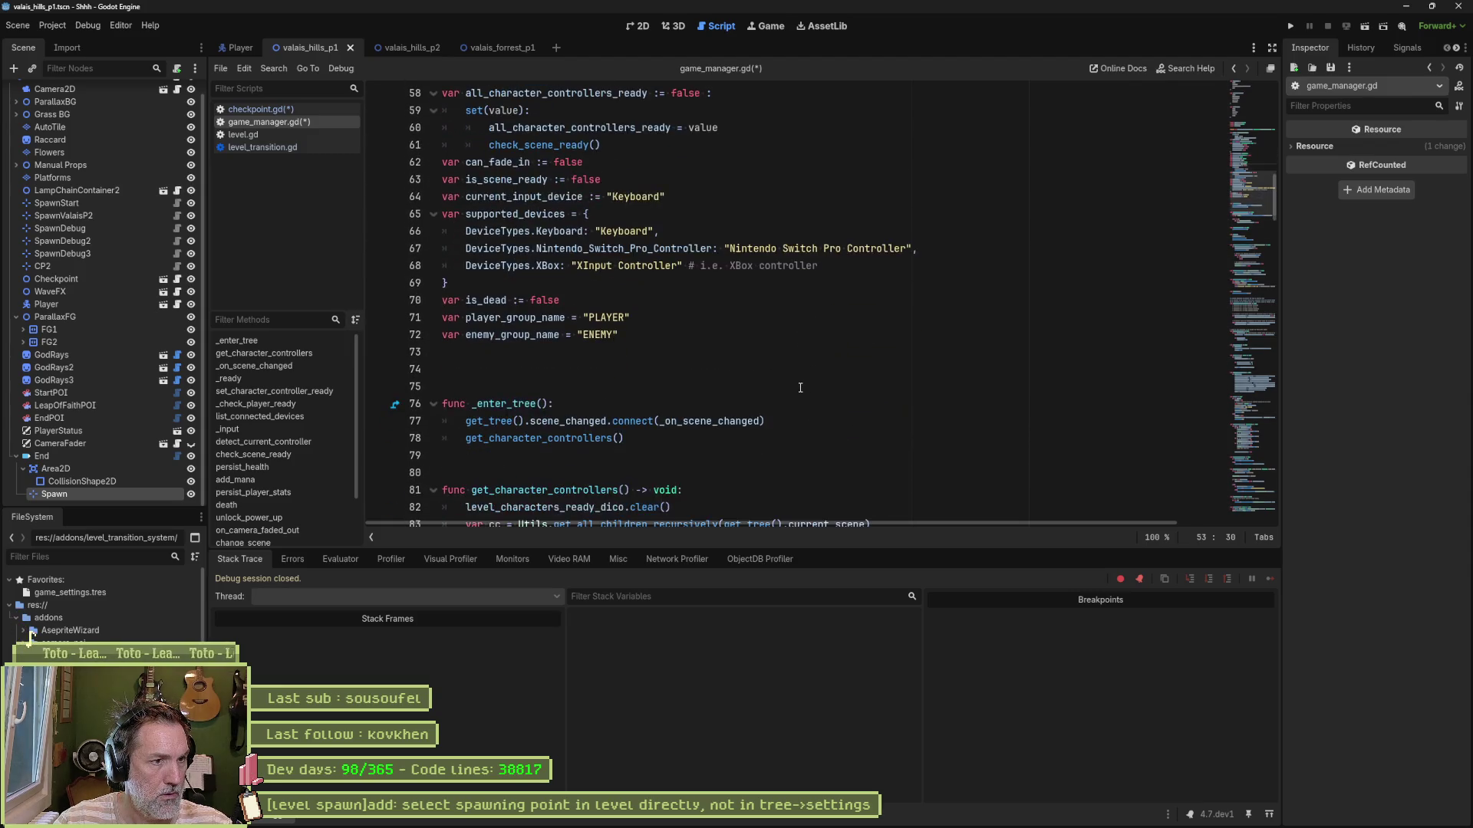
{"action": "left_click", "coordinate": [798, 369]}
{"action": "key", "text": "Delete"}
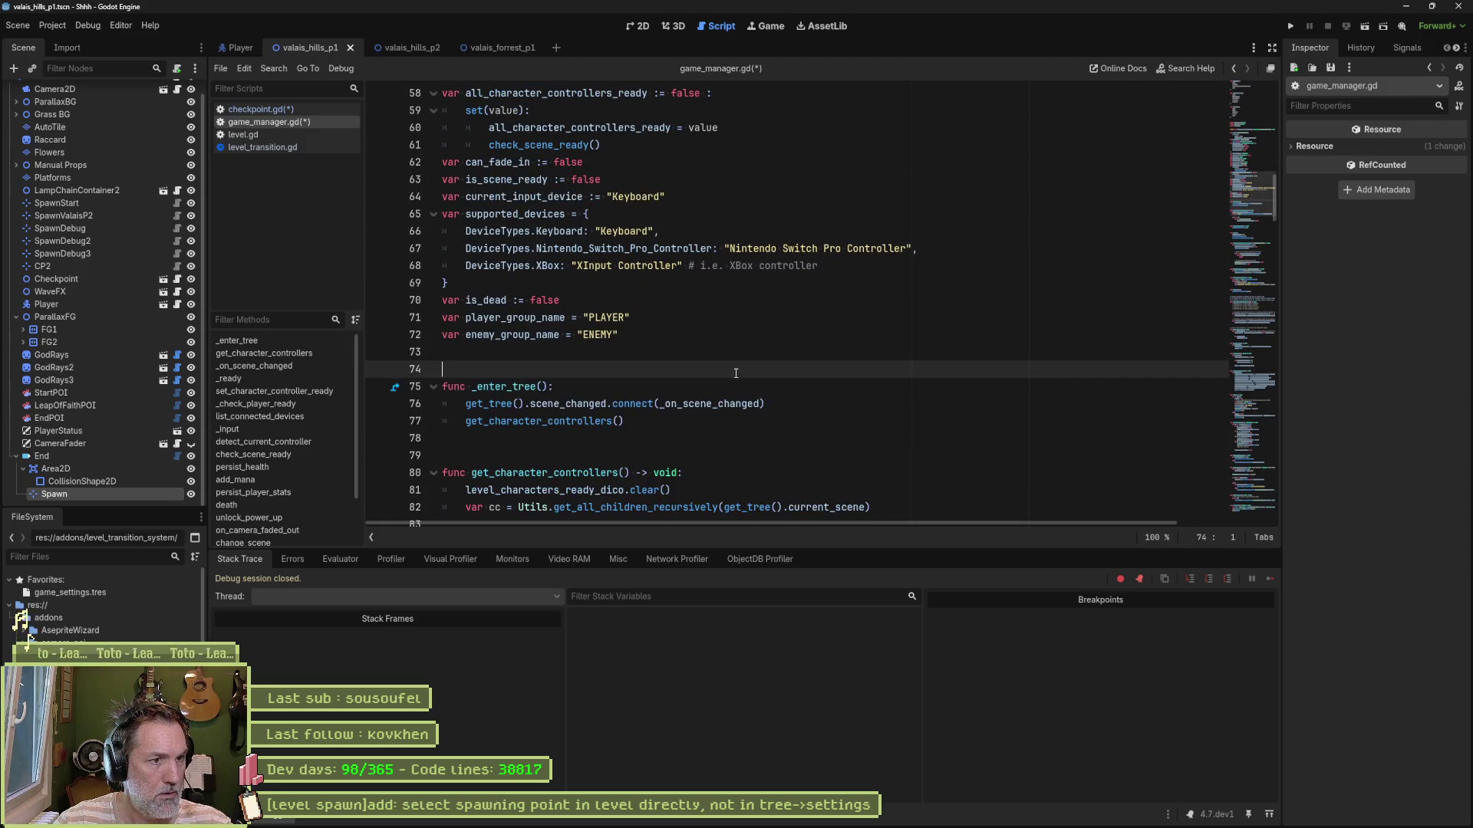
Step: Remove the blank lines above the signals and above enum DeviceTypes
{"action": "scroll", "coordinate": [738, 379], "scroll_direction": "up", "scroll_amount": 2}
{"action": "scroll", "coordinate": [739, 379], "scroll_direction": "up", "scroll_amount": 10}
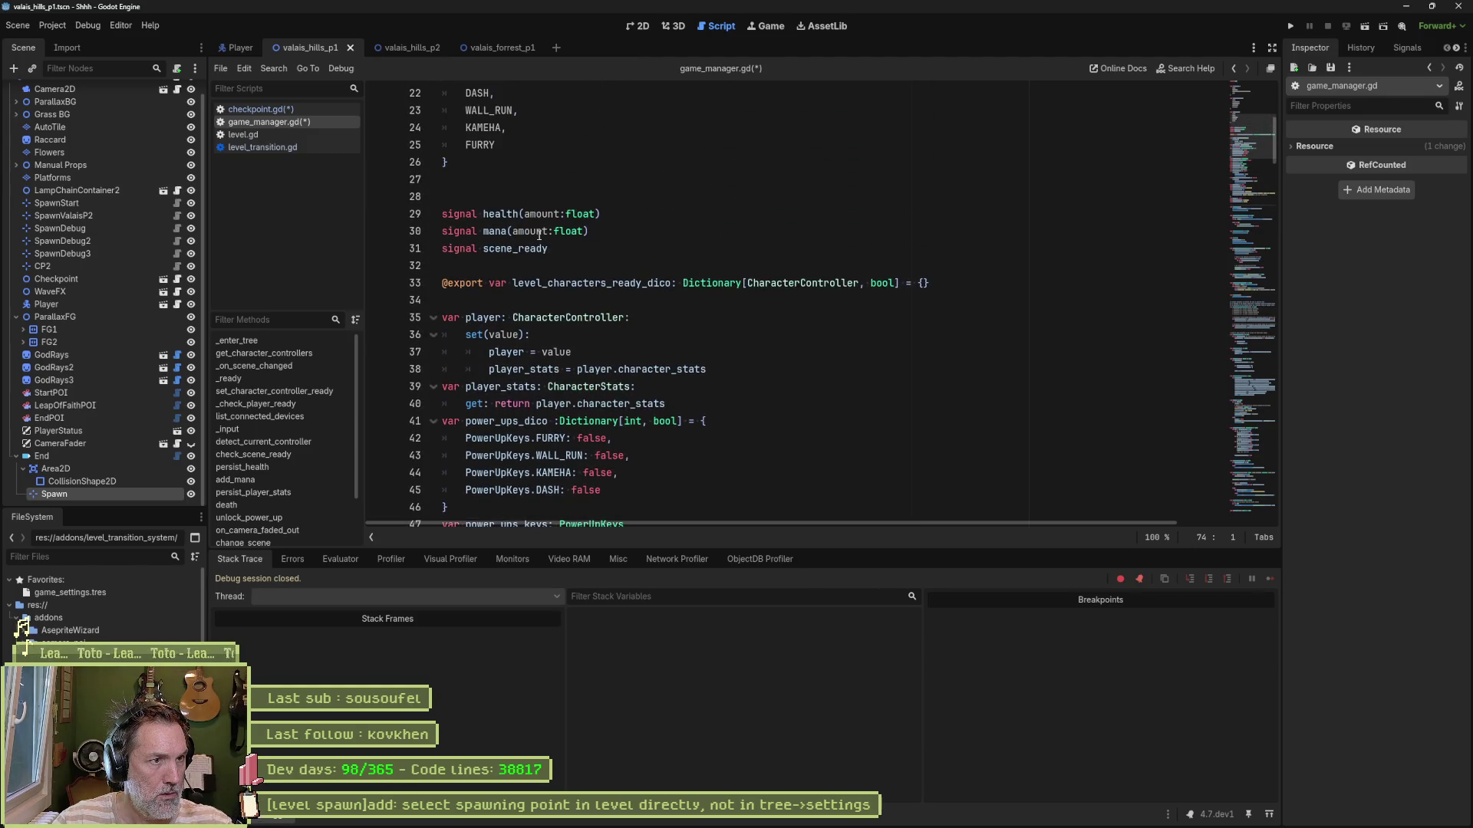
{"action": "left_click", "coordinate": [517, 191]}
{"action": "key", "text": "Delete"}
{"action": "scroll", "coordinate": [552, 214], "scroll_direction": "up", "scroll_amount": 6}
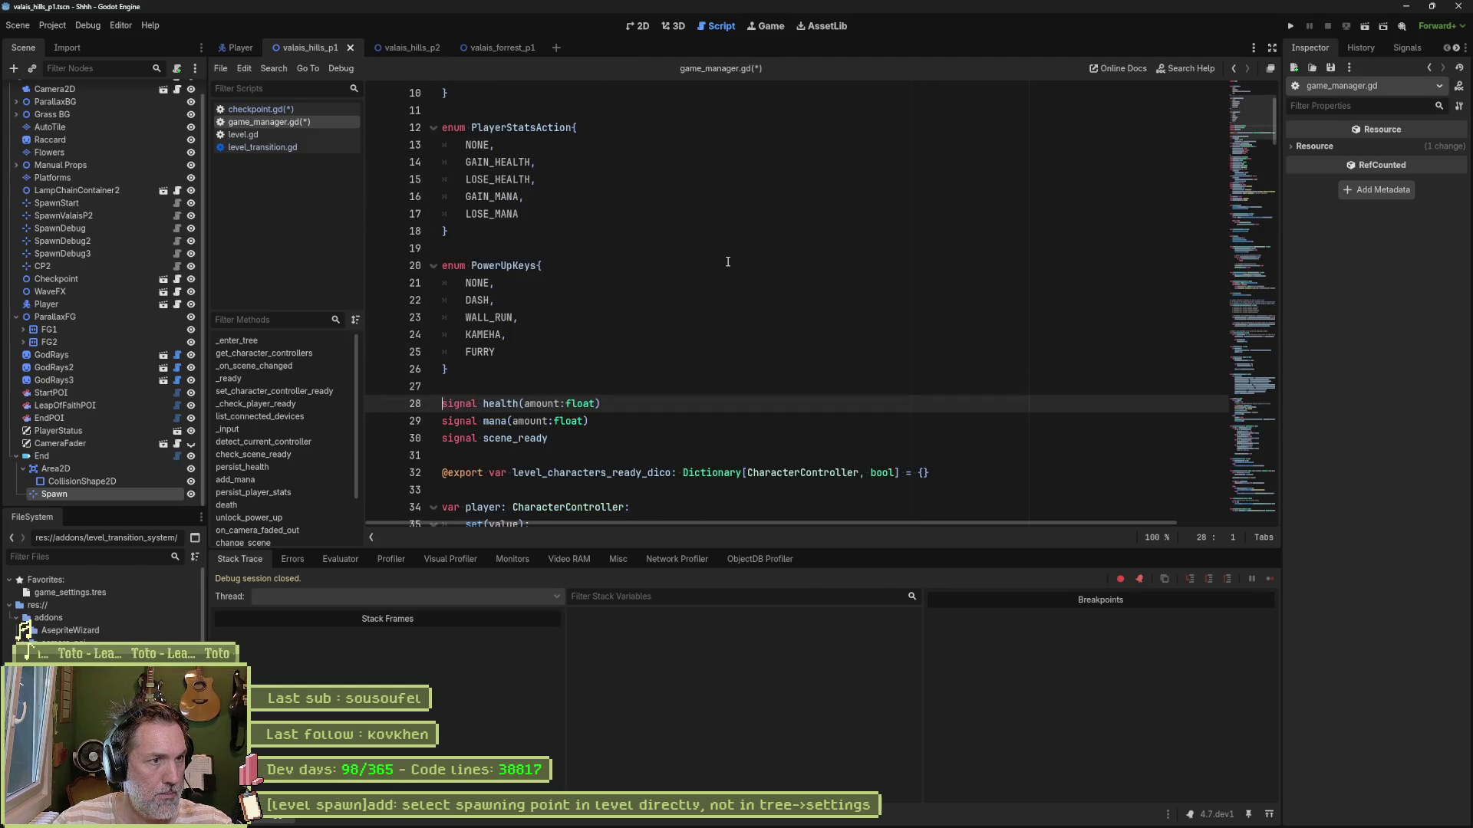
{"action": "scroll", "coordinate": [590, 237], "scroll_direction": "up", "scroll_amount": 1}
{"action": "left_click", "coordinate": [472, 142]}
{"action": "key", "text": "Delete"}
{"action": "key", "text": "ctrl+Home"}
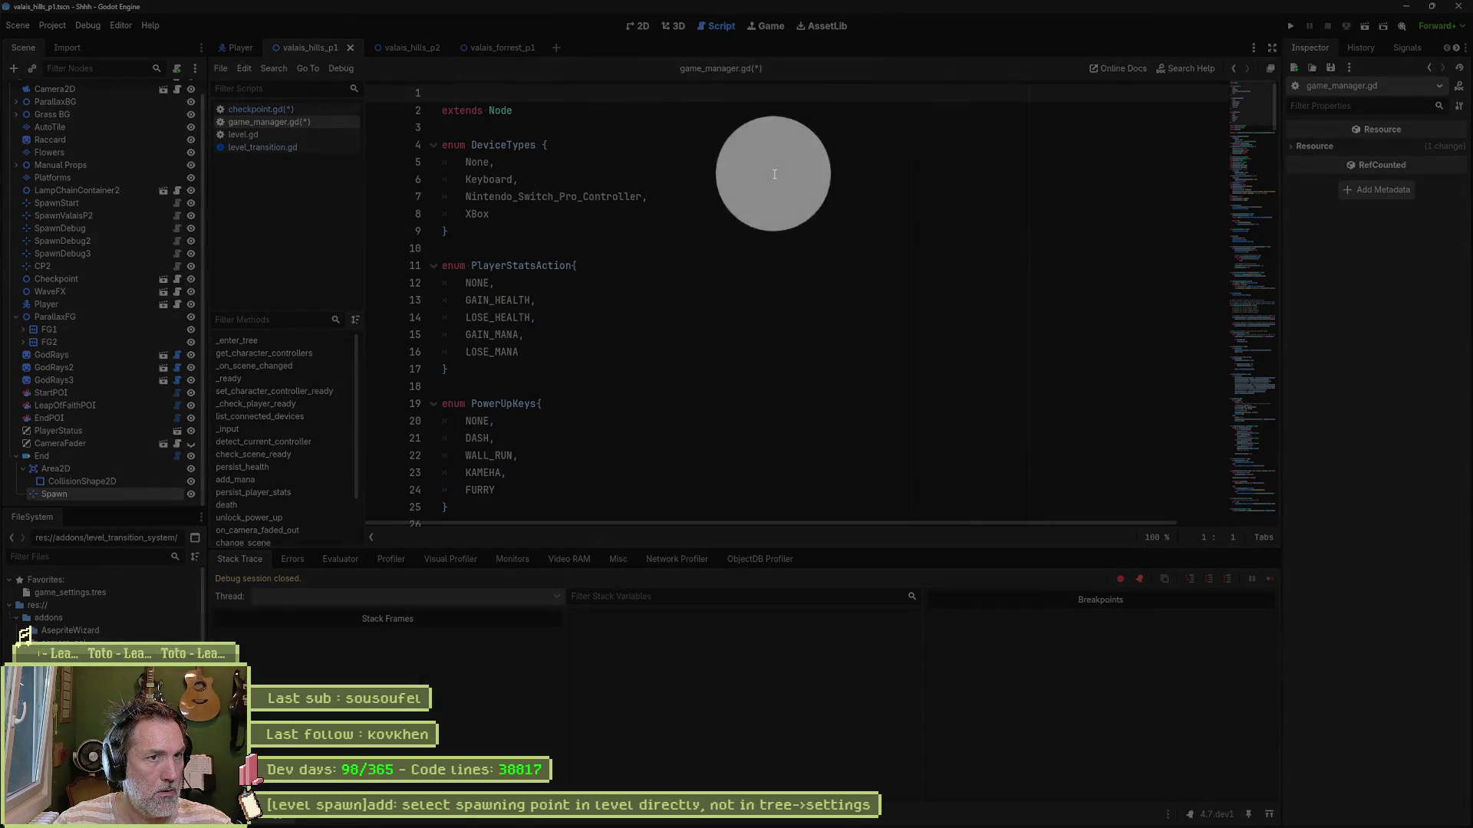
{"action": "left_click", "coordinate": [706, 196]}
Step: Add the header comment #autoload "GameManager" on line 1 and save all scripts
{"action": "left_click", "coordinate": [487, 92]}
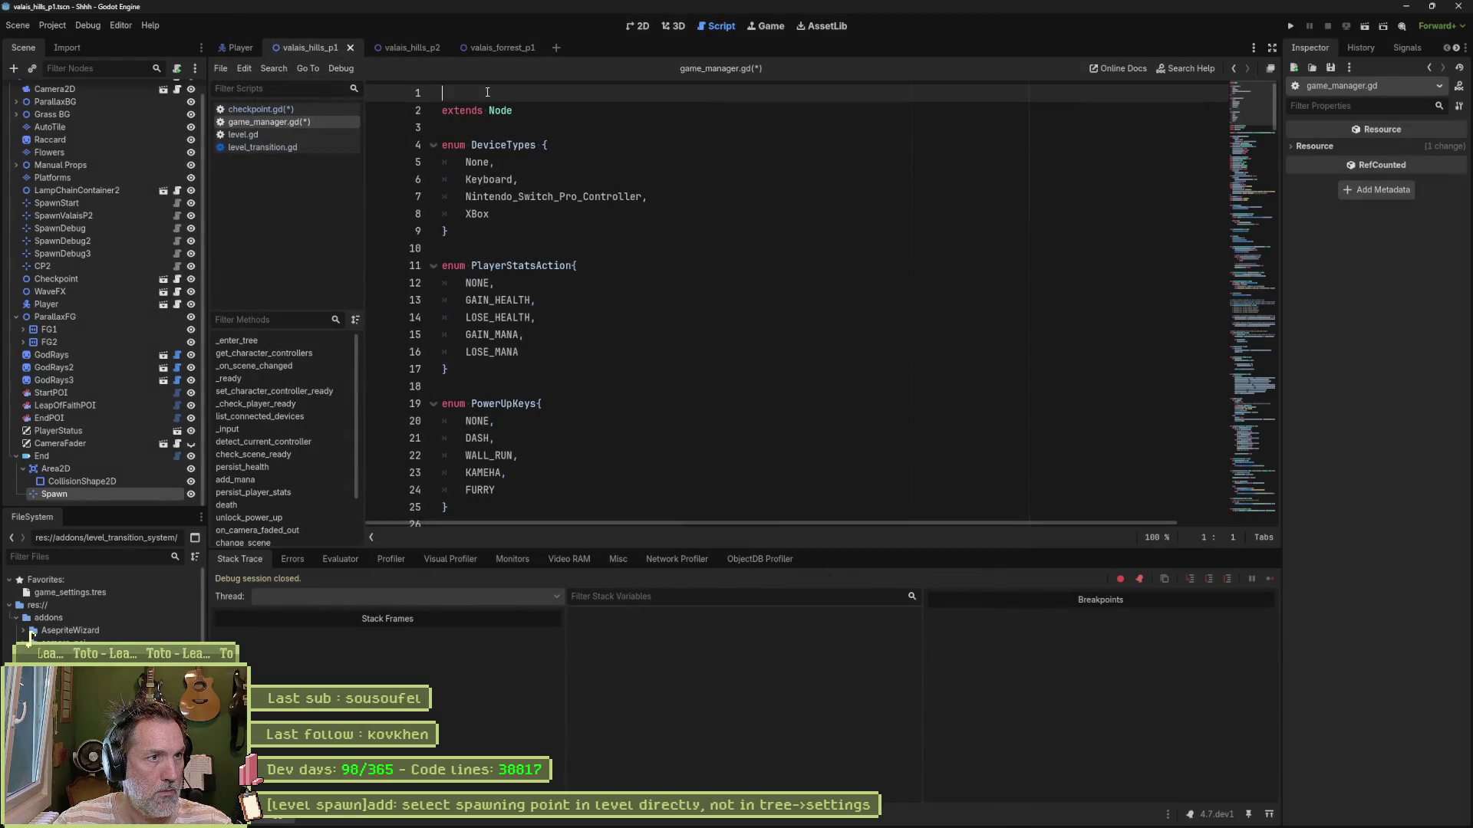
{"action": "type", "text": "#autolo"}
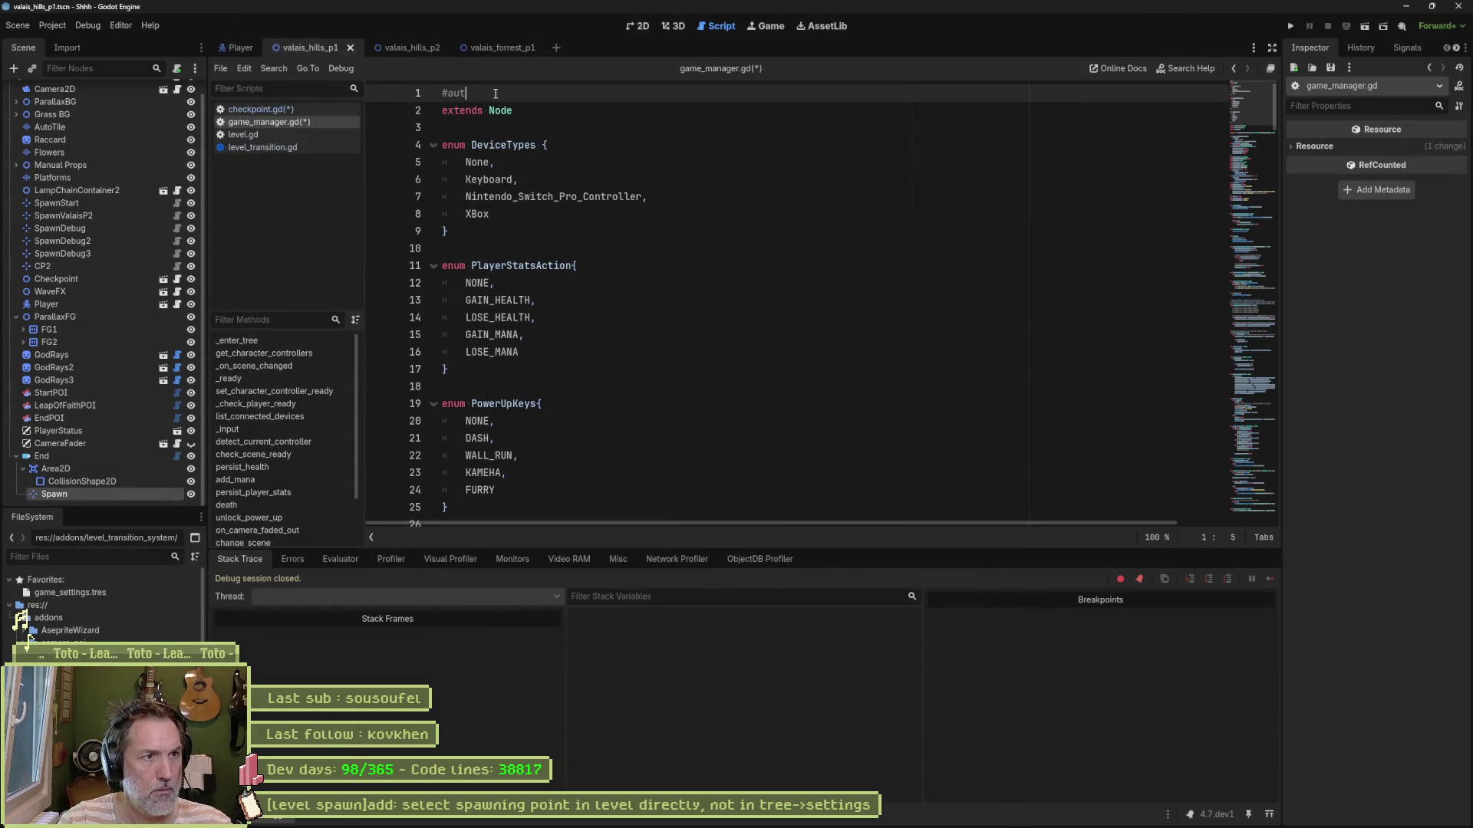
{"action": "type", "text": "a"}
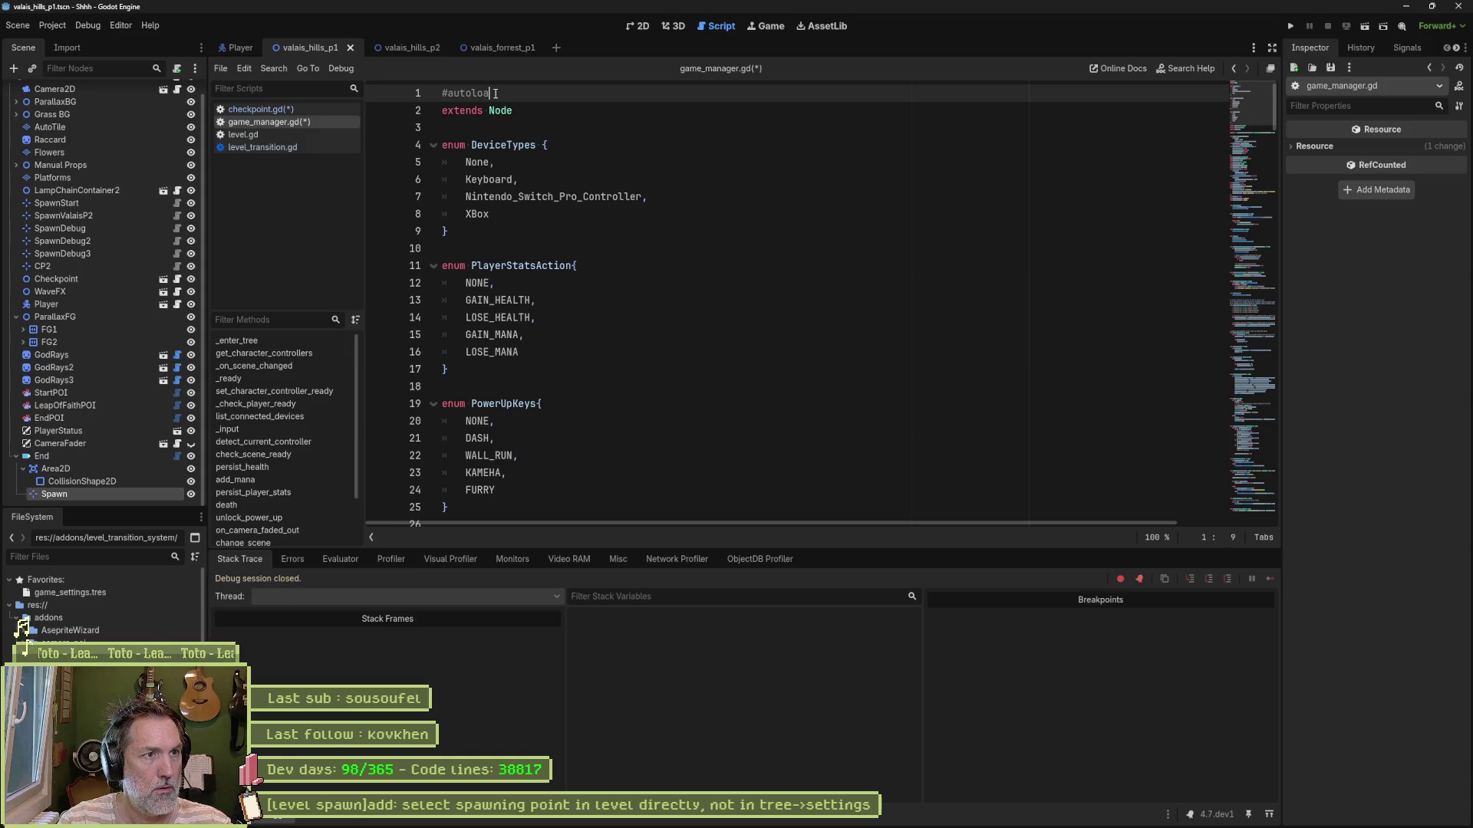
{"action": "type", "text": "d \"Game"}
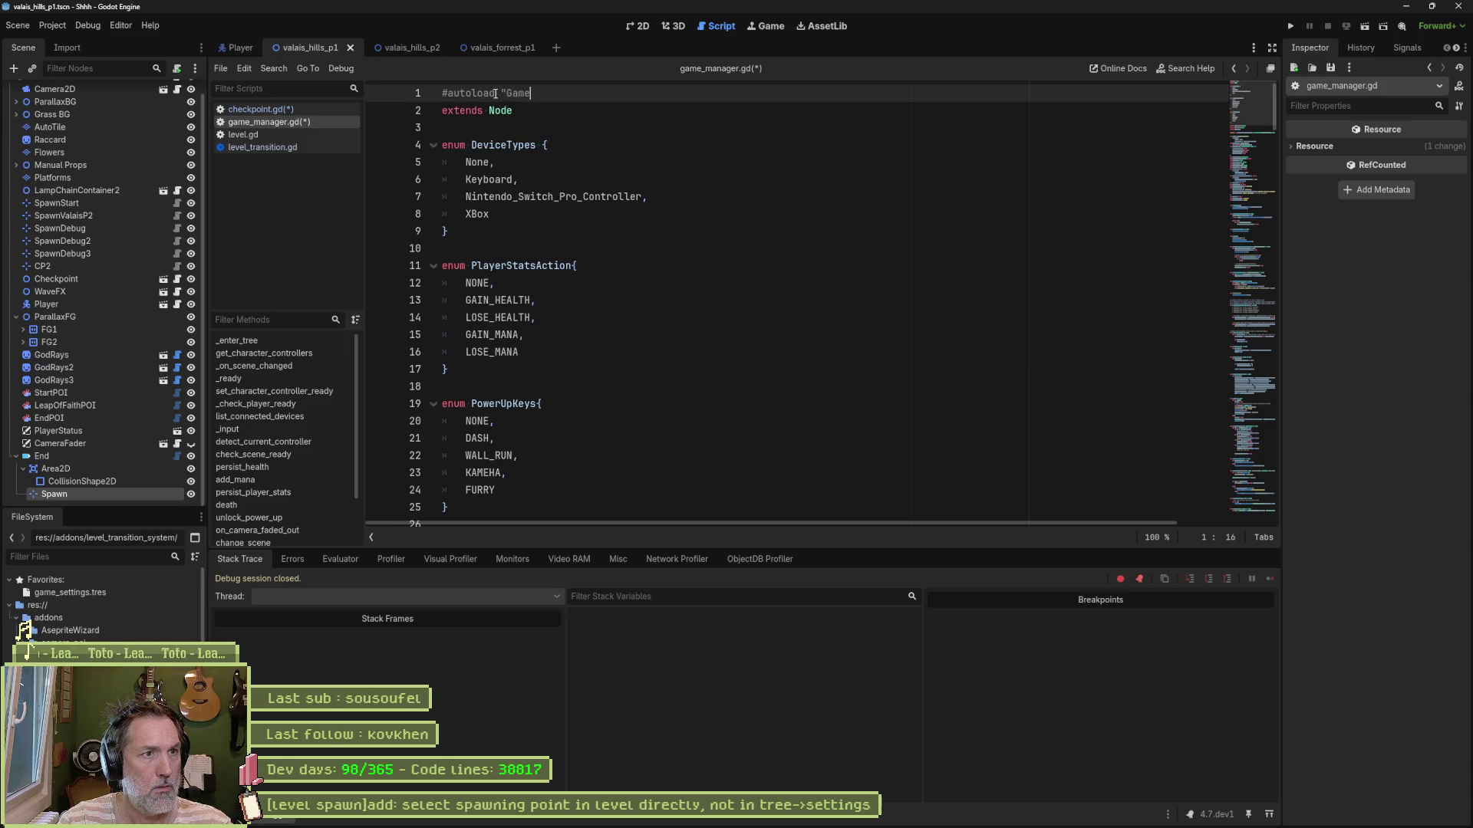
{"action": "type", "text": "Manager\""}
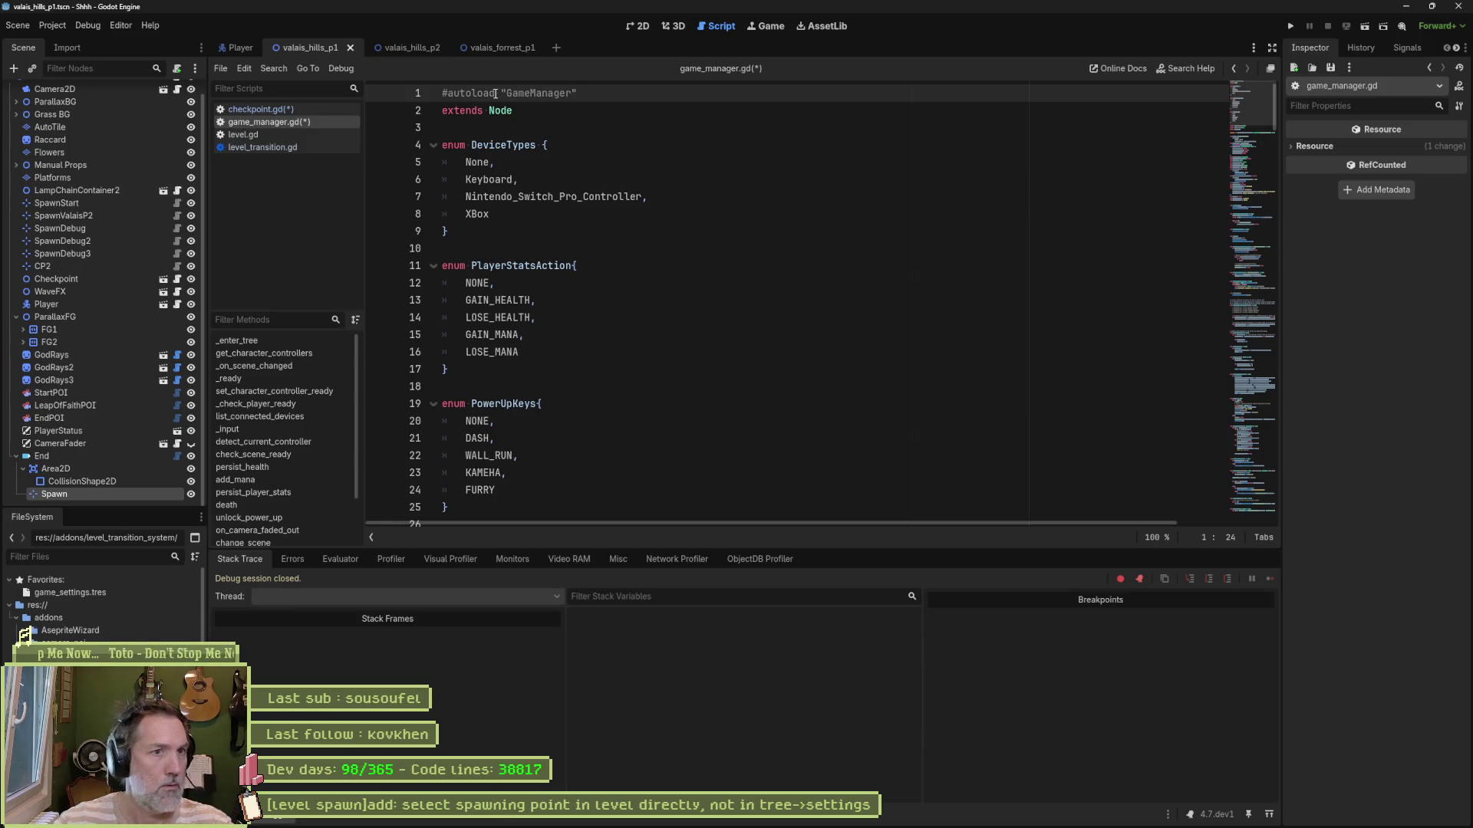
{"action": "left_click", "coordinate": [688, 107]}
{"action": "key", "text": "ctrl+s"}
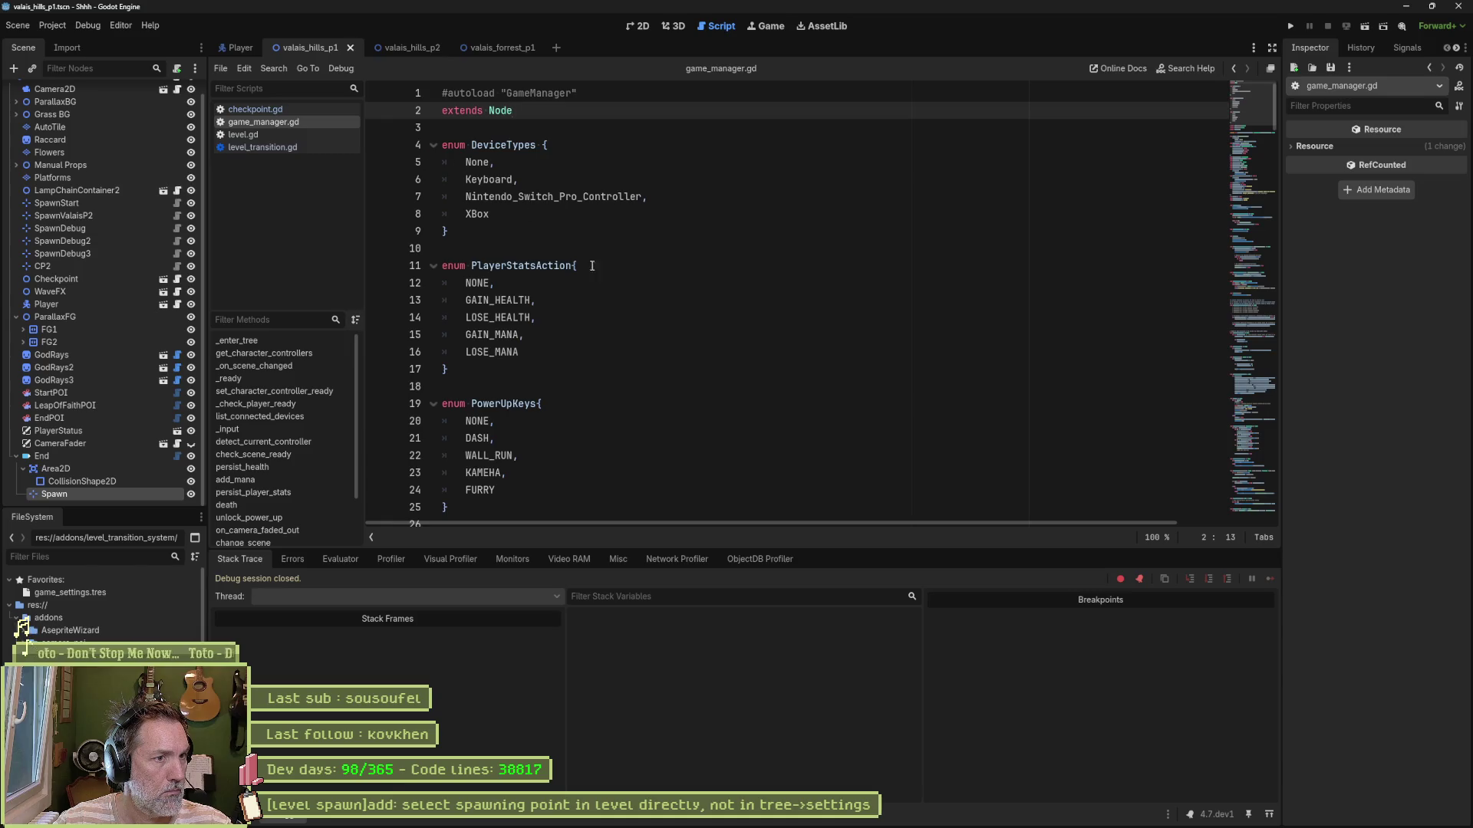
{"action": "scroll", "coordinate": [691, 327], "scroll_direction": "down", "scroll_amount": 10}
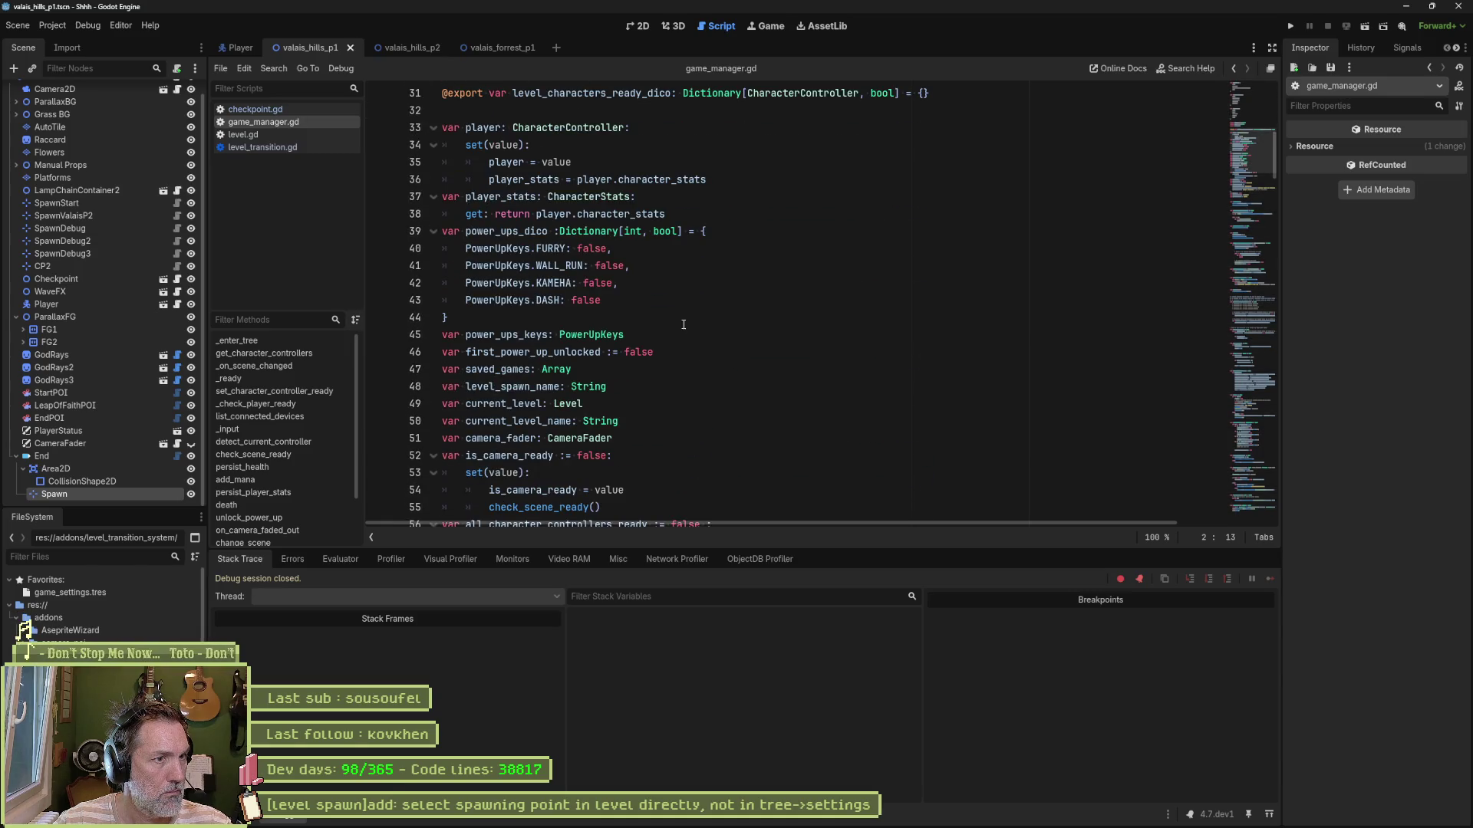
{"action": "scroll", "coordinate": [681, 327], "scroll_direction": "down", "scroll_amount": 1}
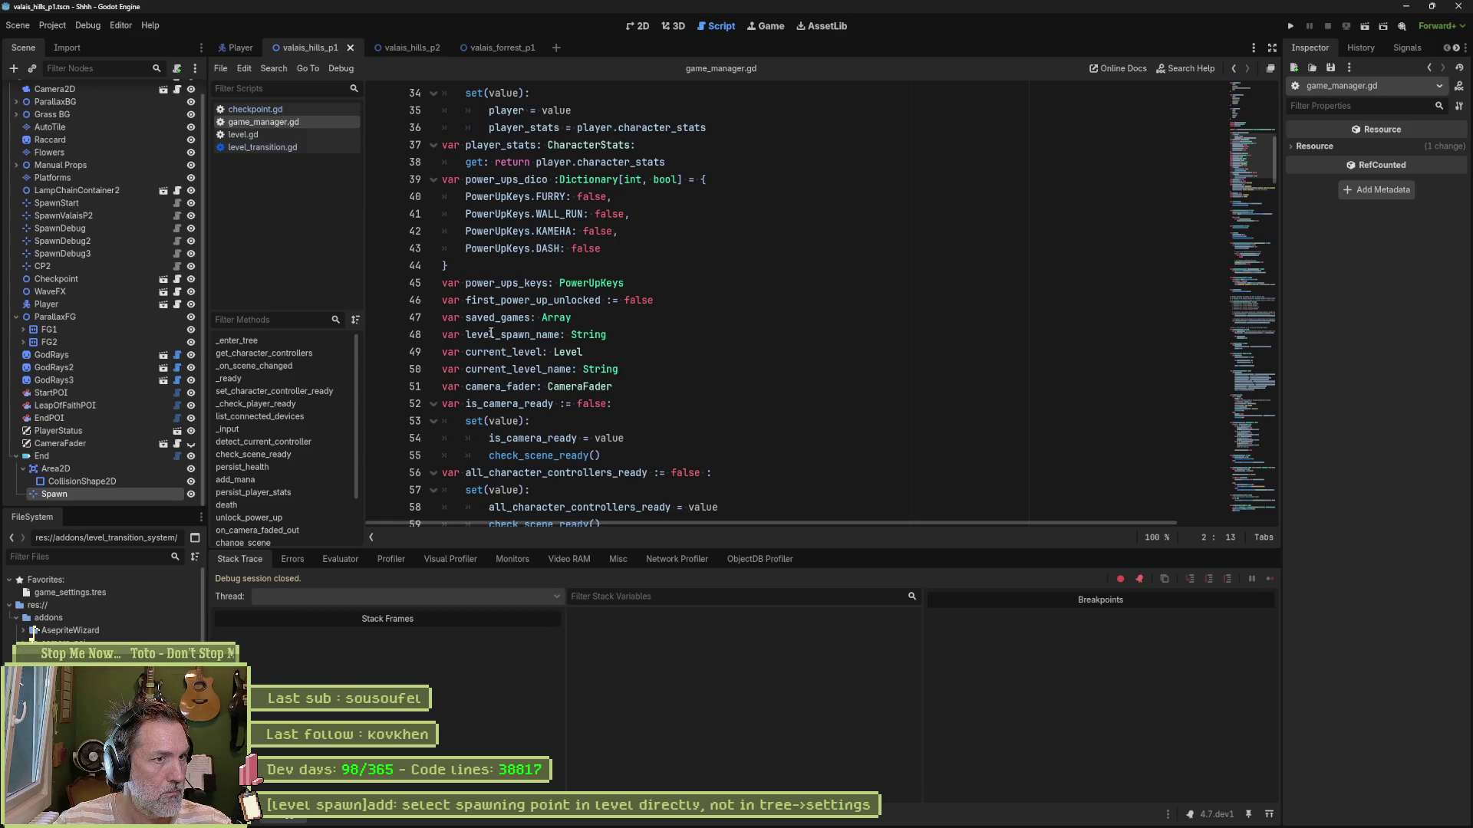
Step: Search the project for level_spawn_name and open the checkpoint.gd line 25 match
{"action": "double_click", "coordinate": [526, 335]}
{"action": "key", "text": "ctrl+shift+f"}
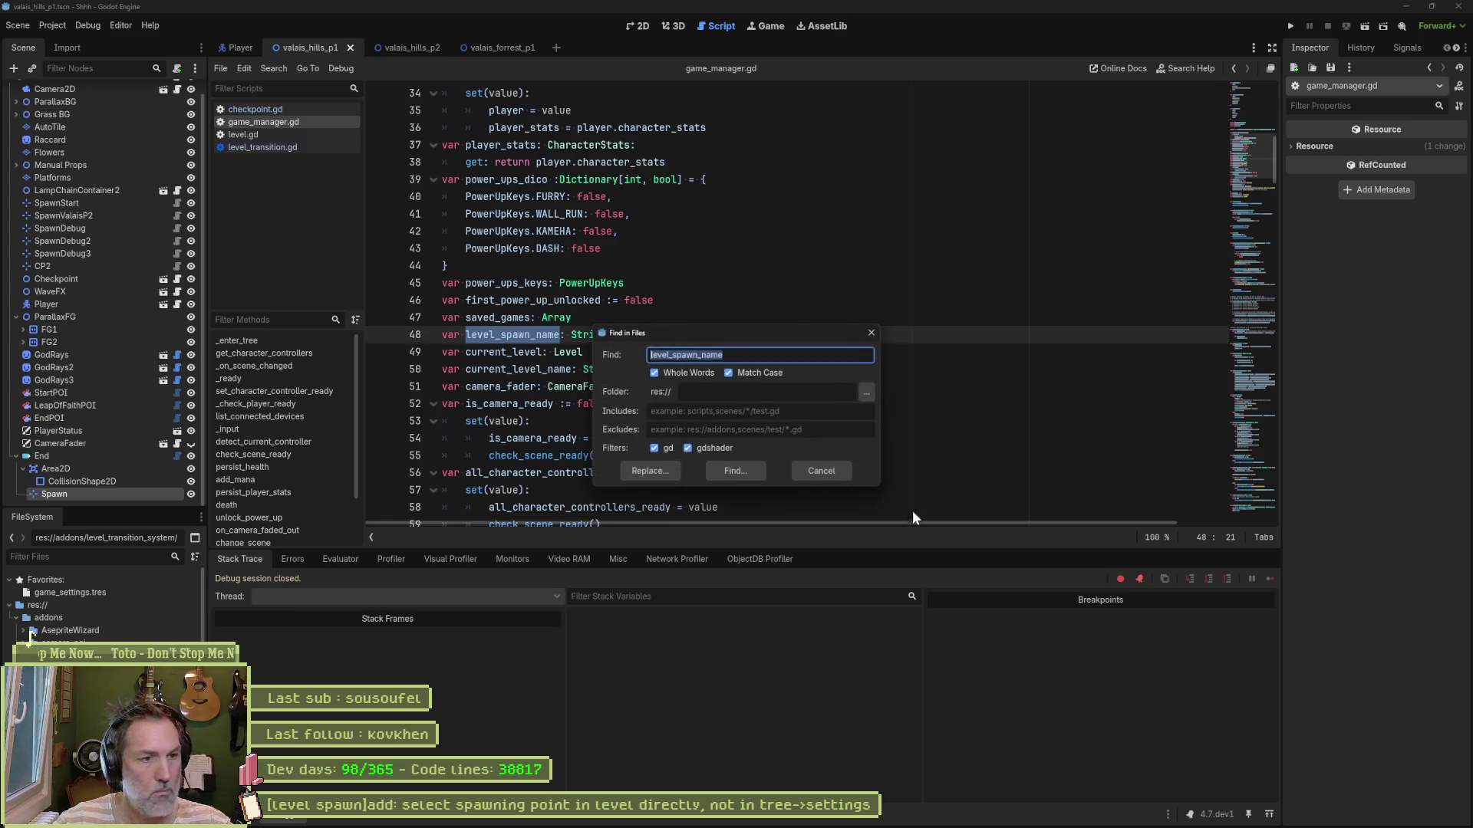
{"action": "left_click", "coordinate": [738, 477]}
{"action": "scroll", "coordinate": [840, 682], "scroll_direction": "down", "scroll_amount": 2}
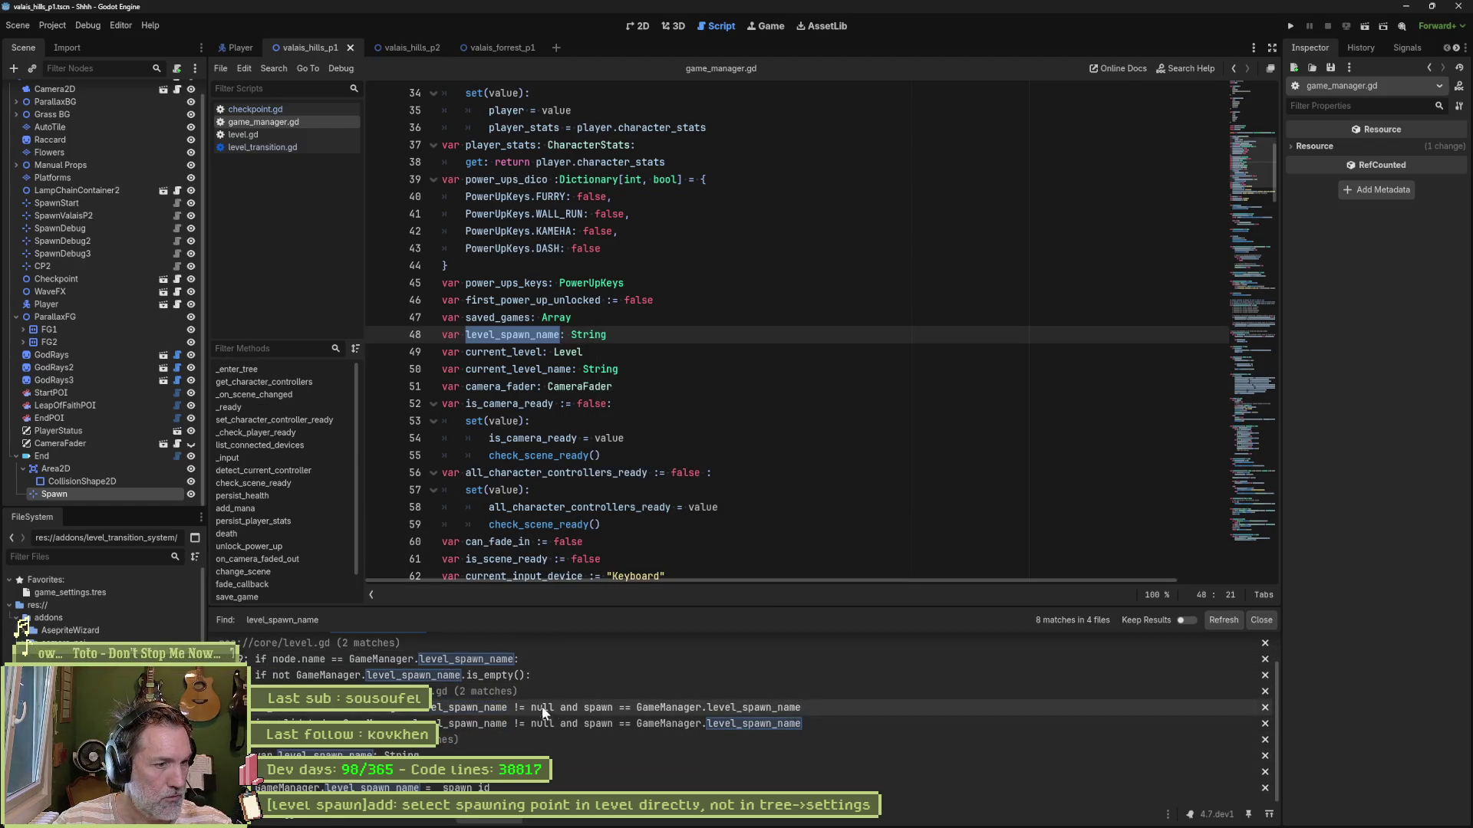
{"action": "scroll", "coordinate": [454, 696], "scroll_direction": "up", "scroll_amount": 2}
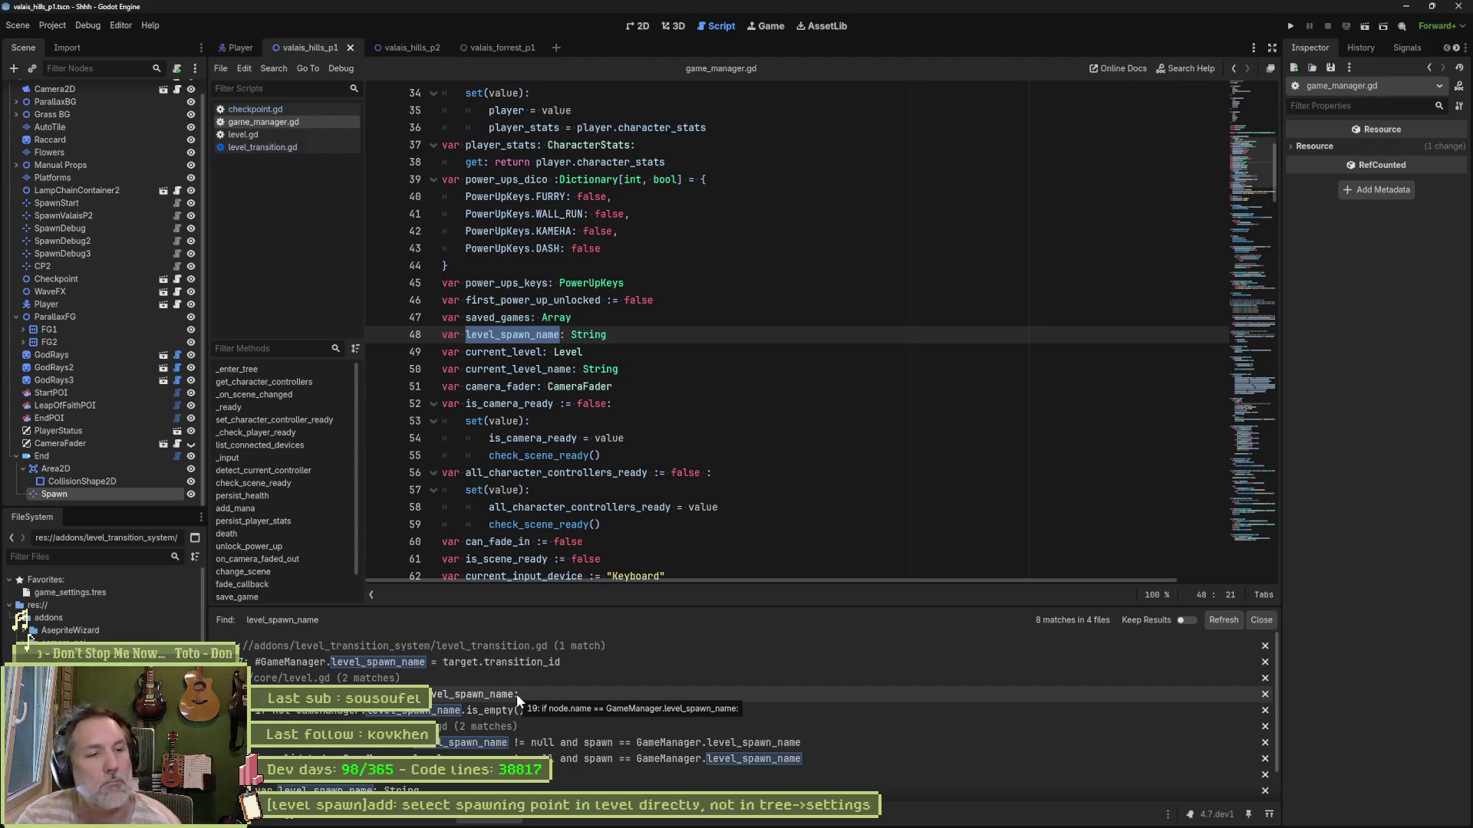
{"action": "left_click", "coordinate": [527, 743]}
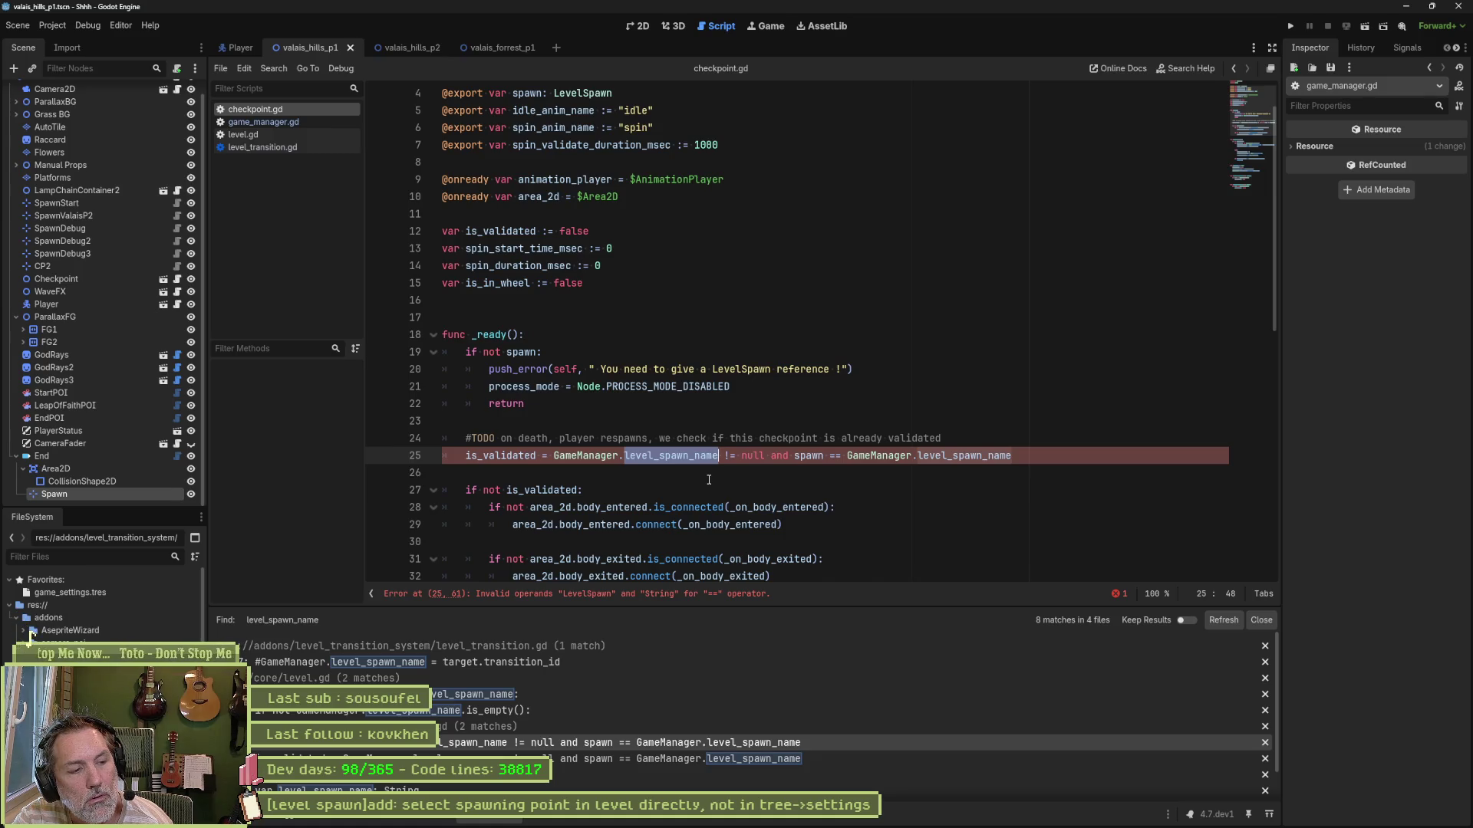
Step: Follow level_transition.gd's change_scene call on line 69 into GameManager
{"action": "left_click", "coordinate": [264, 147]}
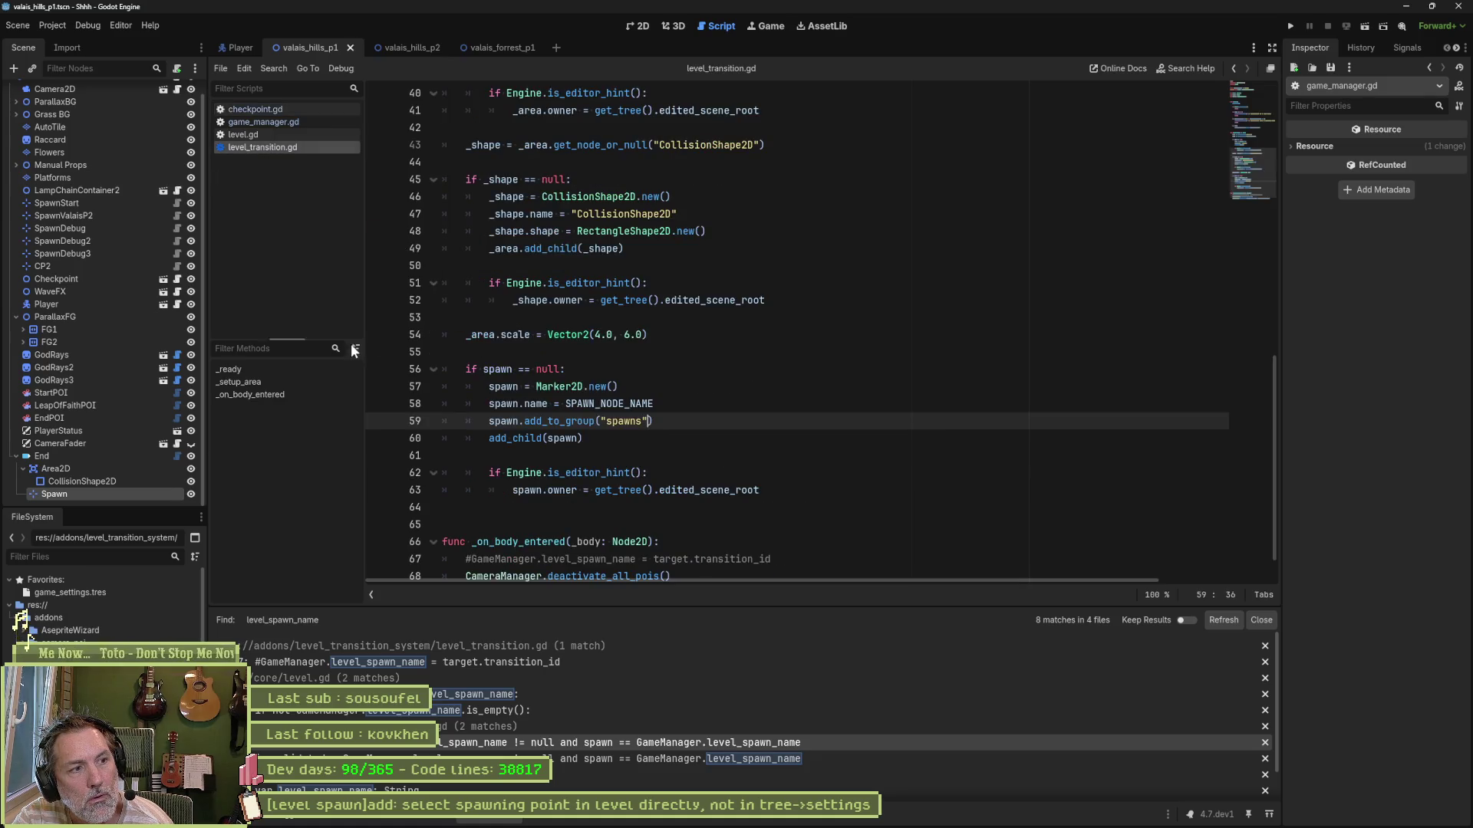
{"action": "left_click", "coordinate": [289, 394]}
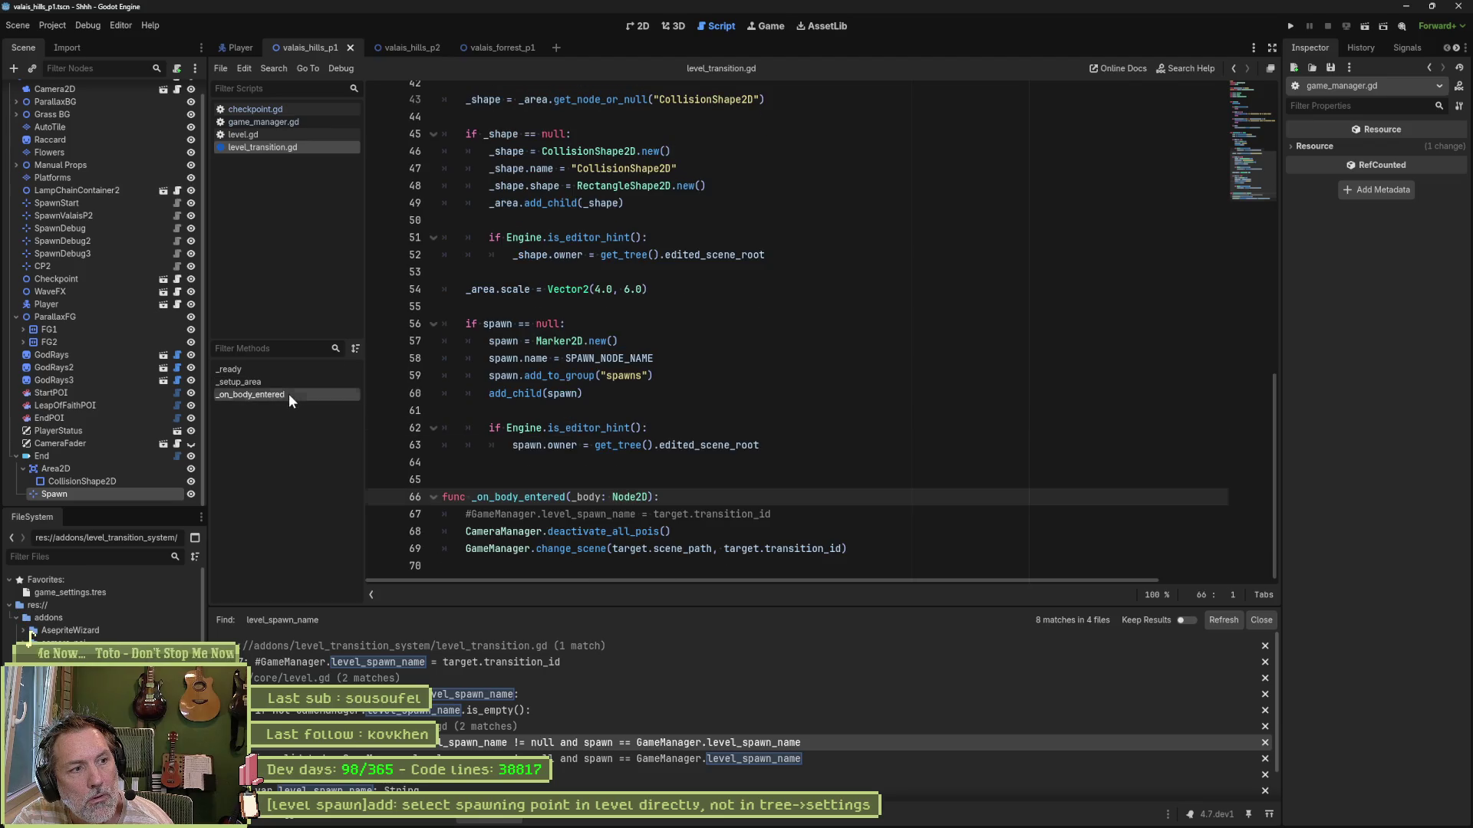
{"action": "left_click", "coordinate": [595, 549]}
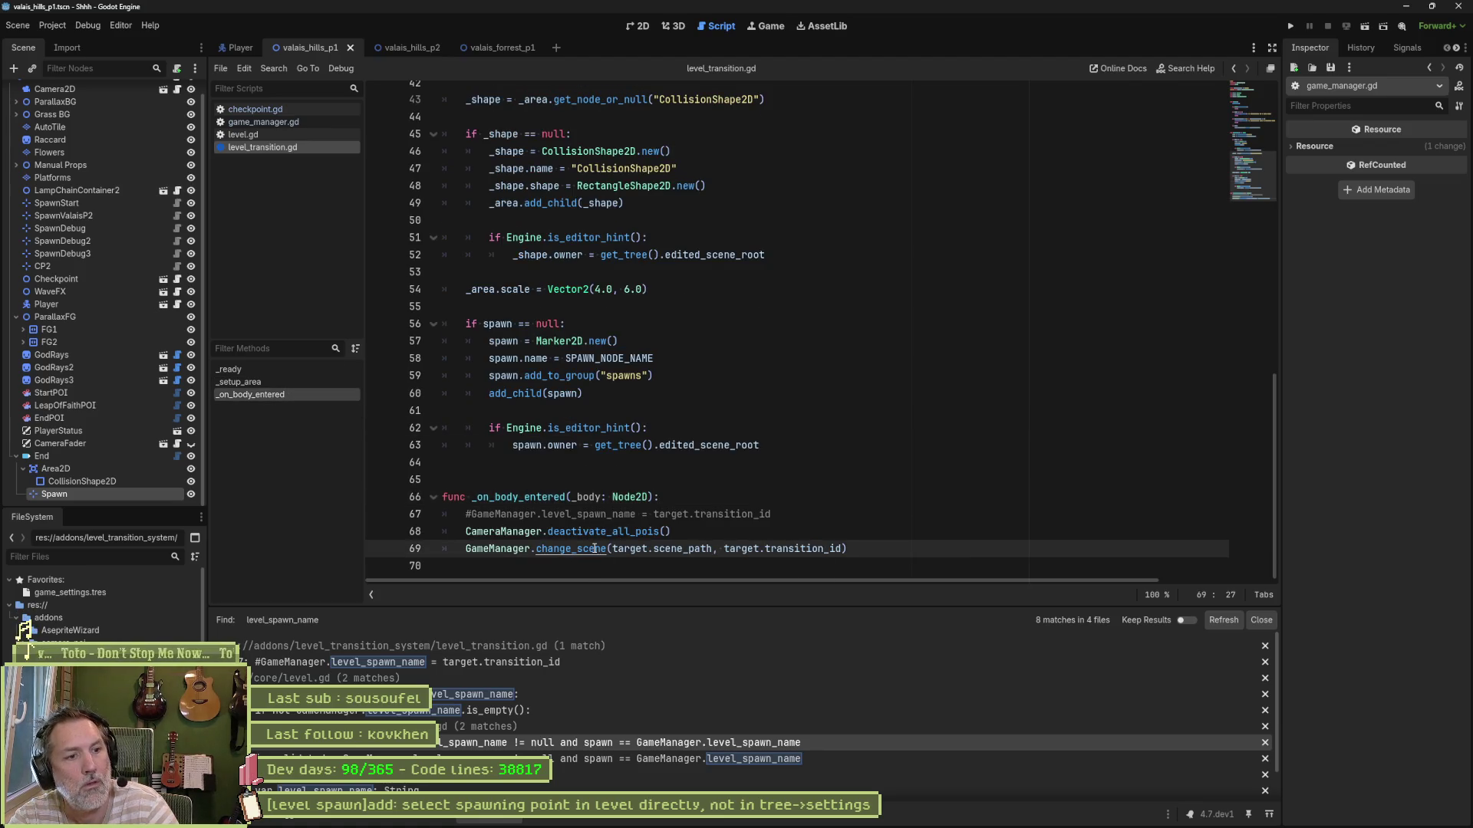
{"action": "left_click", "coordinate": [596, 549], "text": "ctrl"}
Step: Inspect line 231 assigning _spawn_id to level_spawn_name, then open checkpoint.gd
{"action": "double_click", "coordinate": [732, 335]}
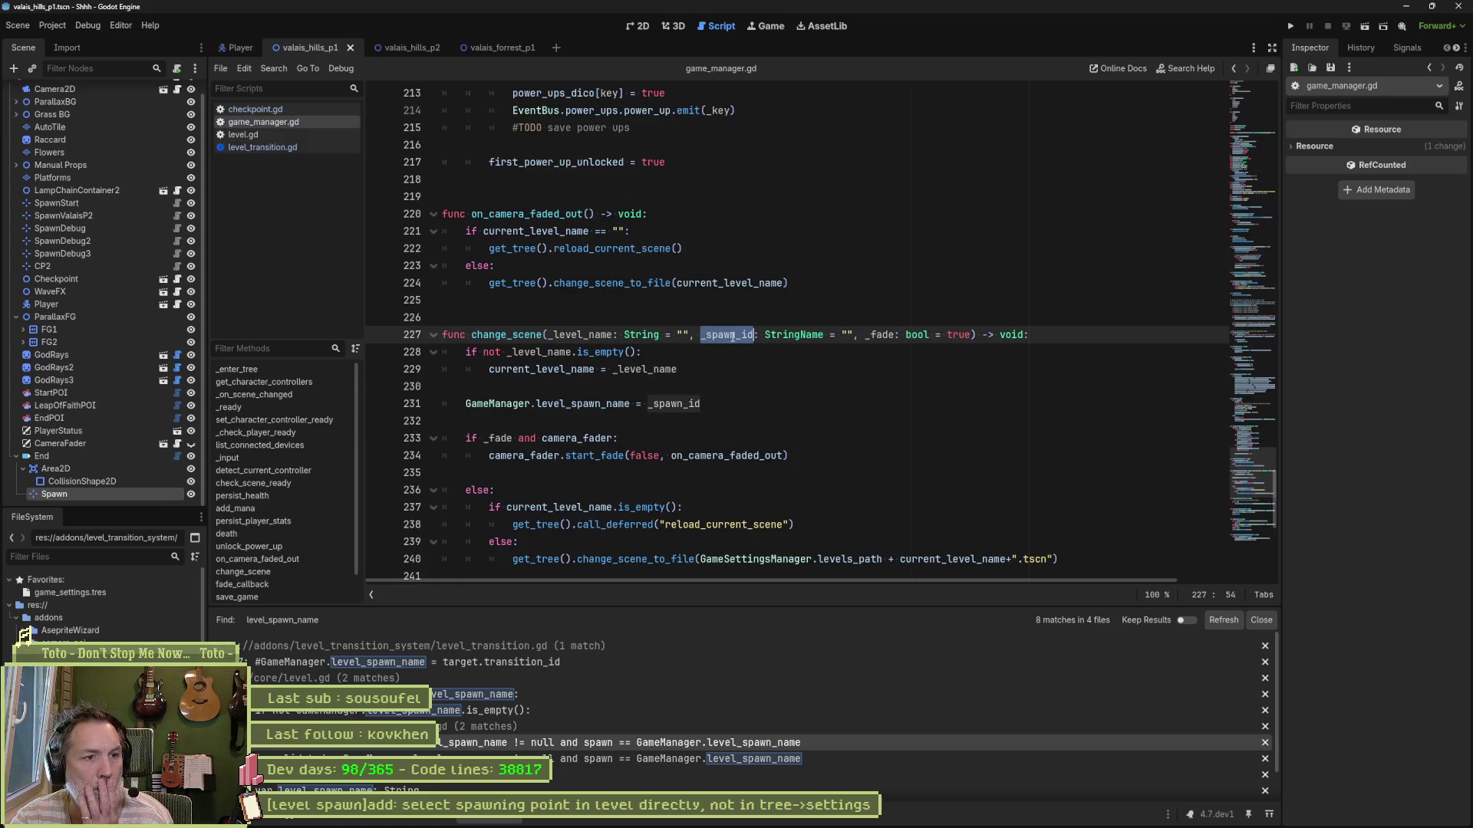
{"action": "left_click_drag", "start_coordinate": [727, 403], "coordinate": [465, 402]}
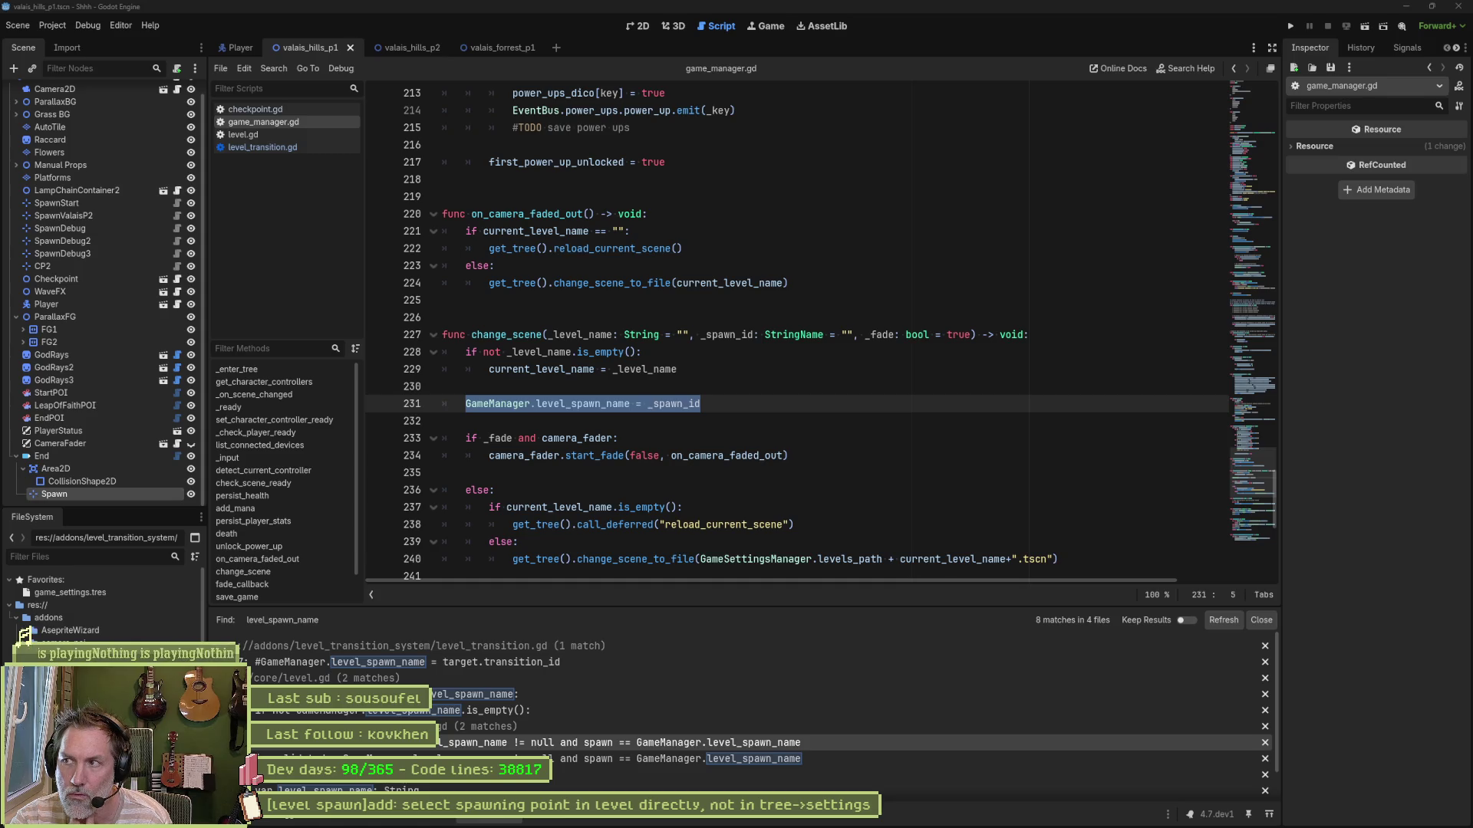
{"action": "mouse_move", "coordinate": [599, 408]}
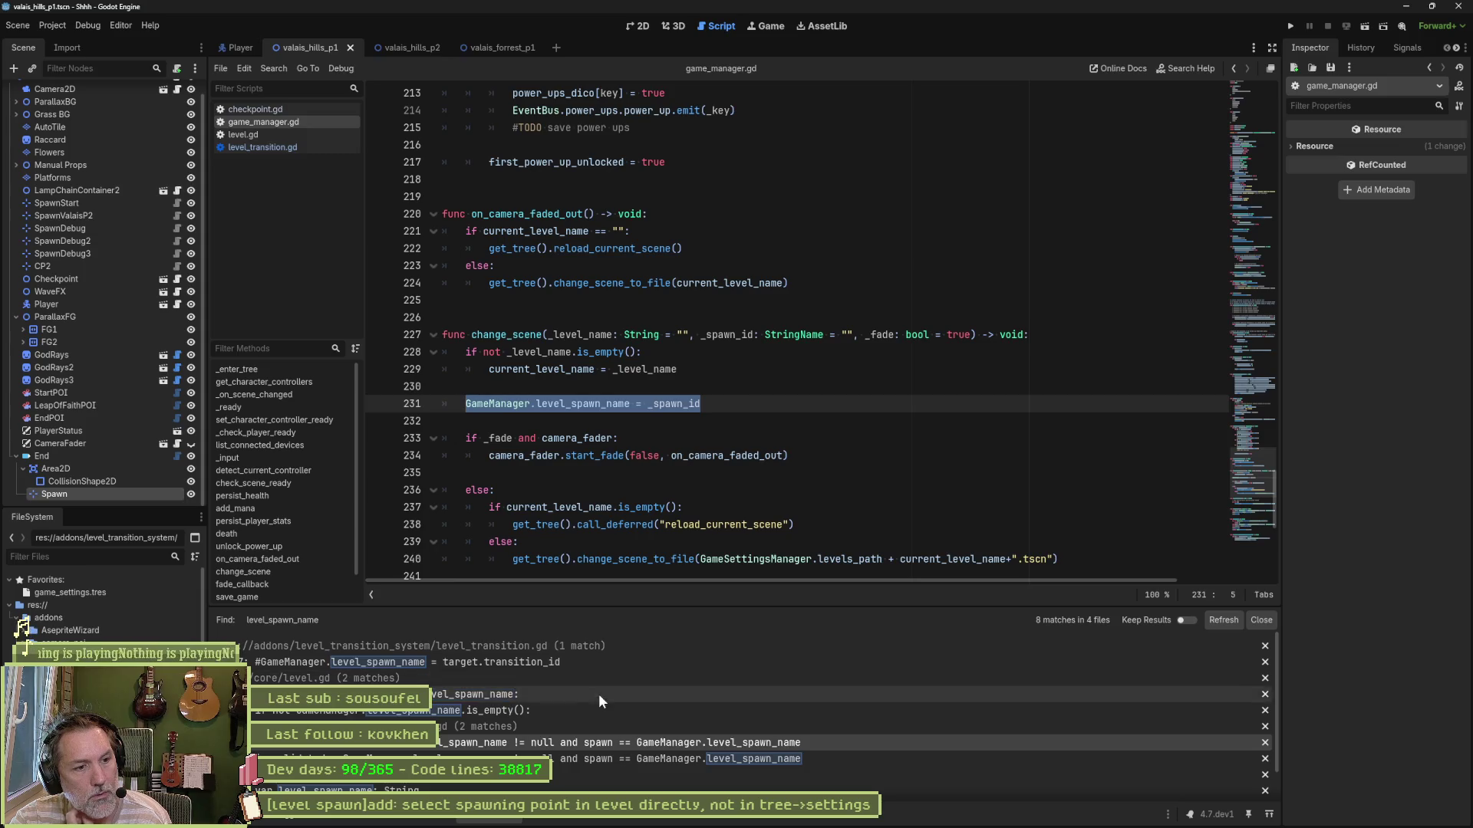
{"action": "left_click", "coordinate": [606, 743]}
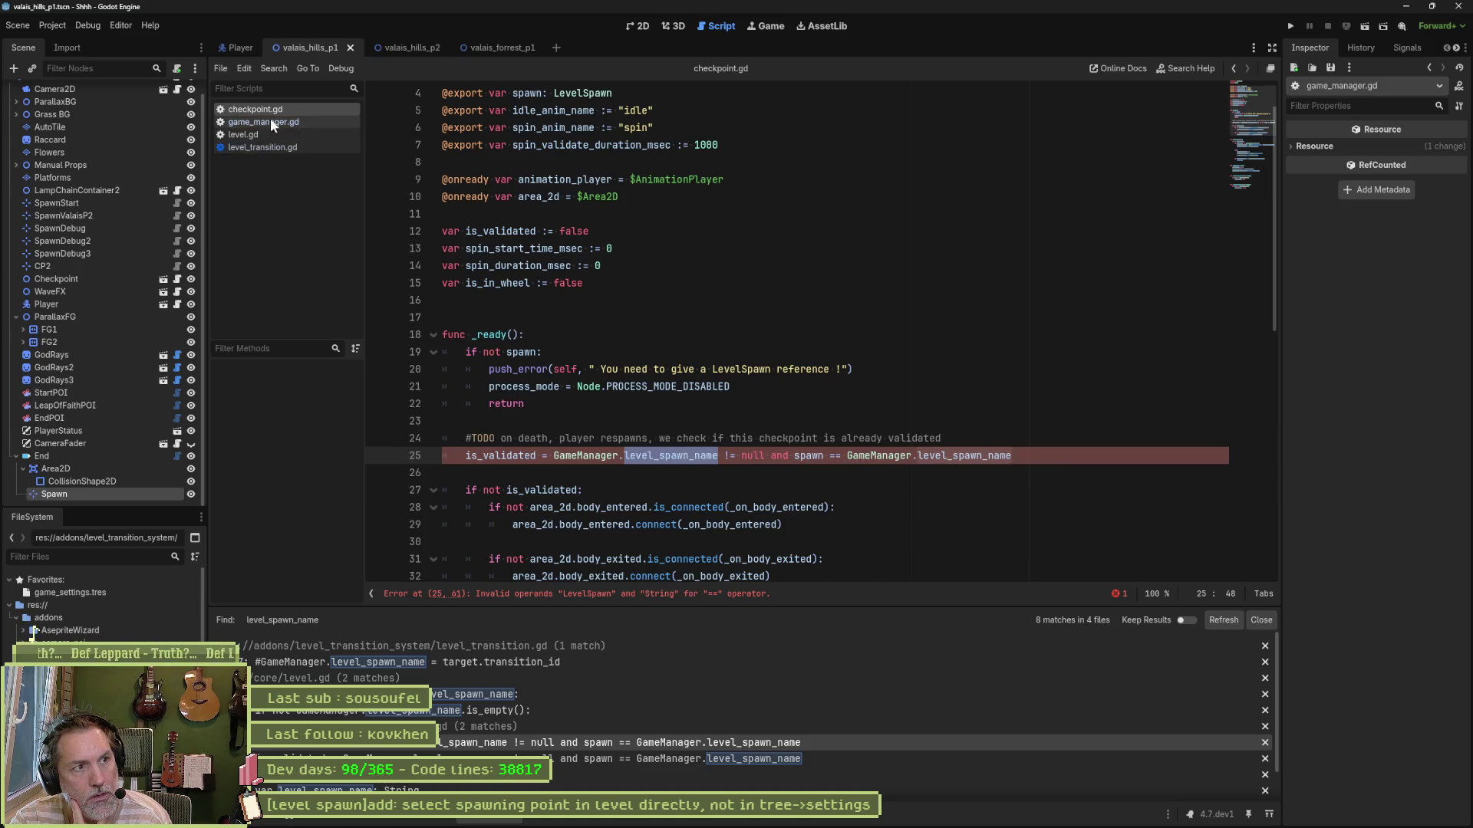
Step: Select the set_spawn call in validate() for review
{"action": "scroll", "coordinate": [668, 504], "scroll_direction": "down", "scroll_amount": 8}
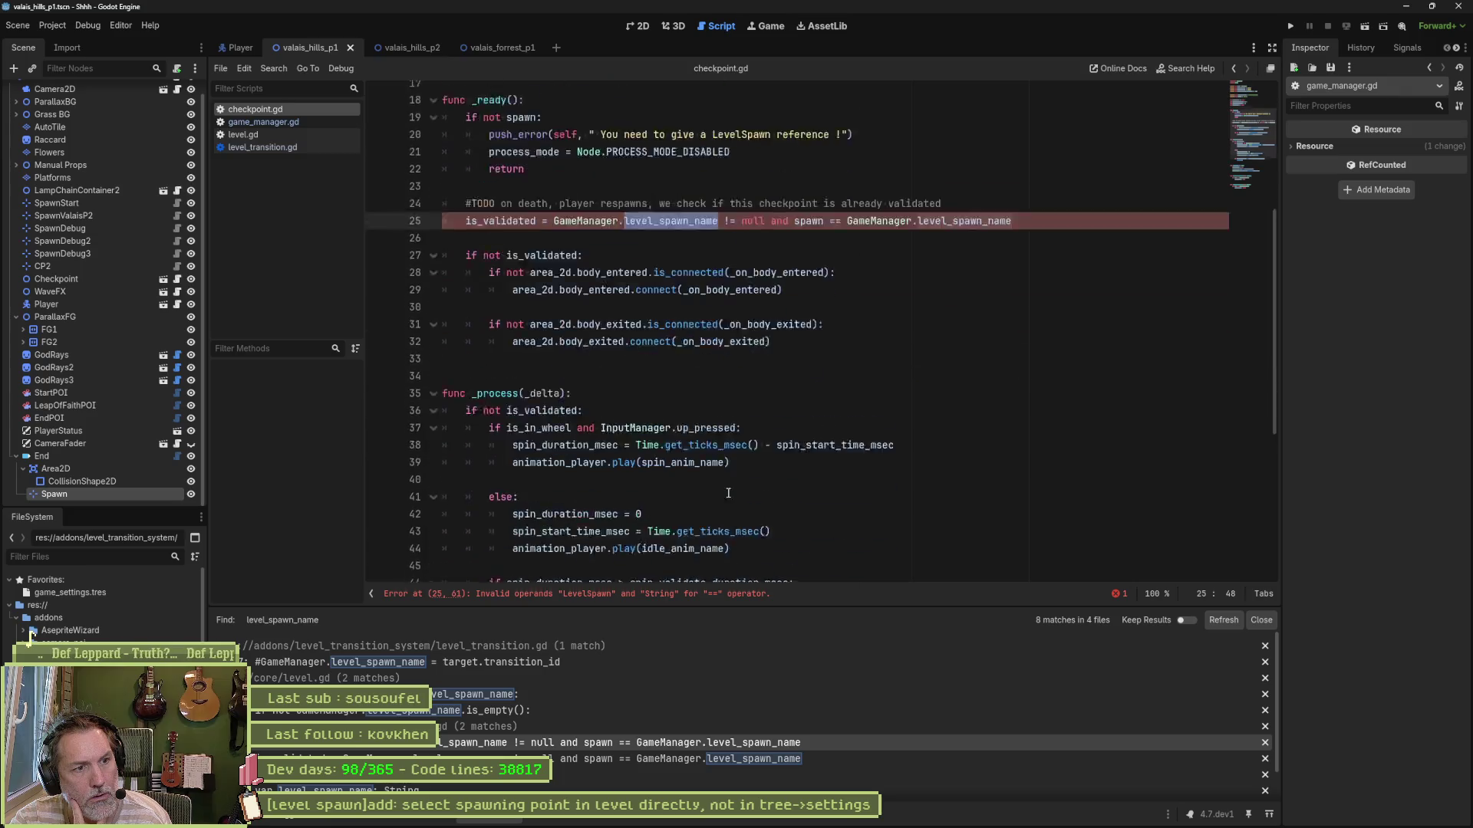
{"action": "scroll", "coordinate": [668, 504], "scroll_direction": "down", "scroll_amount": 2}
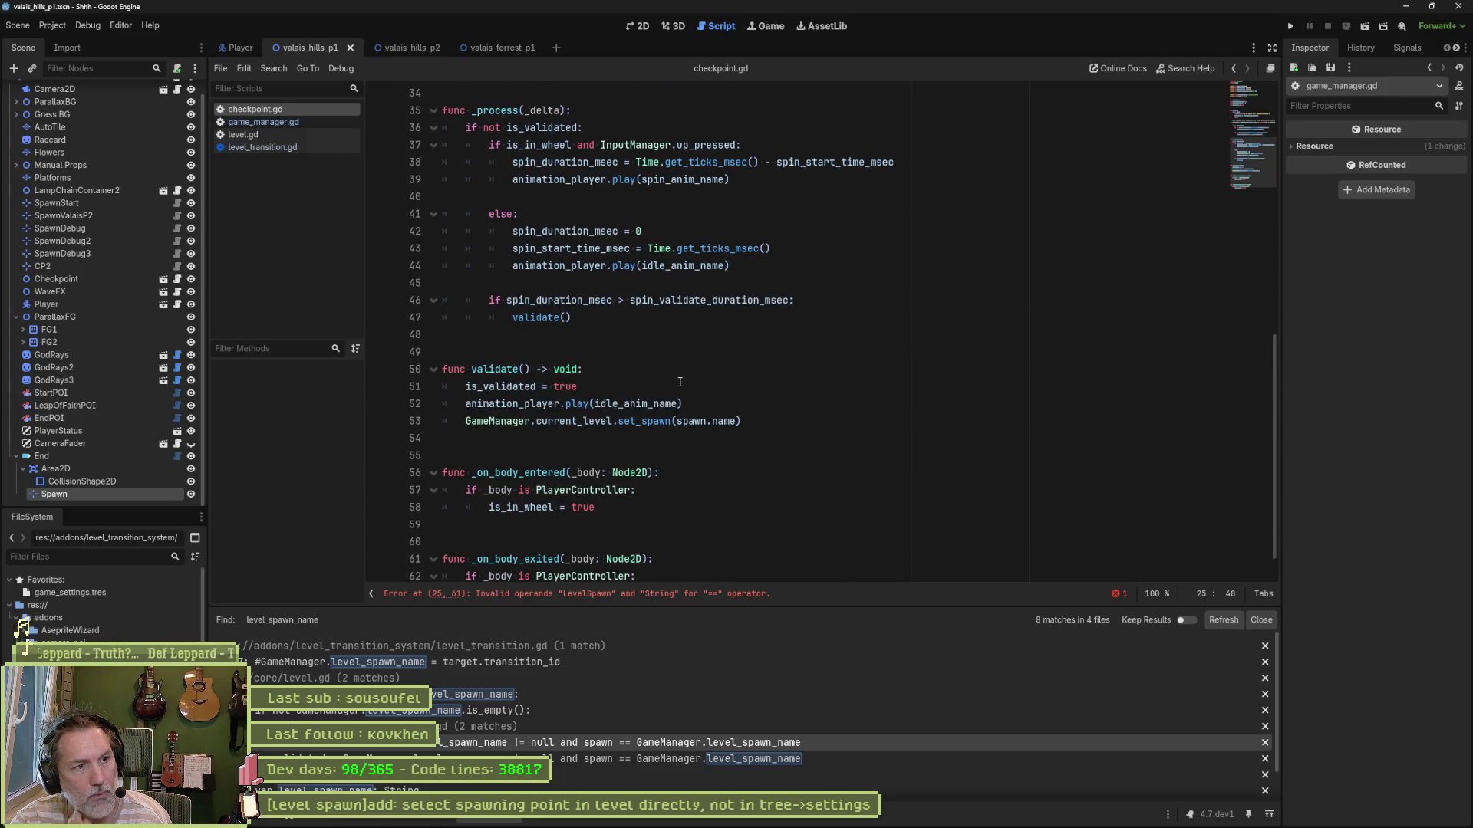
{"action": "left_click_drag", "start_coordinate": [537, 422], "coordinate": [746, 422]}
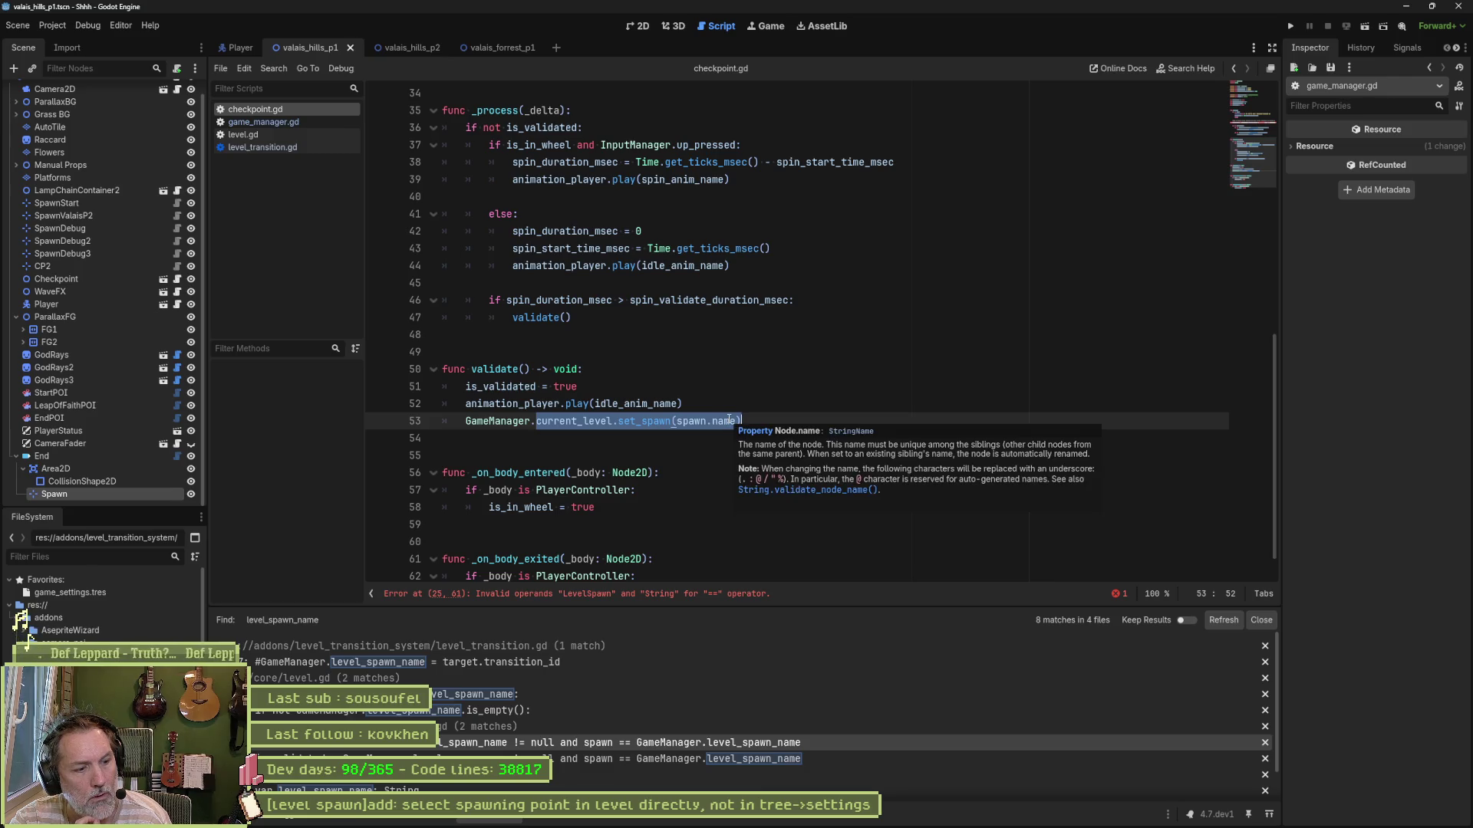
{"action": "mouse_move", "coordinate": [732, 420]}
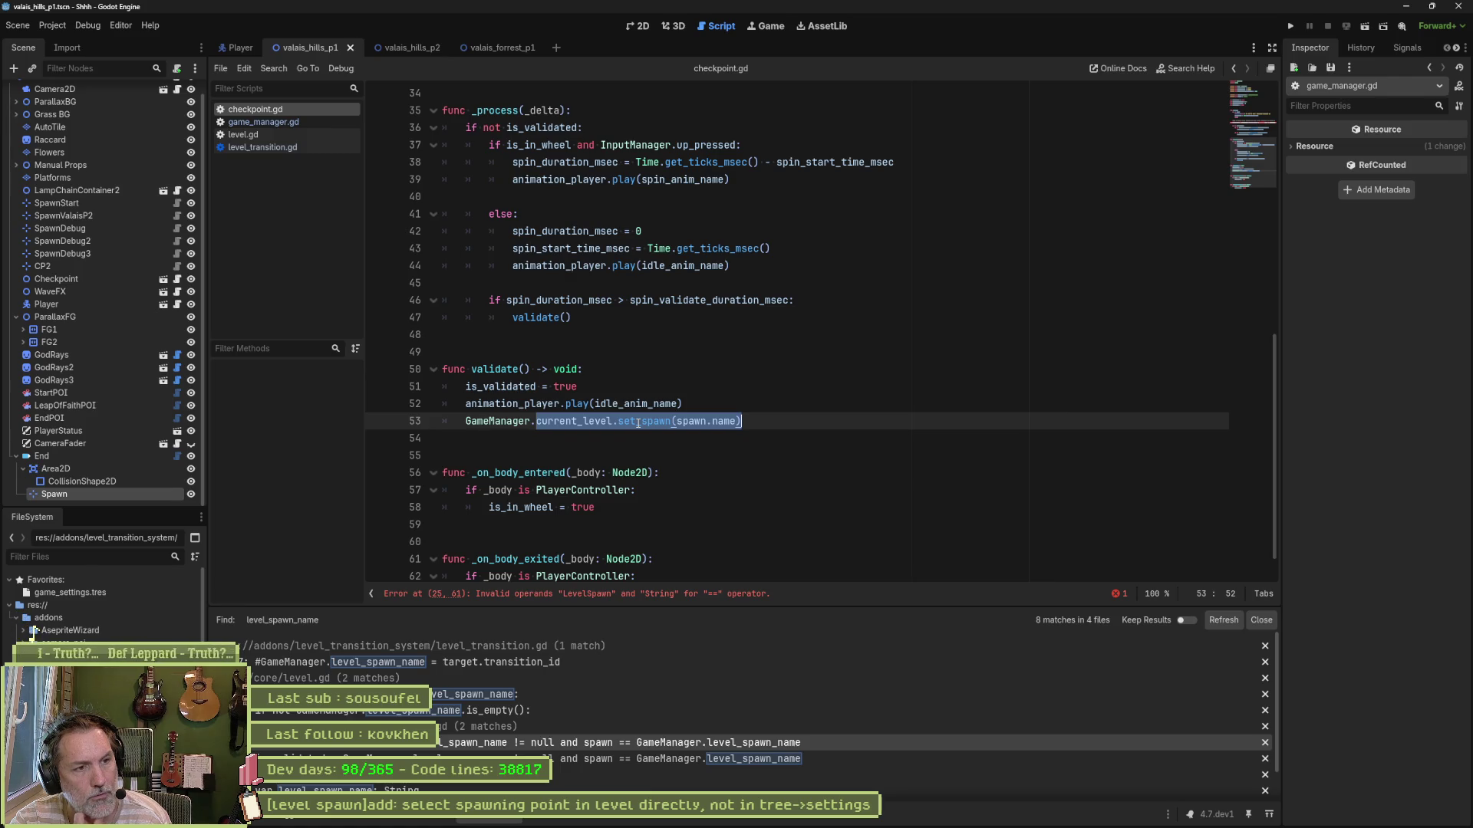
Step: Add the line 'GameManager.level_spawn_name = spawn.name' after line 52
{"action": "left_click", "coordinate": [803, 412]}
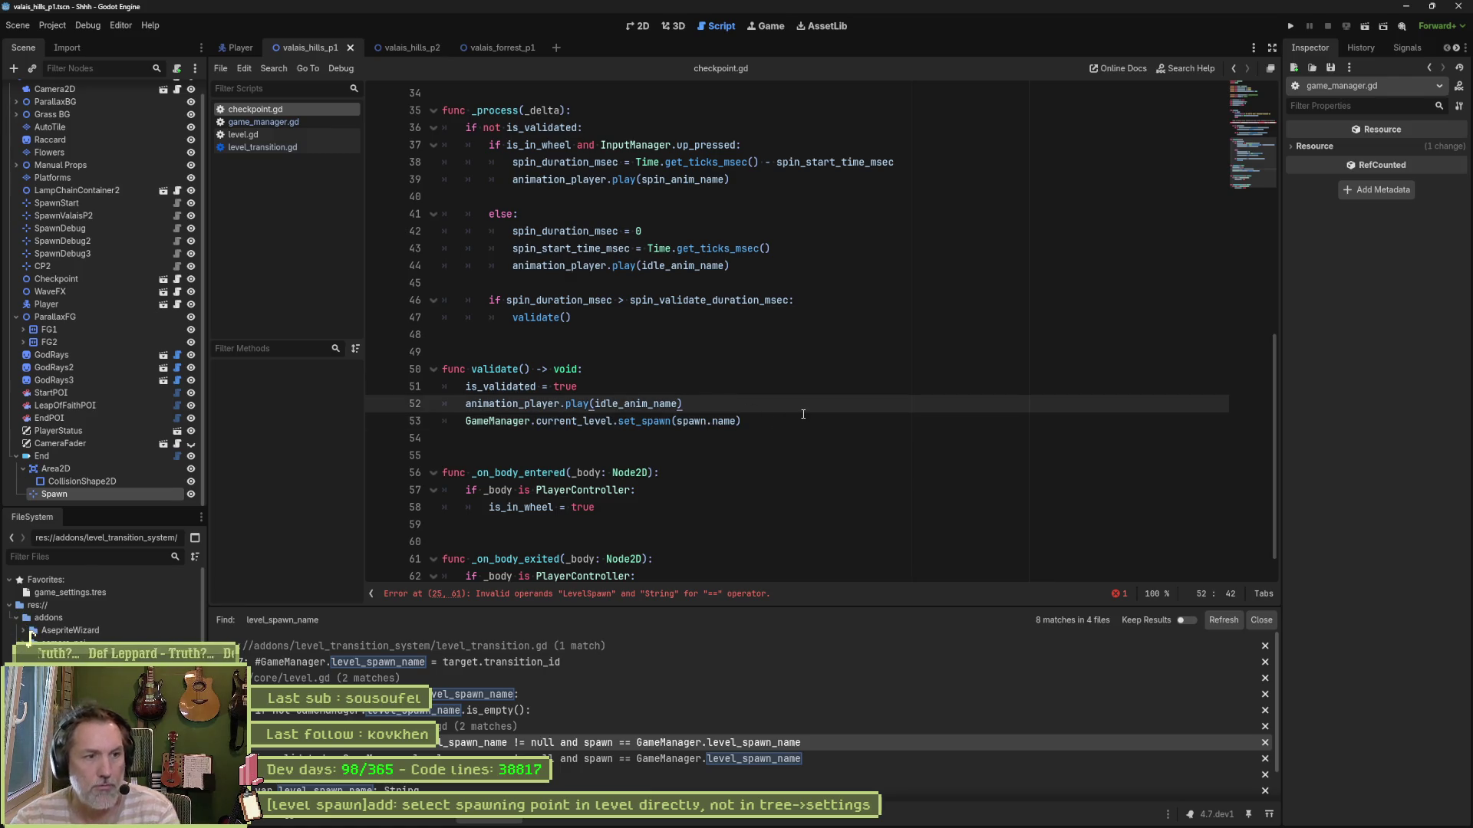
{"action": "key", "text": "Return"}
{"action": "type", "text": "GaME"}
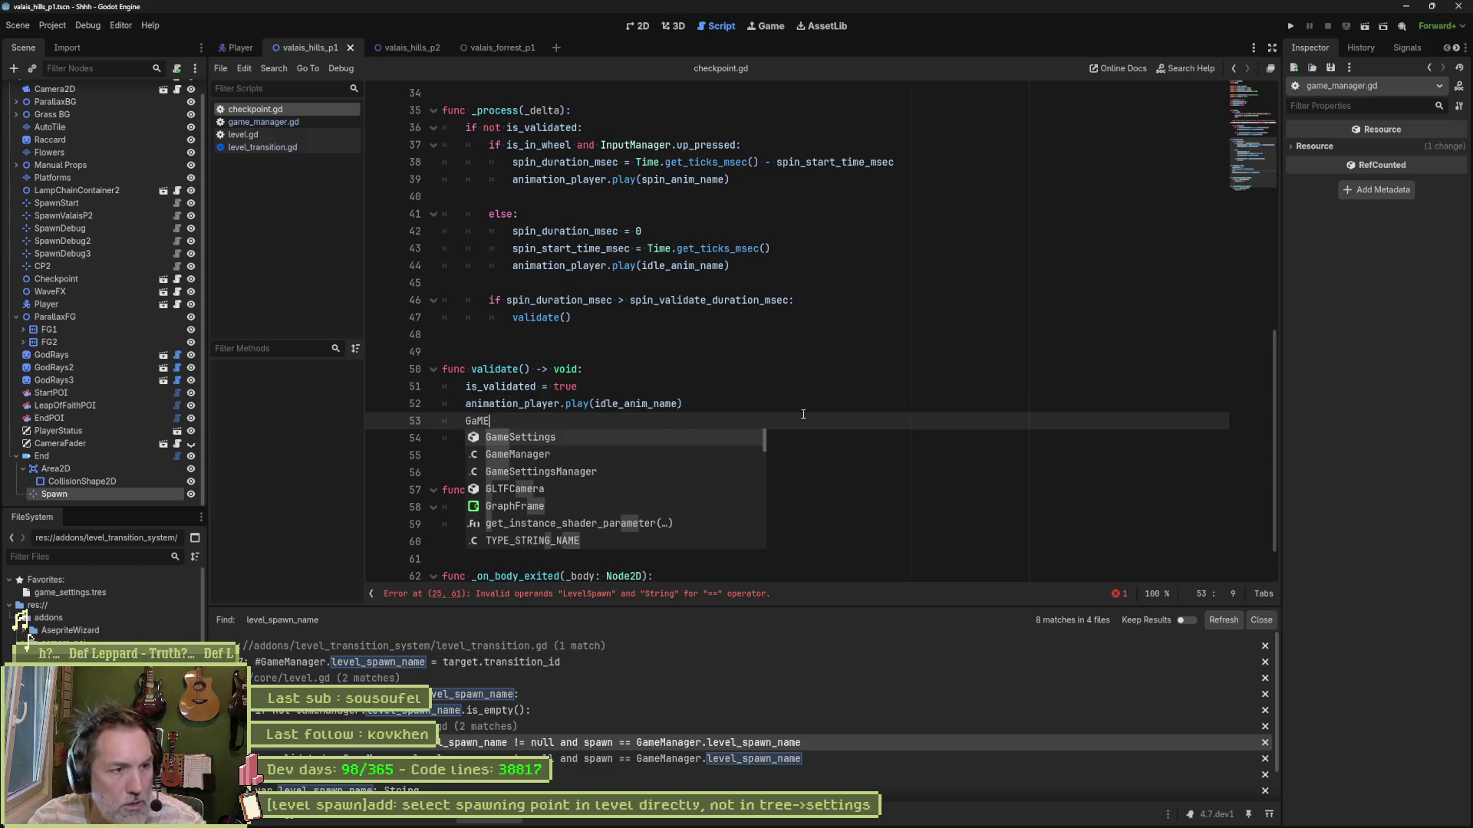
{"action": "key", "text": "Down"}
{"action": "key", "text": "Return"}
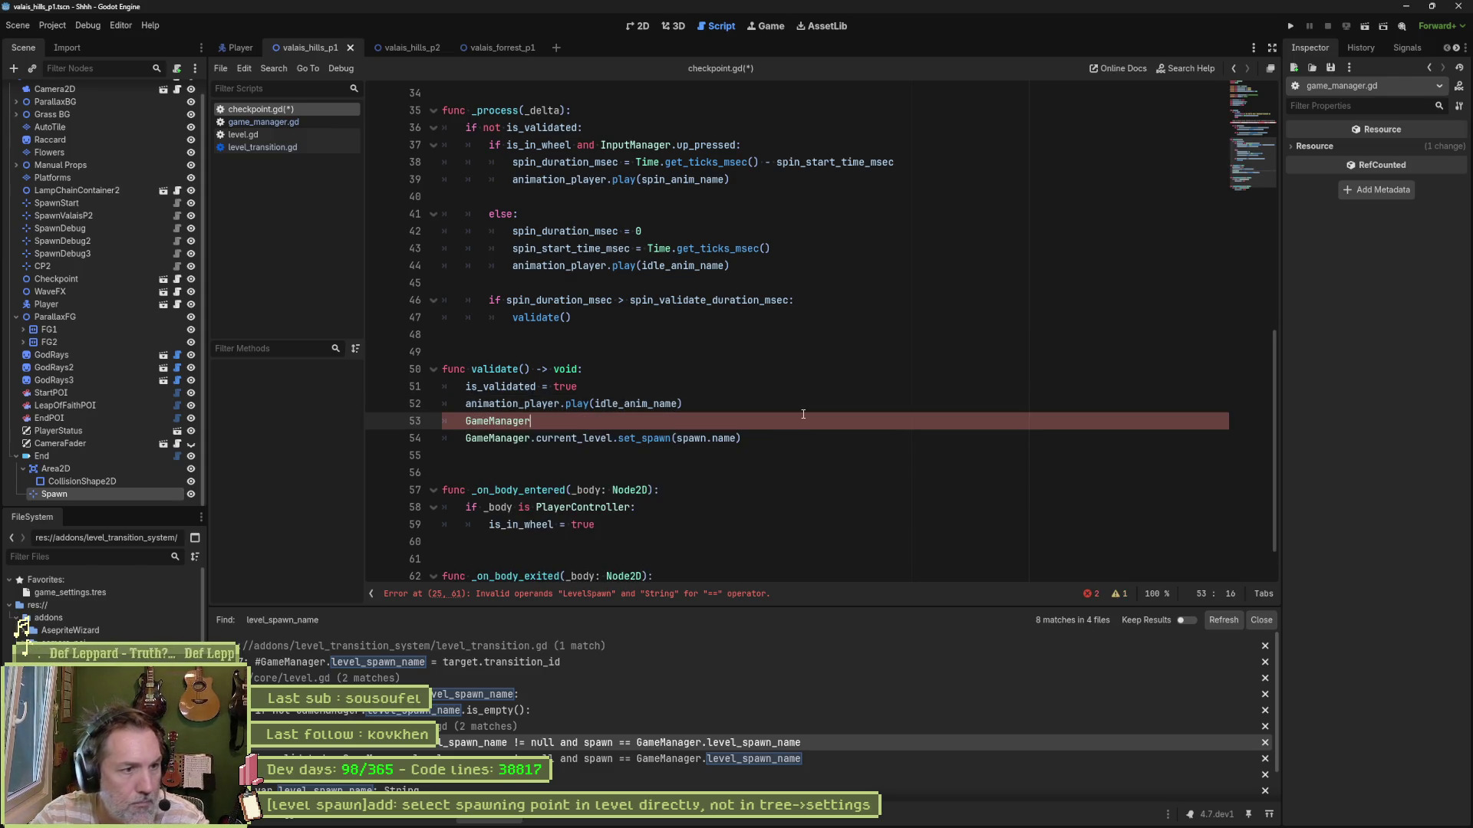
{"action": "type", "text": ".spa"}
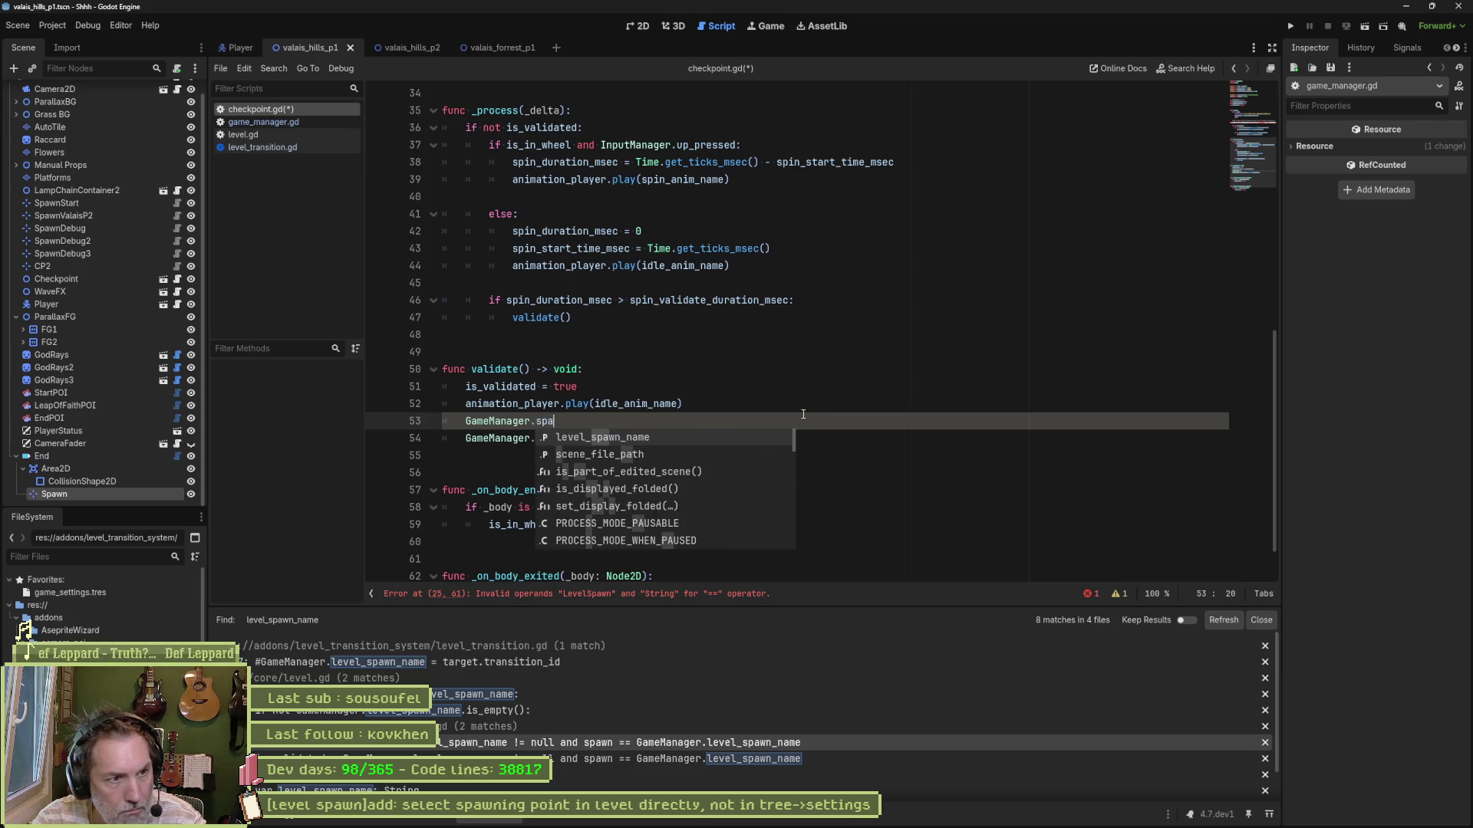
{"action": "key", "text": "Return"}
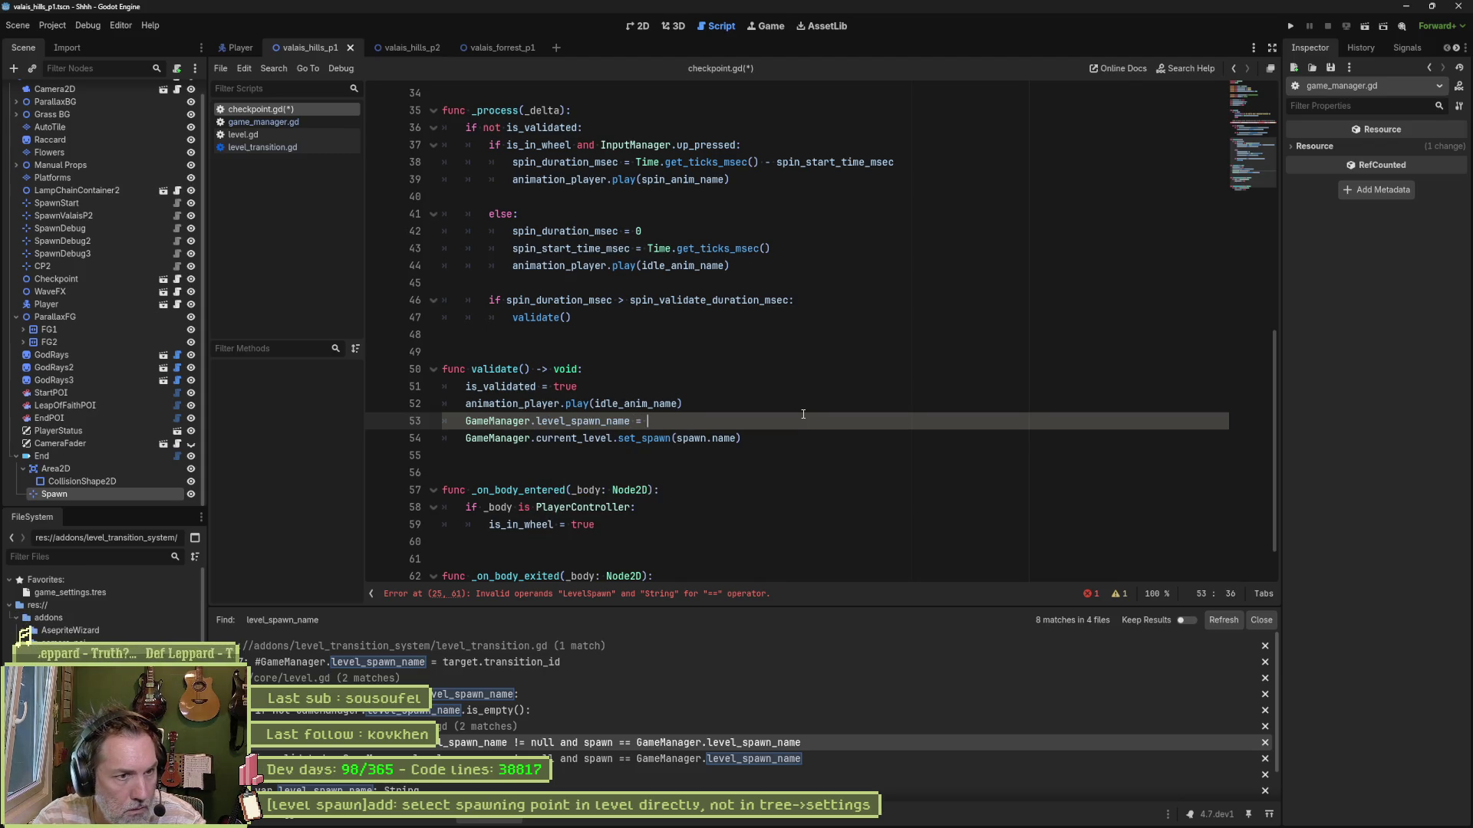
{"action": "type", "text": "= spawn.name"}
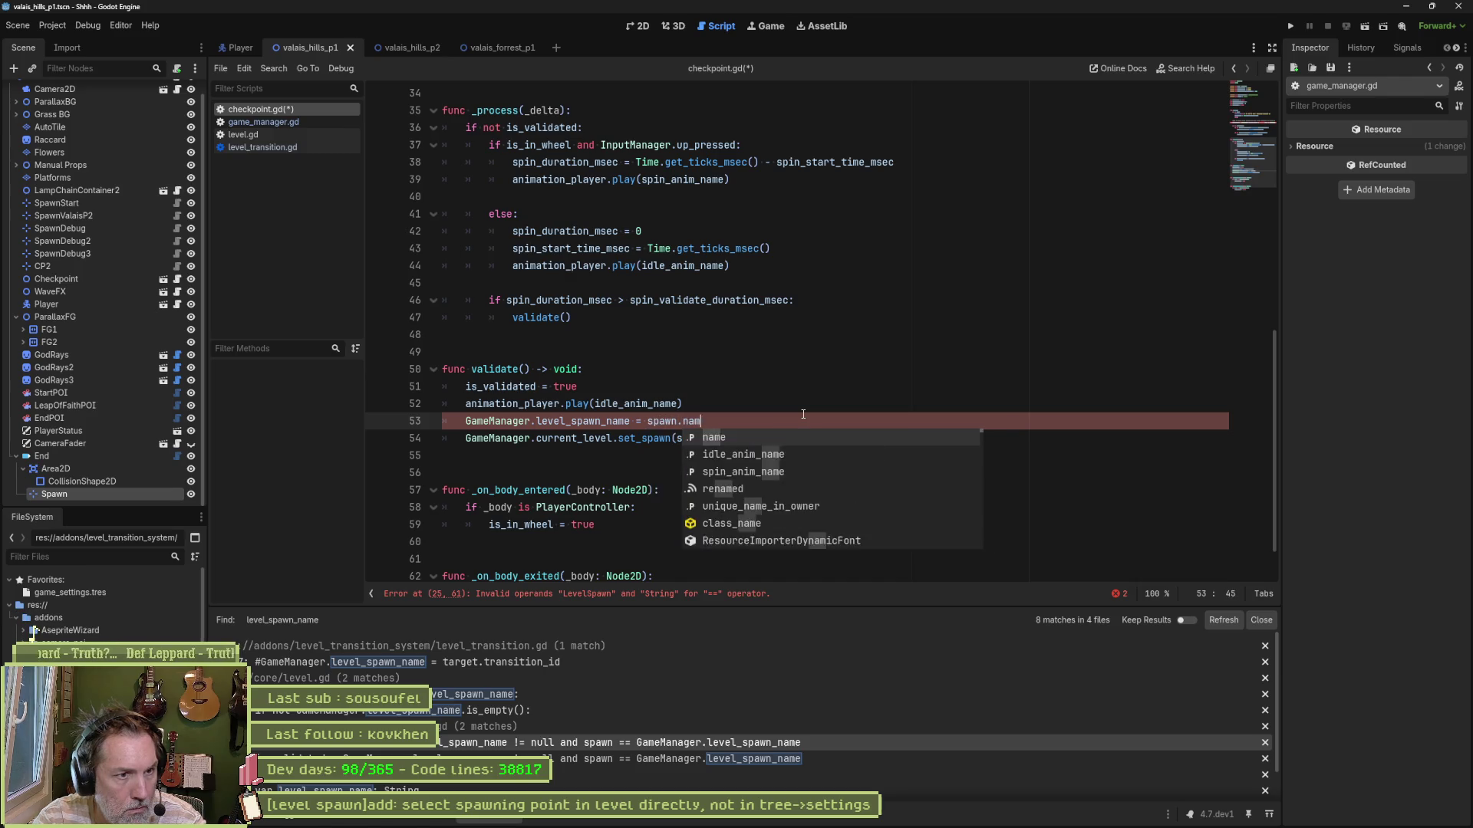
{"action": "left_click", "coordinate": [466, 437]}
Step: Comment out the old set_spawn line and save checkpoint.gd
{"action": "key", "text": "ctrl+k"}
{"action": "key", "text": "ctrl+s"}
{"action": "left_click", "coordinate": [868, 398]}
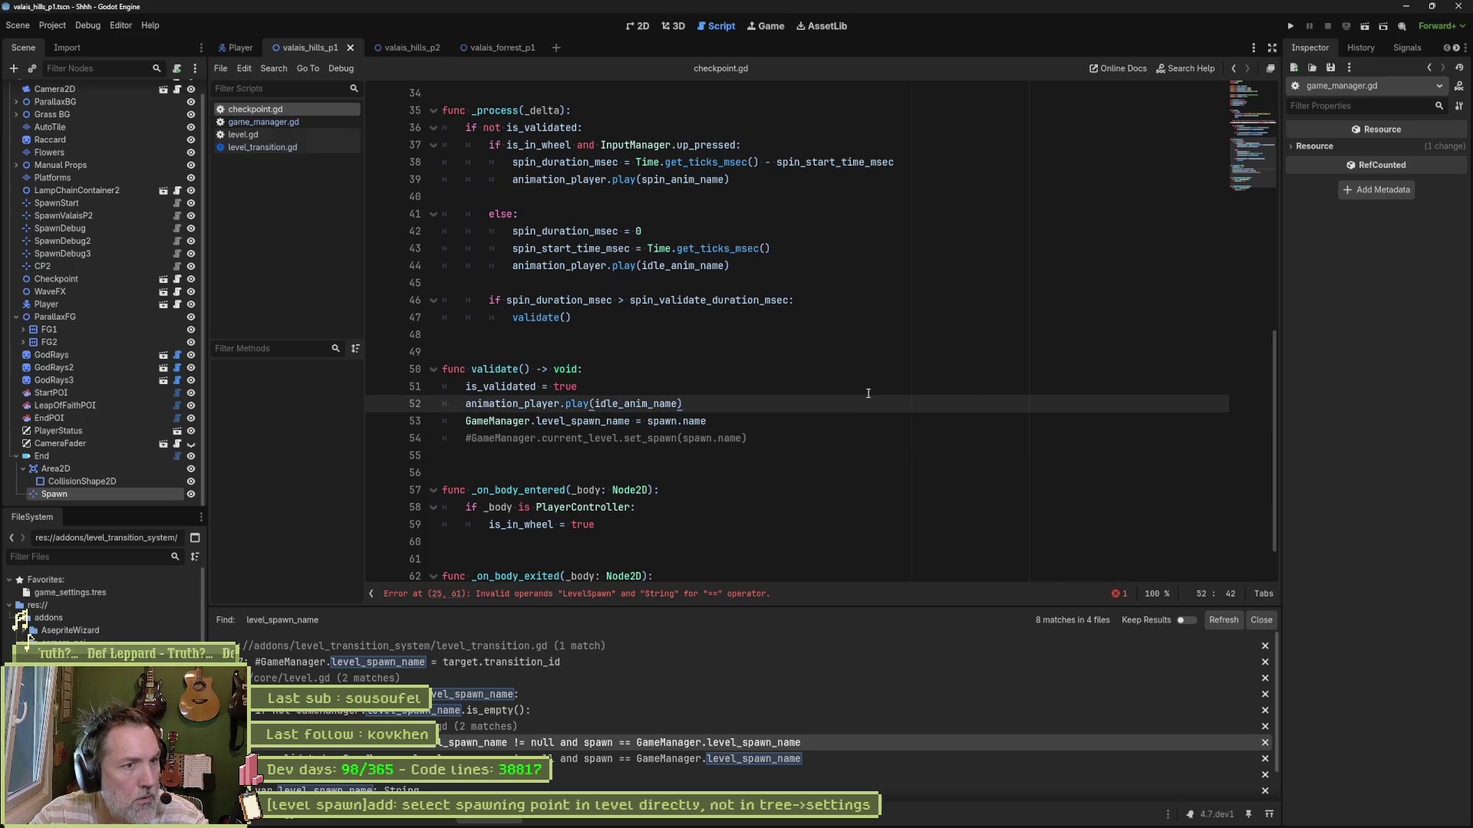
{"action": "scroll", "coordinate": [663, 347], "scroll_direction": "up", "scroll_amount": 6}
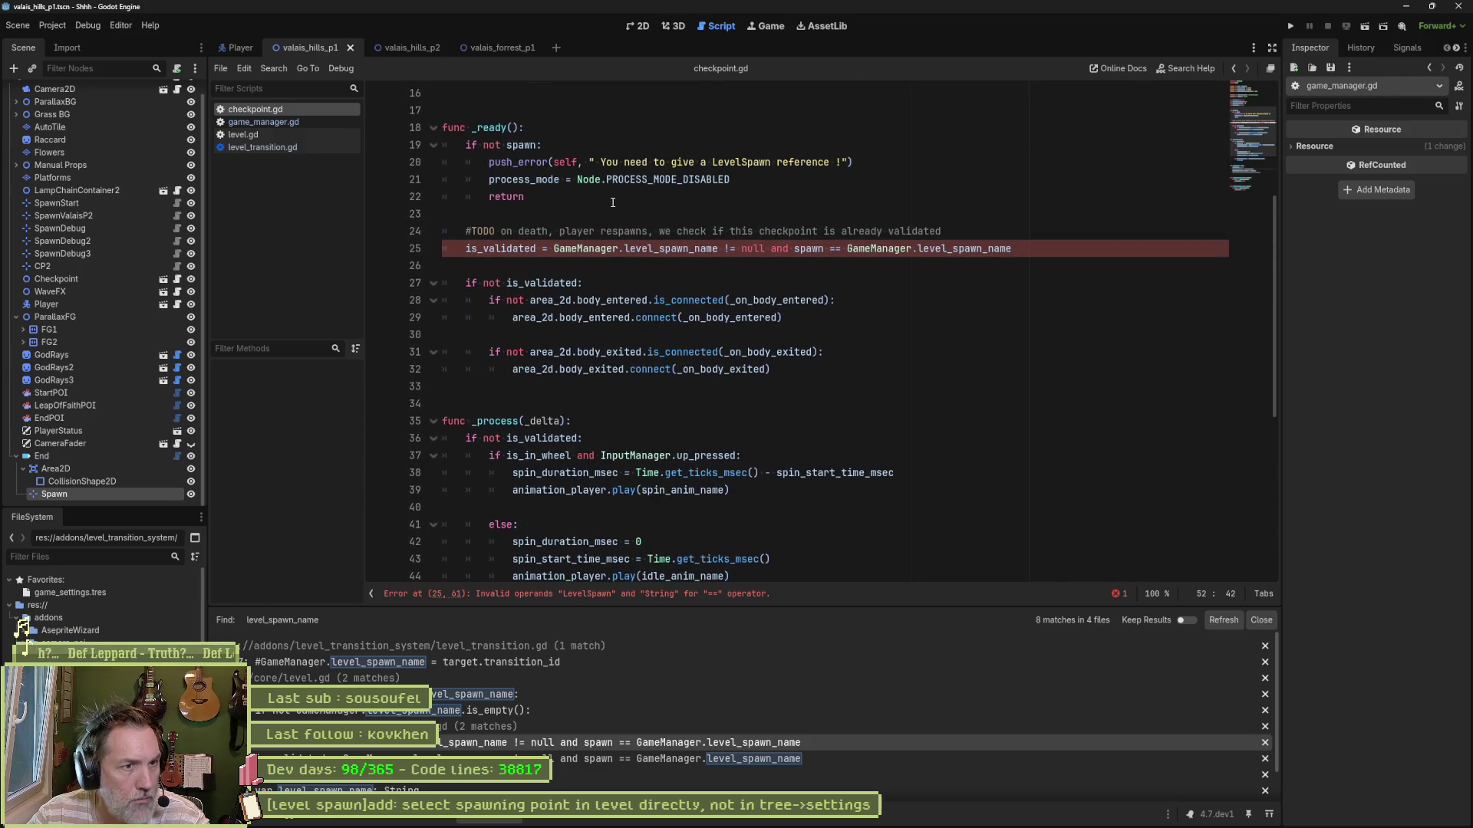
Step: Change line 25 to test not GameManager.level_spawn_name.is_empty() instead of != null
{"action": "left_click", "coordinate": [718, 248]}
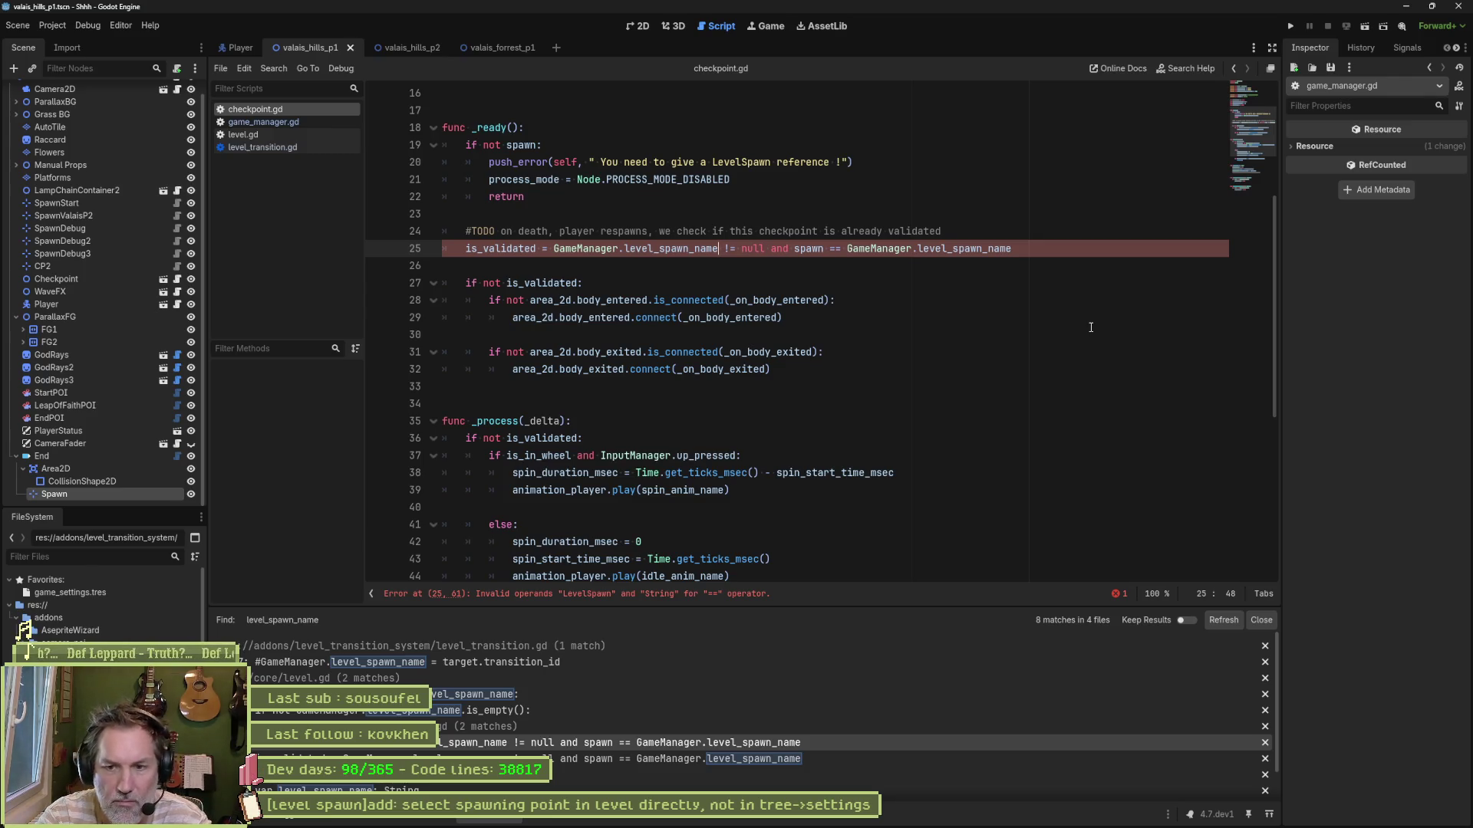
{"action": "type", "text": ".is_empty"}
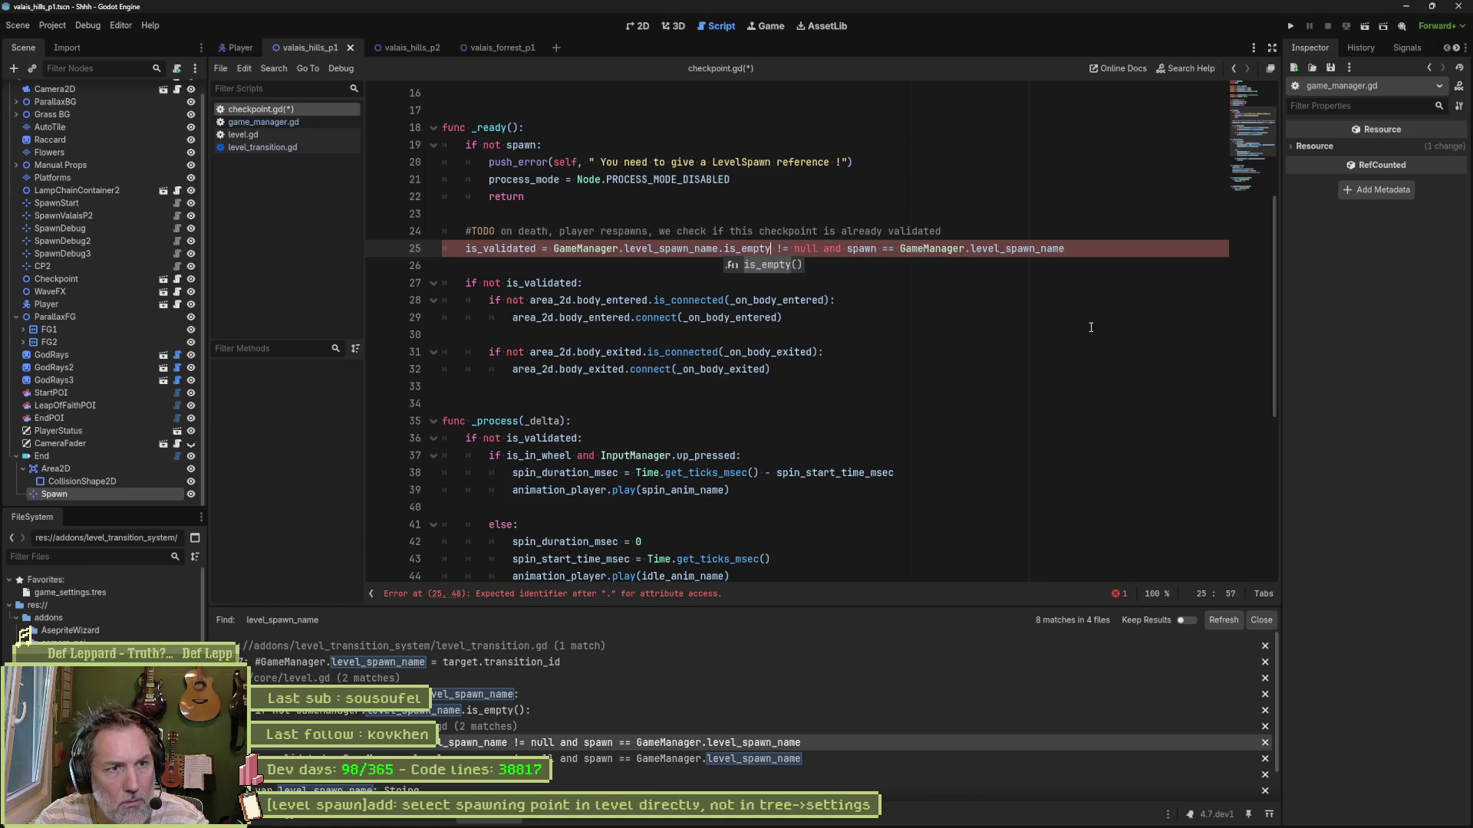
{"action": "key", "text": "Return"}
{"action": "key", "text": "ctrl+Left"}
{"action": "key", "text": "ctrl+Left"}
{"action": "key", "text": "ctrl+Left"}
{"action": "type", "text": "not"}
{"action": "key", "text": "ctrl+Right"}
{"action": "key", "text": "ctrl+Right"}
{"action": "key", "text": "ctrl+Right"}
{"action": "key", "text": "Delete"}
{"action": "key", "text": "Delete"}
{"action": "key", "text": "Delete"}
{"action": "key", "text": "Delete"}
{"action": "key", "text": "Delete"}
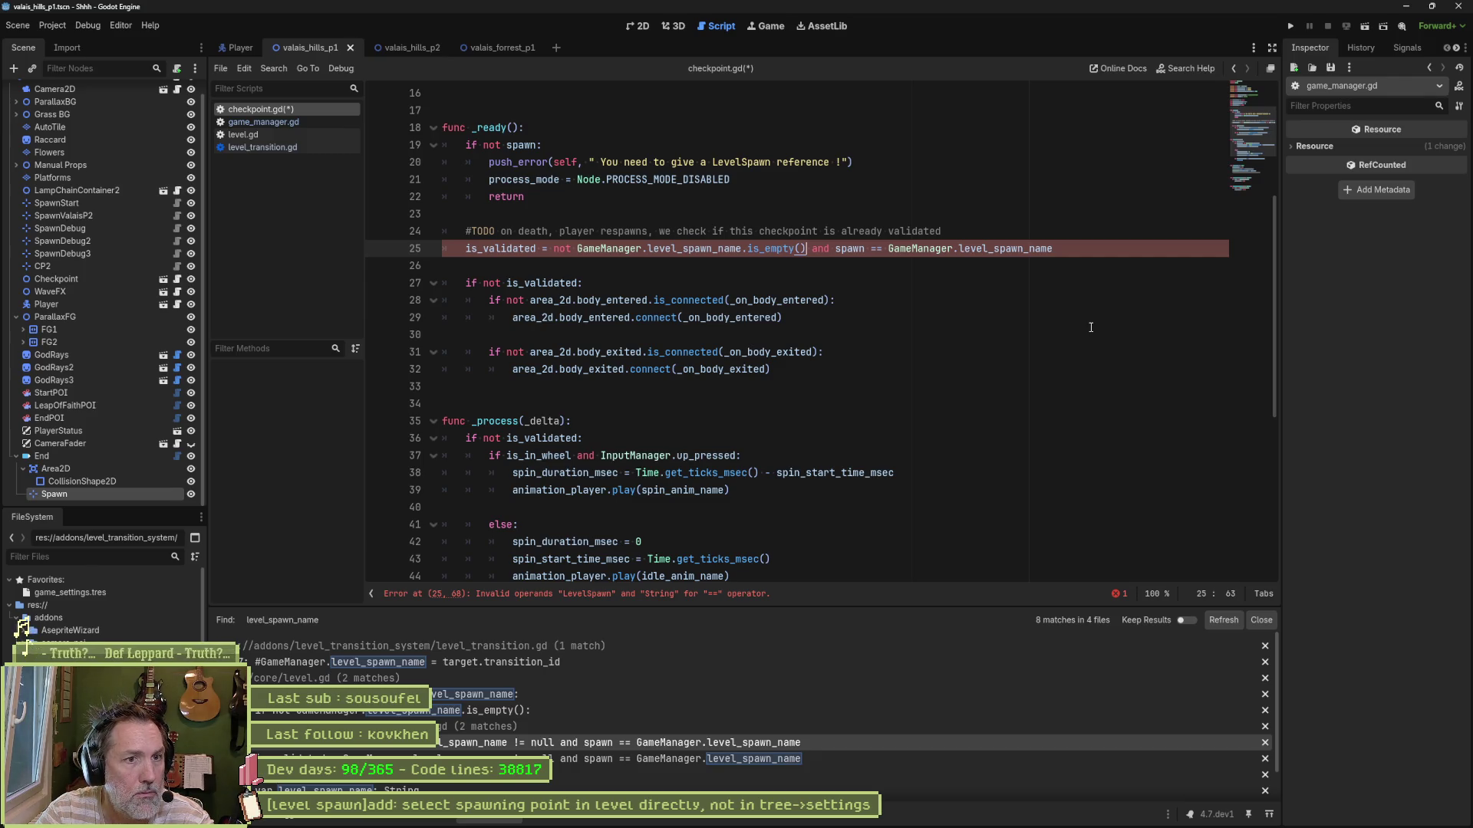
{"action": "key", "text": "Right"}
{"action": "key", "text": "Right"}
{"action": "key", "text": "Right"}
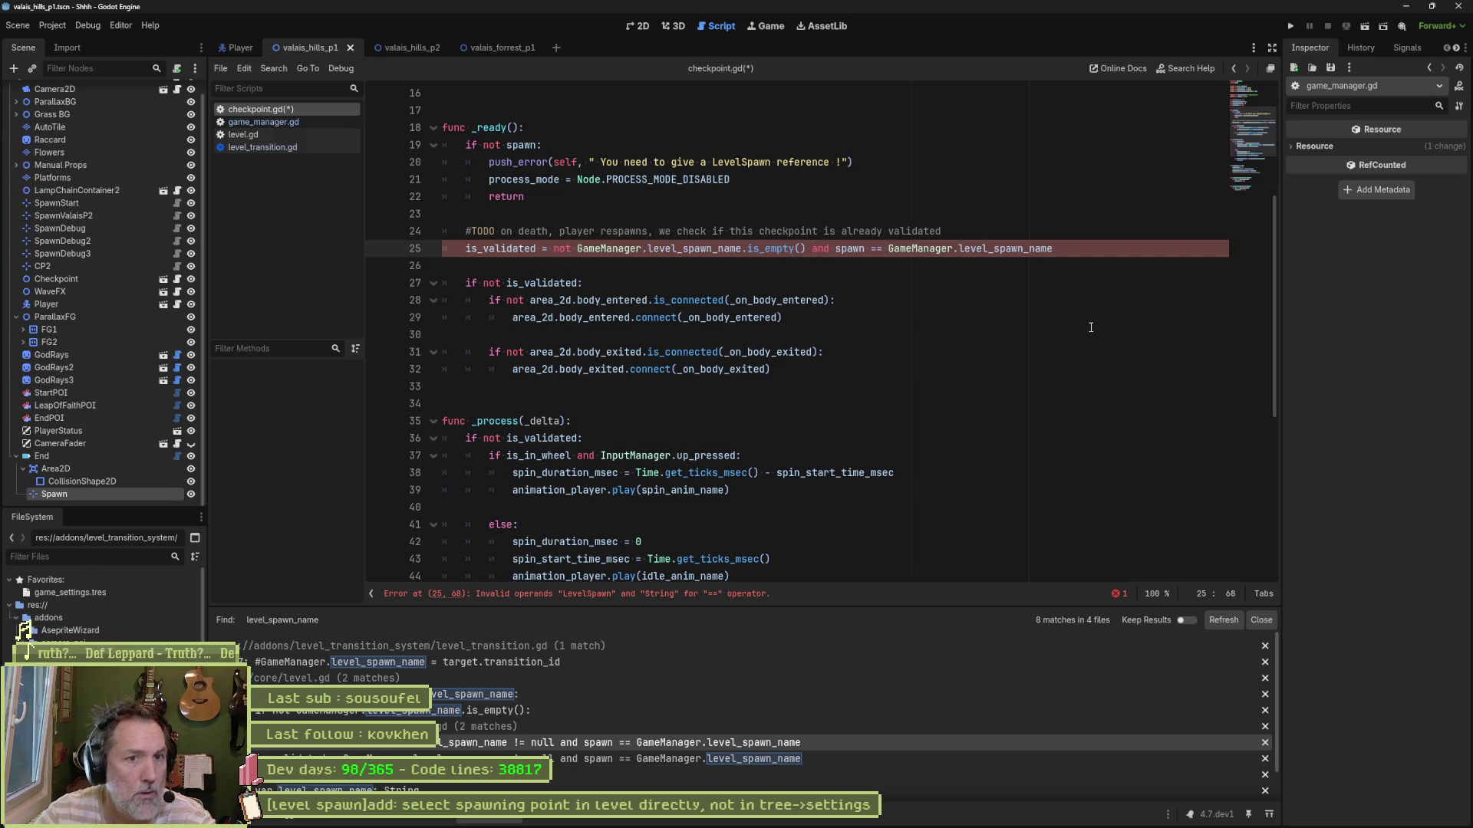
{"action": "double_click", "coordinate": [852, 249]}
{"action": "scroll", "coordinate": [967, 394], "scroll_direction": "up", "scroll_amount": 5}
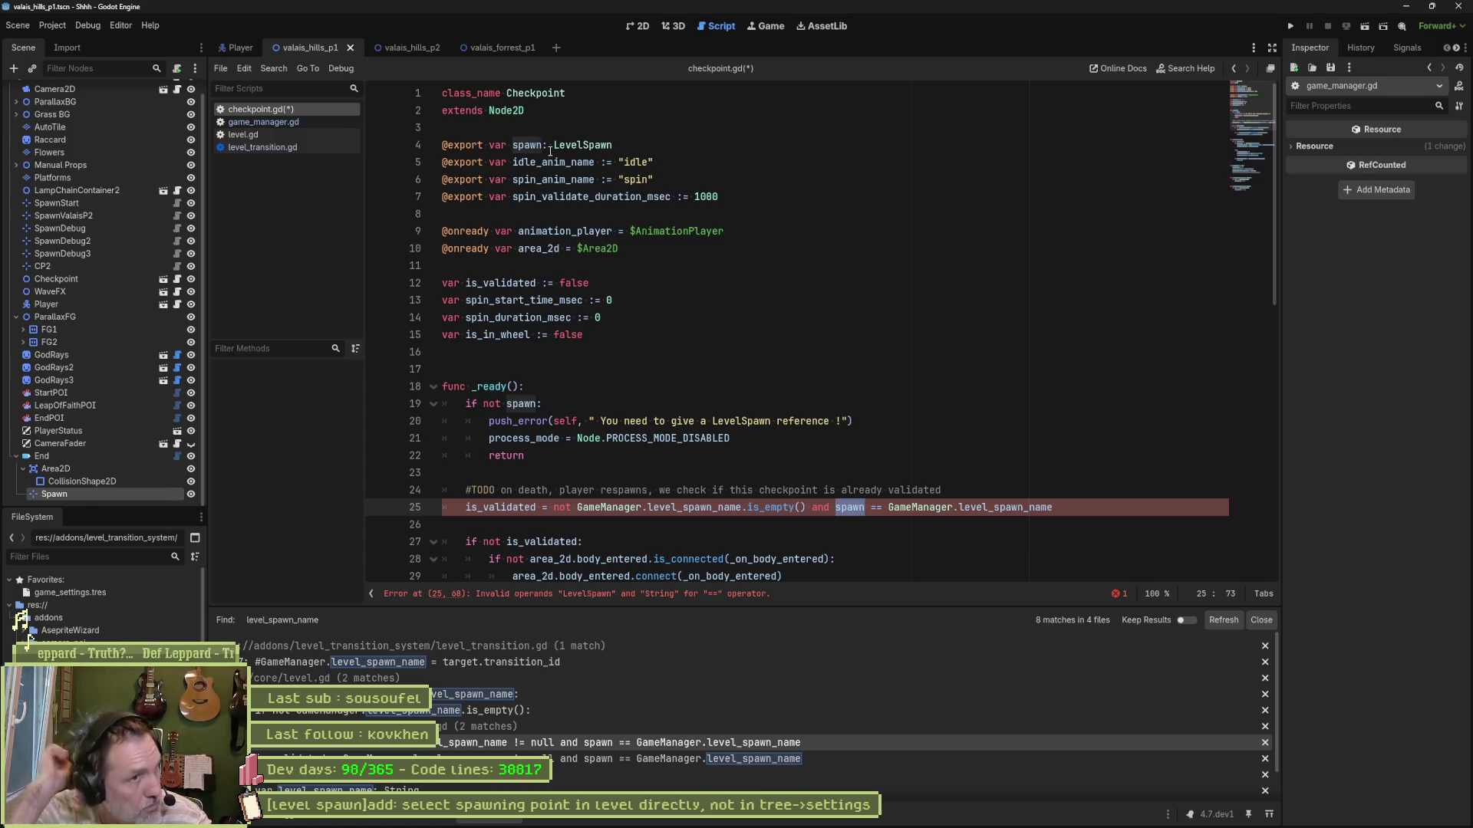
Step: Rename the export to spawn_name with type StringName
{"action": "left_click", "coordinate": [541, 148]}
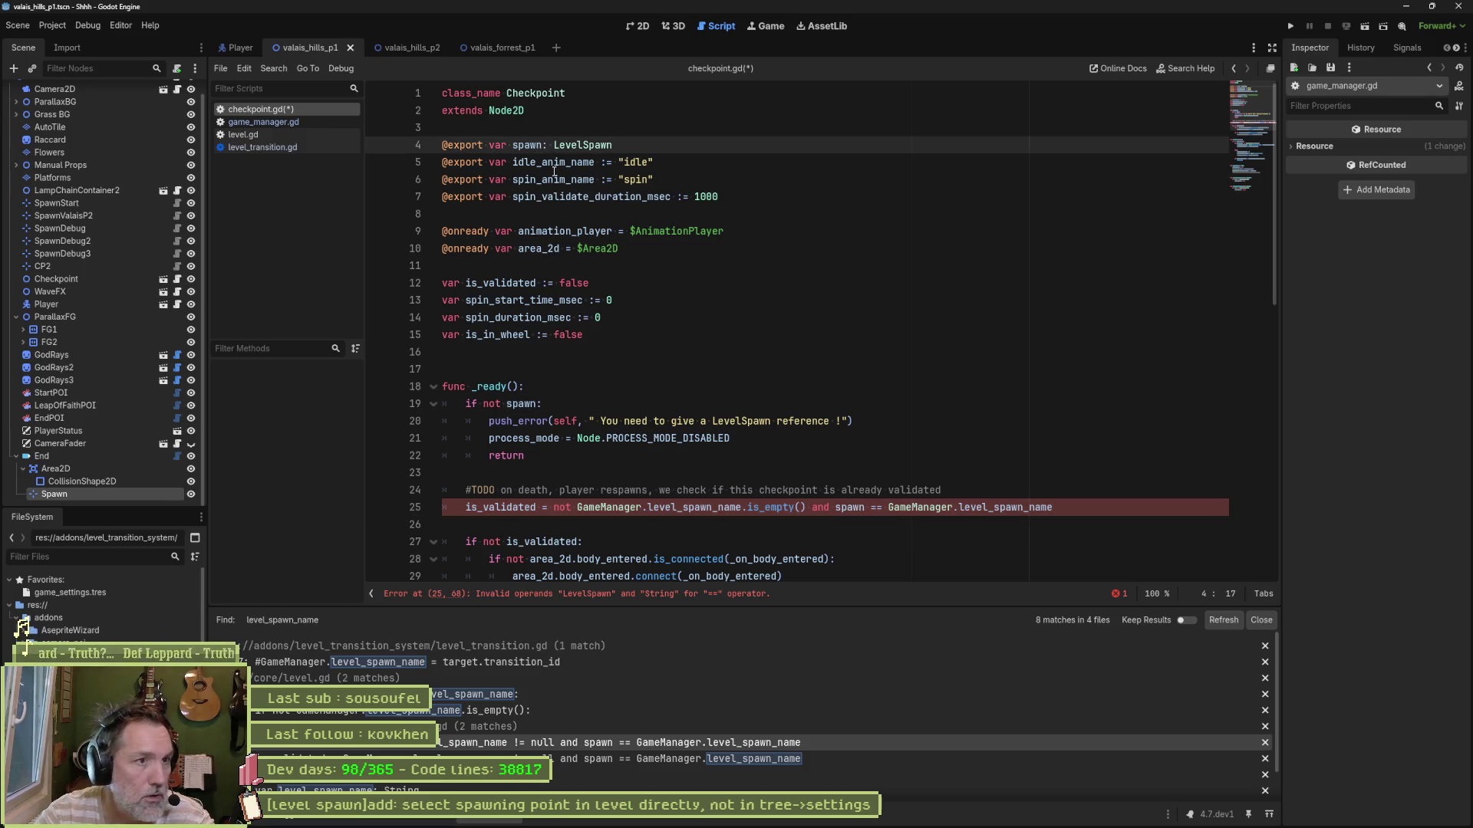
{"action": "type", "text": "_name"}
{"action": "key", "text": "Right"}
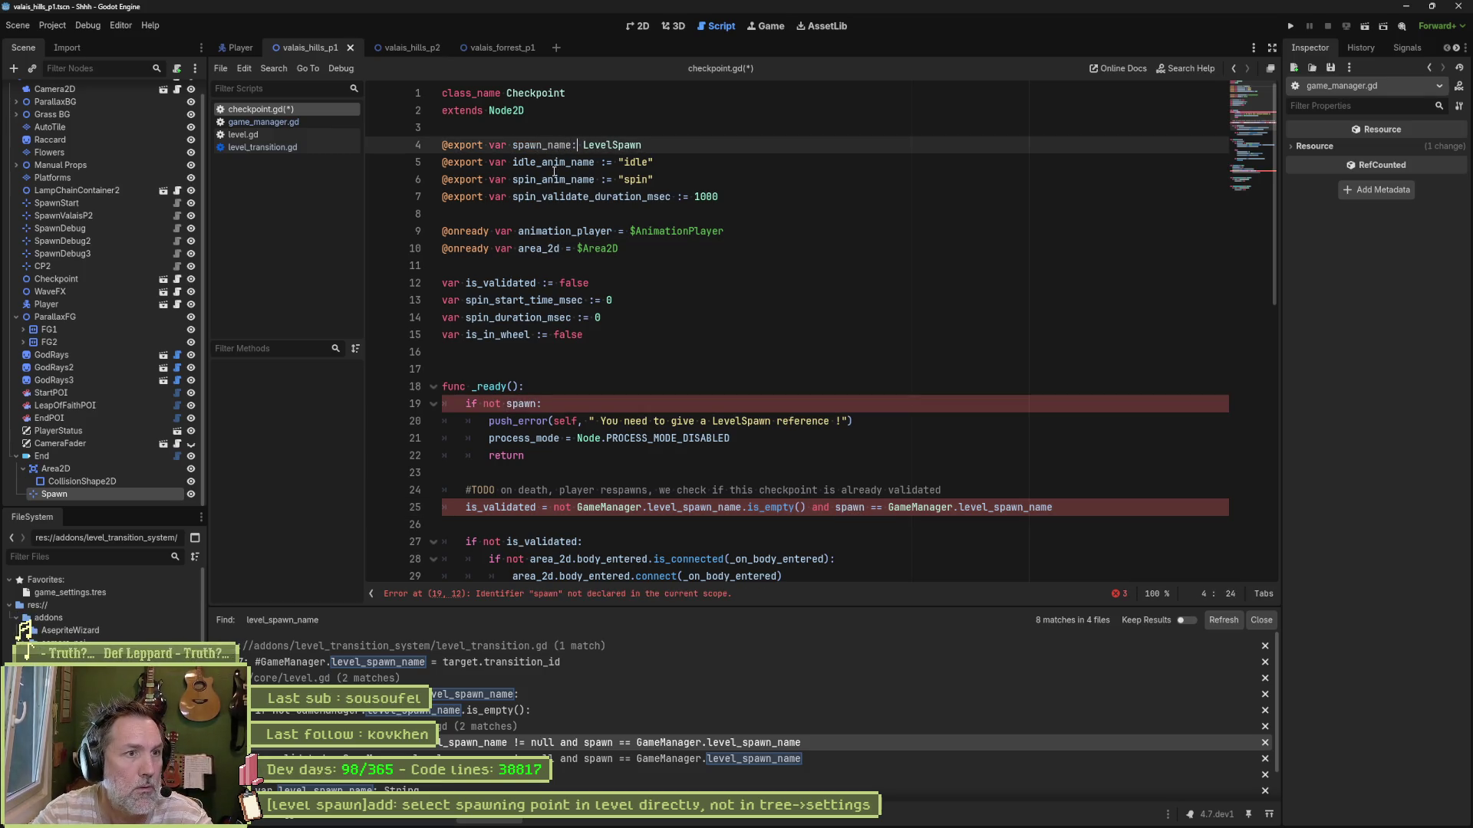
{"action": "key", "text": "shift+End"}
{"action": "type", "text": "StringName"}
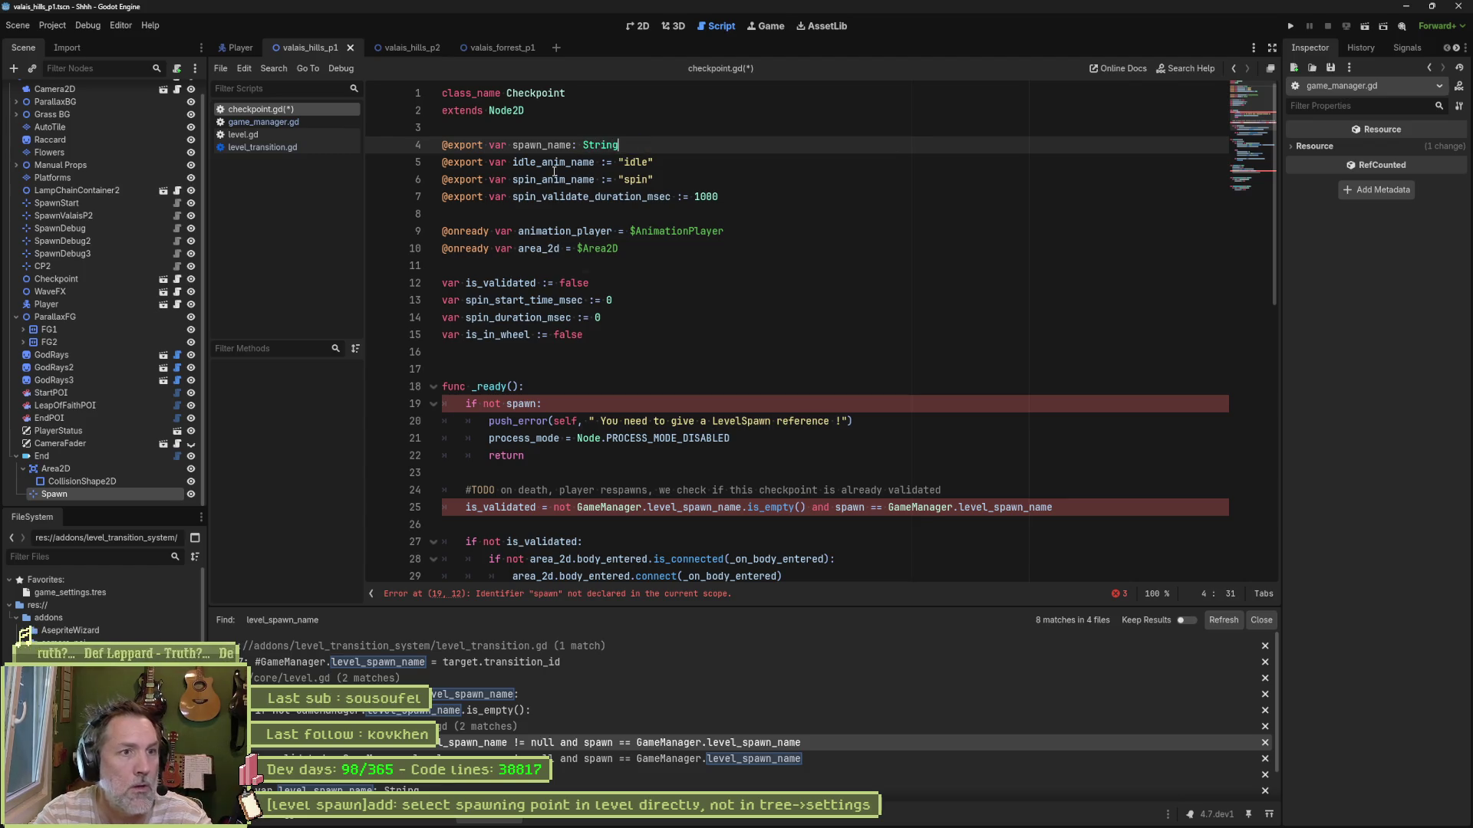
Step: Make _ready() check spawn_name.is_empty() and report 'You need to give a name !'
{"action": "double_click", "coordinate": [543, 145]}
{"action": "key", "text": "ctrl+c"}
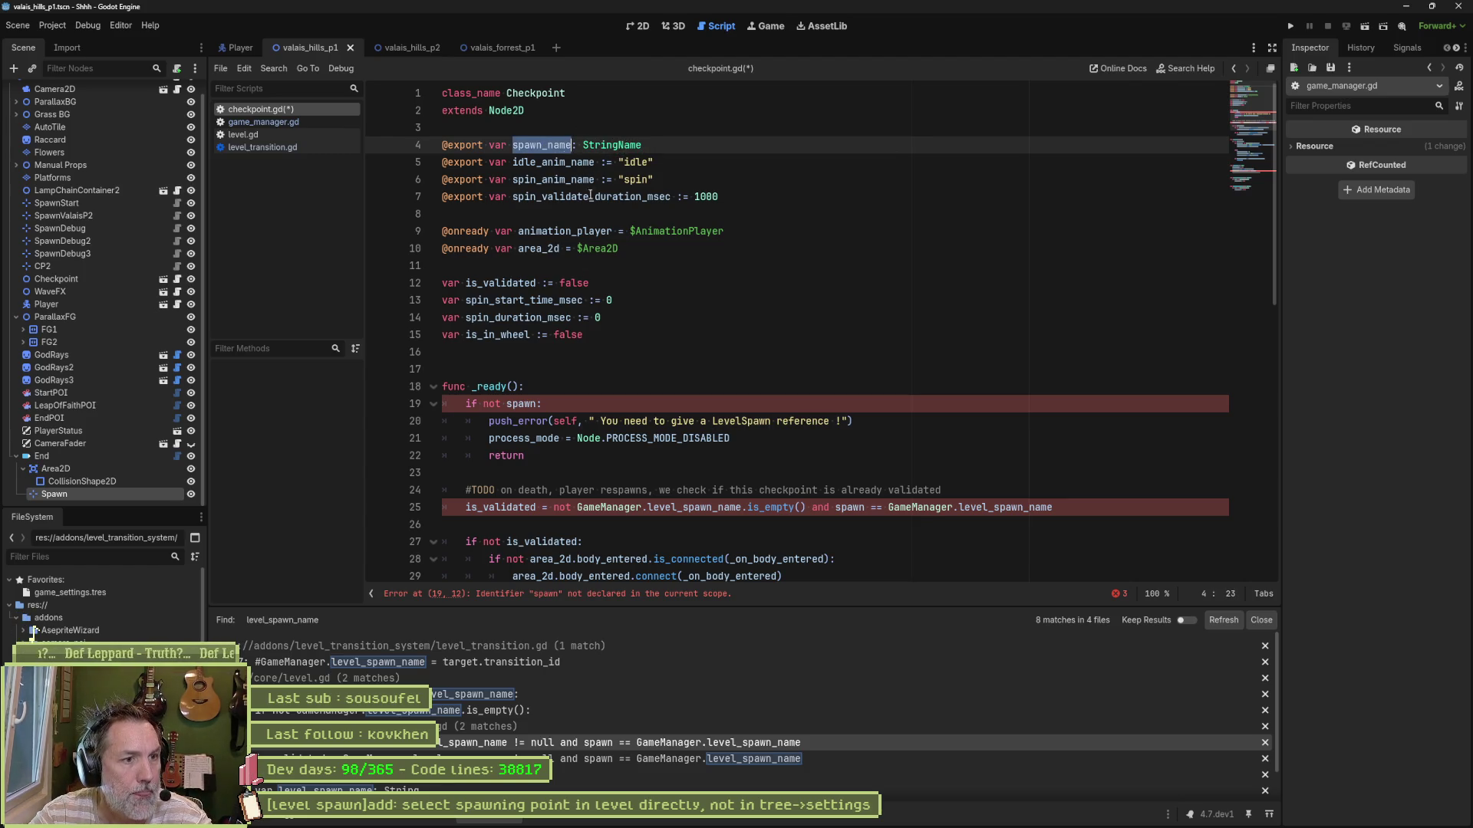
{"action": "double_click", "coordinate": [518, 404]}
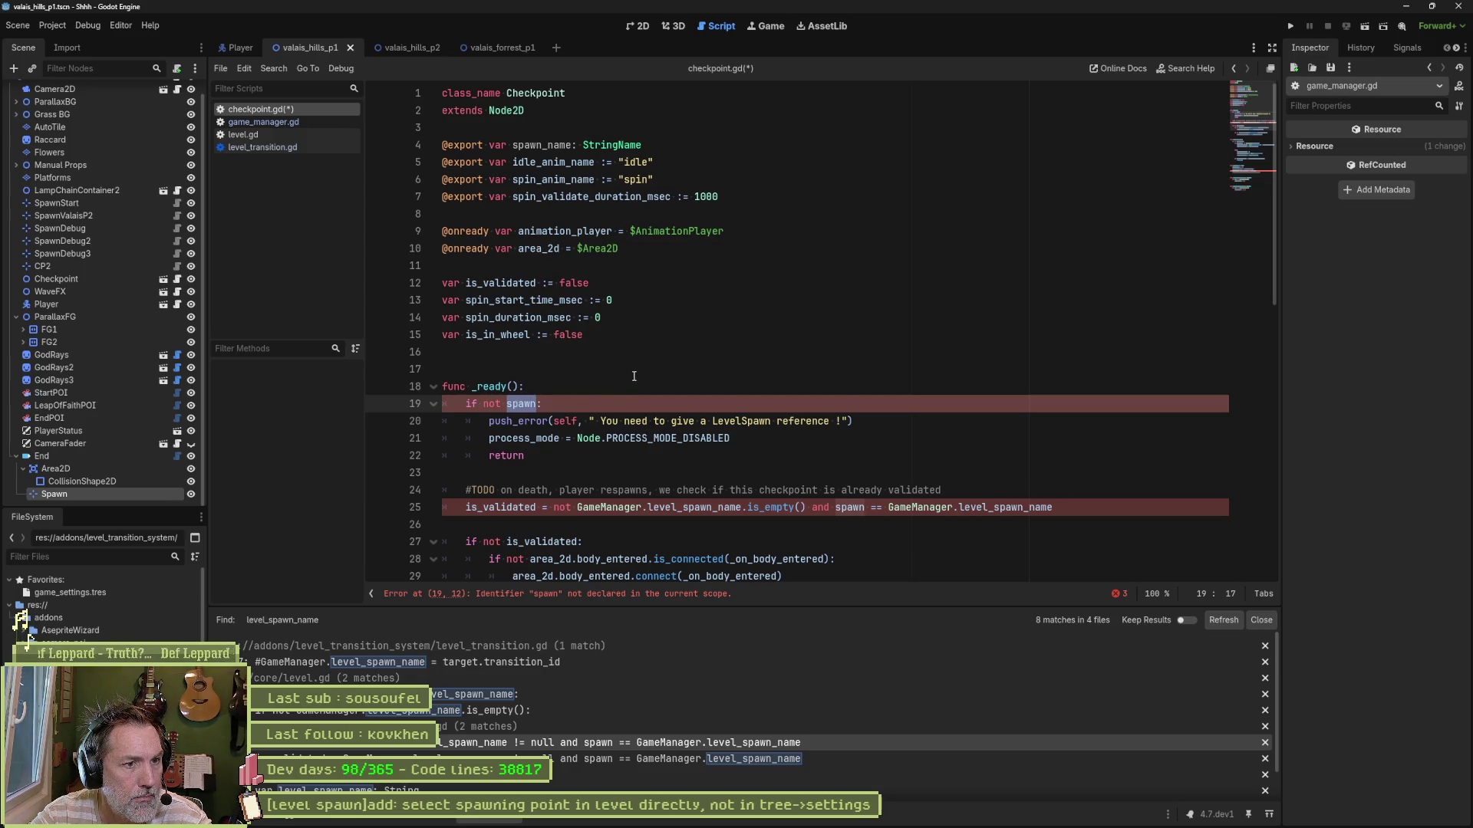
{"action": "key", "text": "ctrl+v"}
{"action": "type", "text": ".is"}
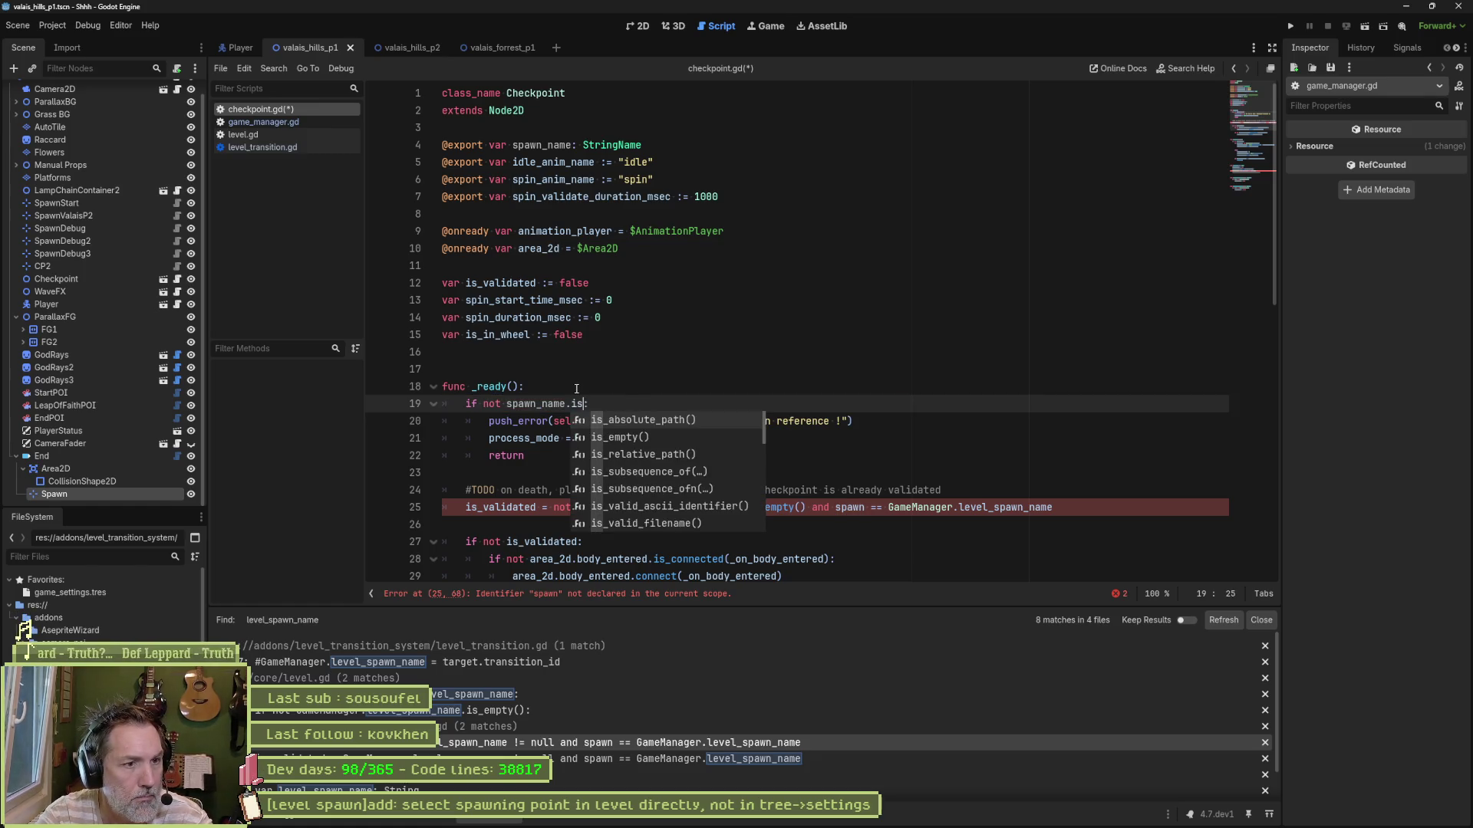
{"action": "key", "text": "Down"}
{"action": "key", "text": "Return"}
{"action": "key", "text": "ctrl+Left"}
{"action": "key", "text": "ctrl+Left"}
{"action": "key", "text": "ctrl+Left"}
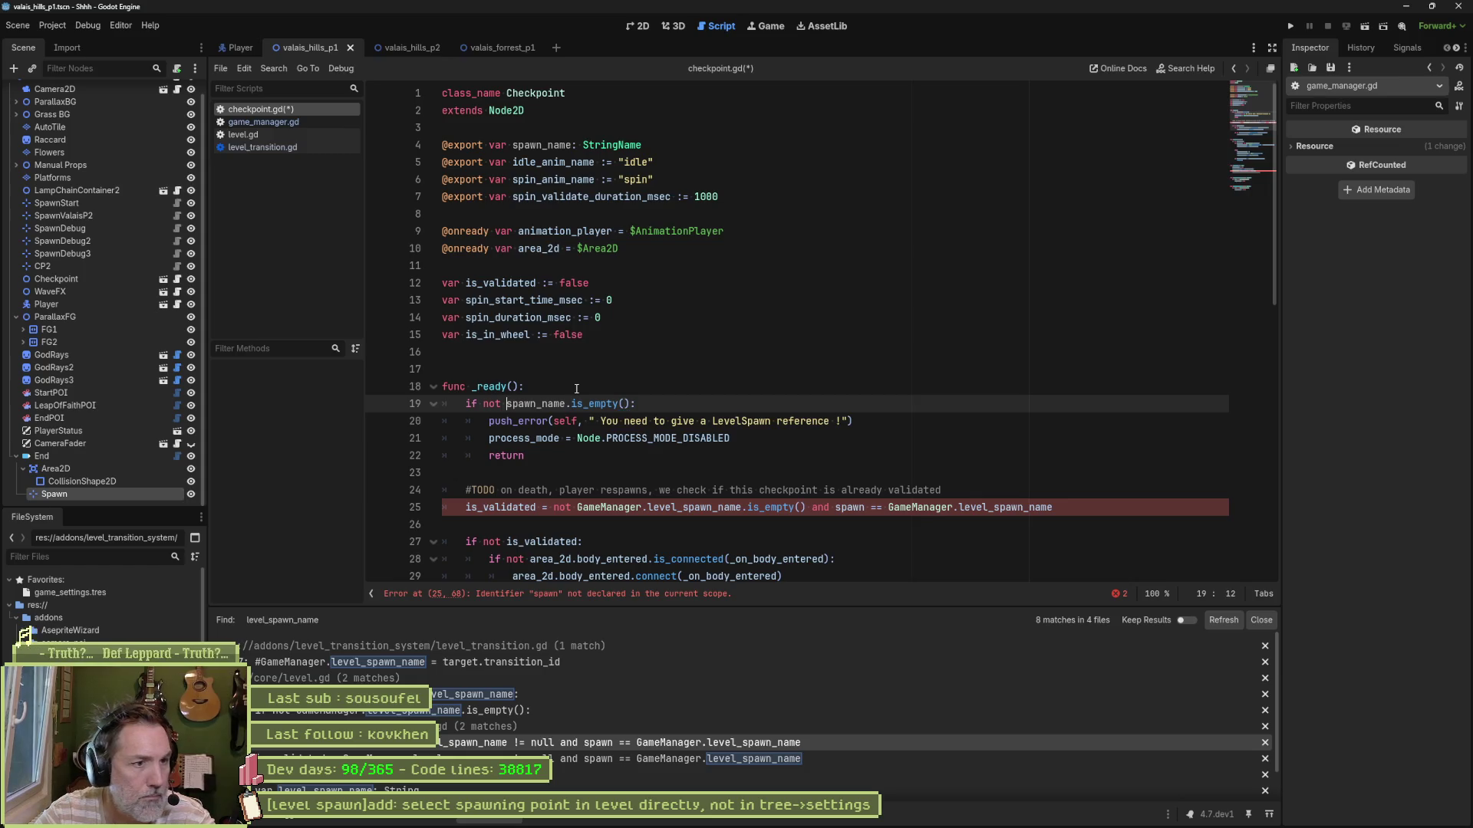
{"action": "key", "text": "BackSpace"}
{"action": "key", "text": "BackSpace"}
{"action": "key", "text": "BackSpace"}
{"action": "left_click_drag", "start_coordinate": [712, 421], "coordinate": [835, 422]}
{"action": "key", "text": "BackSpace"}
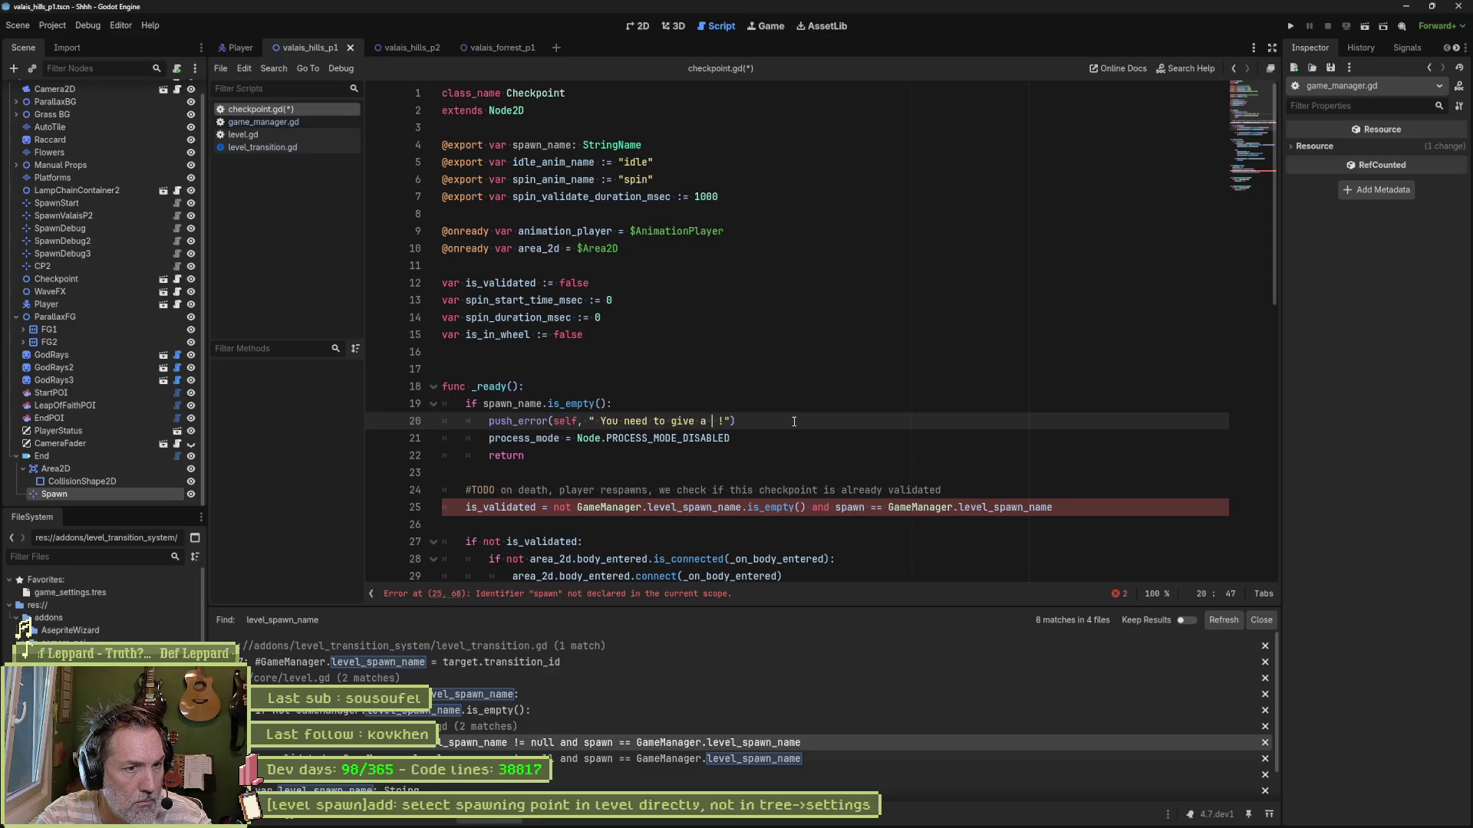
{"action": "type", "text": "name"}
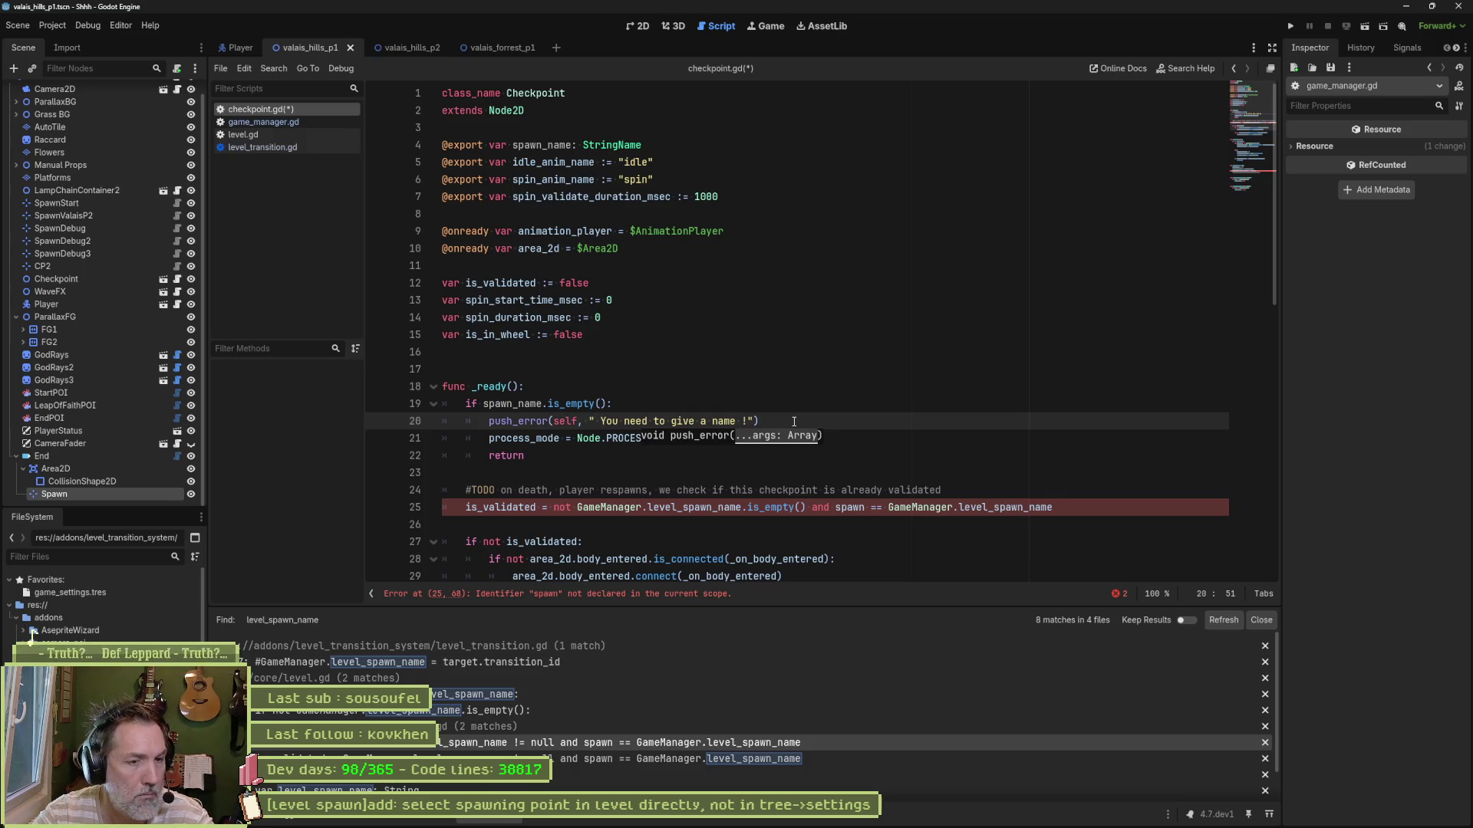
Step: Replace spawn with spawn_name on line 25 and save
{"action": "left_click", "coordinate": [839, 385]}
{"action": "scroll", "coordinate": [832, 387], "scroll_direction": "down", "scroll_amount": 2}
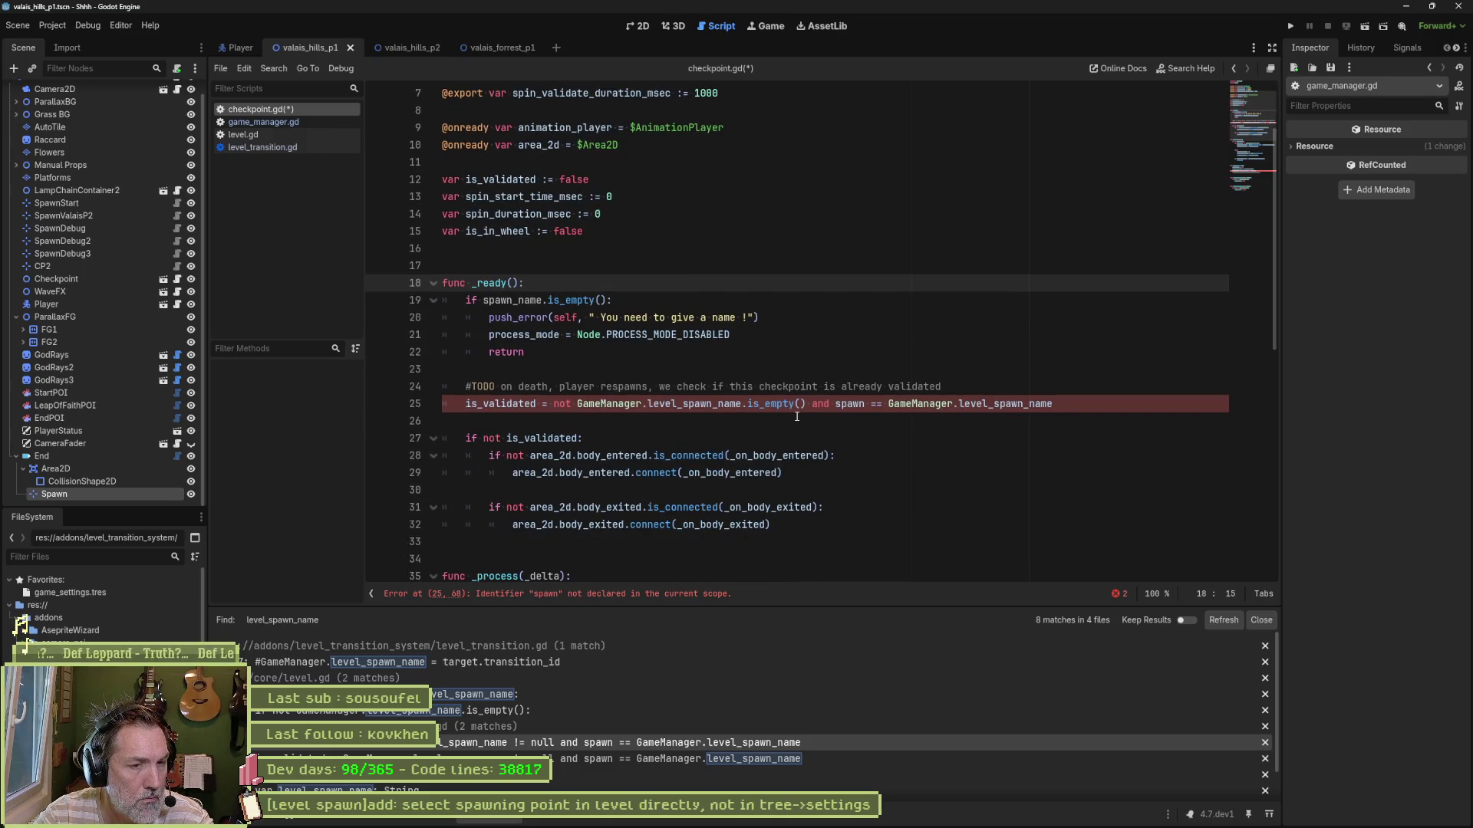
{"action": "double_click", "coordinate": [848, 404]}
{"action": "type", "text": "spawn_name"}
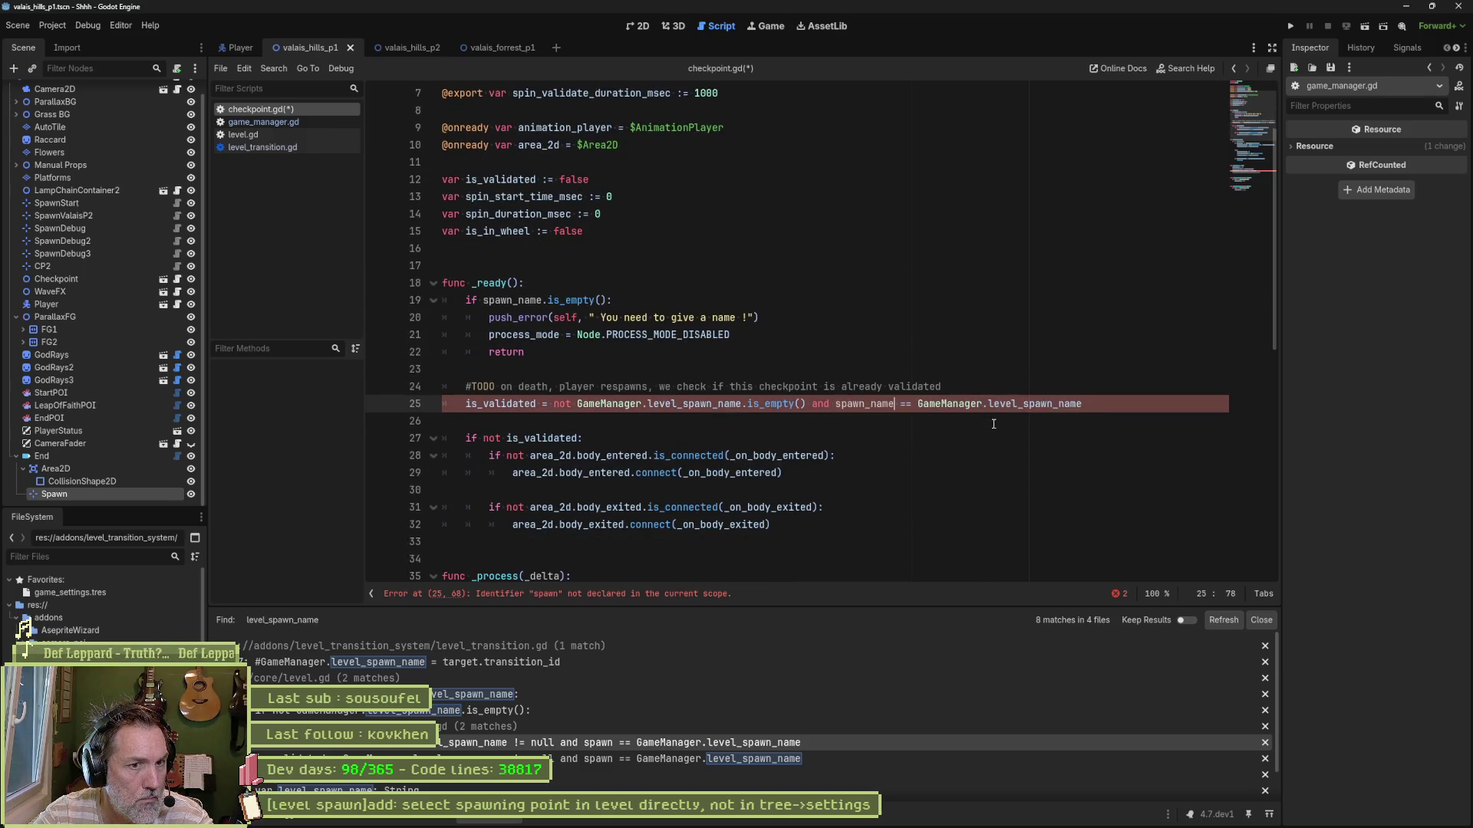
{"action": "key", "text": "ctrl+s"}
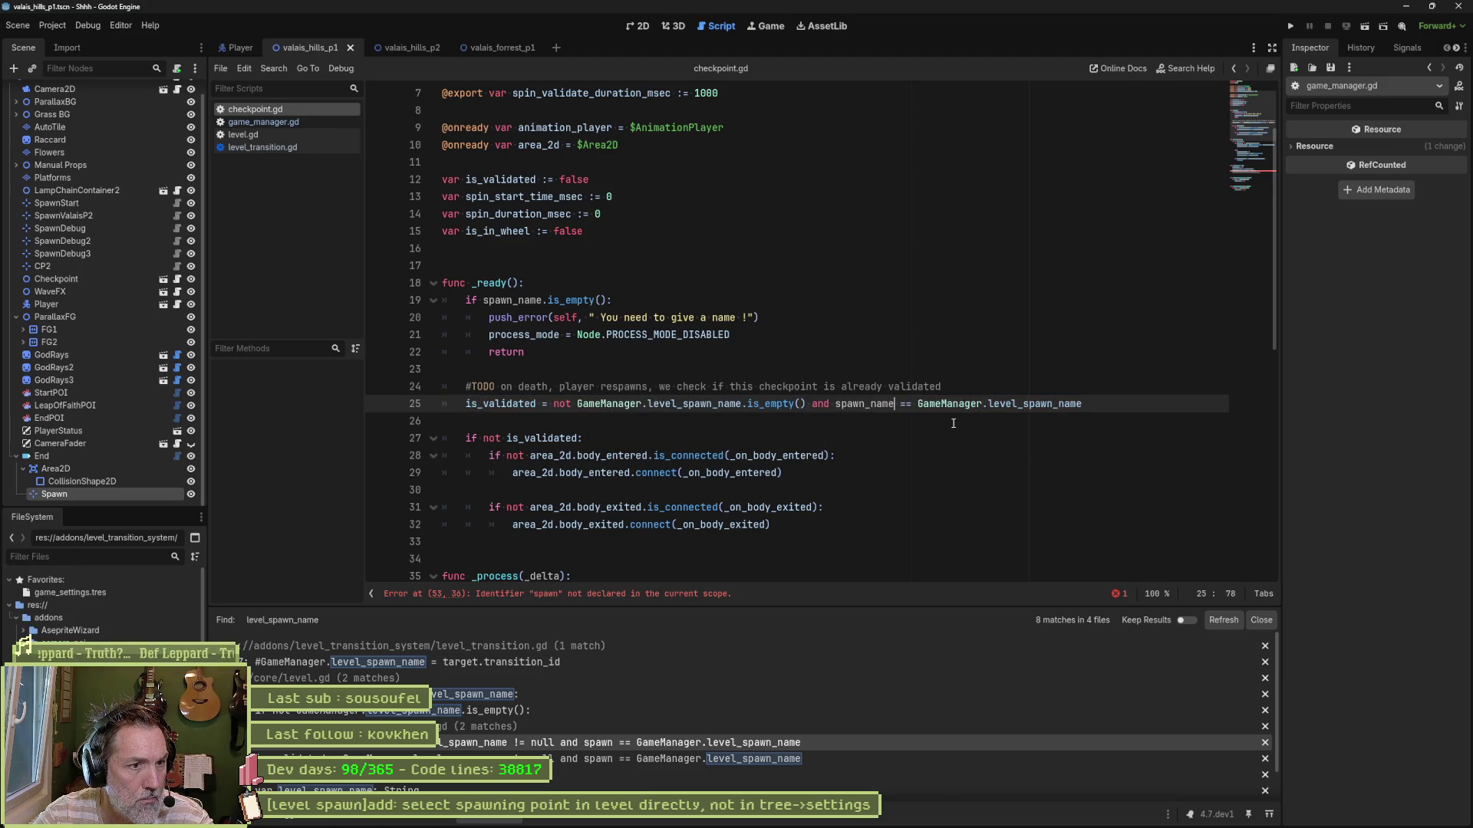
Step: Change spawn.name to spawn_name on line 53
{"action": "scroll", "coordinate": [957, 422], "scroll_direction": "down", "scroll_amount": 1}
{"action": "left_click", "coordinate": [725, 596]}
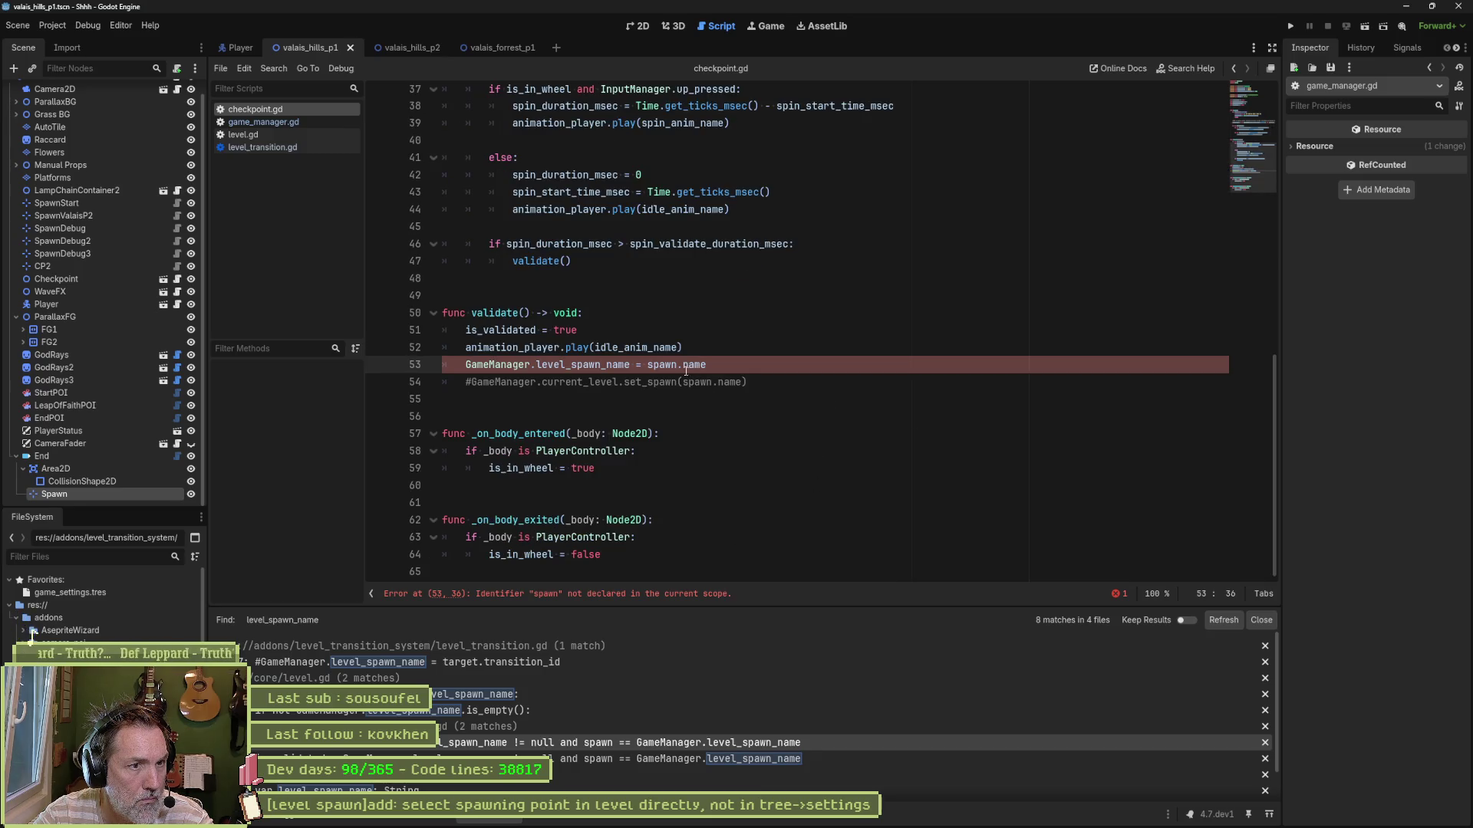
{"action": "key", "text": "Right"}
{"action": "key", "text": "Right"}
{"action": "key", "text": "Right"}
{"action": "key", "text": "BackSpace"}
{"action": "type", "text": "_"}
{"action": "key", "text": "End"}
Step: Delete the commented set_spawn line, save, and close the search results
{"action": "triple_click", "coordinate": [808, 388]}
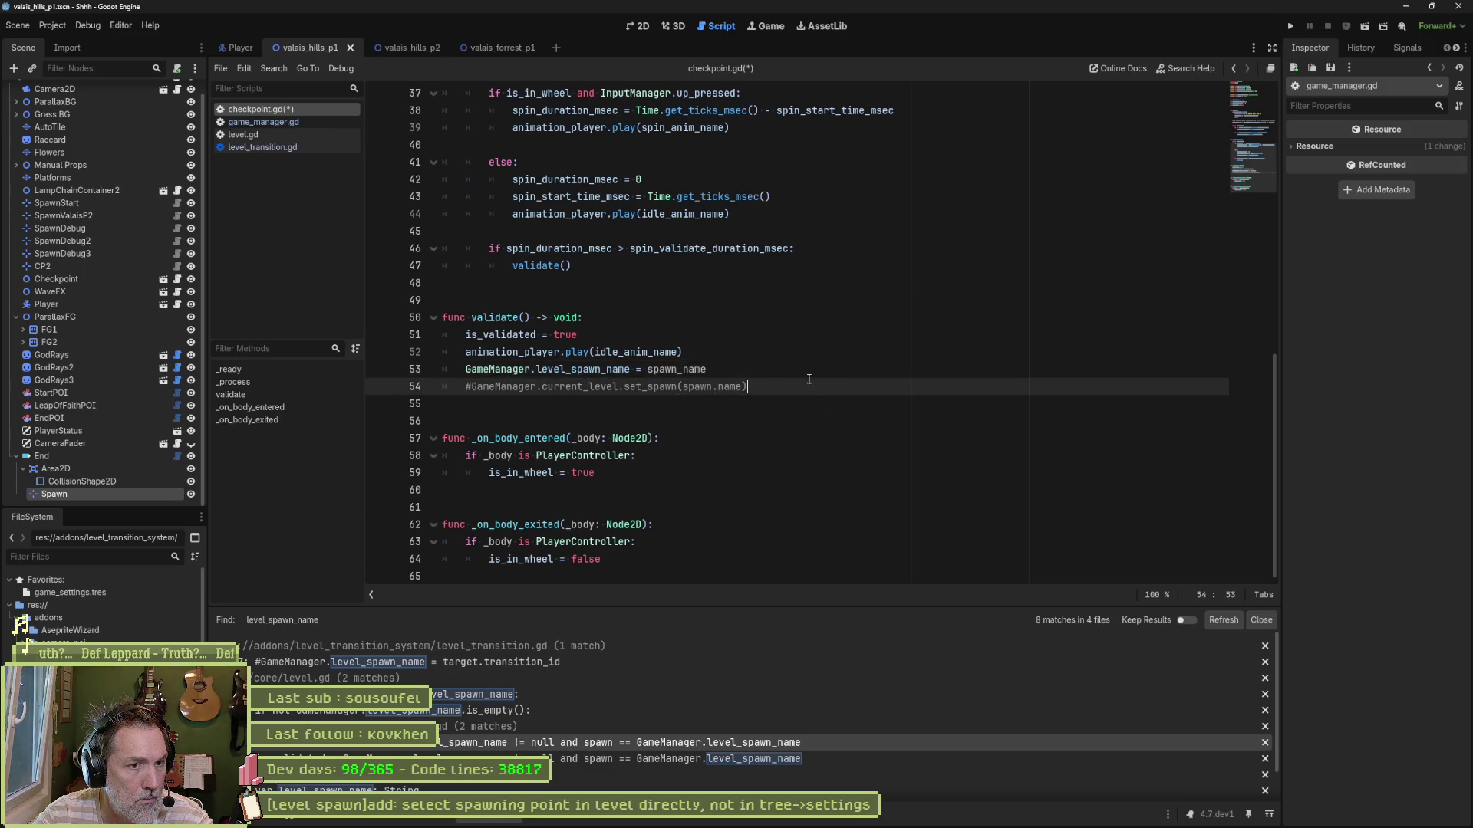
{"action": "key", "text": "BackSpace"}
{"action": "key", "text": "BackSpace"}
{"action": "key", "text": "ctrl+s"}
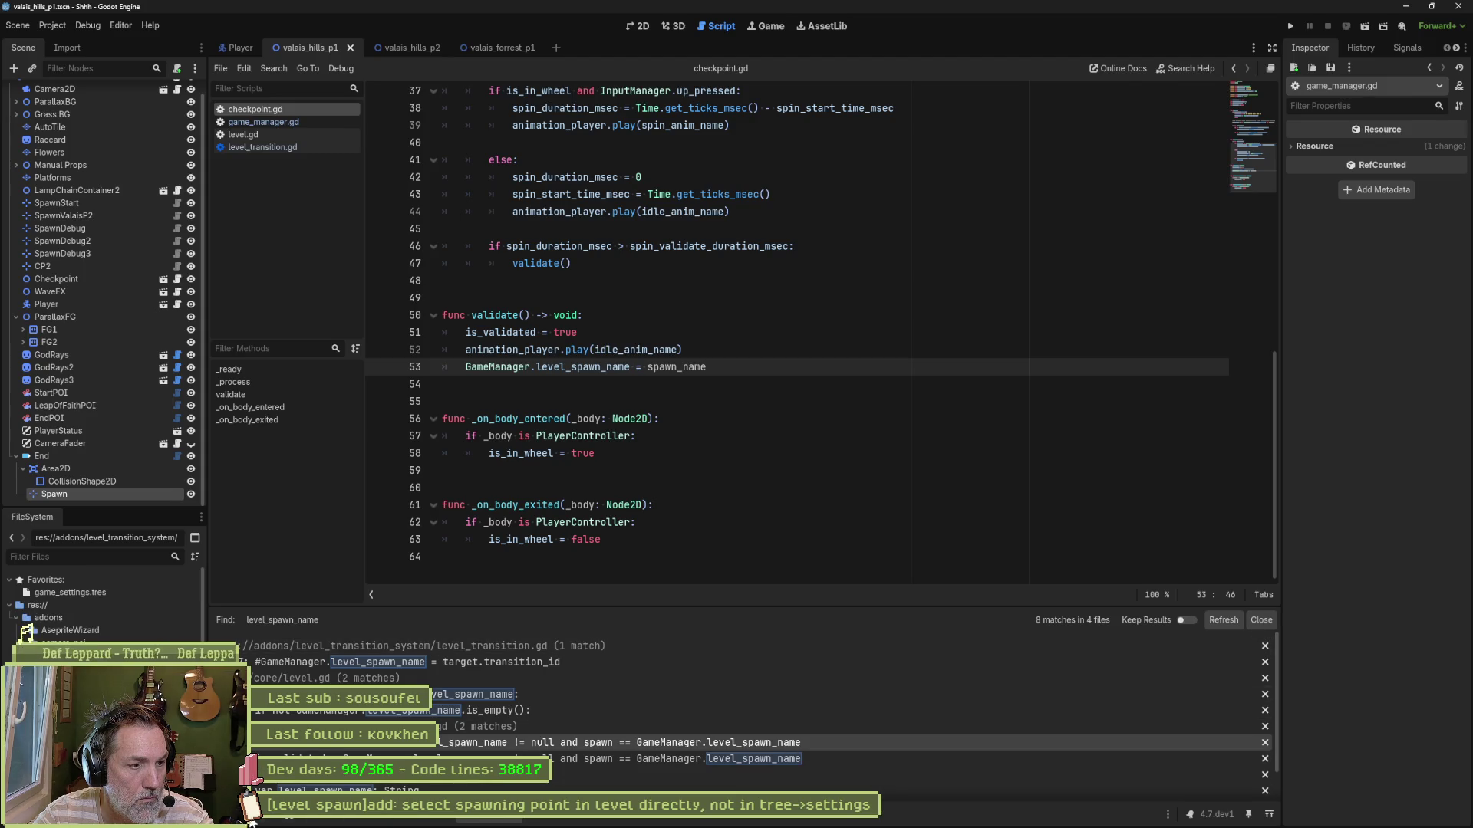
{"action": "left_click", "coordinate": [1261, 619]}
{"action": "left_click", "coordinate": [878, 485]}
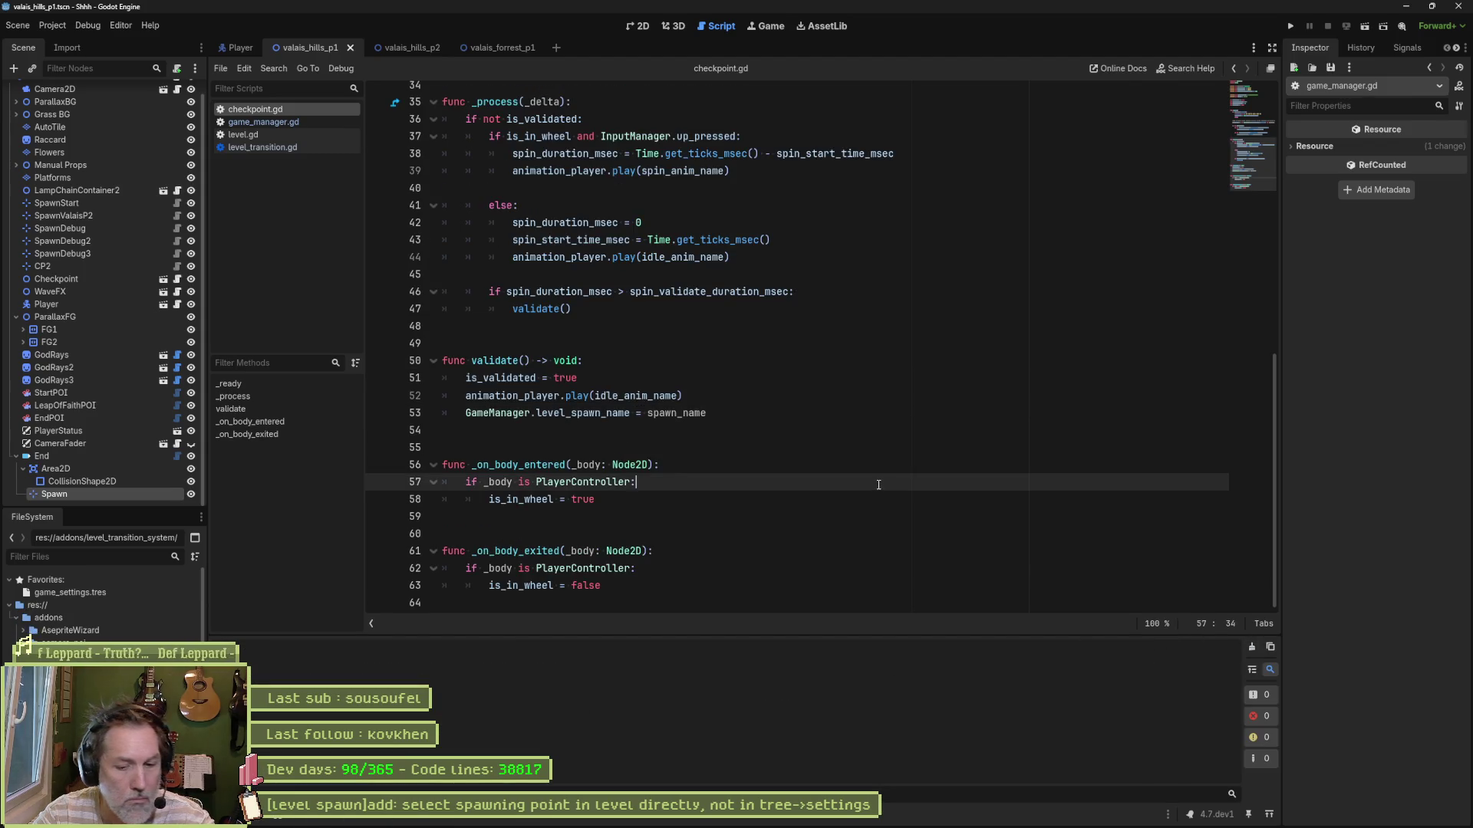
Step: Run the project briefly, stop it, and bring up the debugger's error list
{"action": "key", "text": "F5"}
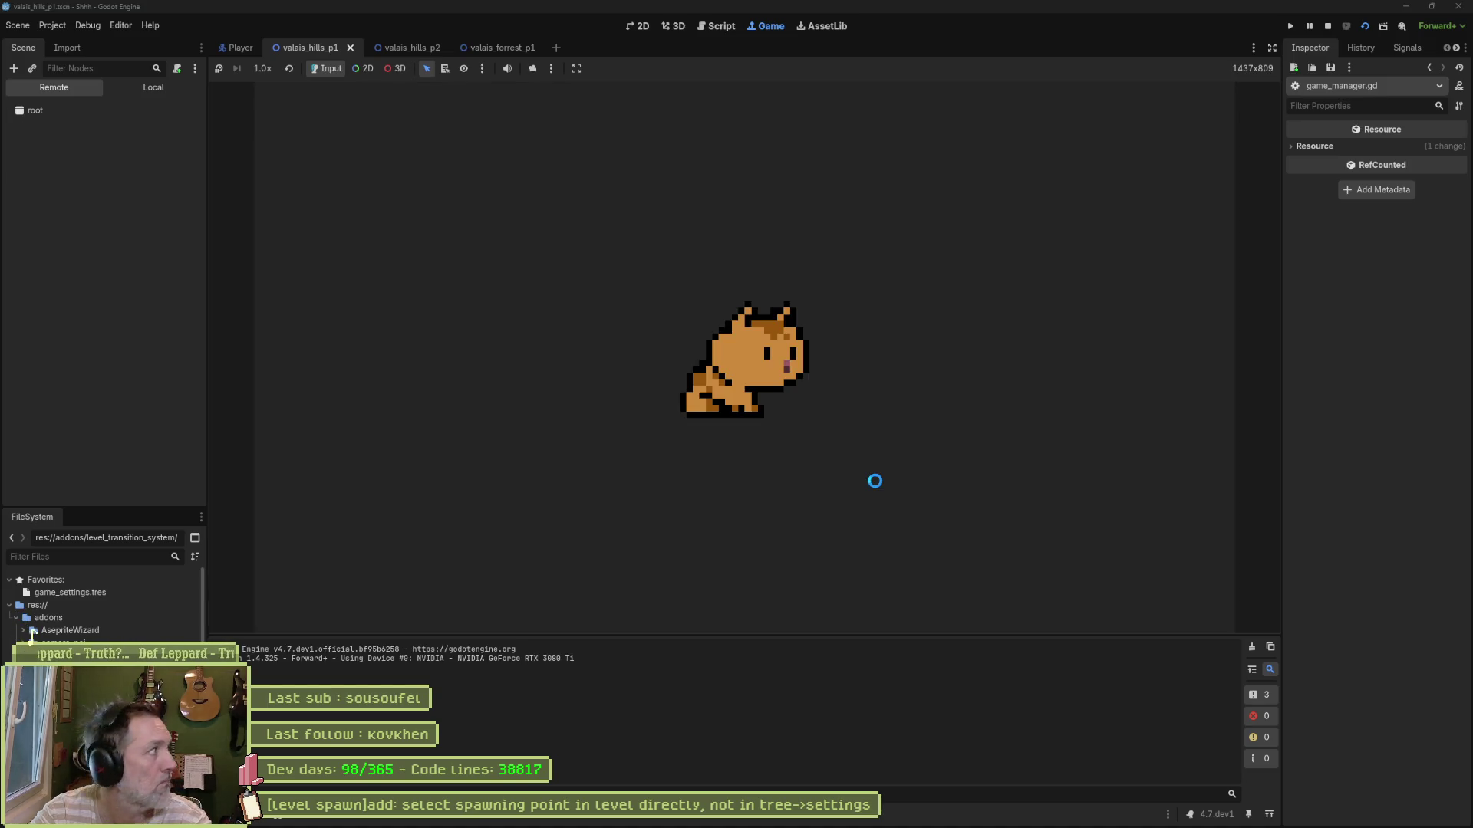
{"action": "key", "text": "F8"}
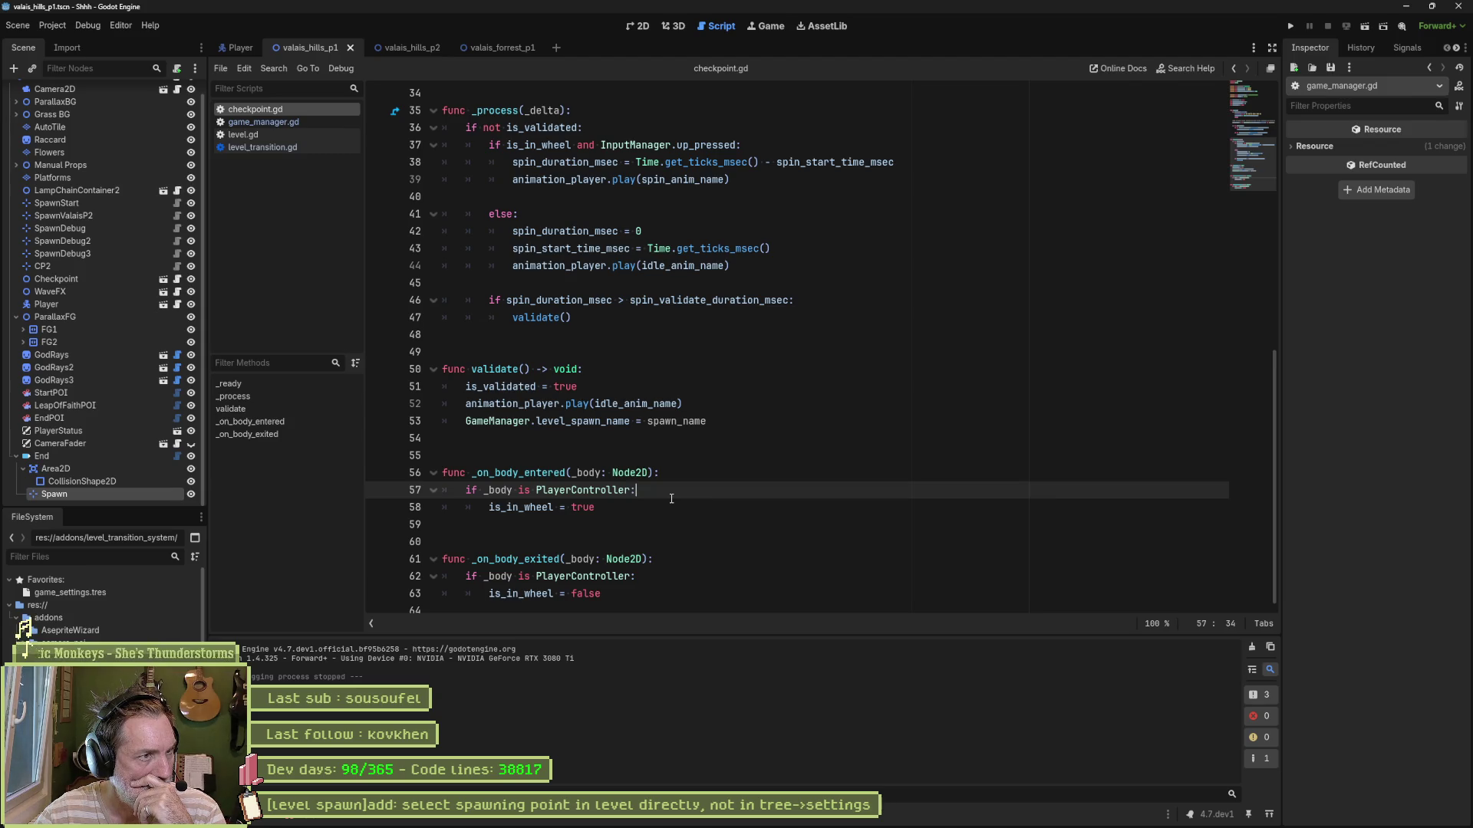
{"action": "left_click", "coordinate": [290, 816]}
Step: Expand the checkpoint.gd line 20 error's stack trace, rerun the game to recheck it, then stop
{"action": "left_click", "coordinate": [335, 559]}
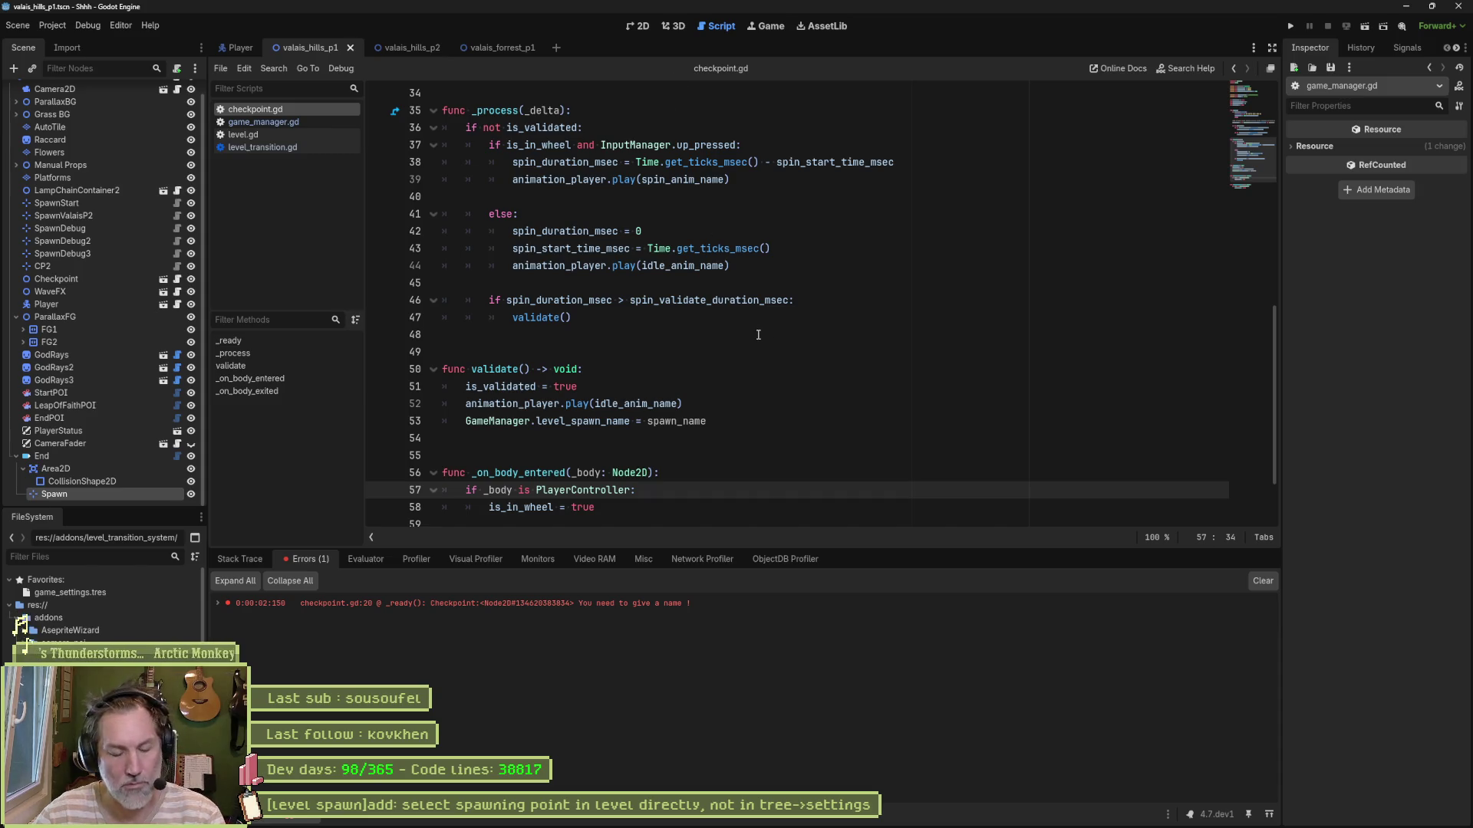
{"action": "left_click", "coordinate": [219, 605]}
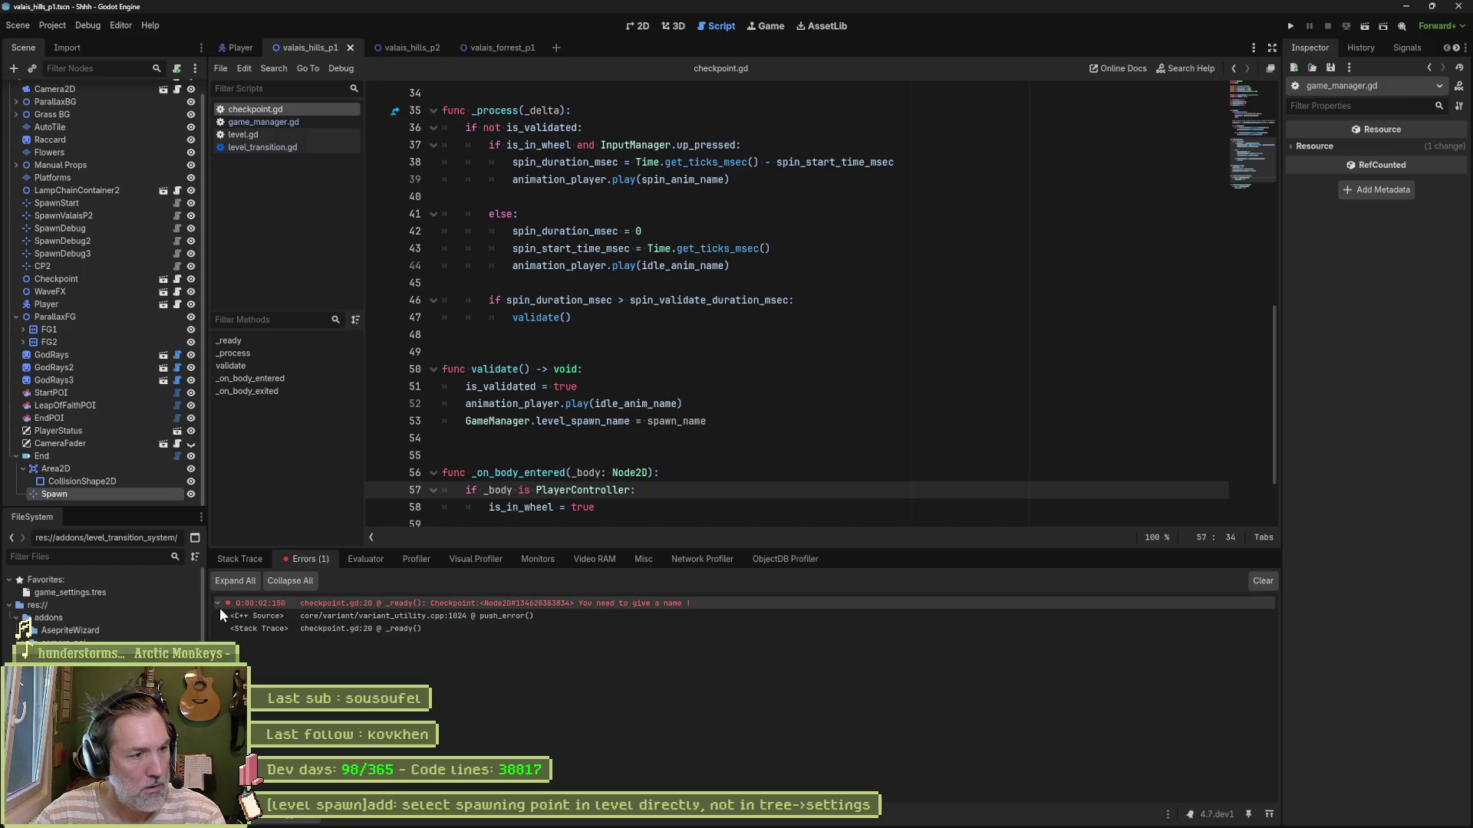
{"action": "key", "text": "F6"}
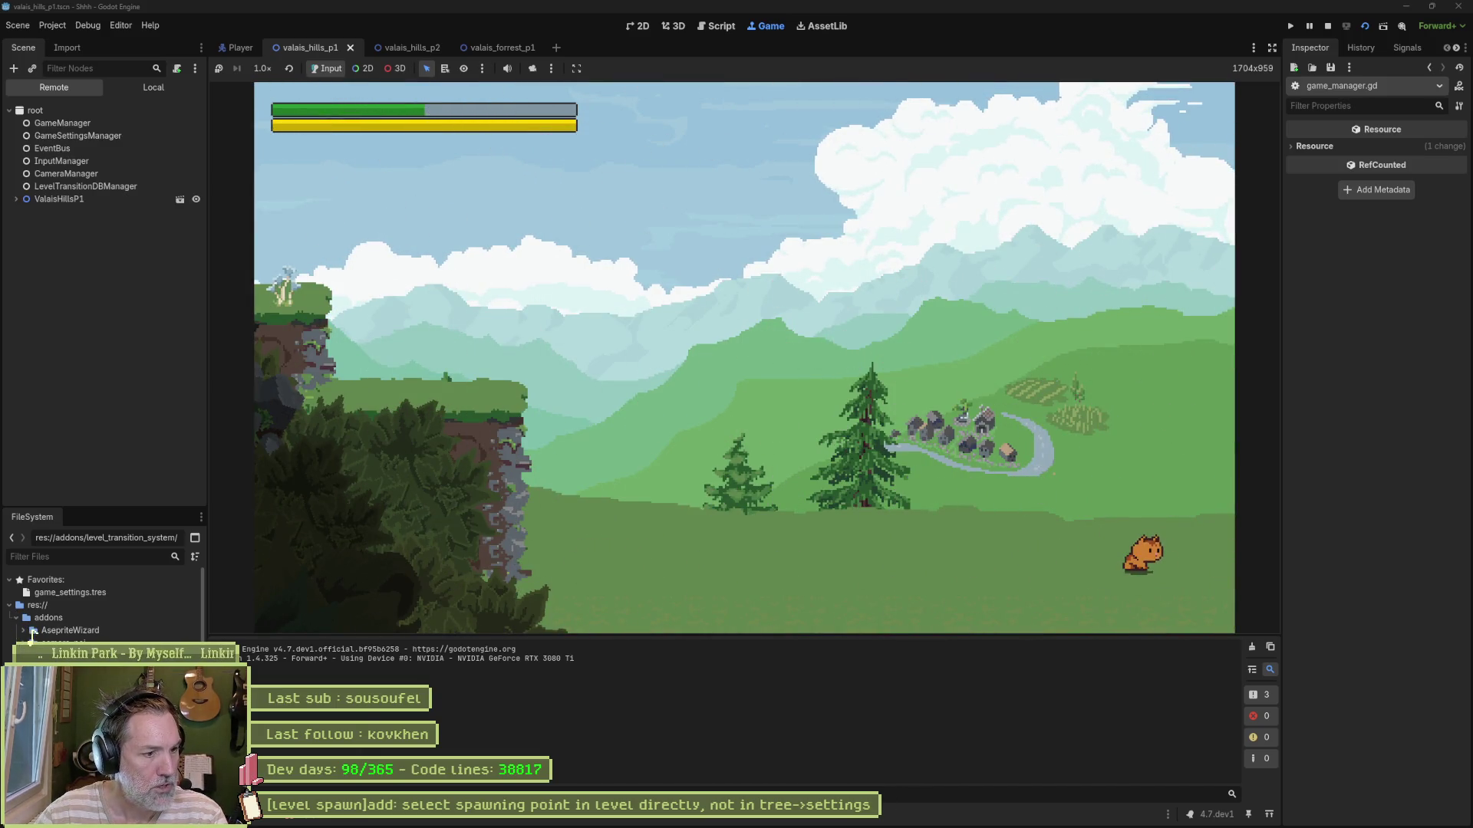
{"action": "left_click", "coordinate": [285, 819]}
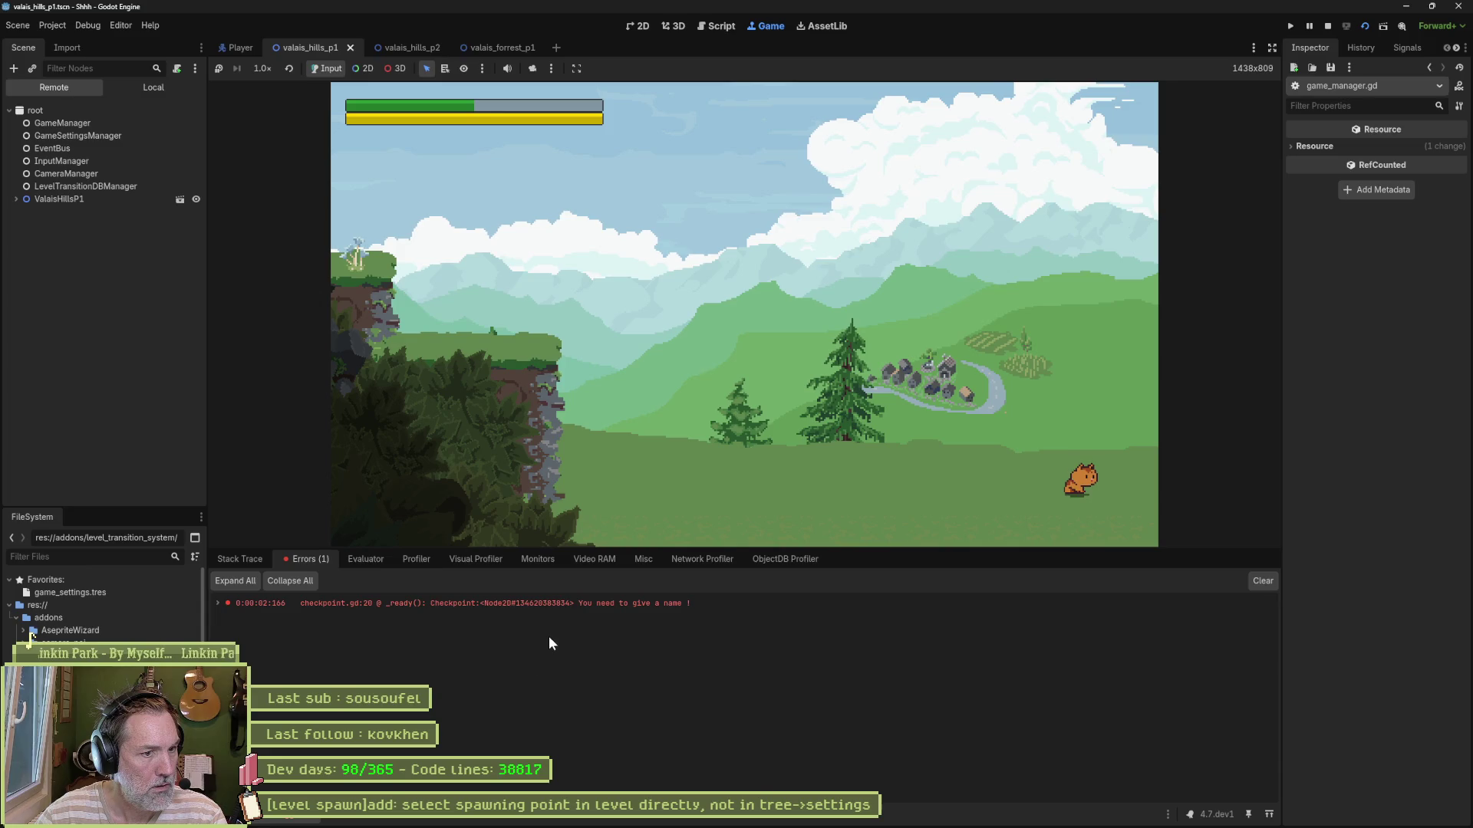
{"action": "mouse_move", "coordinate": [570, 602]}
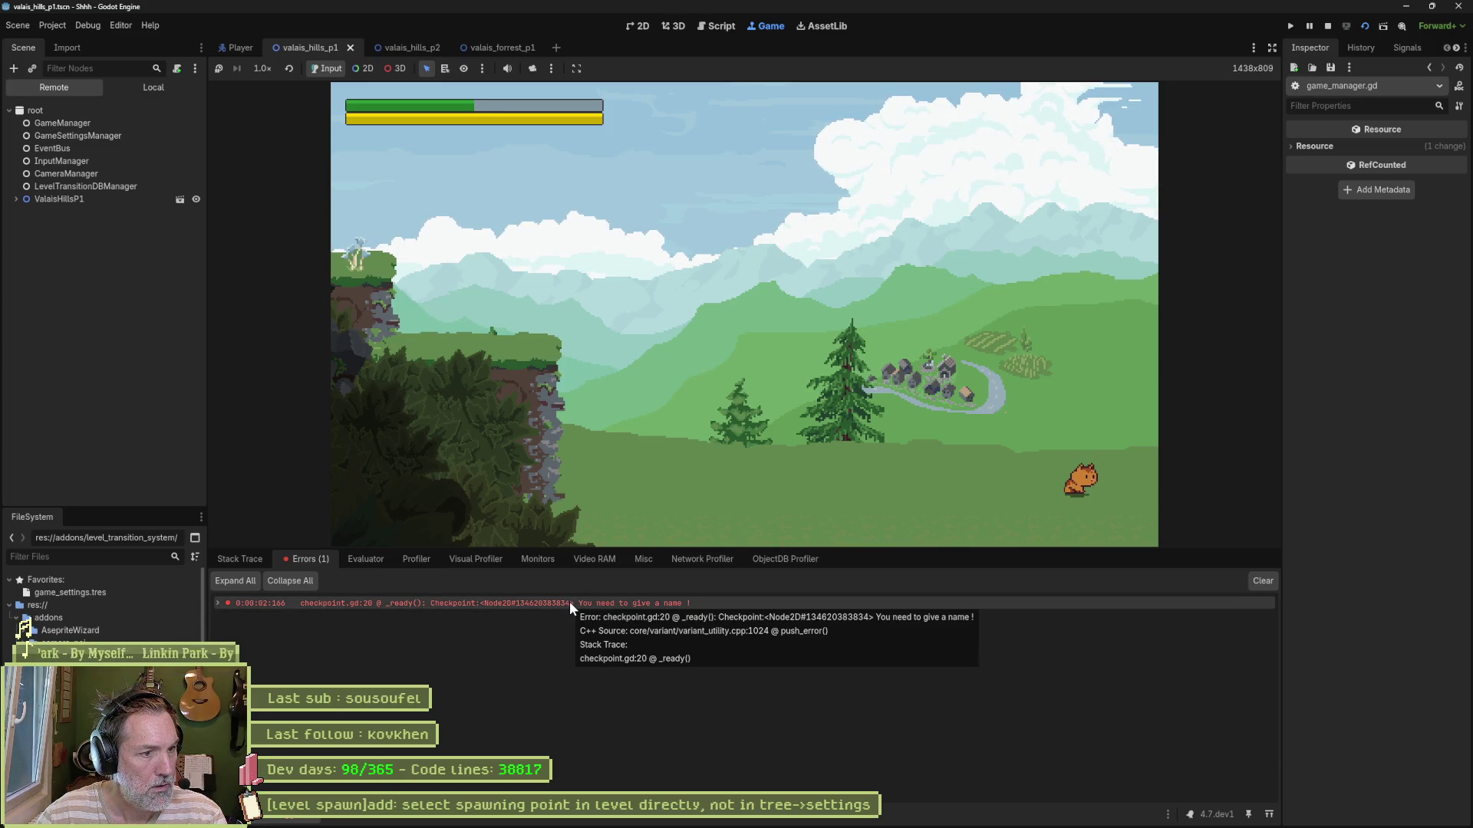
{"action": "key", "text": "F8"}
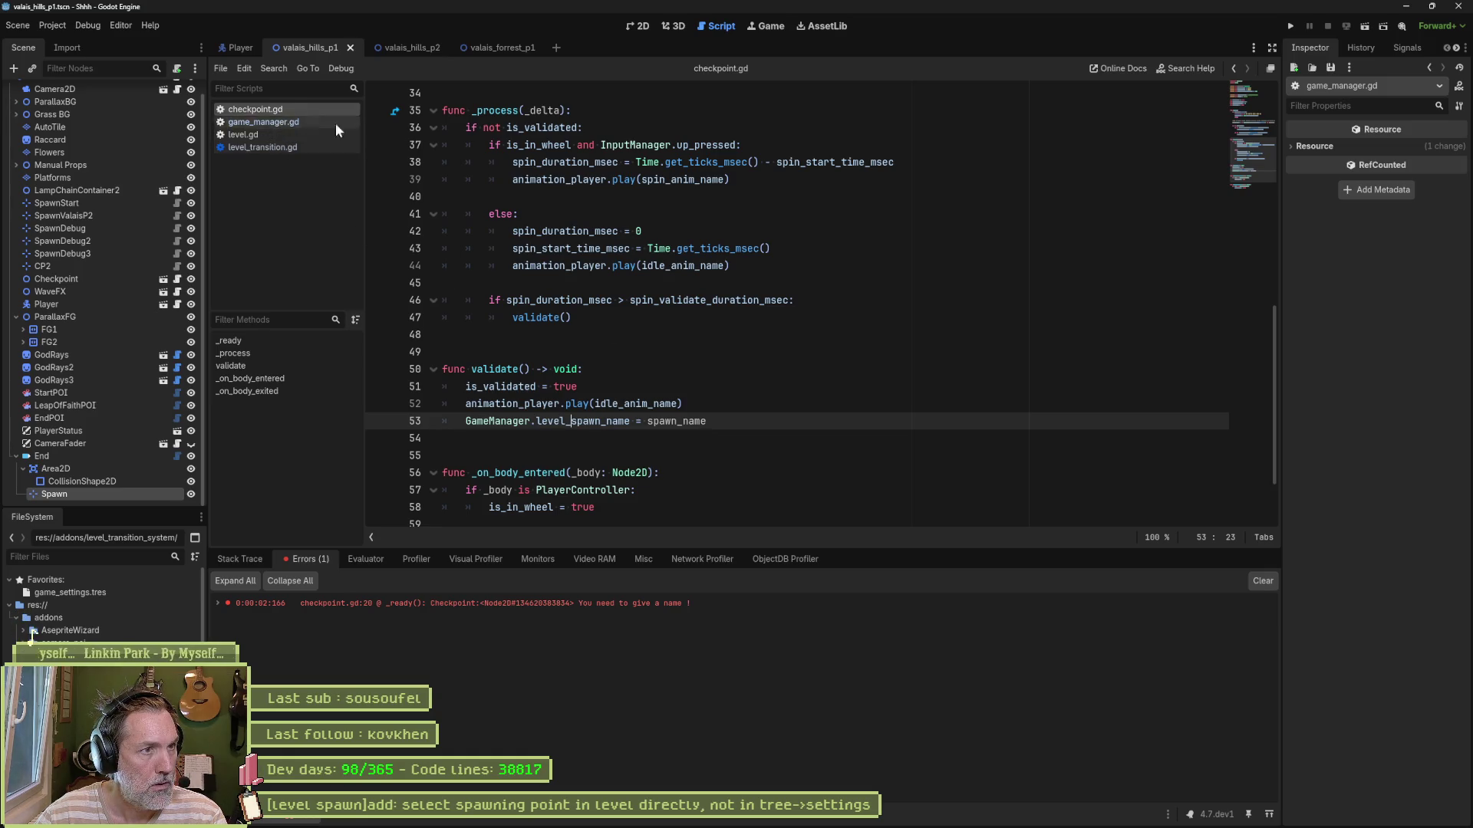
Step: Make line 20's push_error report self.name alongside the missing-name message
{"action": "scroll", "coordinate": [637, 331], "scroll_direction": "up", "scroll_amount": 7}
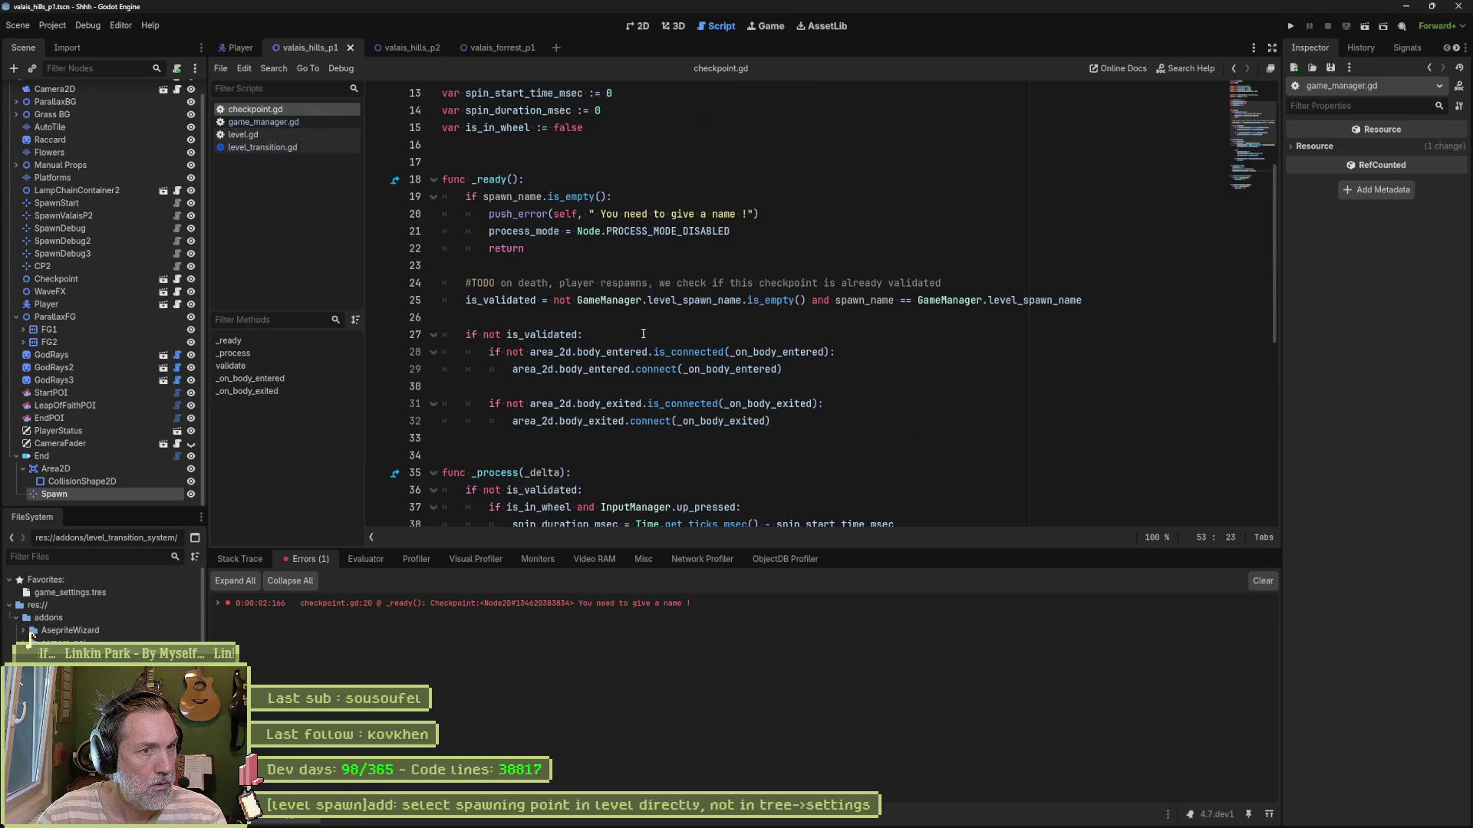
{"action": "left_click", "coordinate": [597, 215]}
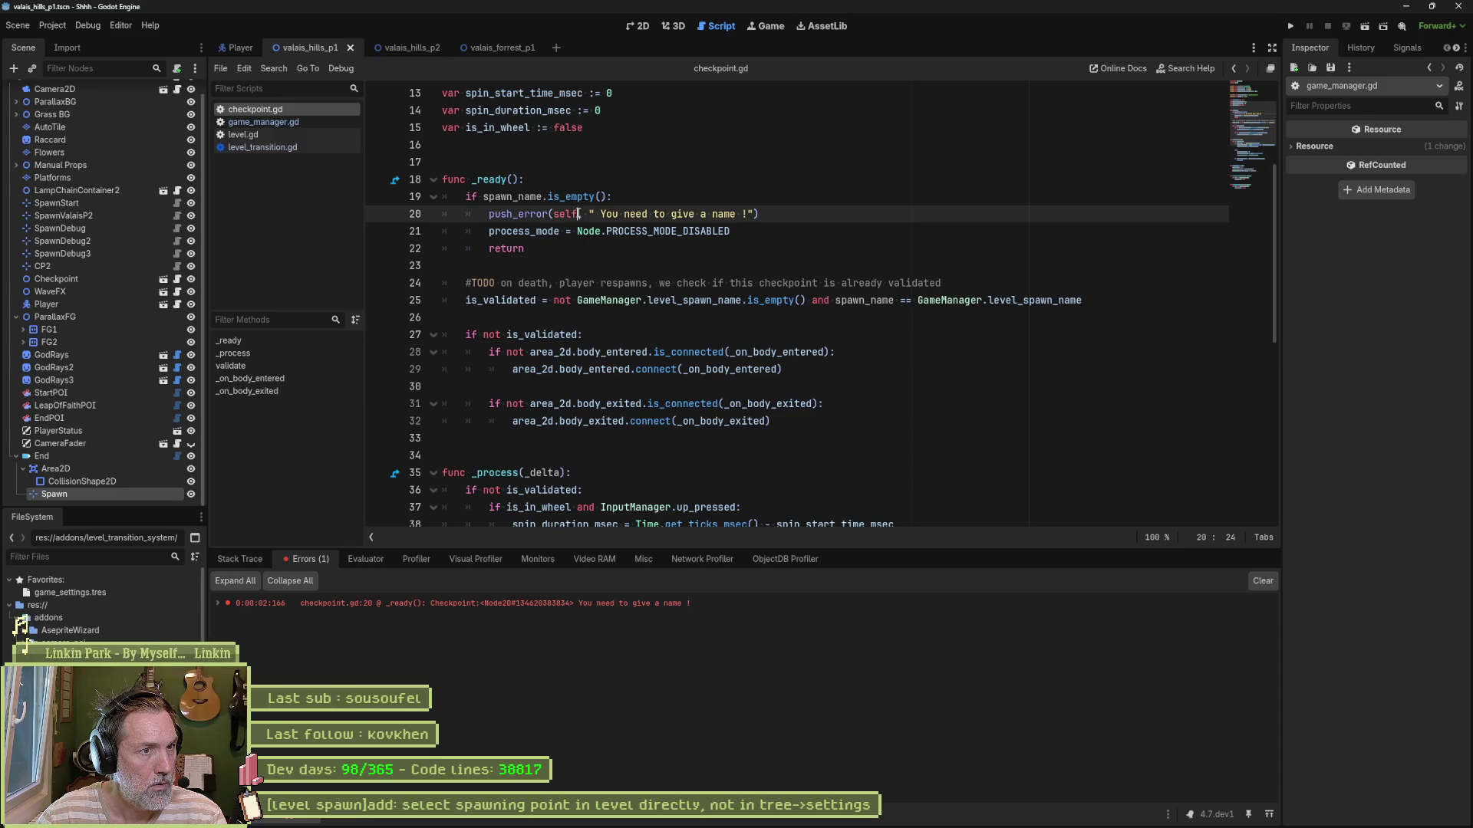
{"action": "type", "text": ".name"}
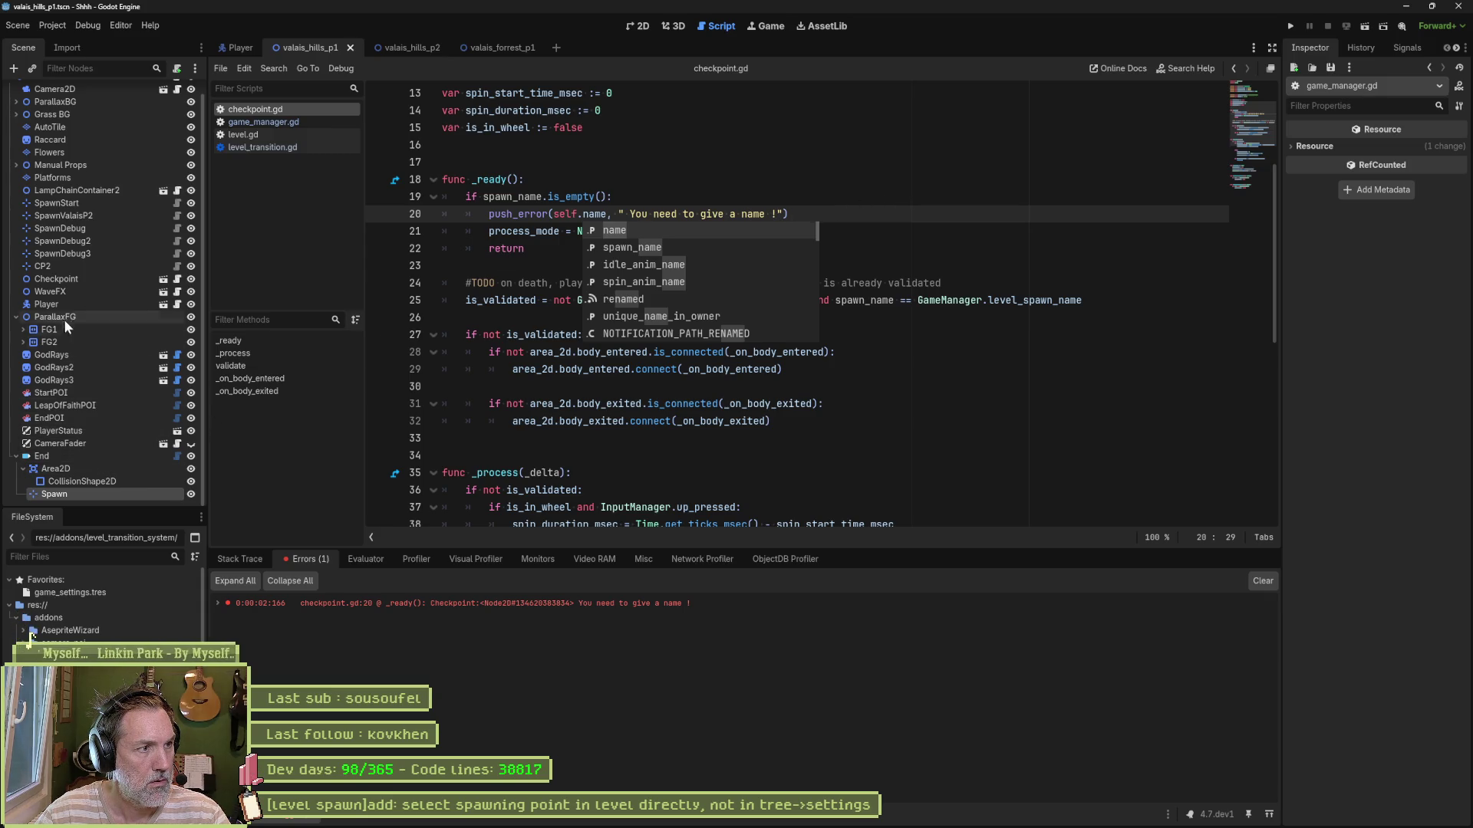
{"action": "left_click", "coordinate": [57, 266]}
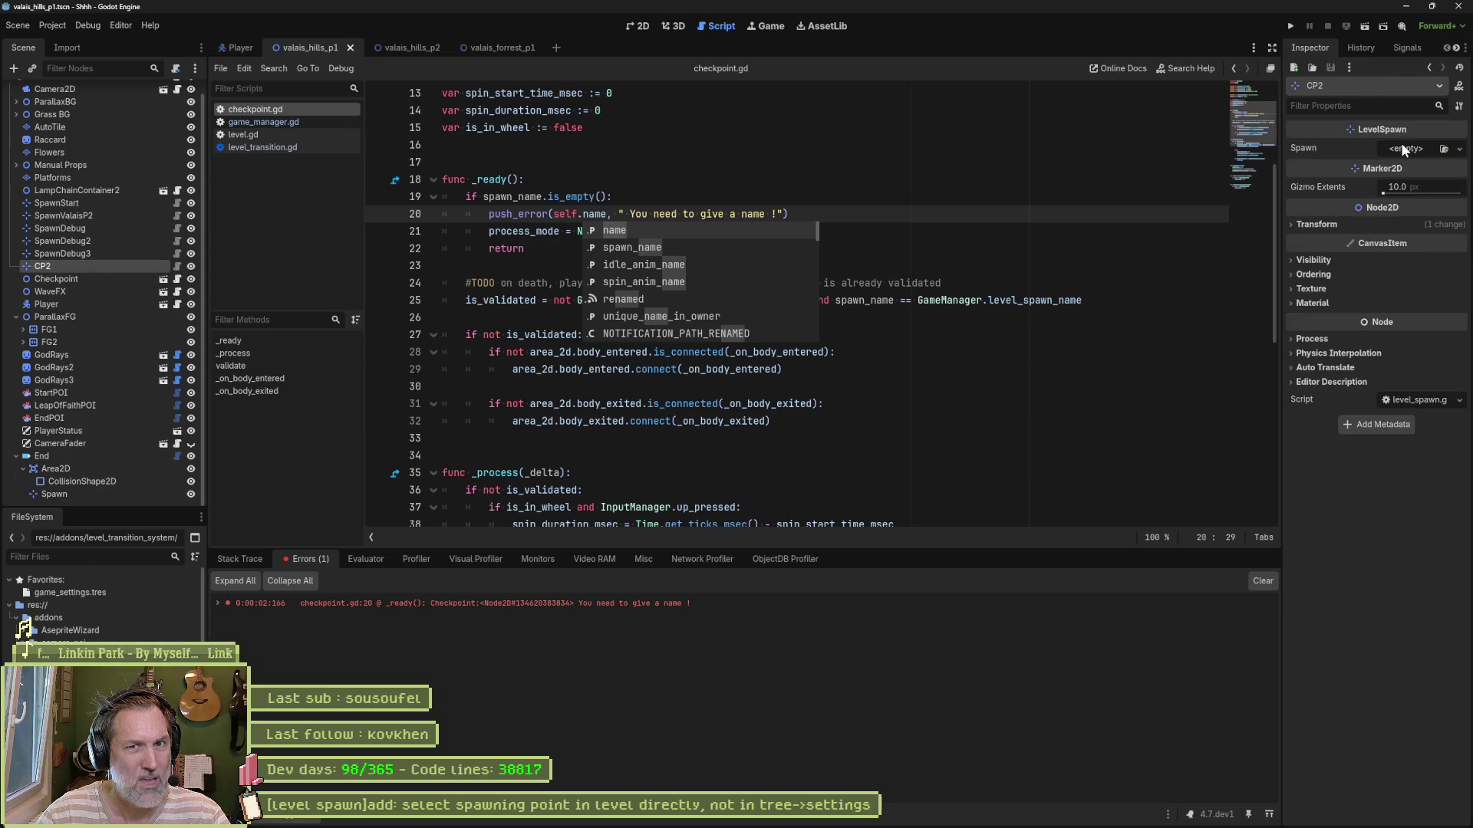
Step: Check CP2's empty Spawn value options, then inspect the Checkpoint node's properties
{"action": "left_click", "coordinate": [1407, 149]}
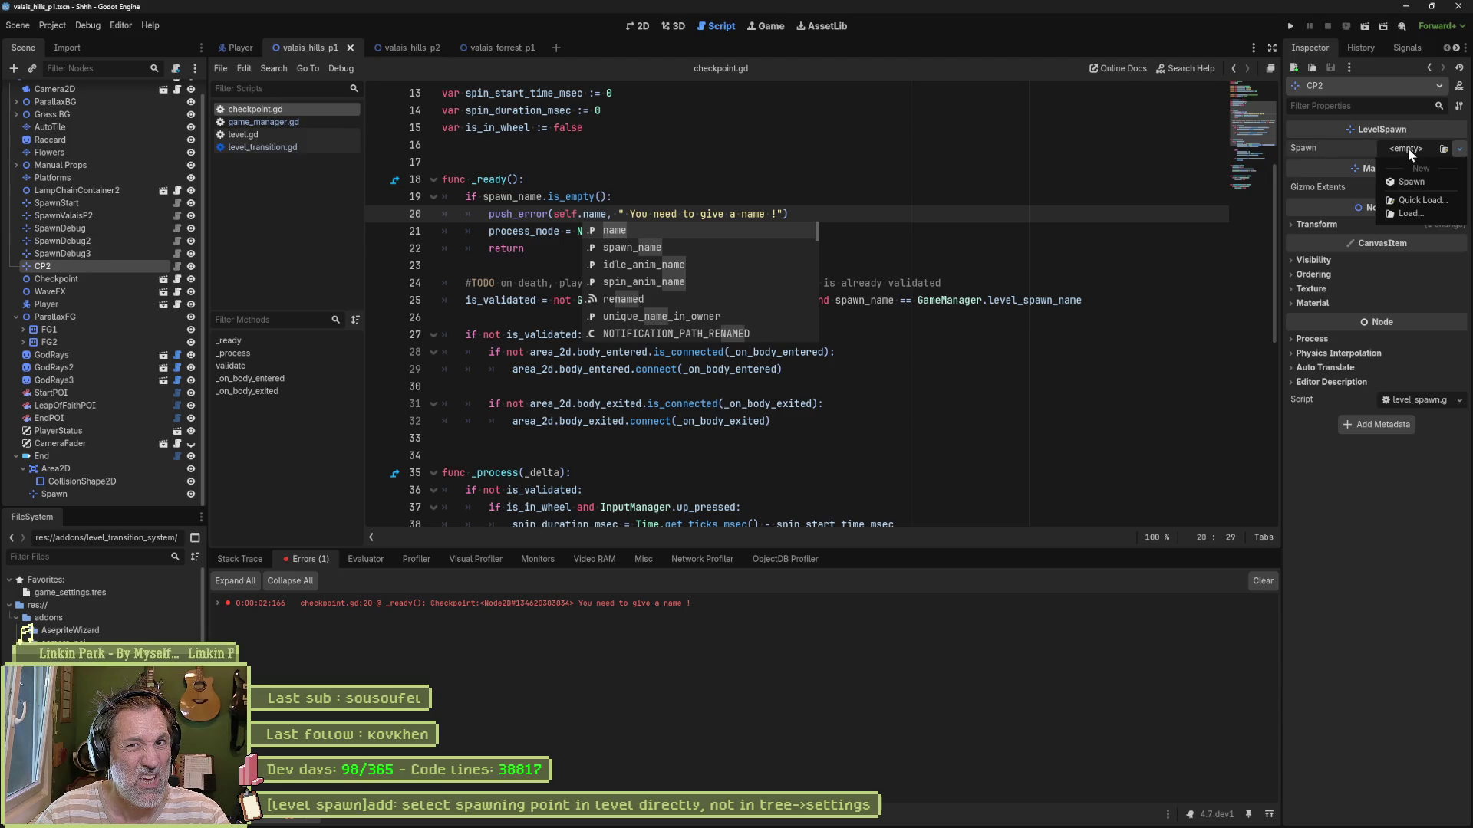
{"action": "left_click", "coordinate": [1117, 175]}
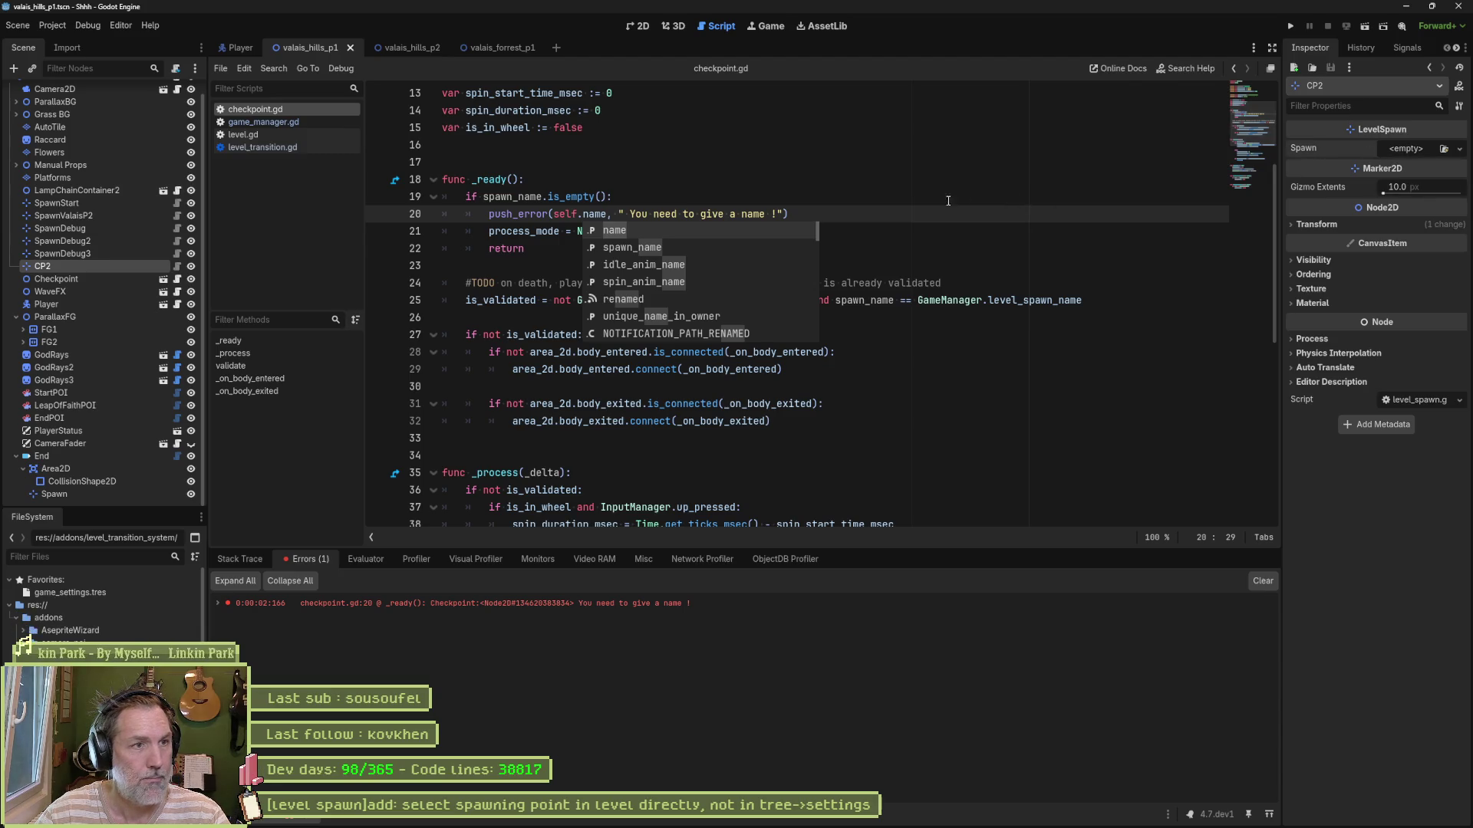
{"action": "scroll", "coordinate": [861, 231], "scroll_direction": "up", "scroll_amount": 4}
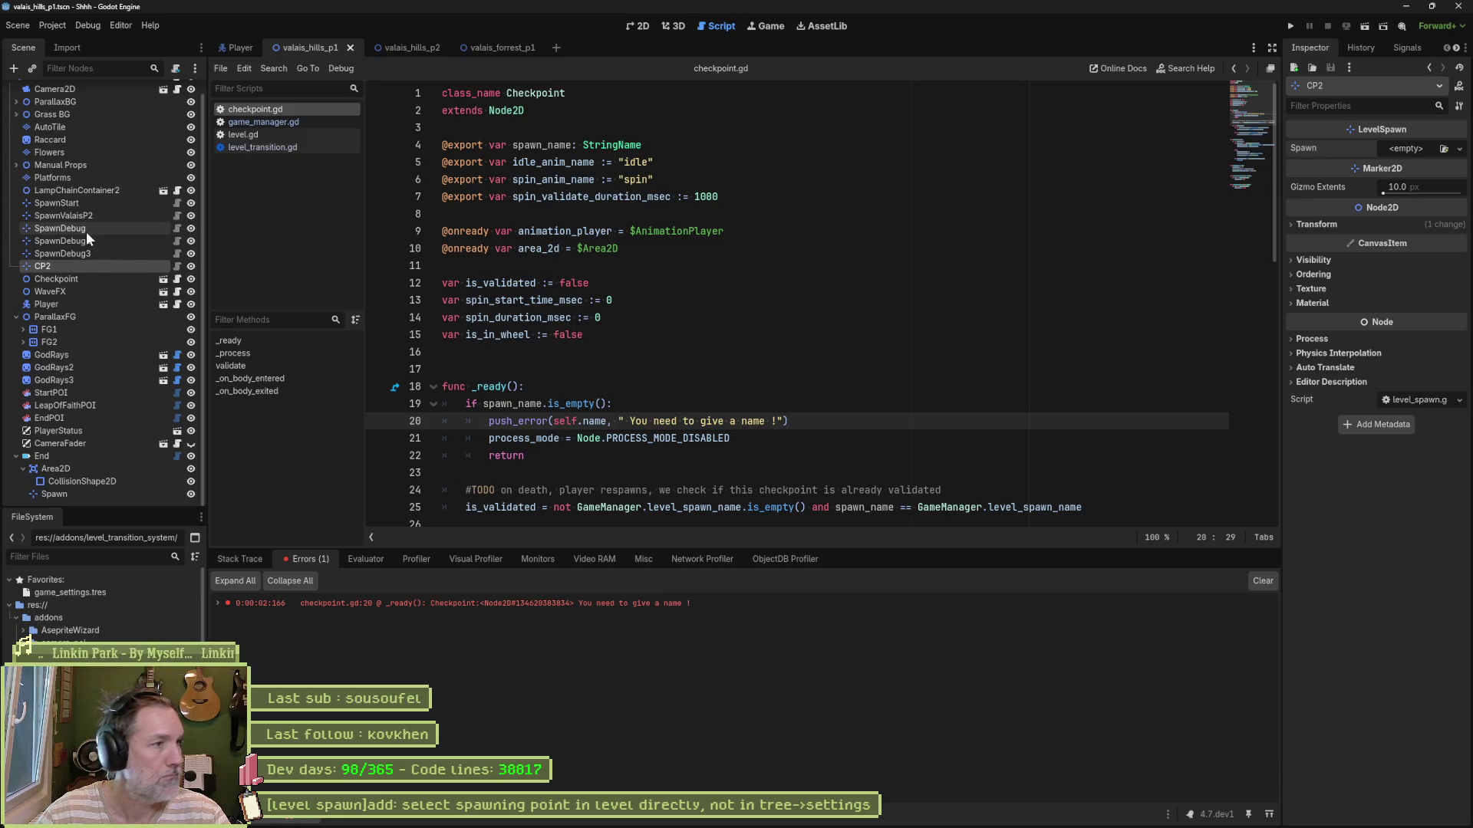
{"action": "left_click", "coordinate": [86, 280]}
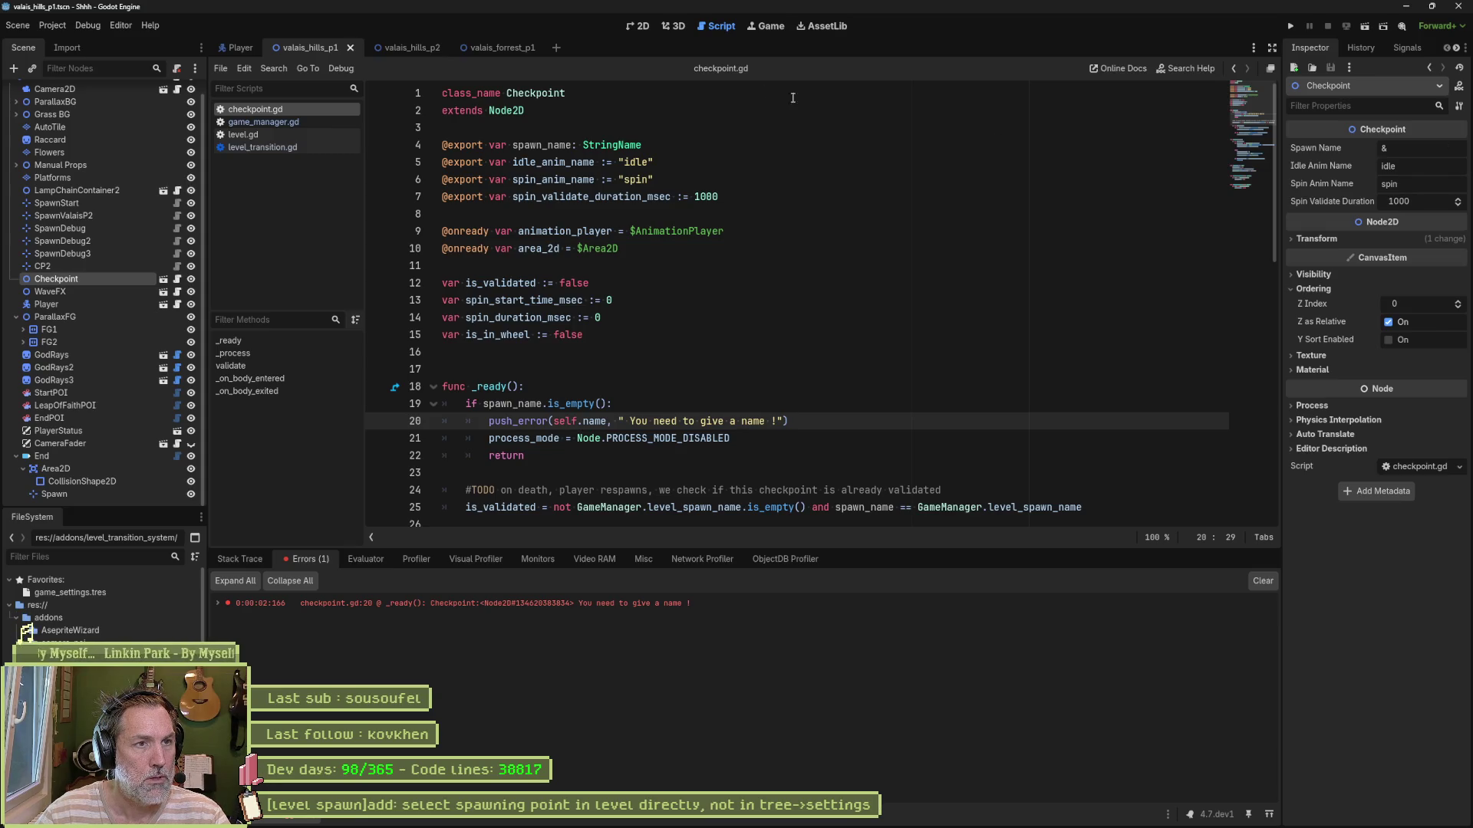
{"action": "left_click", "coordinate": [640, 28]}
Step: Frame the Checkpoint in the level, compare CP2's properties, and open checkpoint.gd
{"action": "scroll", "coordinate": [691, 230], "scroll_direction": "up", "scroll_amount": 5}
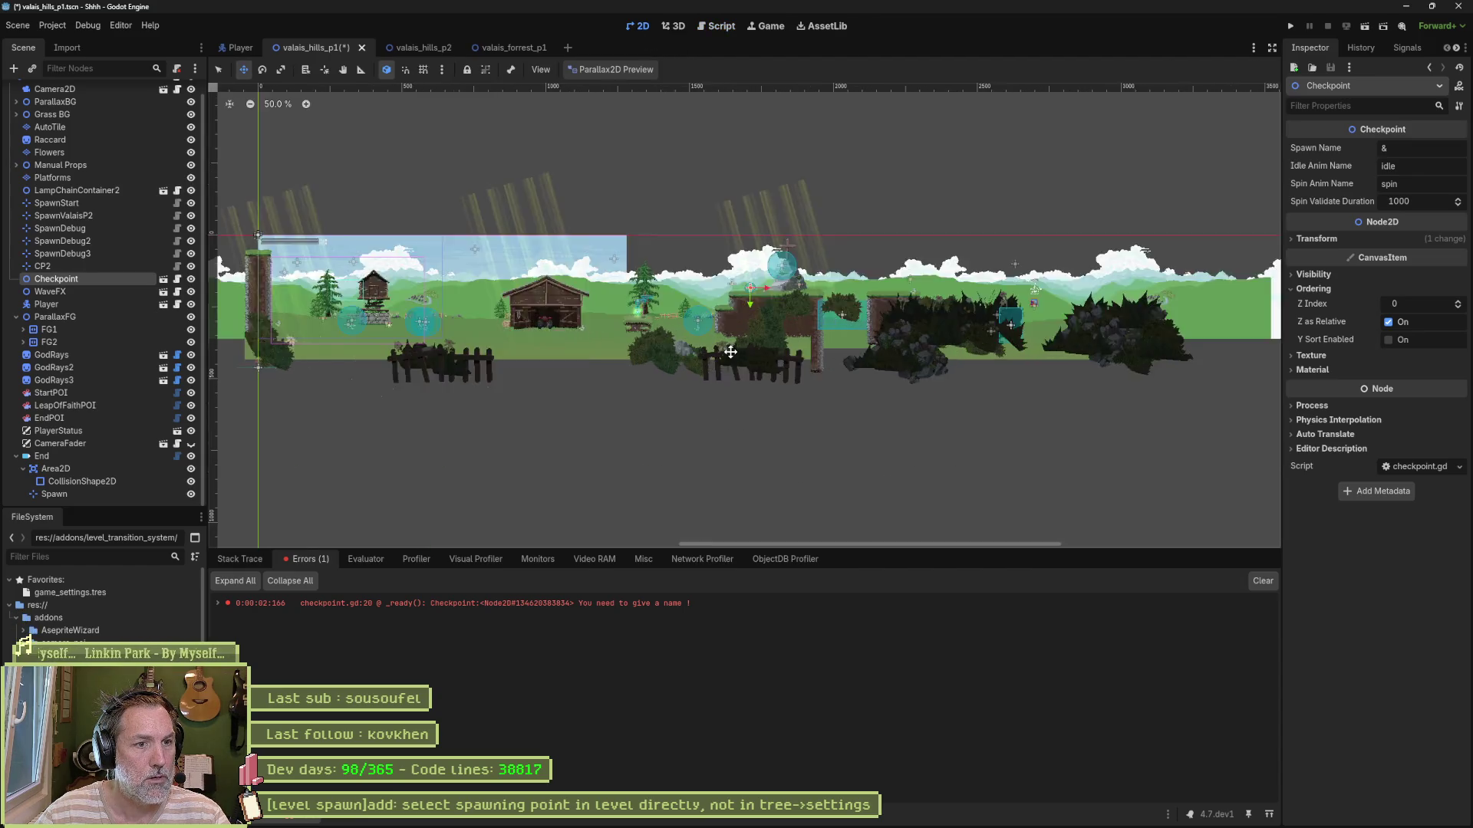
{"action": "key", "text": "f"}
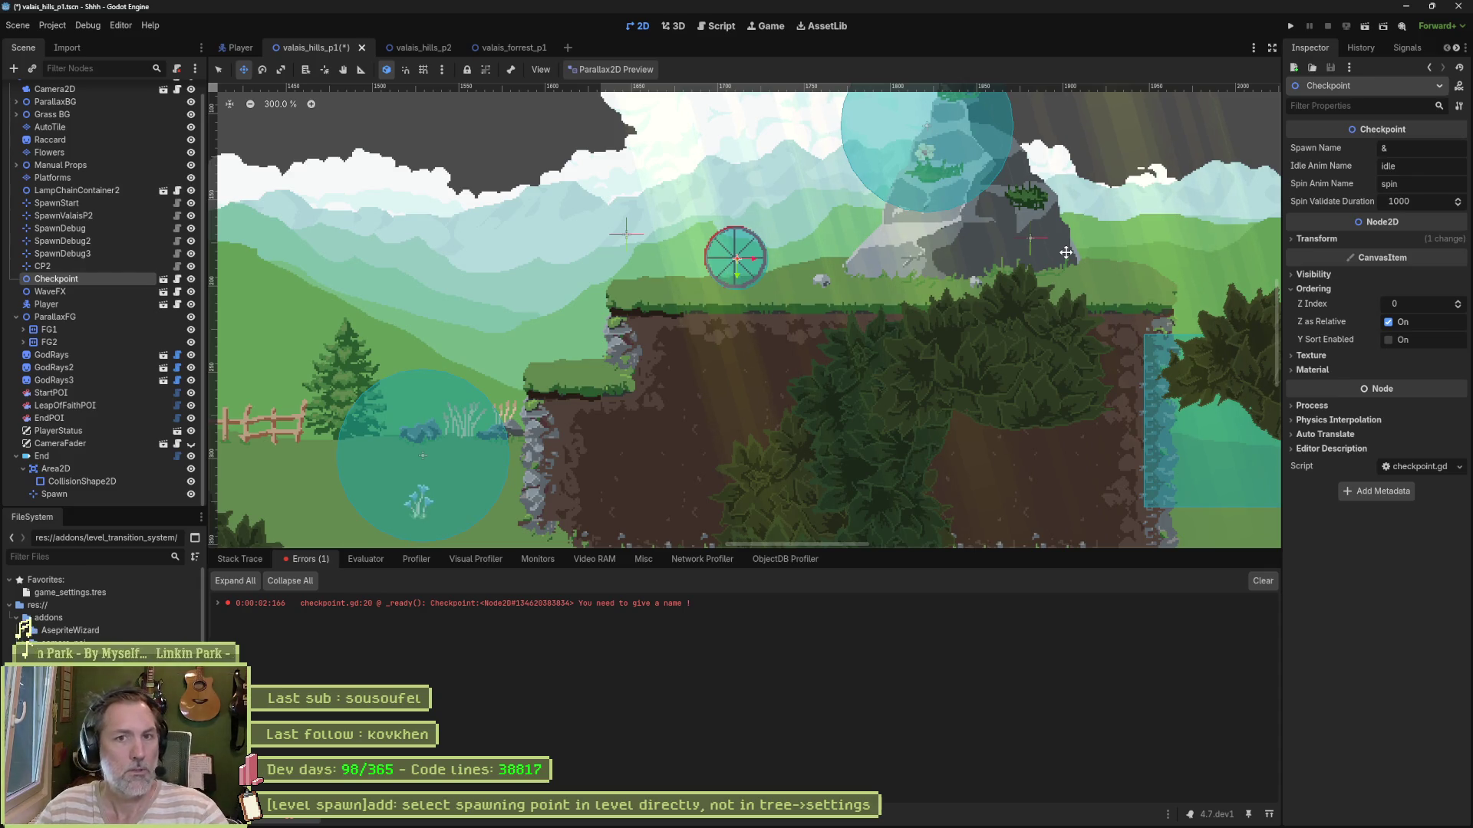
{"action": "left_click", "coordinate": [62, 266]}
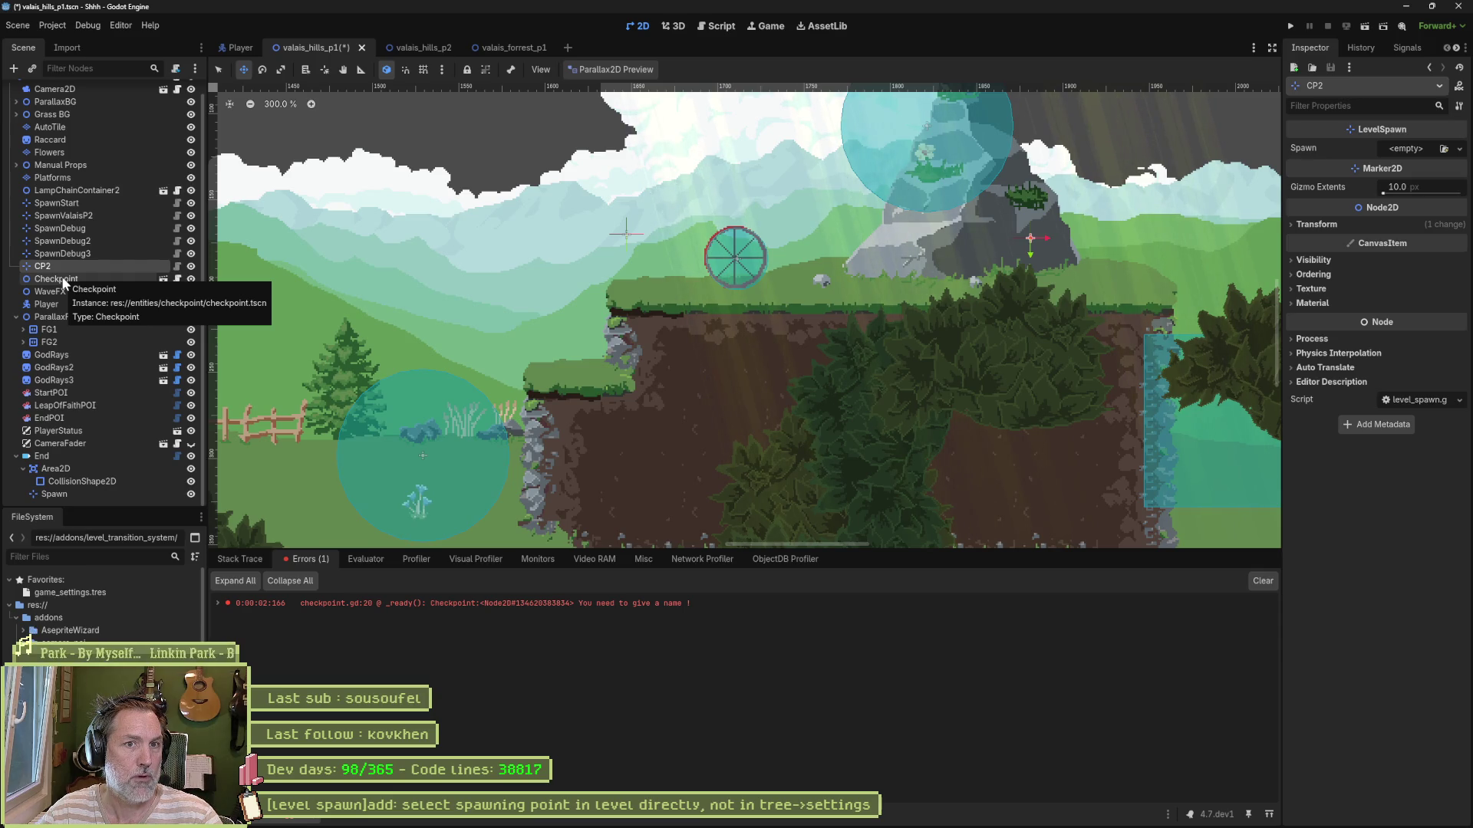
{"action": "left_click", "coordinate": [63, 281]}
{"action": "left_click", "coordinate": [177, 278]}
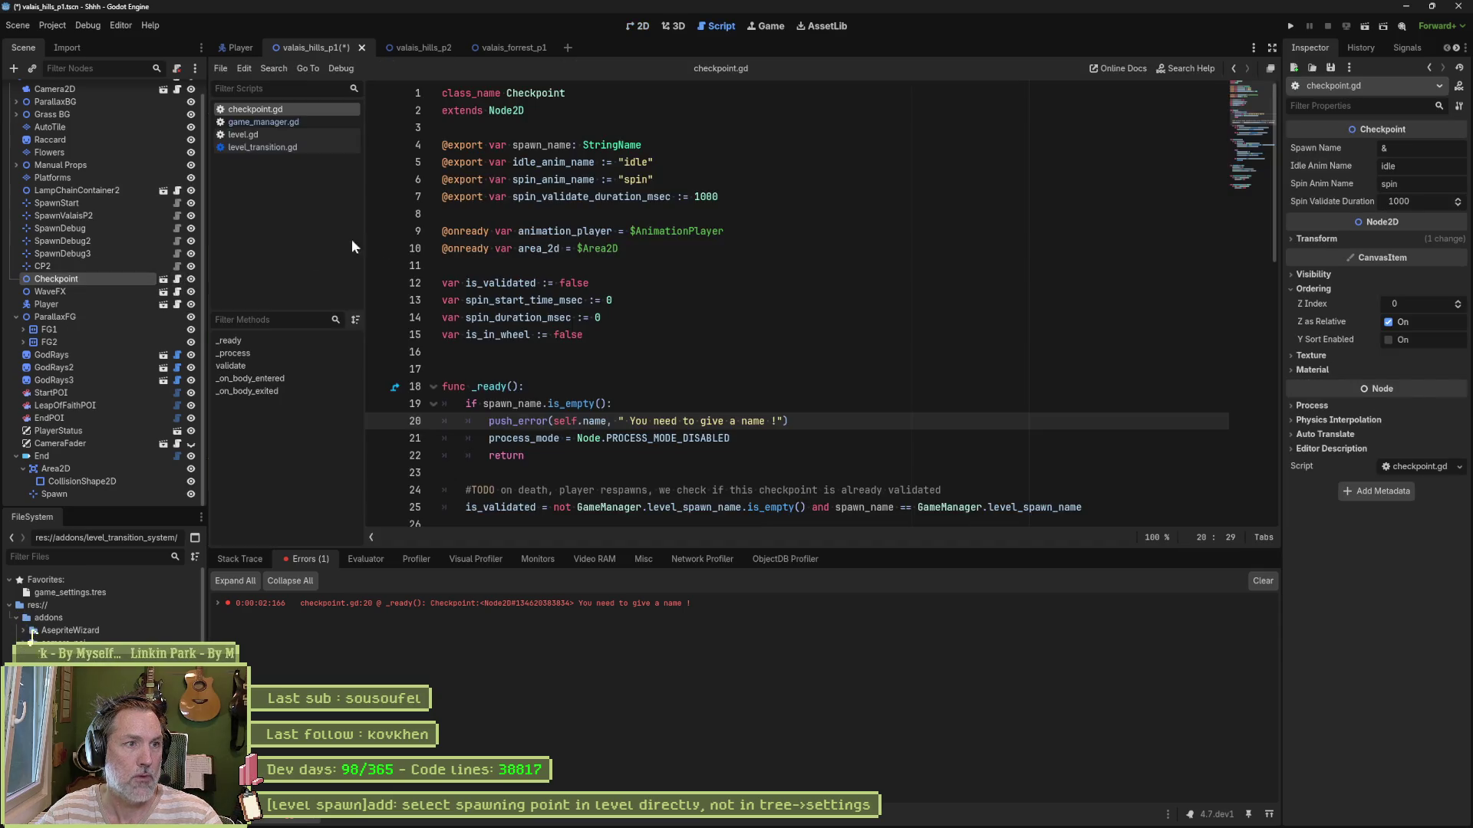
Step: Rename the exported spawn_name variable to spawn and change its type to Marker2D
{"action": "double_click", "coordinate": [553, 145]}
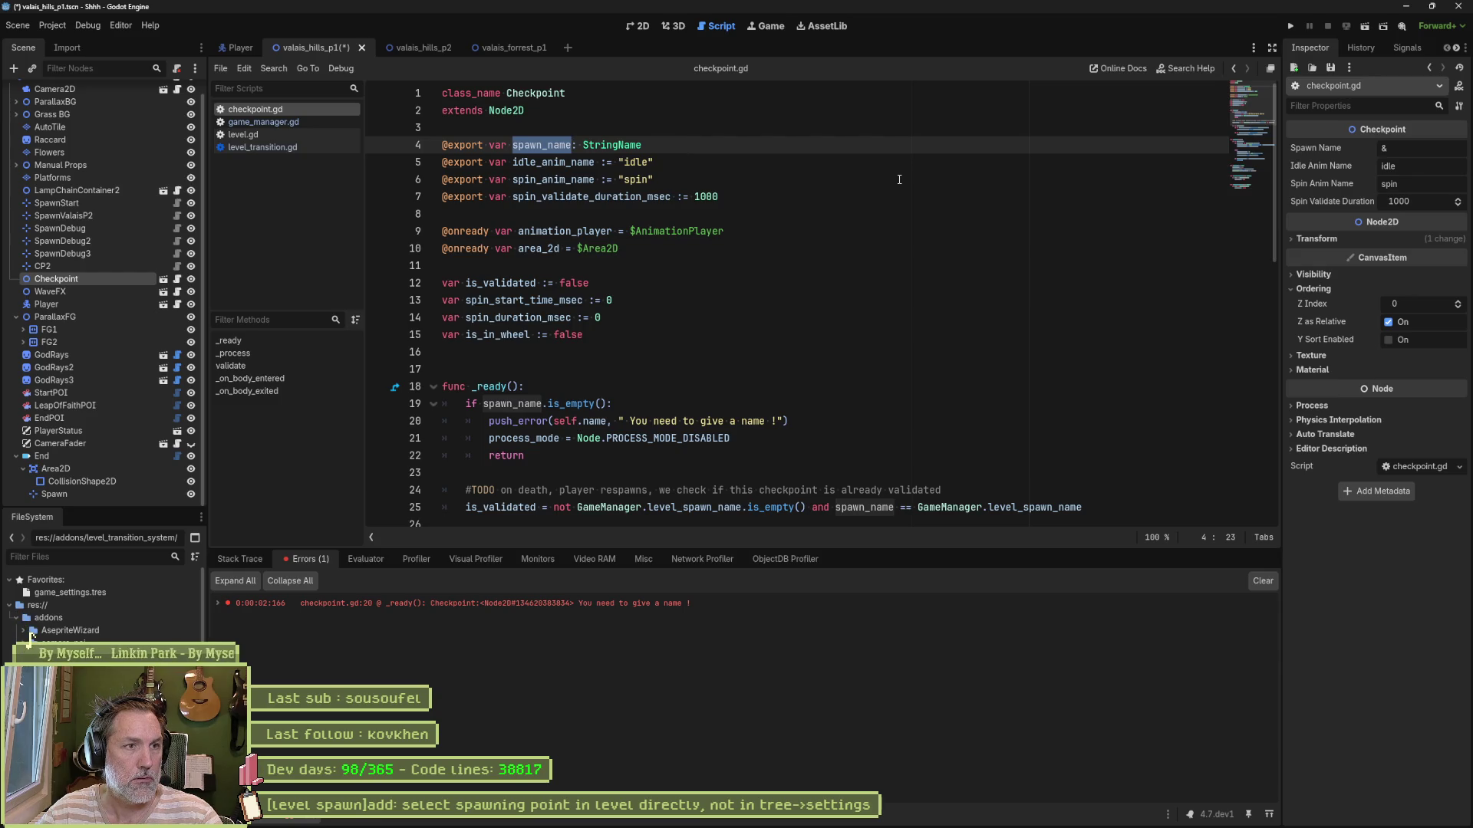
{"action": "type", "text": "sp"}
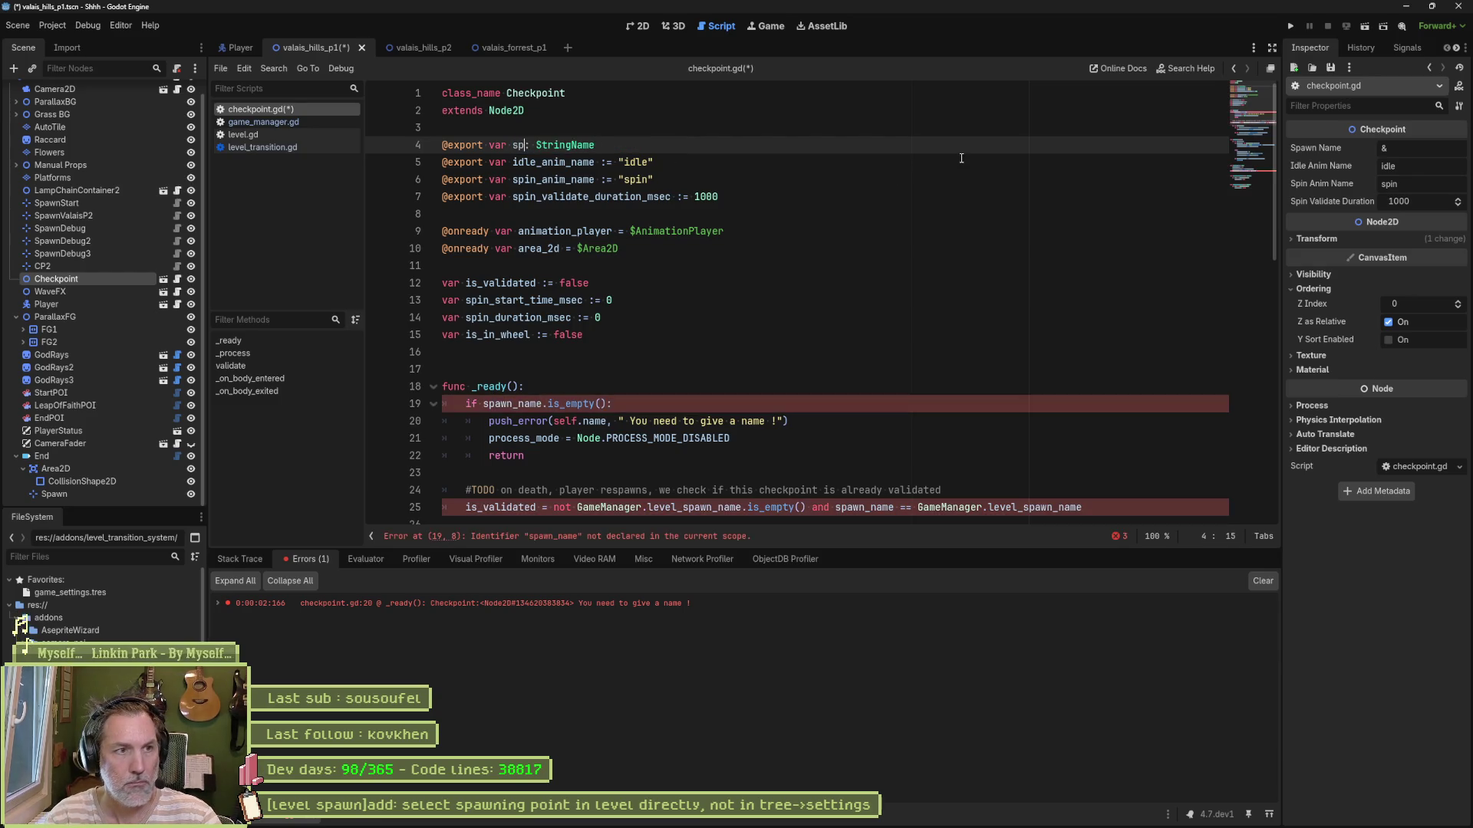
{"action": "type", "text": "anw"}
{"action": "key", "text": "BackSpace"}
{"action": "key", "text": "BackSpace"}
{"action": "type", "text": "wn"}
{"action": "key", "text": "Right"}
{"action": "key", "text": "Right"}
{"action": "key", "text": "shift+End"}
{"action": "type", "text": "Marker"}
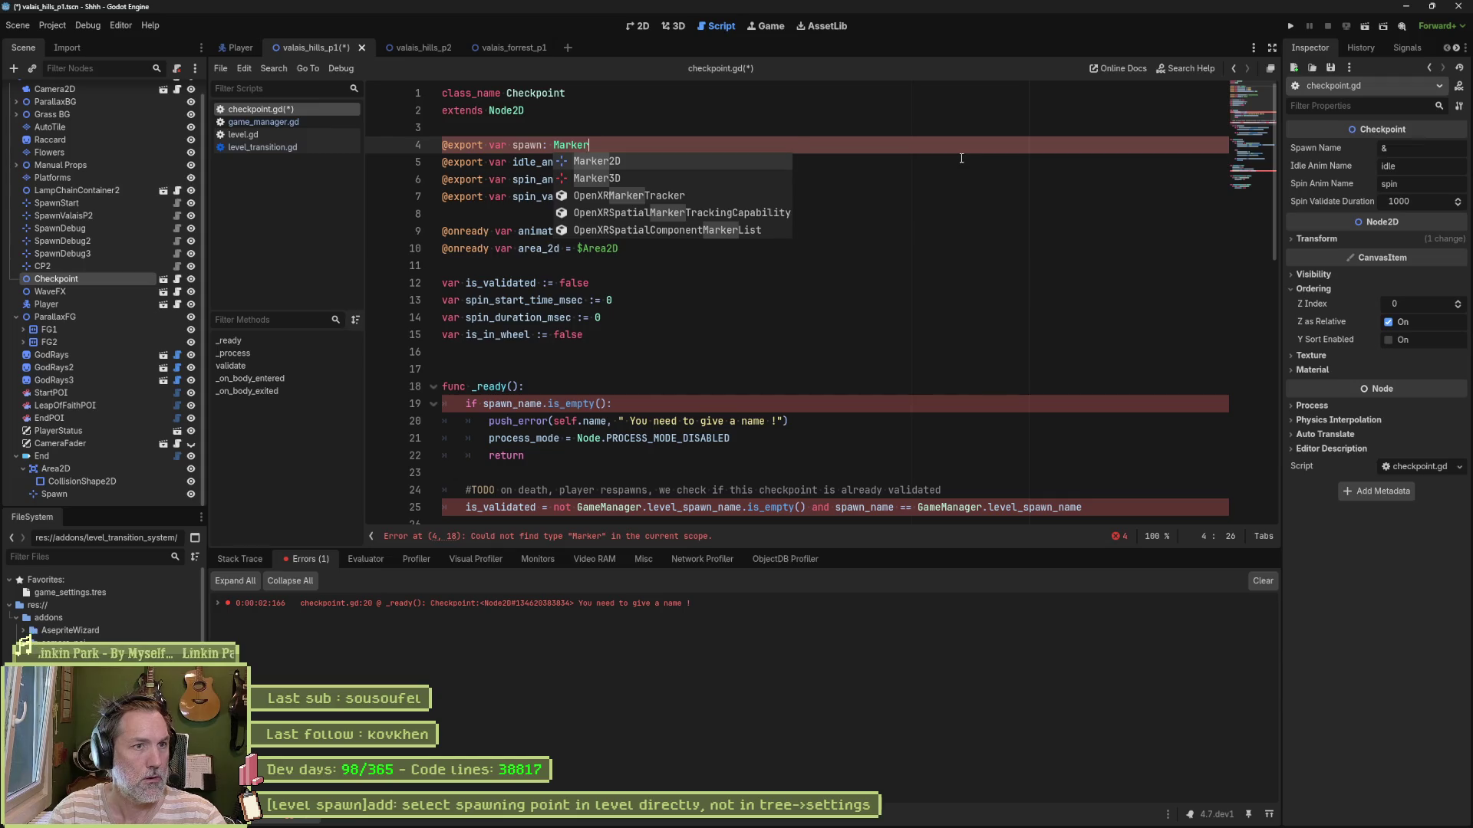
{"action": "key", "text": "Return"}
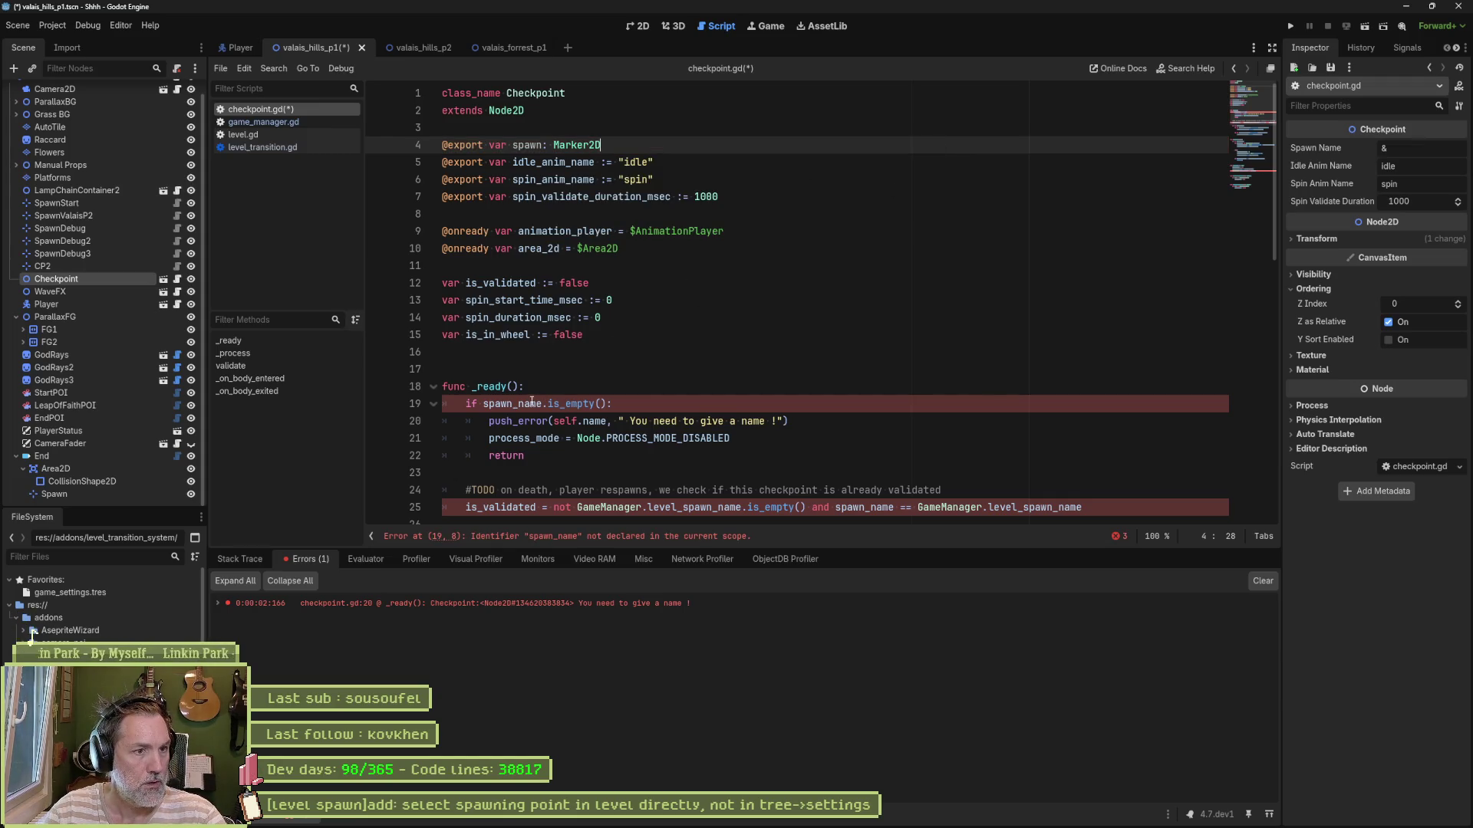
{"action": "double_click", "coordinate": [542, 145]}
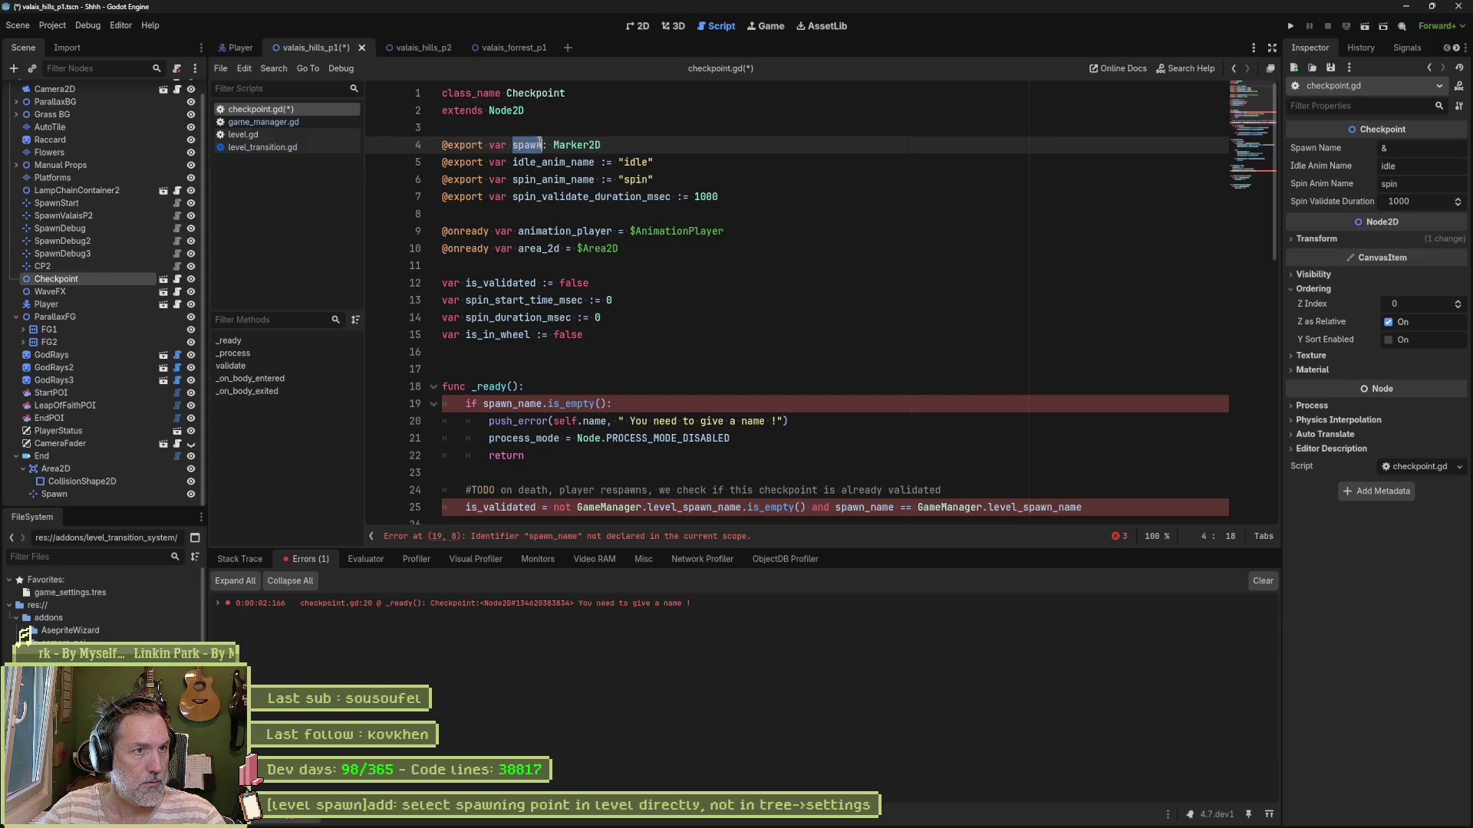
Step: Replace line 19's emptiness test with 'not spawn', undoing an accidental removal of not on line 25
{"action": "left_click", "coordinate": [512, 403]}
{"action": "left_click_drag", "start_coordinate": [484, 404], "coordinate": [611, 405]}
{"action": "type", "text": "not spawn:"}
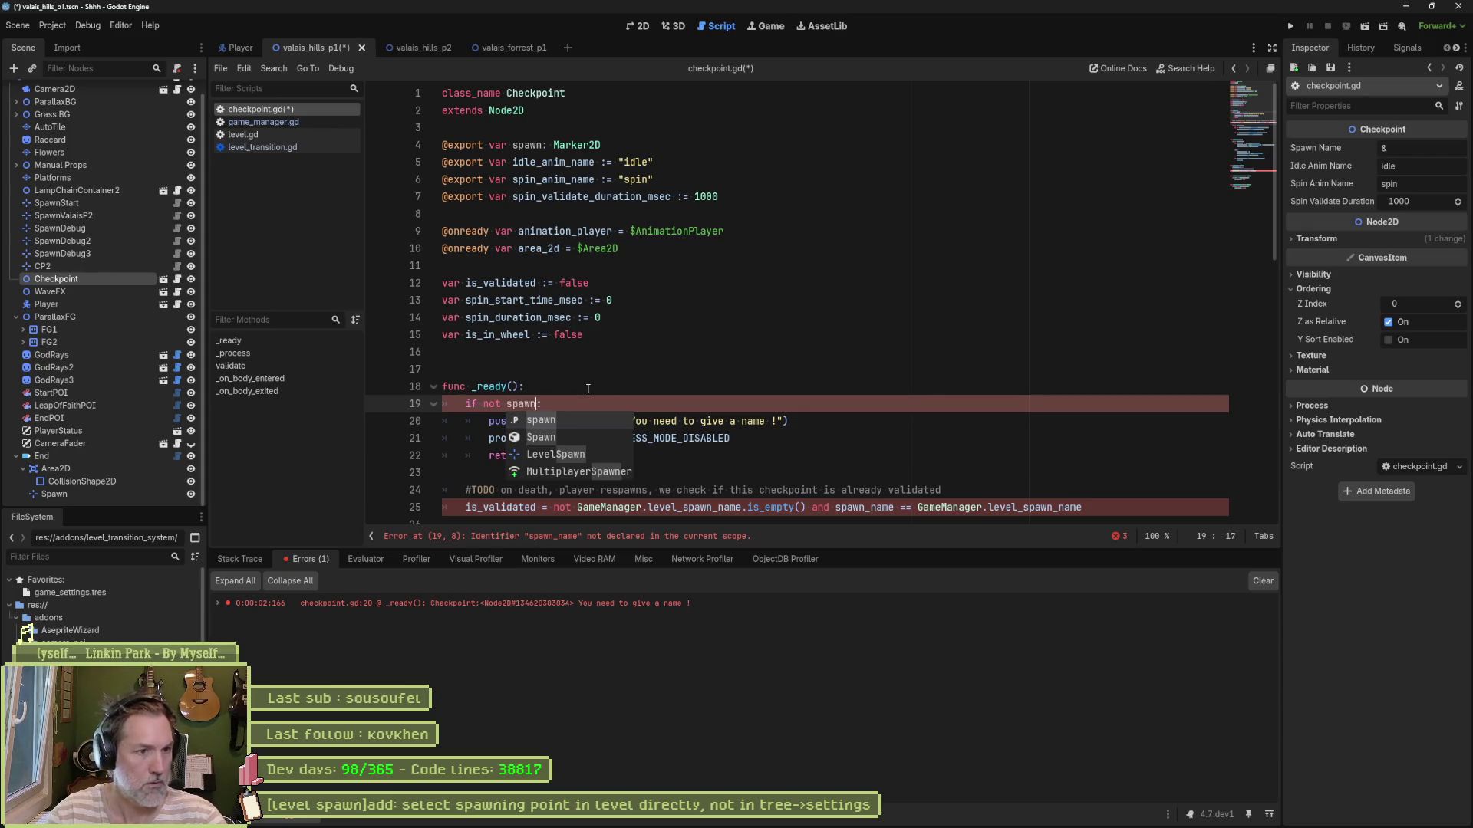
{"action": "scroll", "coordinate": [709, 359], "scroll_direction": "down", "scroll_amount": 4}
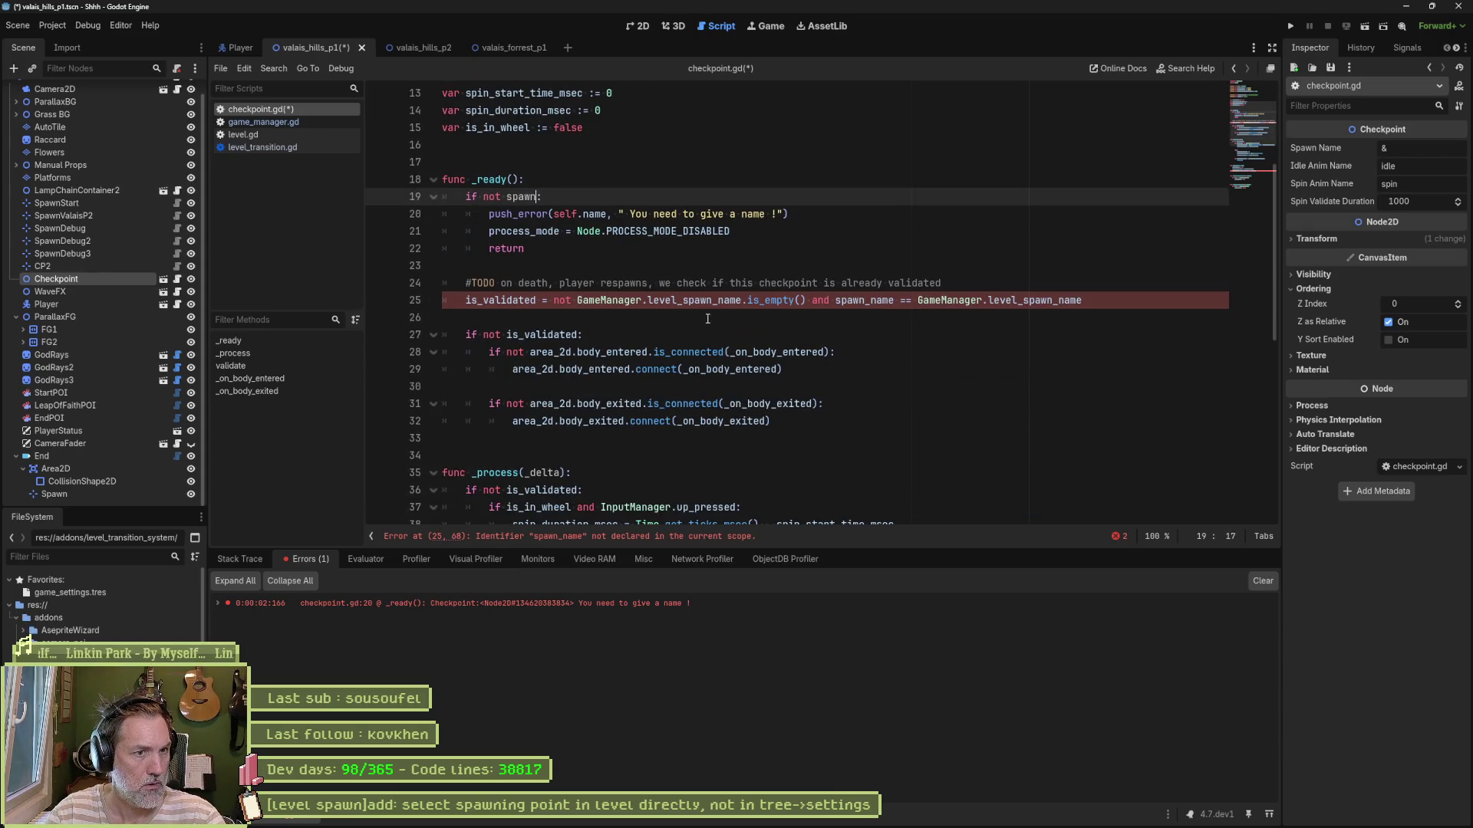
{"action": "left_click", "coordinate": [556, 300]}
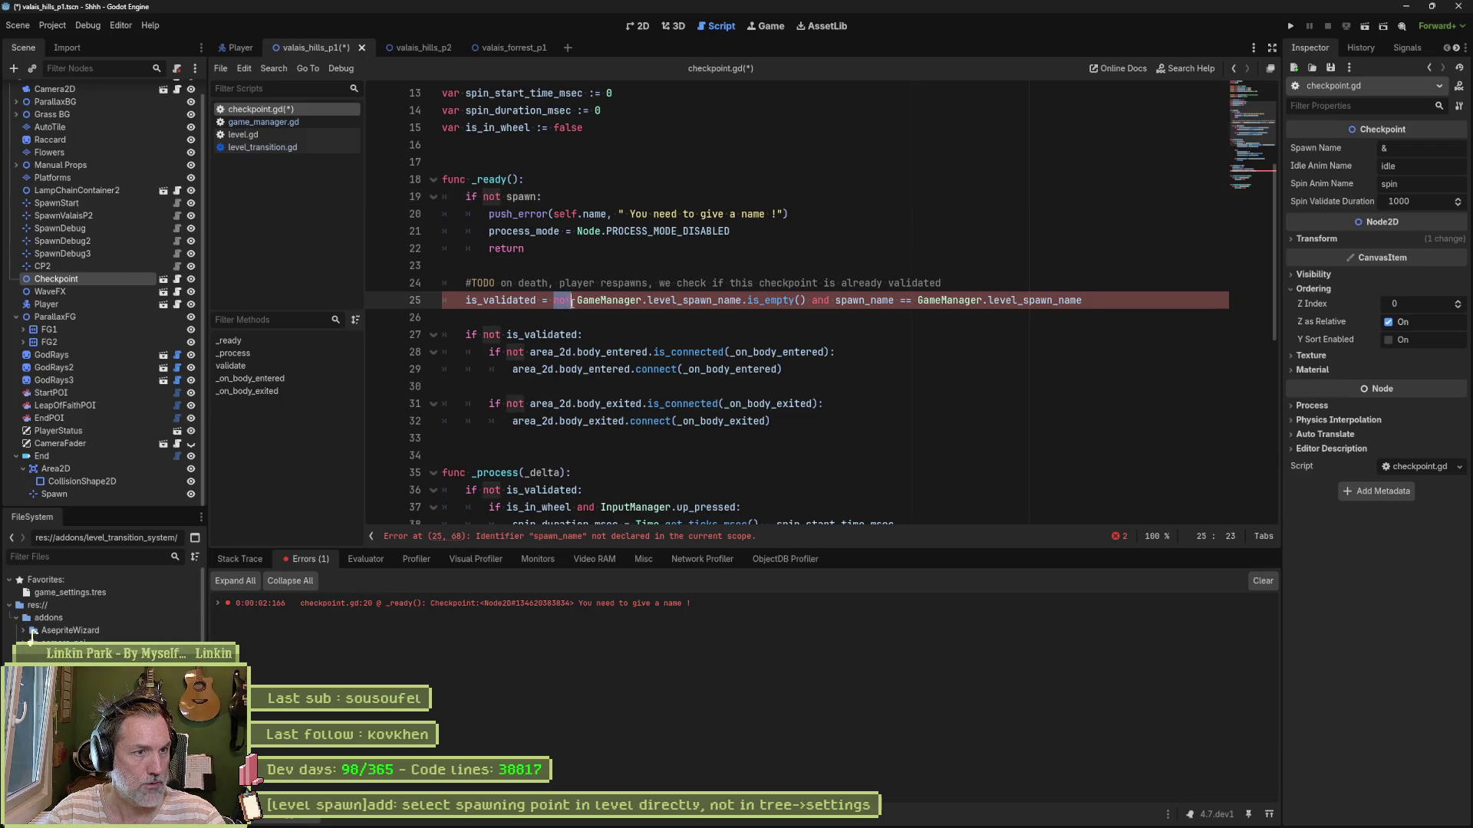
{"action": "key", "text": "Delete"}
{"action": "key", "text": "Delete"}
{"action": "key", "text": "Delete"}
{"action": "key", "text": "ctrl+Right"}
{"action": "key", "text": "ctrl+Right"}
{"action": "key", "text": "Right"}
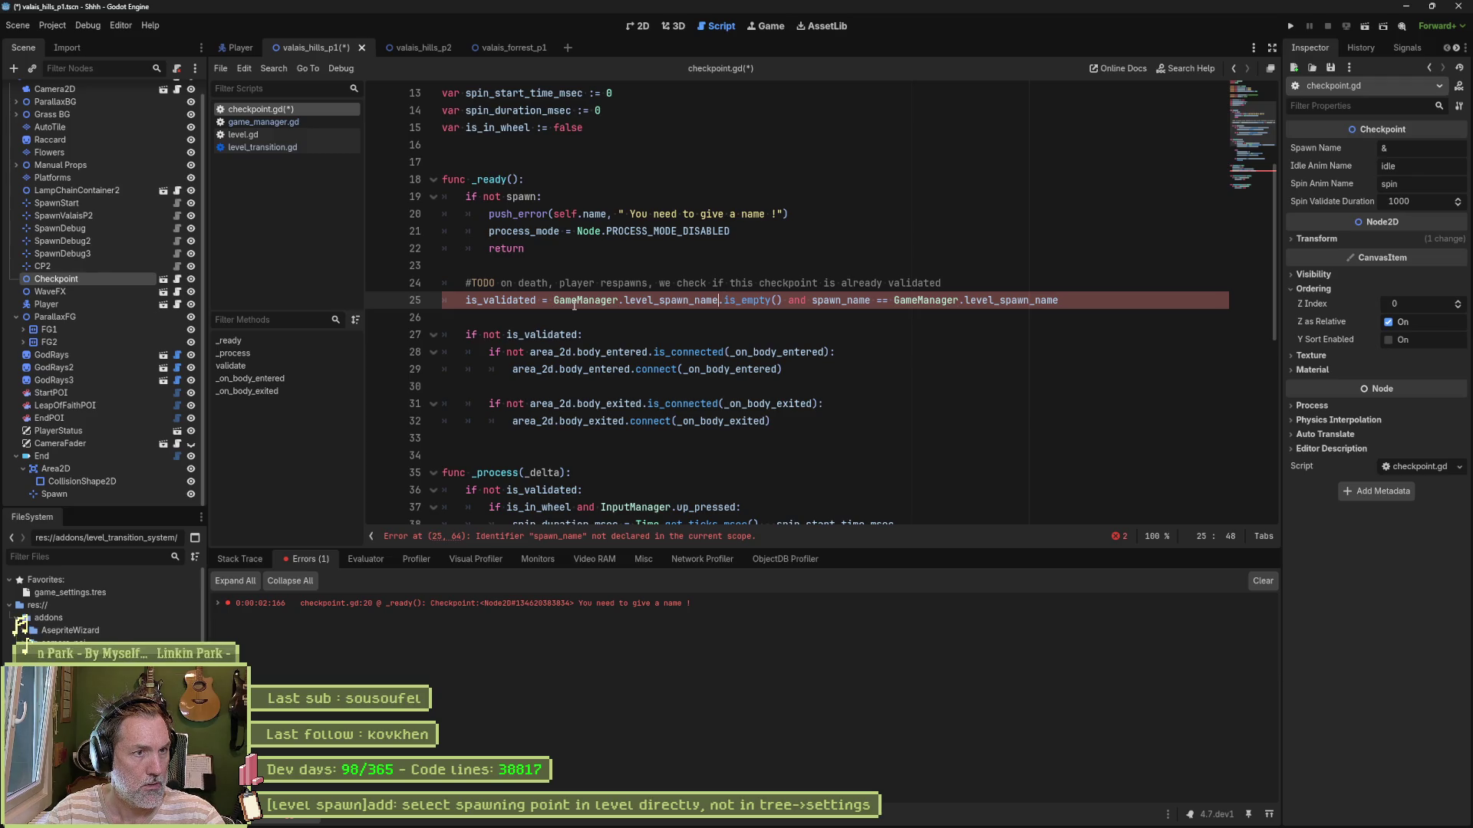
{"action": "scroll", "coordinate": [602, 296], "scroll_direction": "up", "scroll_amount": 4}
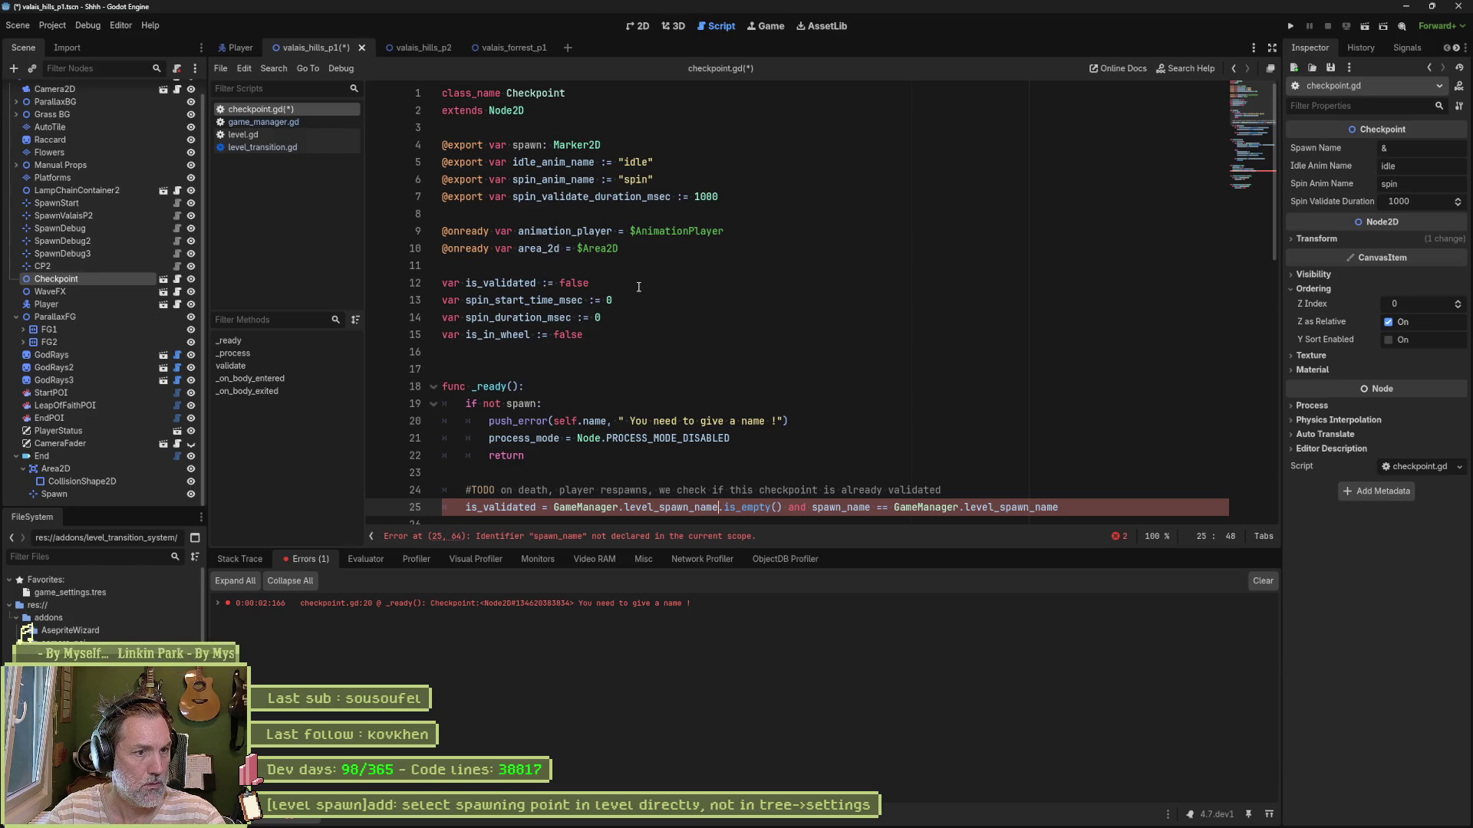
{"action": "key", "text": "ctrl+z"}
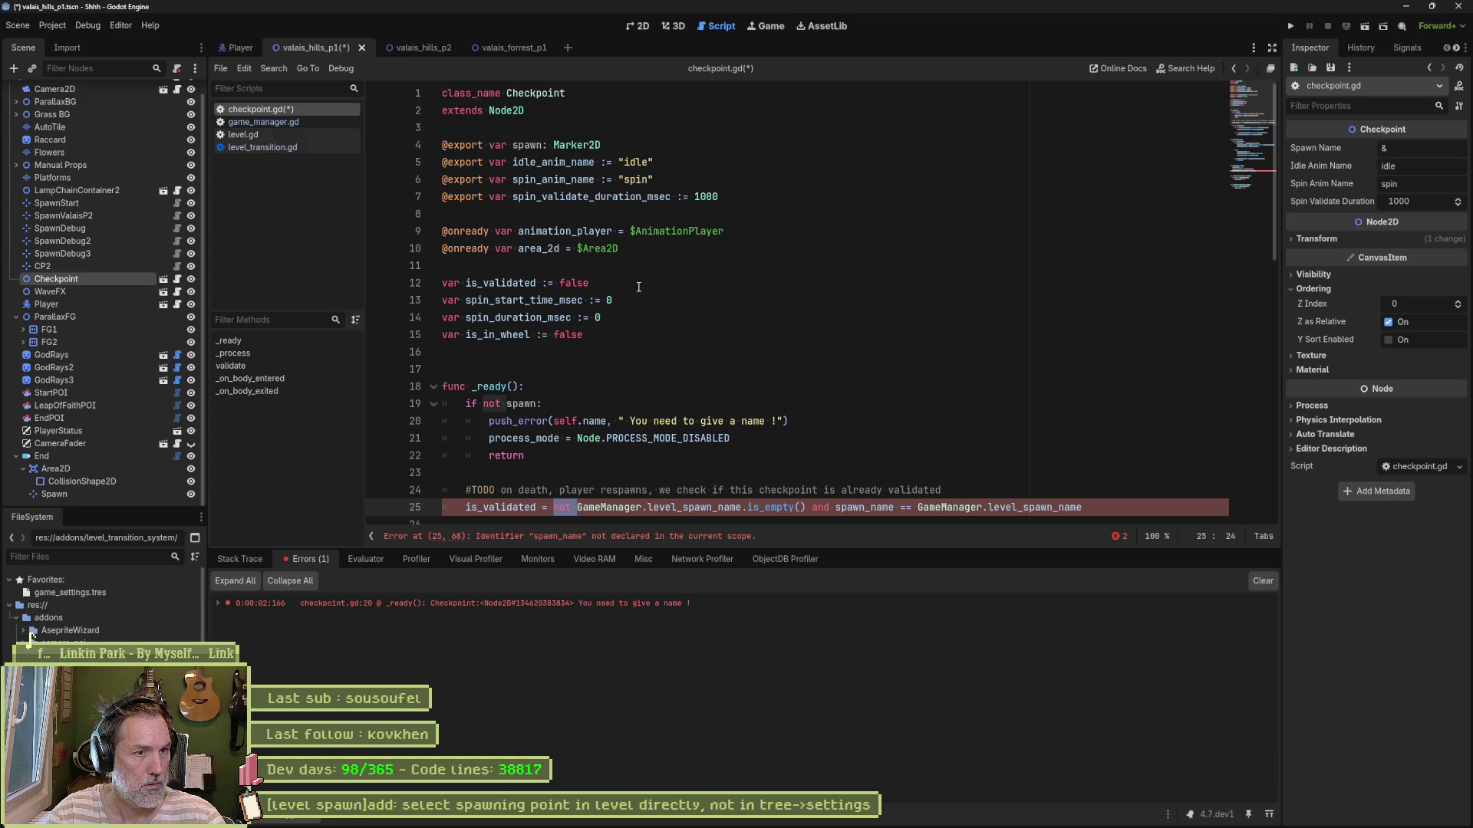
{"action": "scroll", "coordinate": [639, 286], "scroll_direction": "down", "scroll_amount": 2}
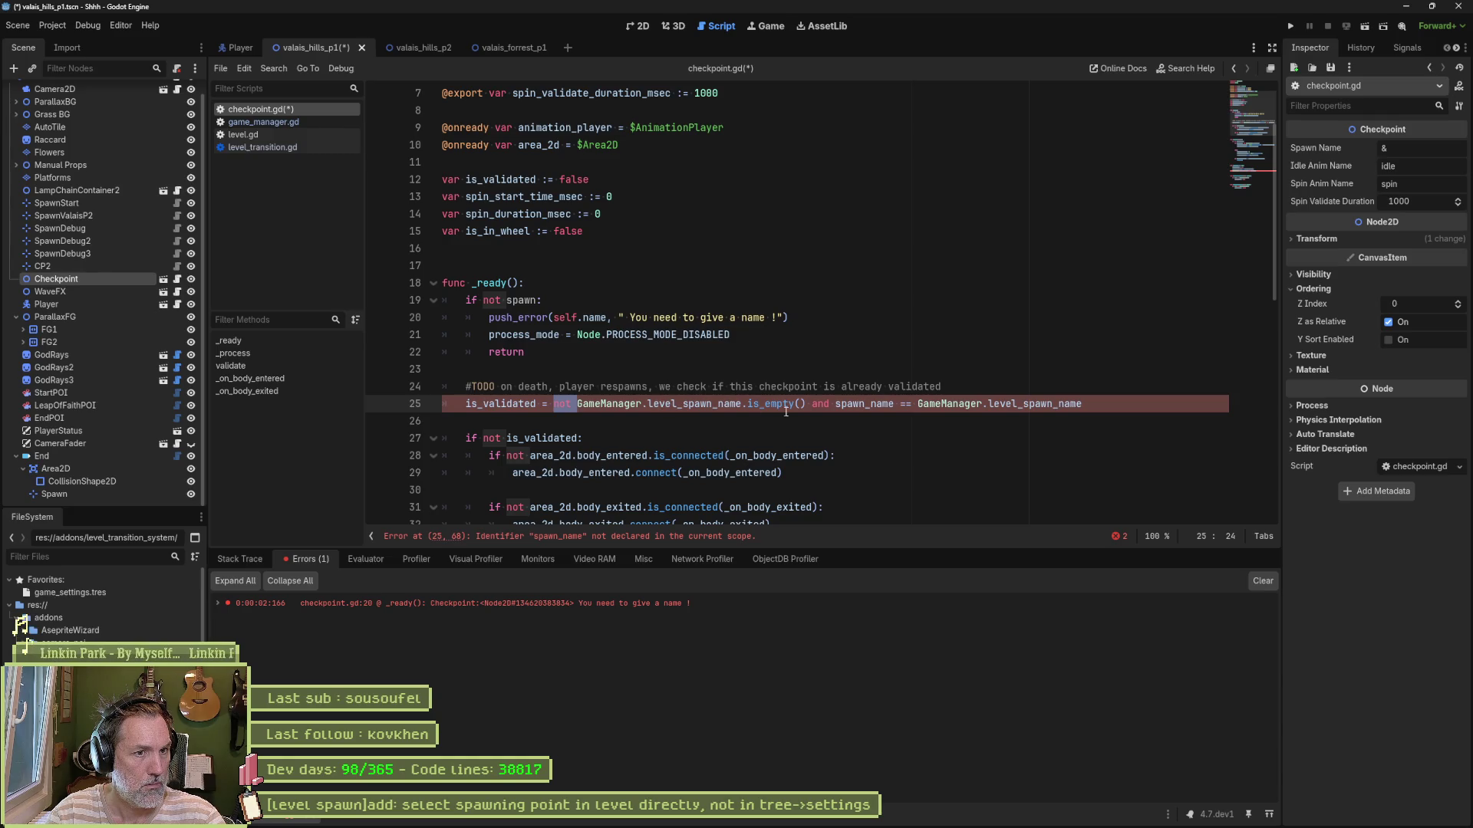
Step: Add 'spawn != null and' to the condition on line 25
{"action": "left_click", "coordinate": [832, 407]}
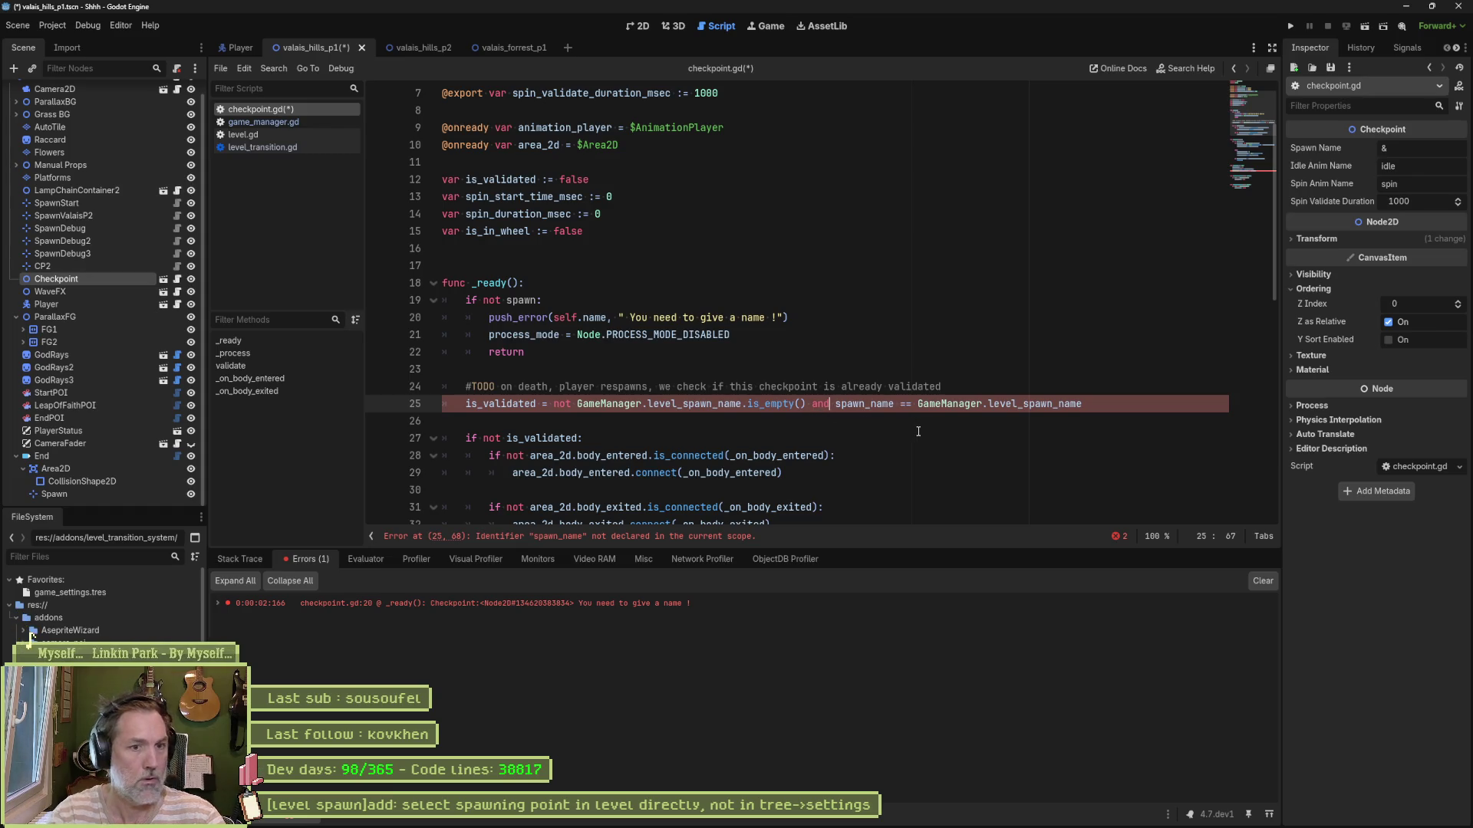
{"action": "type", "text": "spawn"}
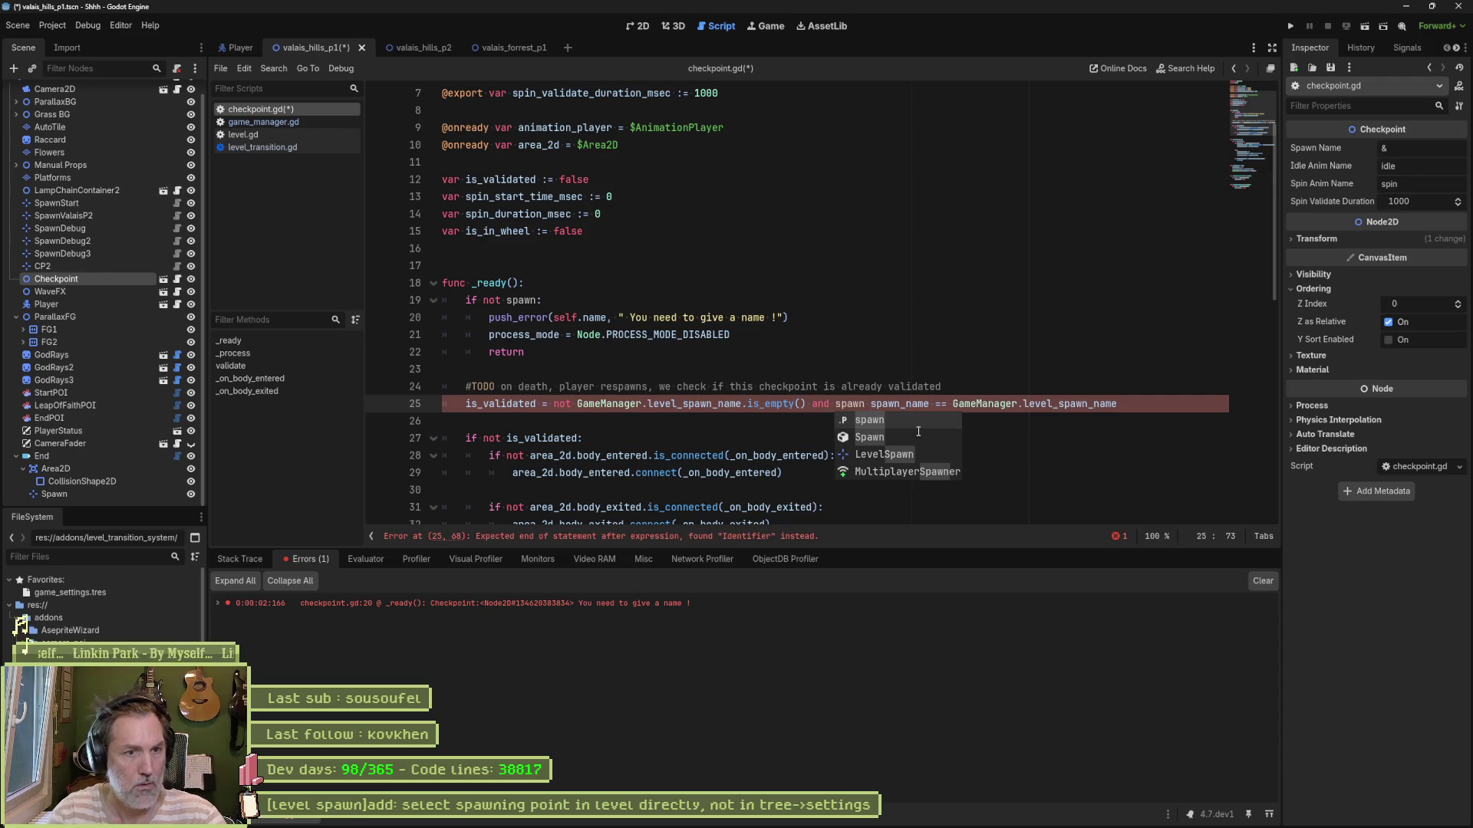
{"action": "type", "text": " +"}
{"action": "key", "text": "BackSpace"}
{"action": "type", "text": "!= null"}
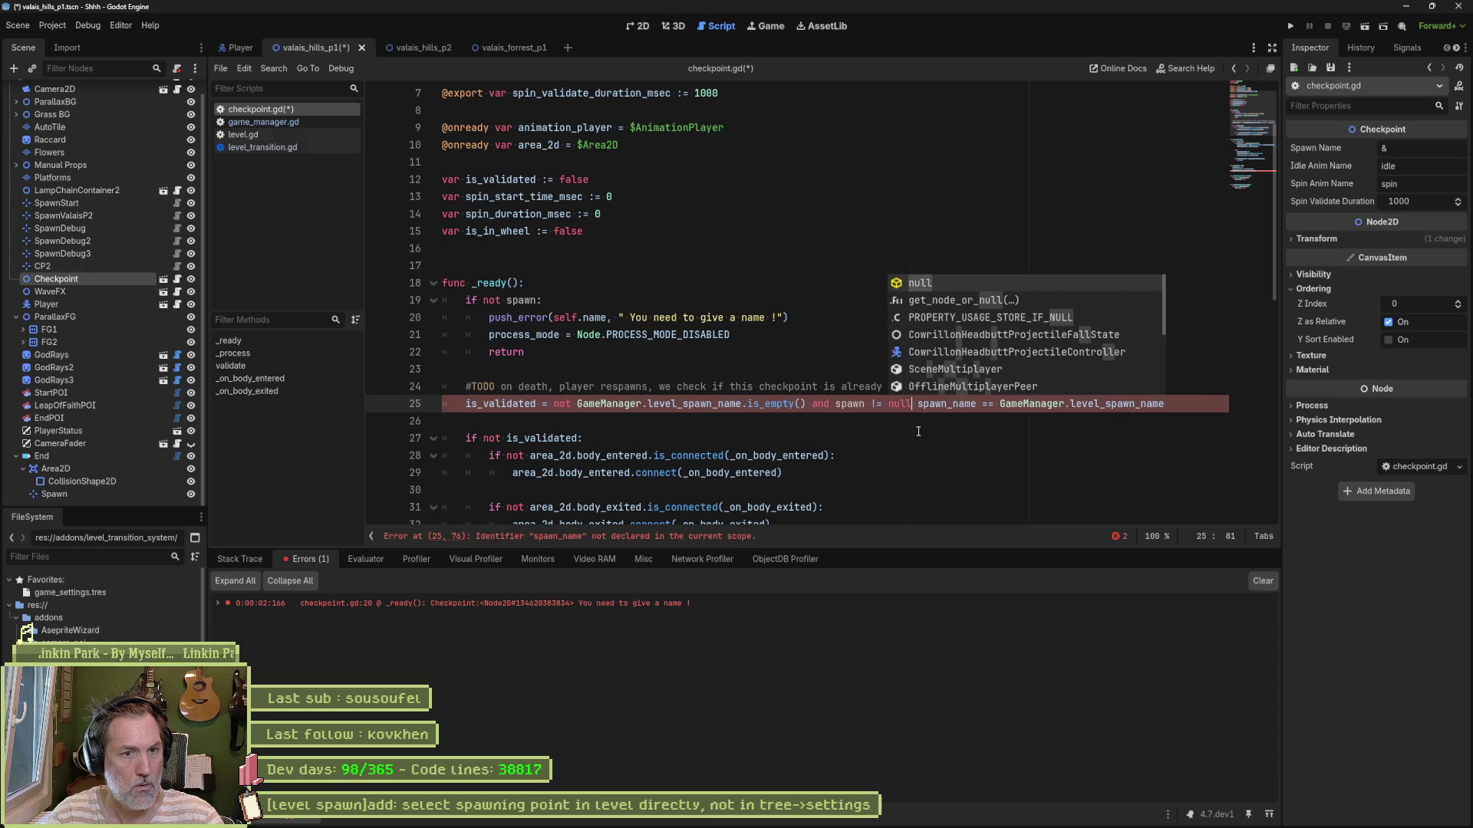
{"action": "type", "text": " and"}
{"action": "key", "text": "Escape"}
{"action": "key", "text": "Down"}
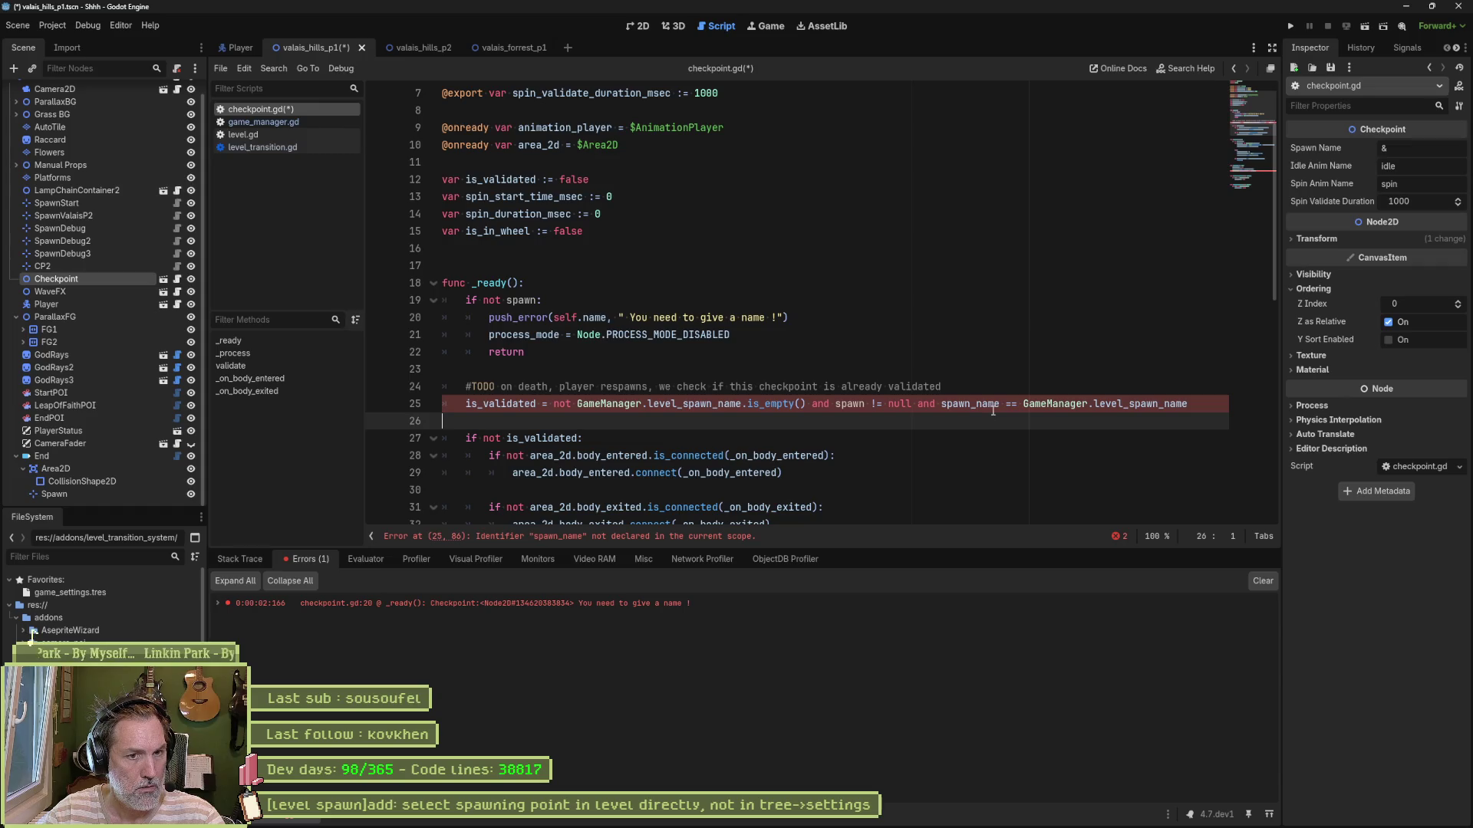
Step: Change line 25's comparison from spawn_name to spawn.name and save the script
{"action": "double_click", "coordinate": [859, 404]}
{"action": "key", "text": "ctrl+c"}
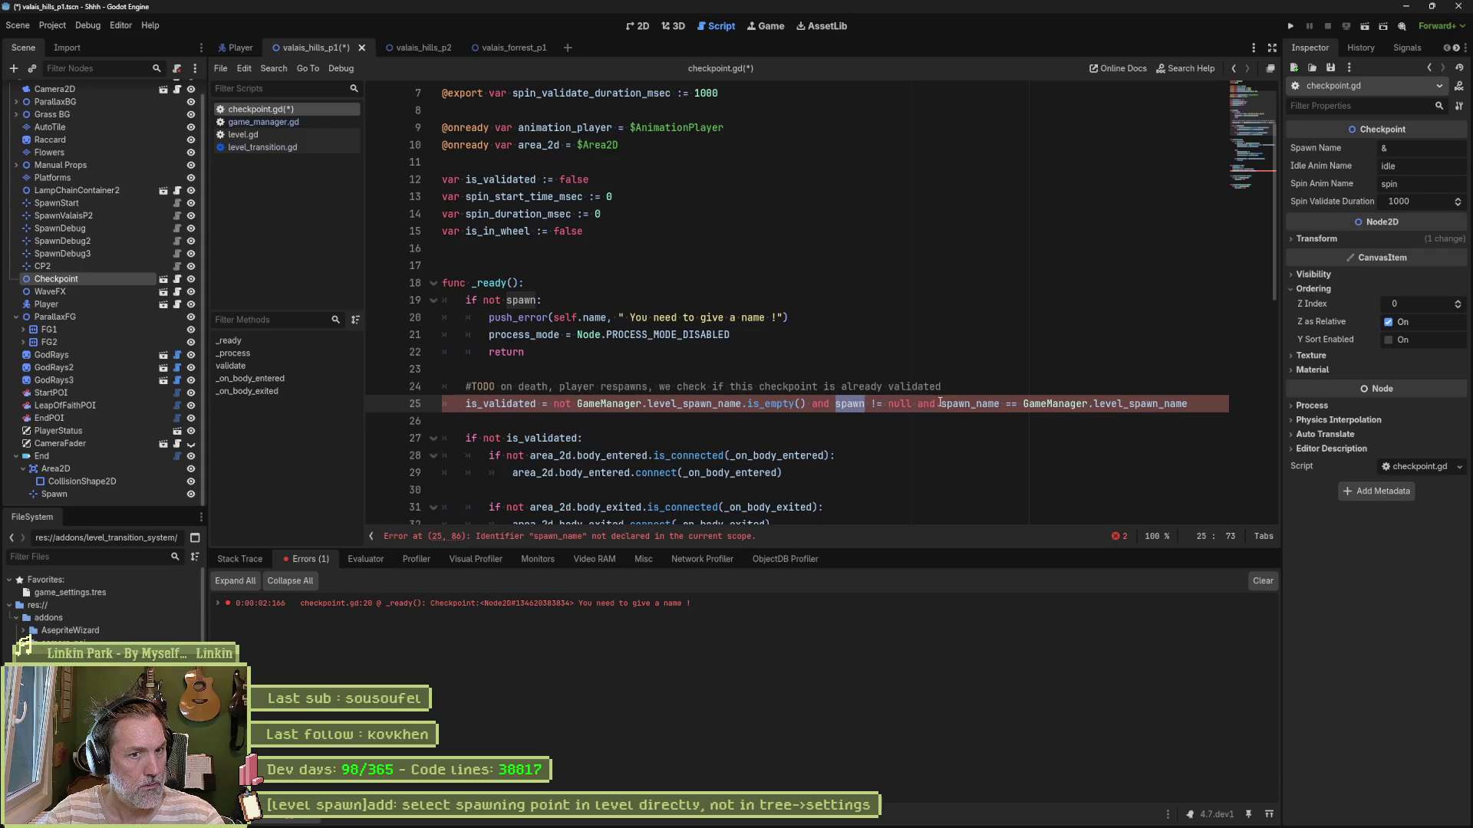
{"action": "double_click", "coordinate": [970, 403]}
{"action": "key", "text": "ctrl+v"}
{"action": "type", "text": ".name"}
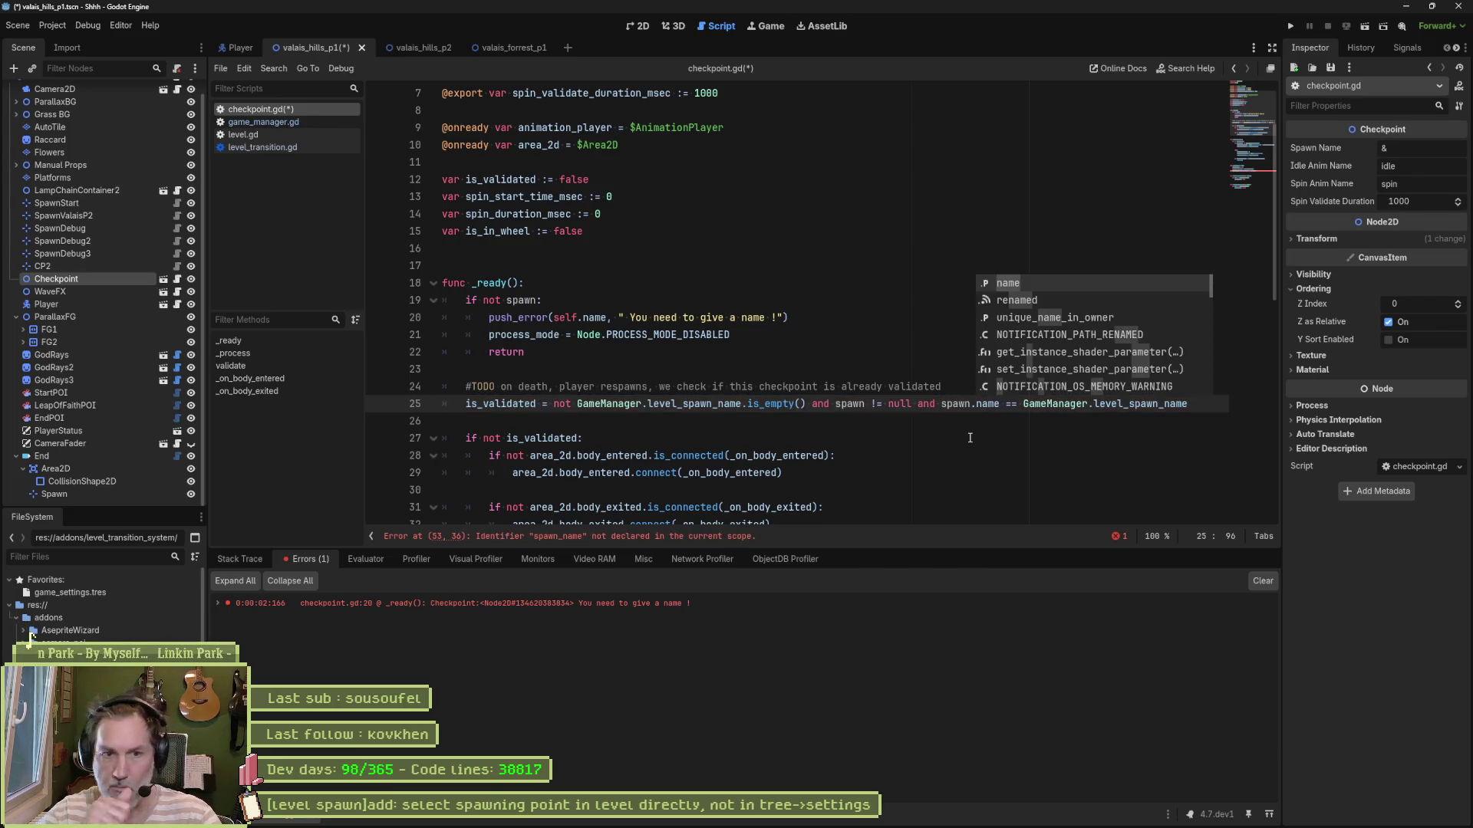
{"action": "key", "text": "ctrl+s"}
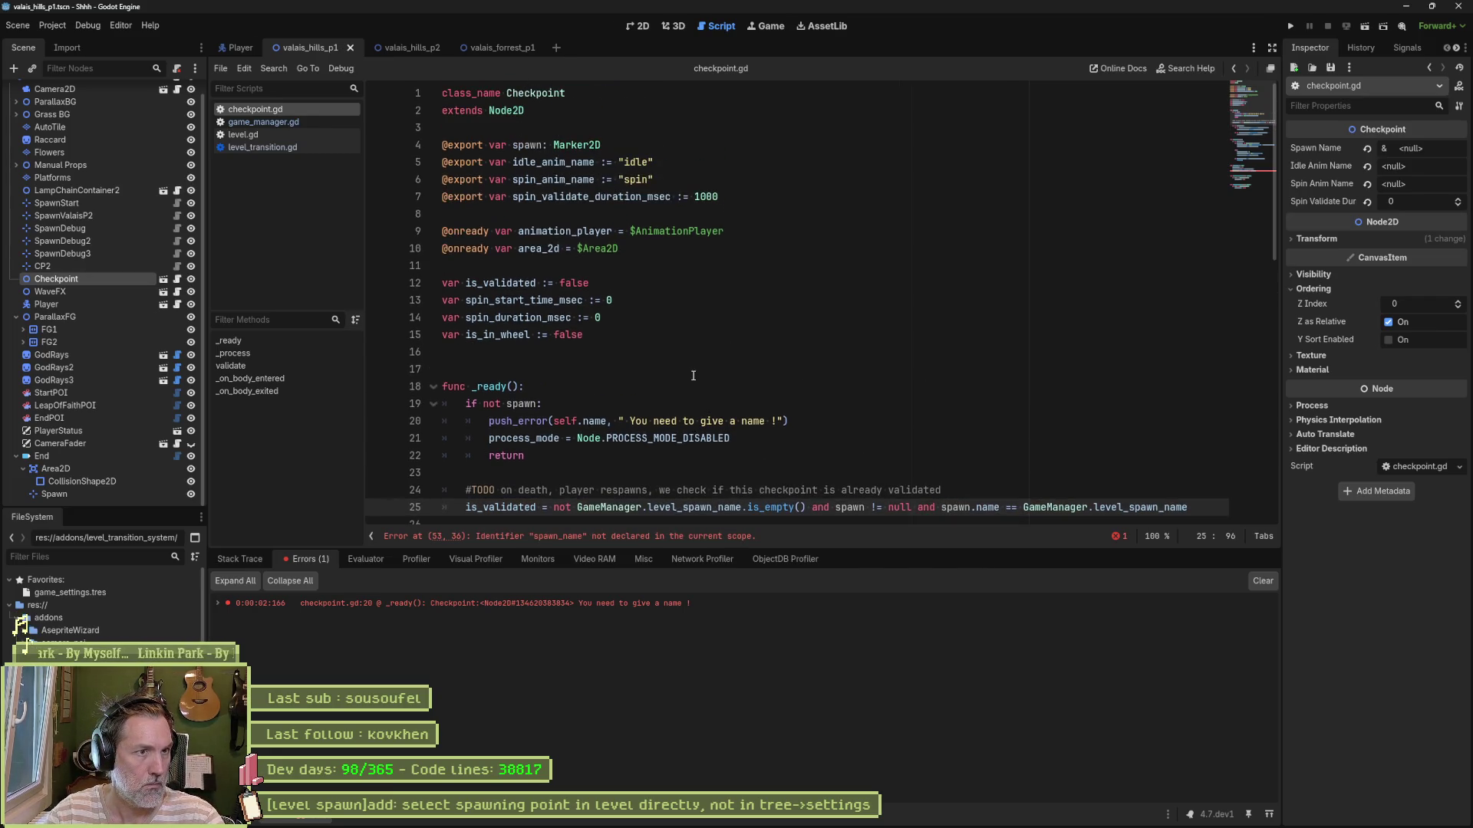
{"action": "scroll", "coordinate": [627, 269], "scroll_direction": "down", "scroll_amount": 5}
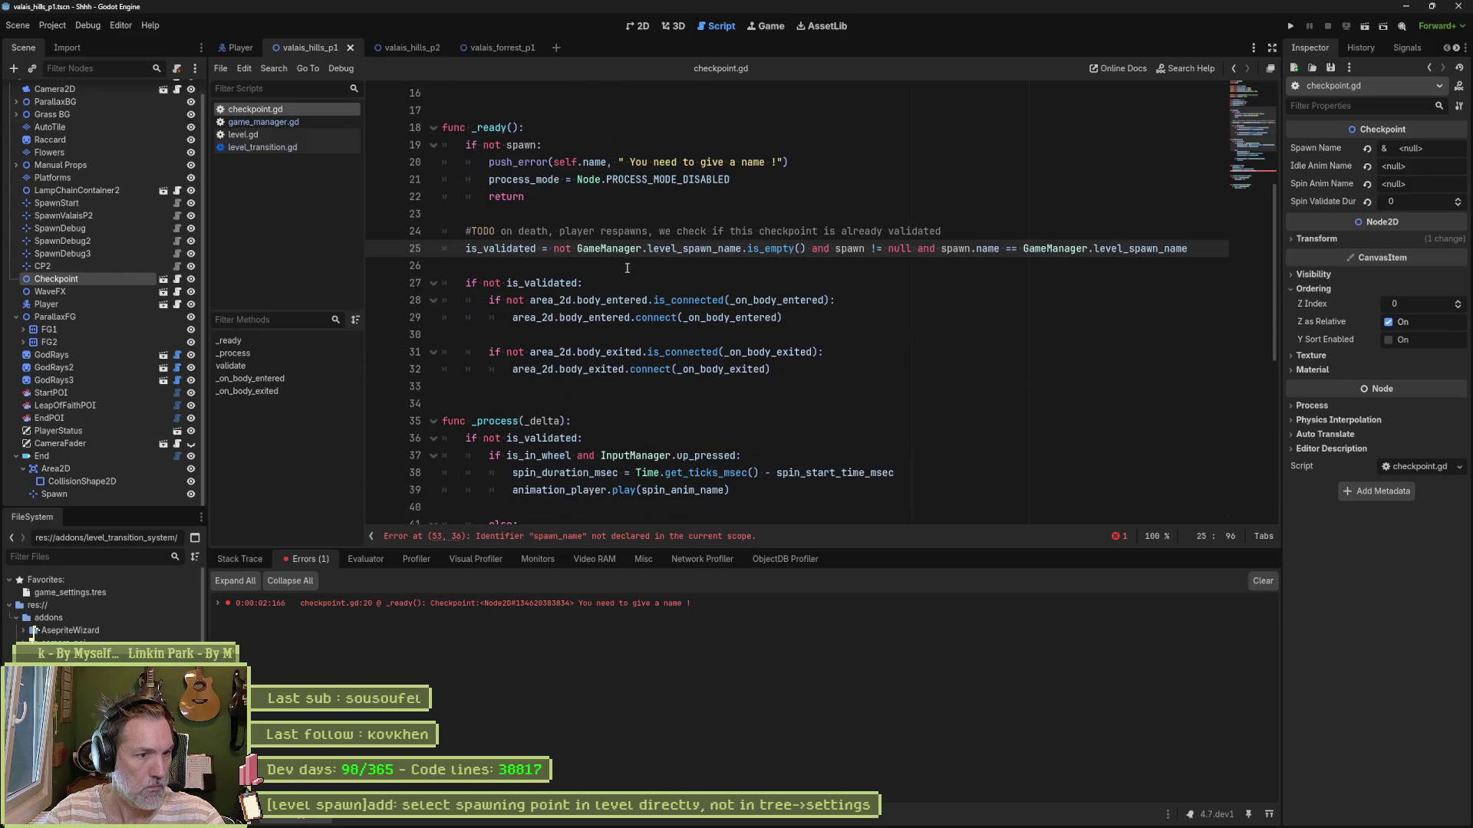
Step: Fix line 53 in validate() to store spawn.name in GameManager.level_spawn_name
{"action": "left_click", "coordinate": [711, 538]}
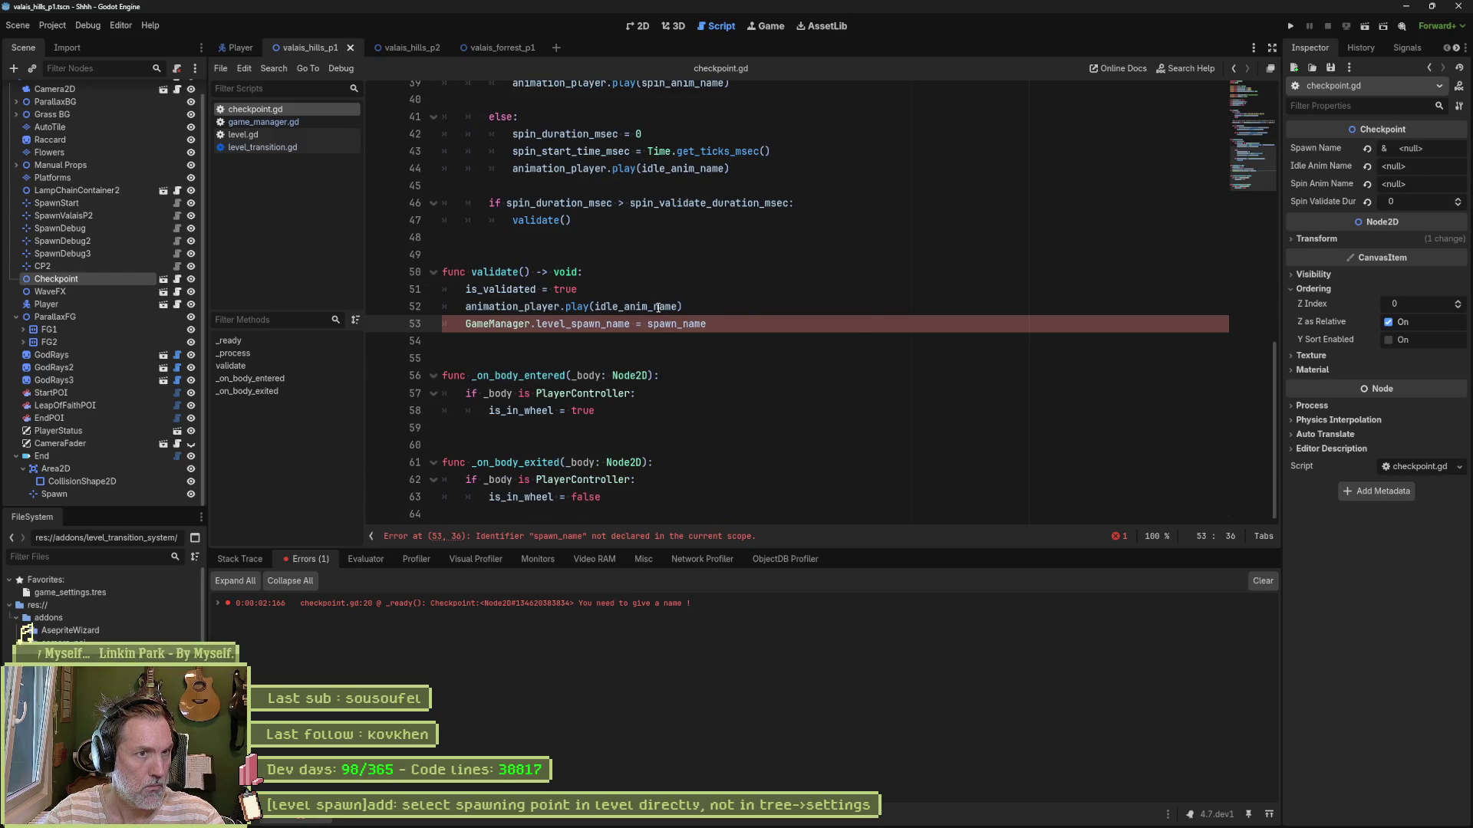
{"action": "left_click", "coordinate": [607, 323]}
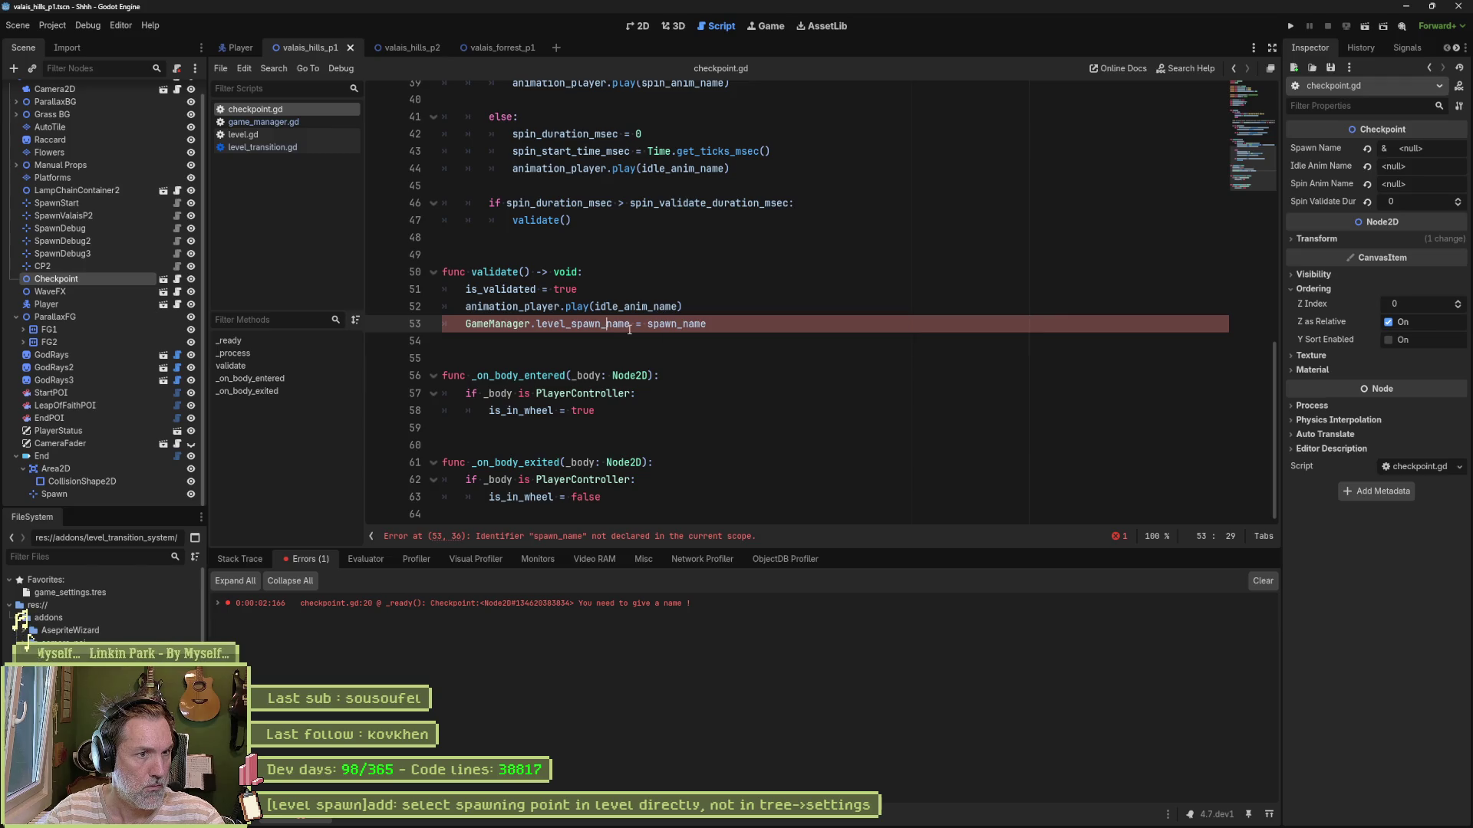
{"action": "double_click", "coordinate": [696, 324]}
{"action": "key", "text": "Left"}
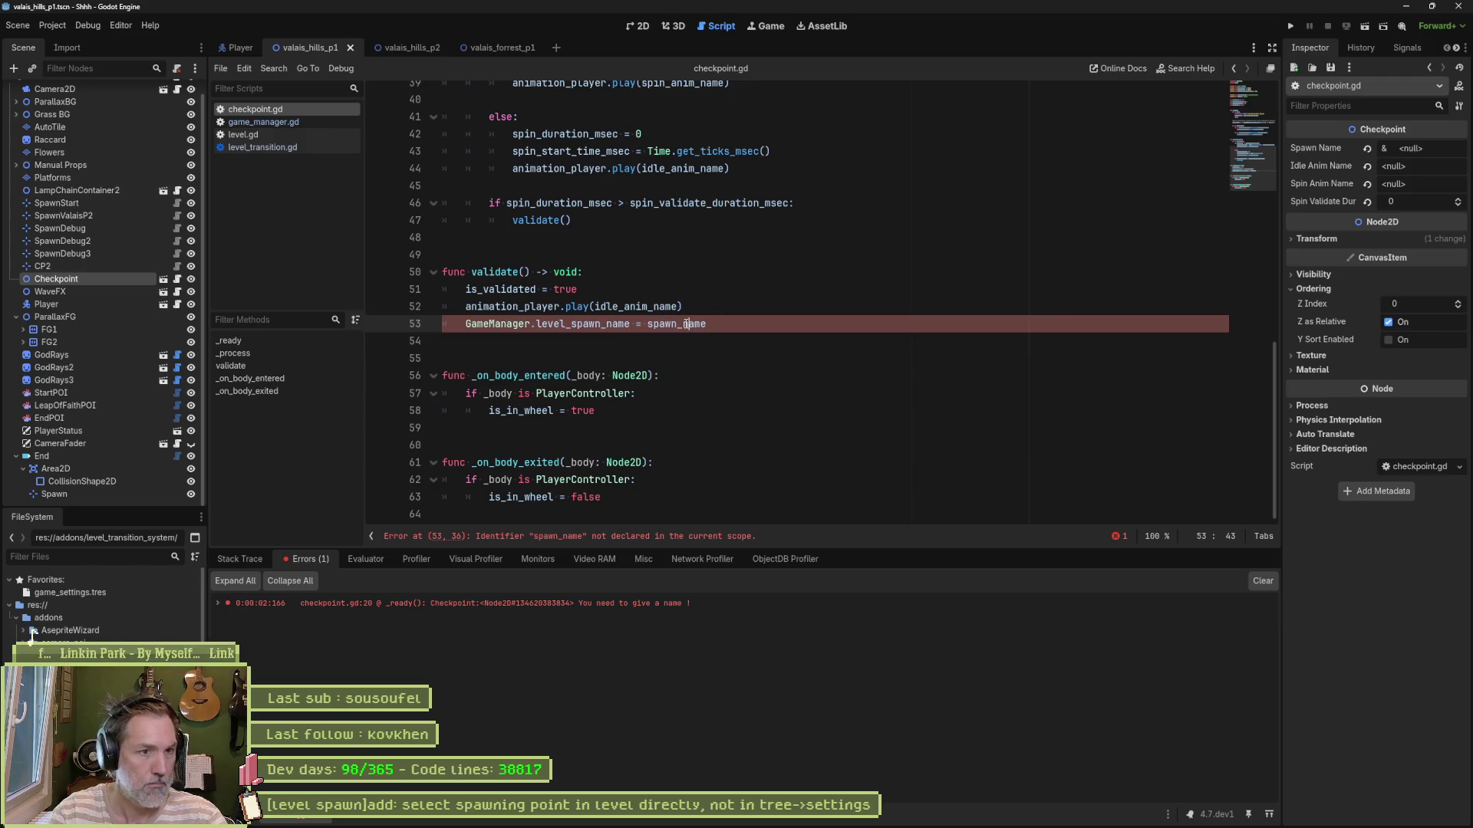
{"action": "type", "text": "."}
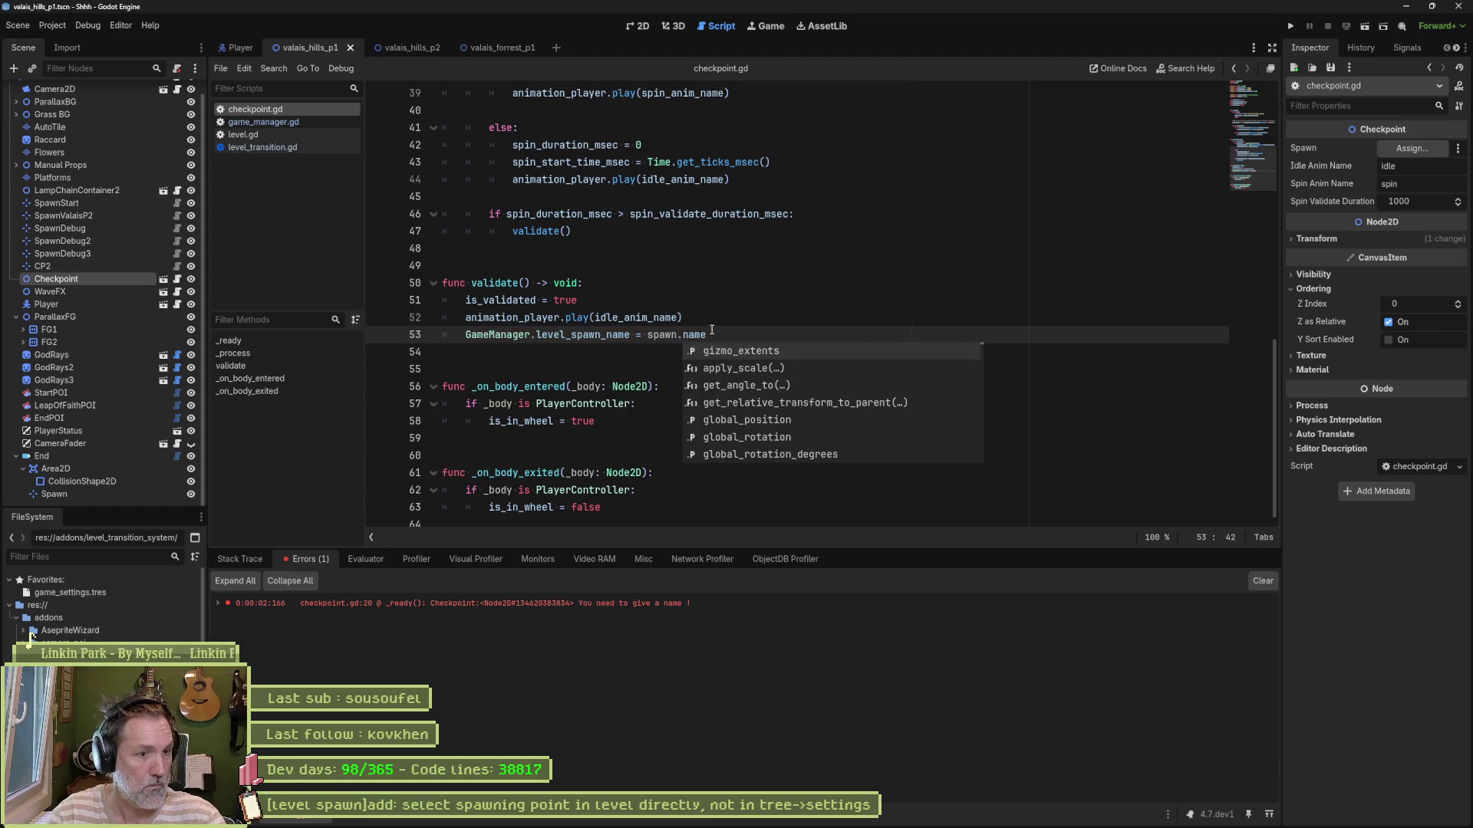
Step: Assign CP2 as the Checkpoint node's Spawn property
{"action": "left_click", "coordinate": [100, 280]}
{"action": "left_click_drag", "start_coordinate": [36, 265], "coordinate": [1401, 149]}
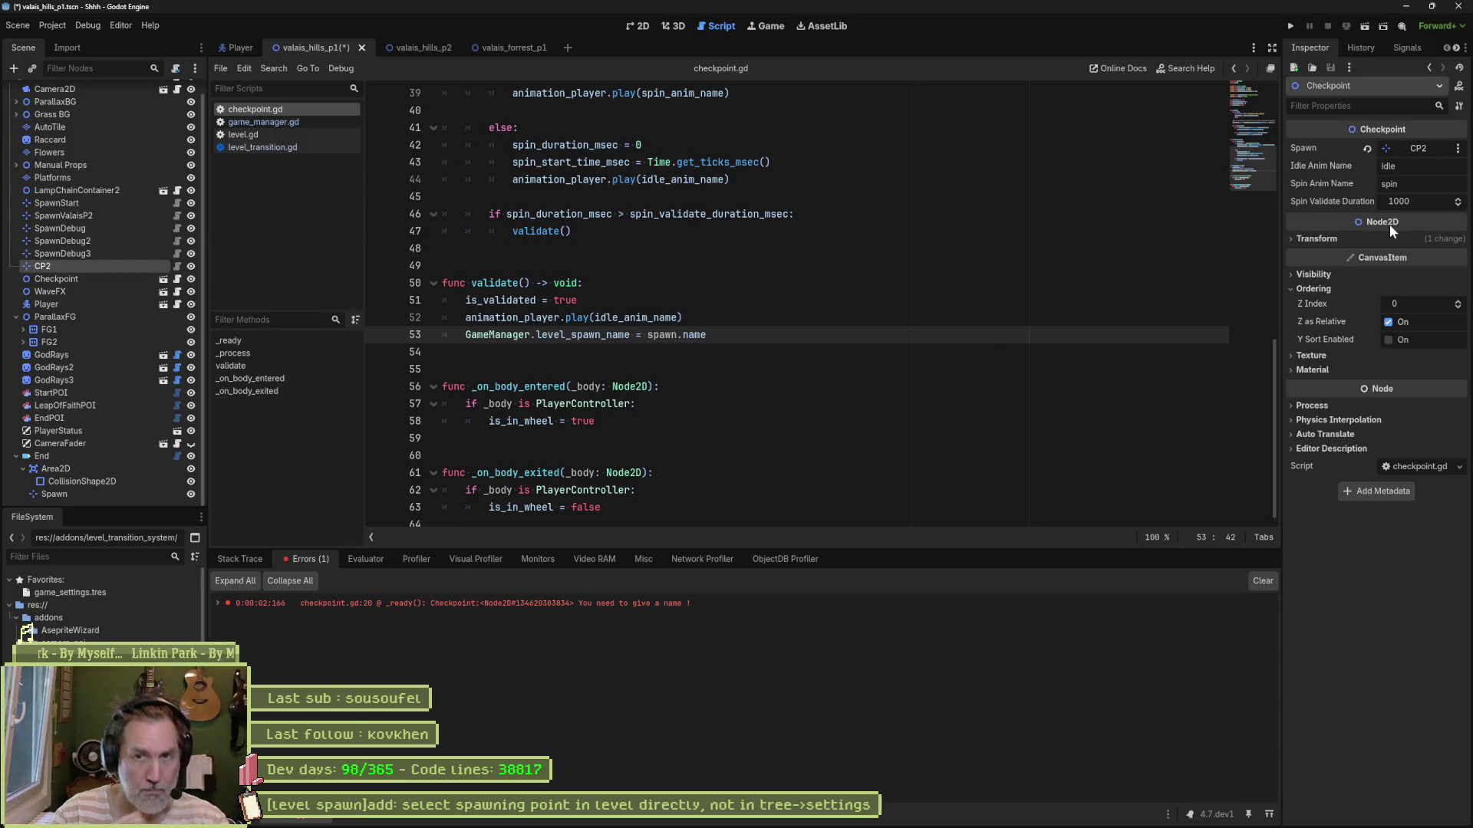
{"action": "left_click", "coordinate": [883, 343]}
Step: Run and stop the game, then save the valais_hills_p1 scene in the 2D view
{"action": "key", "text": "F5"}
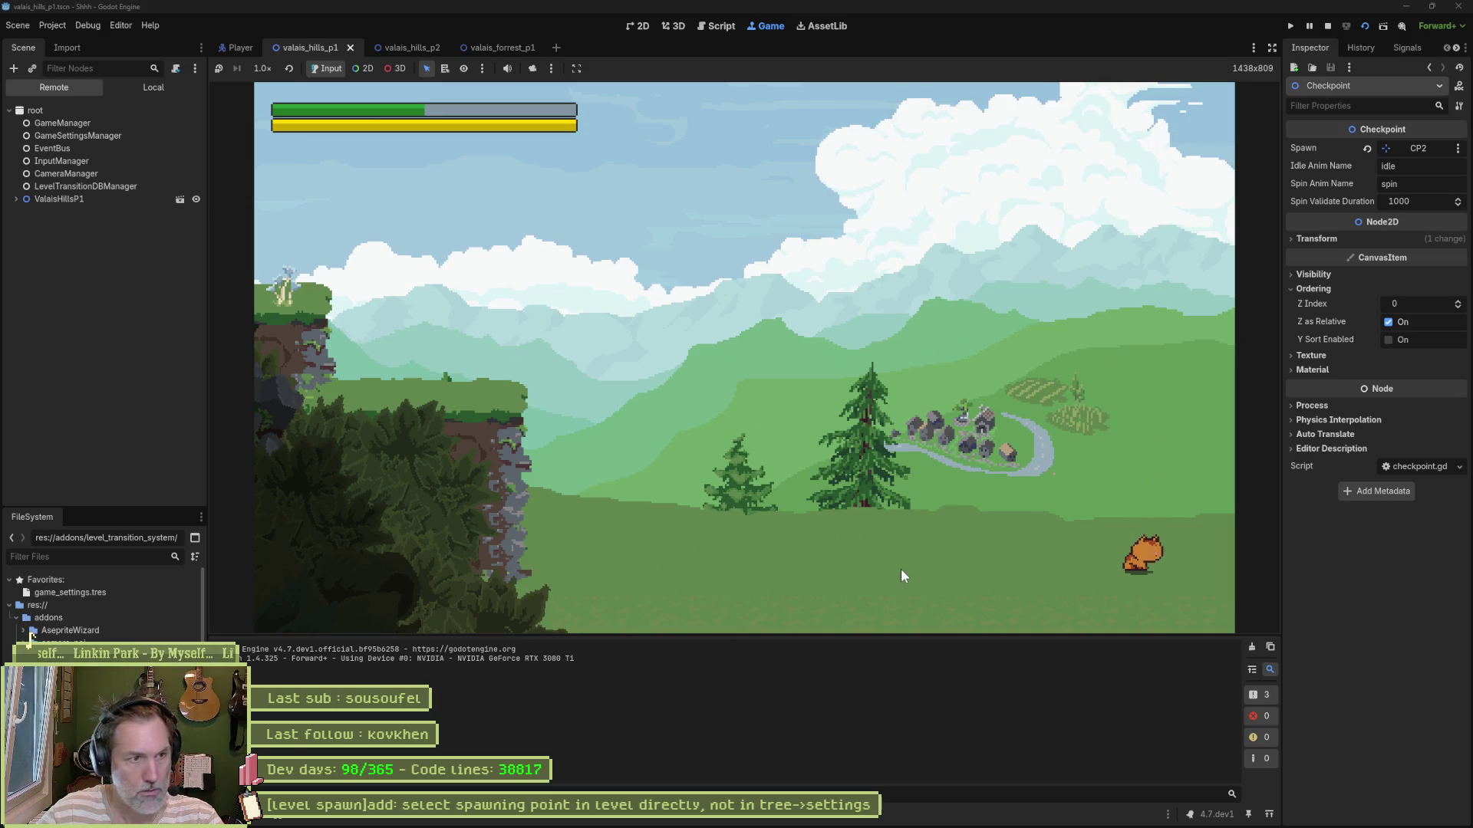
{"action": "key", "text": "F8"}
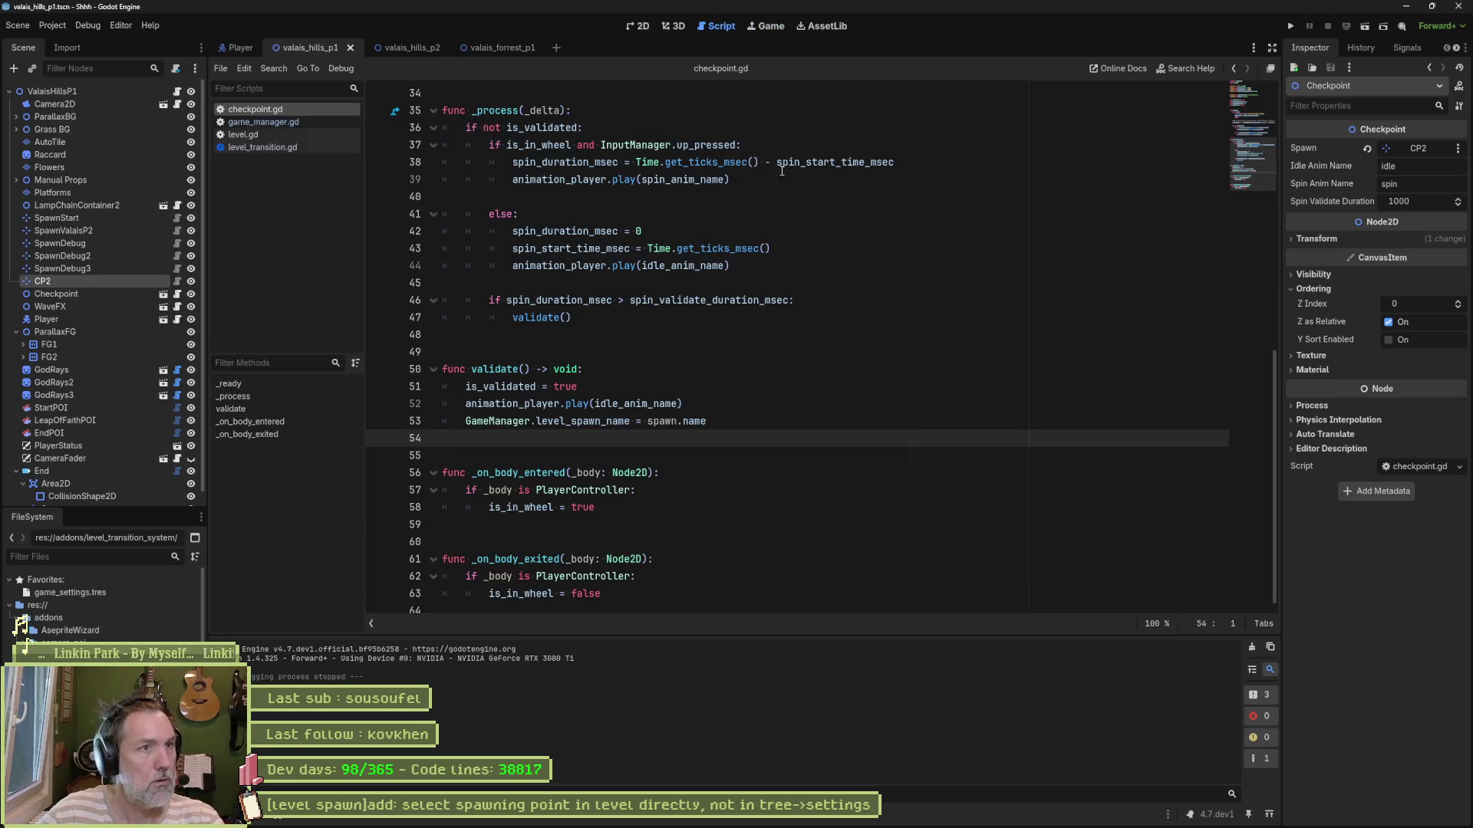
{"action": "left_click", "coordinate": [637, 30]}
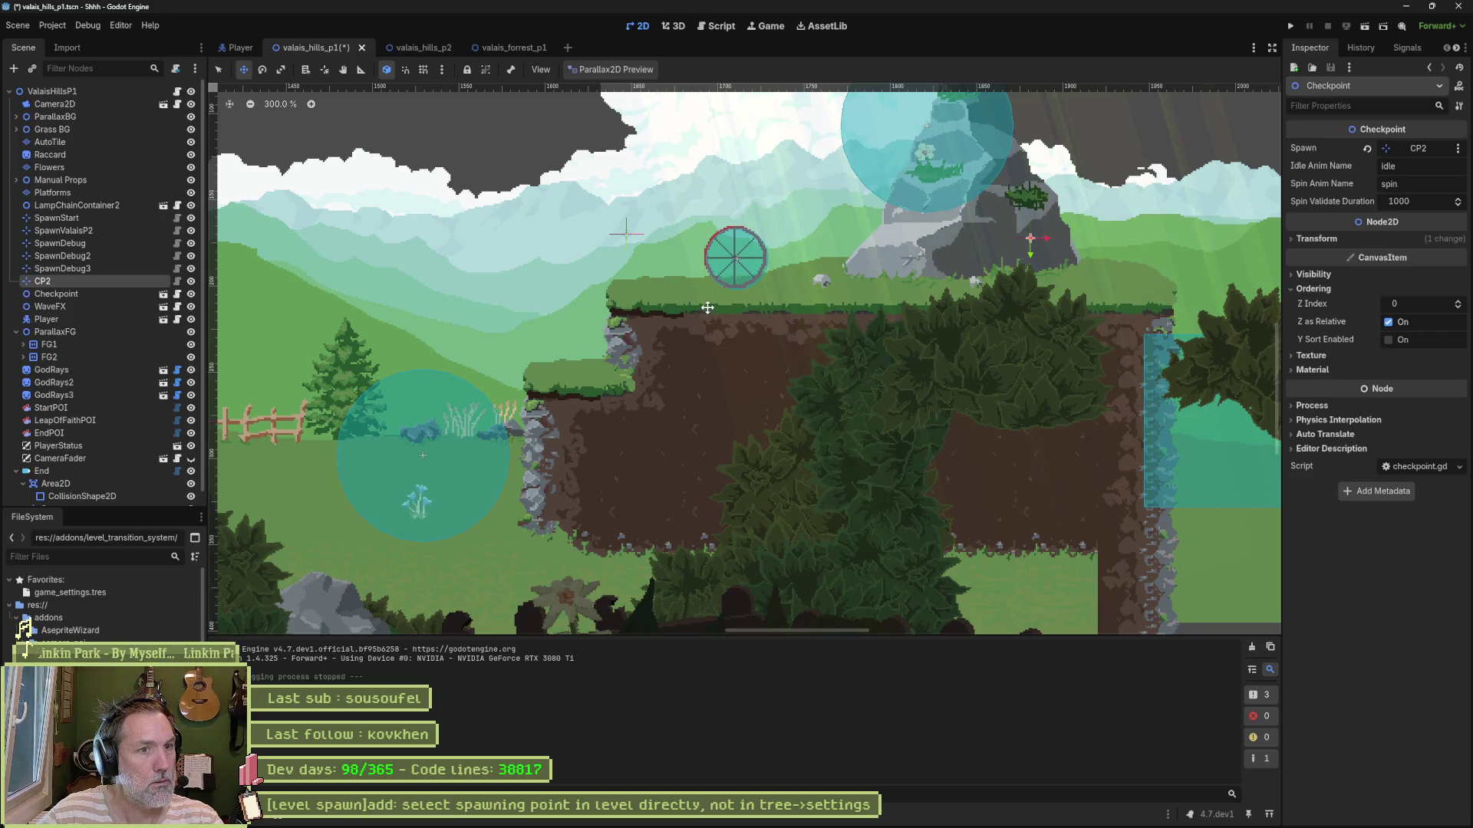
{"action": "scroll", "coordinate": [708, 309], "scroll_direction": "down", "scroll_amount": 4}
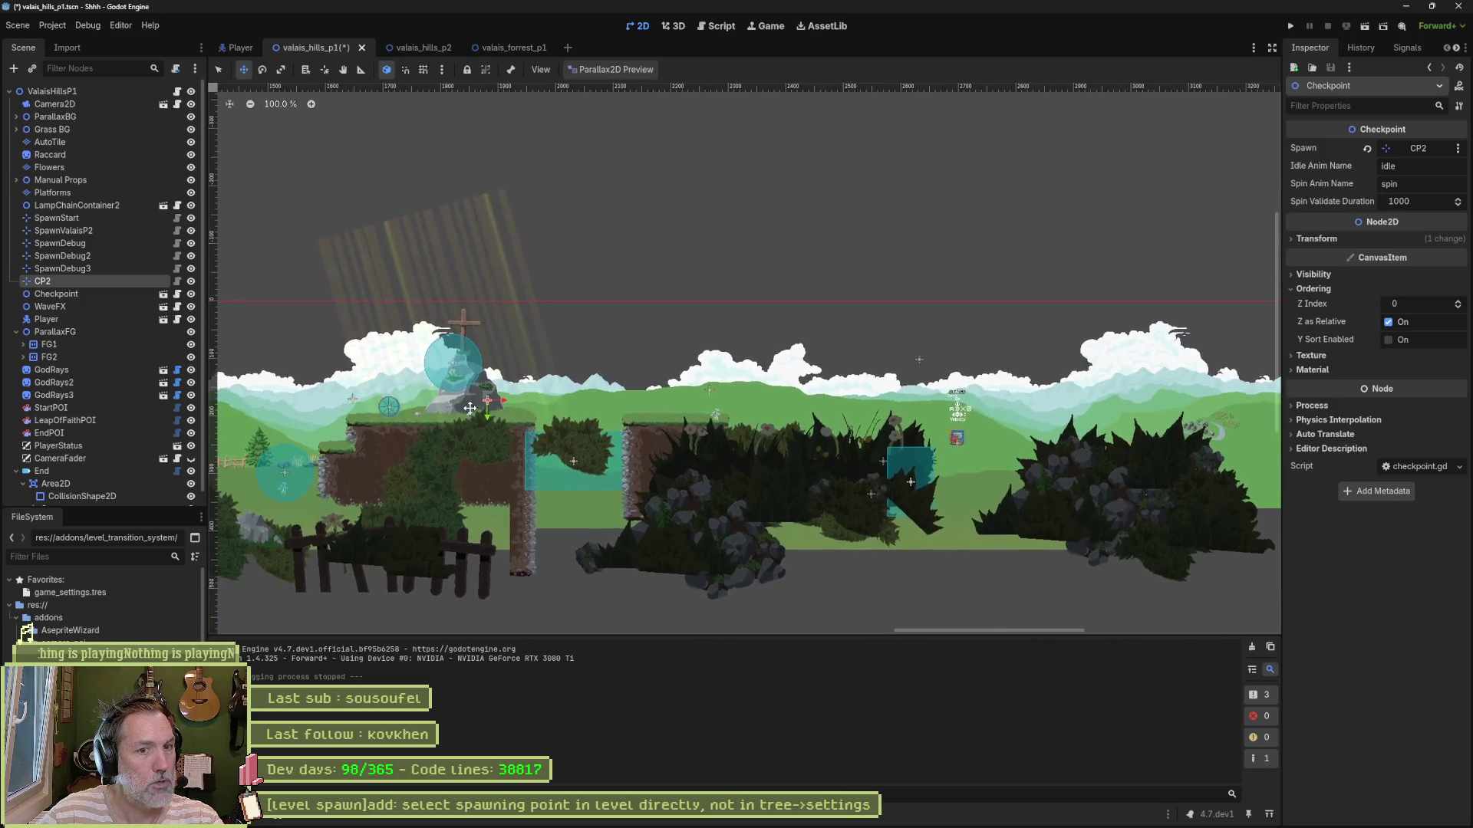
{"action": "key", "text": "ctrl+s"}
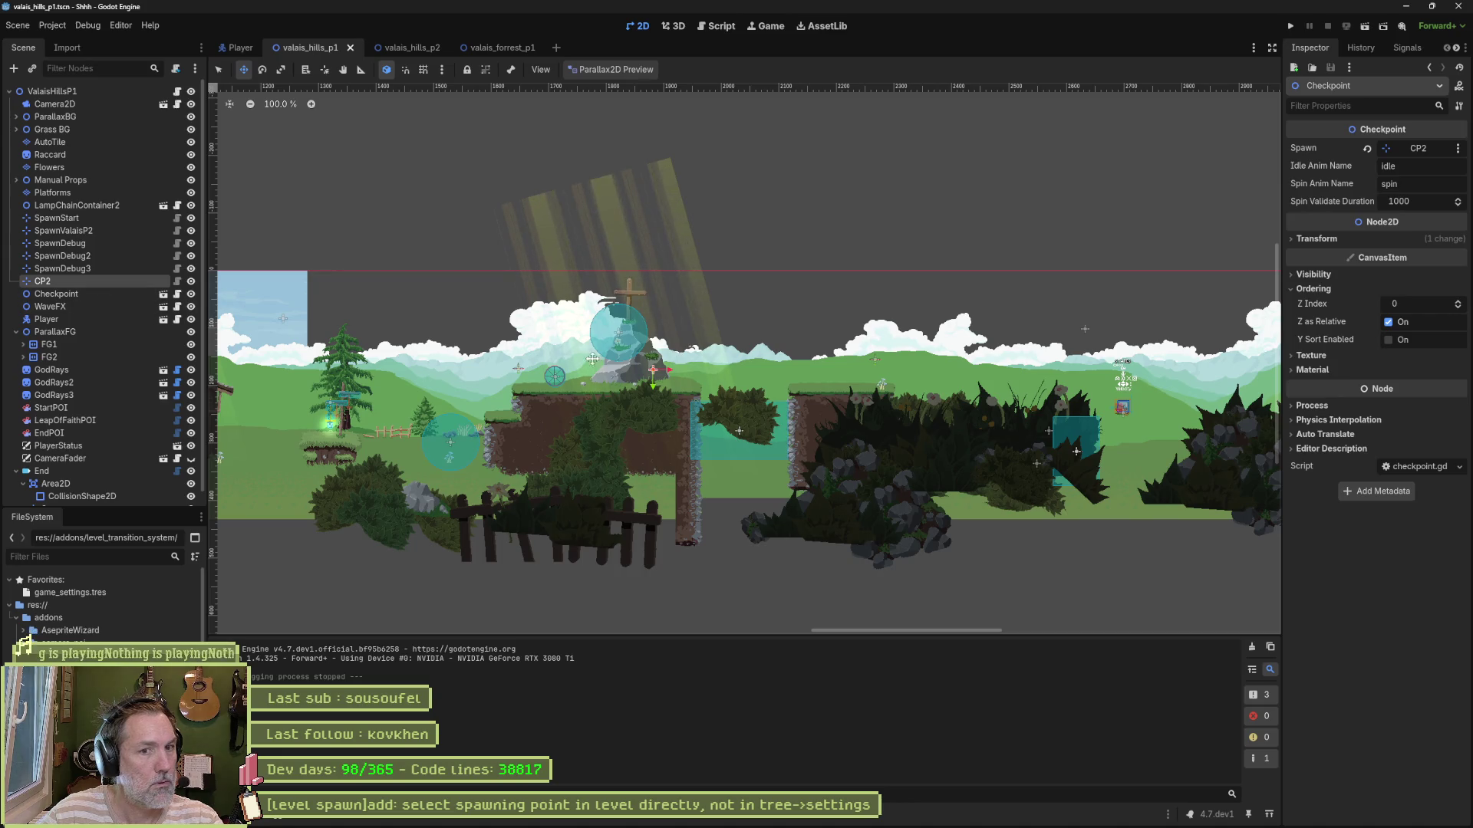
Step: Move the player near the checkpoint, run the scene, and walk the cat right while checking GameManager's variables
{"action": "left_click", "coordinate": [1108, 415]}
{"action": "mouse_move", "coordinate": [1108, 415]}
{"action": "left_mouse_down"}
{"action": "mouse_move", "coordinate": [720, 294]}
{"action": "mouse_move", "coordinate": [465, 292]}
{"action": "left_mouse_up"}
{"action": "key", "text": "F6"}
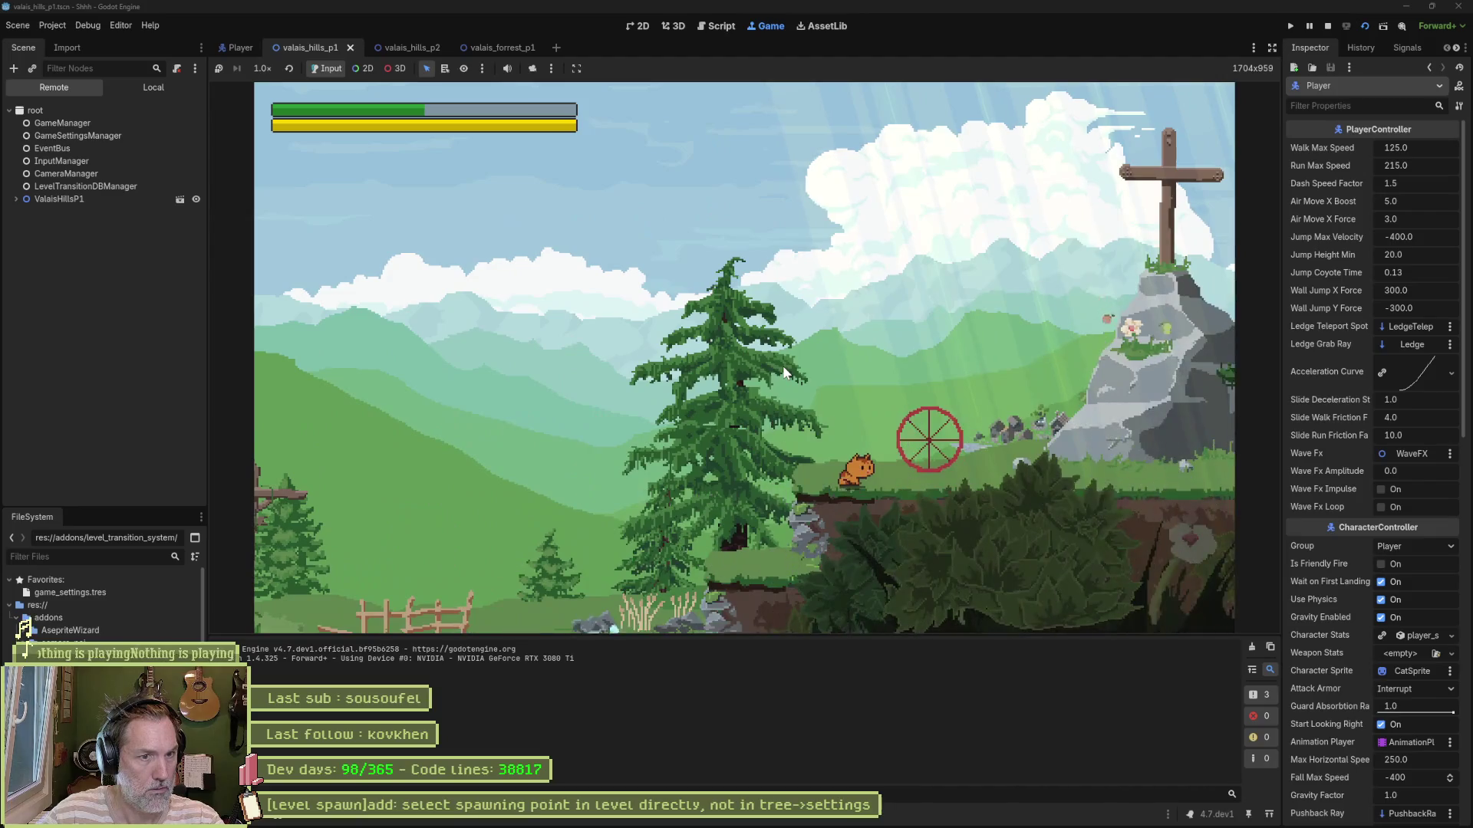
{"action": "key", "text": "Right"}
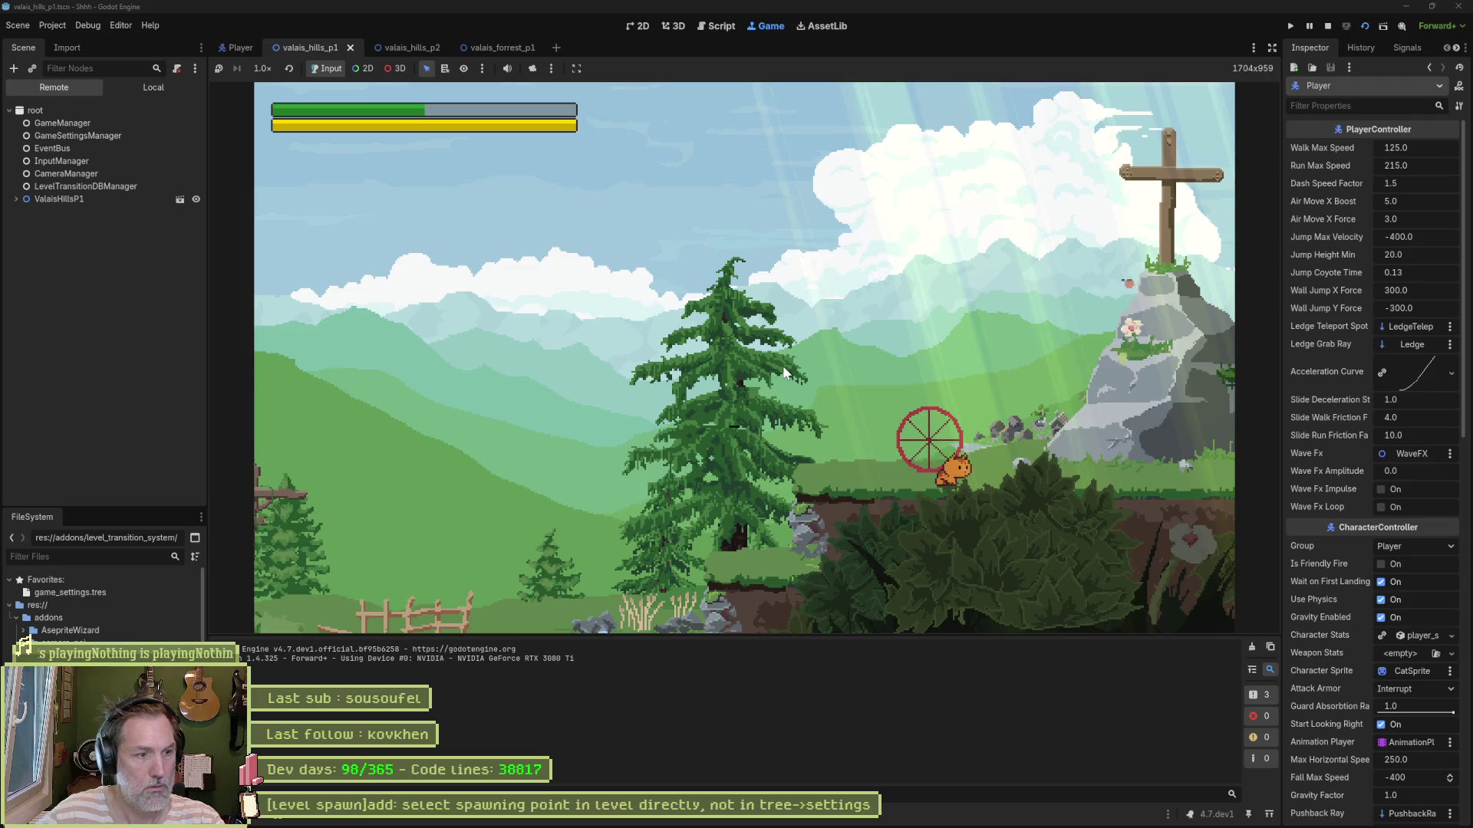
{"action": "key", "text": "Right"}
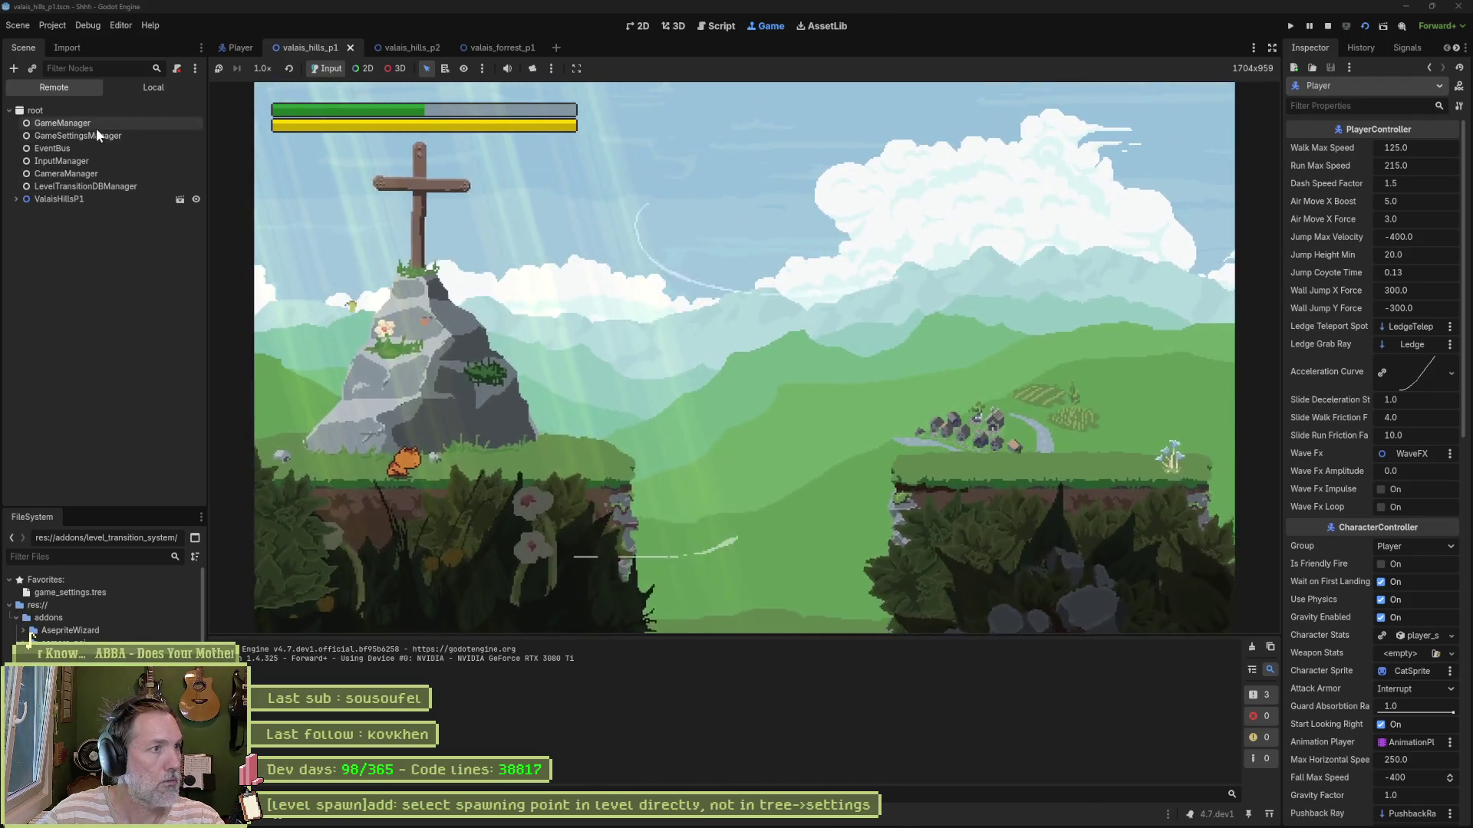
{"action": "left_click", "coordinate": [95, 125]}
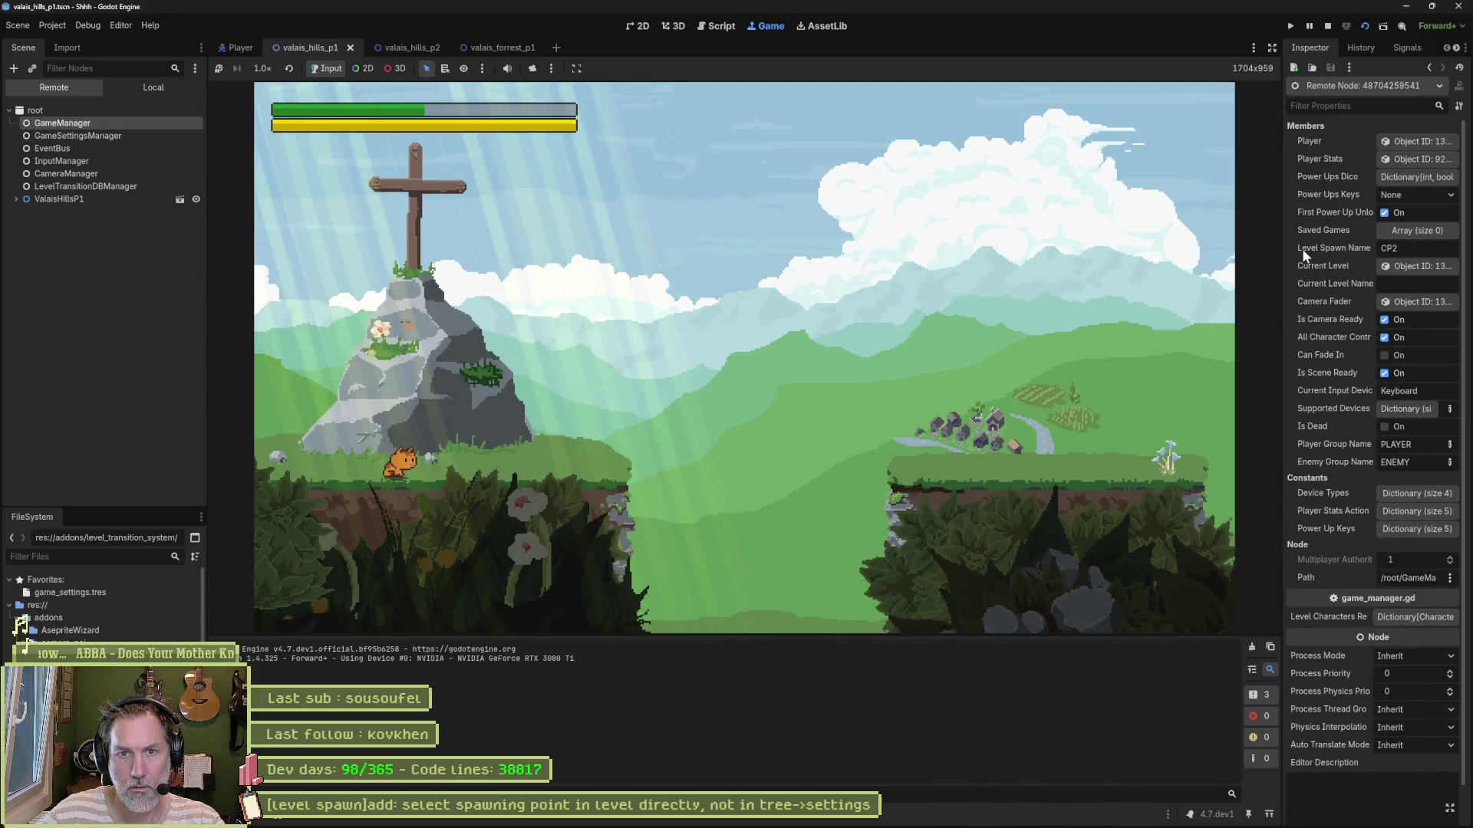
{"action": "left_click", "coordinate": [850, 256]}
{"action": "key", "text": "Right"}
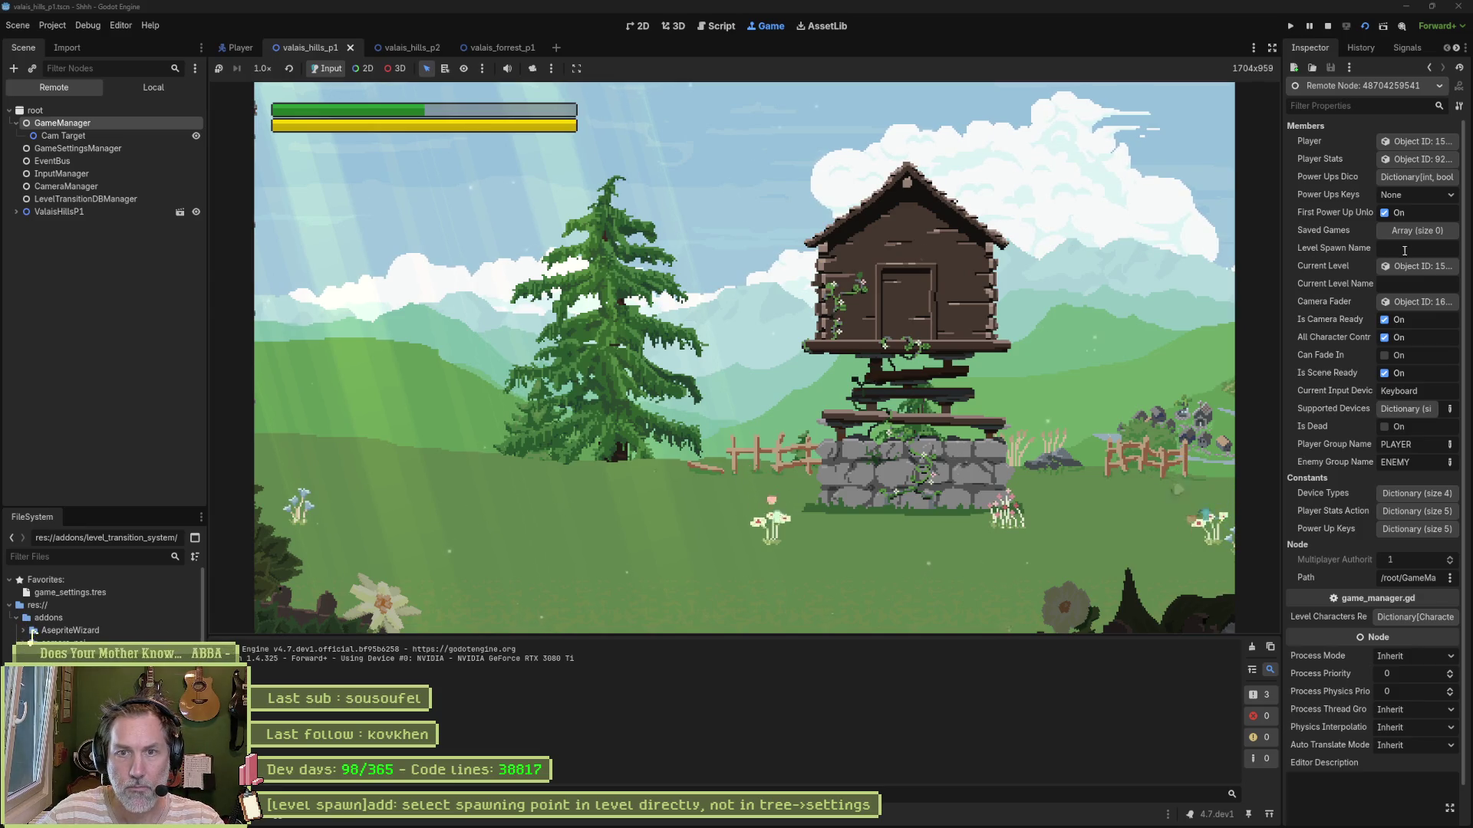
{"action": "key", "text": "F8"}
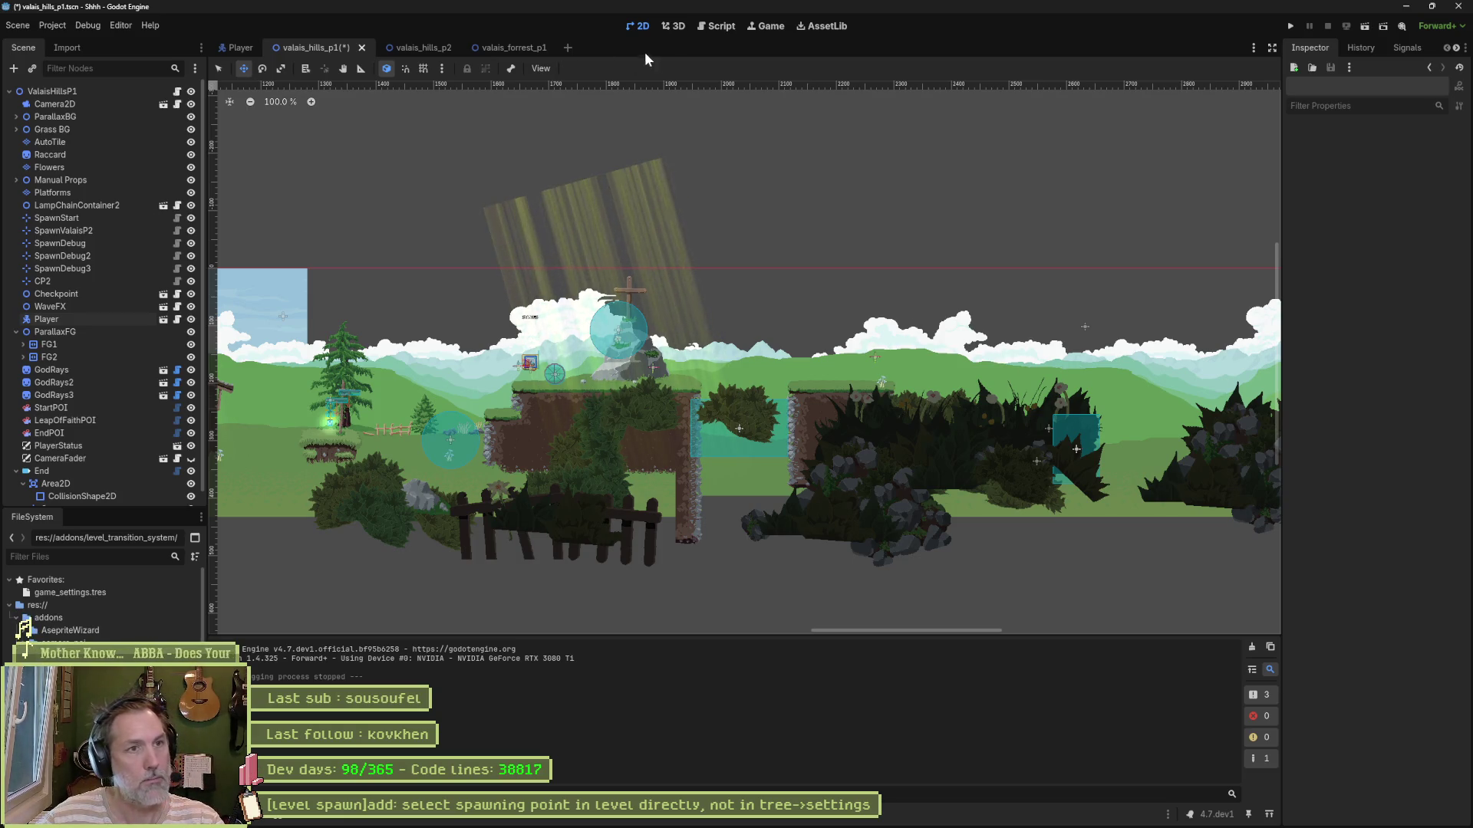
Step: Select line 53's level_spawn_name assignment, then open game_manager.gd at the death function
{"action": "left_click", "coordinate": [716, 25]}
{"action": "left_click_drag", "start_coordinate": [705, 422], "coordinate": [460, 421]}
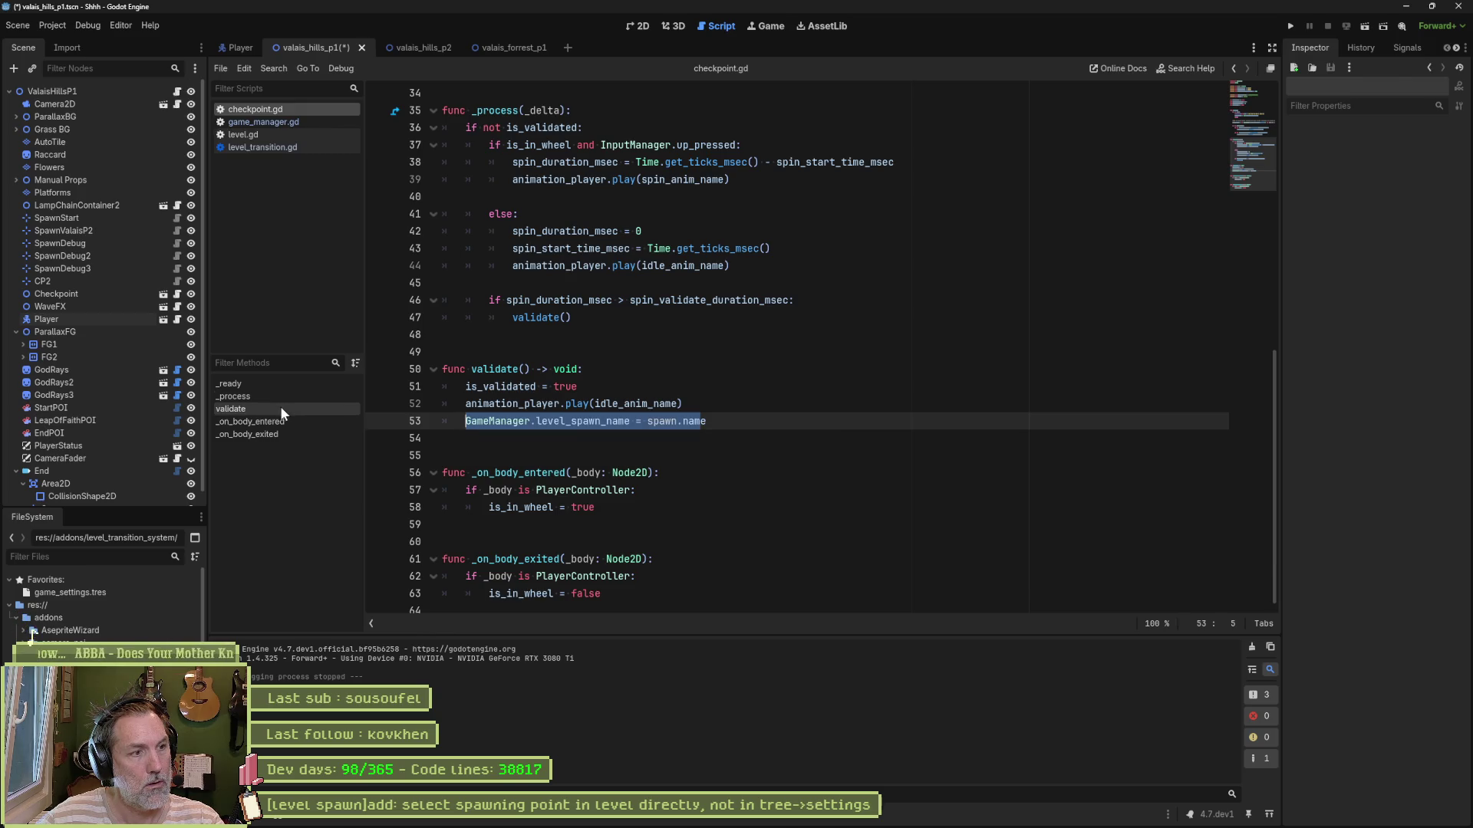
{"action": "left_click", "coordinate": [273, 122]}
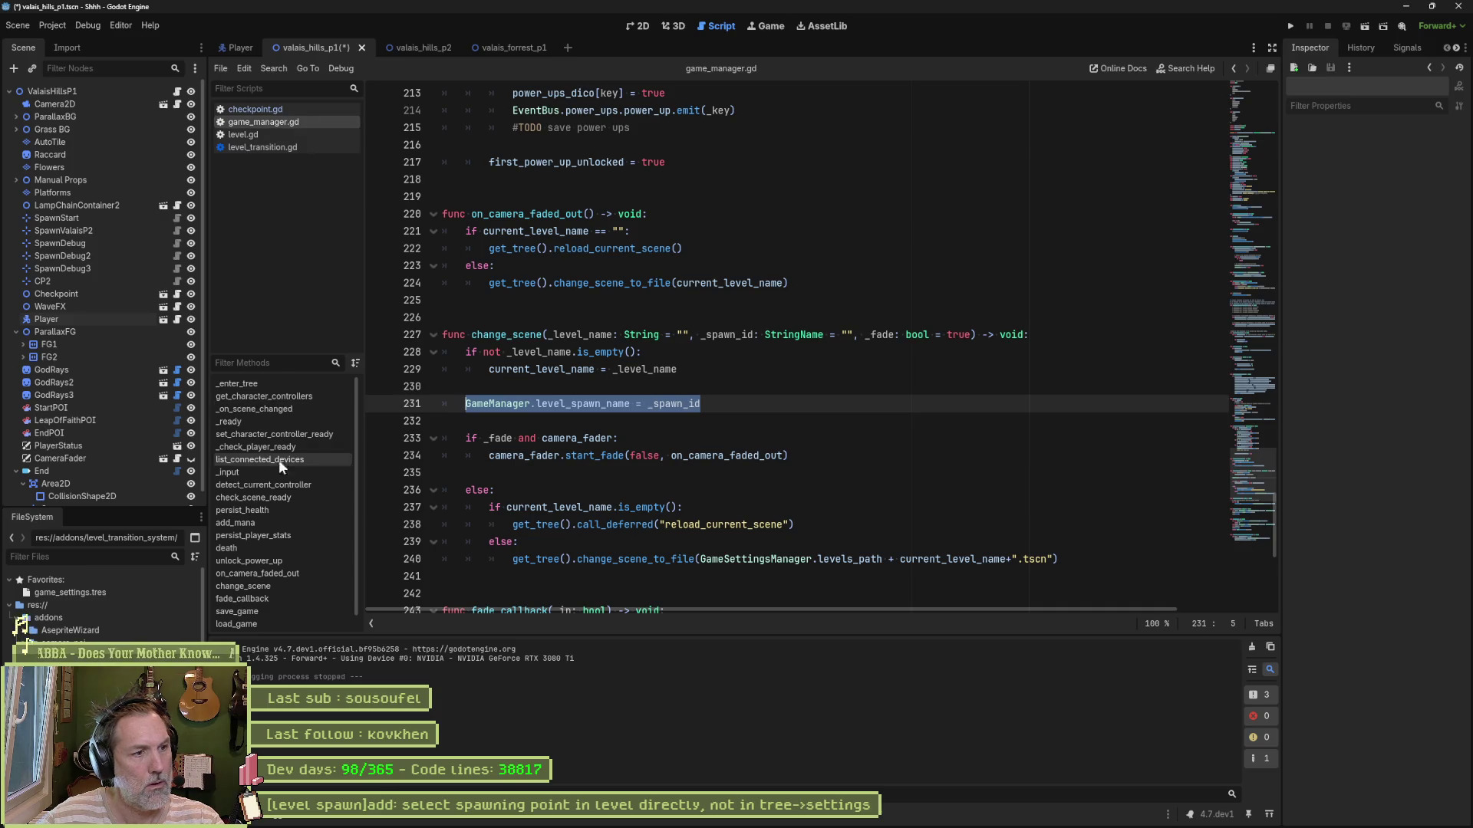
{"action": "left_click", "coordinate": [255, 551]}
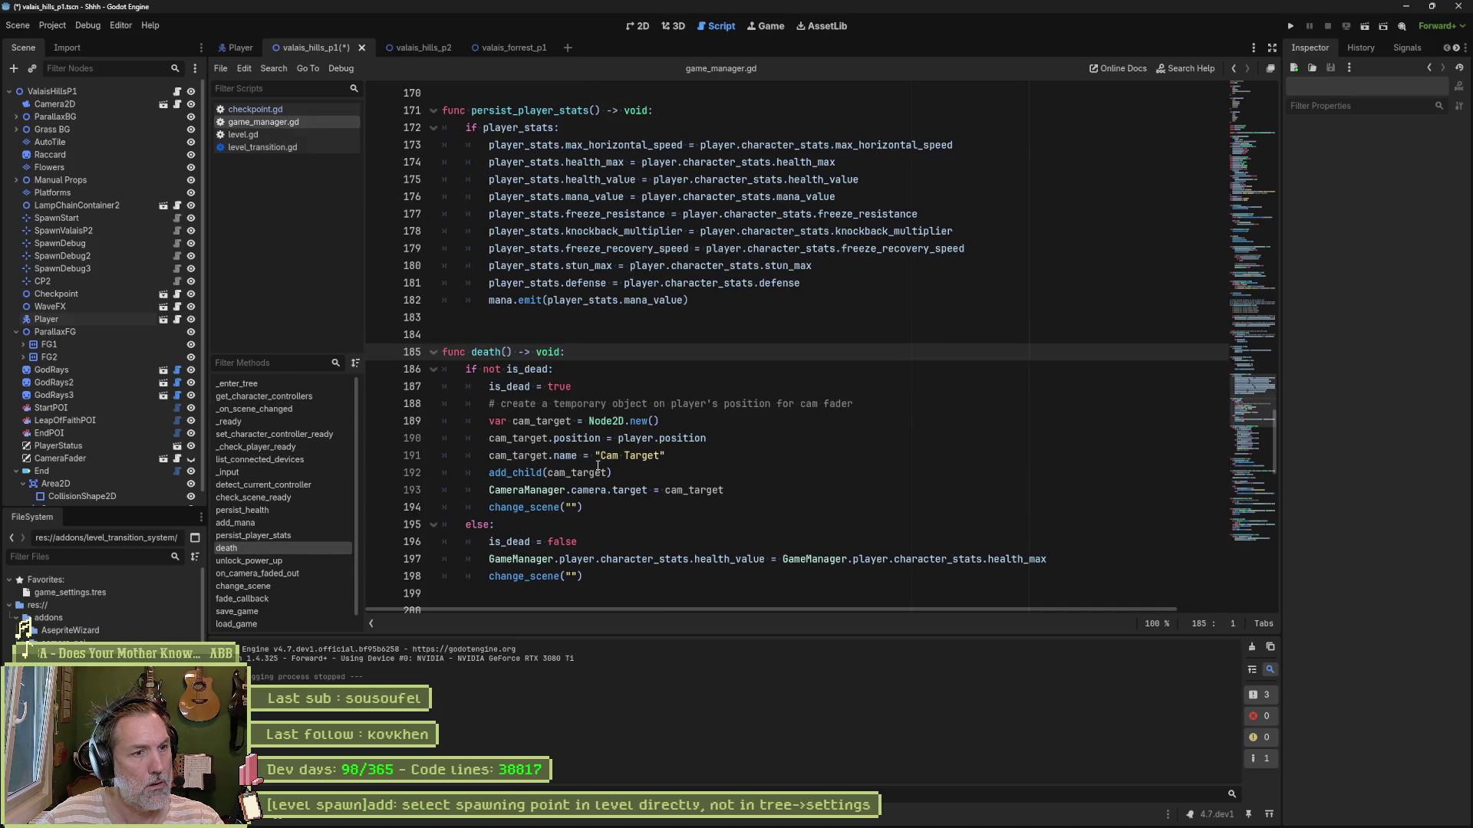
{"action": "scroll", "coordinate": [598, 466], "scroll_direction": "down", "scroll_amount": 2}
Step: Follow change_scene to its definition, review the _spawn_id parameter, and search the project for change_scene
{"action": "key", "text": "ctrl"}
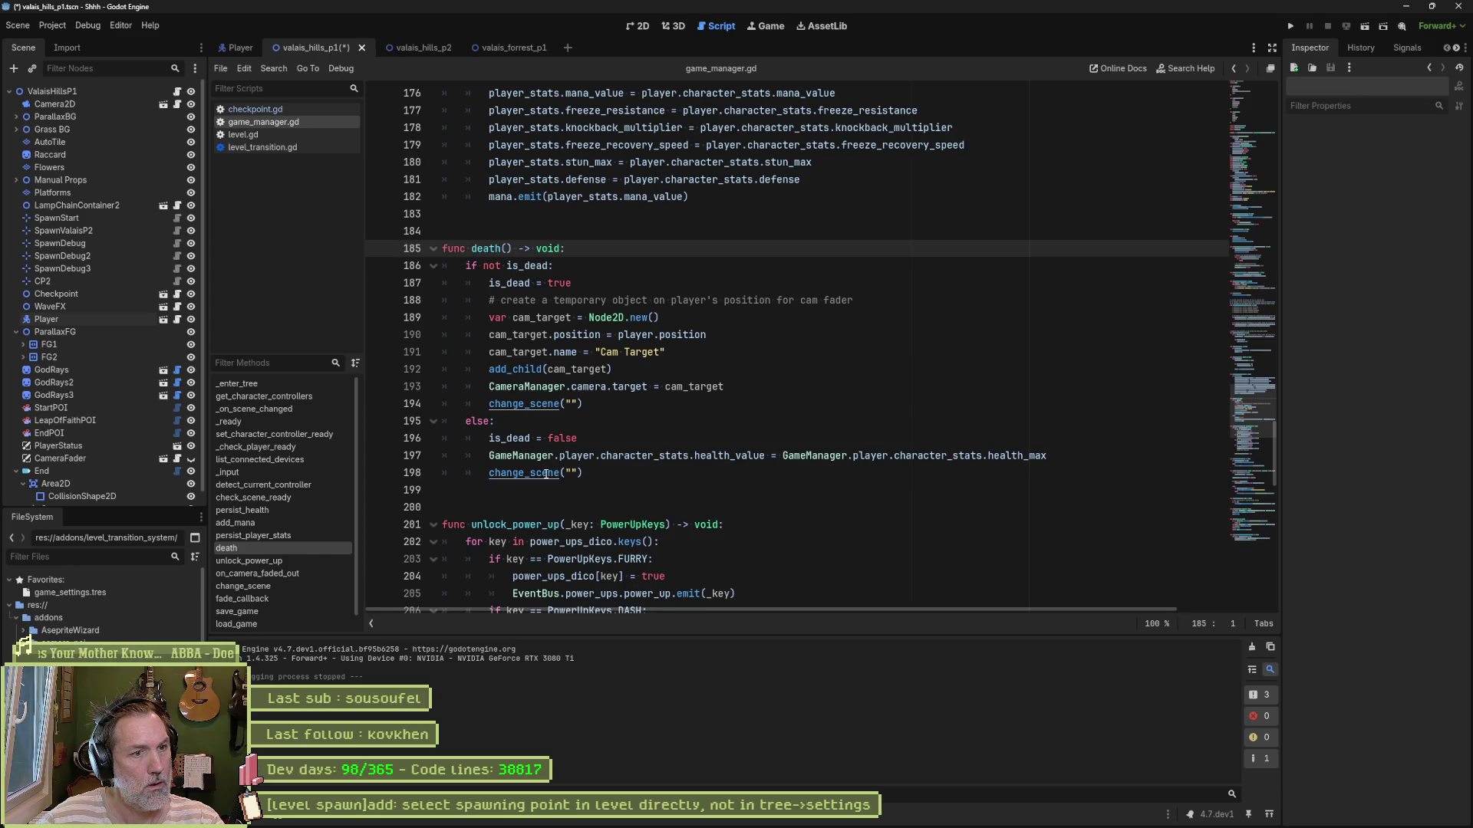
{"action": "left_click", "coordinate": [545, 474], "text": "ctrl"}
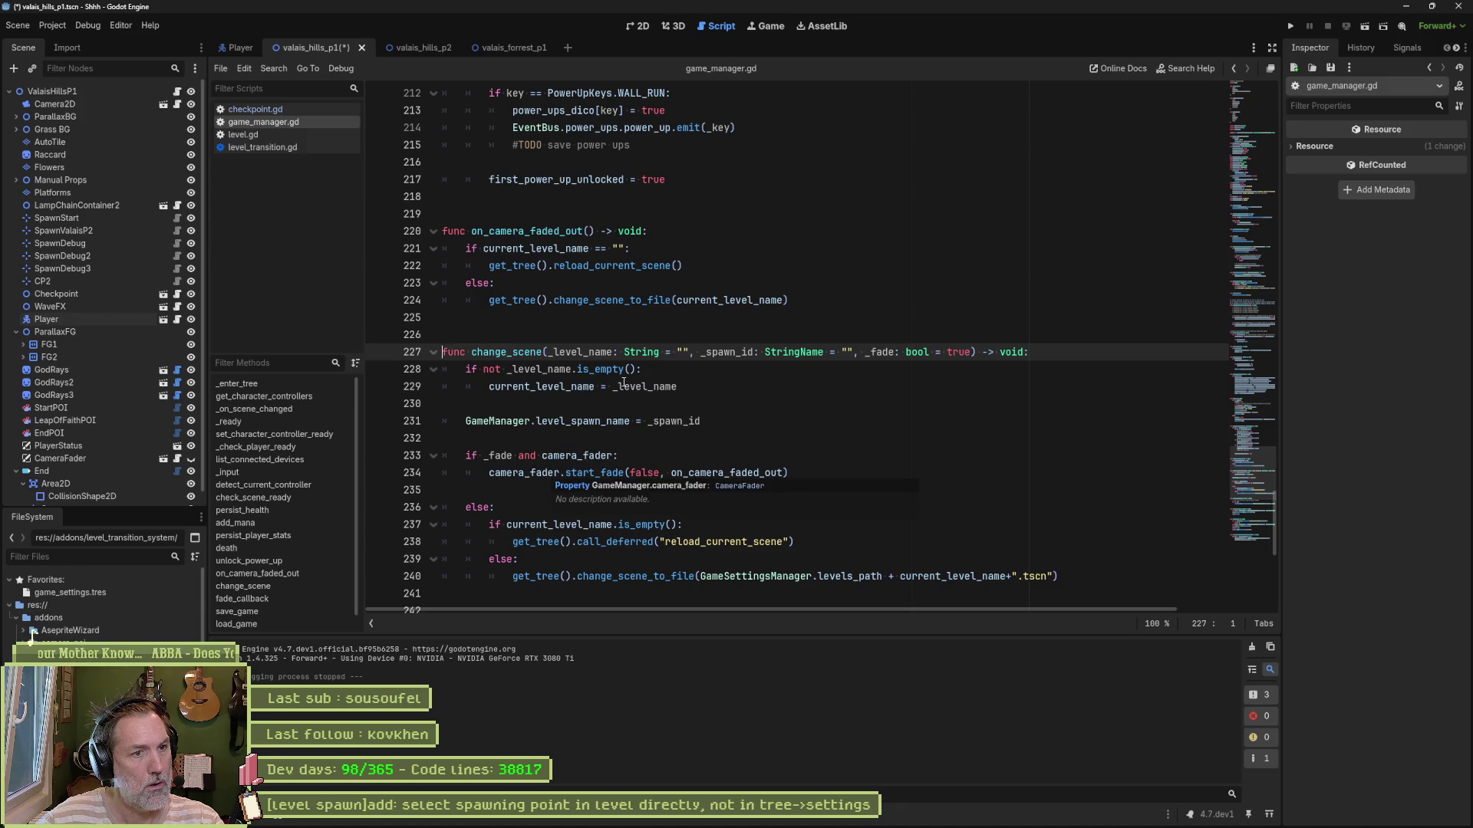
{"action": "double_click", "coordinate": [727, 353]}
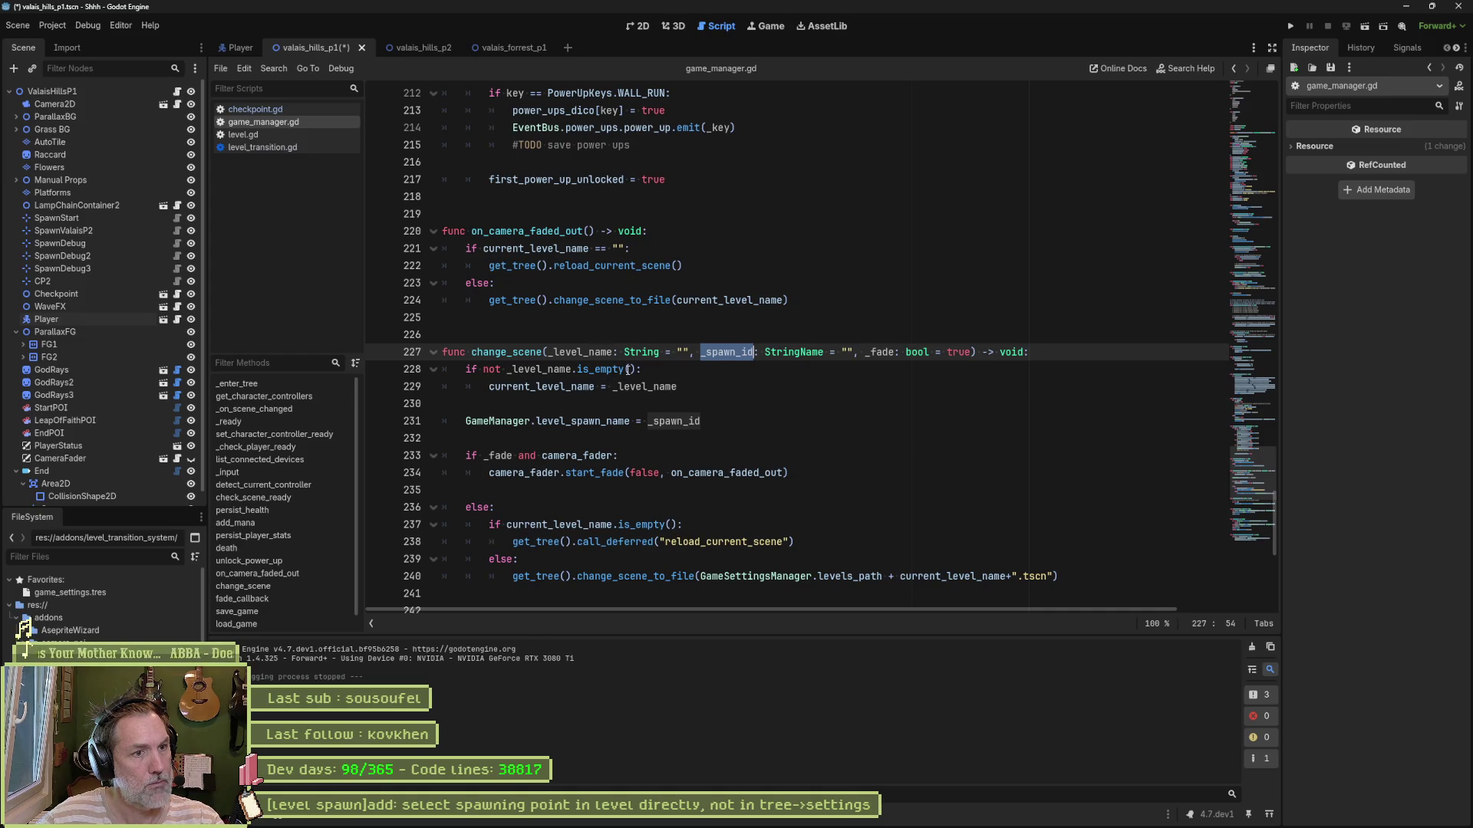
{"action": "mouse_move", "coordinate": [627, 370]}
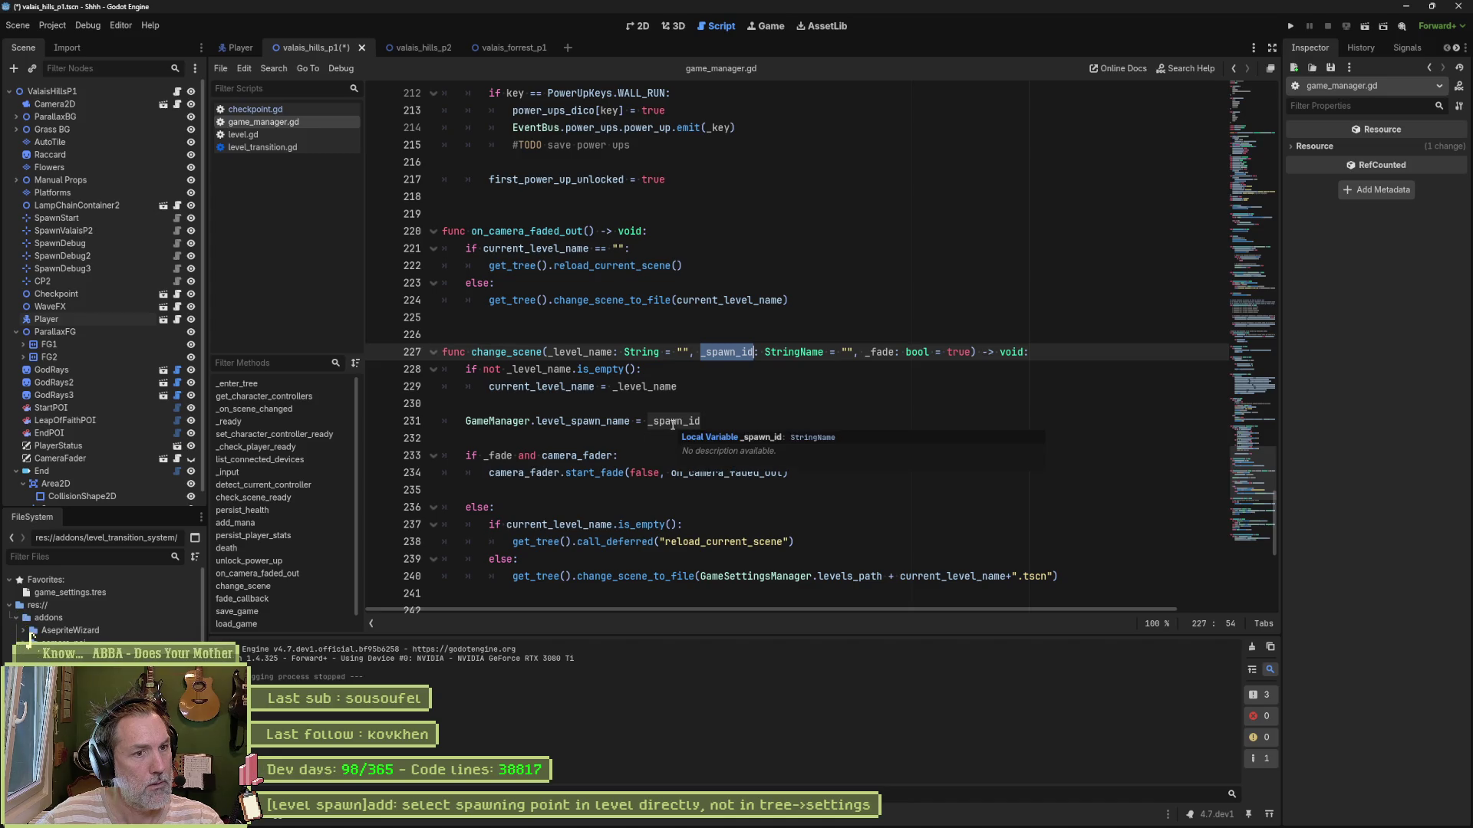
{"action": "scroll", "coordinate": [675, 424], "scroll_direction": "down", "scroll_amount": 1}
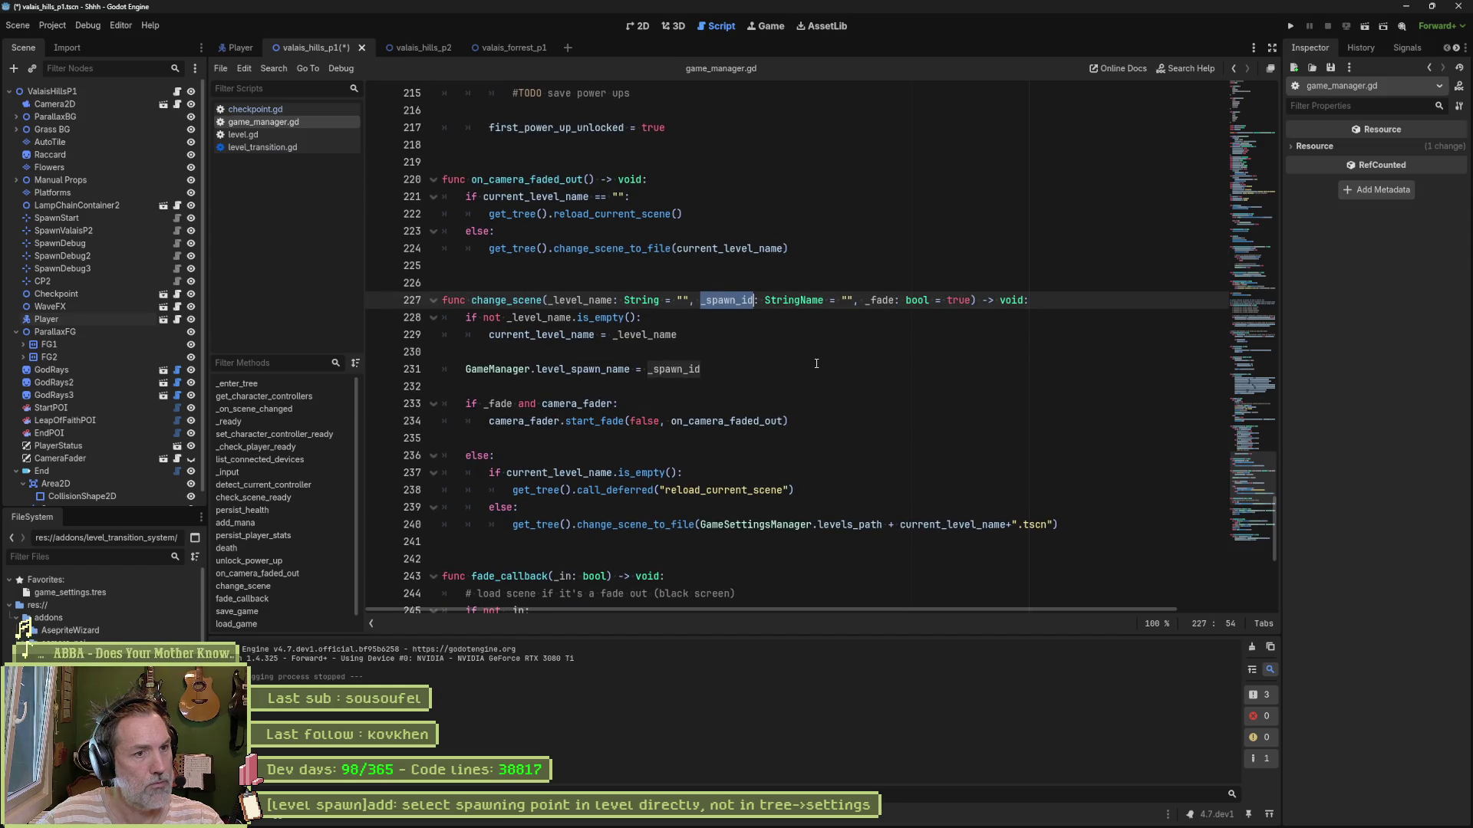
{"action": "double_click", "coordinate": [516, 299]}
{"action": "key", "text": "ctrl+shift+f"}
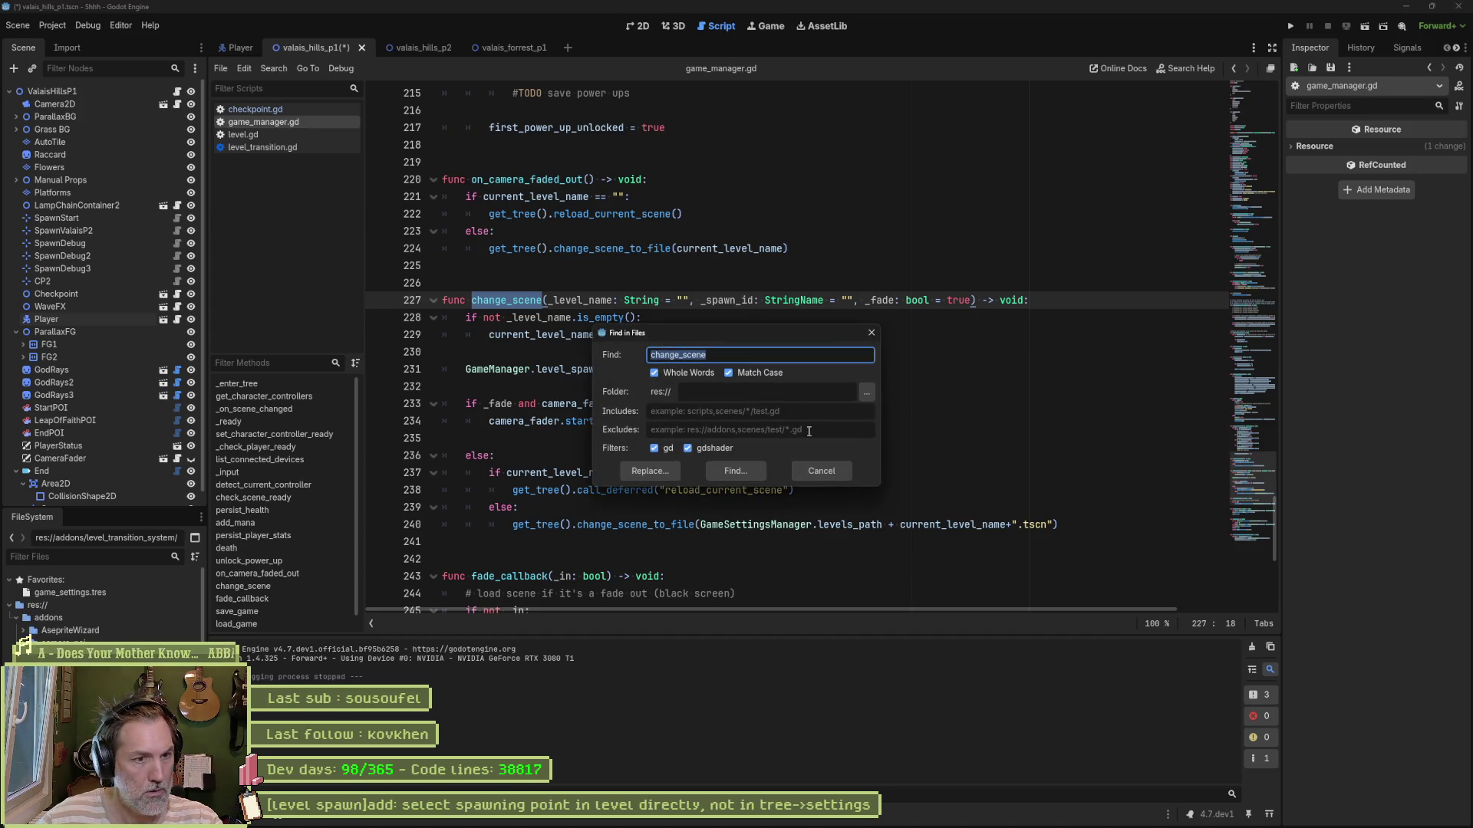
Step: Search for change_scene and visit its calls in level_transition.gd, transition.gd and the death function
{"action": "left_click", "coordinate": [737, 471]}
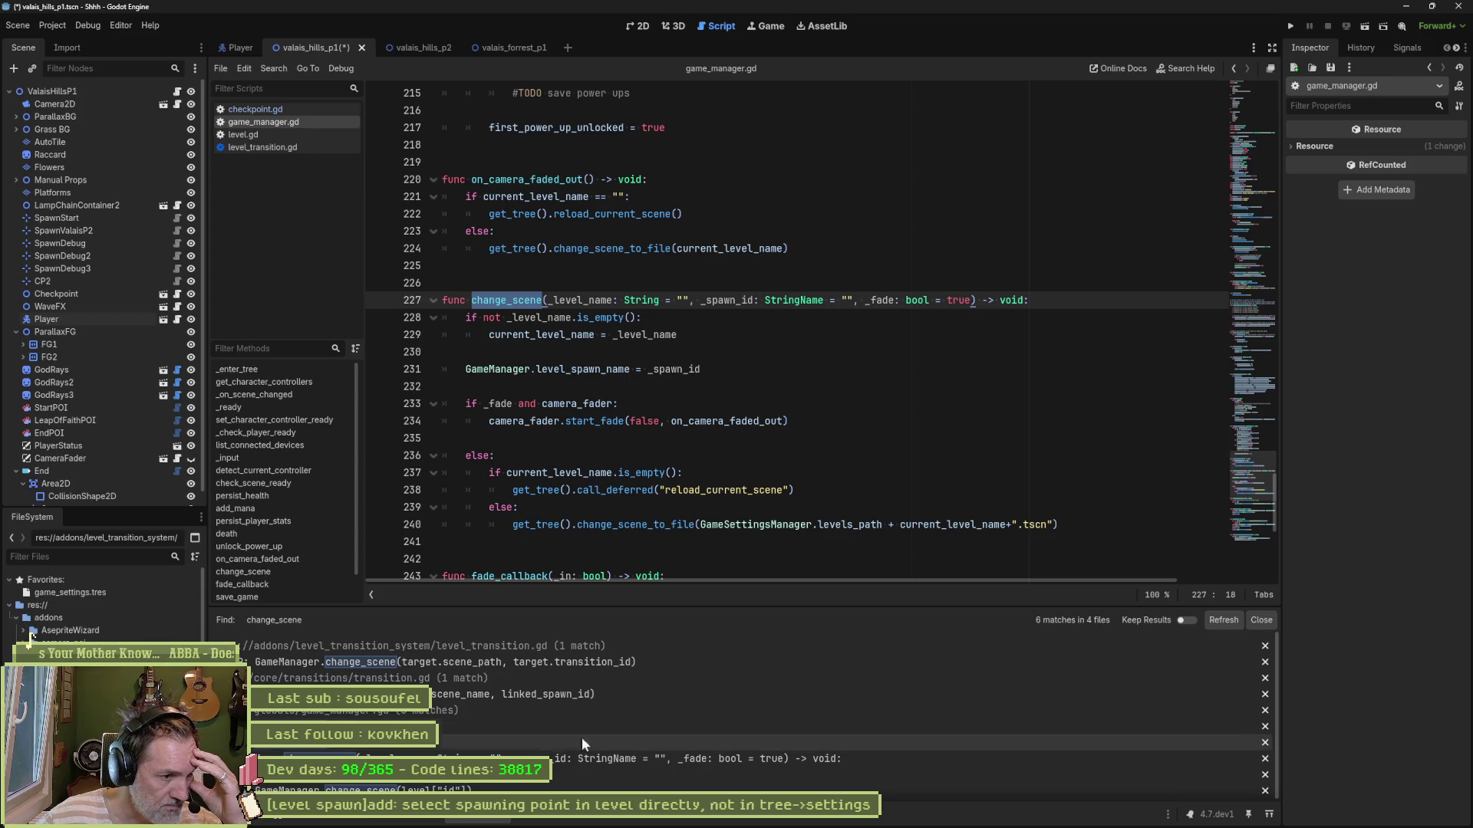
{"action": "left_click", "coordinate": [531, 662]}
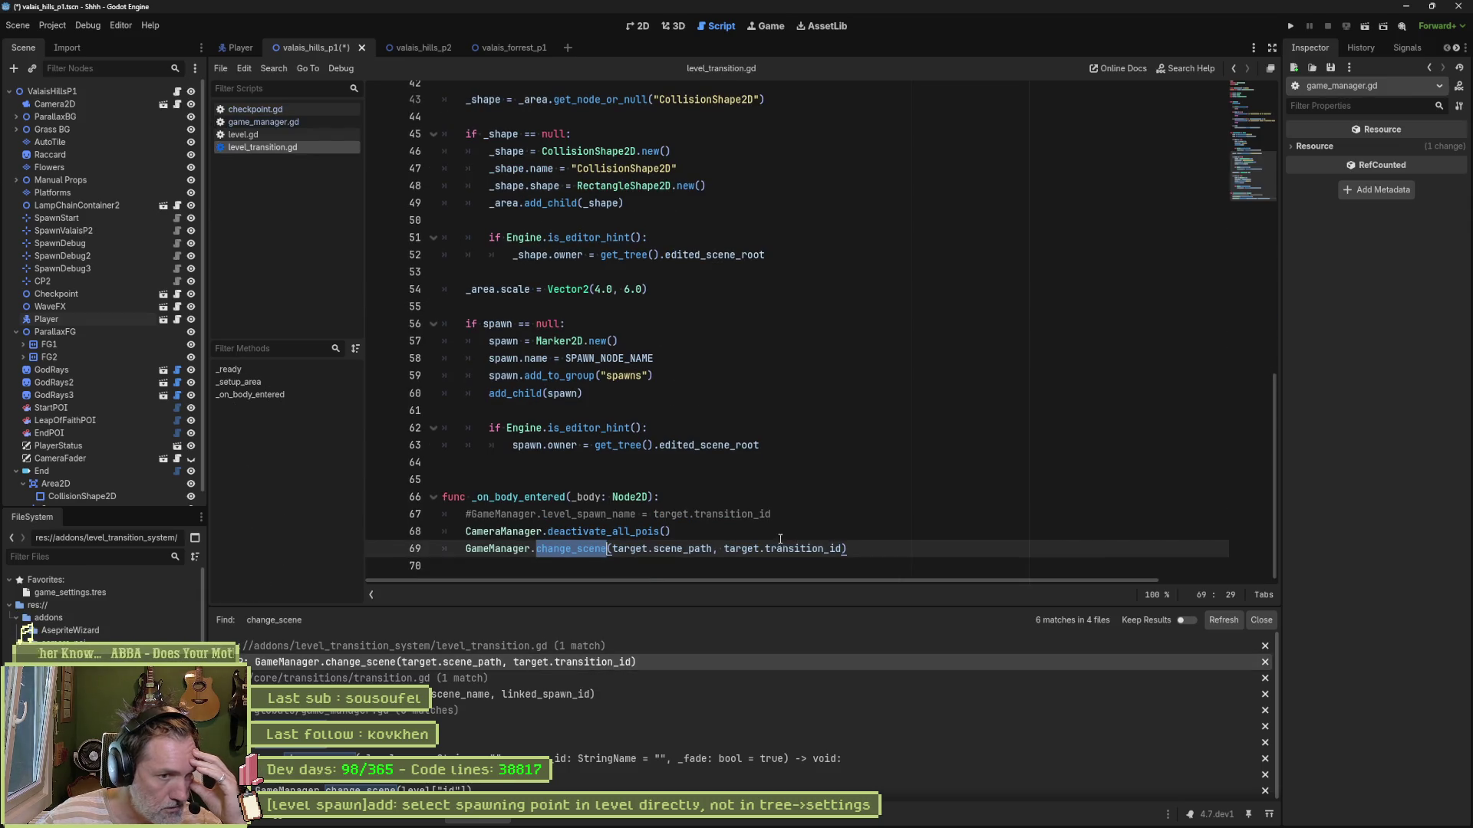
{"action": "left_click", "coordinate": [545, 696]}
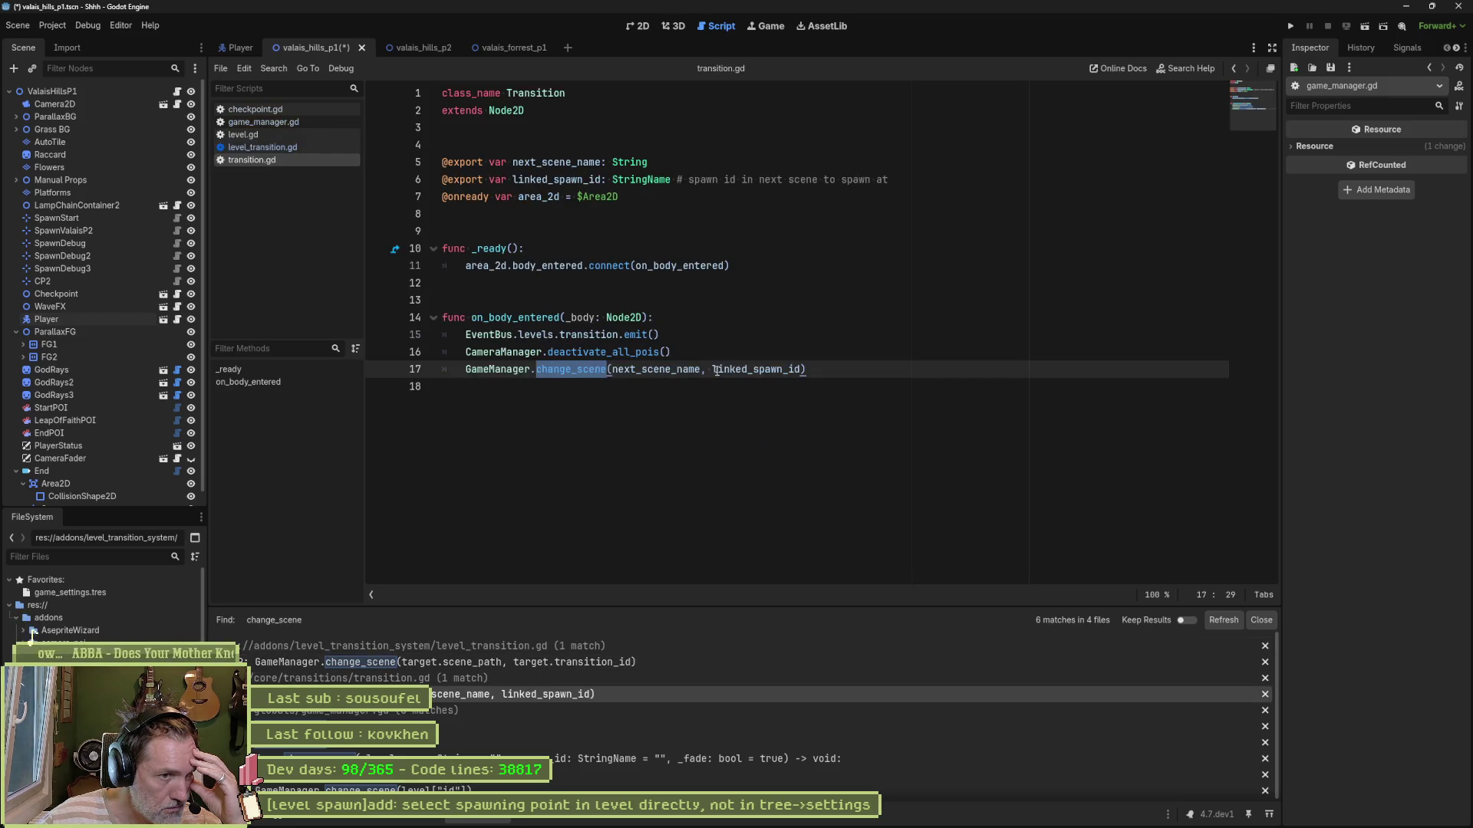
{"action": "mouse_move", "coordinate": [751, 371]}
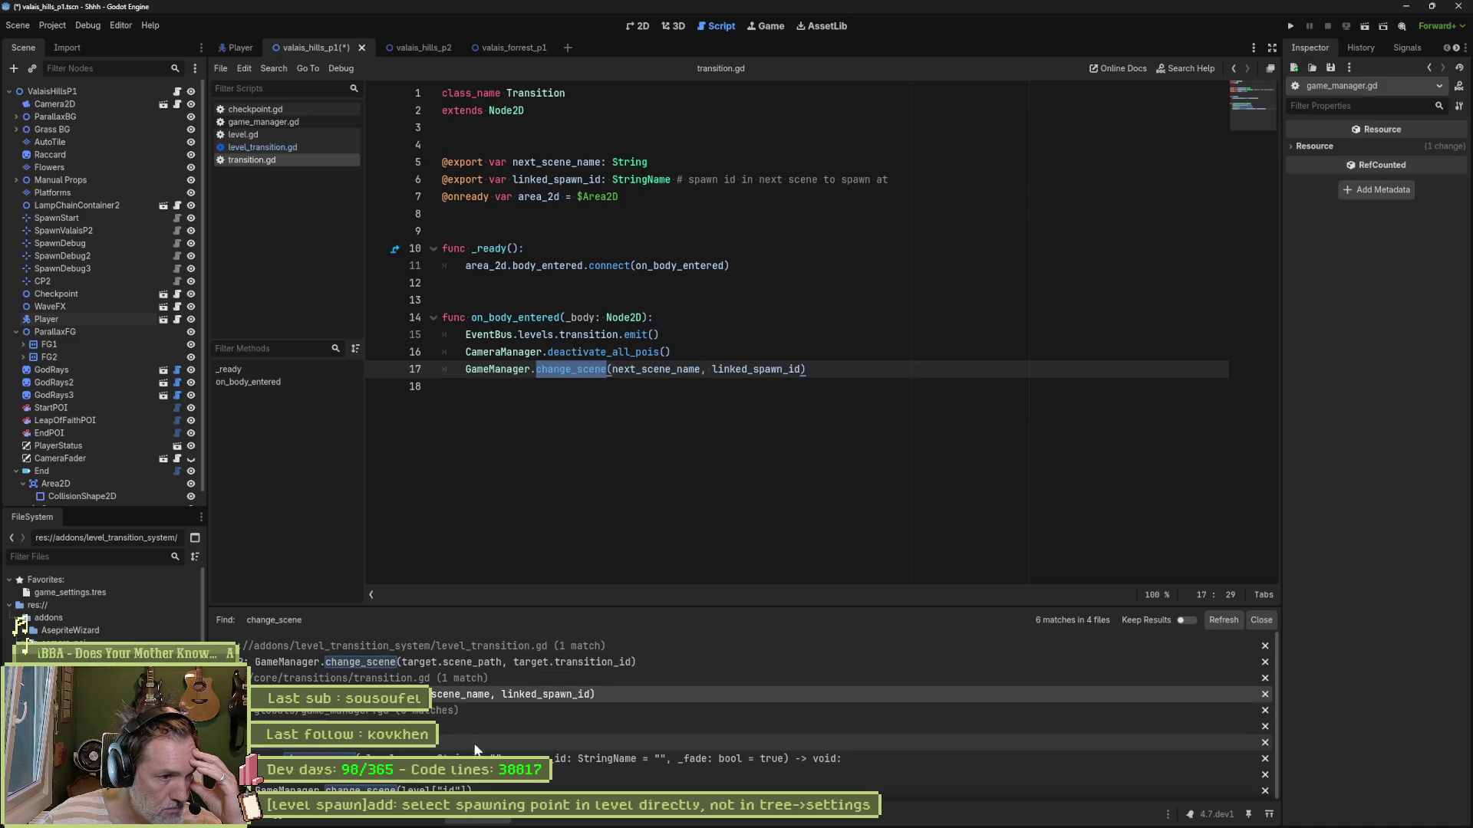
{"action": "scroll", "coordinate": [474, 784], "scroll_direction": "down", "scroll_amount": 1}
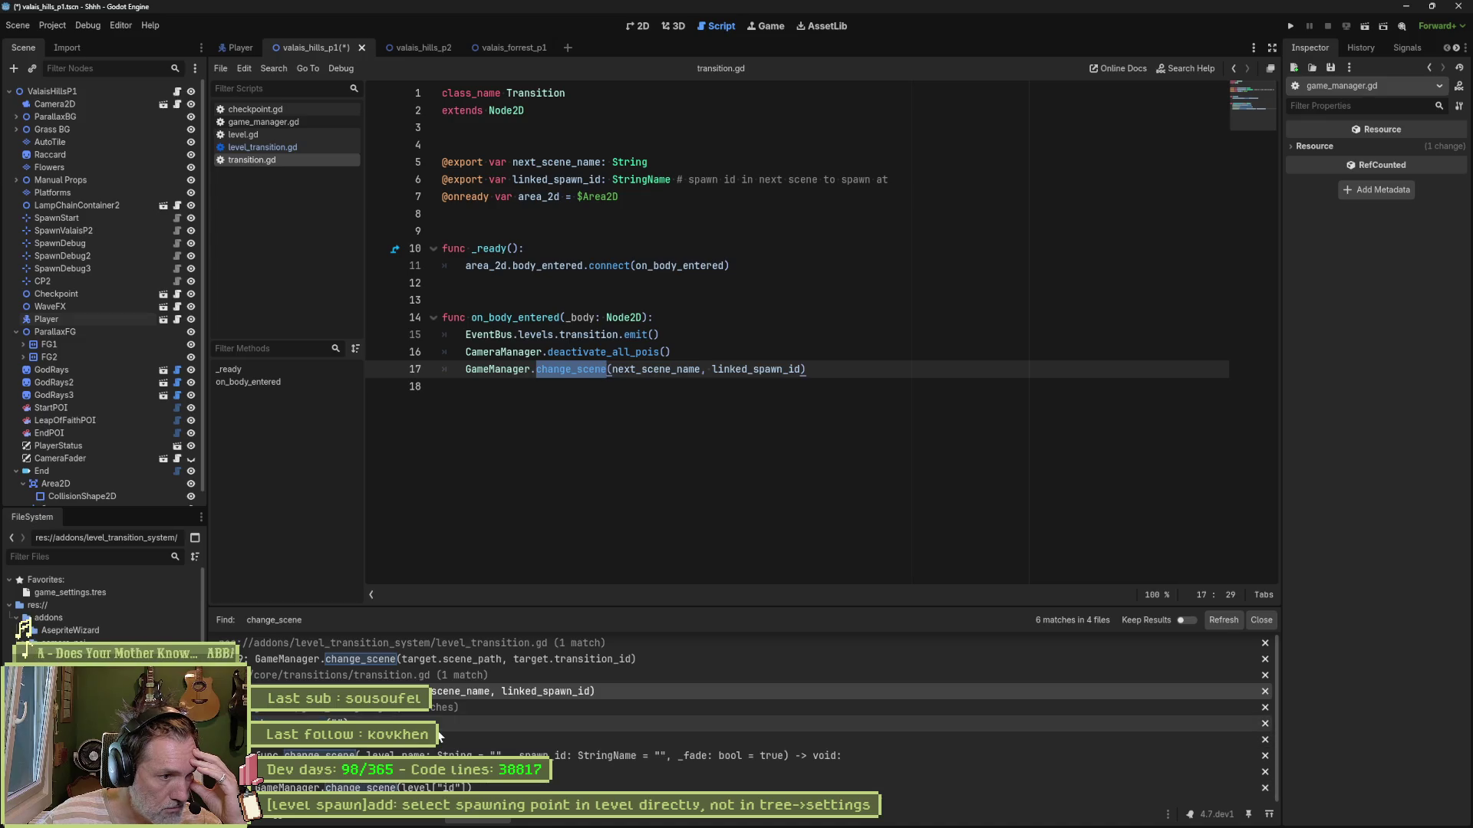
{"action": "left_click", "coordinate": [491, 724]}
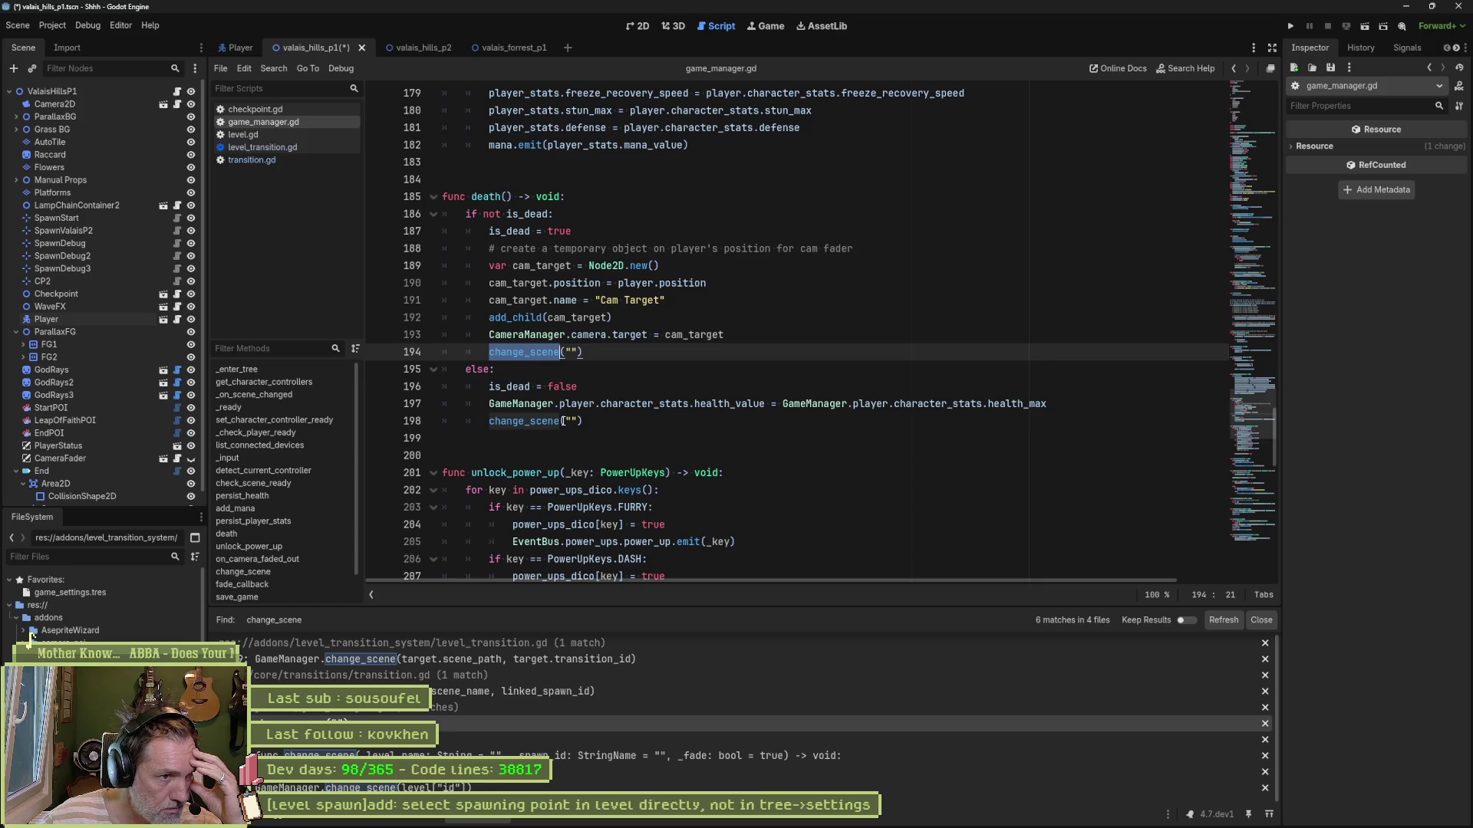
Step: Return to the change_scene definition and select the _level_name parameter and line 231's level_spawn_name assignment
{"action": "mouse_move", "coordinate": [564, 421]}
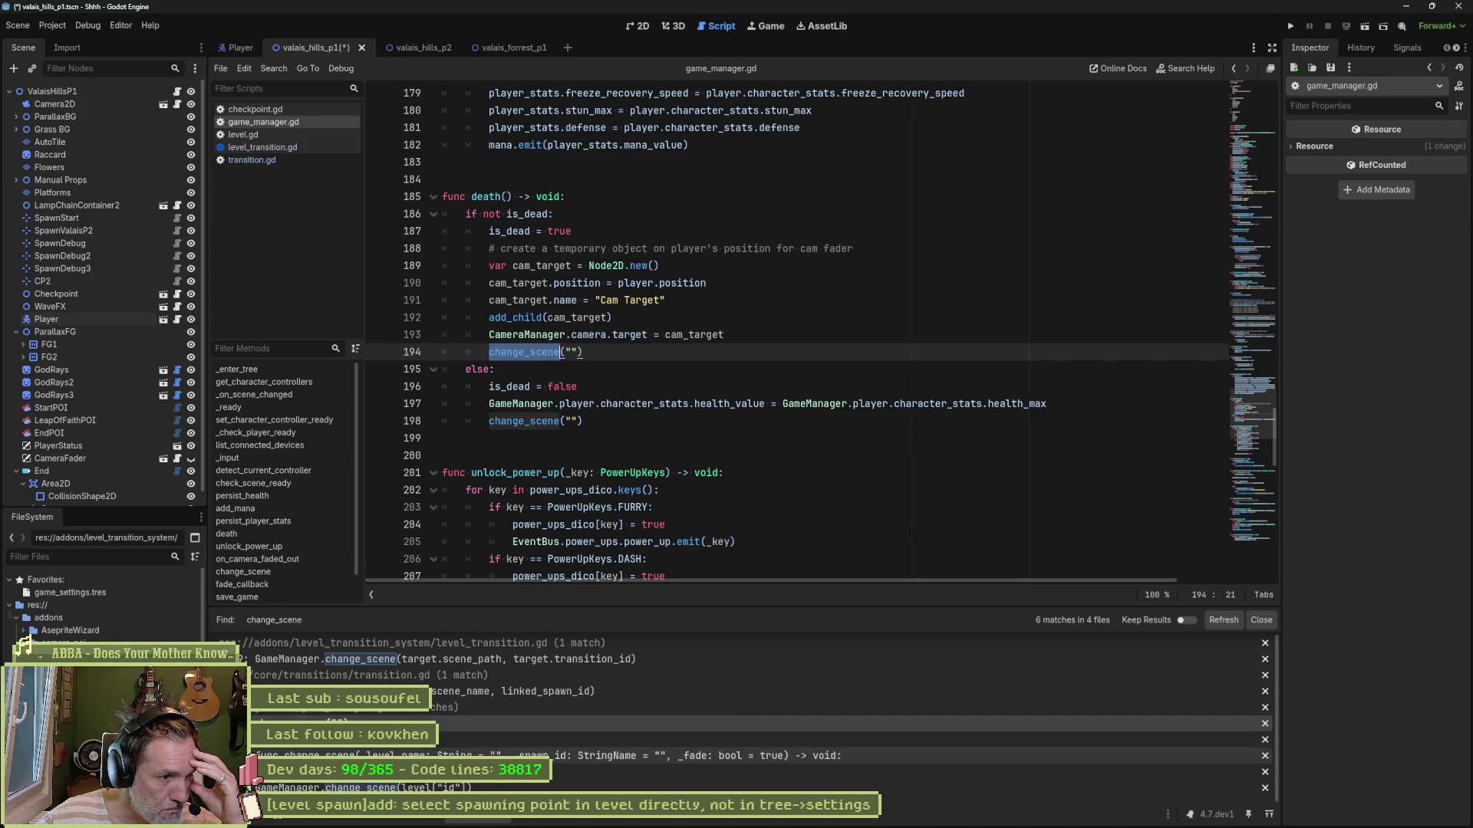
{"action": "left_click", "coordinate": [537, 756]}
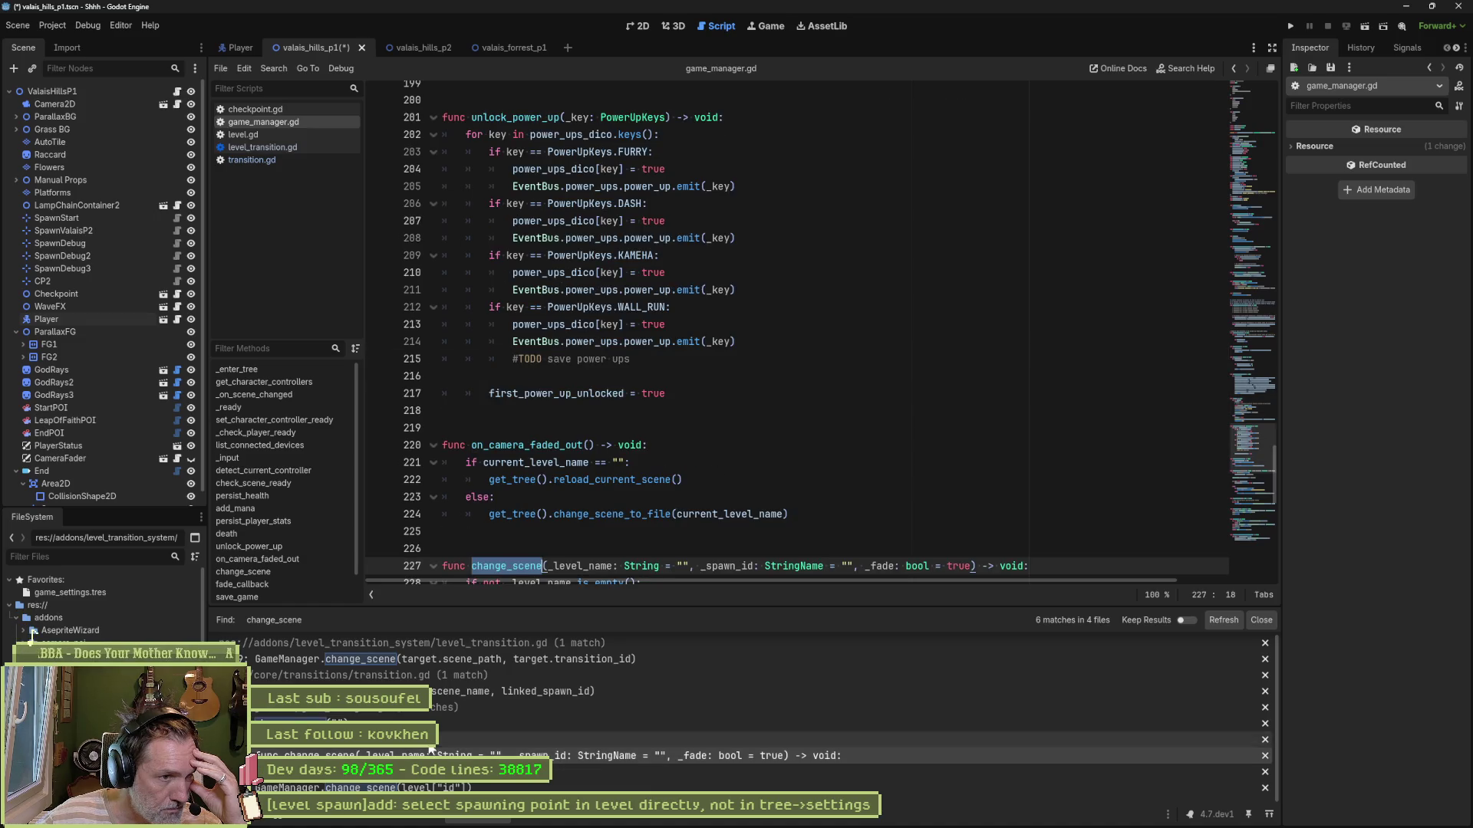
{"action": "scroll", "coordinate": [623, 498], "scroll_direction": "down", "scroll_amount": 3}
{"action": "left_click_drag", "start_coordinate": [550, 412], "coordinate": [687, 410]}
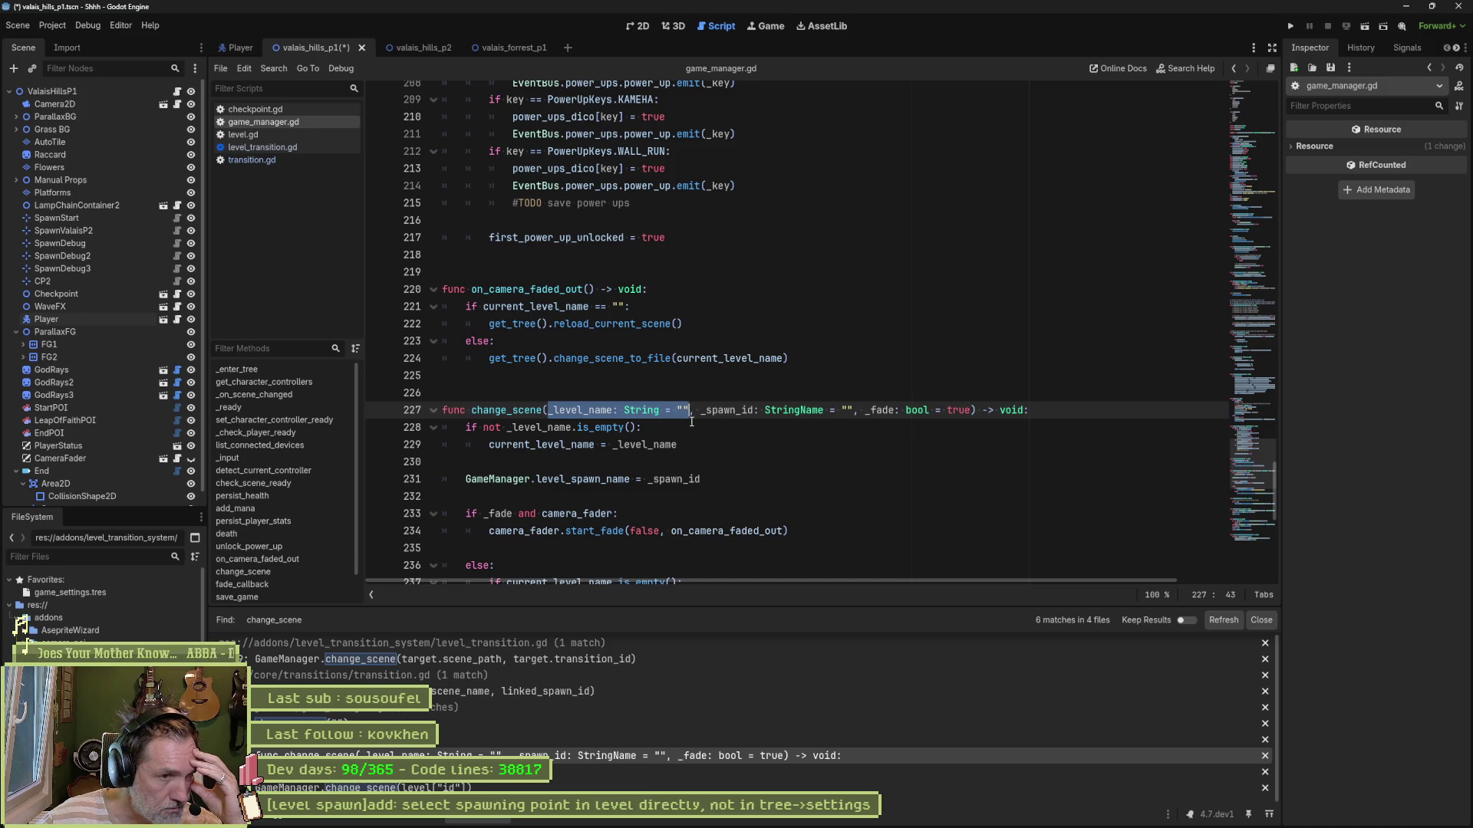
{"action": "left_click_drag", "start_coordinate": [700, 480], "coordinate": [468, 484]}
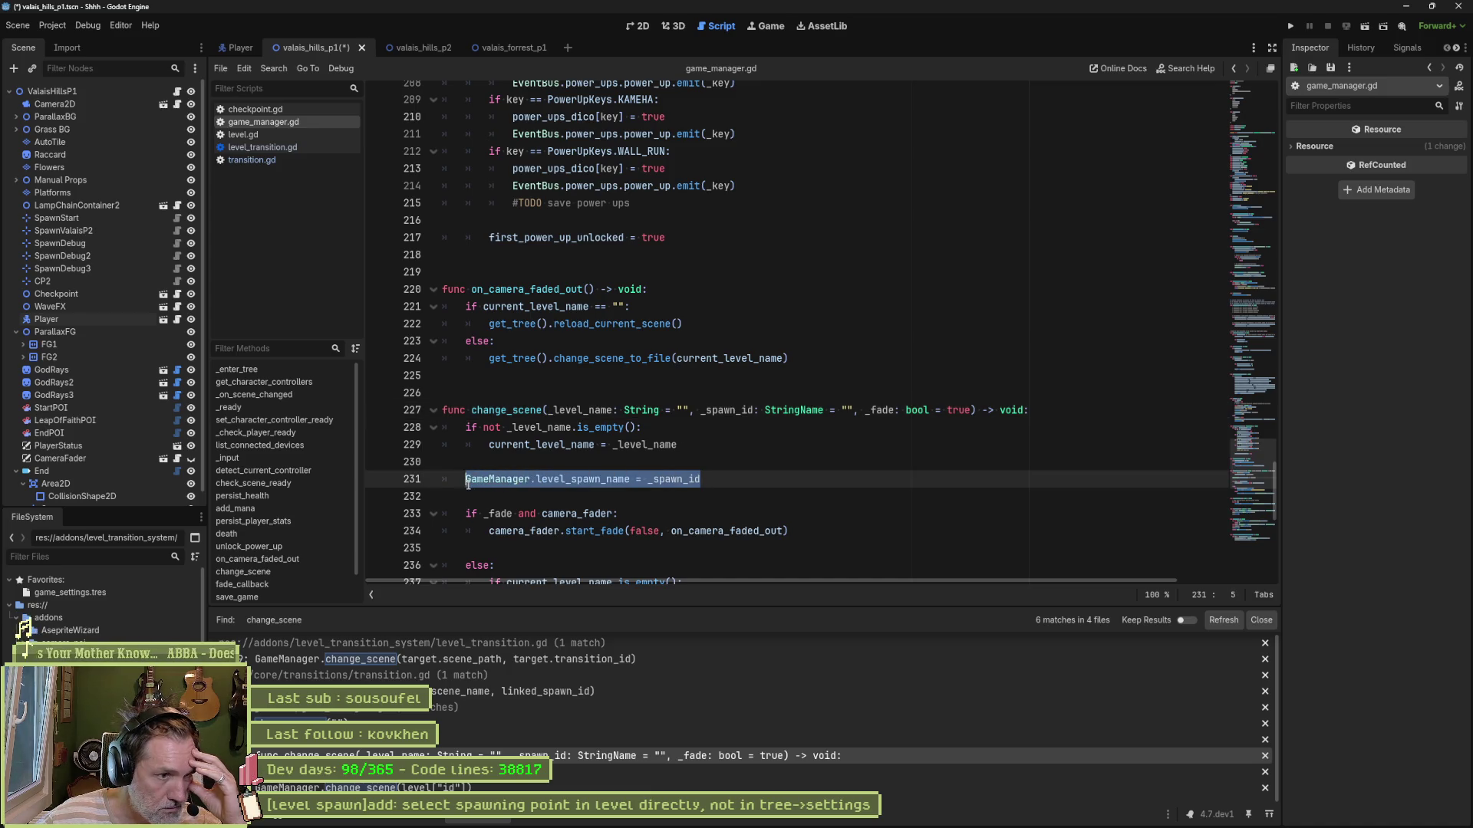
{"action": "left_click", "coordinate": [464, 481]}
Step: Comment out line 231, remove the _spawn_id parameter from change_scene, and save game_manager.gd
{"action": "type", "text": "#"}
{"action": "key", "text": "ctrl+s"}
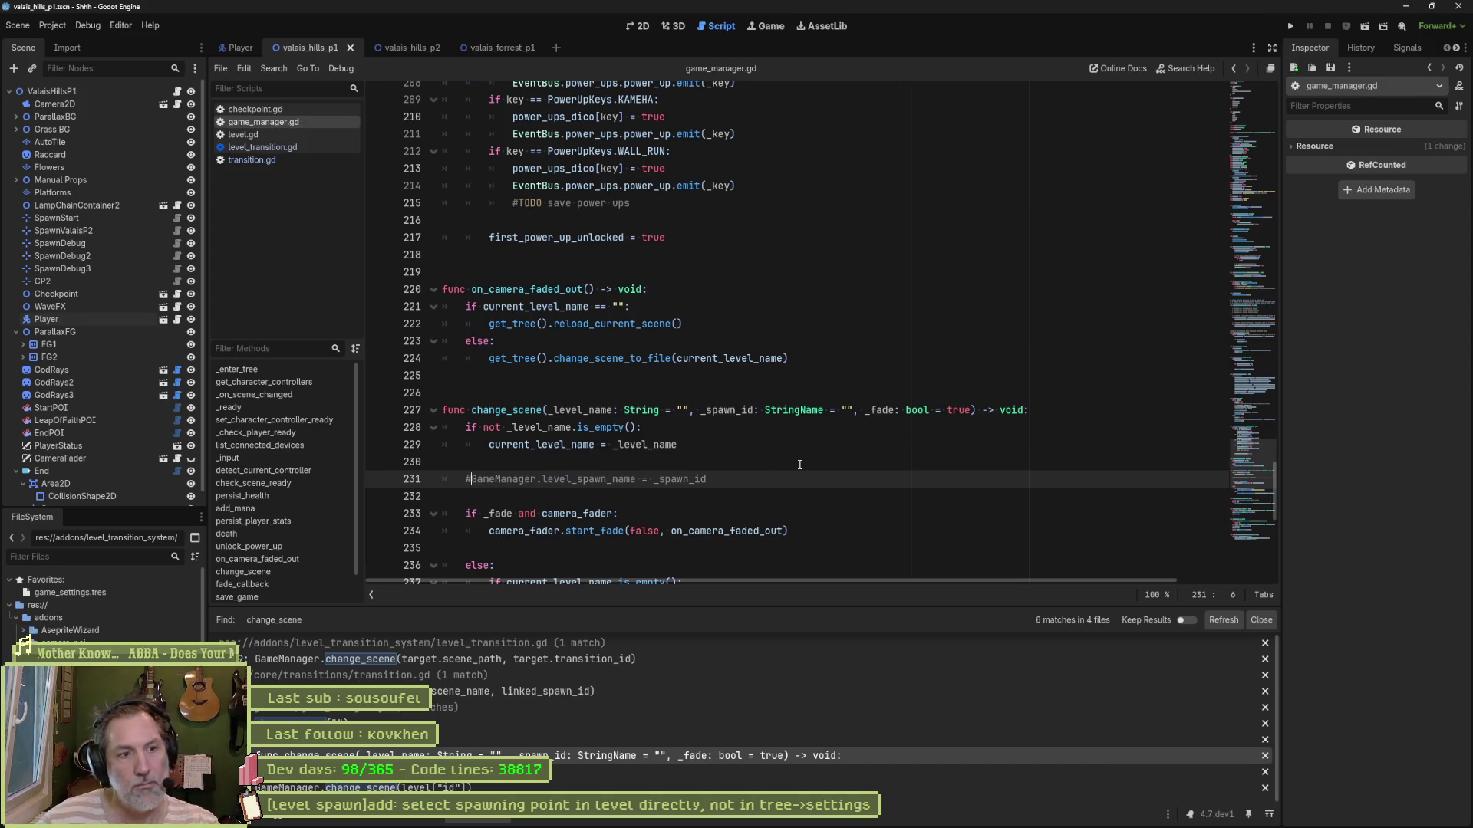
{"action": "left_click_drag", "start_coordinate": [700, 409], "coordinate": [824, 410]}
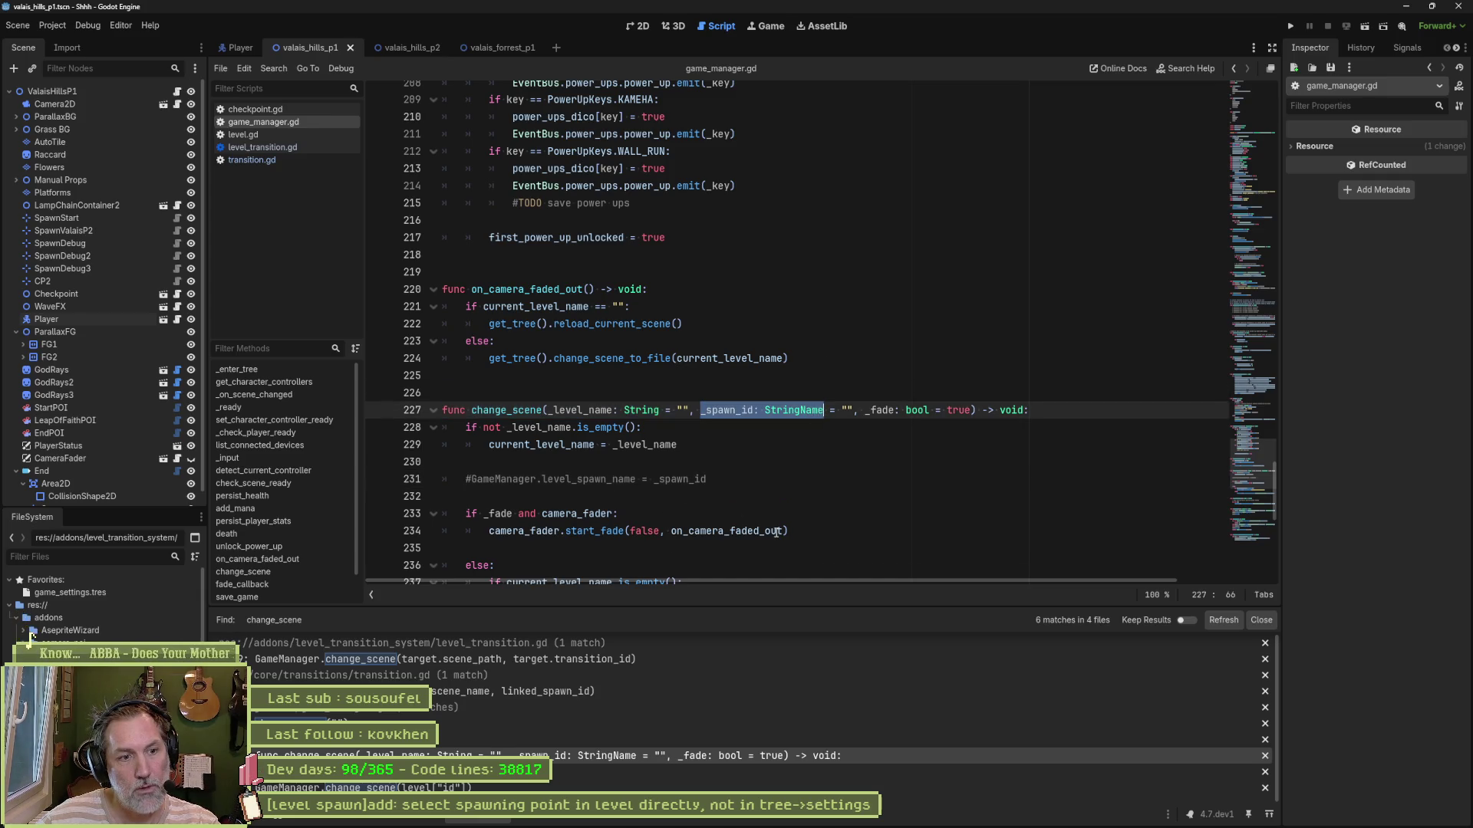
{"action": "mouse_move", "coordinate": [778, 532]}
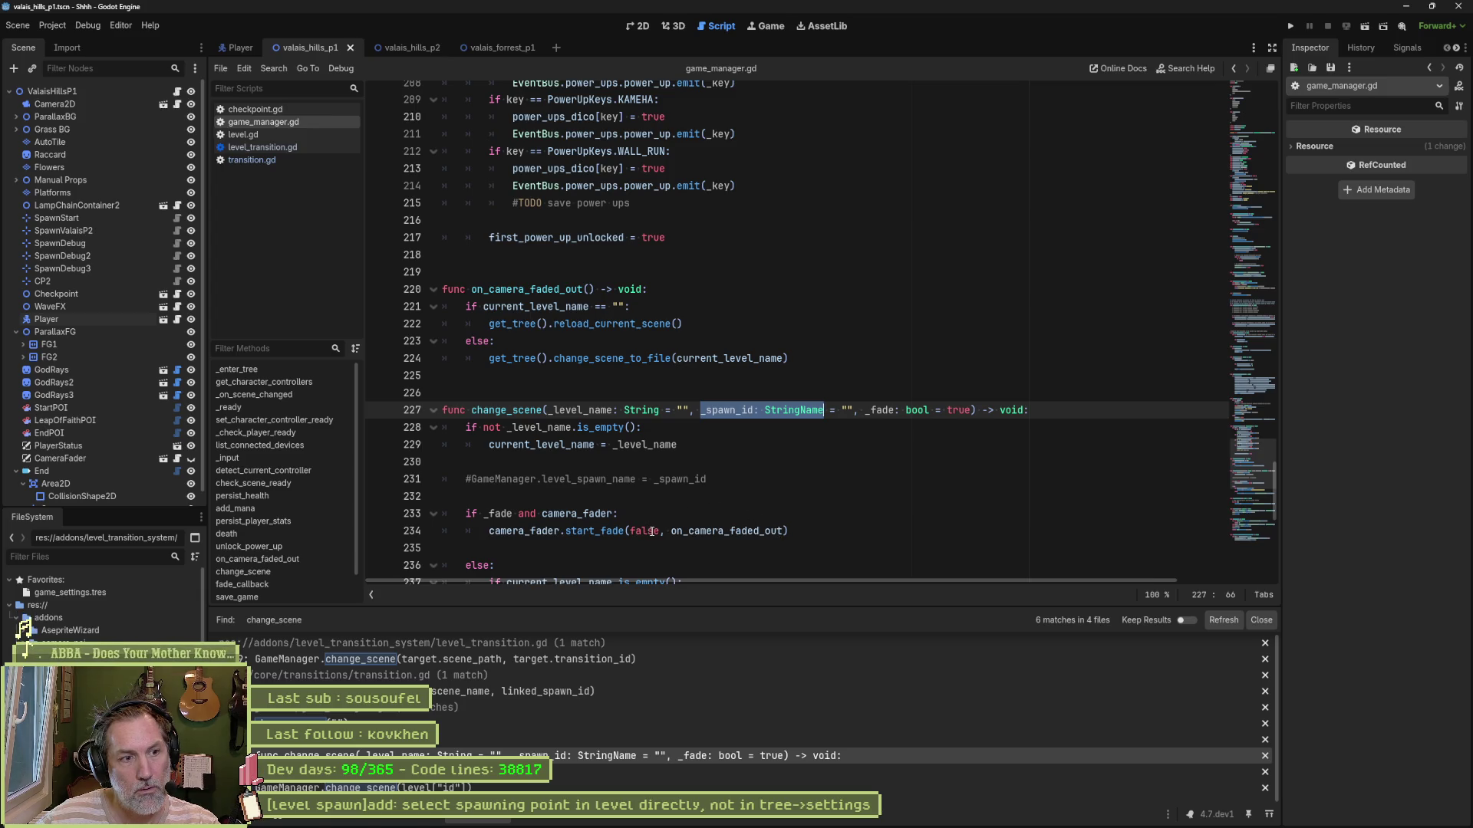
{"action": "left_click_drag", "start_coordinate": [688, 410], "coordinate": [855, 414]}
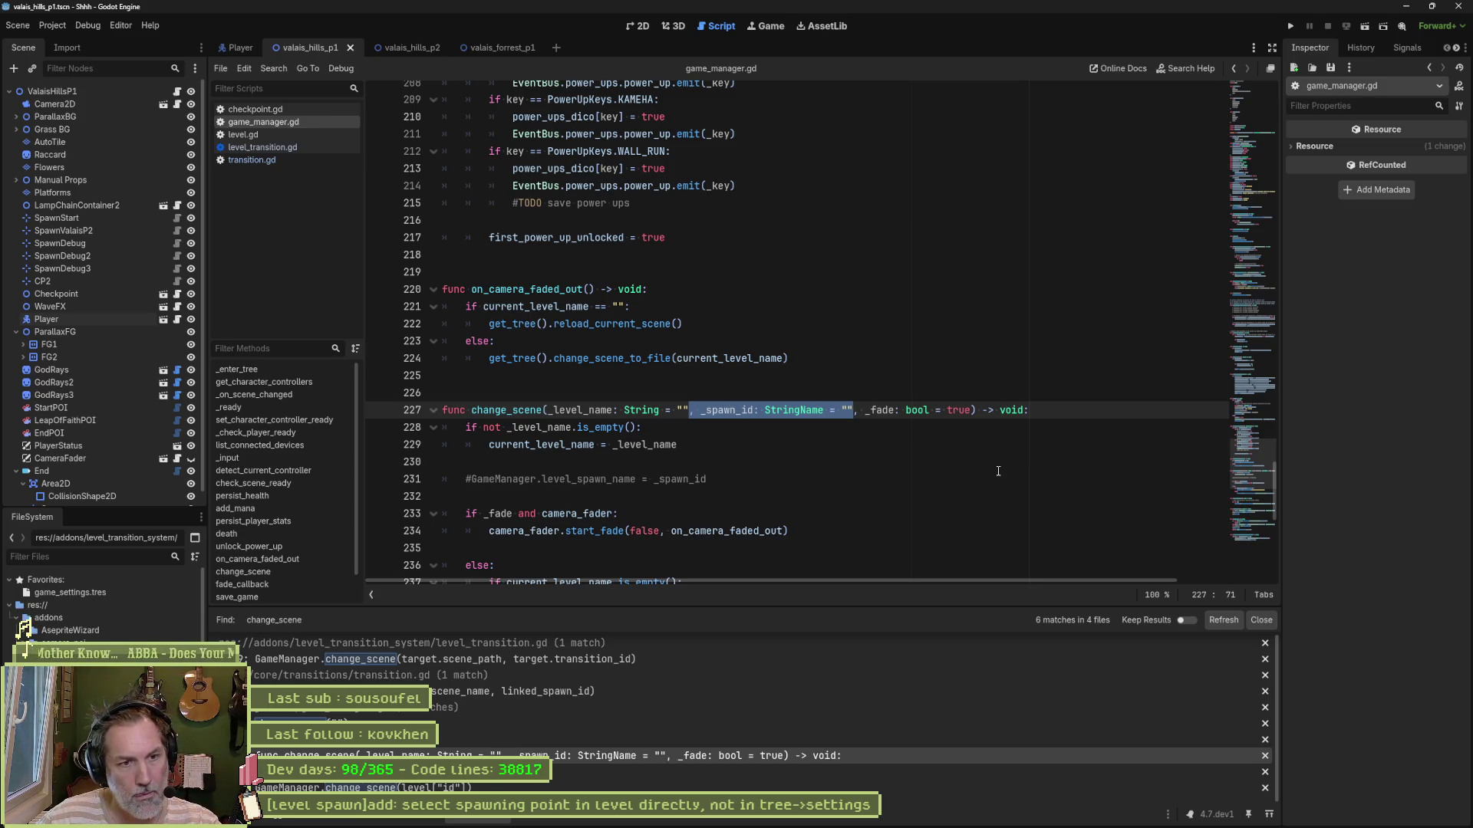
{"action": "key", "text": "Delete"}
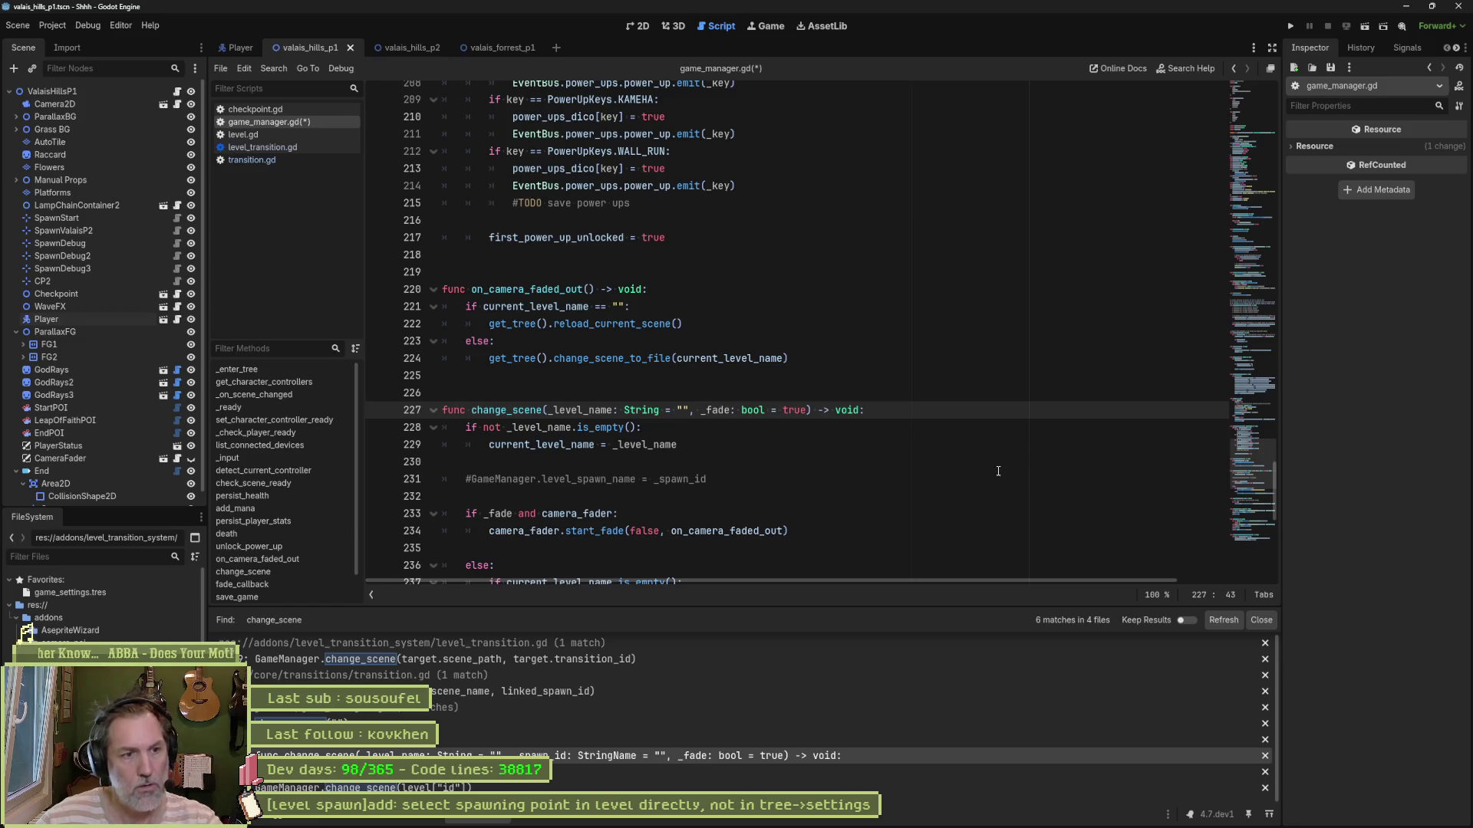
{"action": "key", "text": "ctrl+s"}
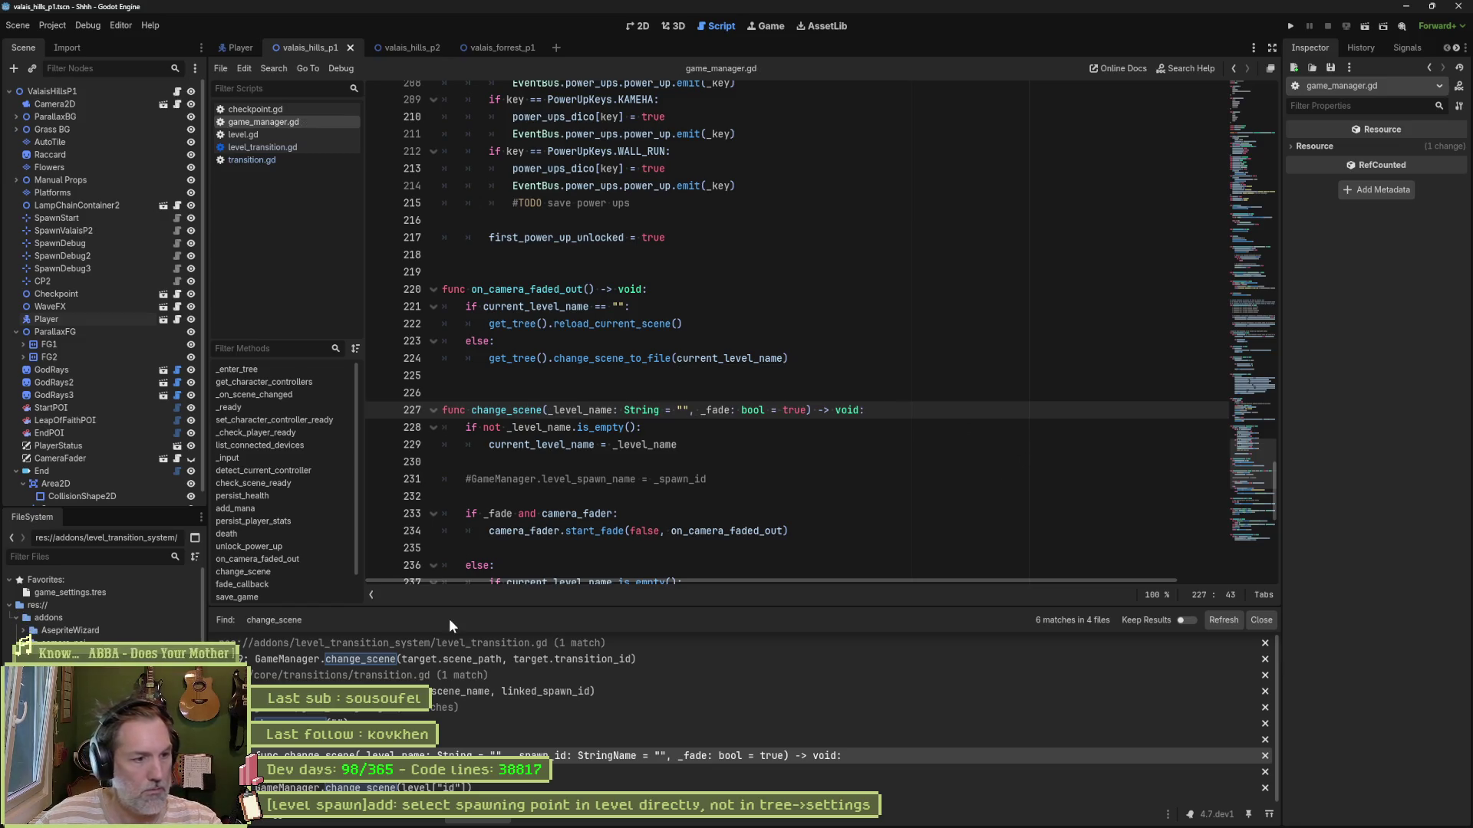
Step: In level_transition.gd, drop target.transition_id from change_scene, uncomment level_spawn_name, and save
{"action": "left_click", "coordinate": [503, 657]}
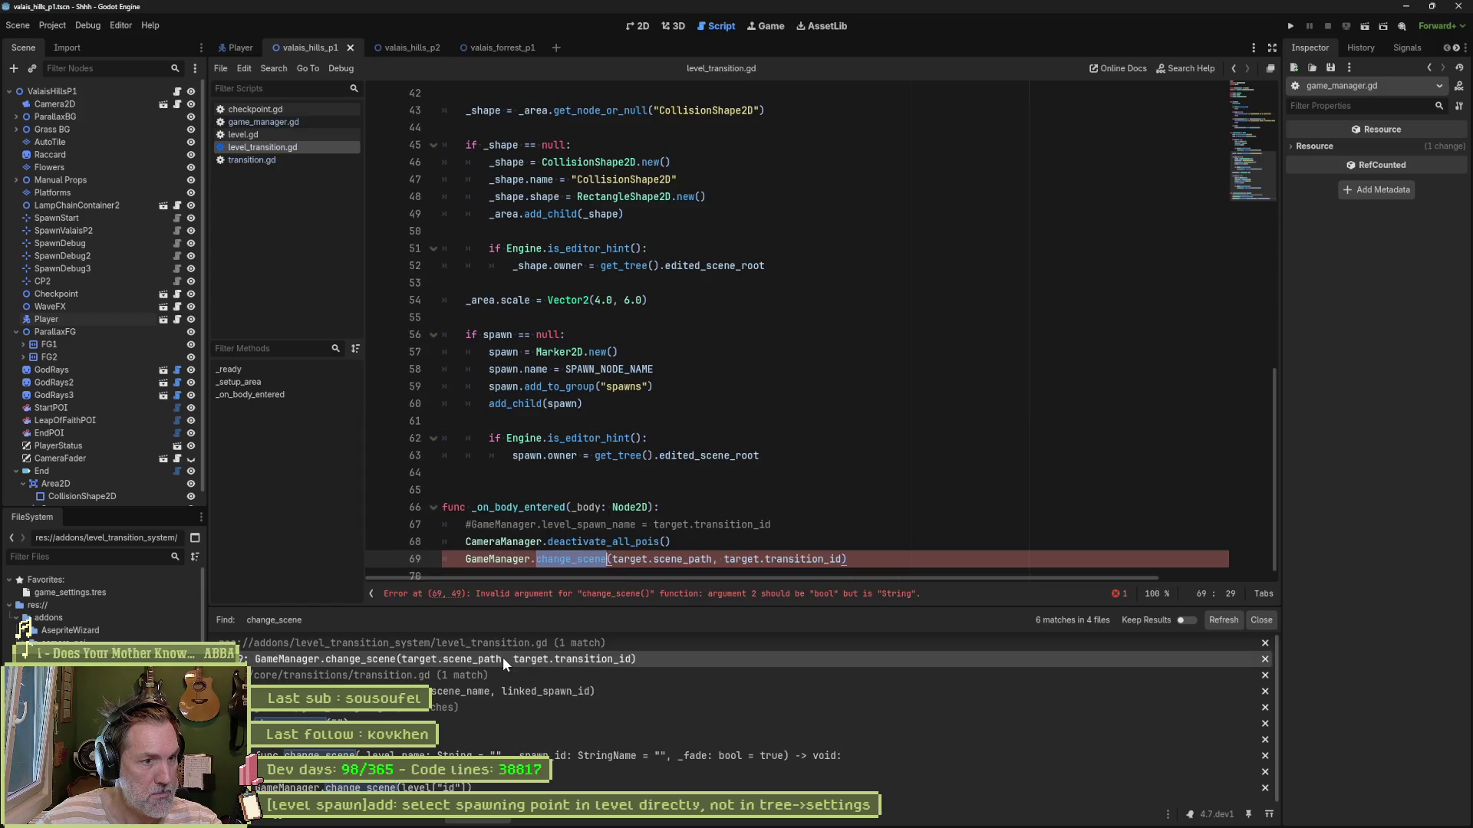
{"action": "left_click_drag", "start_coordinate": [718, 558], "coordinate": [842, 558]}
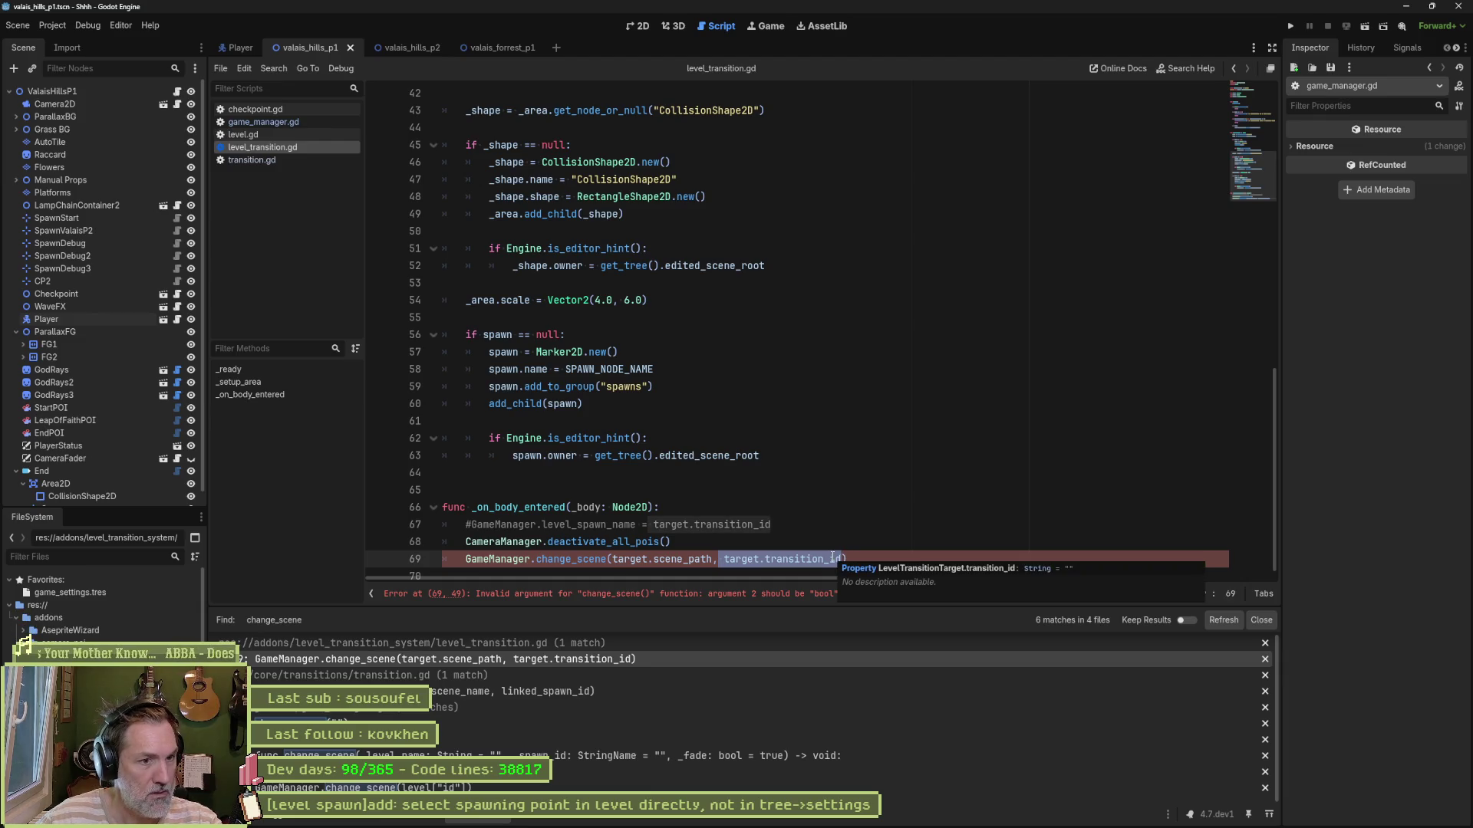
{"action": "key", "text": "BackSpace"}
{"action": "key", "text": "BackSpace"}
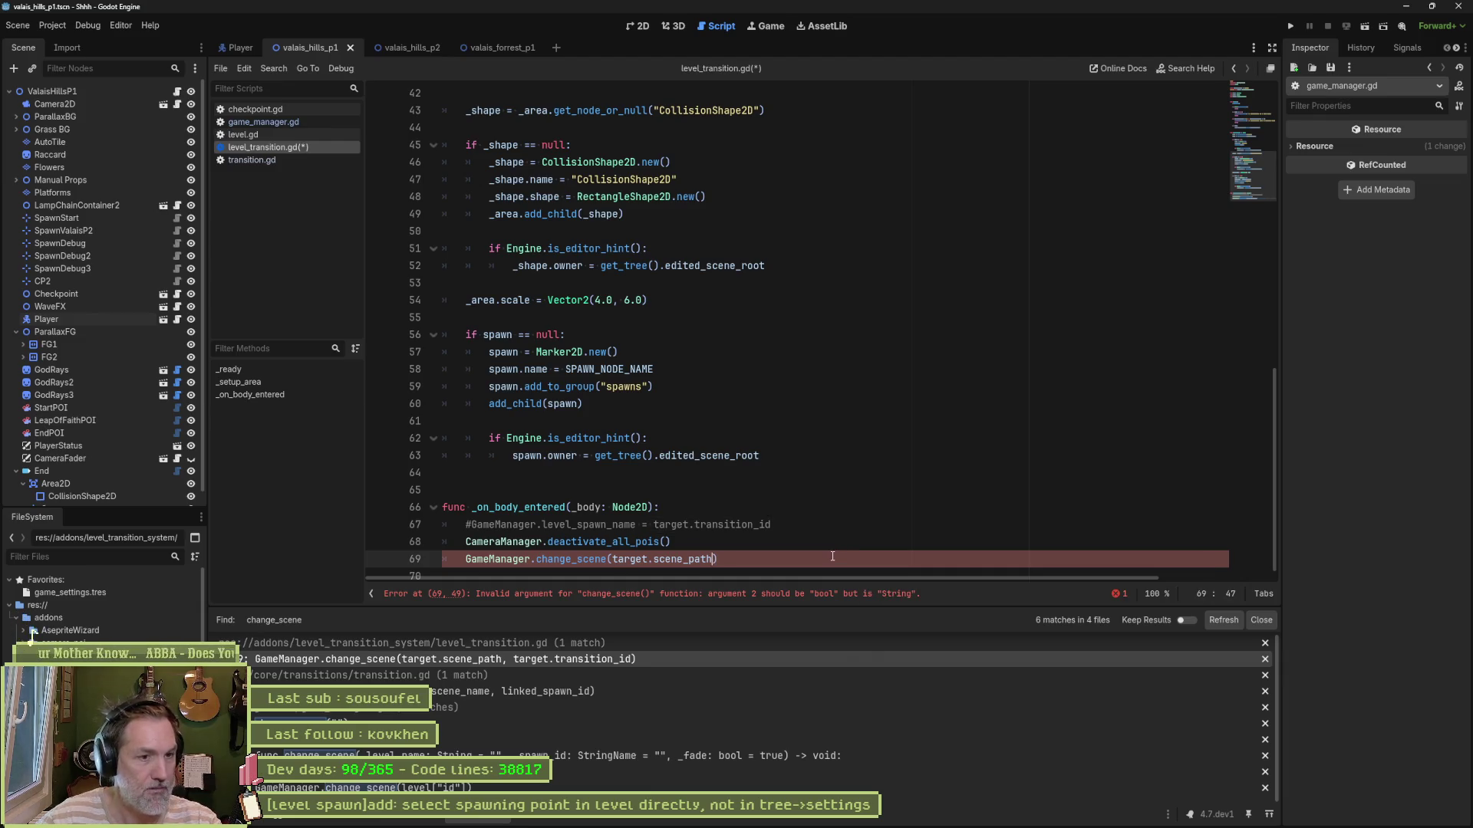
{"action": "left_click", "coordinate": [471, 524]}
{"action": "key", "text": "BackSpace"}
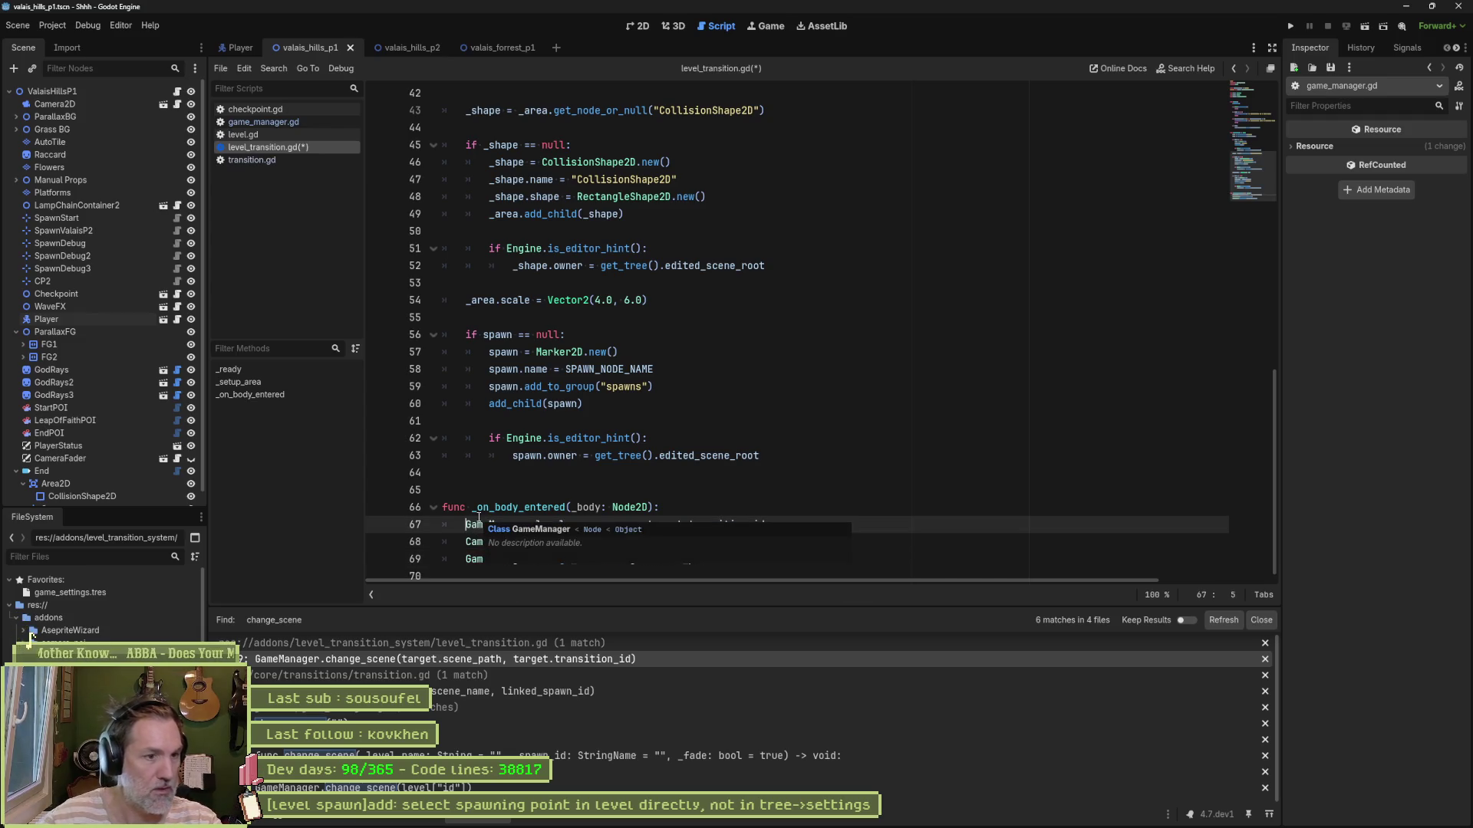
{"action": "left_click", "coordinate": [664, 477]}
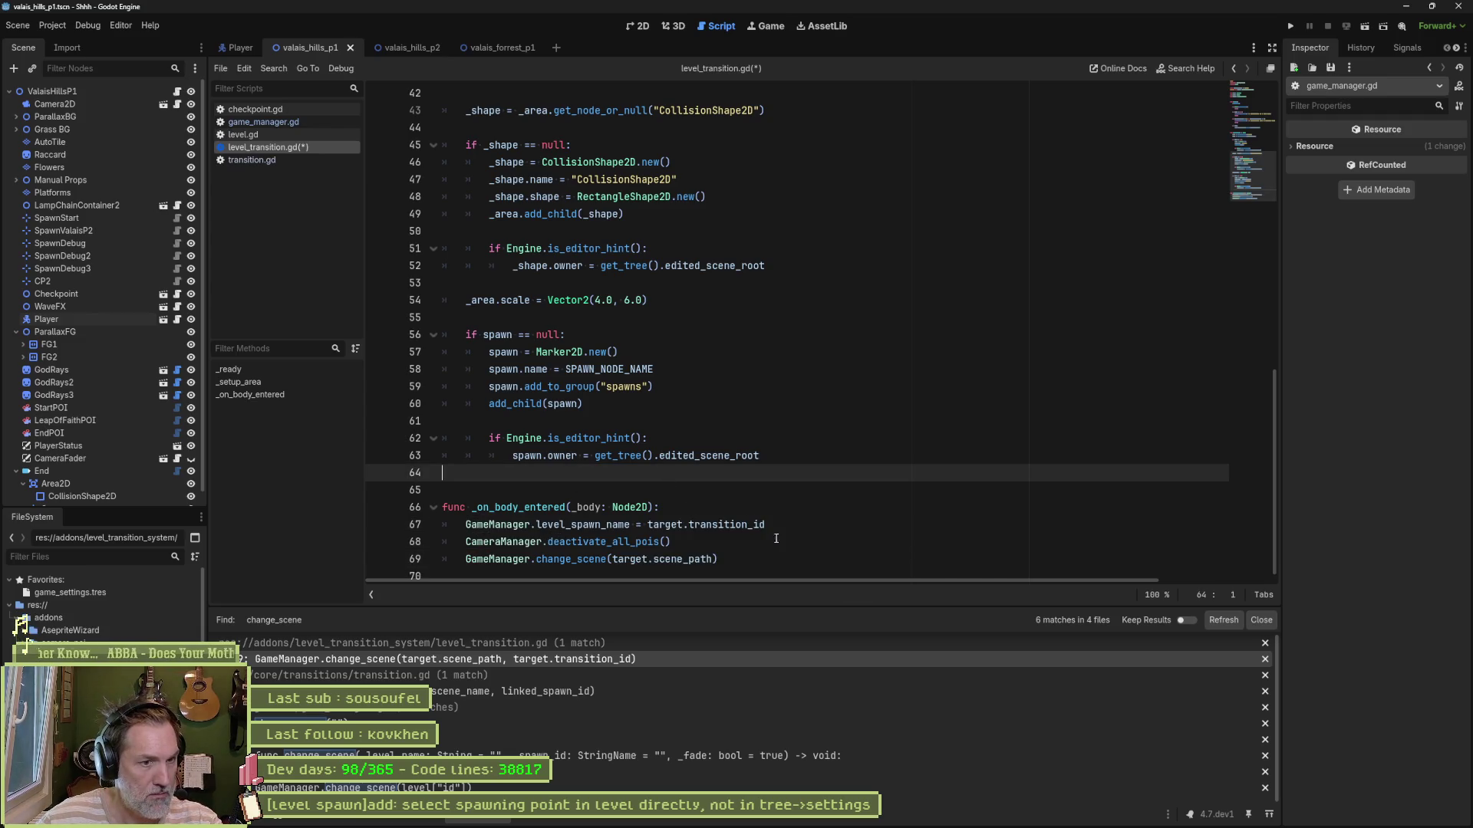
{"action": "key", "text": "ctrl+s"}
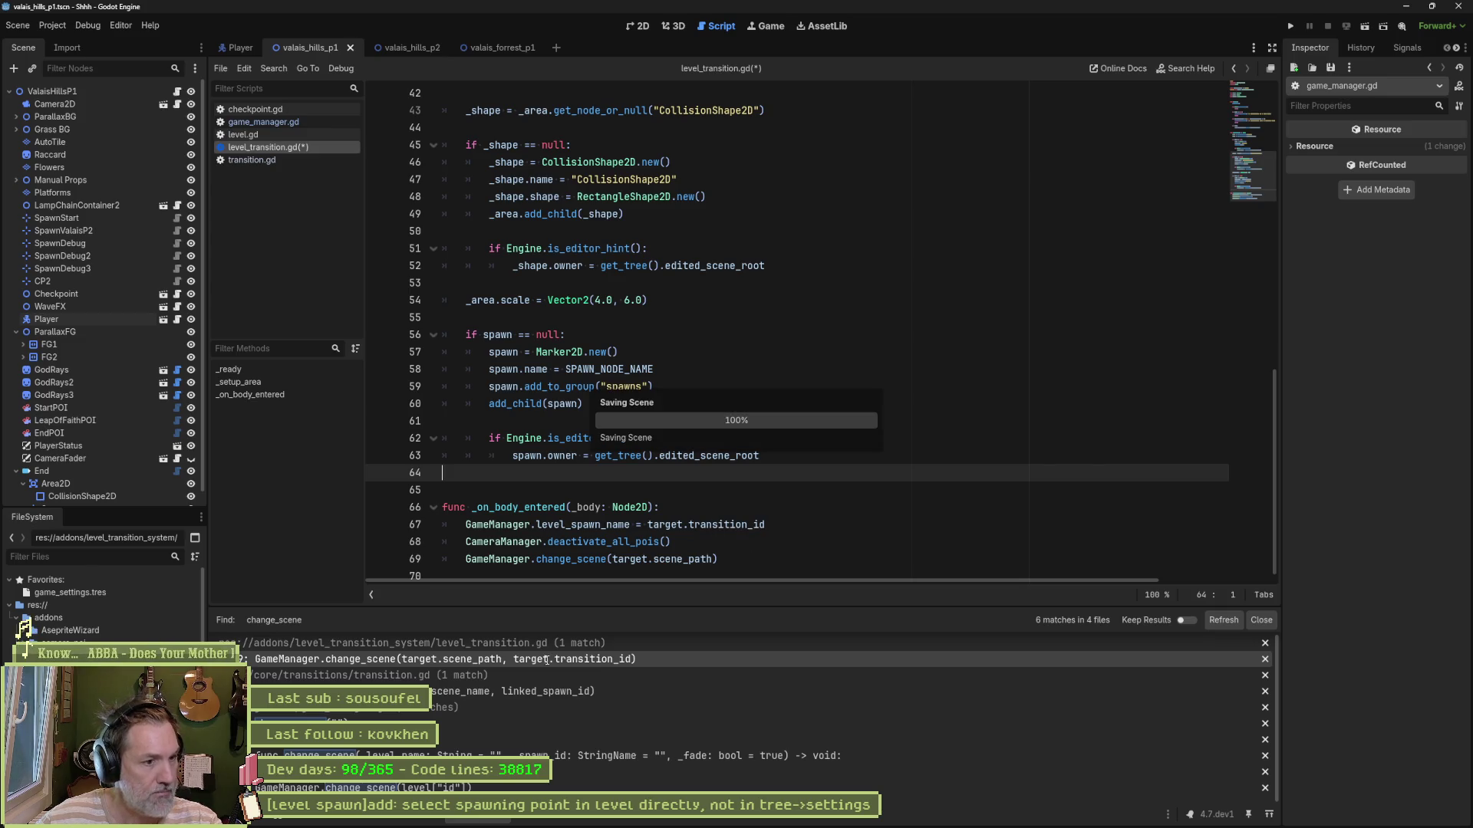
Step: In transition.gd, remove linked_spawn_id from the change_scene call and open a line above it
{"action": "left_click", "coordinate": [513, 689]}
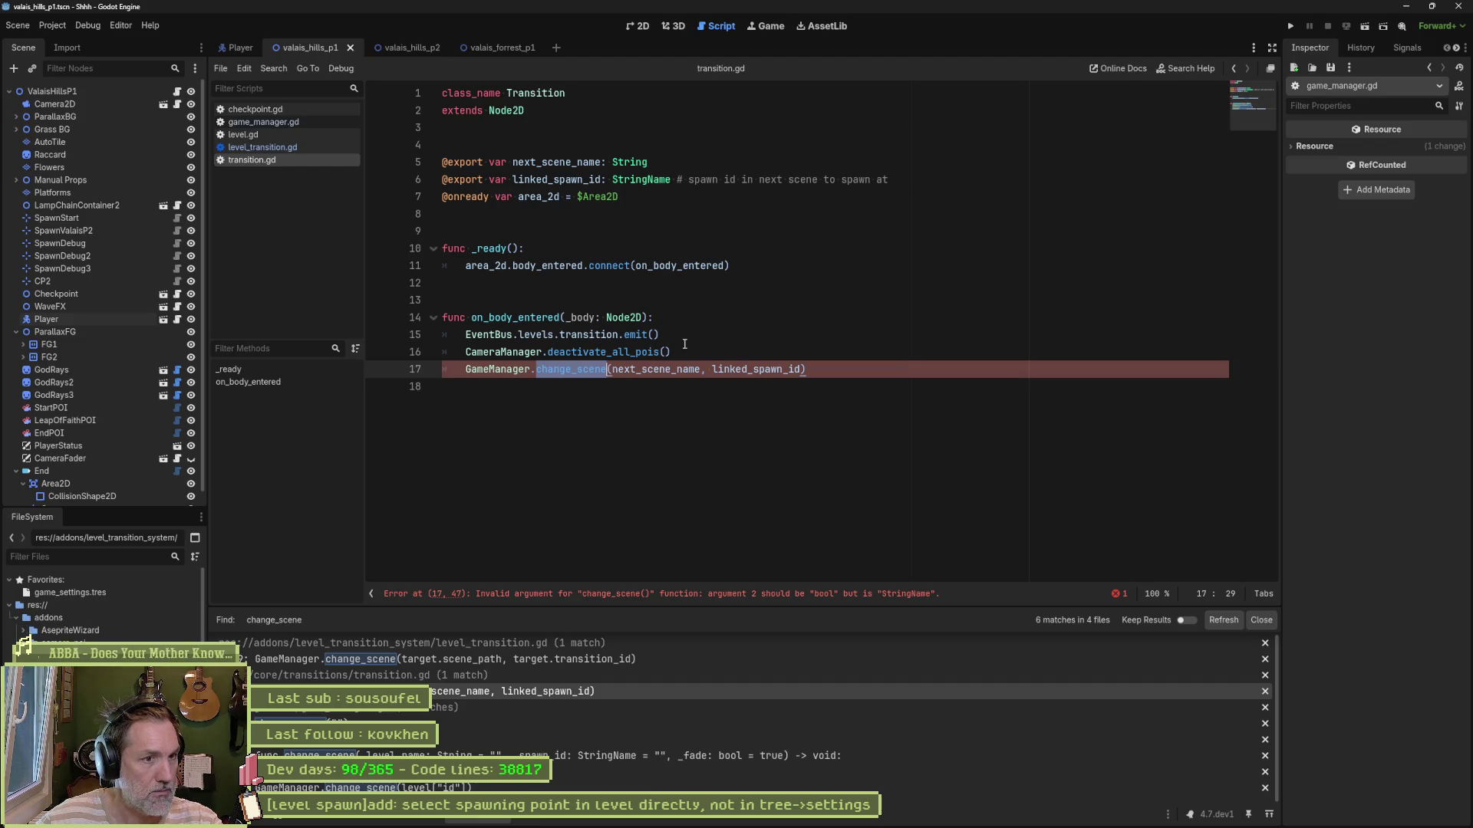
{"action": "left_click", "coordinate": [673, 369]}
{"action": "left_click_drag", "start_coordinate": [712, 372], "coordinate": [801, 372]}
{"action": "key", "text": "BackSpace"}
{"action": "key", "text": "Up"}
{"action": "key", "text": "Return"}
Step: Add GameManager.level_spawn_name = linked_spawn_id above the call, remove blank line 4, save, and run
{"action": "type", "text": "meManager.spa"}
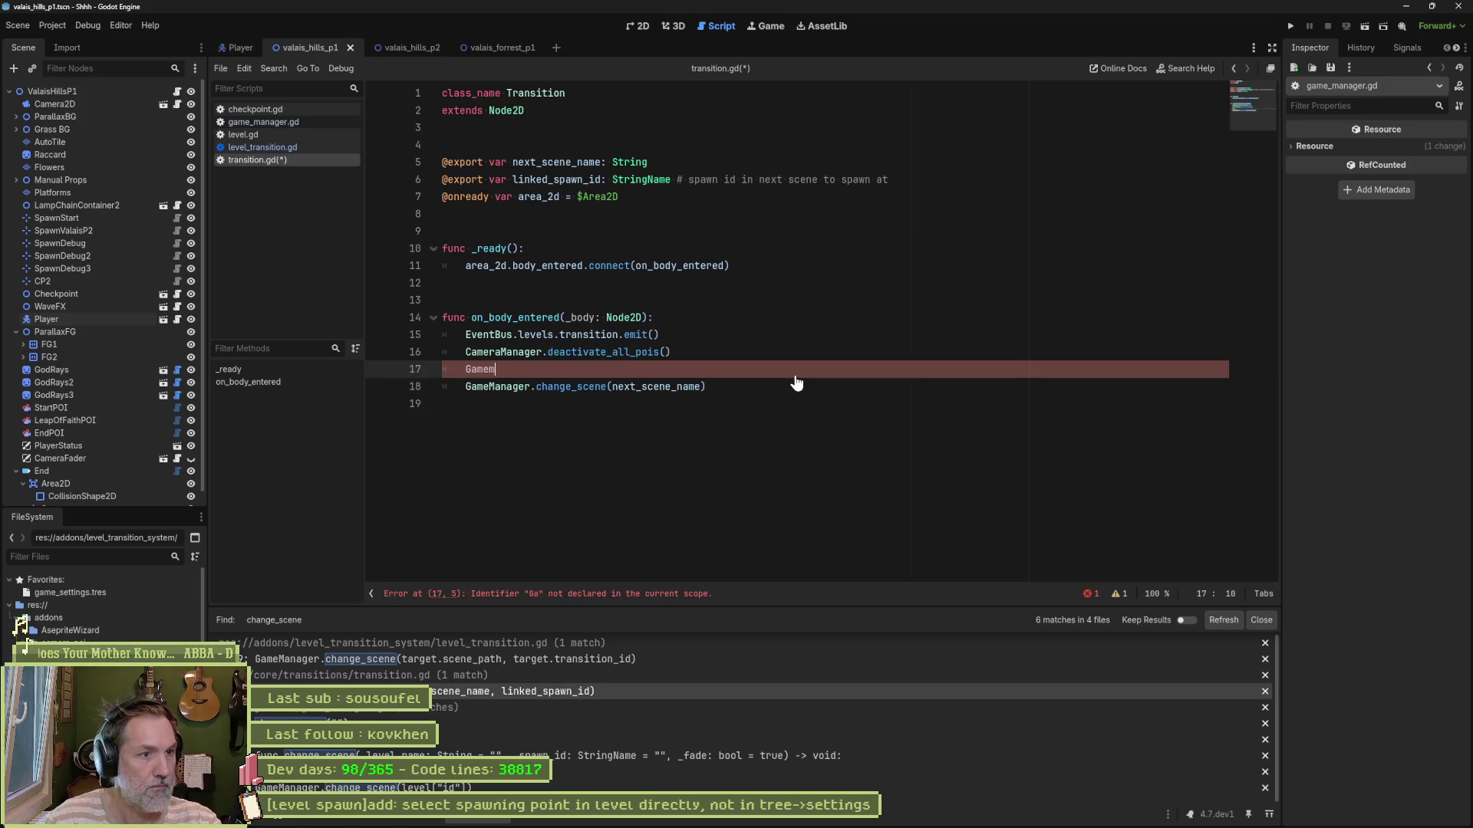
{"action": "key", "text": "Return"}
{"action": "type", "text": "="}
{"action": "type", "text": ", linked_spawn_id"}
{"action": "key", "text": "ctrl+Left"}
{"action": "key", "text": "BackSpace"}
{"action": "key", "text": "BackSpace"}
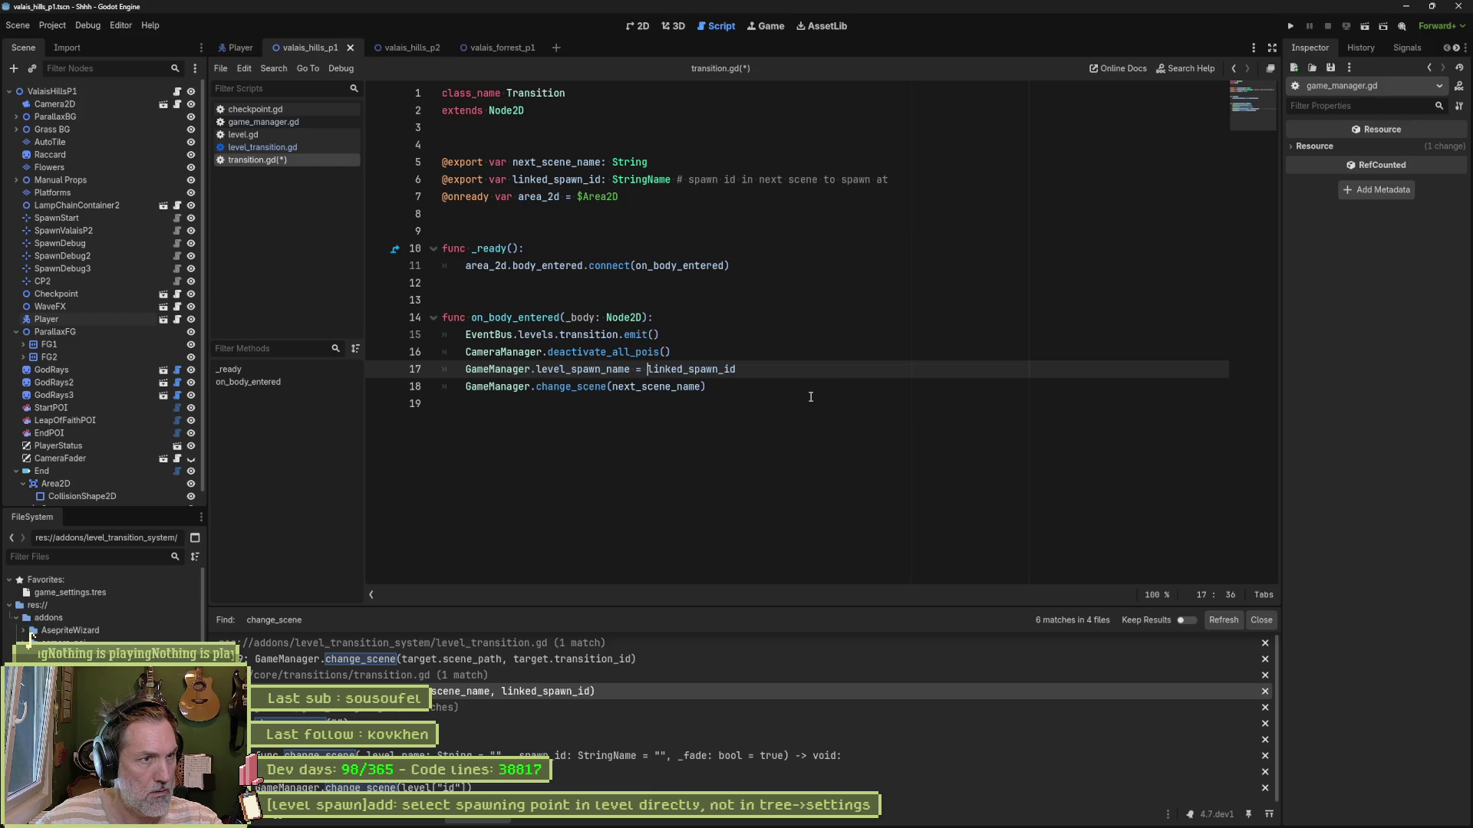
{"action": "left_click", "coordinate": [516, 141]}
{"action": "key", "text": "Delete"}
{"action": "key", "text": "ctrl+s"}
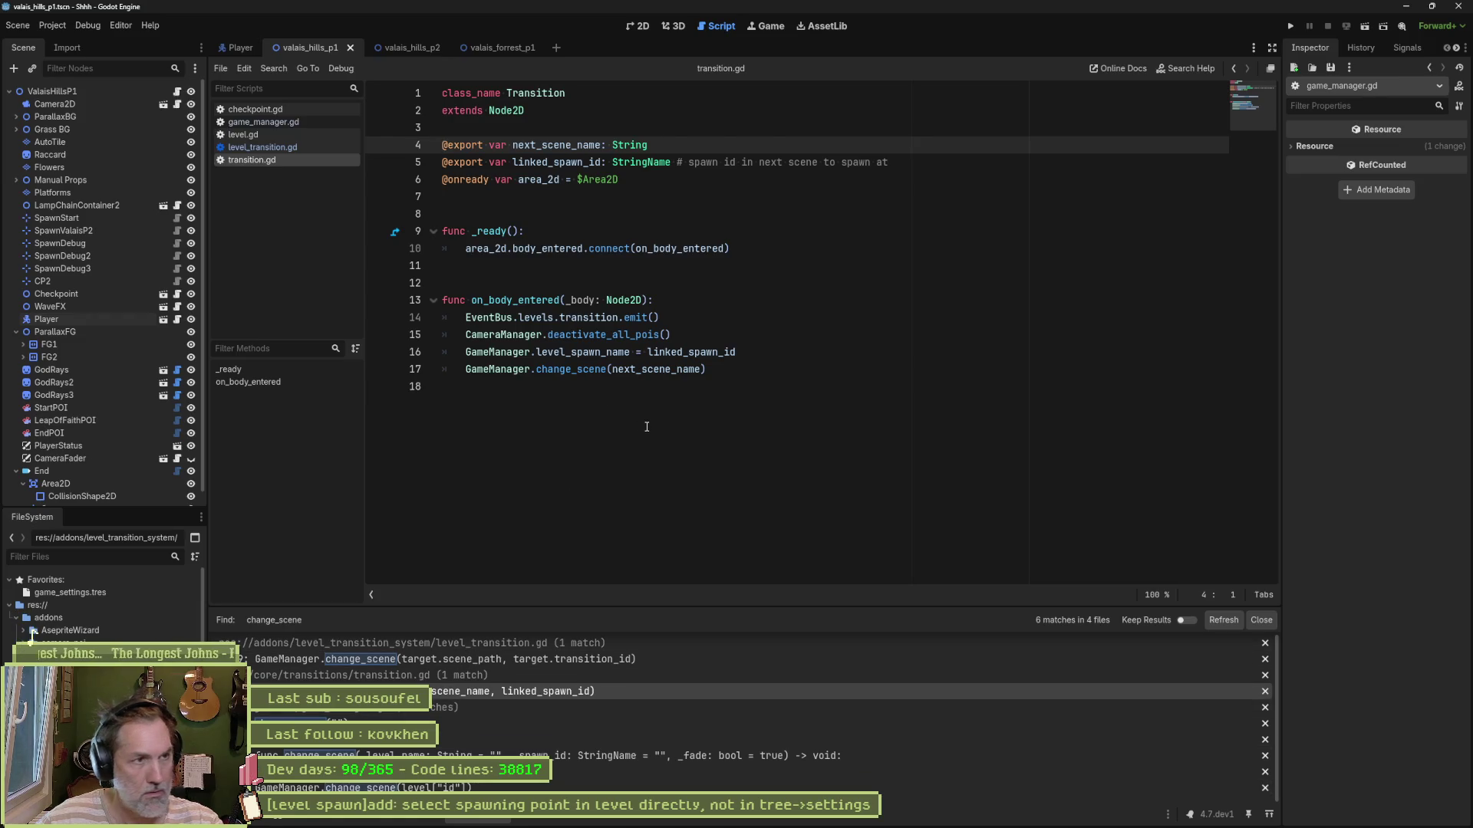
{"action": "key", "text": "F6"}
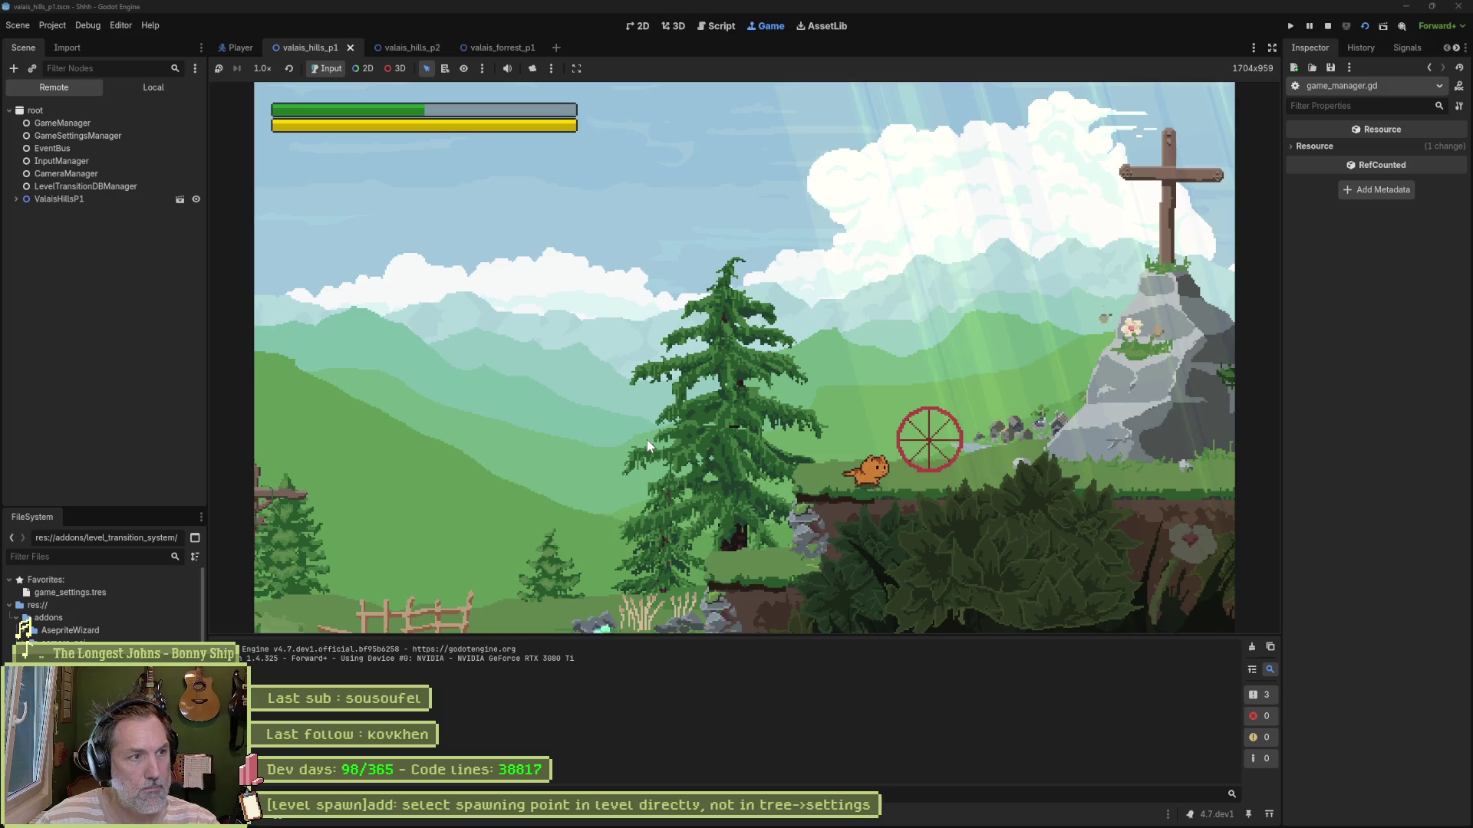
Step: Watch GameManager's Level Spawn Name turn CP2, Final22 and End while playing through, then stop
{"action": "left_click", "coordinate": [61, 173]}
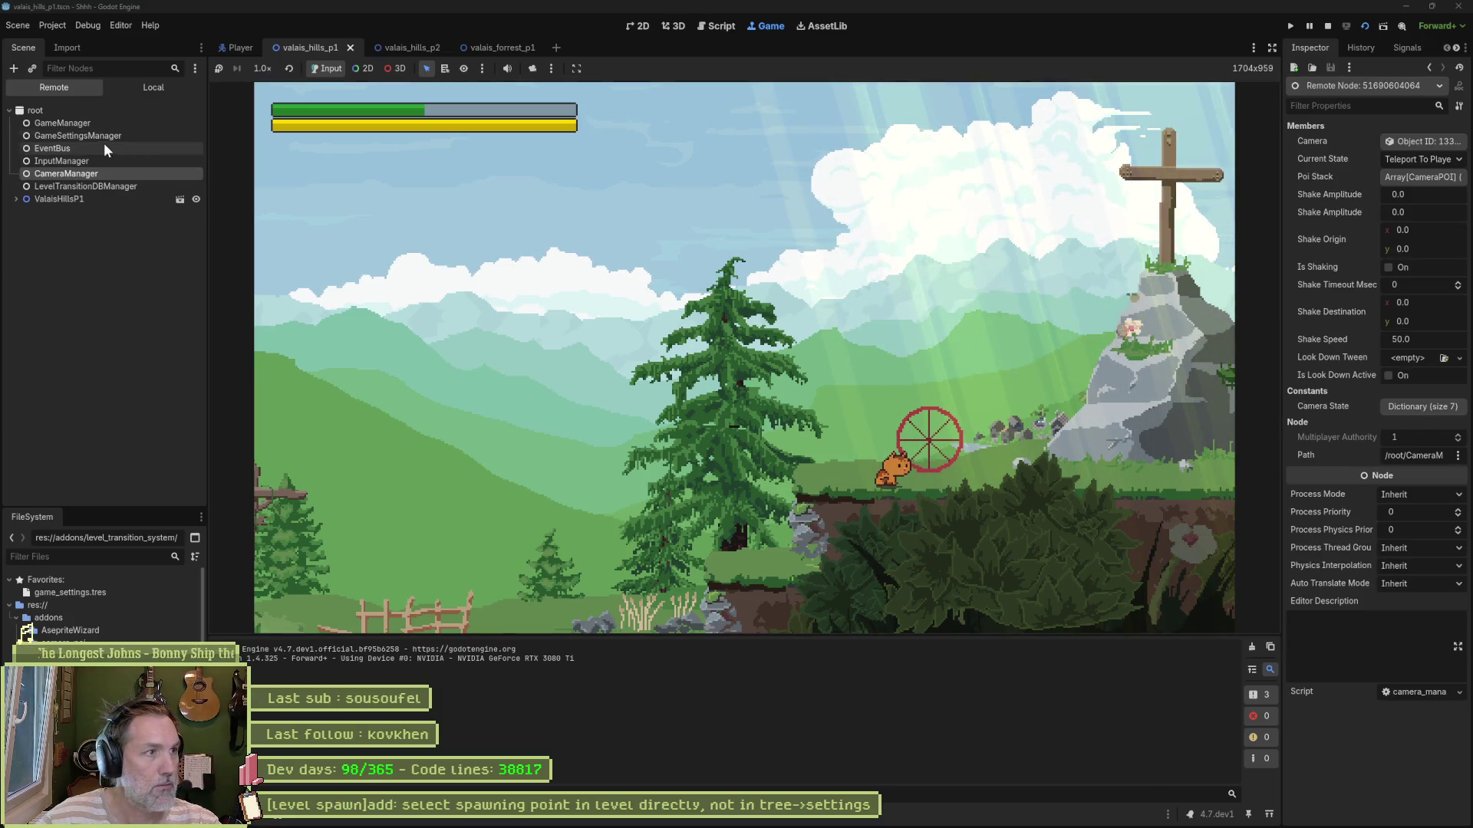
{"action": "left_click", "coordinate": [97, 123]}
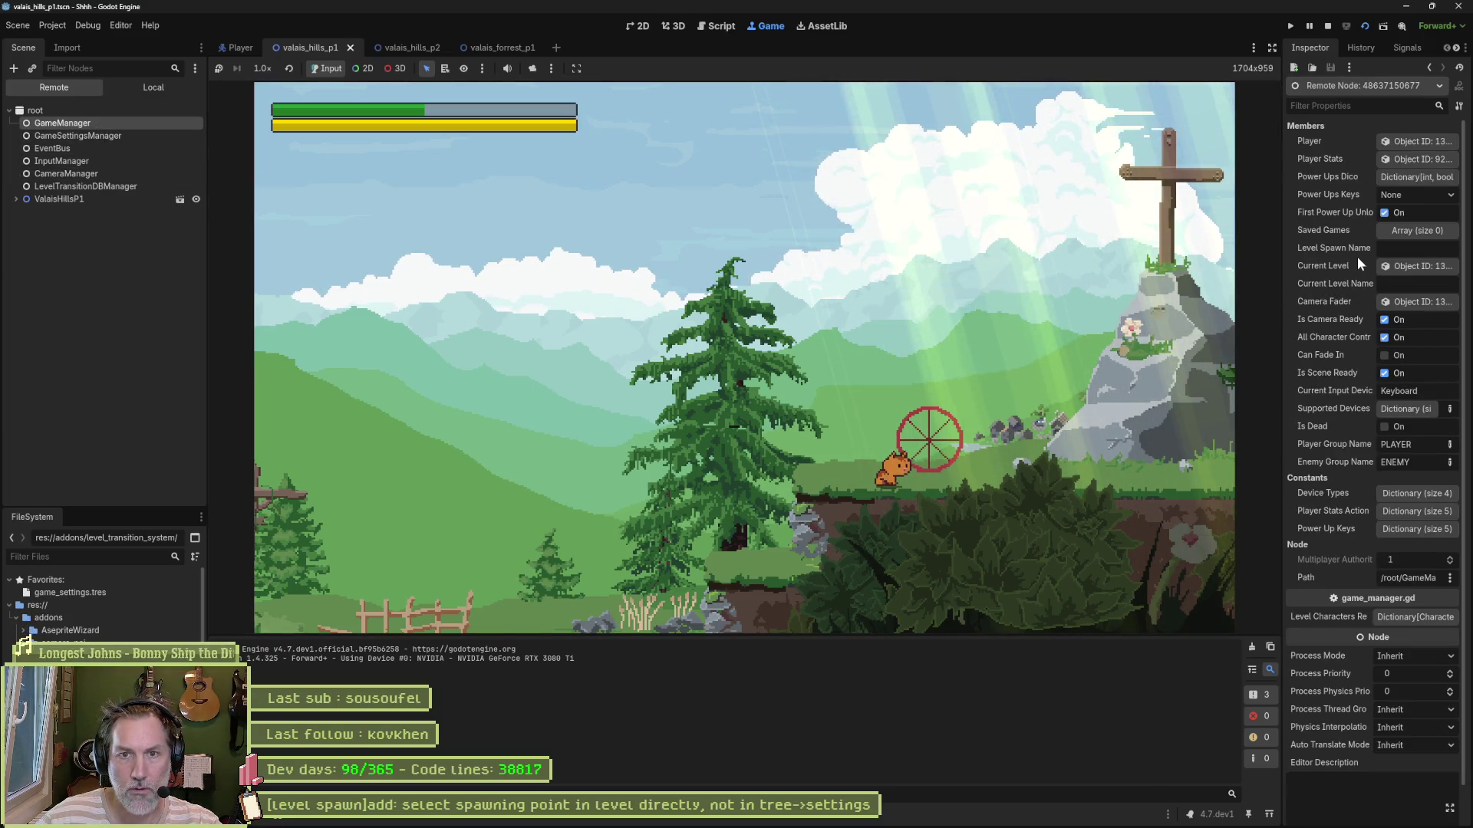
{"action": "key", "text": "Right"}
{"action": "key", "text": "Right"}
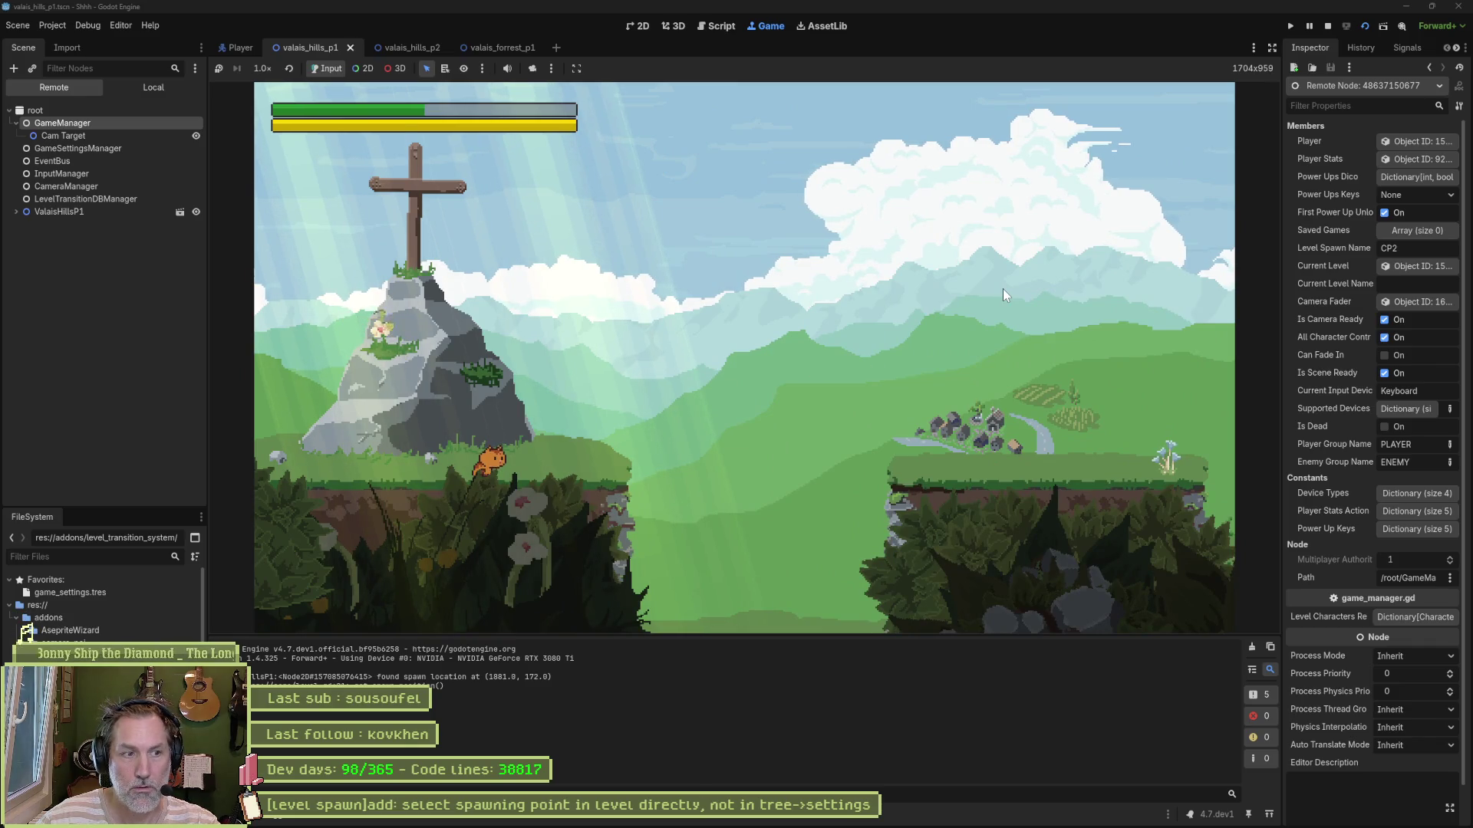
{"action": "key", "text": "Right"}
{"action": "key", "text": "space"}
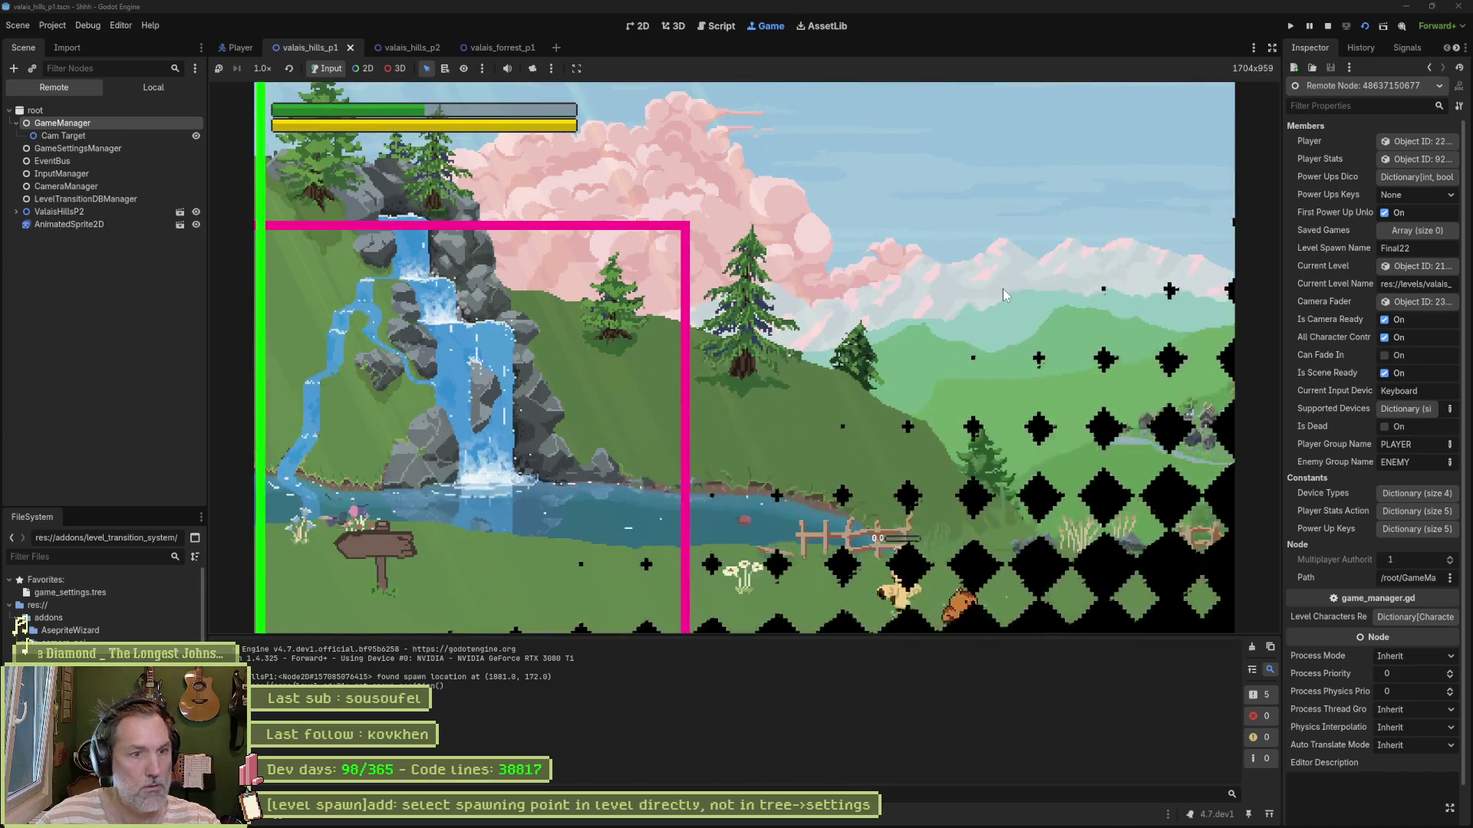
{"action": "key", "text": "Left"}
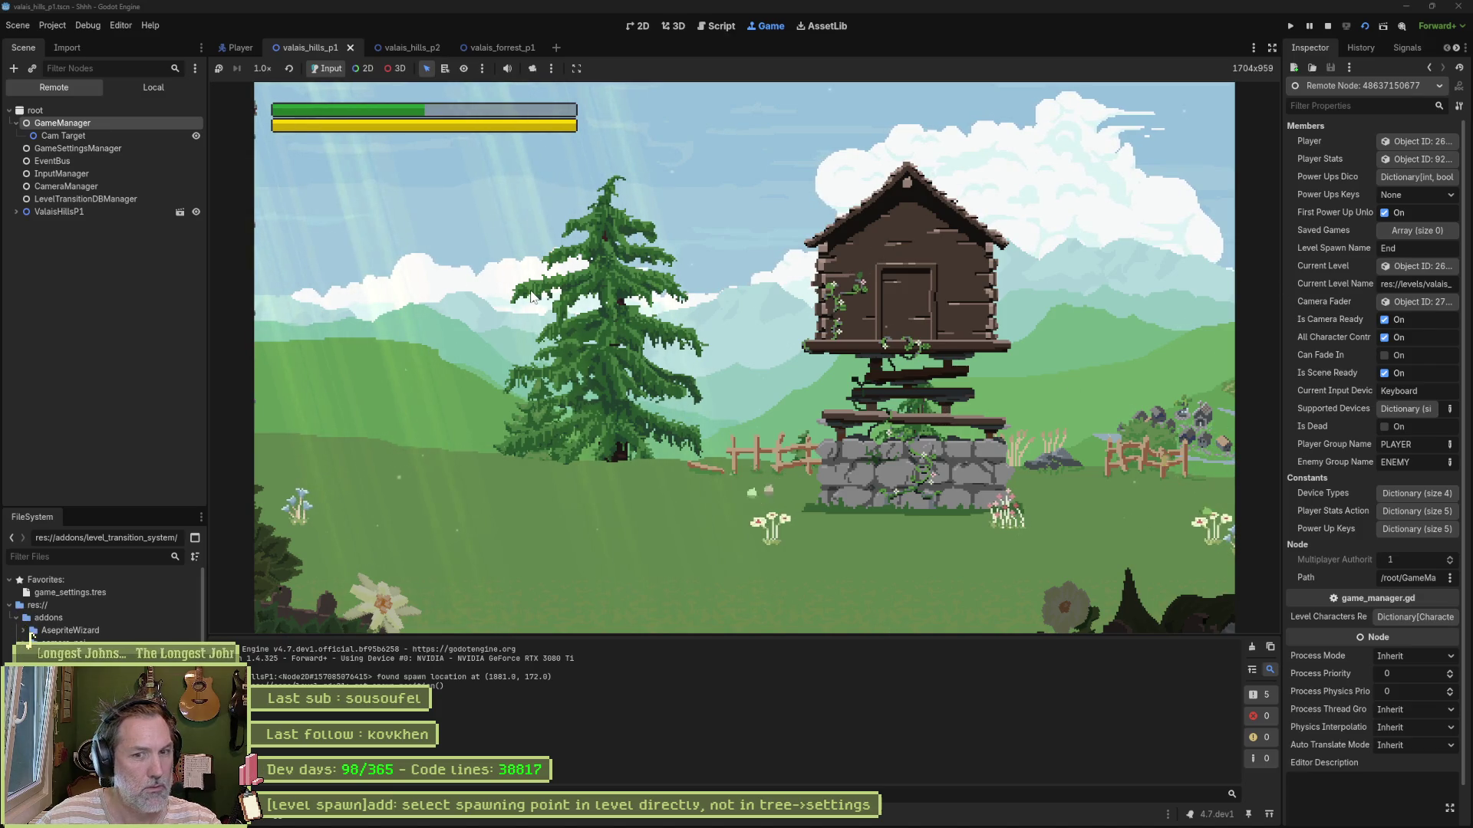
{"action": "key", "text": "F8"}
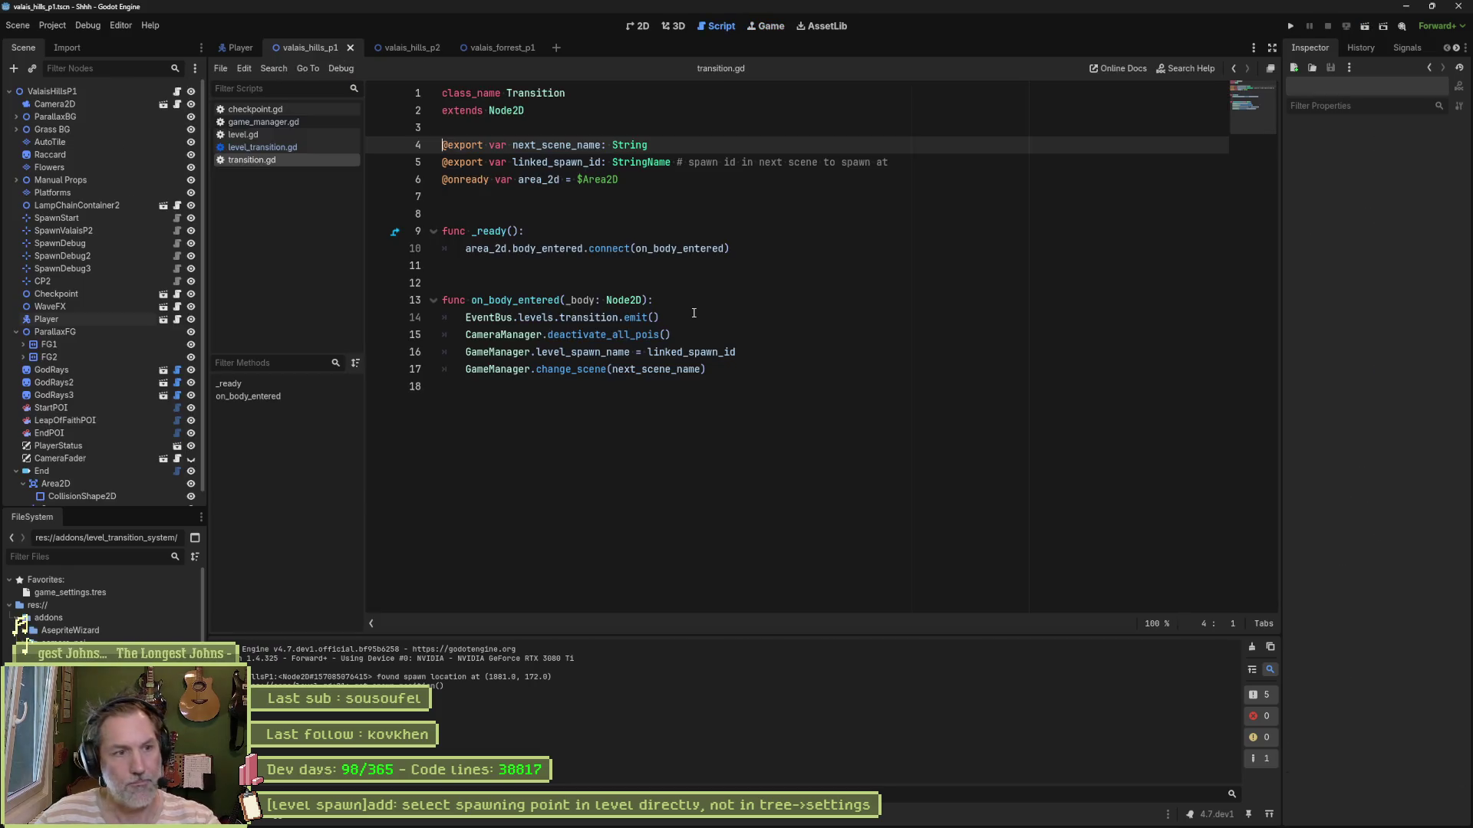
Step: Open level.gd and fold all its functions
{"action": "left_click", "coordinate": [279, 146]}
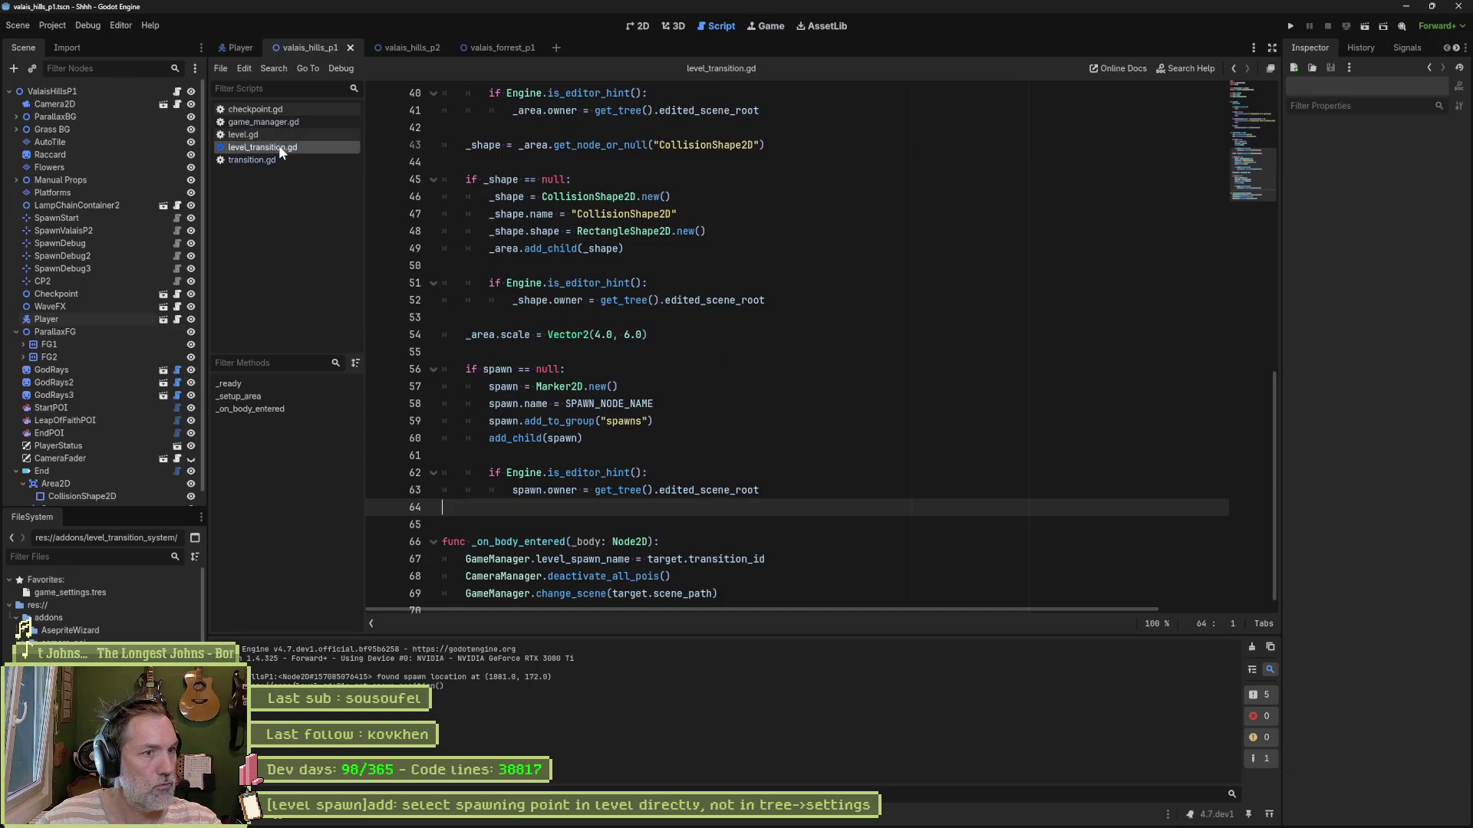
{"action": "left_click", "coordinate": [291, 137]}
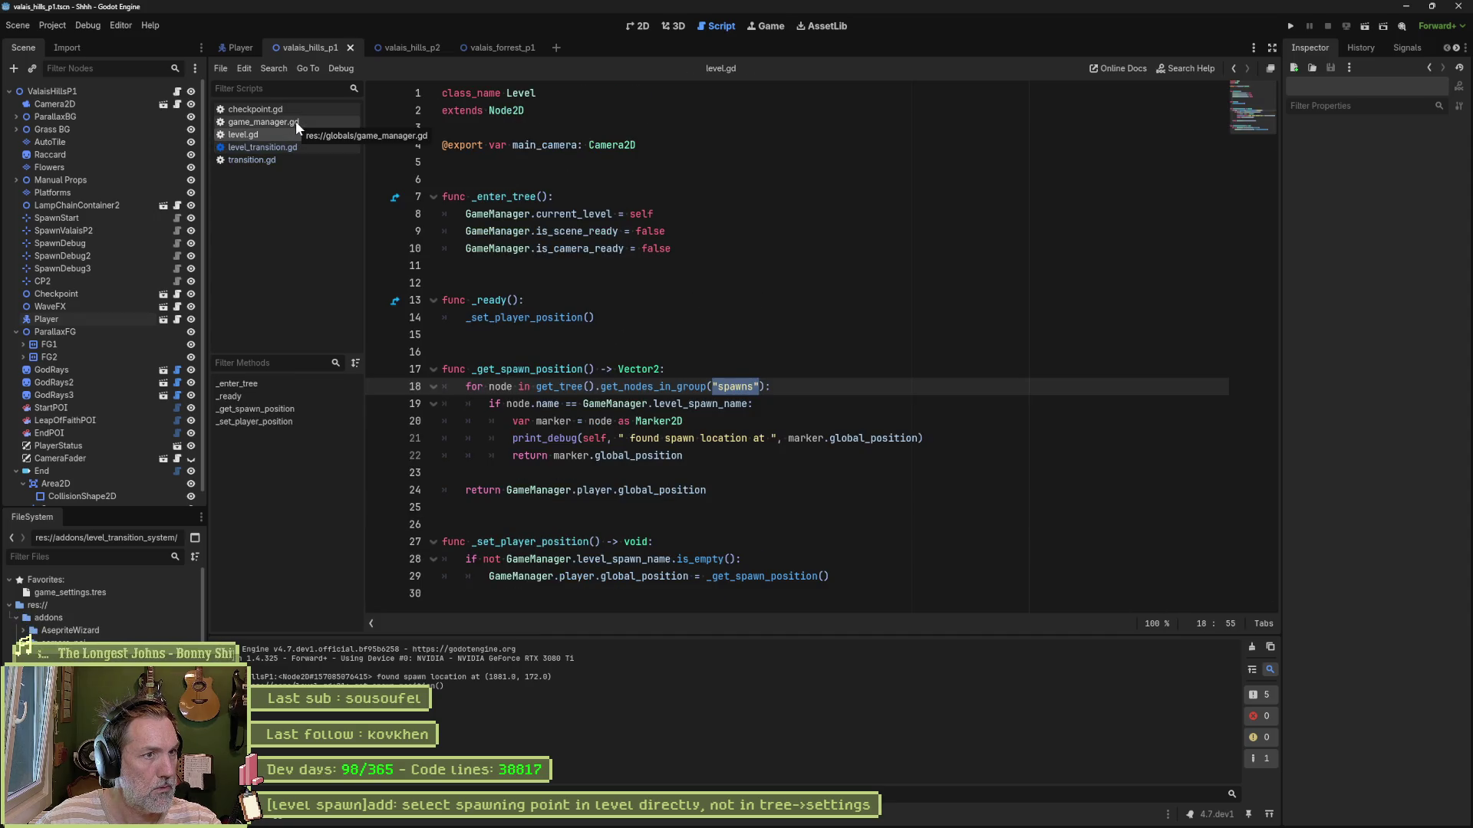
{"action": "left_click", "coordinate": [767, 283]}
{"action": "key", "text": "ctrl+alt+f"}
Step: In game_manager.gd, delete the commented-out level_spawn_name line and fold every function
{"action": "left_click", "coordinate": [242, 122]}
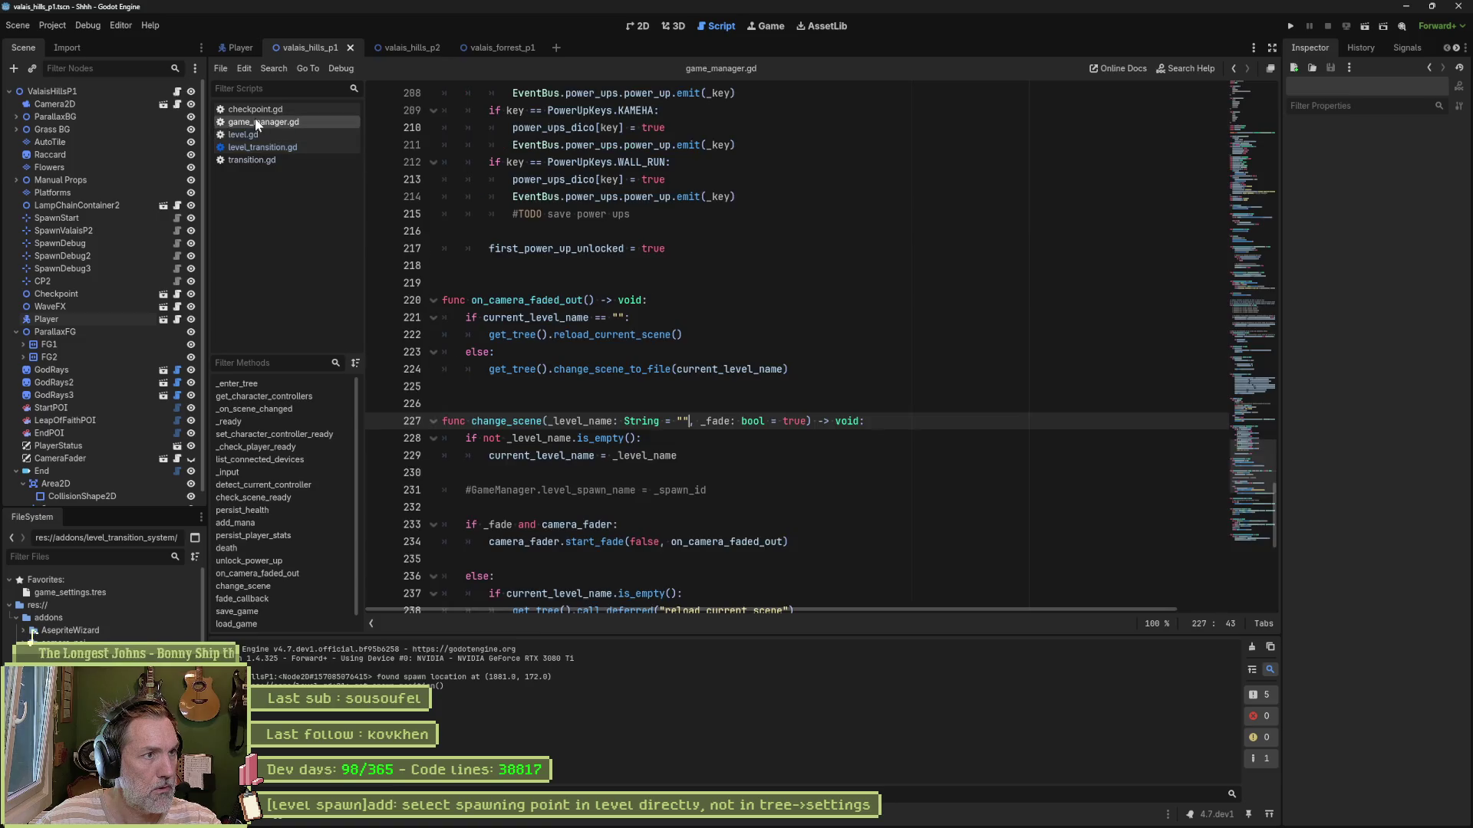
{"action": "left_click_drag", "start_coordinate": [722, 495], "coordinate": [711, 459]}
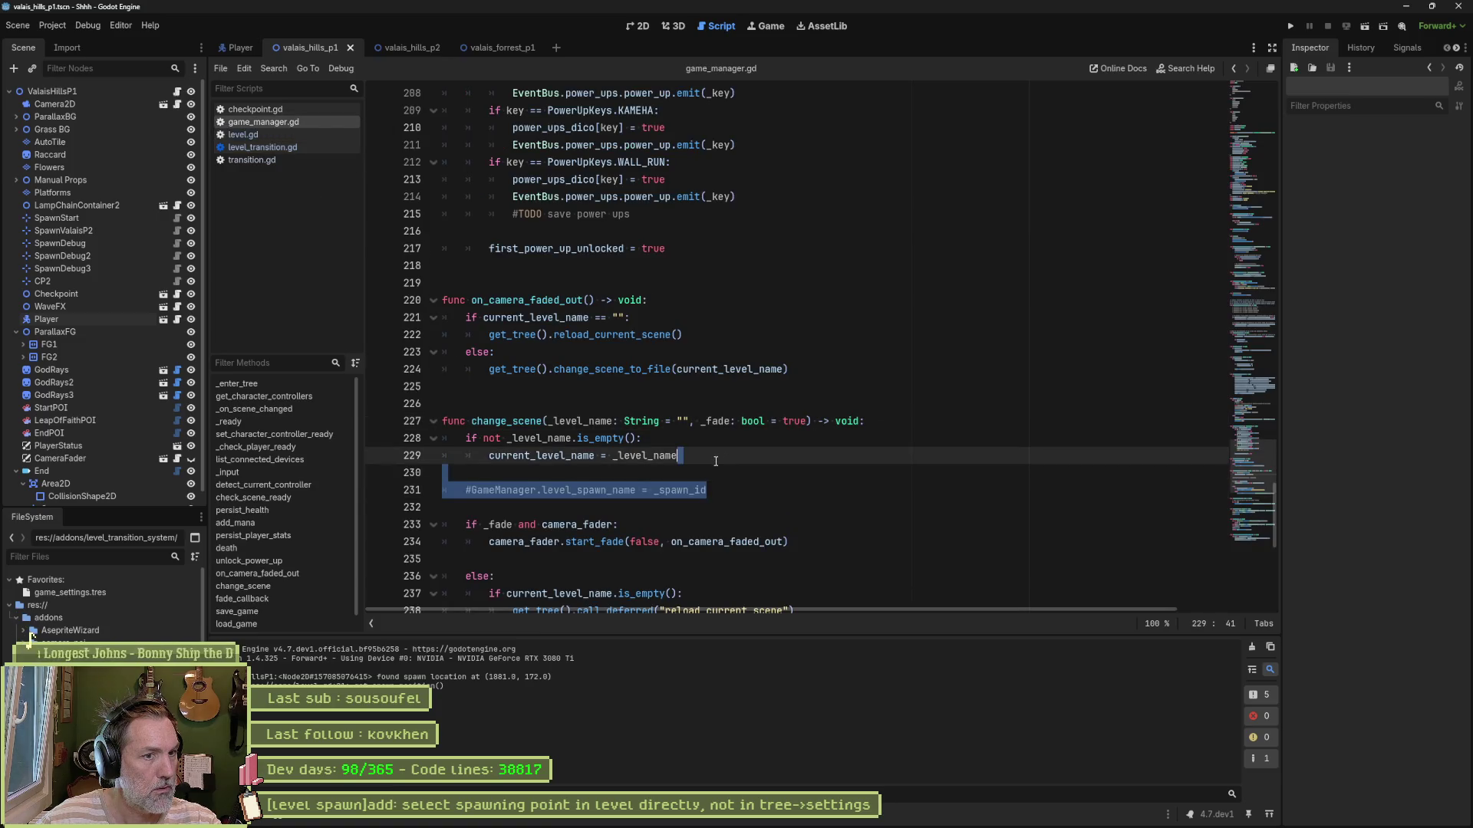
{"action": "key", "text": "BackSpace"}
{"action": "scroll", "coordinate": [711, 463], "scroll_direction": "down", "scroll_amount": 1}
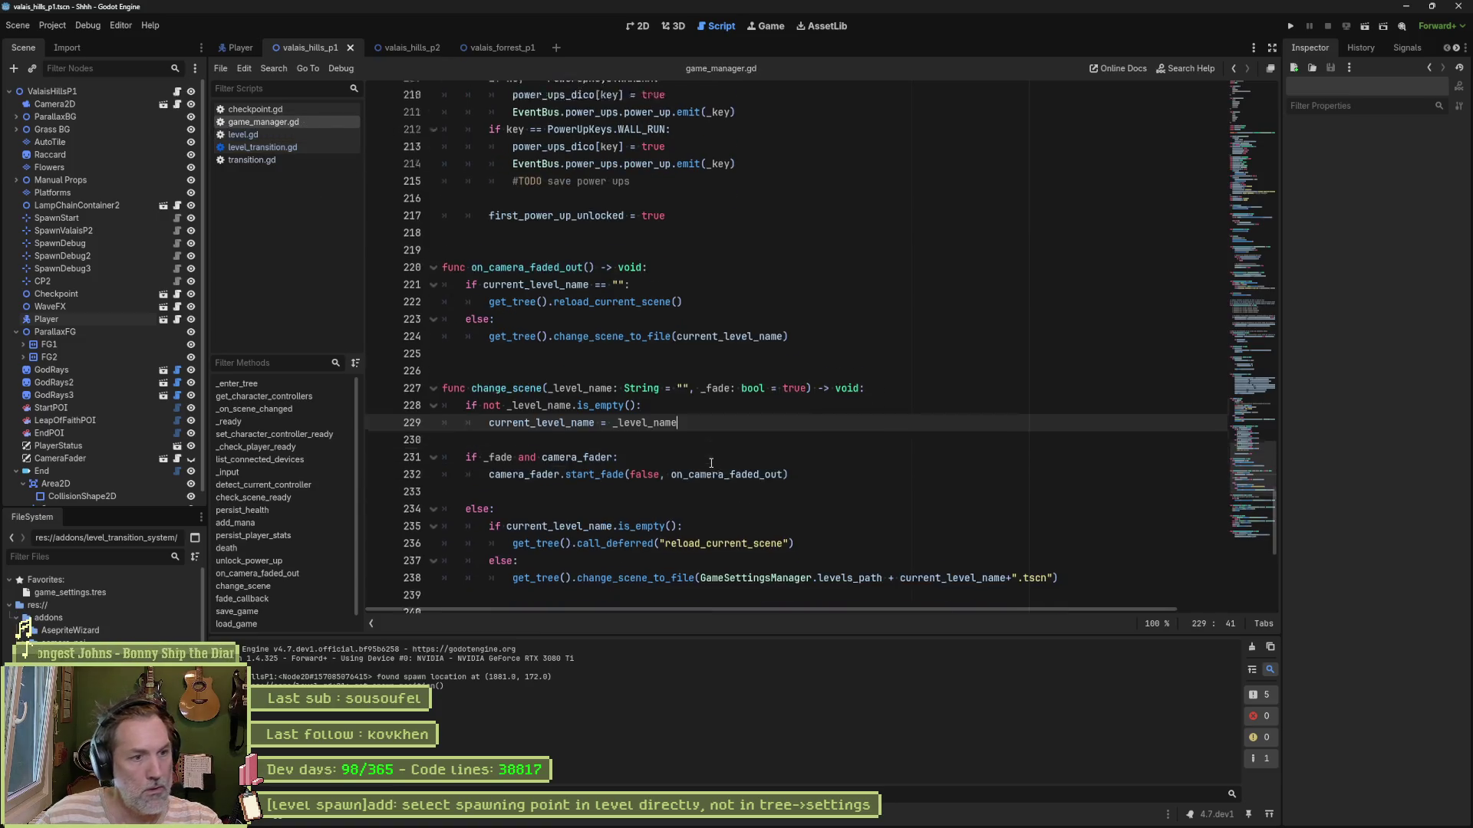
{"action": "double_click", "coordinate": [716, 369]}
{"action": "scroll", "coordinate": [863, 468], "scroll_direction": "down", "scroll_amount": 3}
{"action": "scroll", "coordinate": [864, 469], "scroll_direction": "down", "scroll_amount": 1}
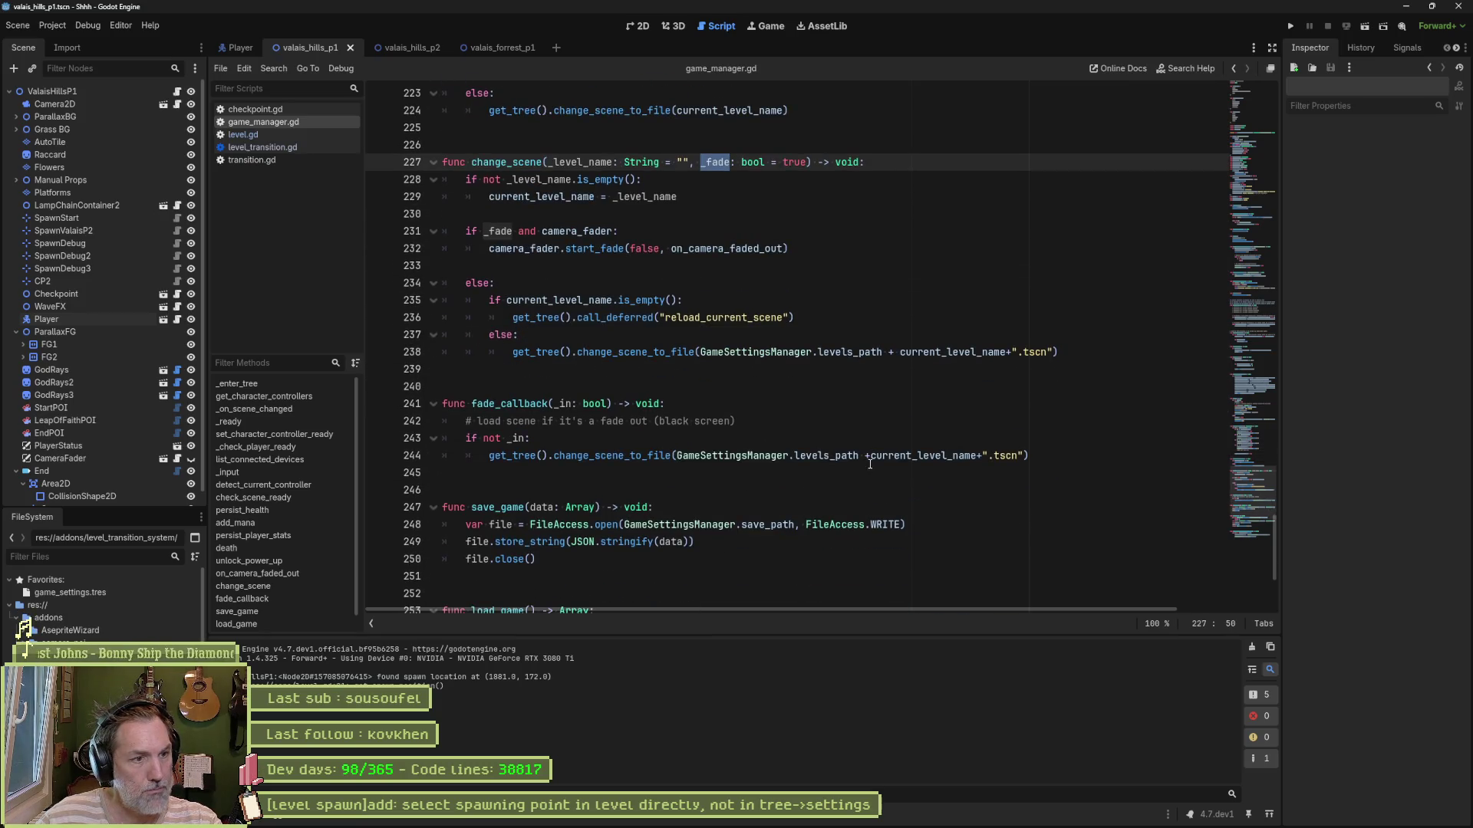
{"action": "scroll", "coordinate": [863, 464], "scroll_direction": "down", "scroll_amount": 5}
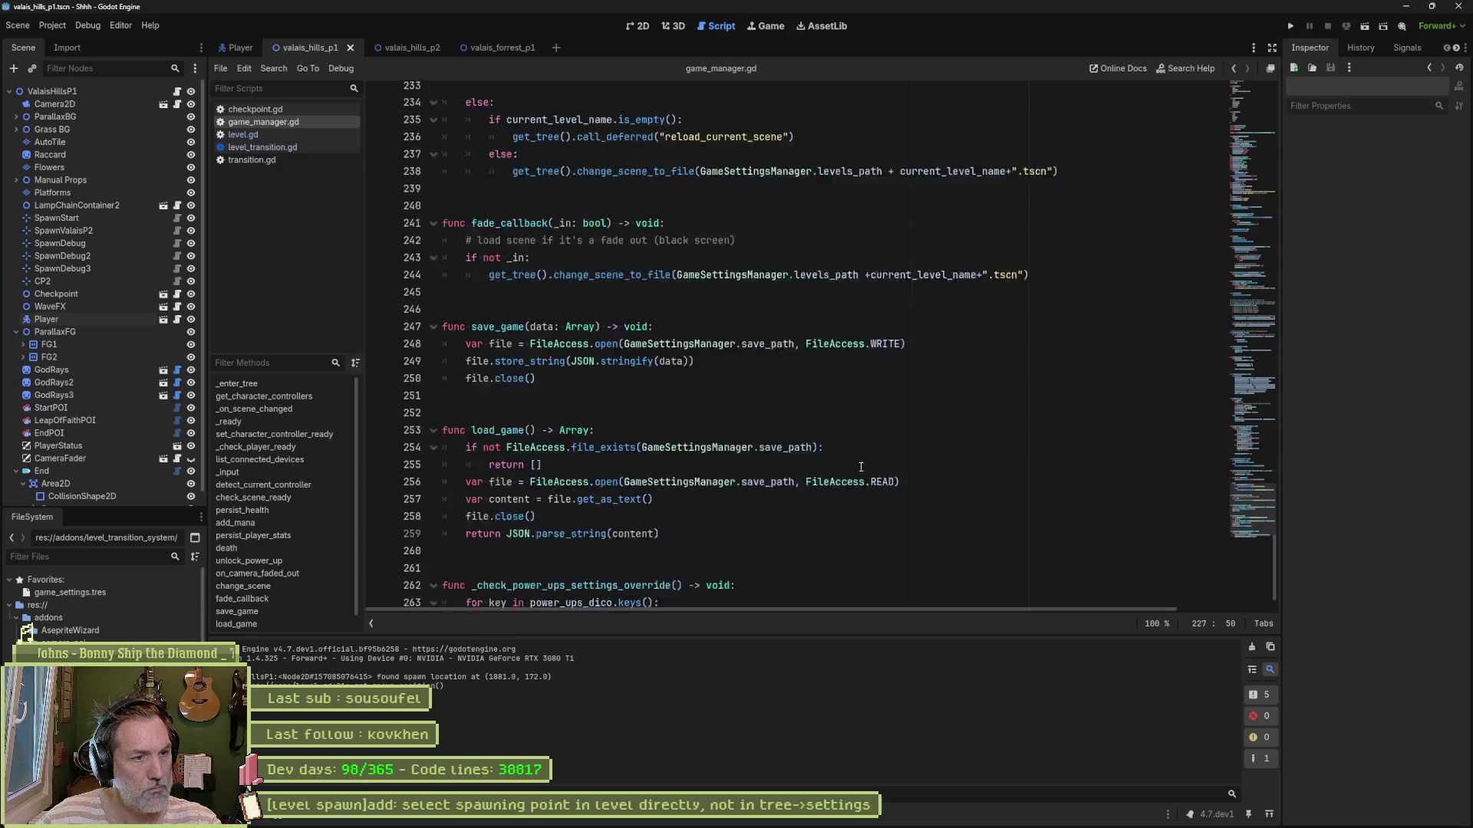
{"action": "key", "text": "ctrl+alt+f"}
Step: Scroll up to the declarations and select the player_group_name and enemy_group_name lines
{"action": "scroll", "coordinate": [879, 472], "scroll_direction": "up", "scroll_amount": 9}
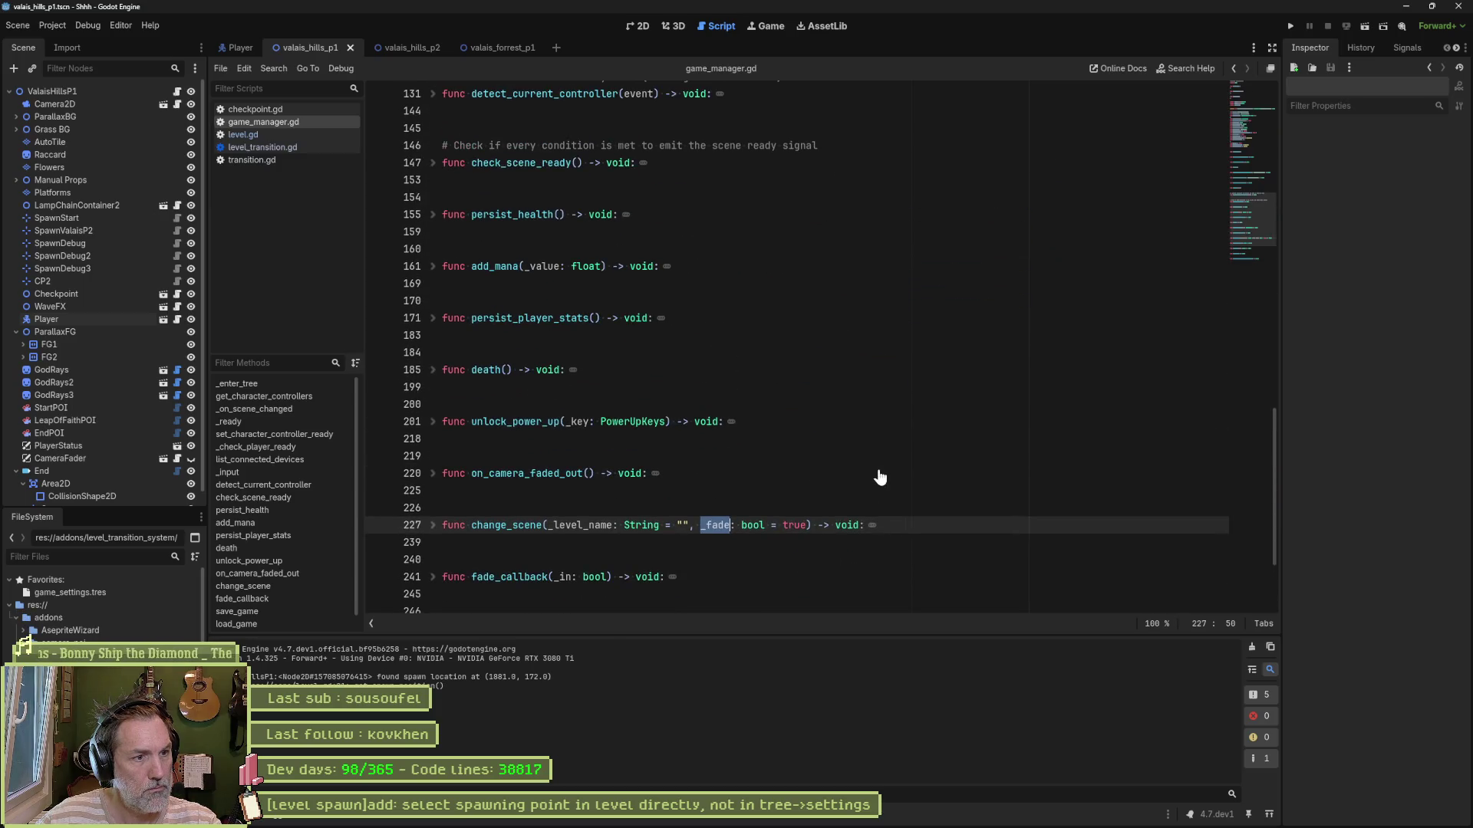
{"action": "scroll", "coordinate": [880, 477], "scroll_direction": "up", "scroll_amount": 4}
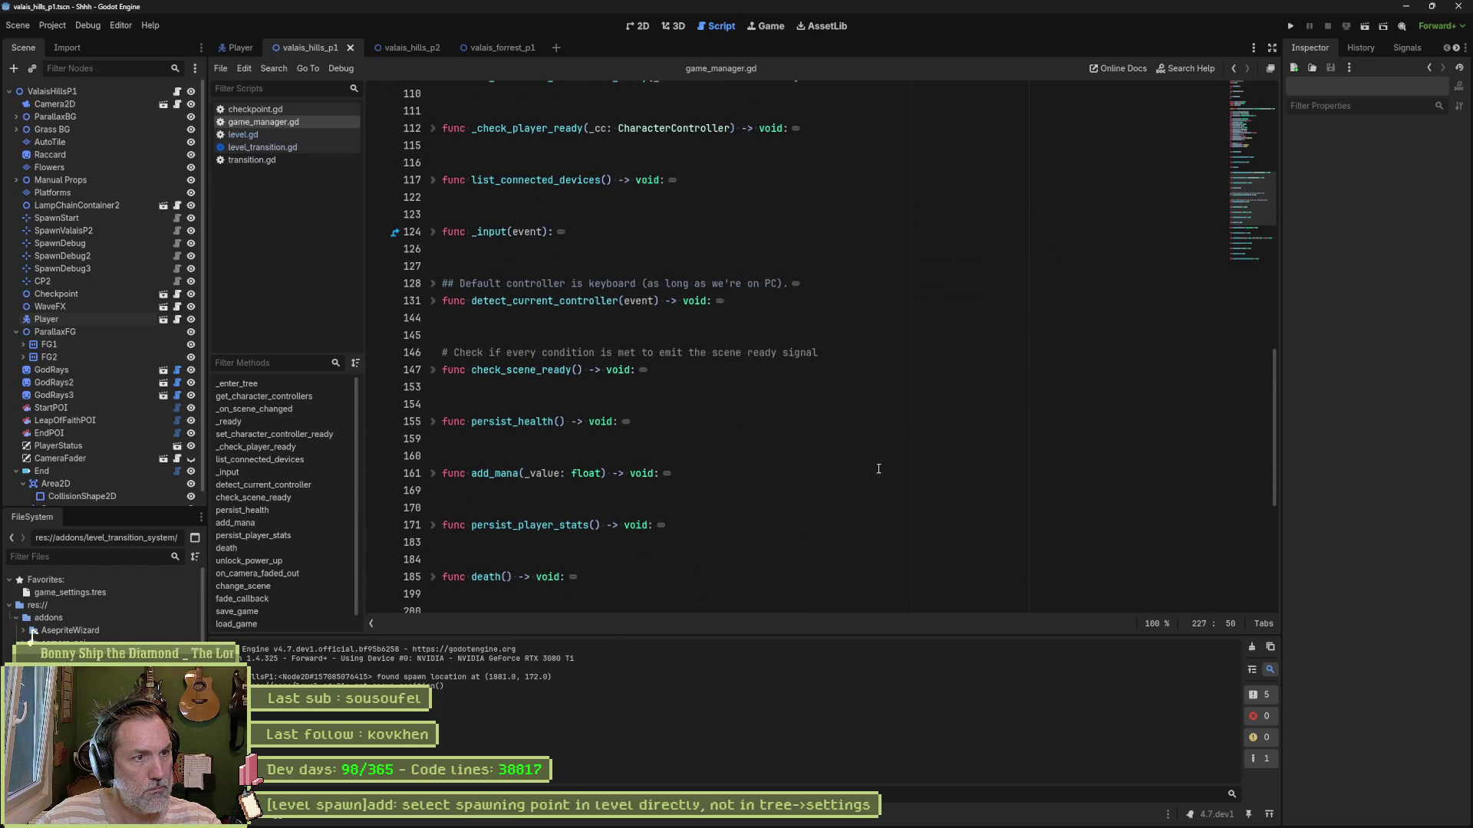
{"action": "scroll", "coordinate": [878, 468], "scroll_direction": "up", "scroll_amount": 7}
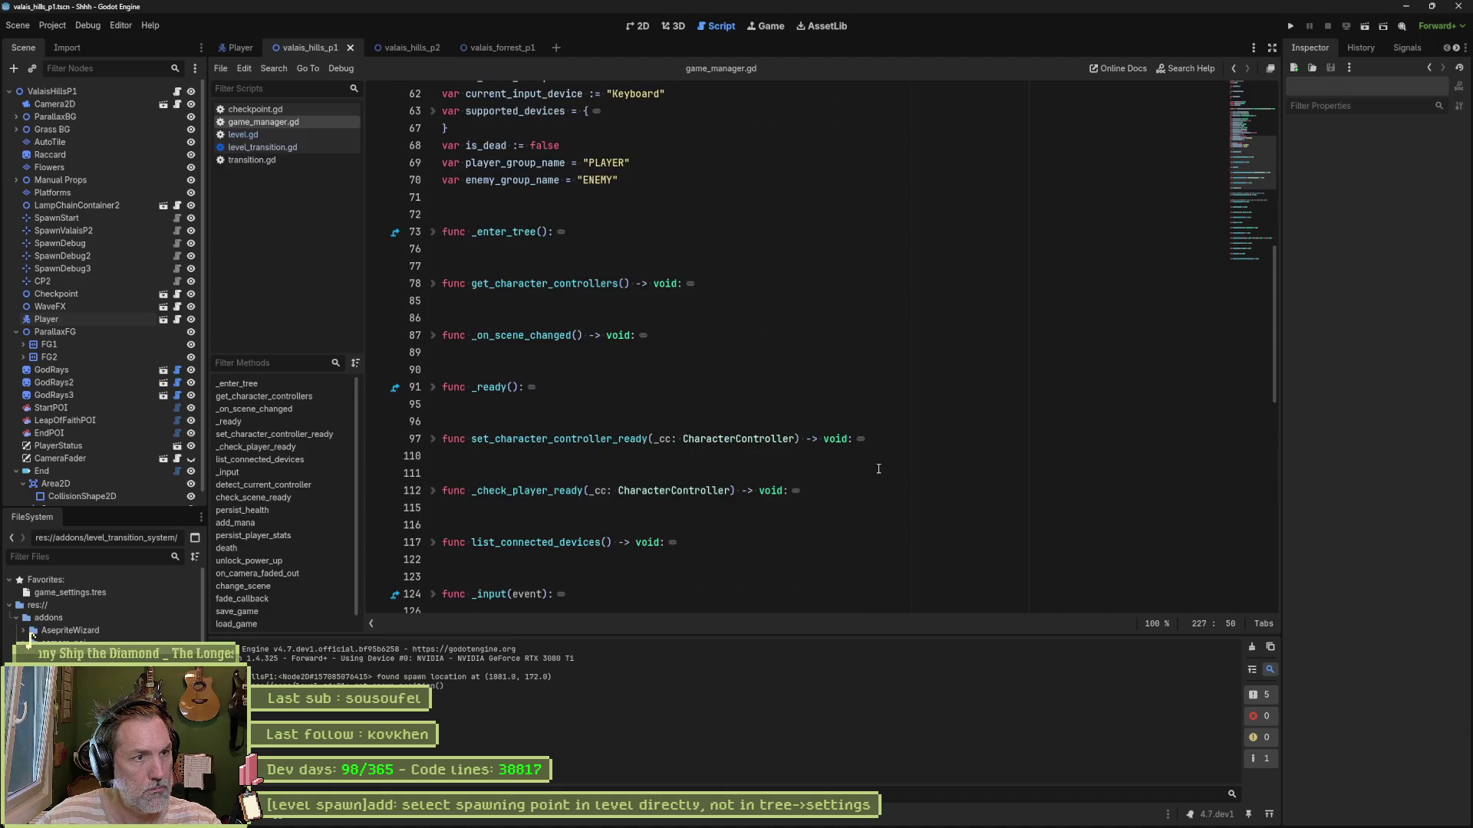
{"action": "scroll", "coordinate": [878, 469], "scroll_direction": "up", "scroll_amount": 1}
{"action": "scroll", "coordinate": [878, 468], "scroll_direction": "up", "scroll_amount": 4}
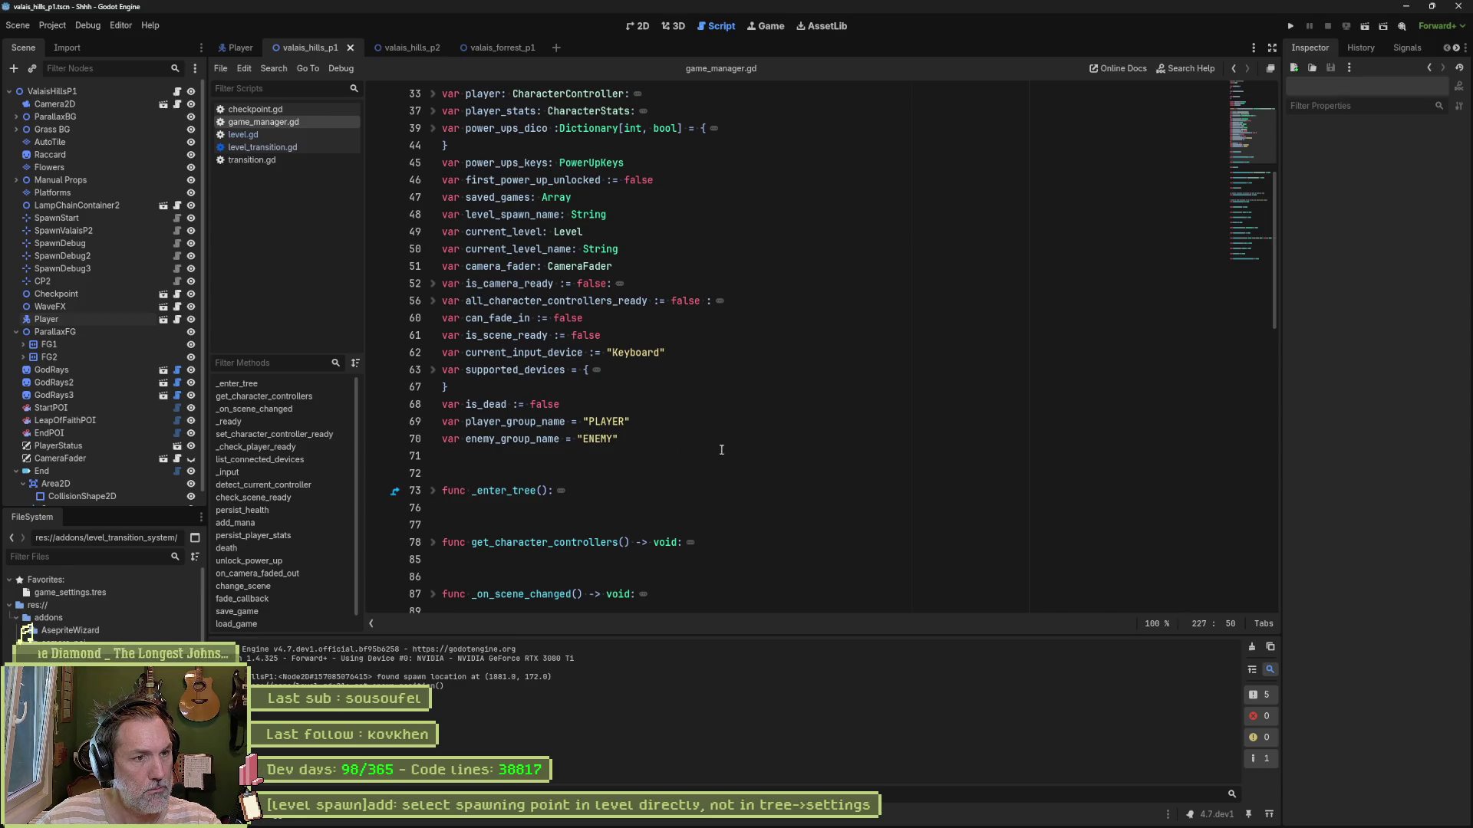
{"action": "double_click", "coordinate": [555, 423]}
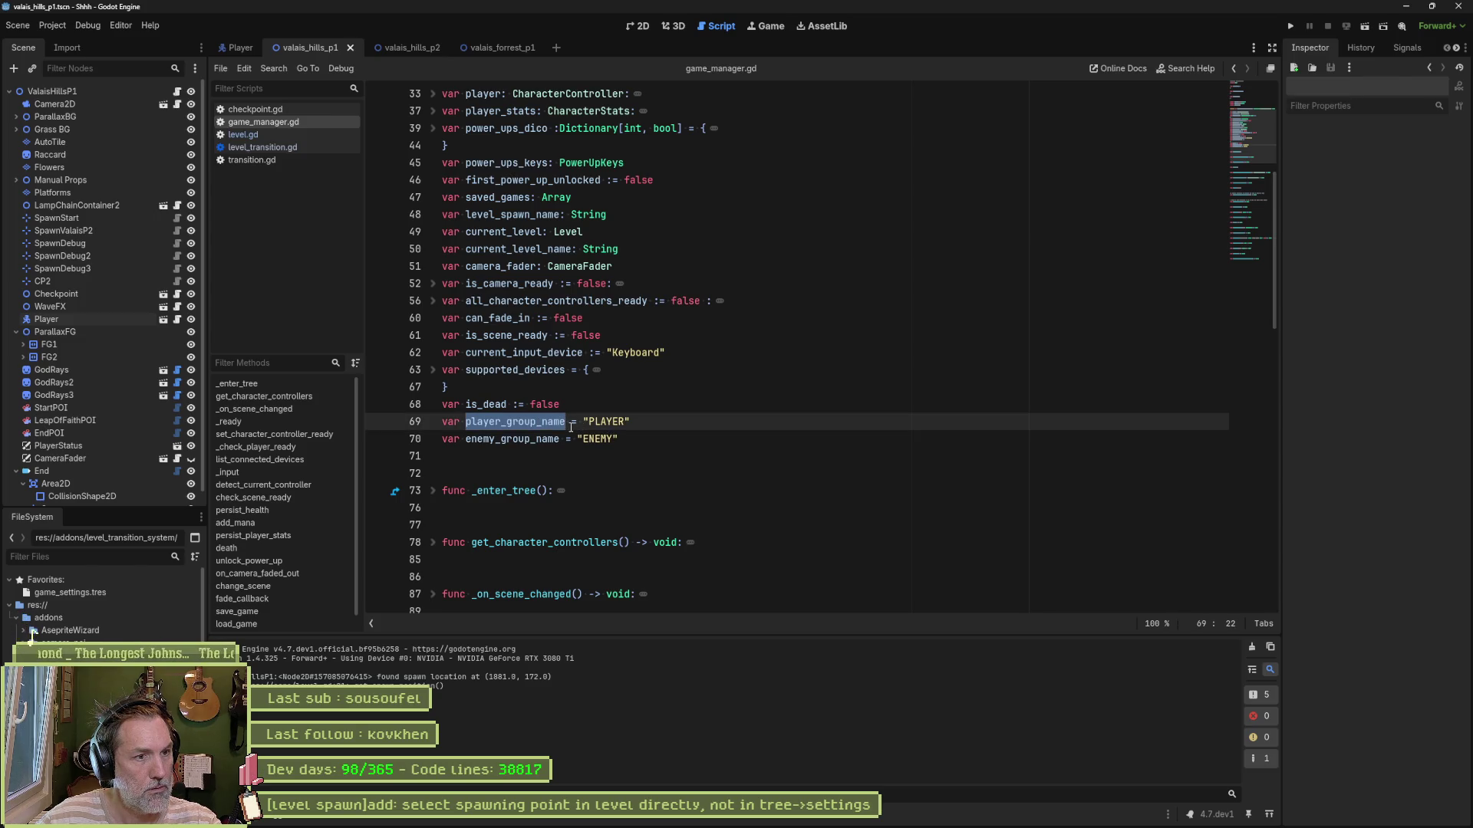
{"action": "left_click_drag", "start_coordinate": [641, 440], "coordinate": [643, 424]}
{"action": "key", "text": "ctrl+c"}
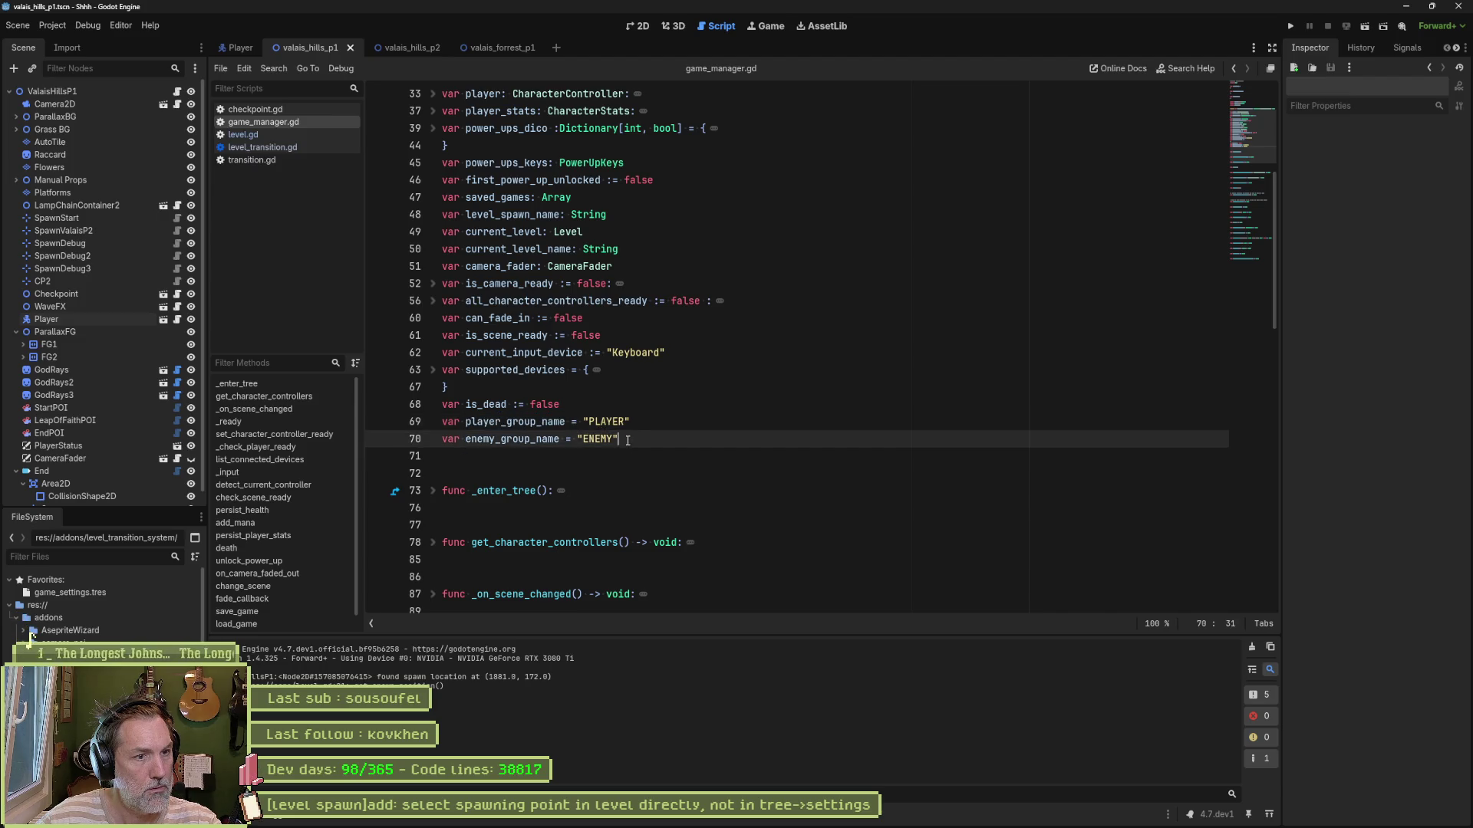
{"action": "left_click", "coordinate": [631, 440]}
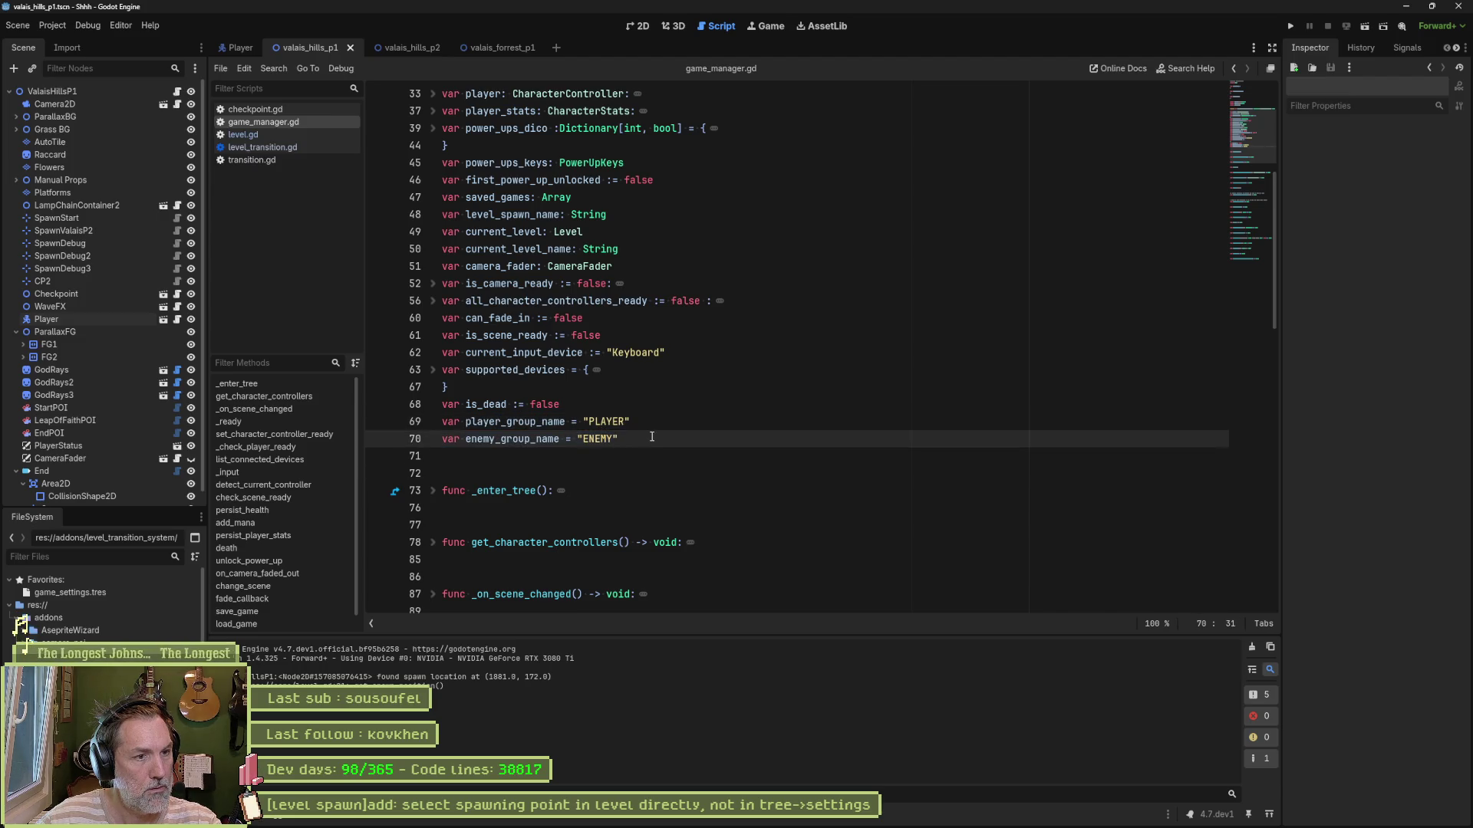
Step: Duplicate the enemy_group_name line and turn it into spawn_group_name = "SPAWN" on line 71
{"action": "key", "text": "ctrl+v"}
{"action": "double_click", "coordinate": [521, 472]}
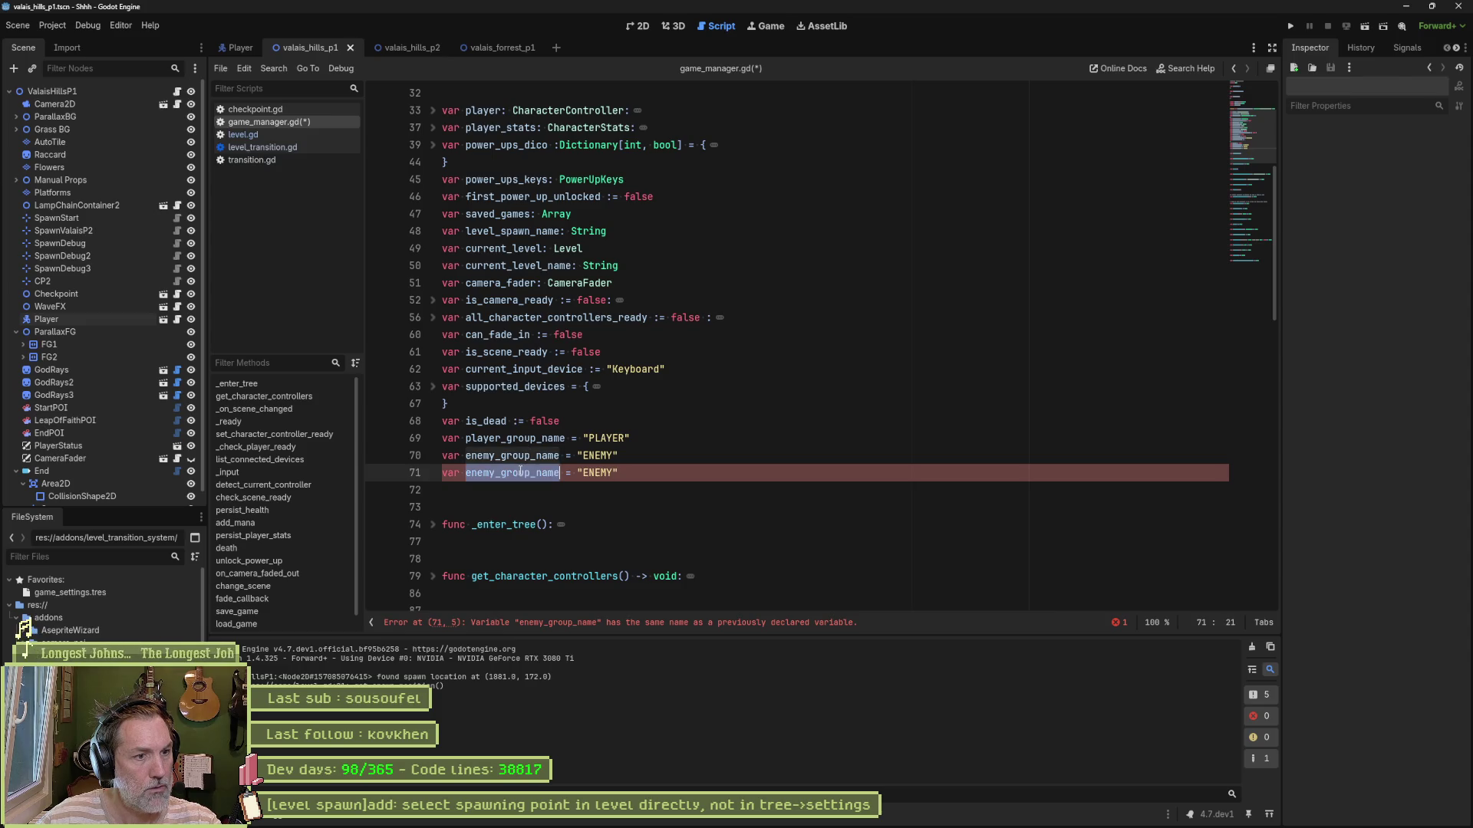
{"action": "left_click_drag", "start_coordinate": [717, 476], "coordinate": [640, 454]}
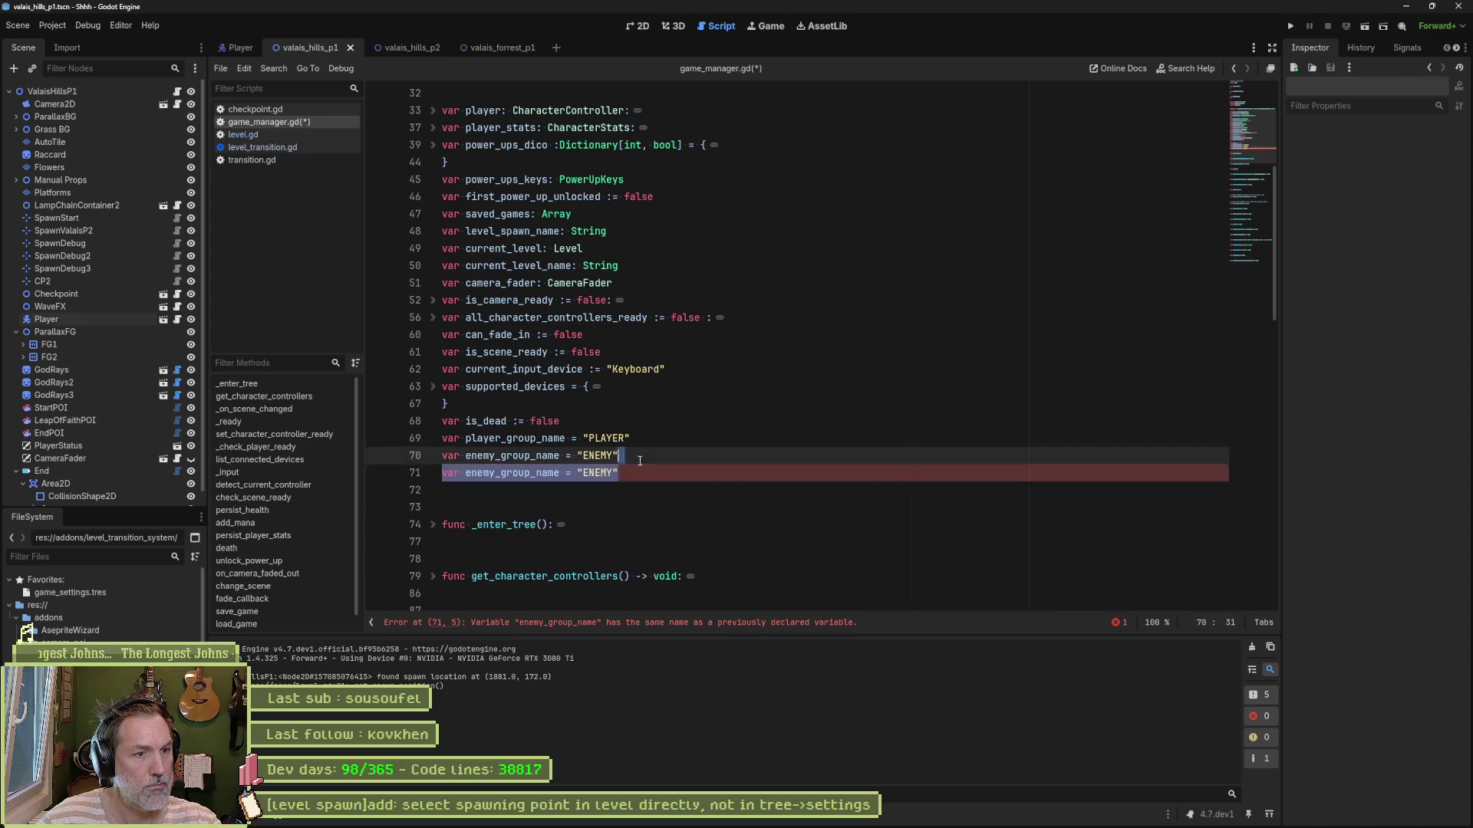
{"action": "double_click", "coordinate": [544, 471]}
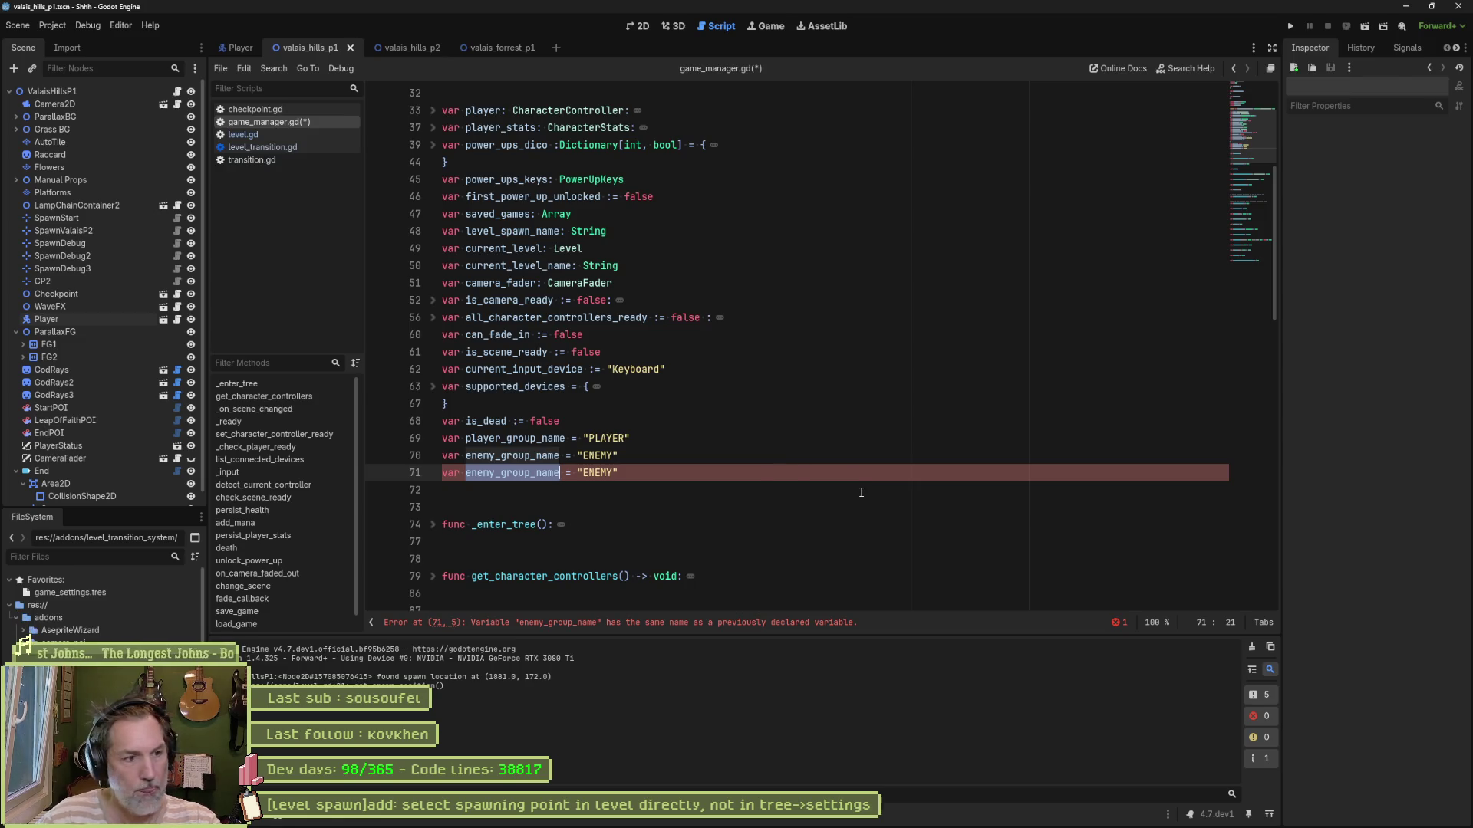
{"action": "key", "text": "Left"}
{"action": "key", "text": "Delete"}
{"action": "key", "text": "Delete"}
{"action": "key", "text": "Delete"}
{"action": "type", "text": "spawn"}
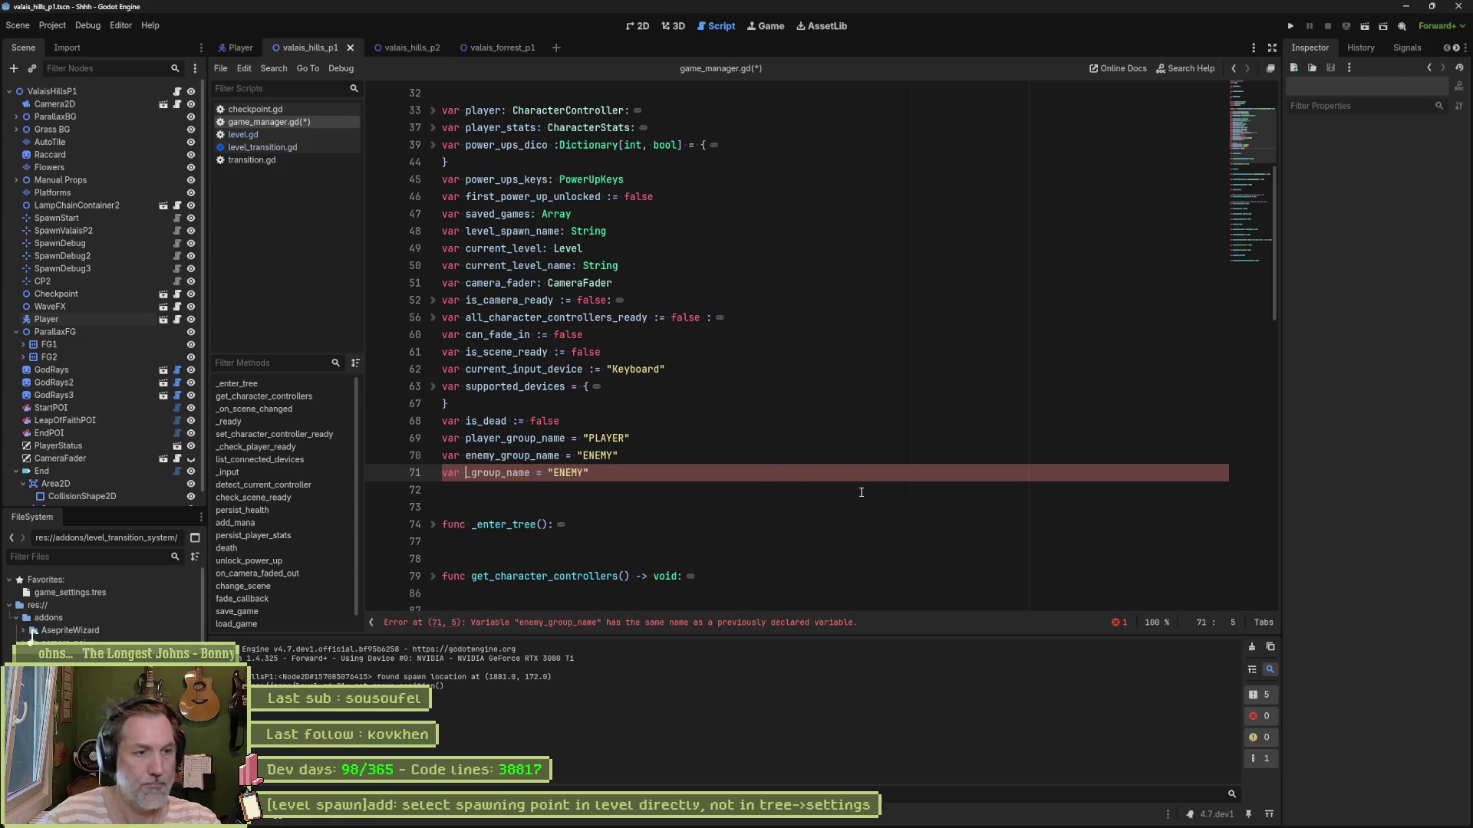
{"action": "key", "text": "ctrl+s"}
{"action": "double_click", "coordinate": [599, 472]}
{"action": "type", "text": "SPAWN"}
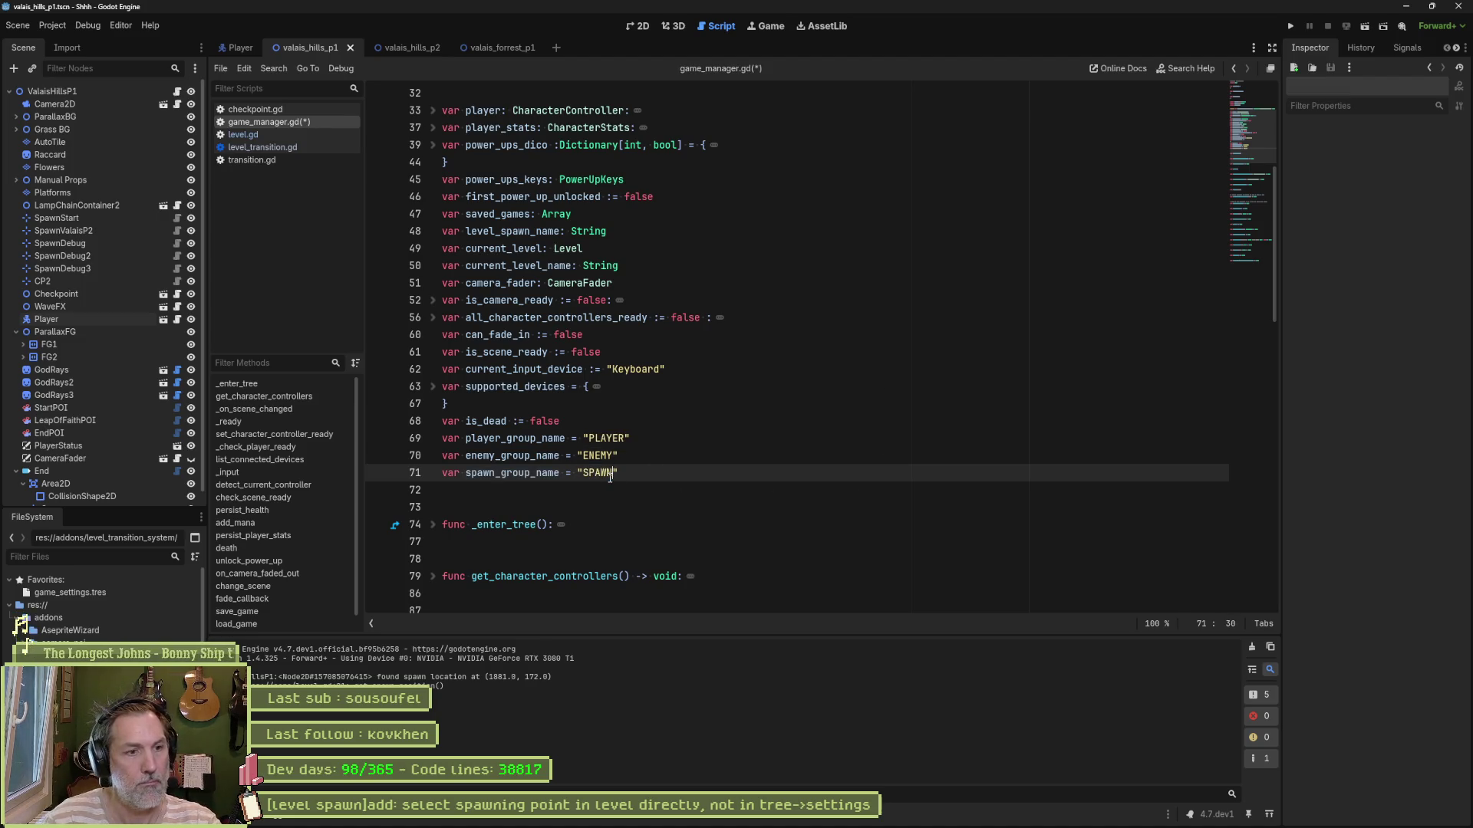
Step: In level_transition.gd, replace "spawns" on line 59 with GameManager.spawn_group_name and save
{"action": "left_click", "coordinate": [286, 147]}
{"action": "double_click", "coordinate": [623, 421]}
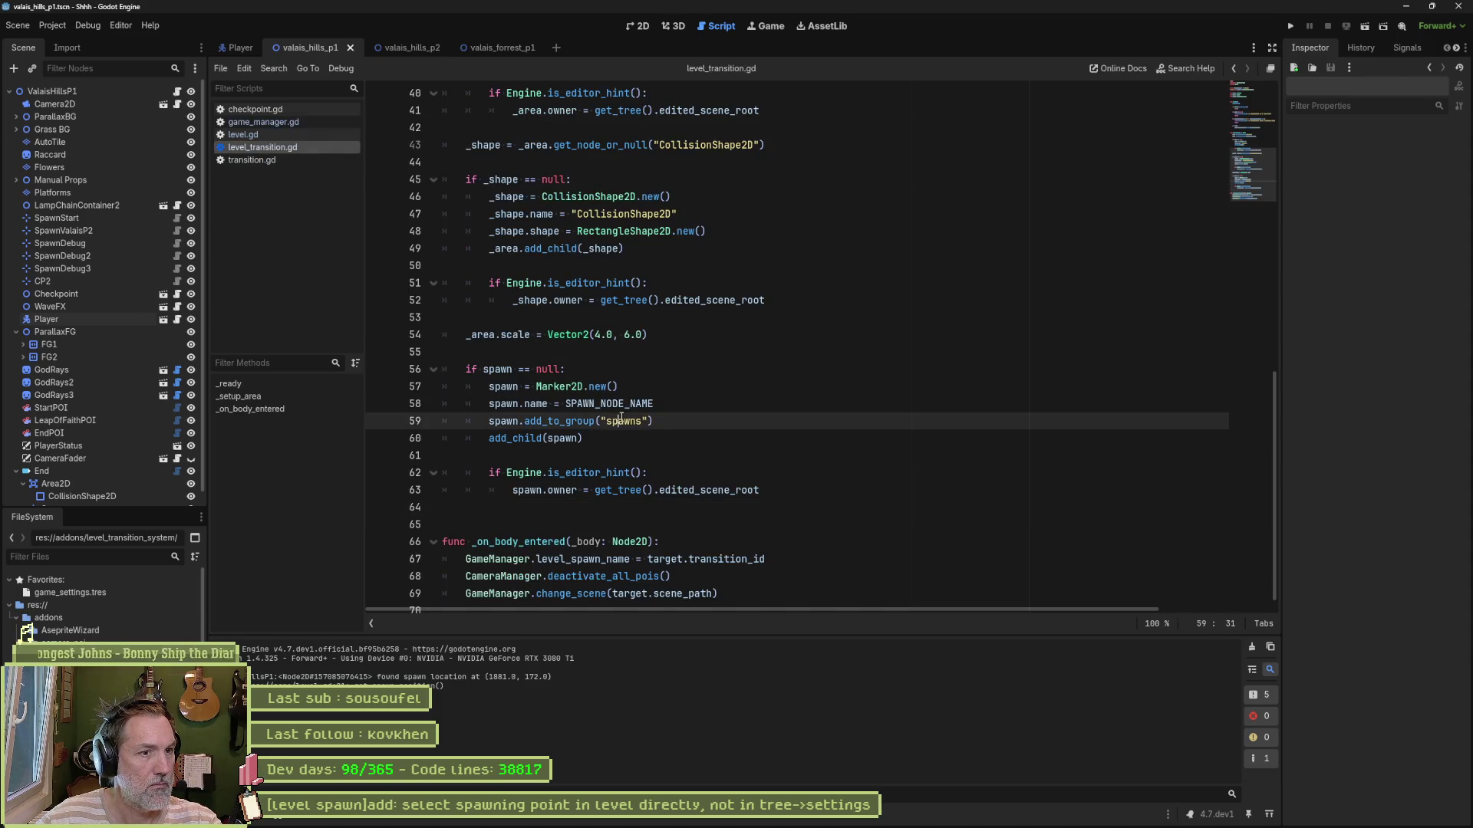
{"action": "left_click_drag", "start_coordinate": [649, 422], "coordinate": [602, 421]}
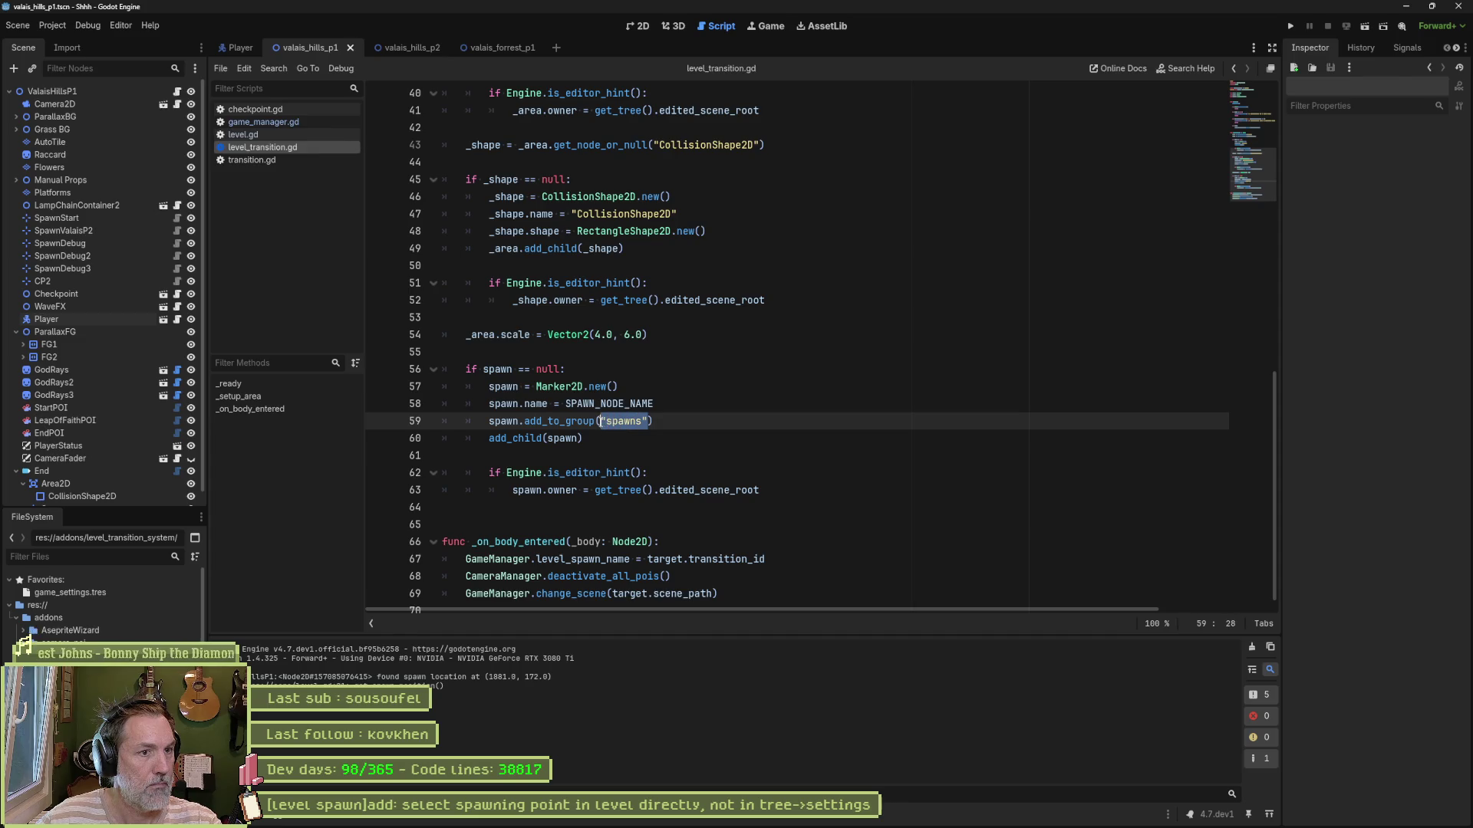
{"action": "type", "text": "Game"}
{"action": "key", "text": "Return"}
{"action": "type", "text": "pa"}
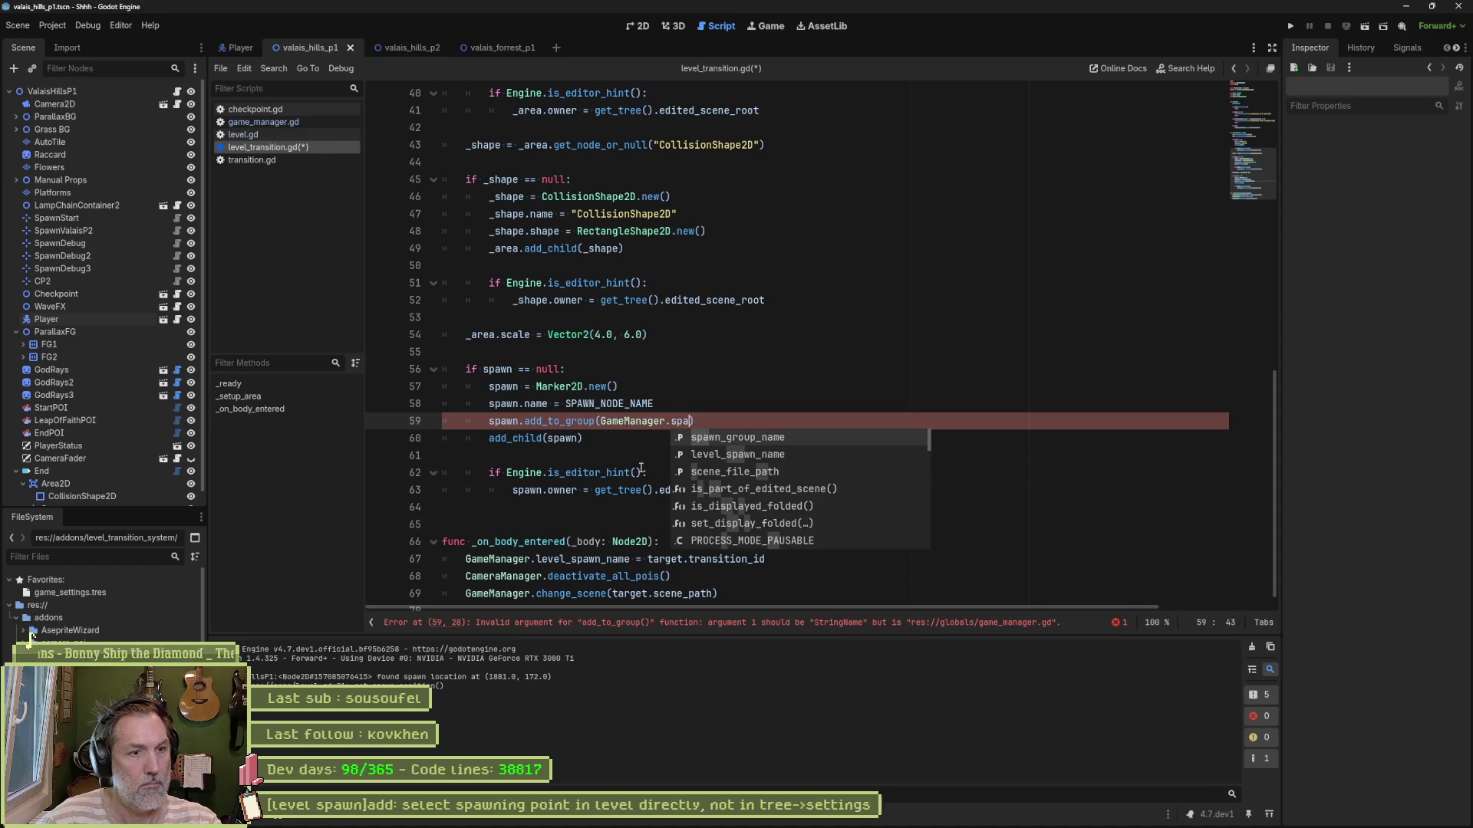
{"action": "key", "text": "Return"}
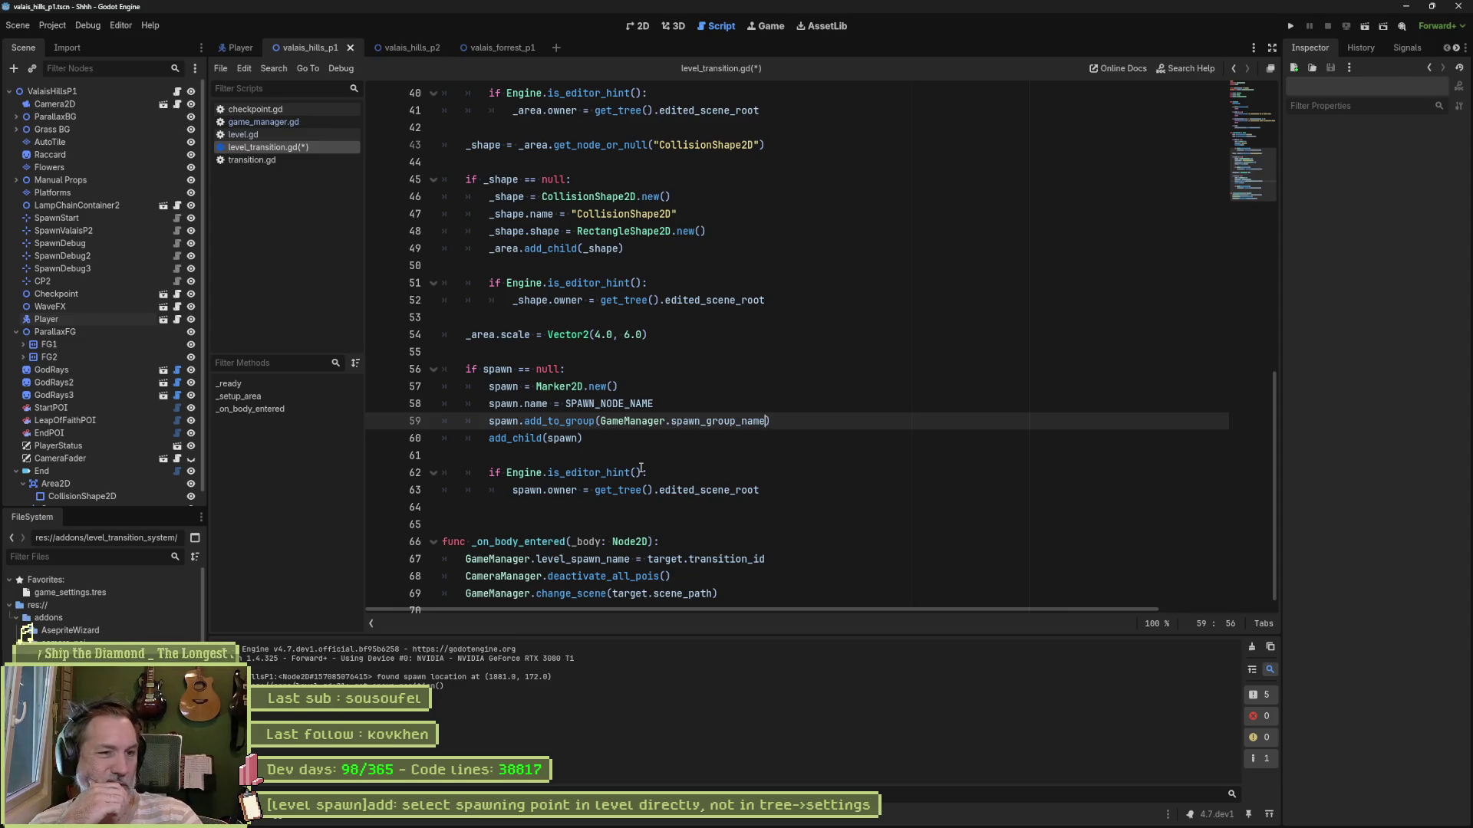
{"action": "key", "text": "ctrl+s"}
Step: Review the SPAWN_NODE_NAME constant and surrounding code, then run the current scene
{"action": "scroll", "coordinate": [728, 442], "scroll_direction": "up", "scroll_amount": 7}
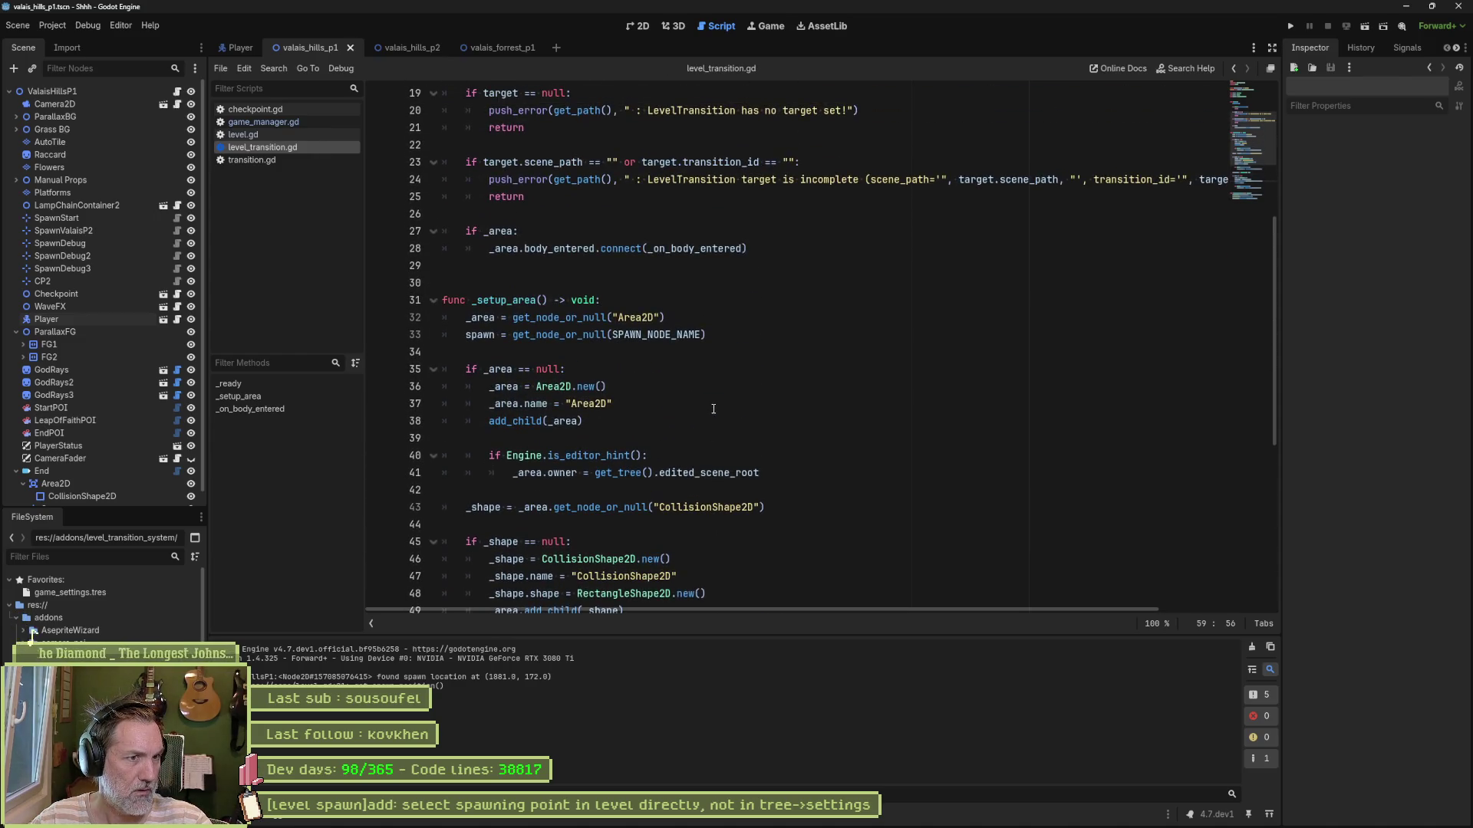
{"action": "scroll", "coordinate": [716, 412], "scroll_direction": "up", "scroll_amount": 6}
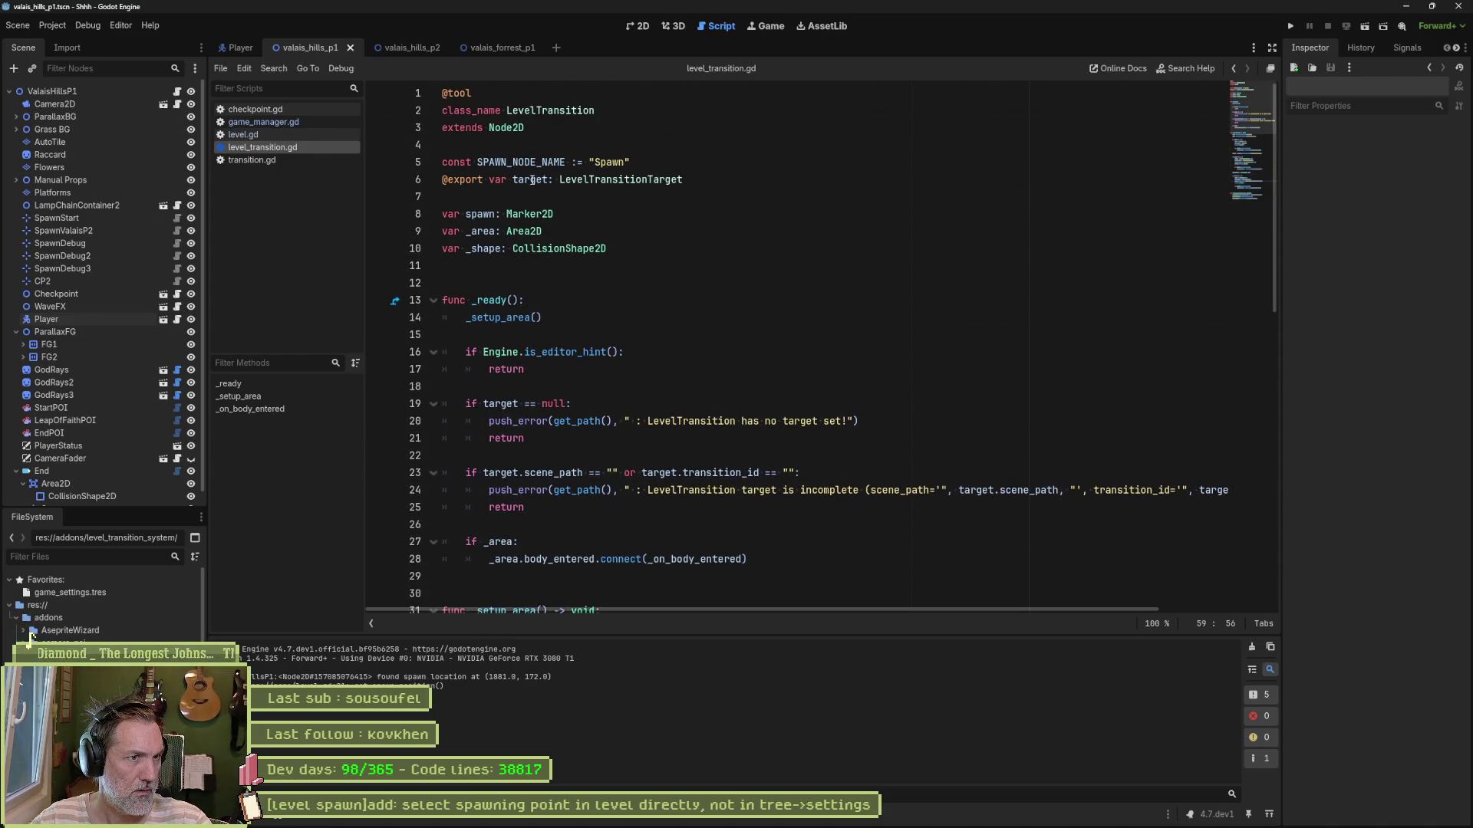
{"action": "left_click", "coordinate": [580, 162]}
{"action": "double_click", "coordinate": [522, 162]}
{"action": "scroll", "coordinate": [806, 371], "scroll_direction": "down", "scroll_amount": 10}
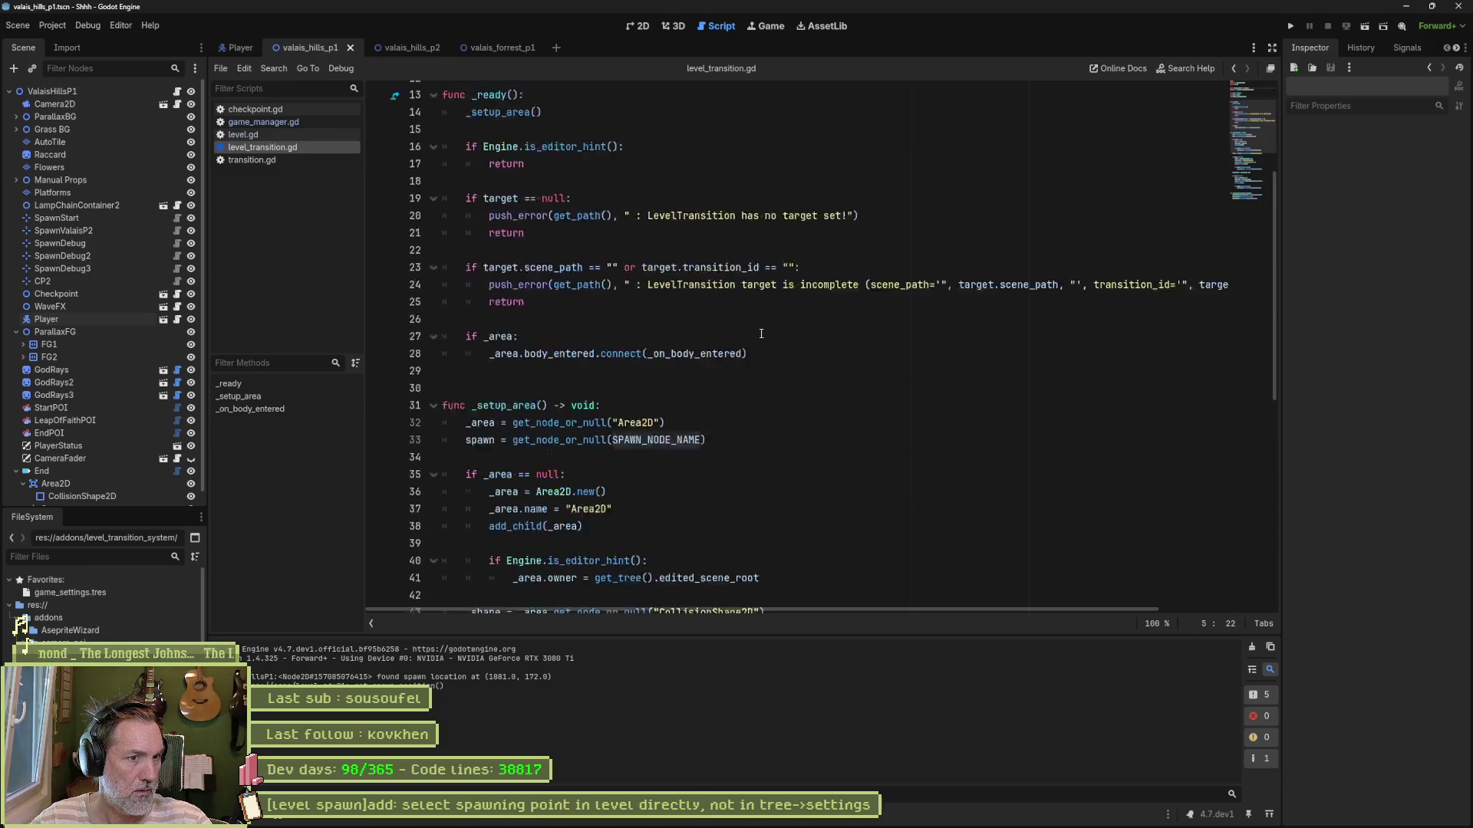
{"action": "scroll", "coordinate": [806, 370], "scroll_direction": "up", "scroll_amount": 3}
{"action": "scroll", "coordinate": [745, 430], "scroll_direction": "down", "scroll_amount": 5}
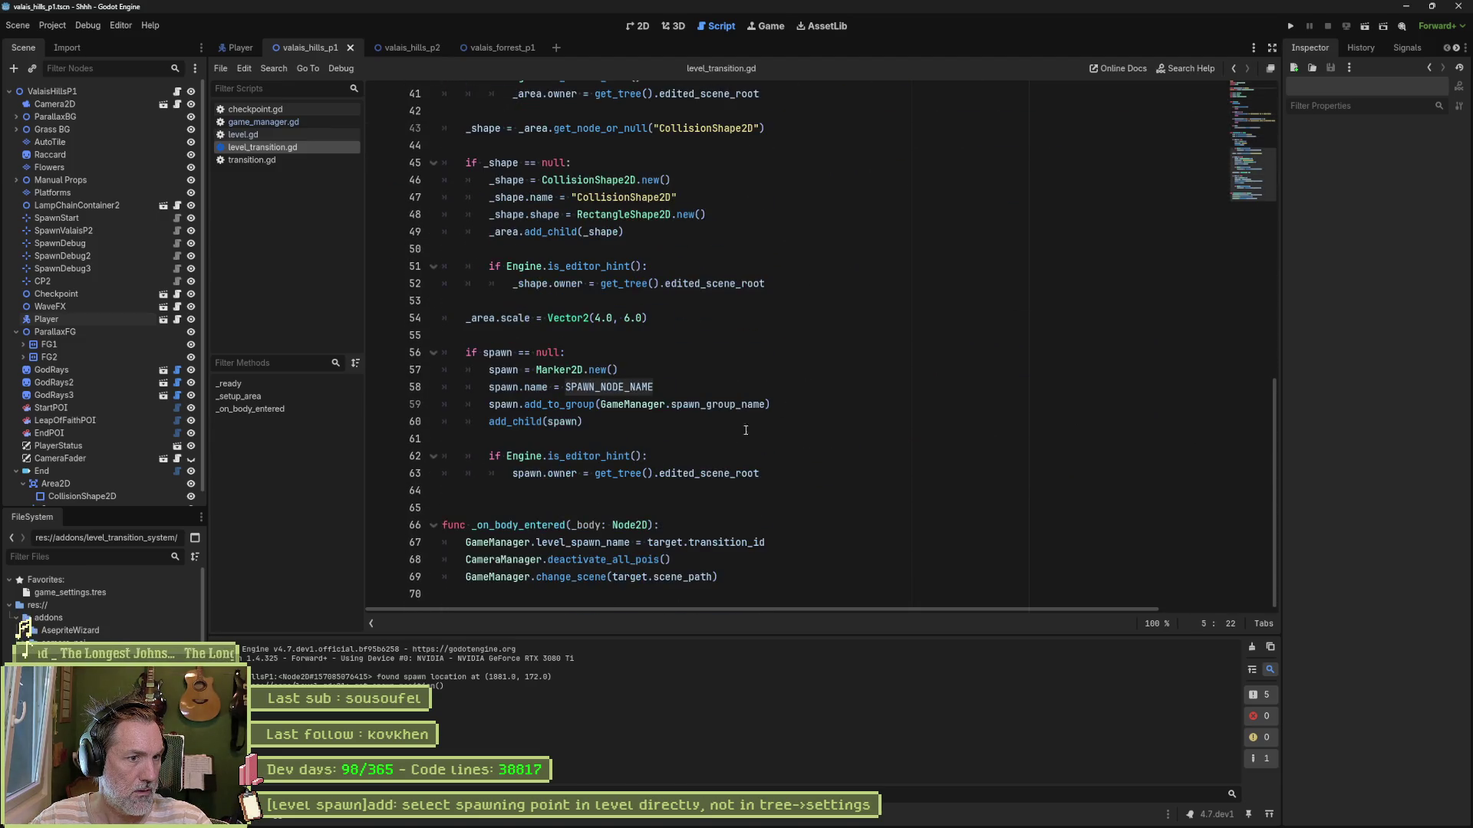
{"action": "mouse_move", "coordinate": [646, 387]}
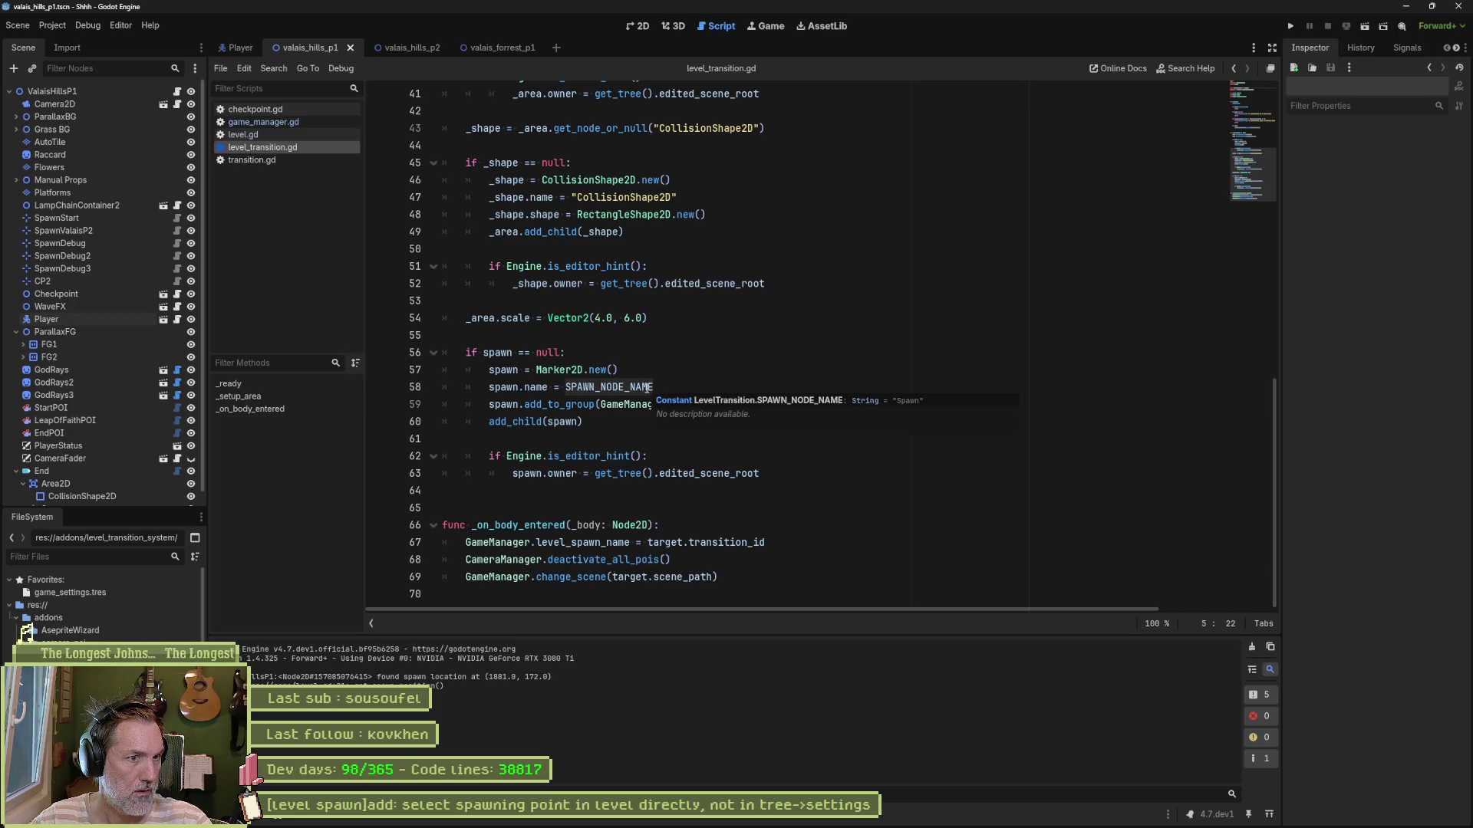
{"action": "scroll", "coordinate": [691, 363], "scroll_direction": "up", "scroll_amount": 5}
{"action": "scroll", "coordinate": [683, 225], "scroll_direction": "up", "scroll_amount": 2}
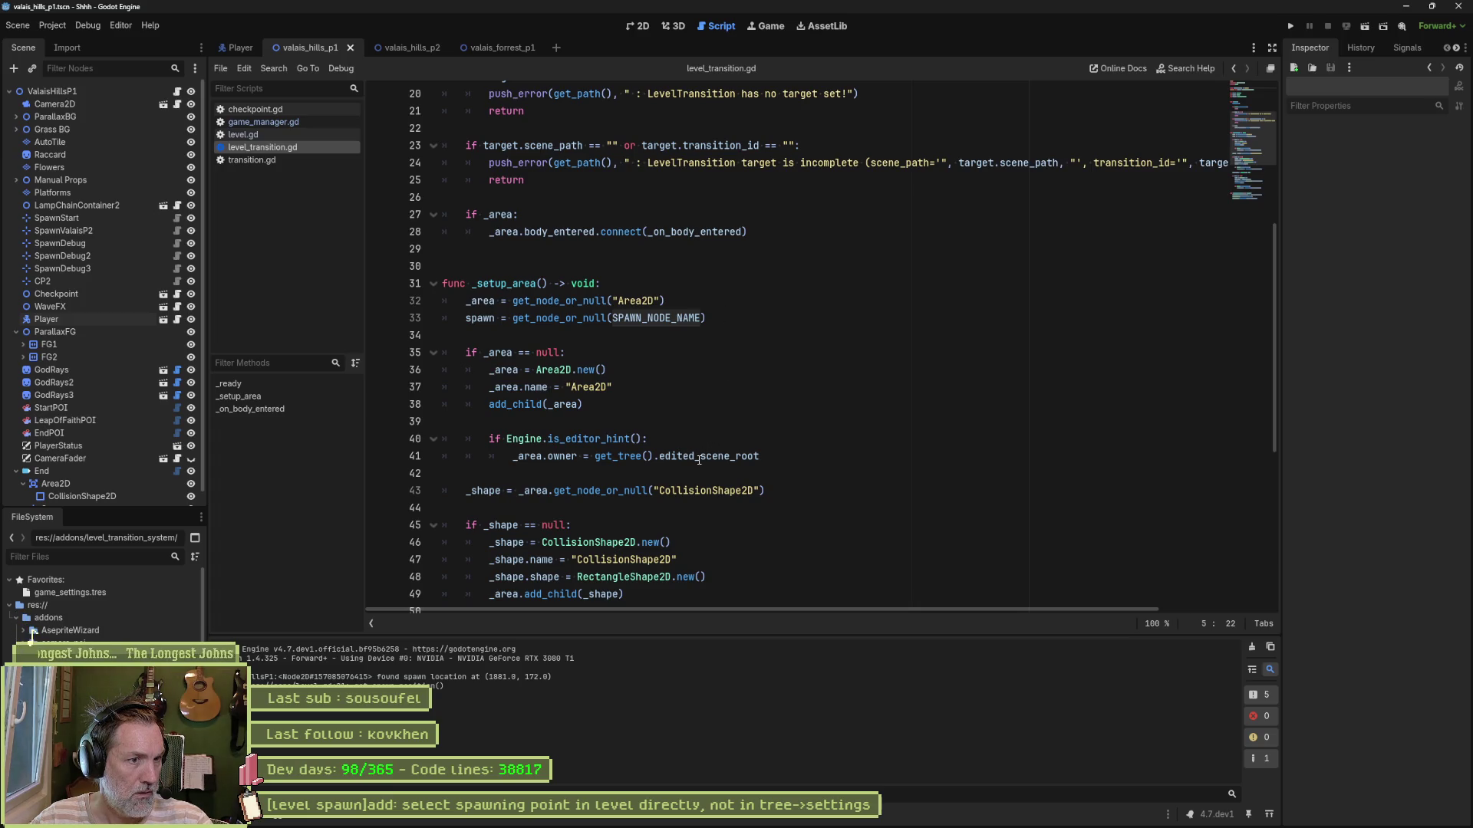
{"action": "scroll", "coordinate": [693, 470], "scroll_direction": "down", "scroll_amount": 3}
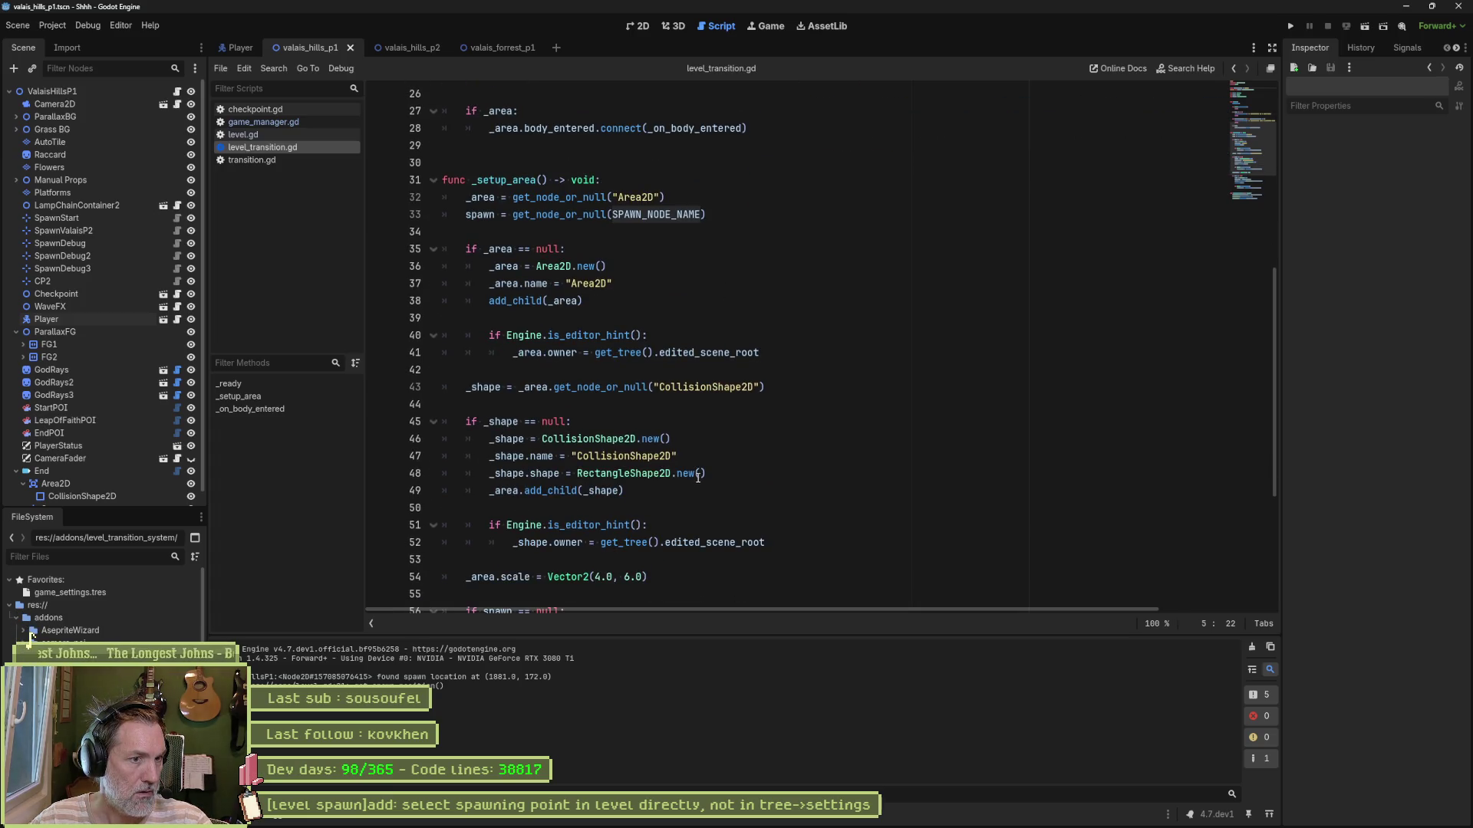
{"action": "scroll", "coordinate": [688, 491], "scroll_direction": "down", "scroll_amount": 1}
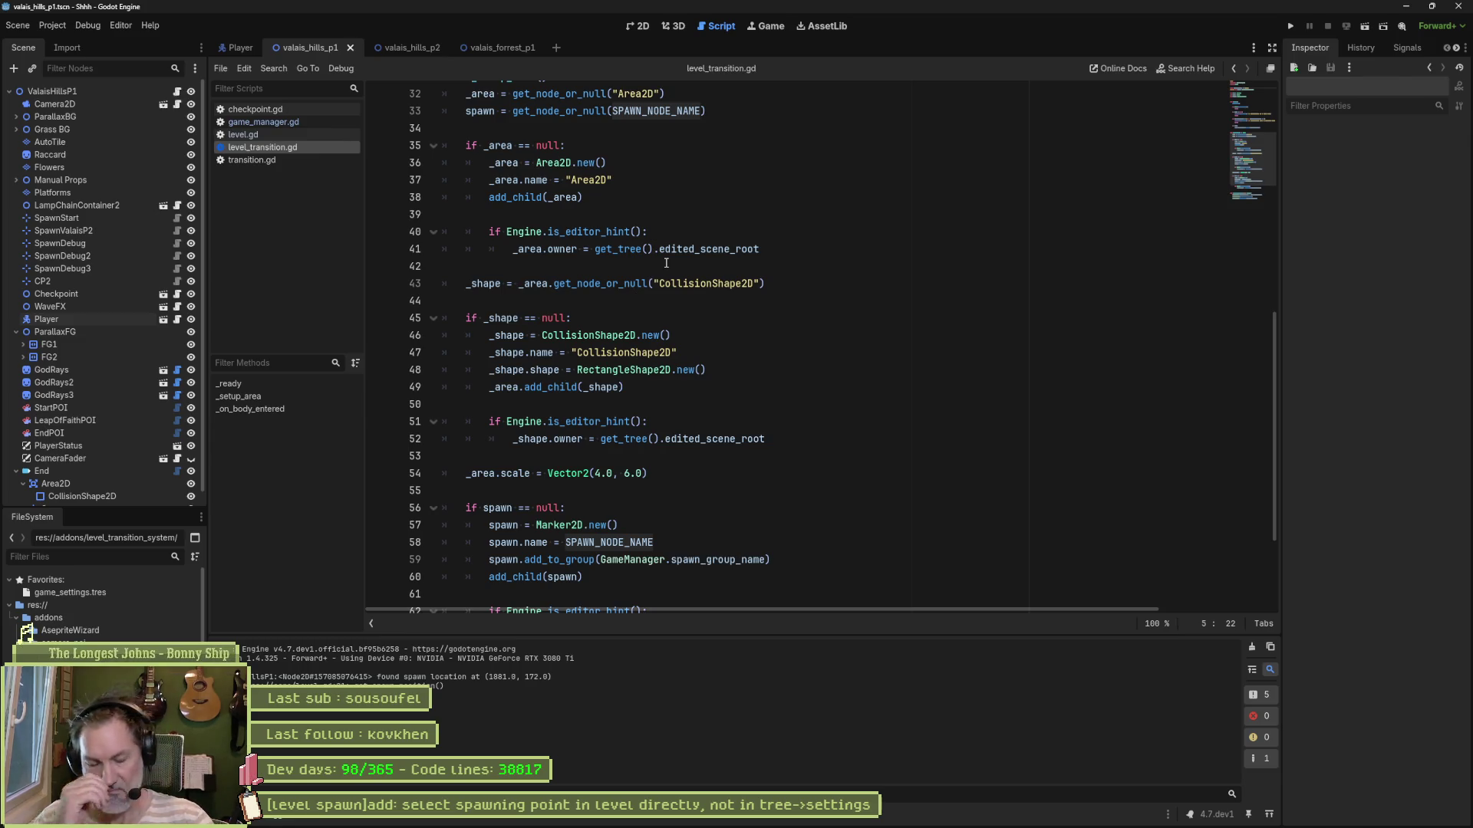
{"action": "key", "text": "F6"}
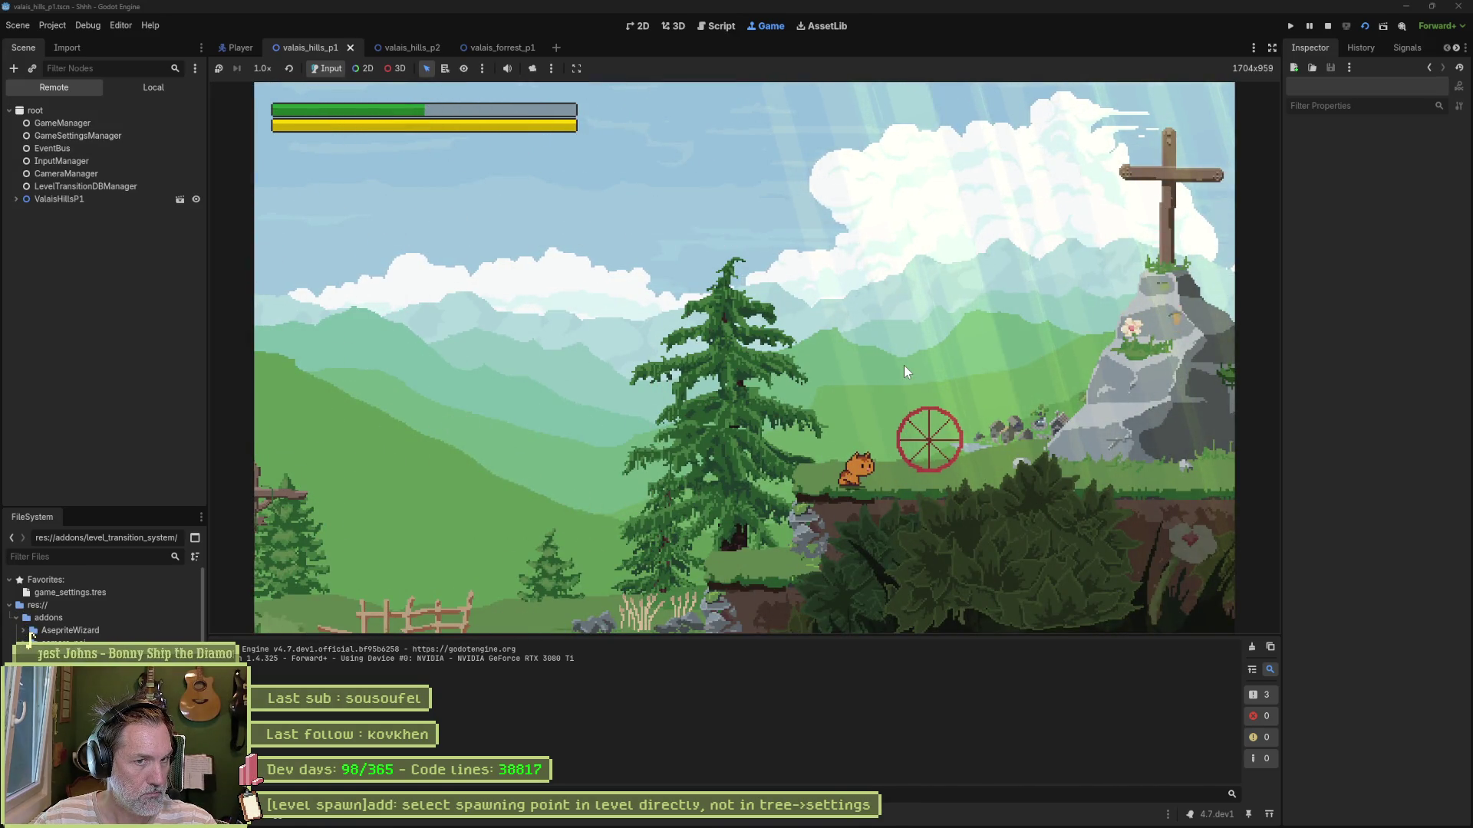
Step: Move the cat left and right, confirm GameManager's Spawn Group Name is SPAWN, and stop the game
{"action": "key", "text": "a"}
{"action": "key", "text": "d"}
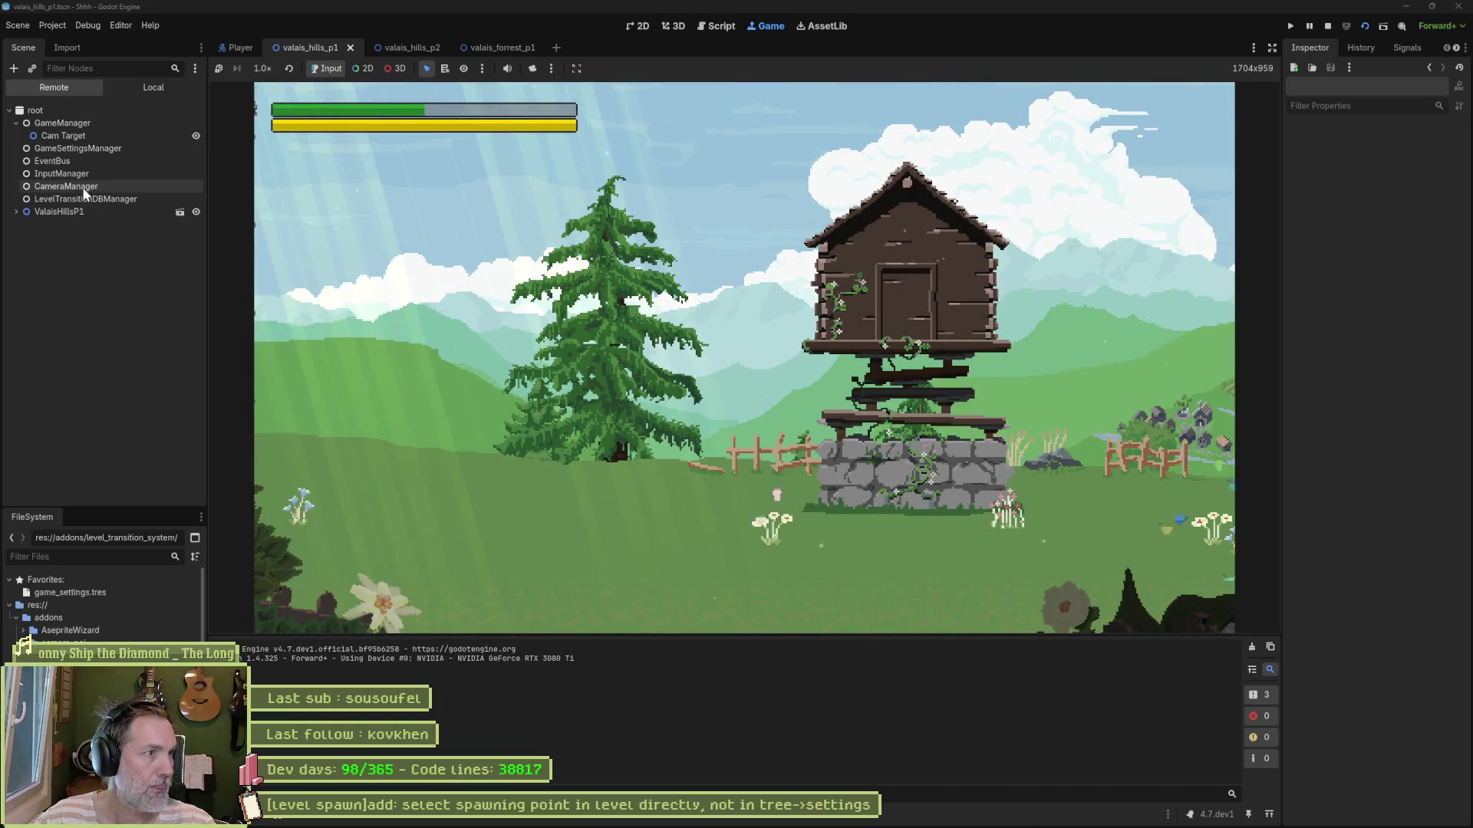
{"action": "left_click", "coordinate": [82, 125]}
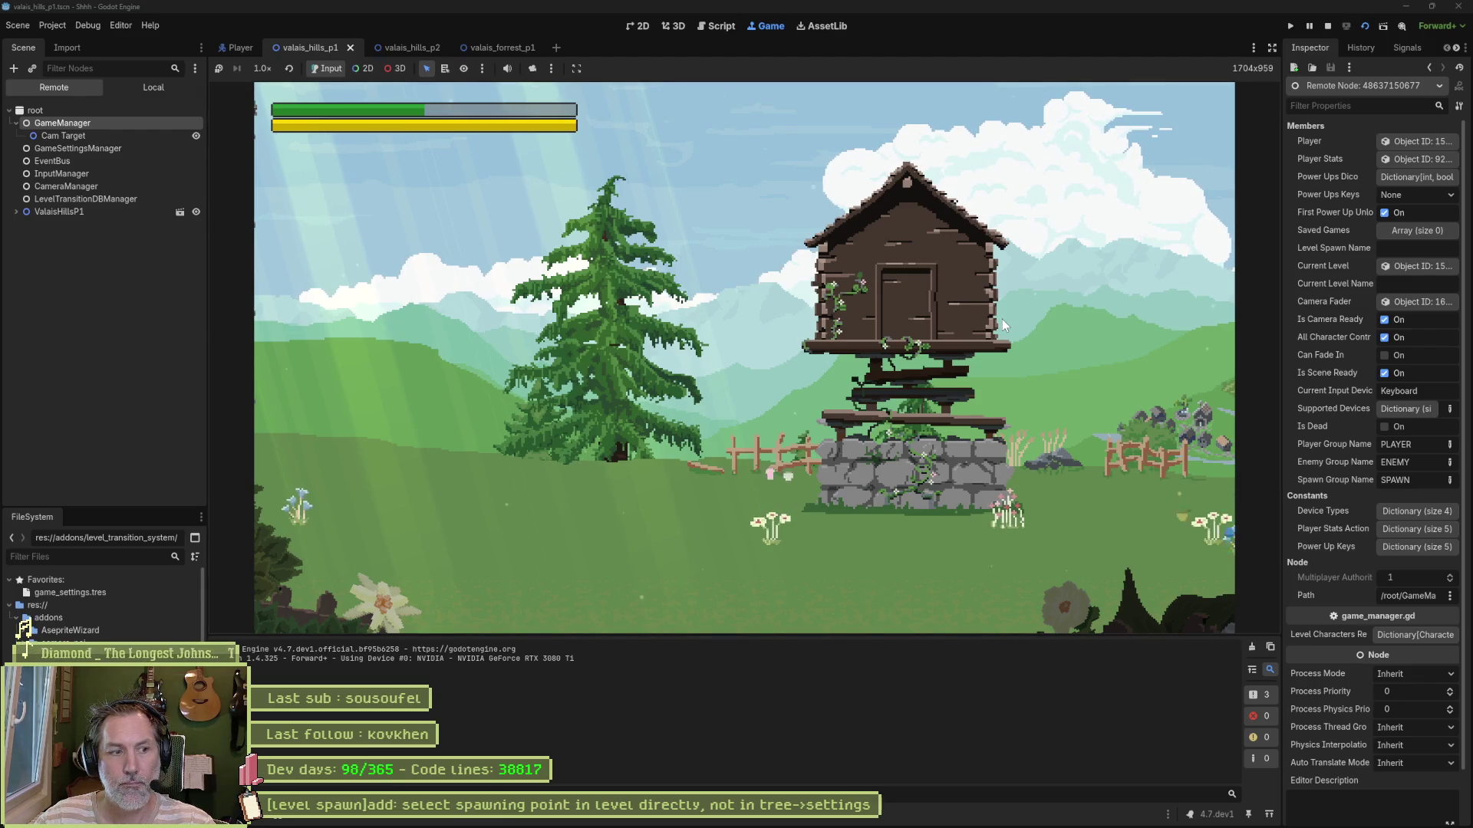
{"action": "key", "text": "F8"}
Step: Return to the 2D view and pan around the valais_hills_p1 level scene
{"action": "left_click", "coordinate": [632, 32]}
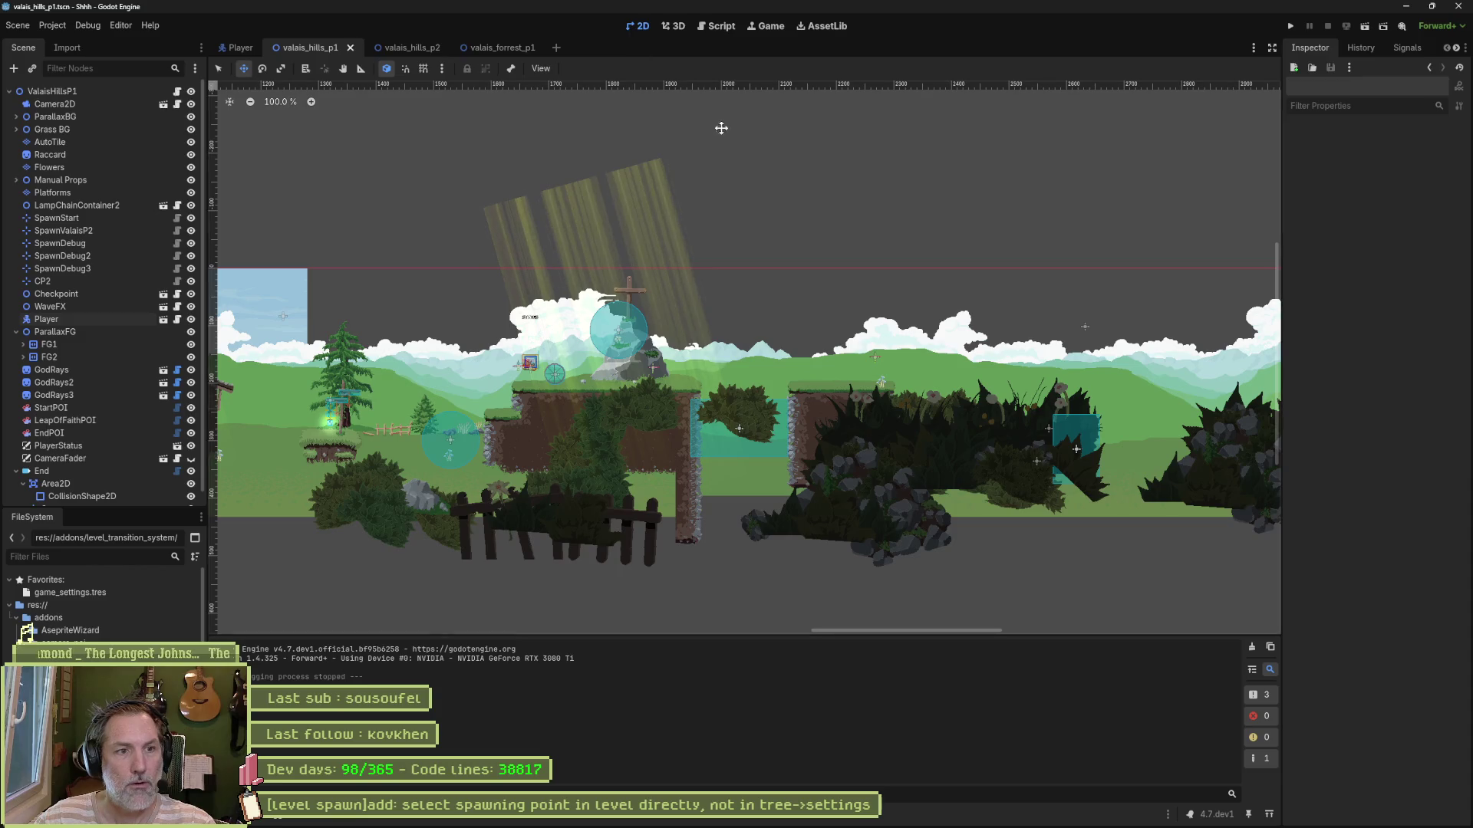
{"action": "scroll", "coordinate": [698, 394], "scroll_direction": "left", "scroll_amount": 5}
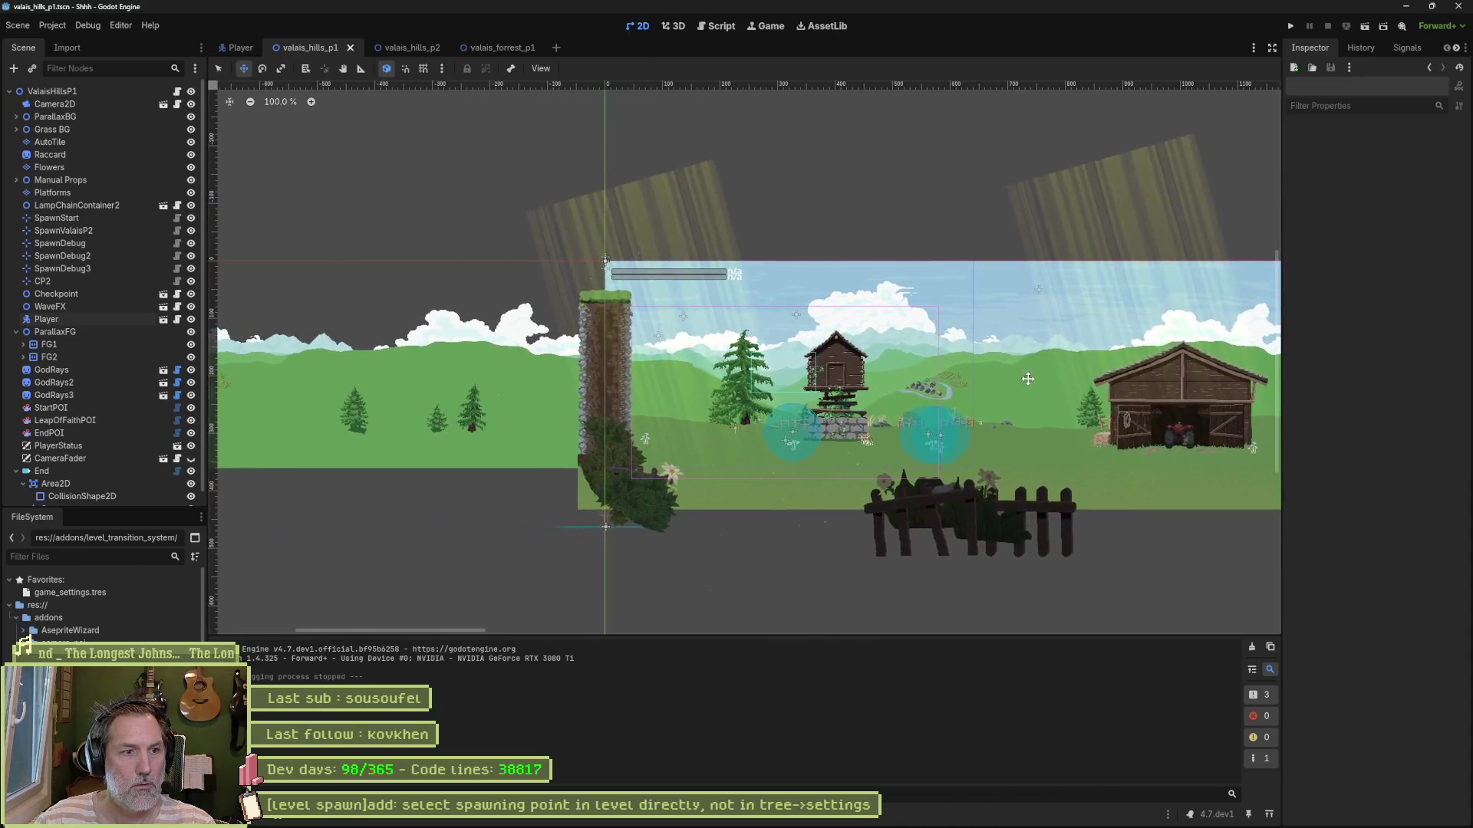
{"action": "scroll", "coordinate": [875, 323], "scroll_direction": "up", "scroll_amount": 3}
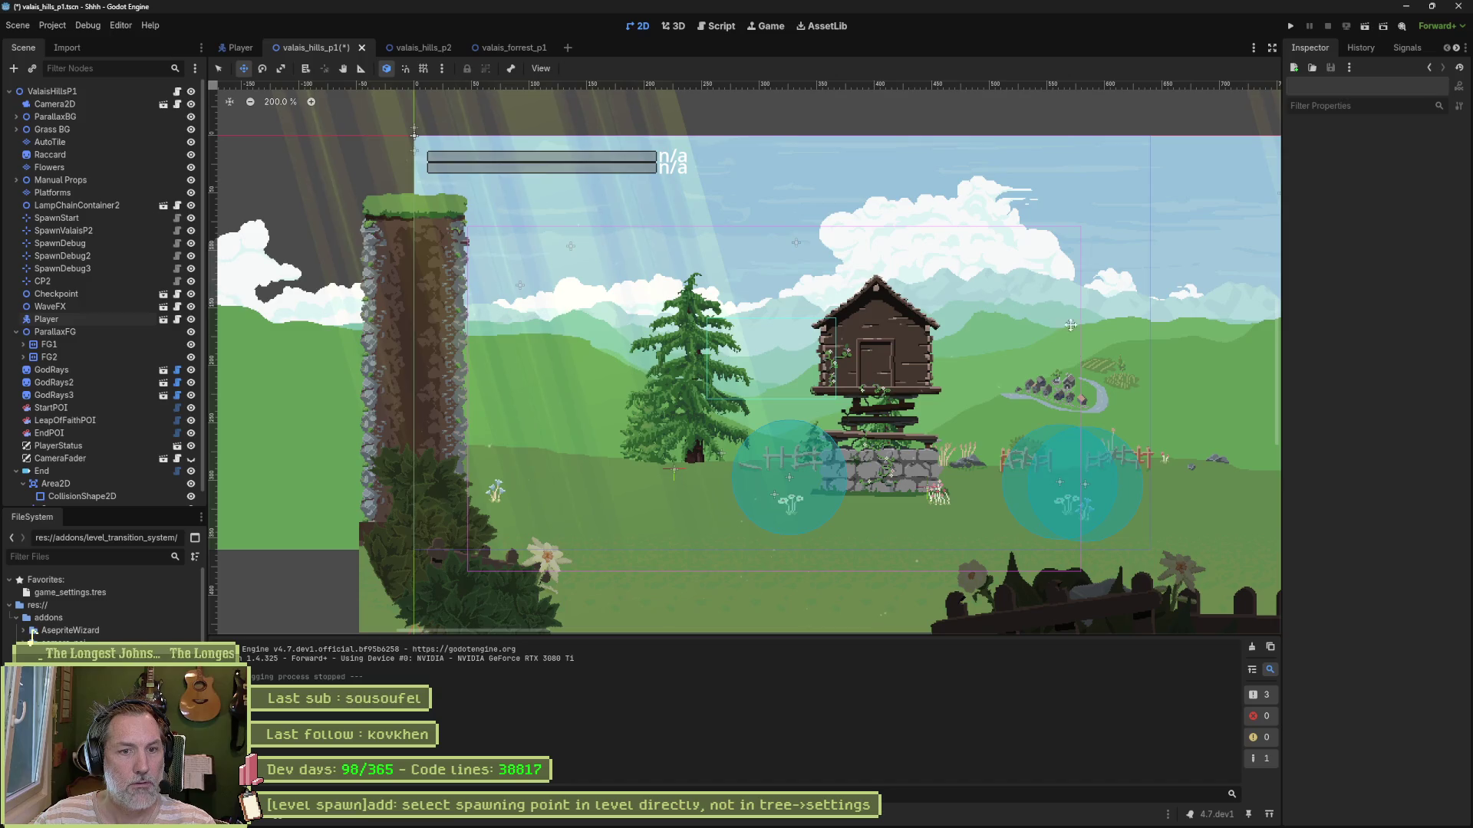